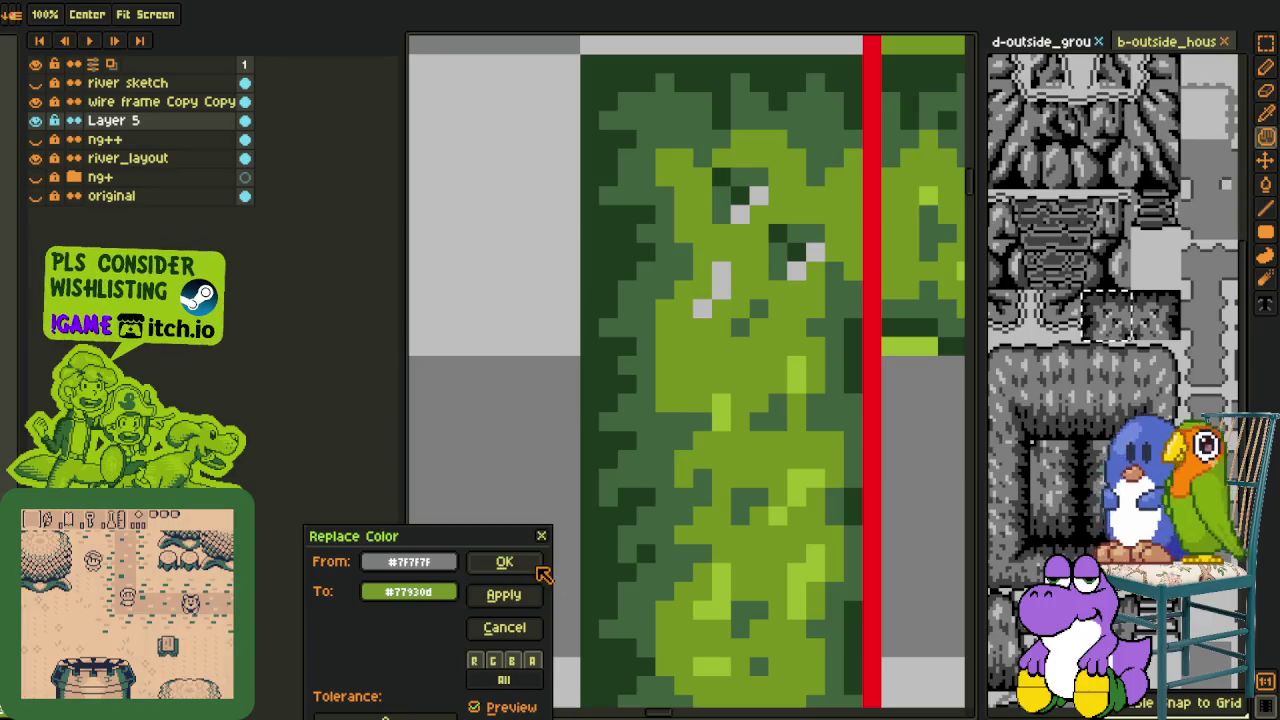
Replace the hedge greys with Game Boy greens: dark grey to #77930d, #bfbfbf to #9cbb22
{"action": "key", "text": "i"}
{"action": "key", "text": "shift+r"}
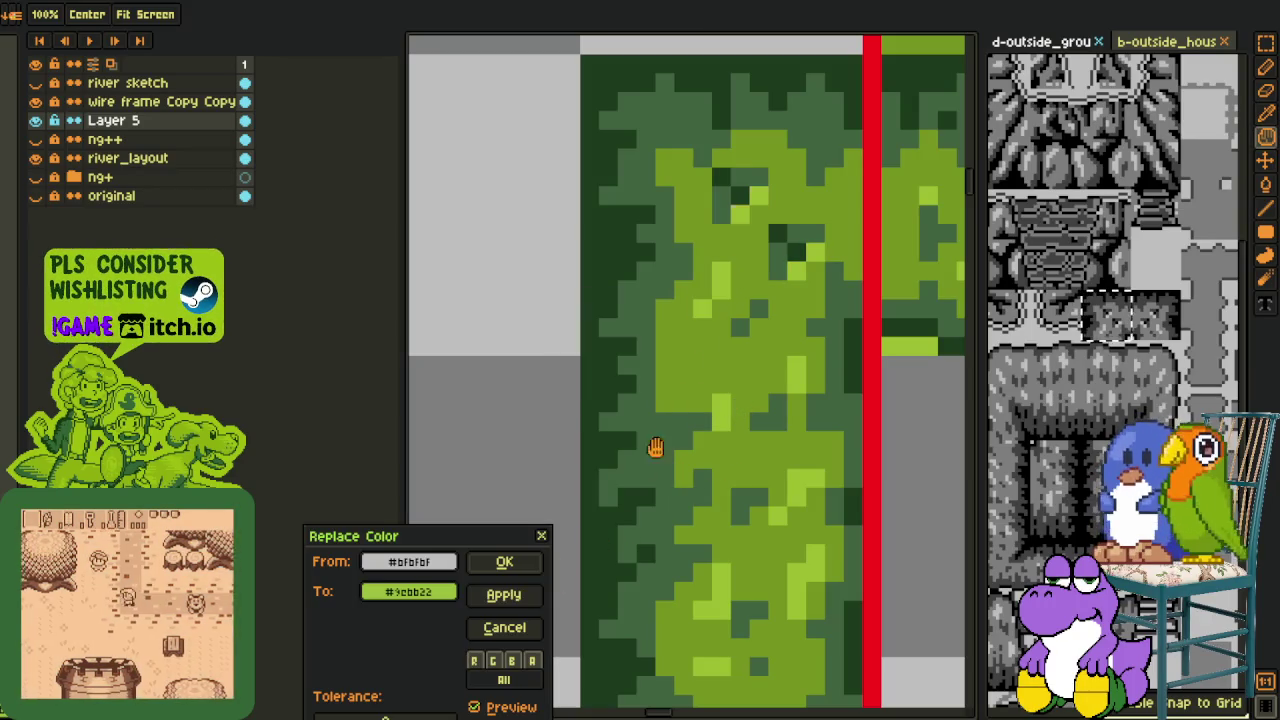
{"action": "left_click", "coordinate": [505, 562]}
{"action": "key", "text": "i"}
Zoom out and pan over to the hedge-walled area
{"action": "scroll", "coordinate": [500, 410], "scroll_direction": "down", "scroll_amount": 1}
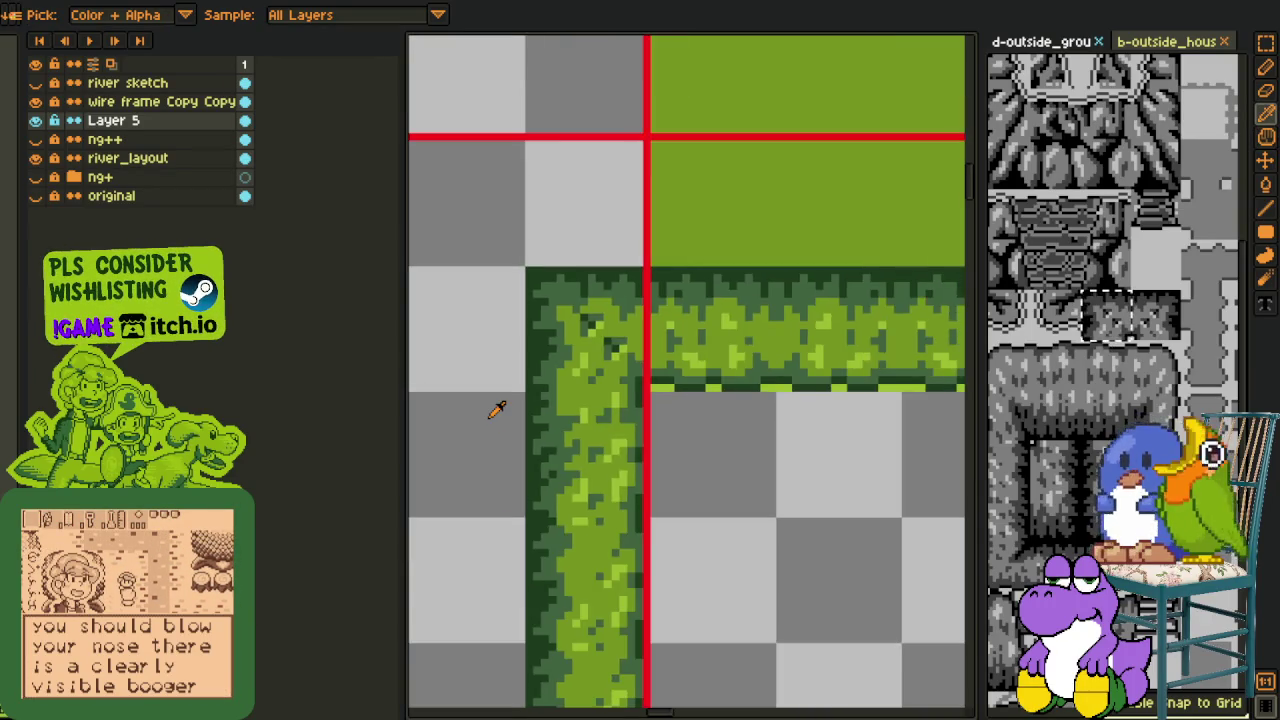
{"action": "scroll", "coordinate": [495, 409], "scroll_direction": "down", "scroll_amount": 1}
{"action": "scroll", "coordinate": [495, 408], "scroll_direction": "down", "scroll_amount": 2}
{"action": "key", "text": "h"}
{"action": "left_click_drag", "start_coordinate": [677, 451], "coordinate": [731, 424]}
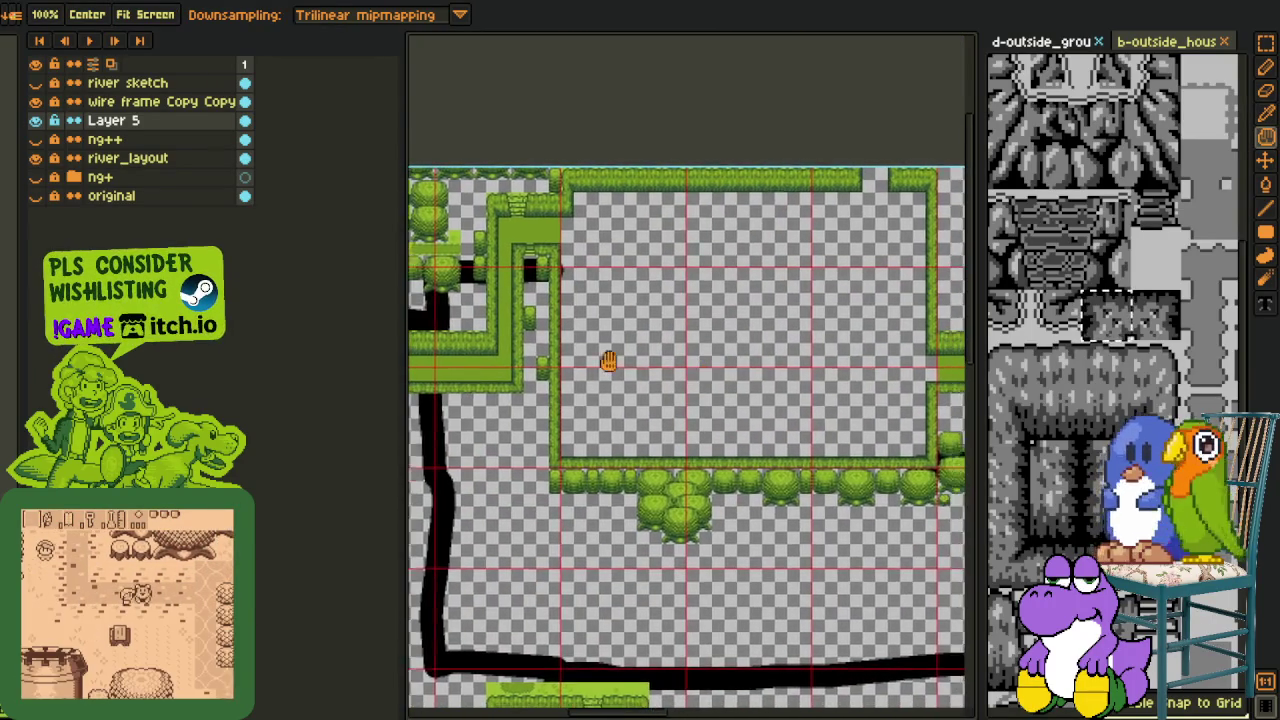
Turn the river_layout layer back on and pan to bring the pink castle tiles into view
{"action": "left_click_drag", "start_coordinate": [688, 375], "coordinate": [470, 330]}
{"action": "left_click", "coordinate": [35, 158]}
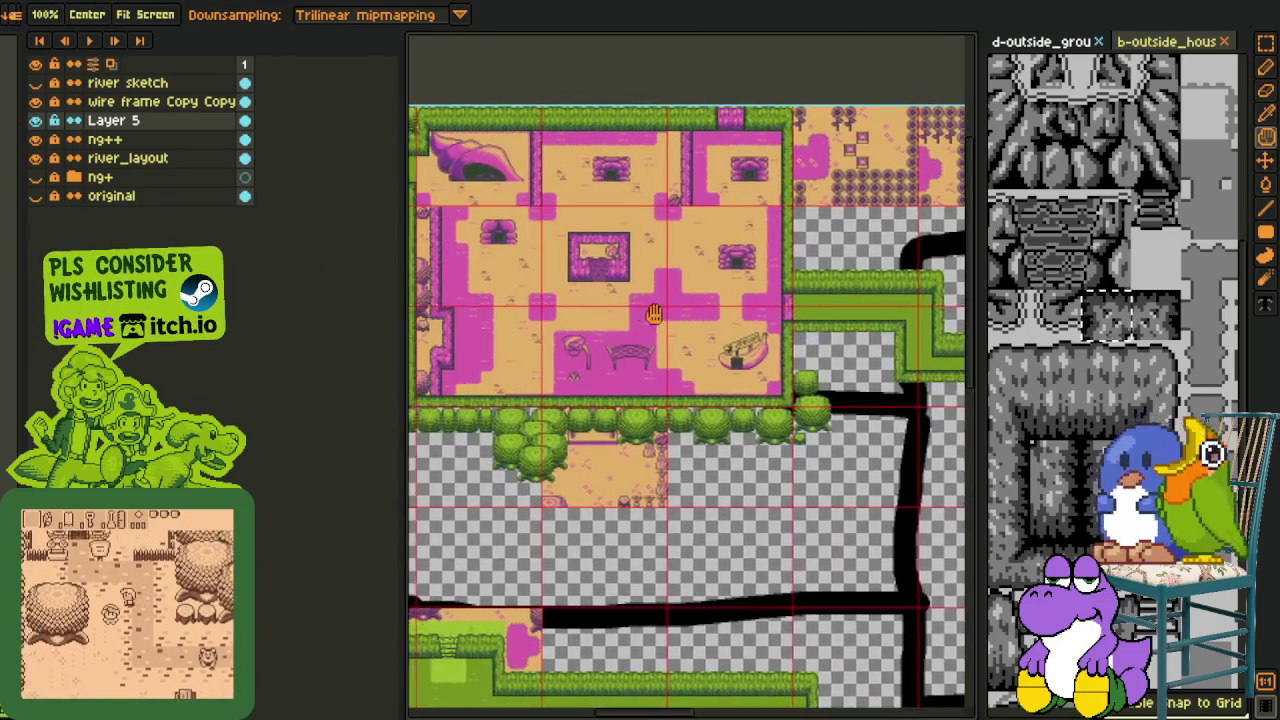
{"action": "mouse_move", "coordinate": [723, 335]}
{"action": "left_mouse_down"}
{"action": "mouse_move", "coordinate": [826, 347]}
{"action": "mouse_move", "coordinate": [668, 427]}
{"action": "left_mouse_up"}
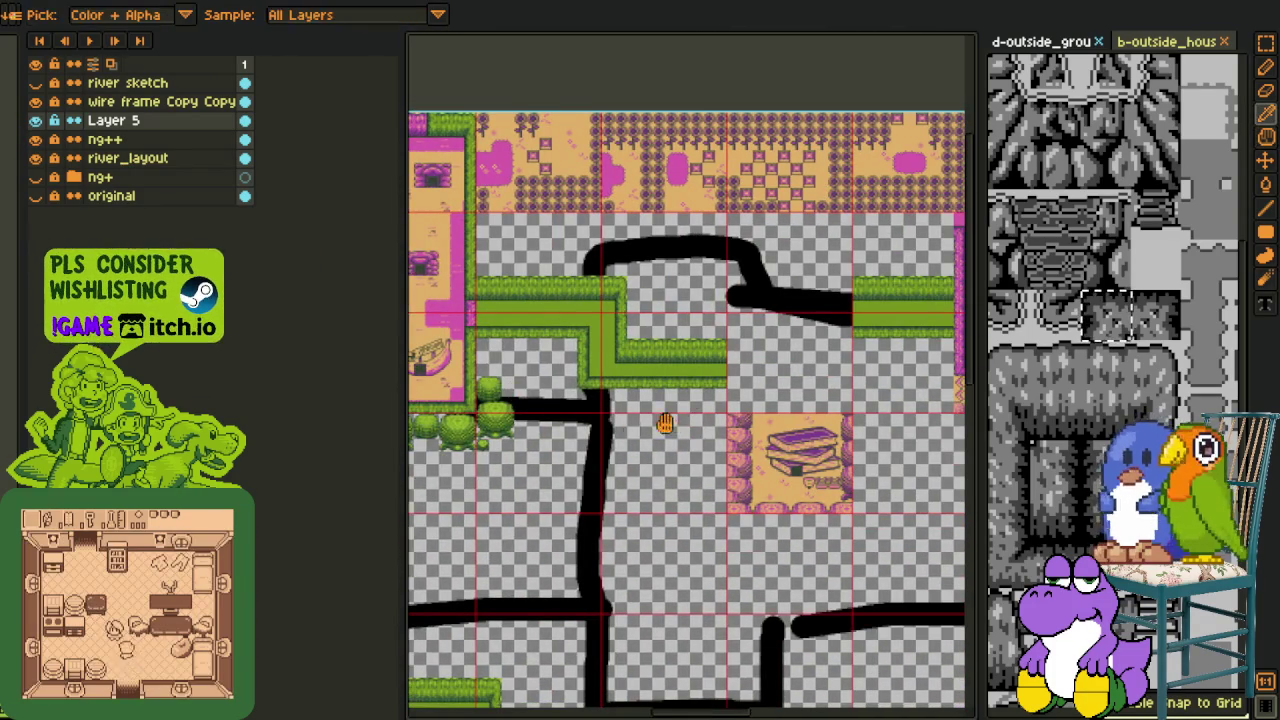
{"action": "mouse_move", "coordinate": [663, 420]}
{"action": "left_mouse_down"}
{"action": "mouse_move", "coordinate": [517, 429]}
{"action": "mouse_move", "coordinate": [583, 452]}
{"action": "mouse_move", "coordinate": [600, 443]}
{"action": "left_mouse_up"}
{"action": "scroll", "coordinate": [600, 443], "scroll_direction": "up", "scroll_amount": 2}
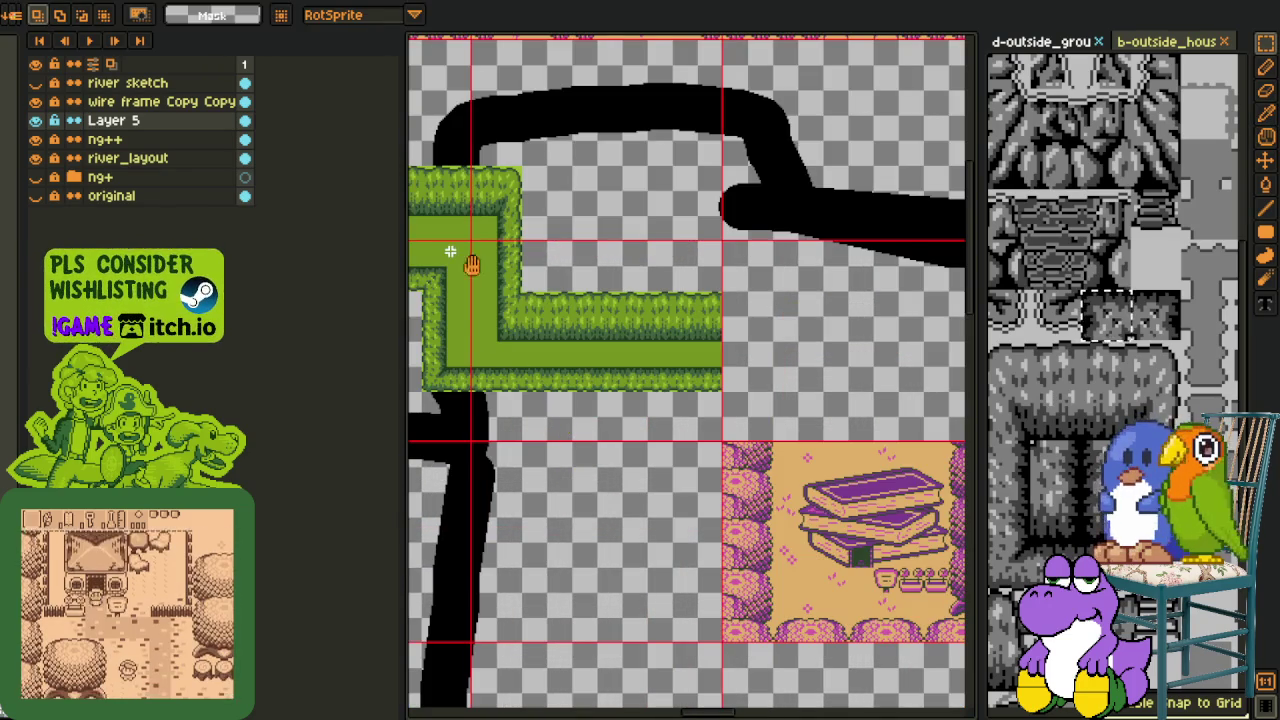
Paste a horizontally mirrored copy of the hedge corner so it joins the grass strip
{"action": "left_click_drag", "start_coordinate": [452, 252], "coordinate": [549, 327]}
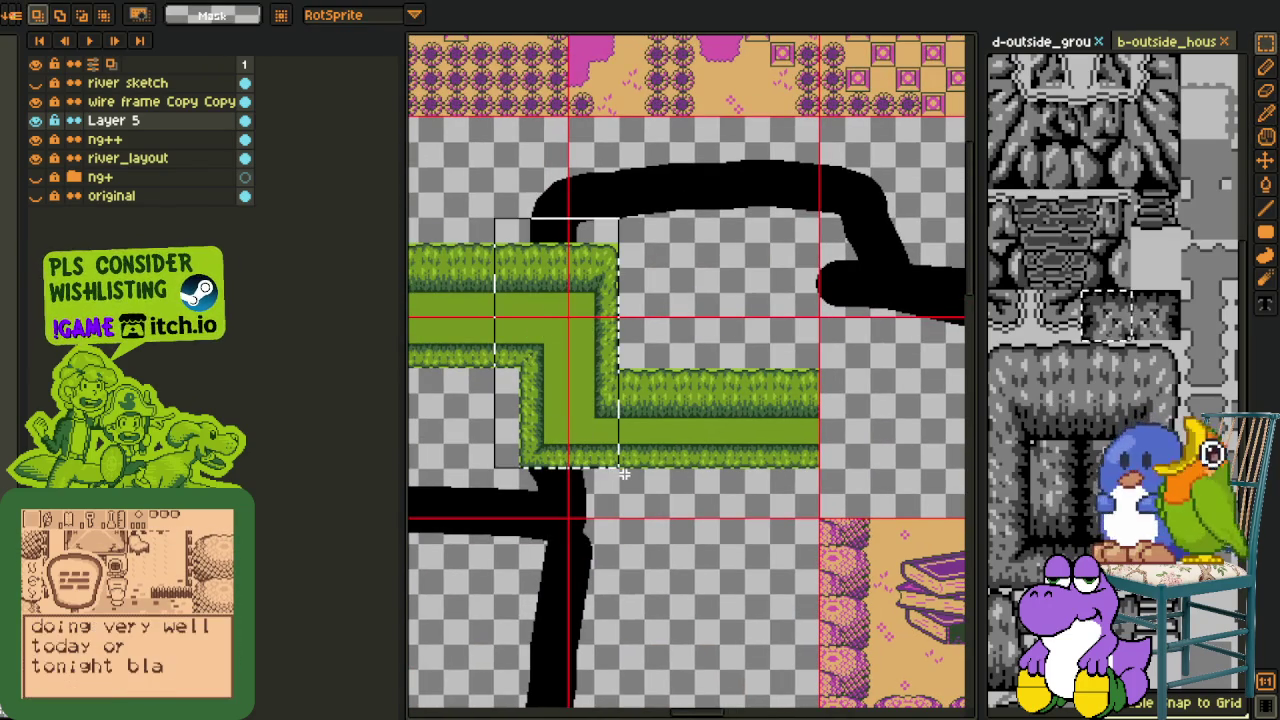
{"action": "left_click_drag", "start_coordinate": [892, 376], "coordinate": [607, 400]}
{"action": "key", "text": "ctrl+v"}
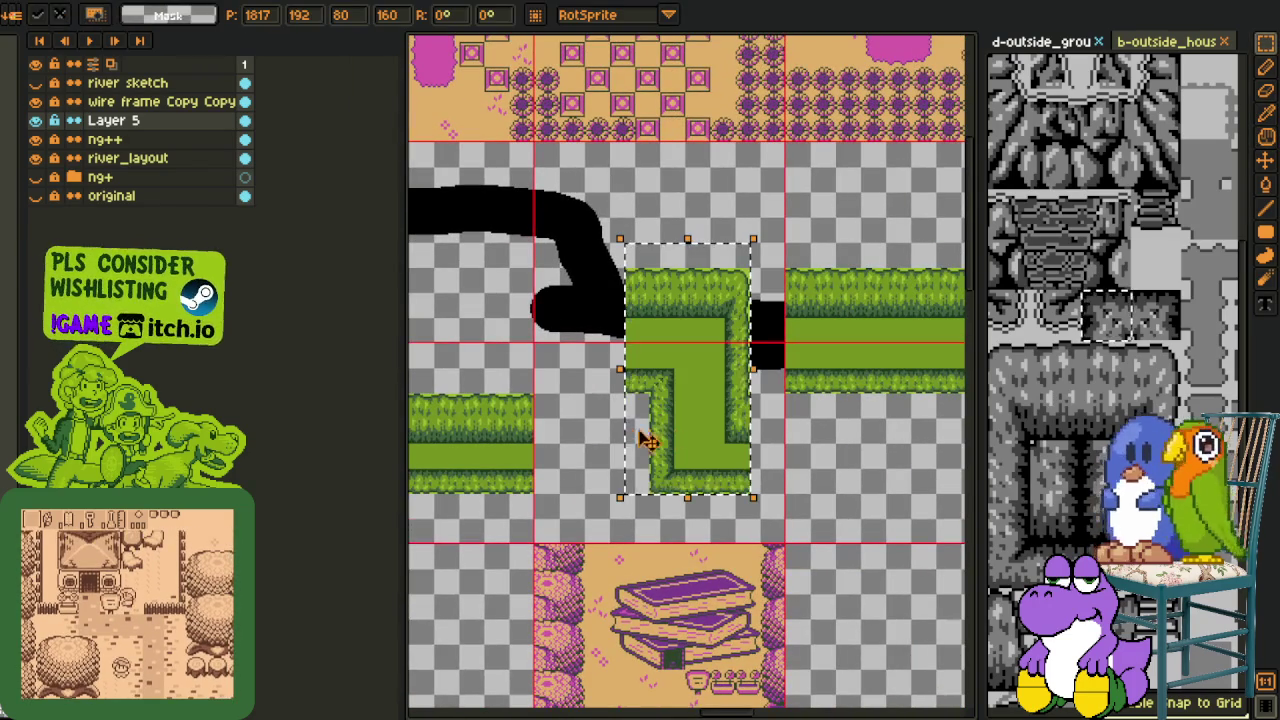
{"action": "key", "text": "shift+h"}
{"action": "left_click_drag", "start_coordinate": [705, 440], "coordinate": [728, 436]}
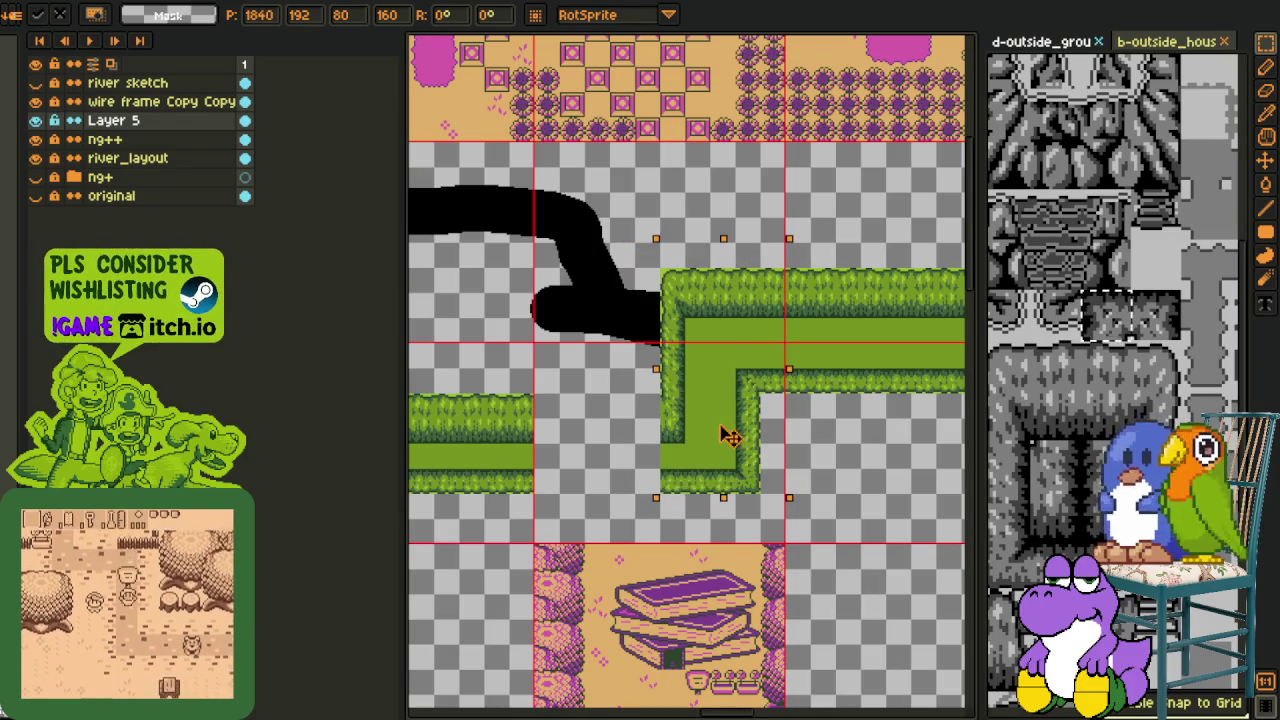
{"action": "key", "text": "Return"}
Select and reposition a short section of the grass strip
{"action": "key", "text": "h"}
{"action": "left_click_drag", "start_coordinate": [571, 423], "coordinate": [694, 409]}
{"action": "scroll", "coordinate": [648, 408], "scroll_direction": "down", "scroll_amount": 2}
{"action": "scroll", "coordinate": [648, 408], "scroll_direction": "up", "scroll_amount": 2}
{"action": "key", "text": "m"}
{"action": "mouse_move", "coordinate": [595, 377]}
{"action": "left_mouse_down"}
{"action": "mouse_move", "coordinate": [703, 485]}
{"action": "mouse_move", "coordinate": [747, 458]}
{"action": "left_mouse_up"}
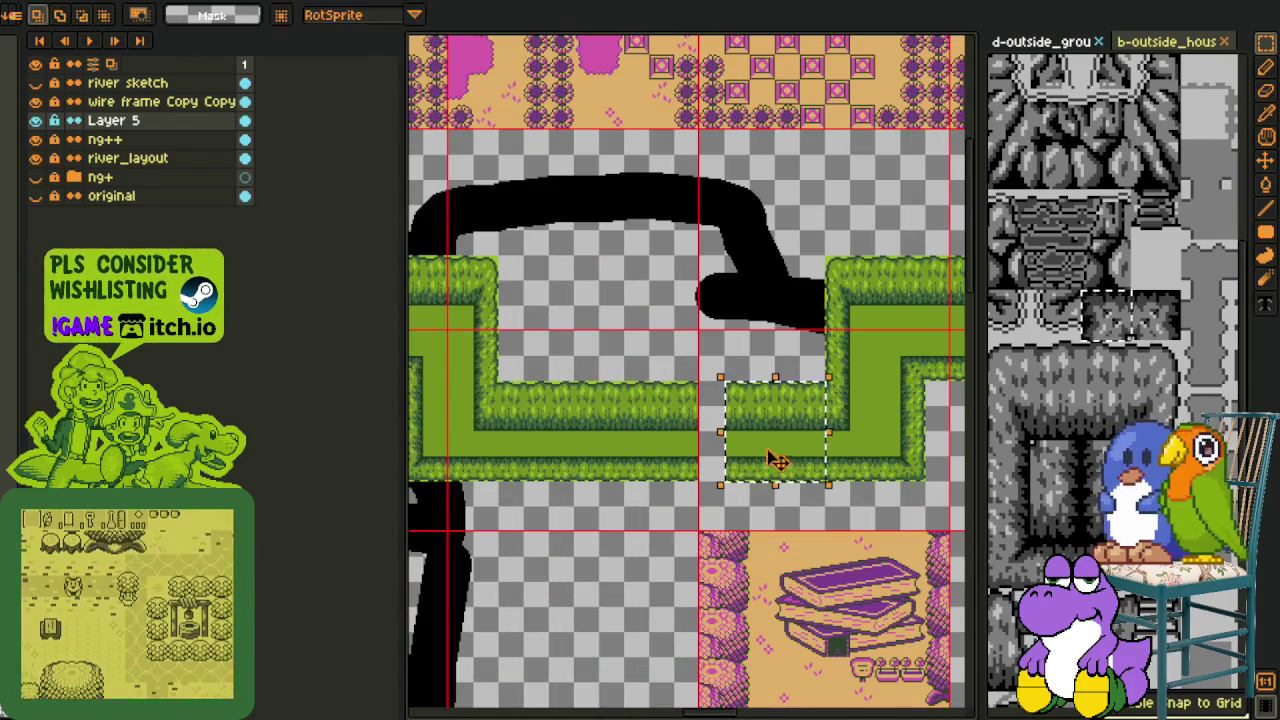
{"action": "key", "text": "Return"}
Select the 16x96 strip at the grass strip's west end
{"action": "scroll", "coordinate": [783, 328], "scroll_direction": "down", "scroll_amount": 2}
{"action": "key", "text": "h"}
{"action": "left_click_drag", "start_coordinate": [945, 318], "coordinate": [745, 343]}
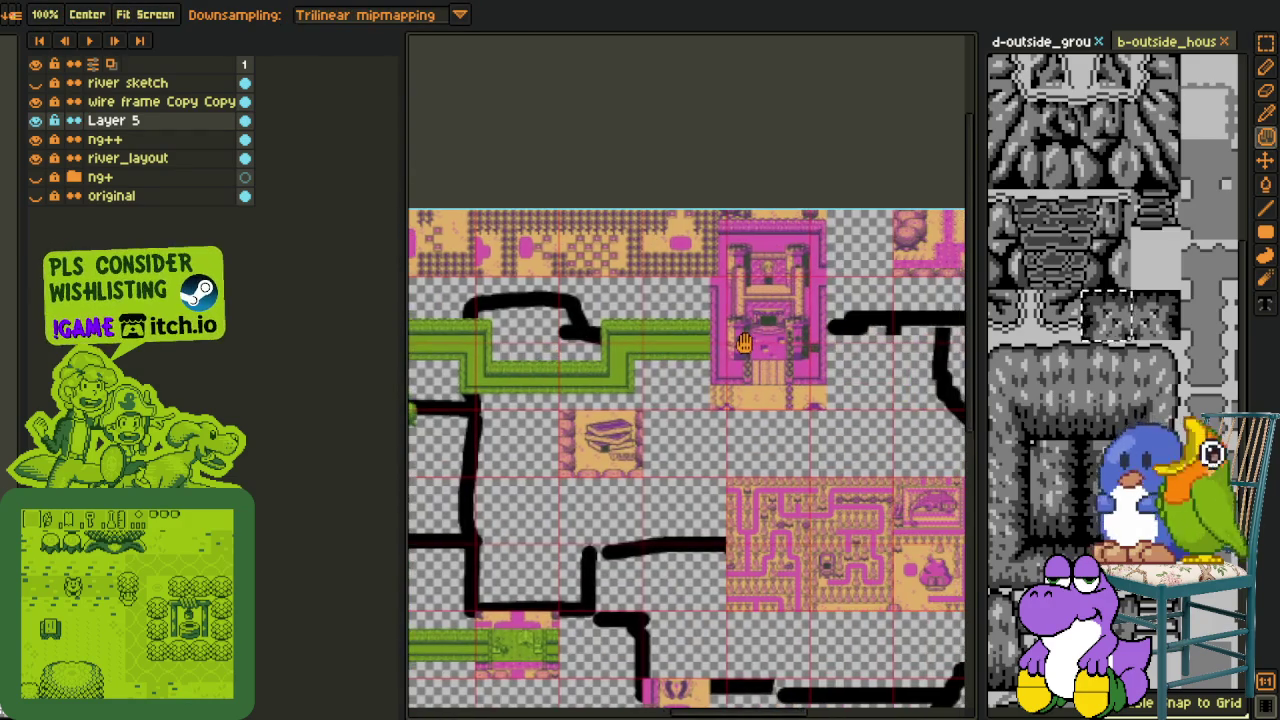
{"action": "left_click_drag", "start_coordinate": [647, 358], "coordinate": [775, 357]}
{"action": "scroll", "coordinate": [597, 362], "scroll_direction": "up", "scroll_amount": 3}
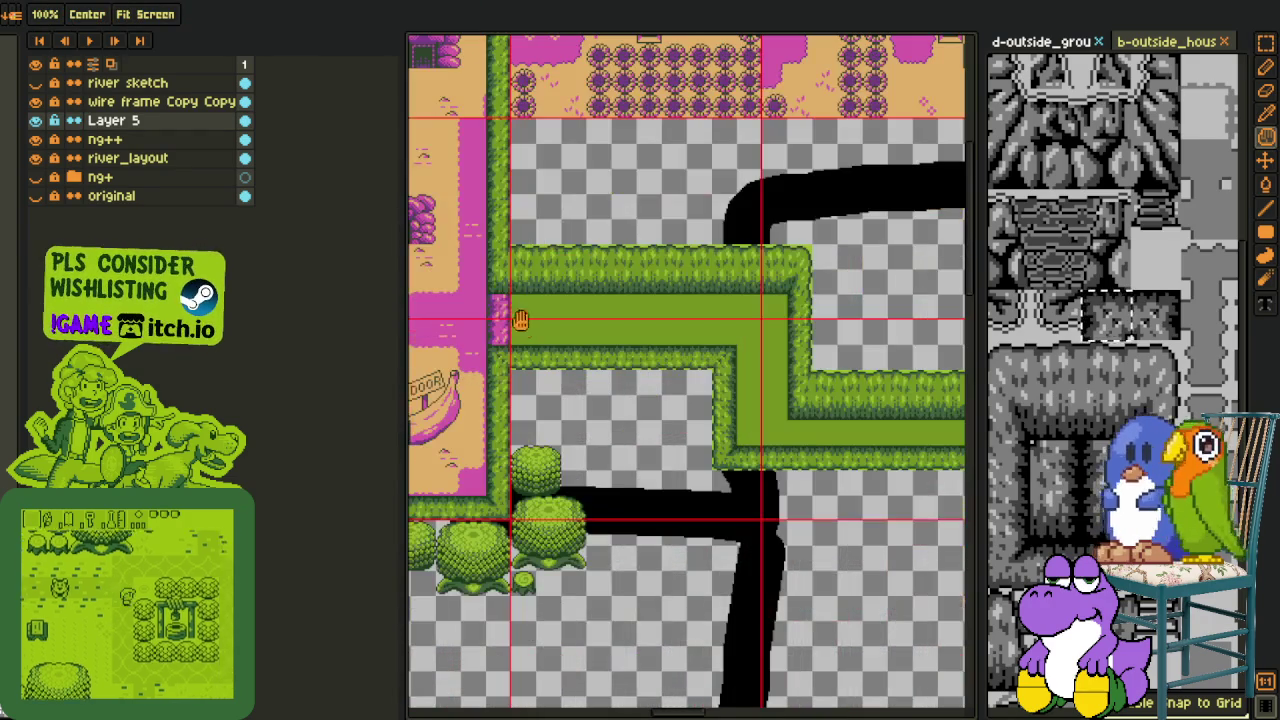
{"action": "key", "text": "m"}
{"action": "left_click_drag", "start_coordinate": [488, 246], "coordinate": [519, 380]}
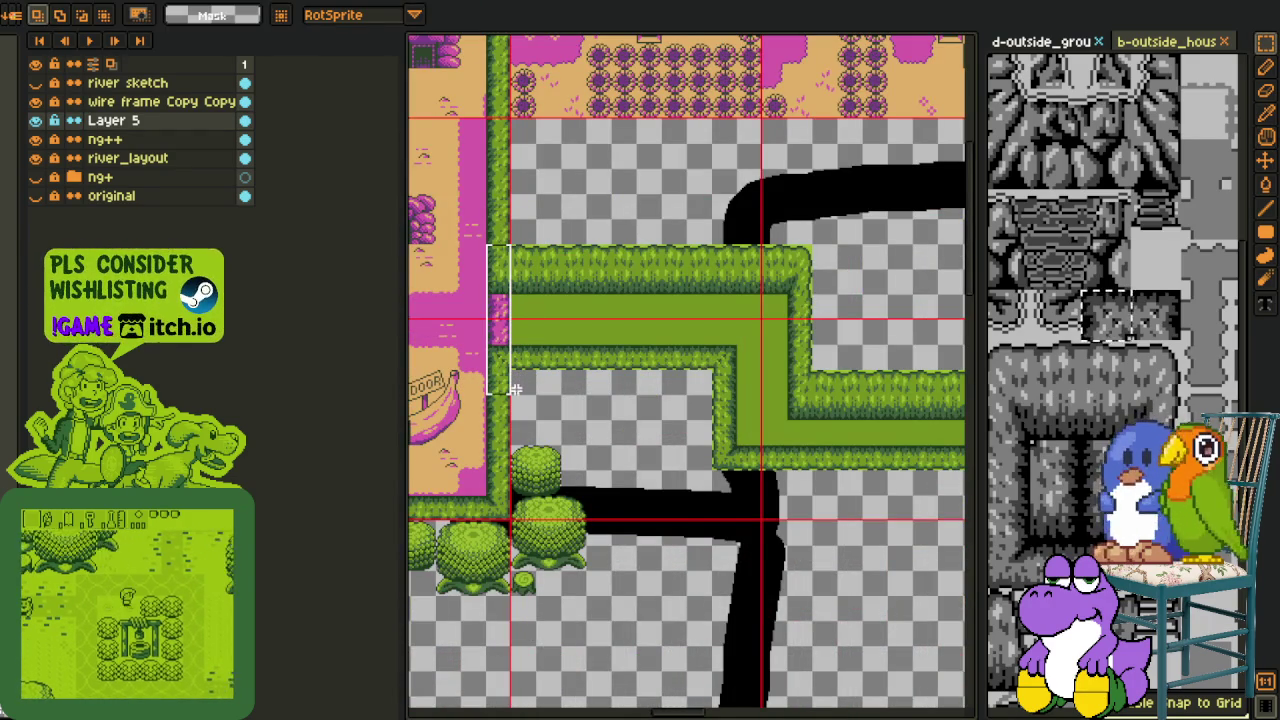
{"action": "key", "text": "Delete"}
{"action": "left_click", "coordinate": [612, 341]}
Paste the grass strip against the pink castle wall, shifting it to close the gap
{"action": "scroll", "coordinate": [612, 341], "scroll_direction": "down", "scroll_amount": 3}
{"action": "left_click_drag", "start_coordinate": [760, 350], "coordinate": [674, 349]}
{"action": "scroll", "coordinate": [751, 363], "scroll_direction": "up", "scroll_amount": 3}
{"action": "key", "text": "ctrl+v"}
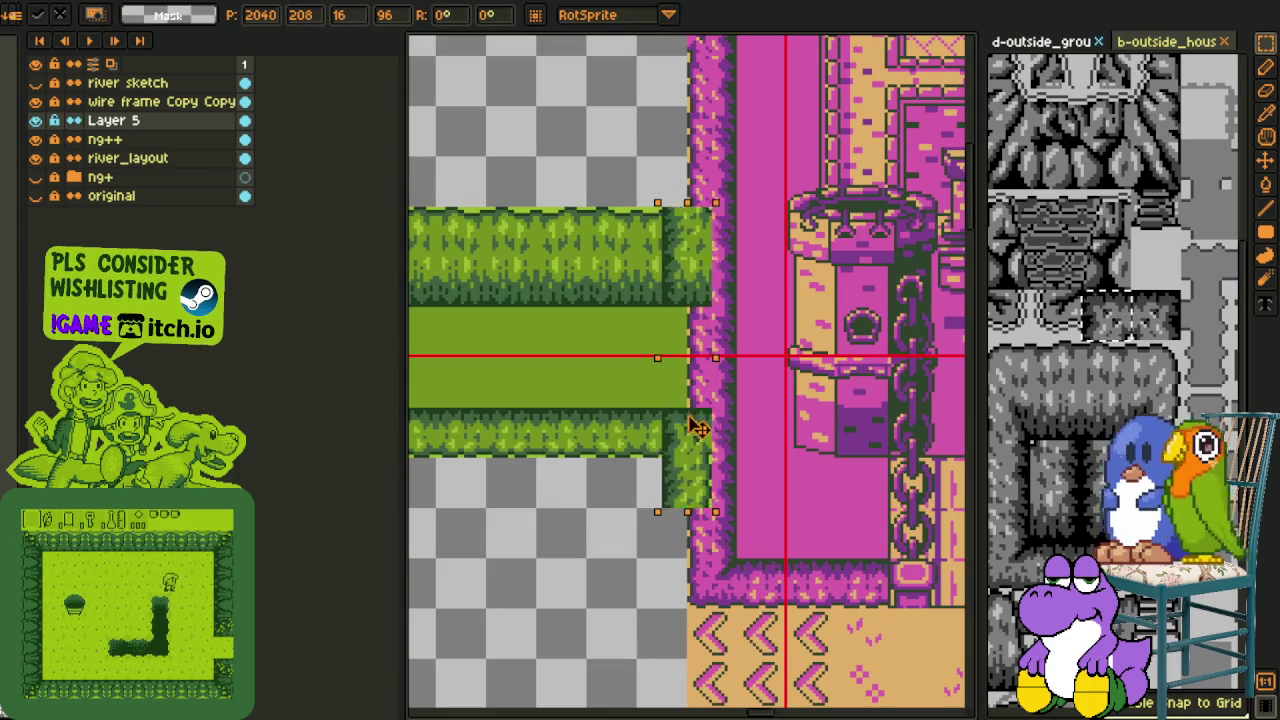
{"action": "left_click_drag", "start_coordinate": [690, 424], "coordinate": [712, 426]}
{"action": "key", "text": "Return"}
{"action": "scroll", "coordinate": [757, 378], "scroll_direction": "down", "scroll_amount": 2}
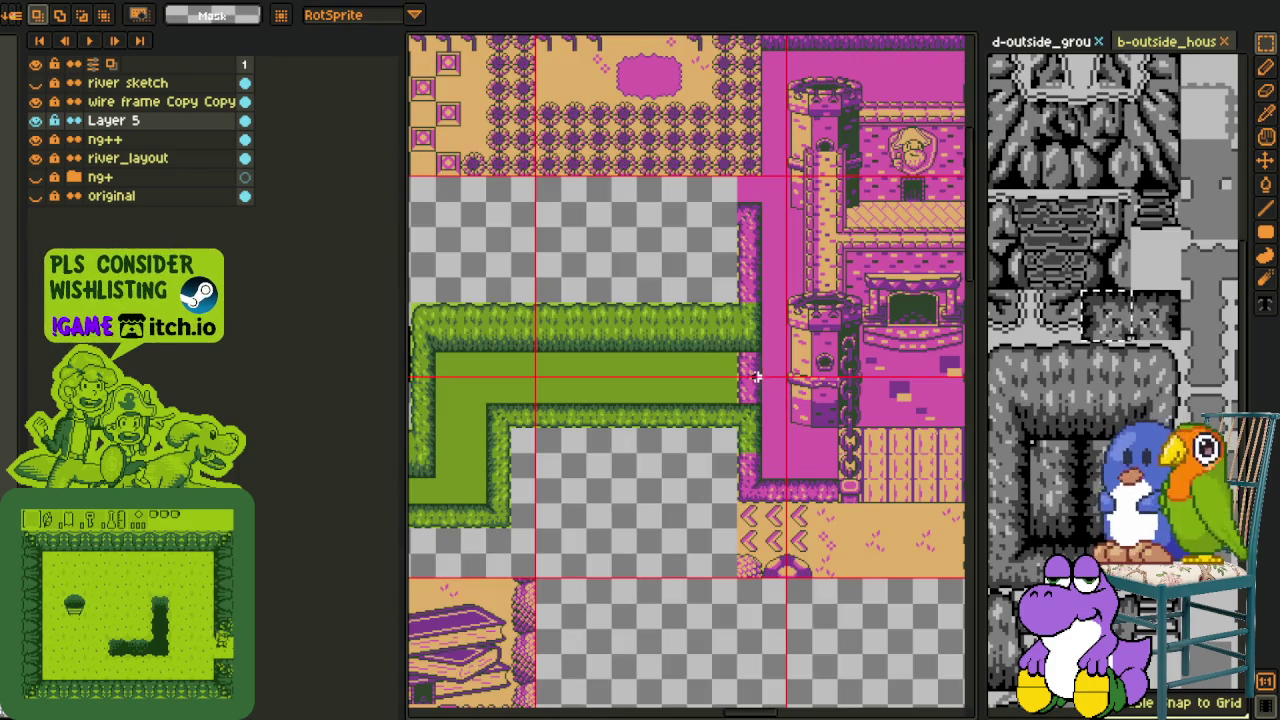
{"action": "scroll", "coordinate": [757, 378], "scroll_direction": "up", "scroll_amount": 2}
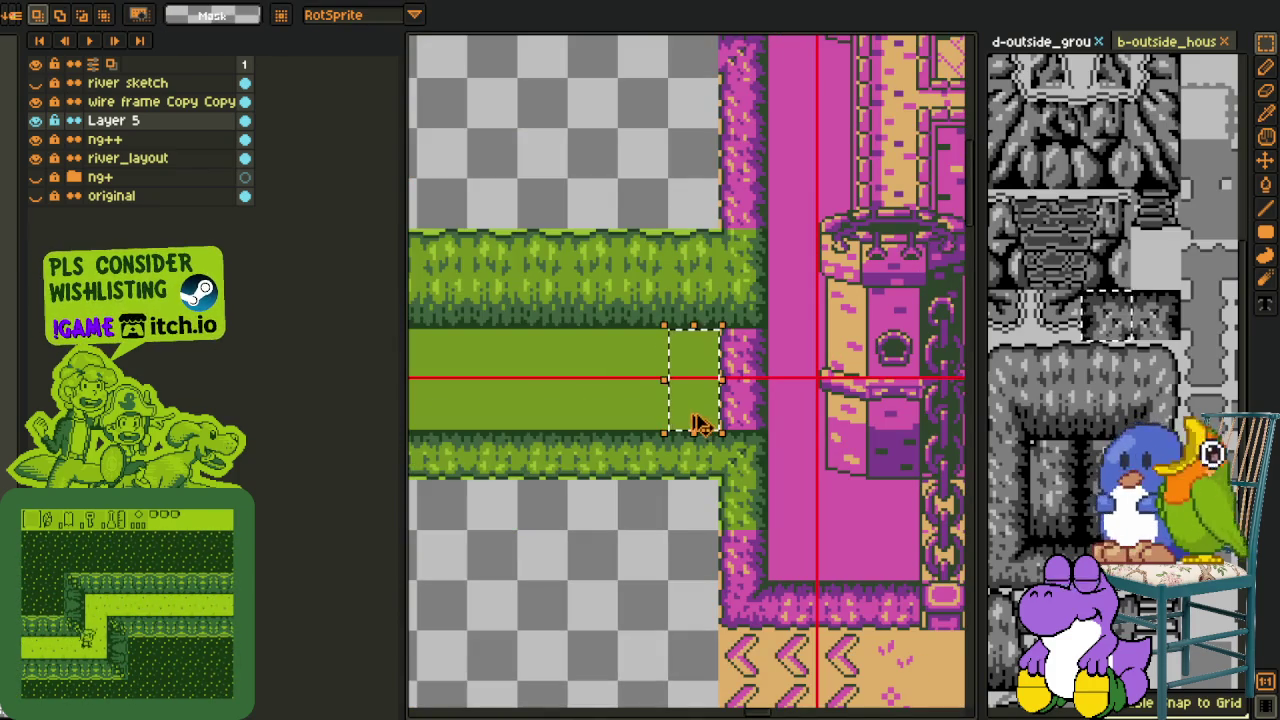
{"action": "left_click_drag", "start_coordinate": [688, 420], "coordinate": [771, 403]}
{"action": "key", "text": "Return"}
Pan across the wider map to review the new hedge path
{"action": "scroll", "coordinate": [640, 368], "scroll_direction": "down", "scroll_amount": 3}
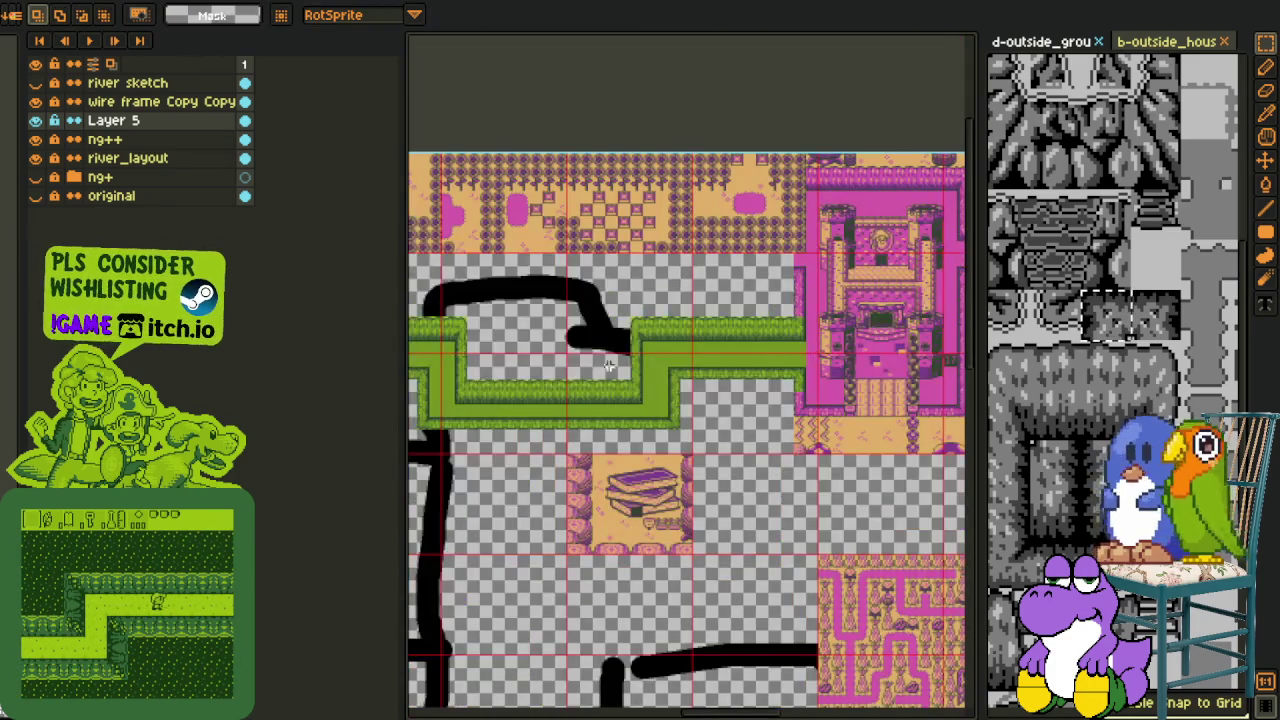
{"action": "left_click_drag", "start_coordinate": [640, 368], "coordinate": [760, 372]}
{"action": "scroll", "coordinate": [760, 372], "scroll_direction": "down", "scroll_amount": 1}
{"action": "mouse_move", "coordinate": [856, 376]}
{"action": "left_mouse_down"}
{"action": "mouse_move", "coordinate": [634, 369]}
{"action": "mouse_move", "coordinate": [673, 260]}
{"action": "mouse_move", "coordinate": [636, 405]}
{"action": "mouse_move", "coordinate": [726, 381]}
{"action": "left_mouse_up"}
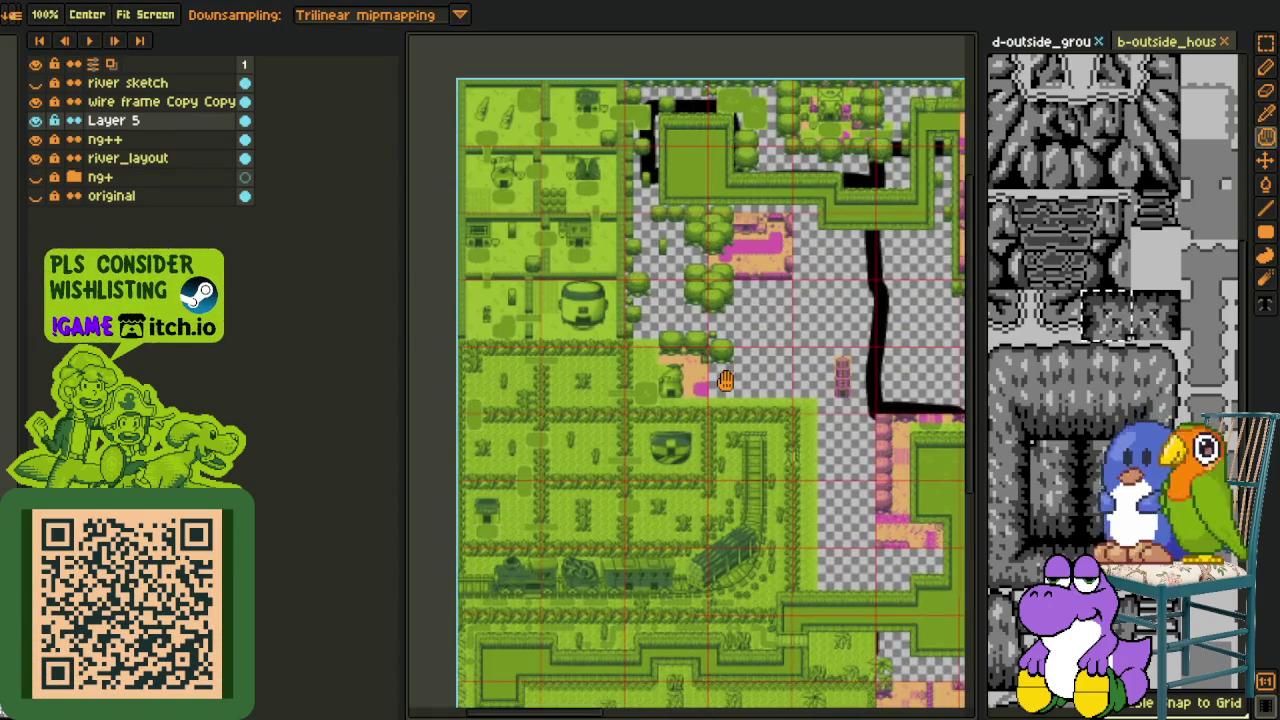
Paste pink tall-grass tiles into the selected top hedge stretch
{"action": "scroll", "coordinate": [700, 385], "scroll_direction": "up", "scroll_amount": 3}
{"action": "scroll", "coordinate": [650, 320], "scroll_direction": "up", "scroll_amount": 2}
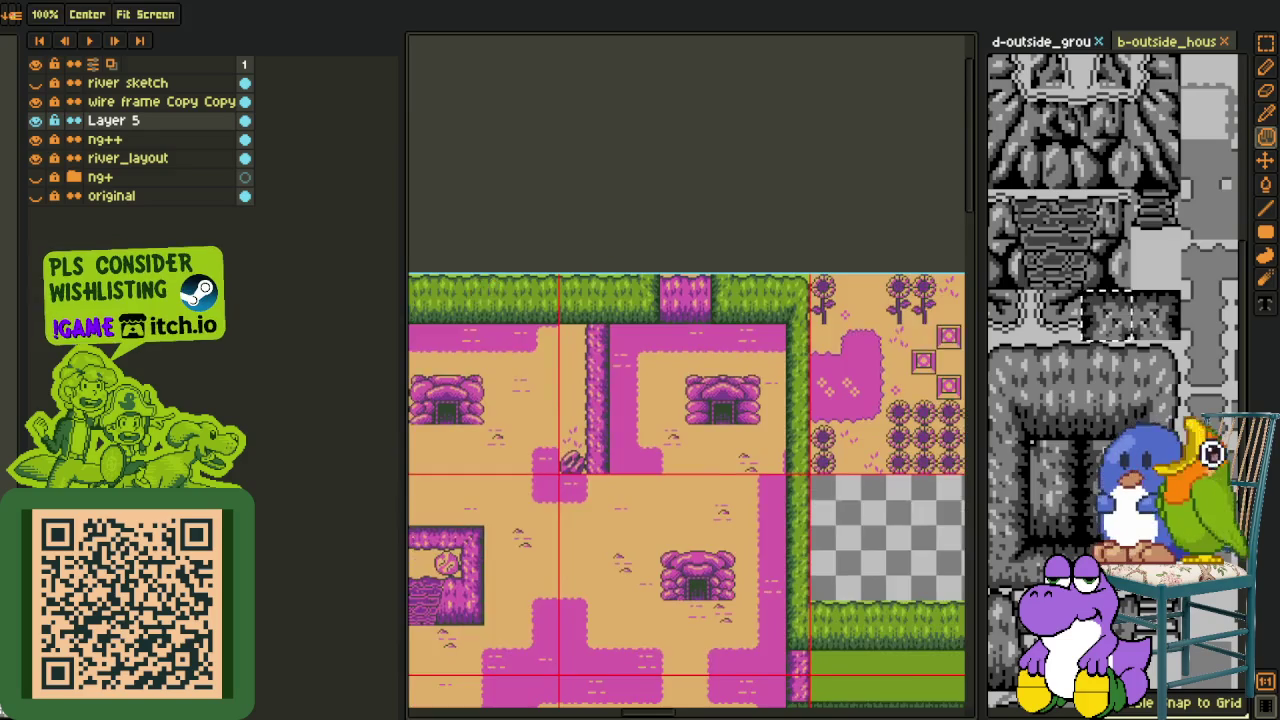
{"action": "key", "text": "m"}
{"action": "key", "text": "ctrl+v"}
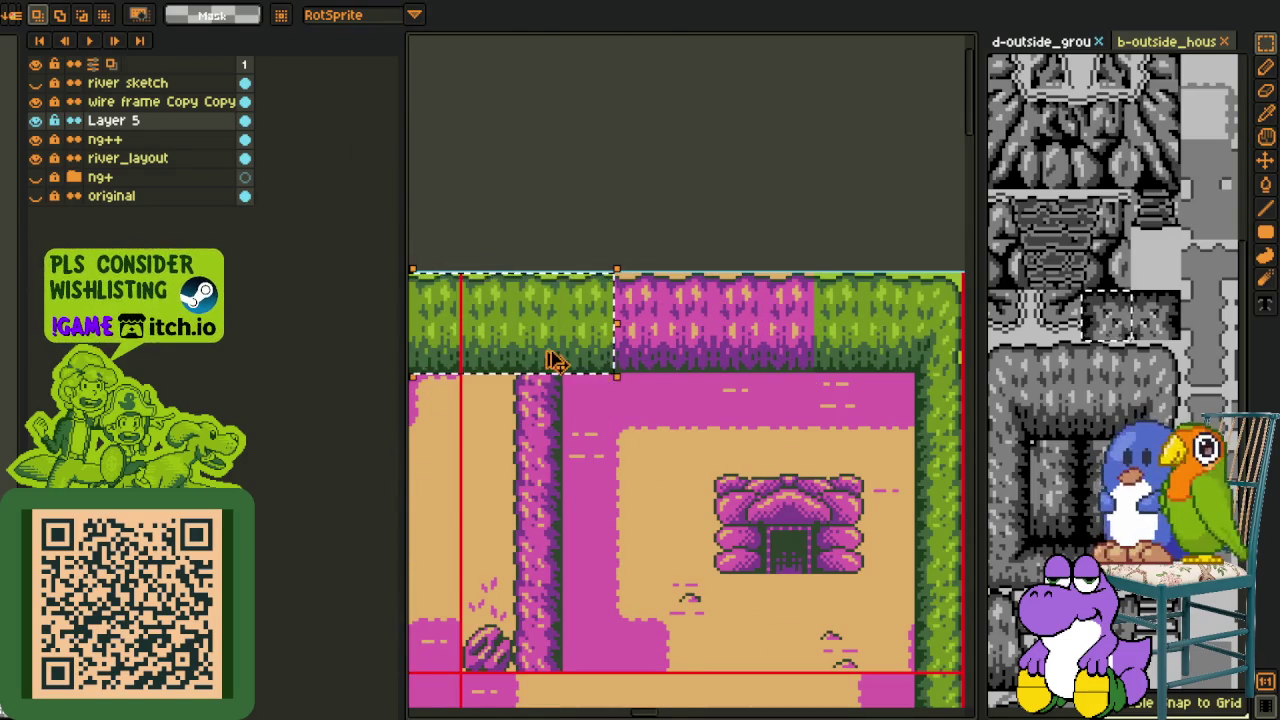
Pan south across the hedge paths toward the castle and book house
{"action": "scroll", "coordinate": [749, 300], "scroll_direction": "down", "scroll_amount": 2}
{"action": "scroll", "coordinate": [740, 450], "scroll_direction": "down", "scroll_amount": 2}
{"action": "key", "text": "h"}
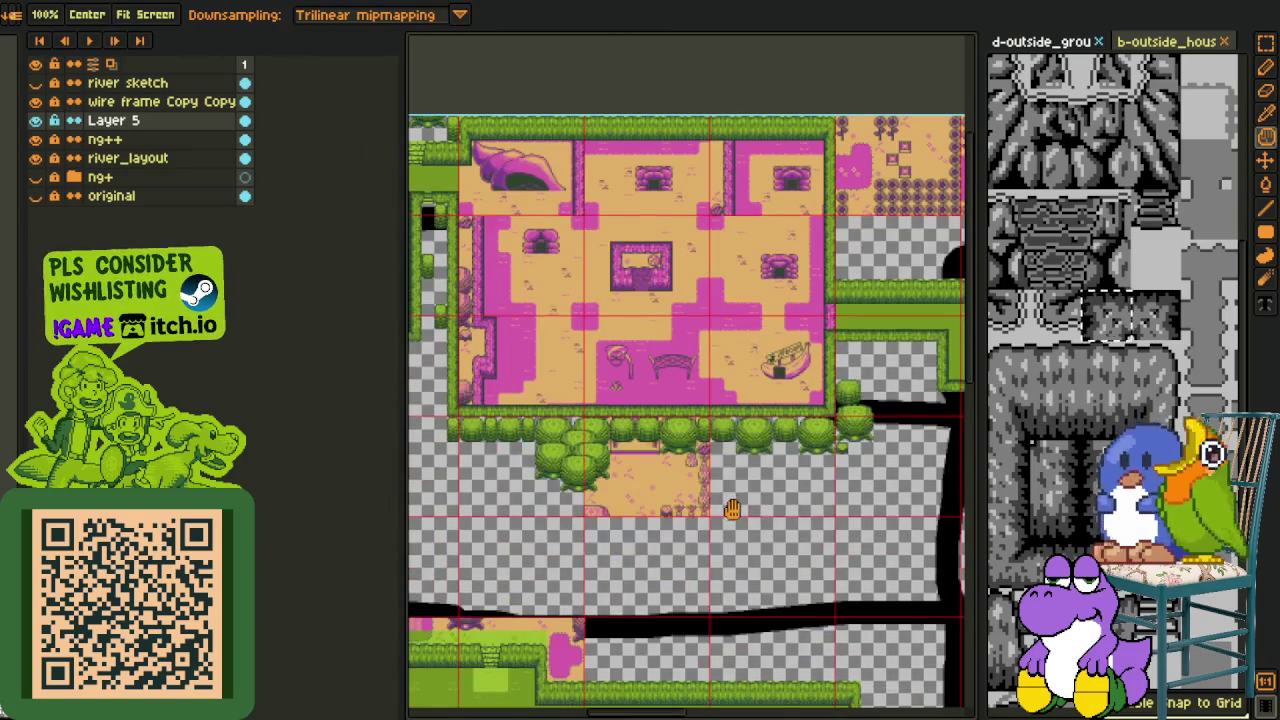
{"action": "scroll", "coordinate": [730, 473], "scroll_direction": "down", "scroll_amount": 2}
{"action": "left_click_drag", "start_coordinate": [718, 488], "coordinate": [458, 363]}
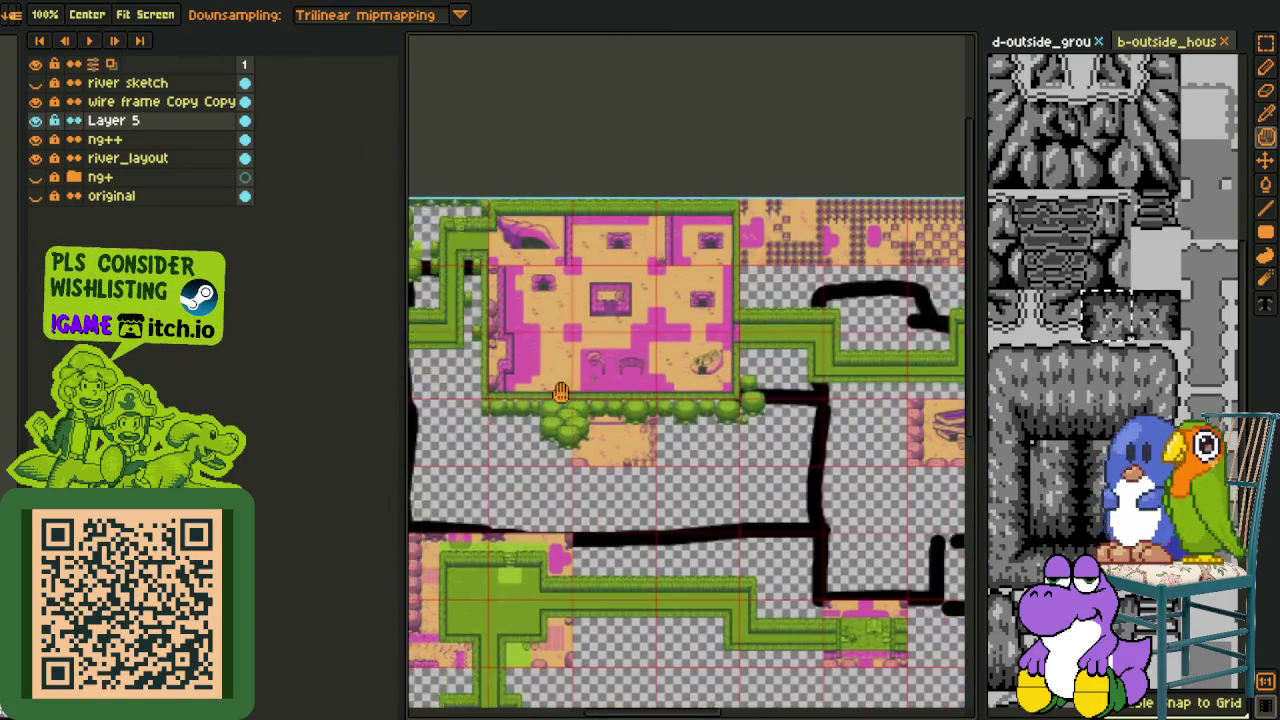
{"action": "key", "text": "r"}
{"action": "key", "text": "h"}
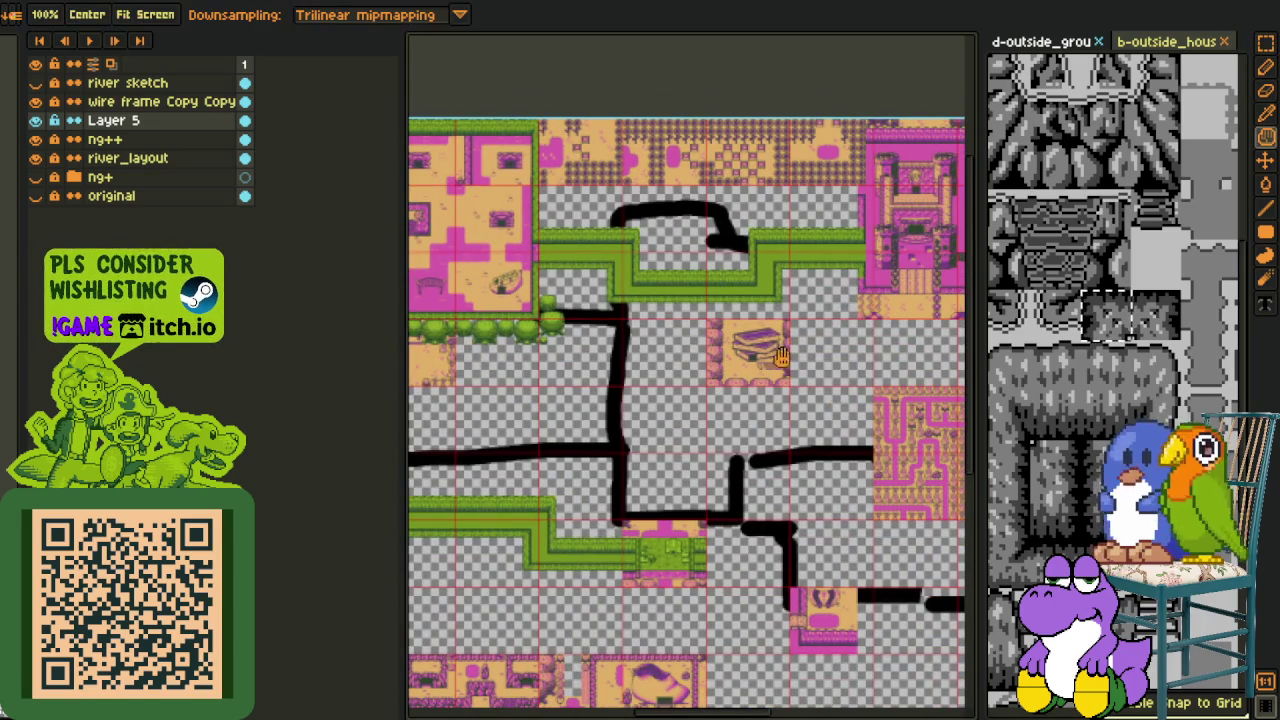
{"action": "left_click_drag", "start_coordinate": [828, 400], "coordinate": [751, 334]}
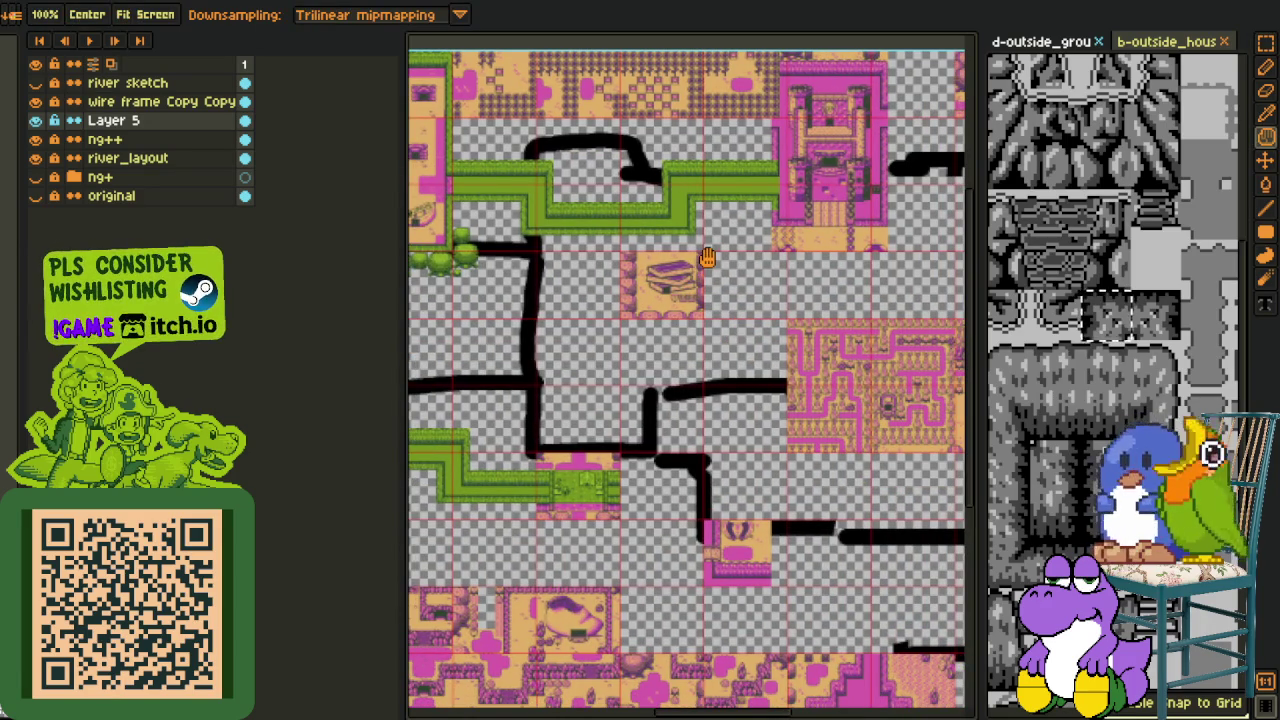
{"action": "left_click_drag", "start_coordinate": [707, 258], "coordinate": [659, 248]}
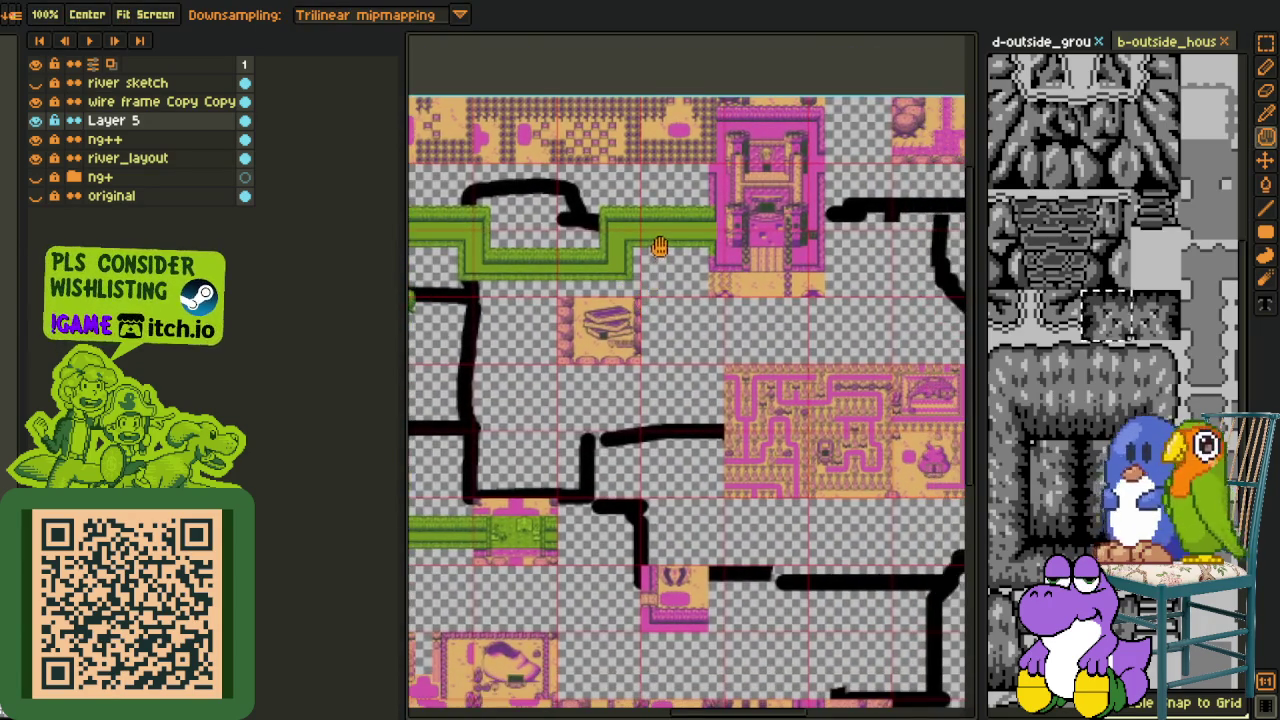
{"action": "scroll", "coordinate": [659, 248], "scroll_direction": "up", "scroll_amount": 1}
{"action": "scroll", "coordinate": [600, 285], "scroll_direction": "down", "scroll_amount": 1}
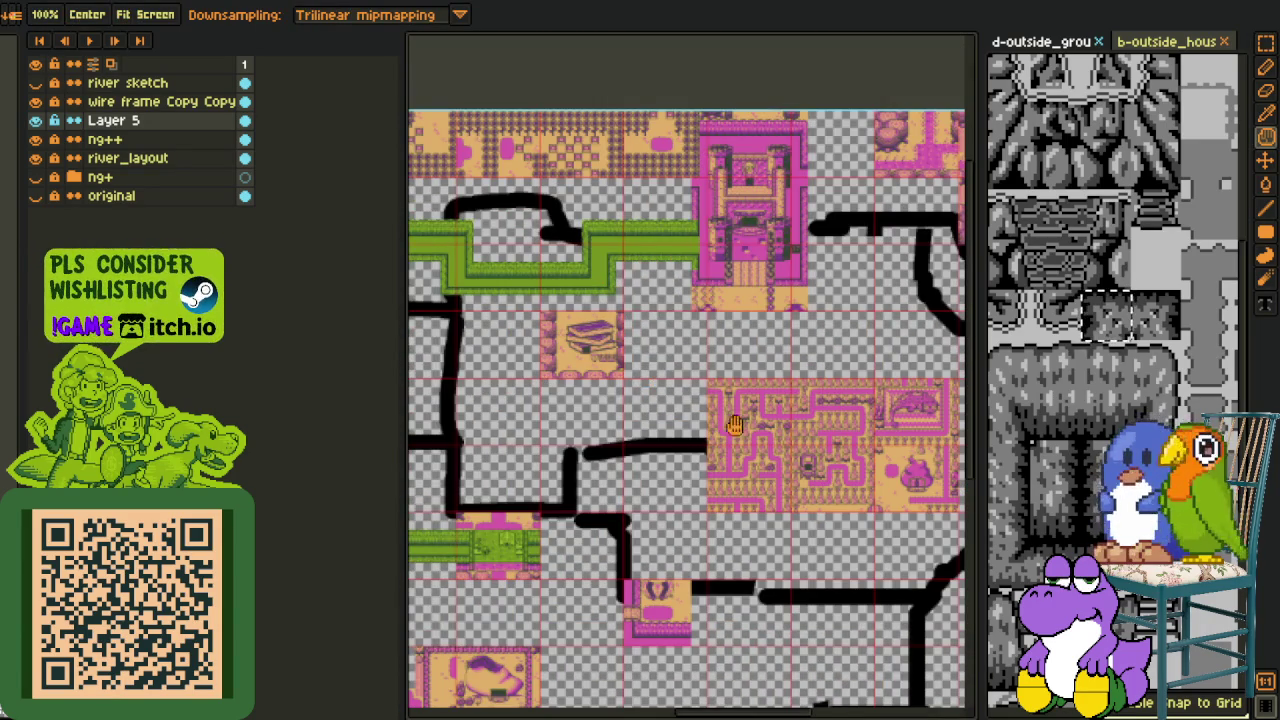
{"action": "mouse_move", "coordinate": [533, 524]}
{"action": "left_mouse_down"}
{"action": "mouse_move", "coordinate": [928, 478]}
{"action": "mouse_move", "coordinate": [566, 523]}
{"action": "mouse_move", "coordinate": [680, 451]}
{"action": "left_mouse_up"}
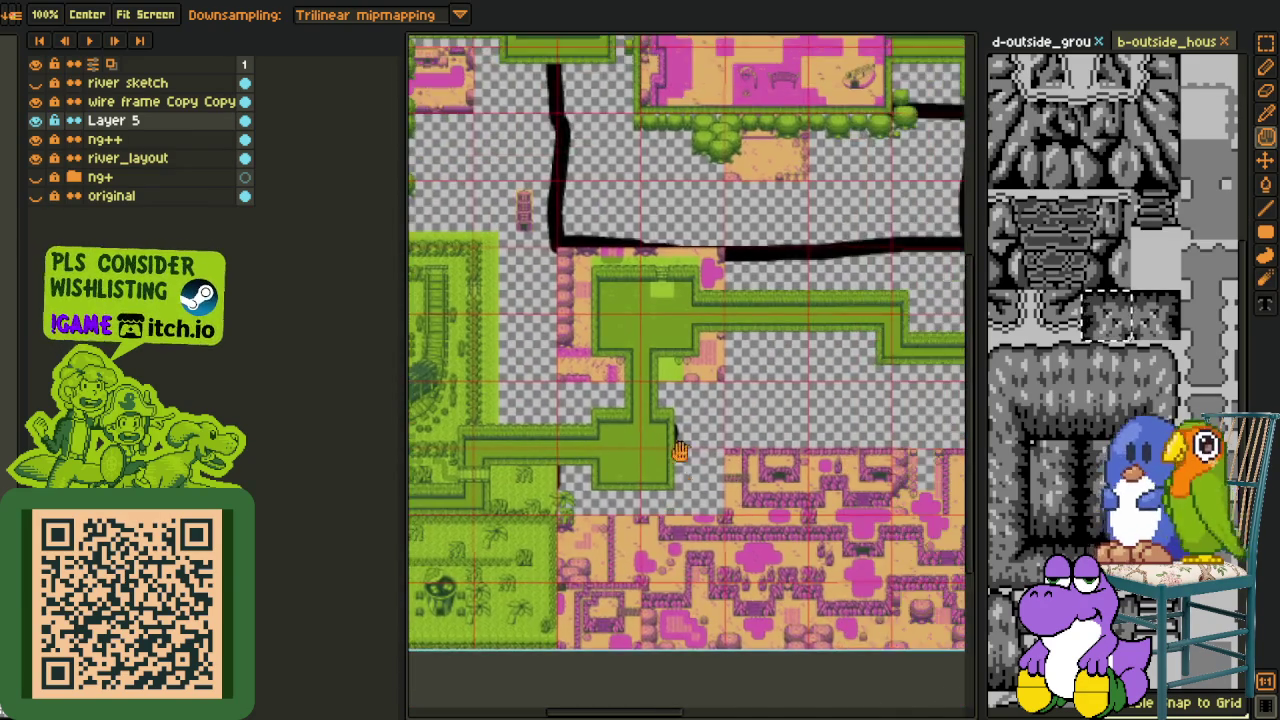
{"action": "scroll", "coordinate": [583, 340], "scroll_direction": "up", "scroll_amount": 2}
Copy a hedge section near the castle, try pasting it, then undo the paste
{"action": "key", "text": "m"}
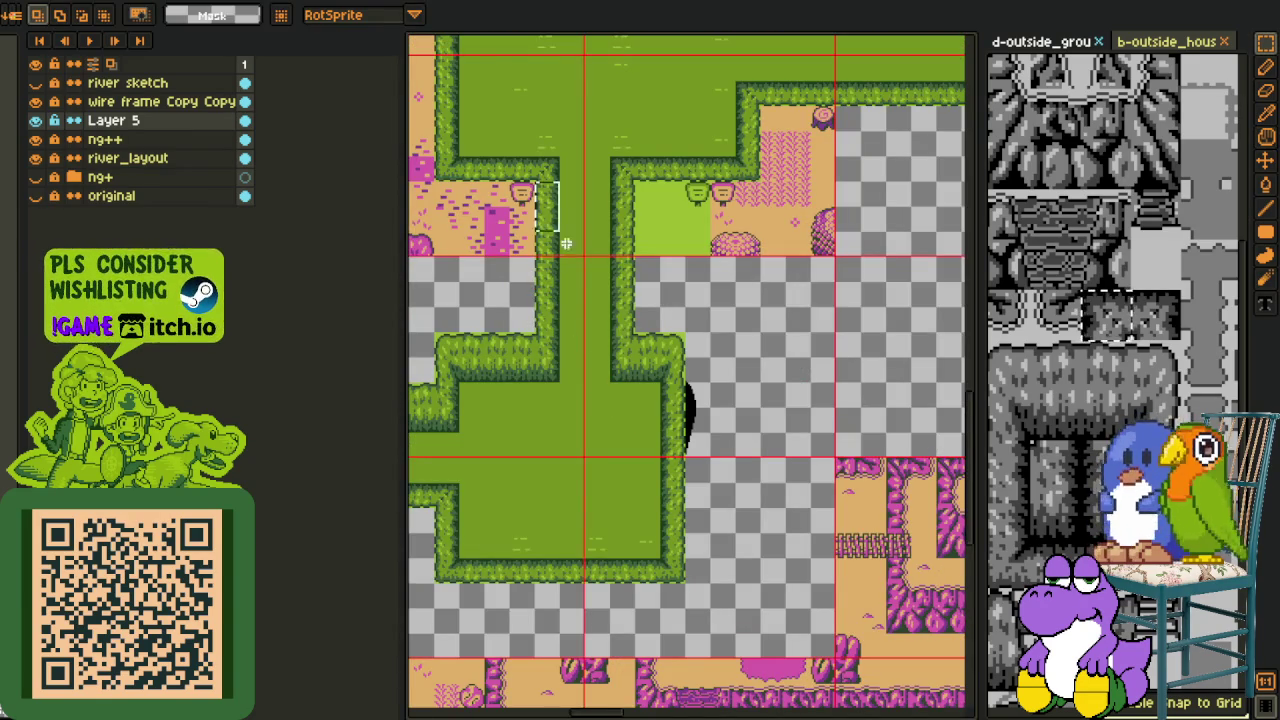
{"action": "mouse_move", "coordinate": [550, 217]}
{"action": "left_mouse_down"}
{"action": "mouse_move", "coordinate": [684, 329]}
{"action": "mouse_move", "coordinate": [766, 349]}
{"action": "mouse_move", "coordinate": [549, 451]}
{"action": "left_mouse_up"}
{"action": "scroll", "coordinate": [677, 340], "scroll_direction": "down", "scroll_amount": 2}
{"action": "key", "text": "h"}
{"action": "left_click_drag", "start_coordinate": [570, 358], "coordinate": [602, 360]}
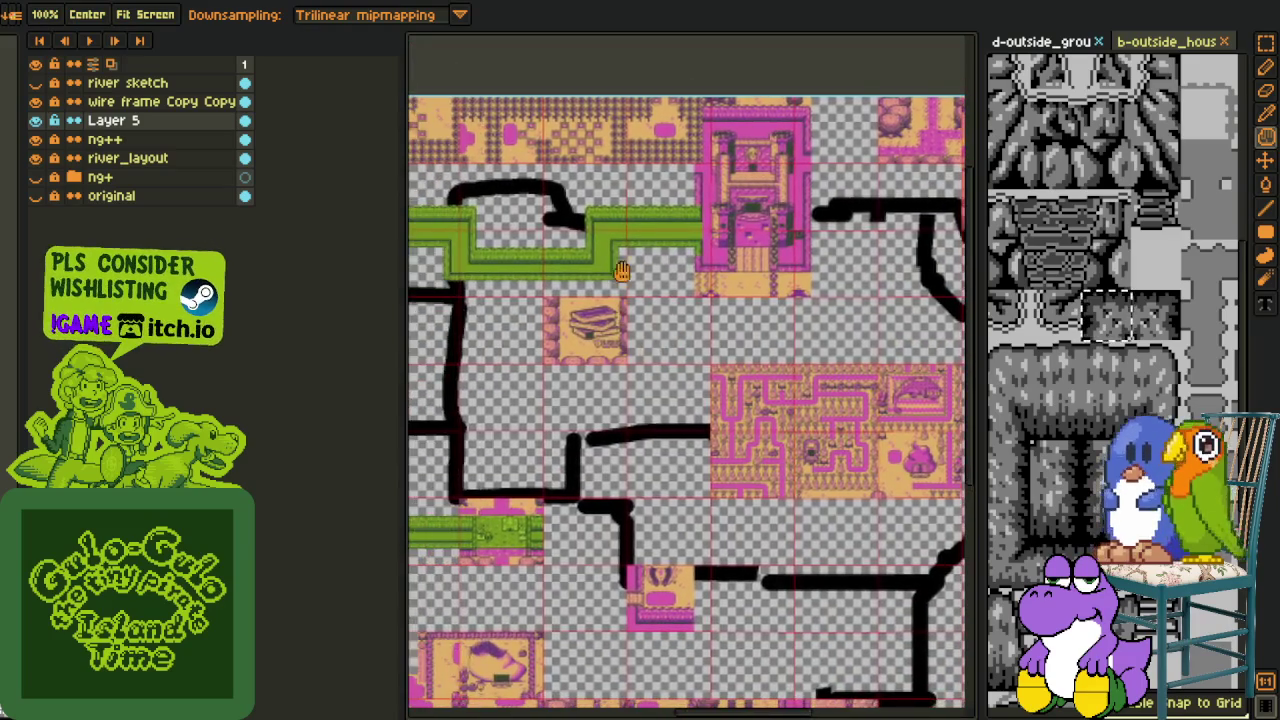
{"action": "scroll", "coordinate": [679, 231], "scroll_direction": "up", "scroll_amount": 2}
{"action": "key", "text": "ctrl+v"}
{"action": "mouse_move", "coordinate": [680, 378]}
{"action": "left_mouse_down"}
{"action": "mouse_move", "coordinate": [586, 380]}
{"action": "mouse_move", "coordinate": [663, 480]}
{"action": "left_mouse_up"}
{"action": "key", "text": "ctrl+z"}
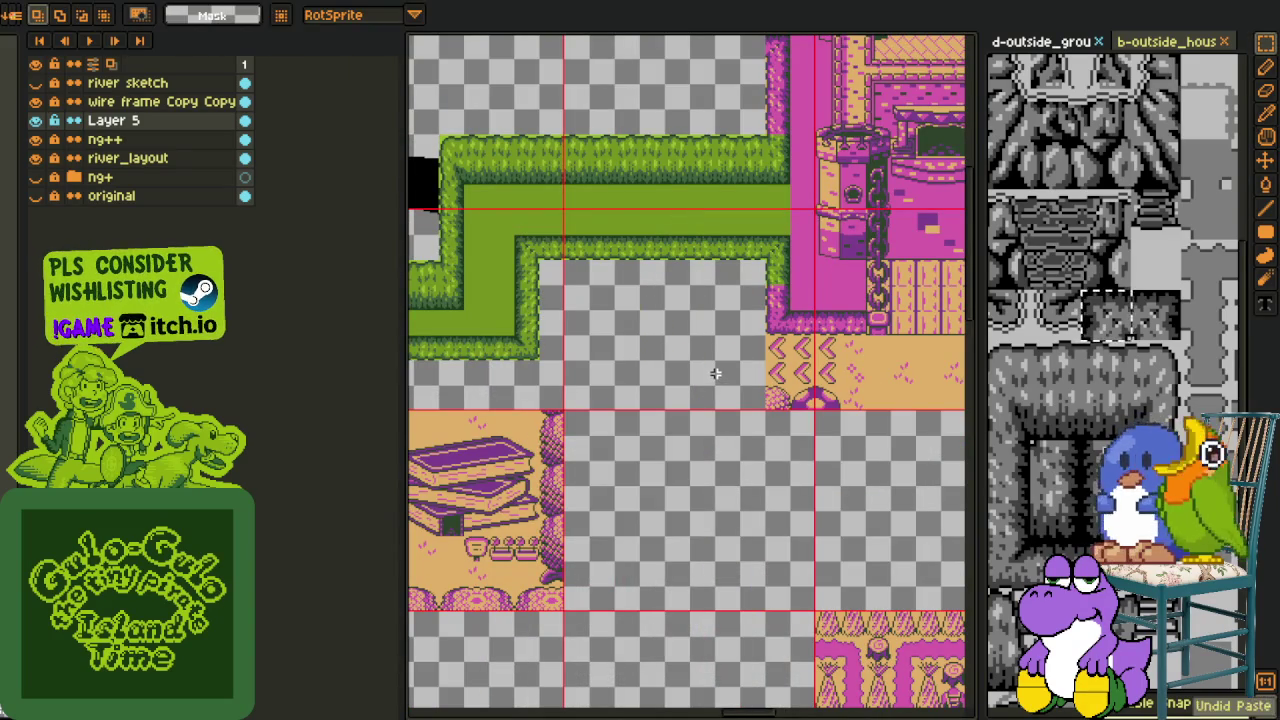
Move the hedge corner block right onto the red guide
{"action": "scroll", "coordinate": [716, 375], "scroll_direction": "down", "scroll_amount": 3}
{"action": "key", "text": "h"}
{"action": "scroll", "coordinate": [706, 200], "scroll_direction": "up", "scroll_amount": 2}
{"action": "scroll", "coordinate": [706, 194], "scroll_direction": "up", "scroll_amount": 2}
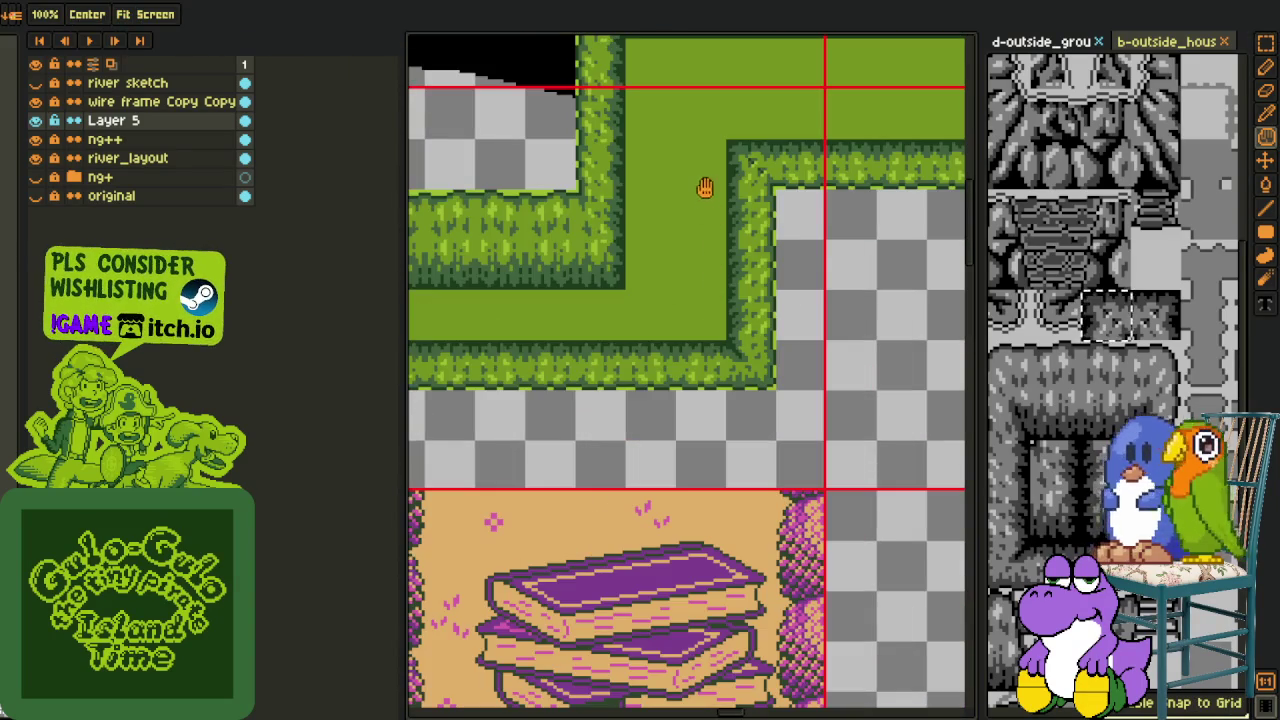
{"action": "key", "text": "m"}
{"action": "mouse_move", "coordinate": [790, 338]}
{"action": "left_mouse_down"}
{"action": "mouse_move", "coordinate": [837, 363]}
{"action": "mouse_move", "coordinate": [915, 358]}
{"action": "left_mouse_up"}
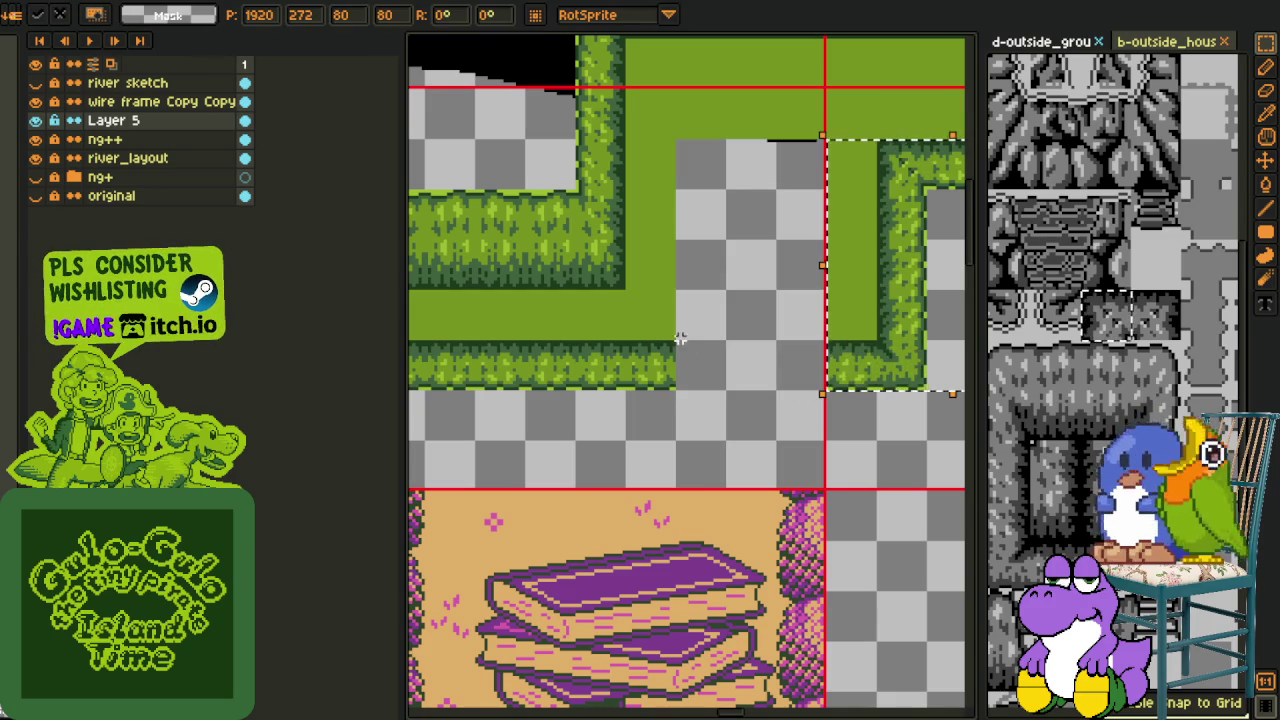
{"action": "left_click", "coordinate": [626, 285]}
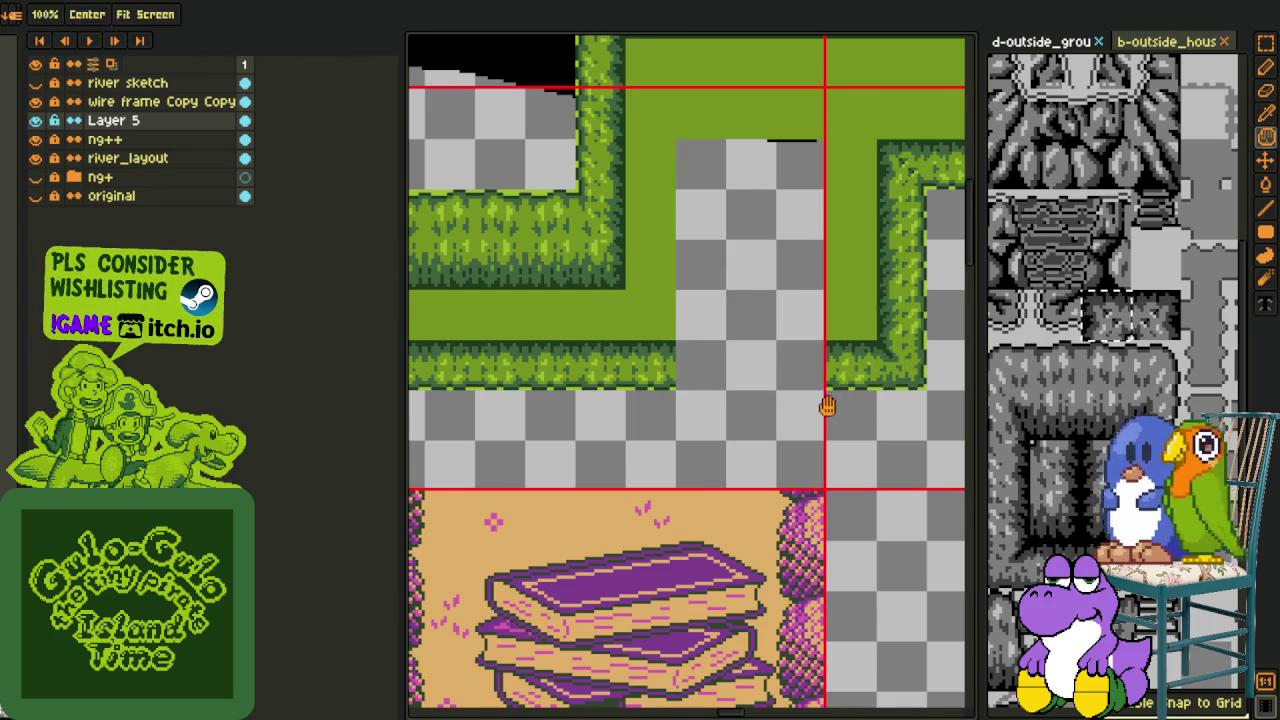
Frame the view on the hedge path above the book house
{"action": "left_click_drag", "start_coordinate": [787, 405], "coordinate": [710, 442]}
{"action": "scroll", "coordinate": [710, 442], "scroll_direction": "down", "scroll_amount": 2}
{"action": "scroll", "coordinate": [774, 257], "scroll_direction": "up", "scroll_amount": 2}
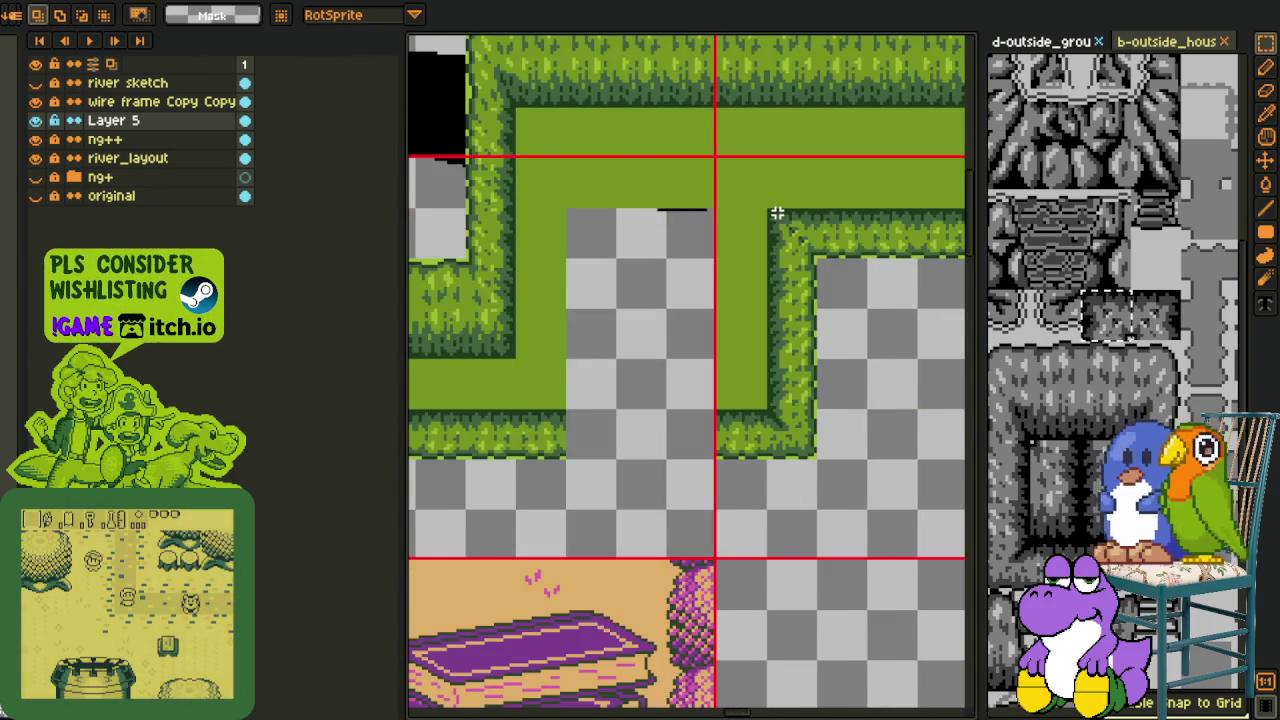
{"action": "scroll", "coordinate": [774, 257], "scroll_direction": "down", "scroll_amount": 2}
{"action": "left_click_drag", "start_coordinate": [860, 210], "coordinate": [786, 284]}
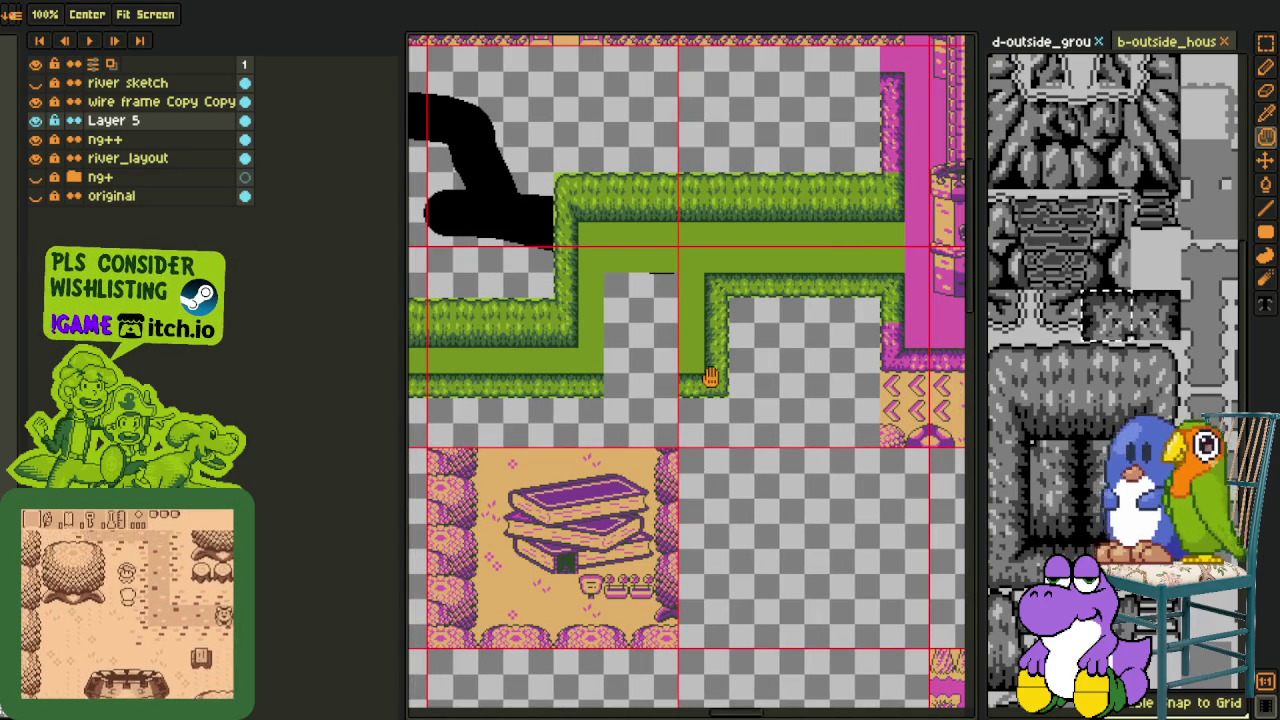
{"action": "left_click_drag", "start_coordinate": [720, 383], "coordinate": [732, 347]}
{"action": "key", "text": "m"}
{"action": "scroll", "coordinate": [641, 327], "scroll_direction": "up", "scroll_amount": 2}
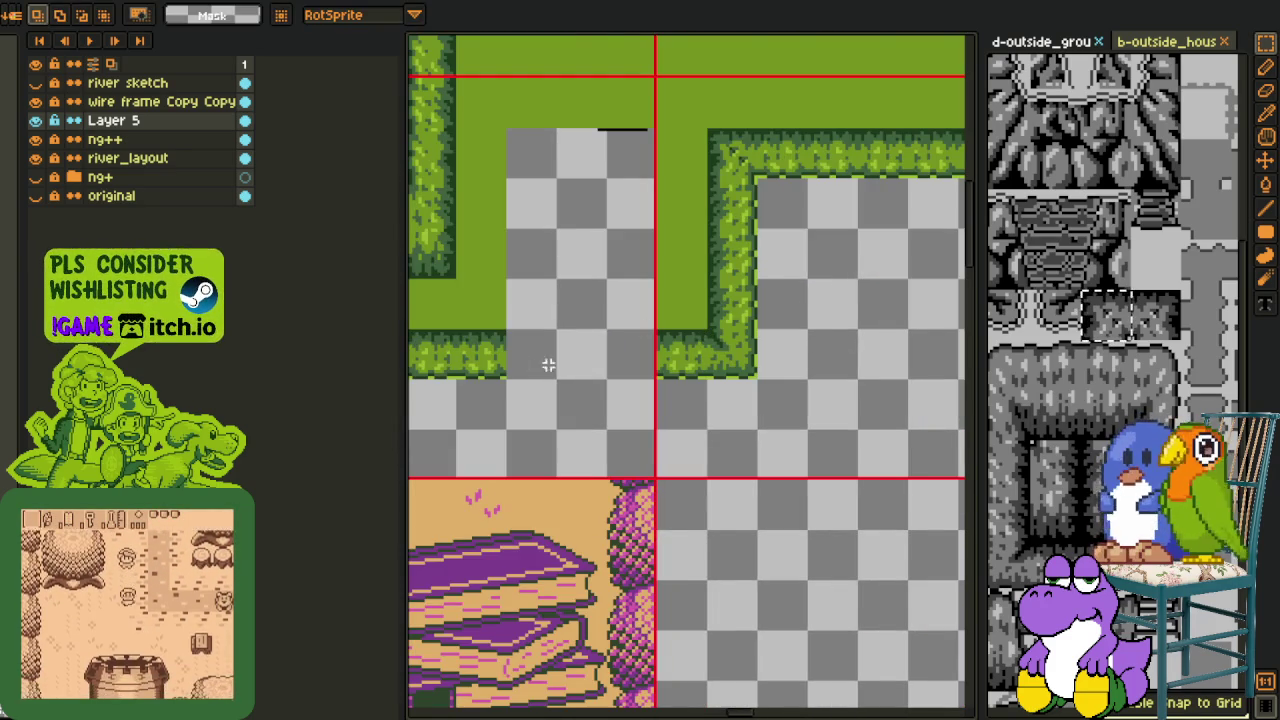
{"action": "scroll", "coordinate": [595, 355], "scroll_direction": "down", "scroll_amount": 2}
{"action": "key", "text": "h"}
{"action": "left_click_drag", "start_coordinate": [568, 345], "coordinate": [604, 369]}
{"action": "key", "text": "m"}
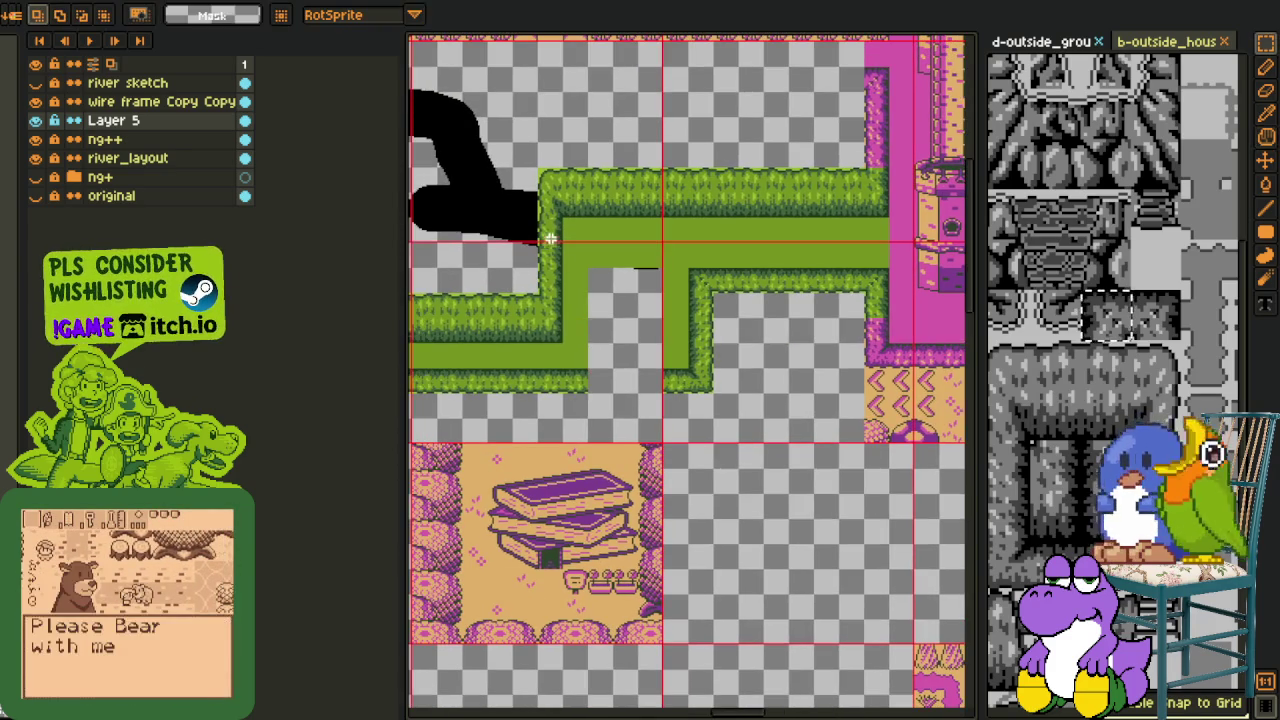
Drag a small hedge piece down toward the house cell as a vertical strip
{"action": "left_click_drag", "start_coordinate": [650, 414], "coordinate": [625, 470]}
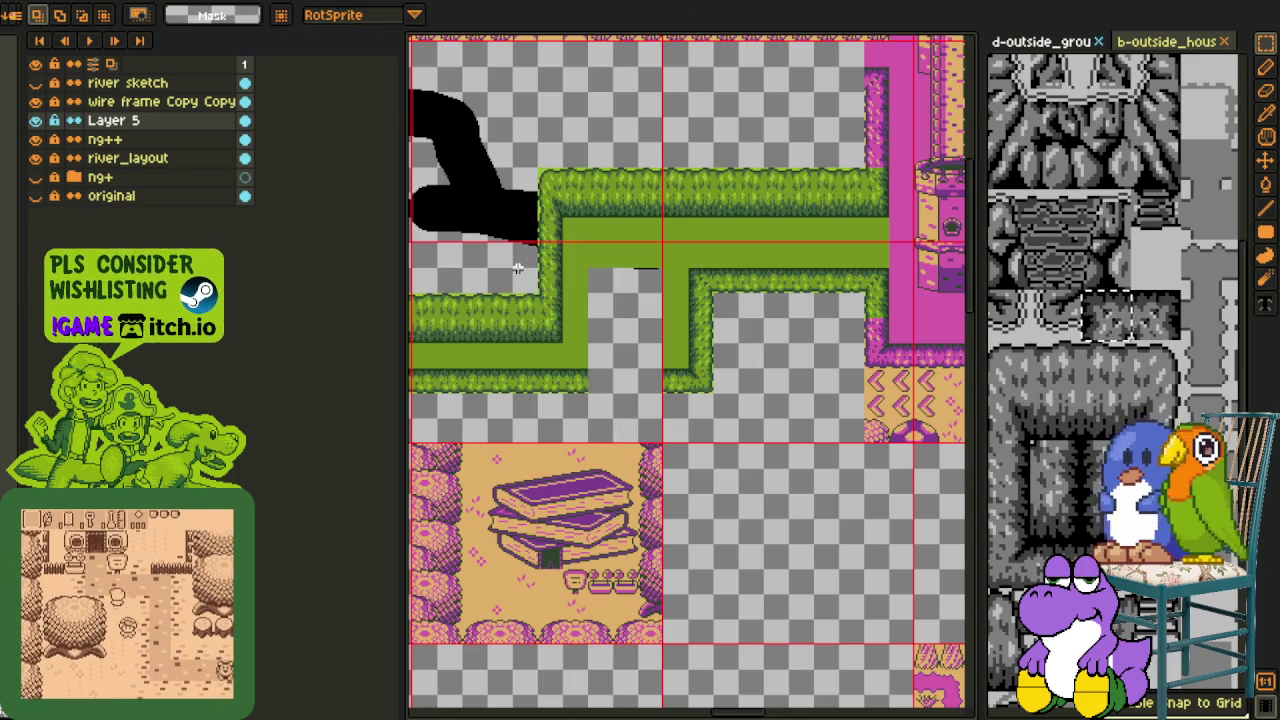
{"action": "mouse_move", "coordinate": [627, 238]}
{"action": "left_mouse_down"}
{"action": "mouse_move", "coordinate": [563, 257]}
{"action": "mouse_move", "coordinate": [644, 450]}
{"action": "left_mouse_up"}
{"action": "key", "text": "h"}
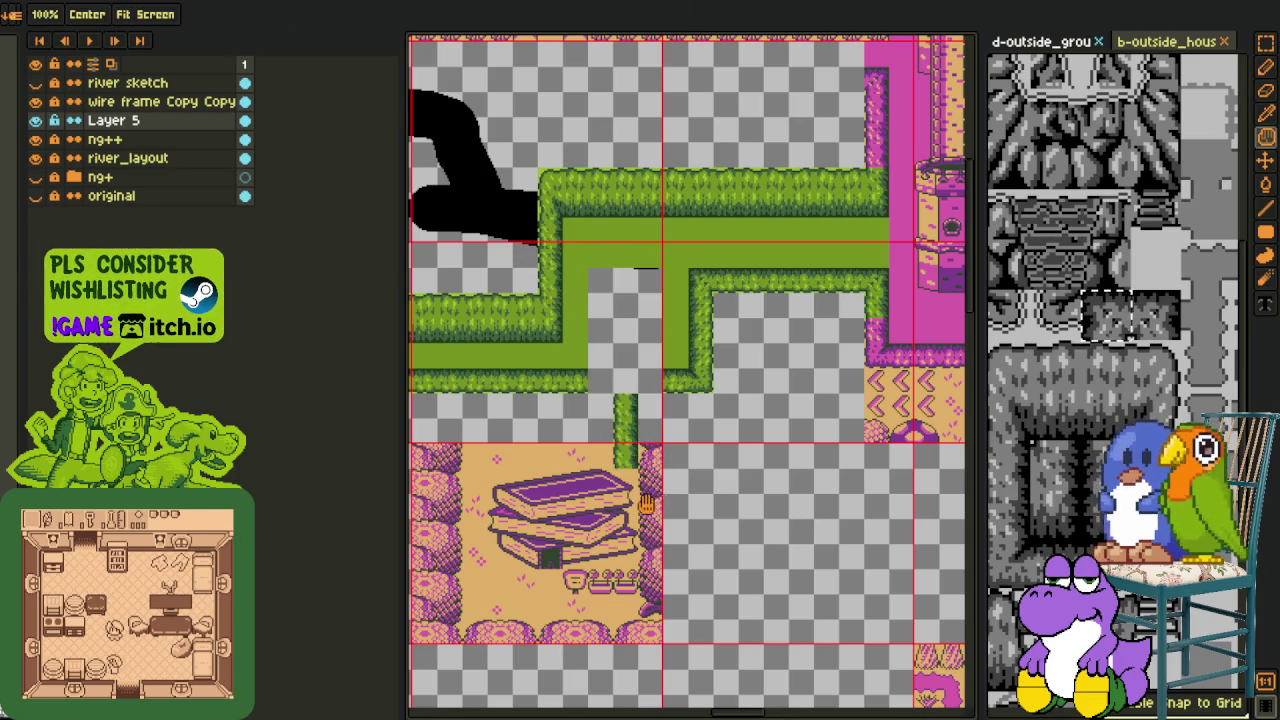
{"action": "left_click_drag", "start_coordinate": [430, 546], "coordinate": [565, 440]}
{"action": "scroll", "coordinate": [565, 432], "scroll_direction": "up", "scroll_amount": 2}
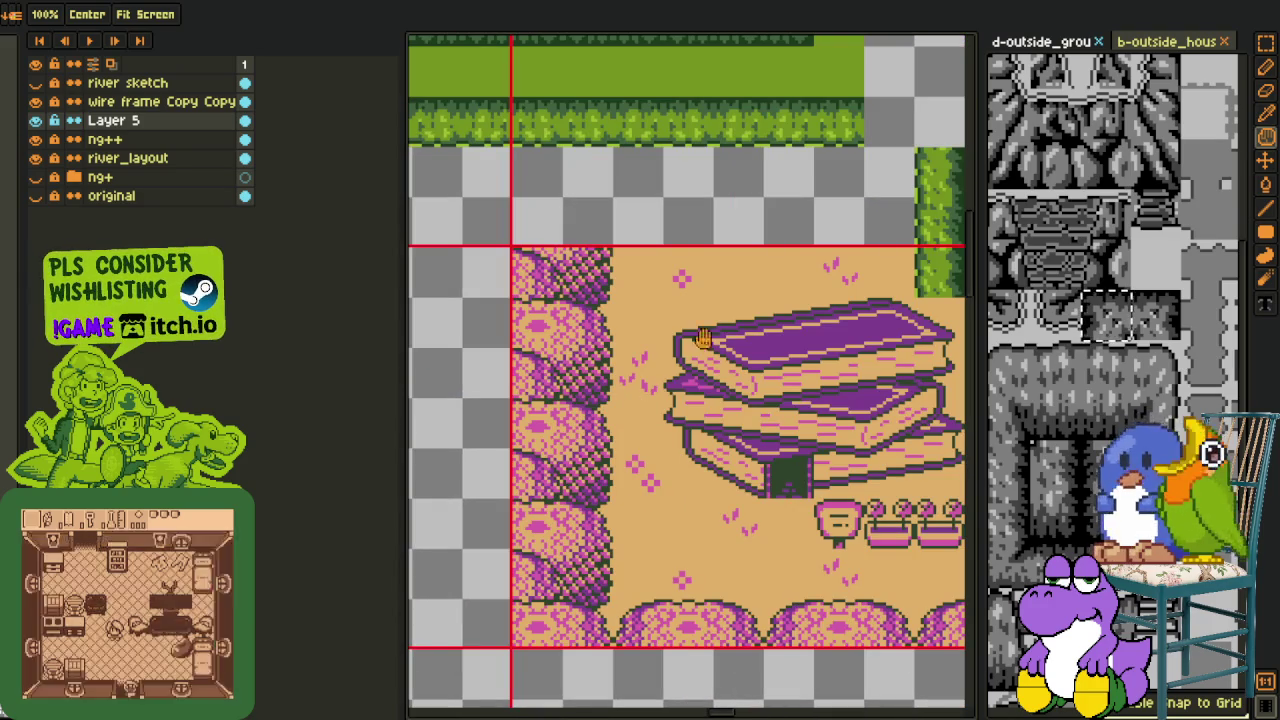
Restore the full layer list and make the ng++ layer active
{"action": "key", "text": "m"}
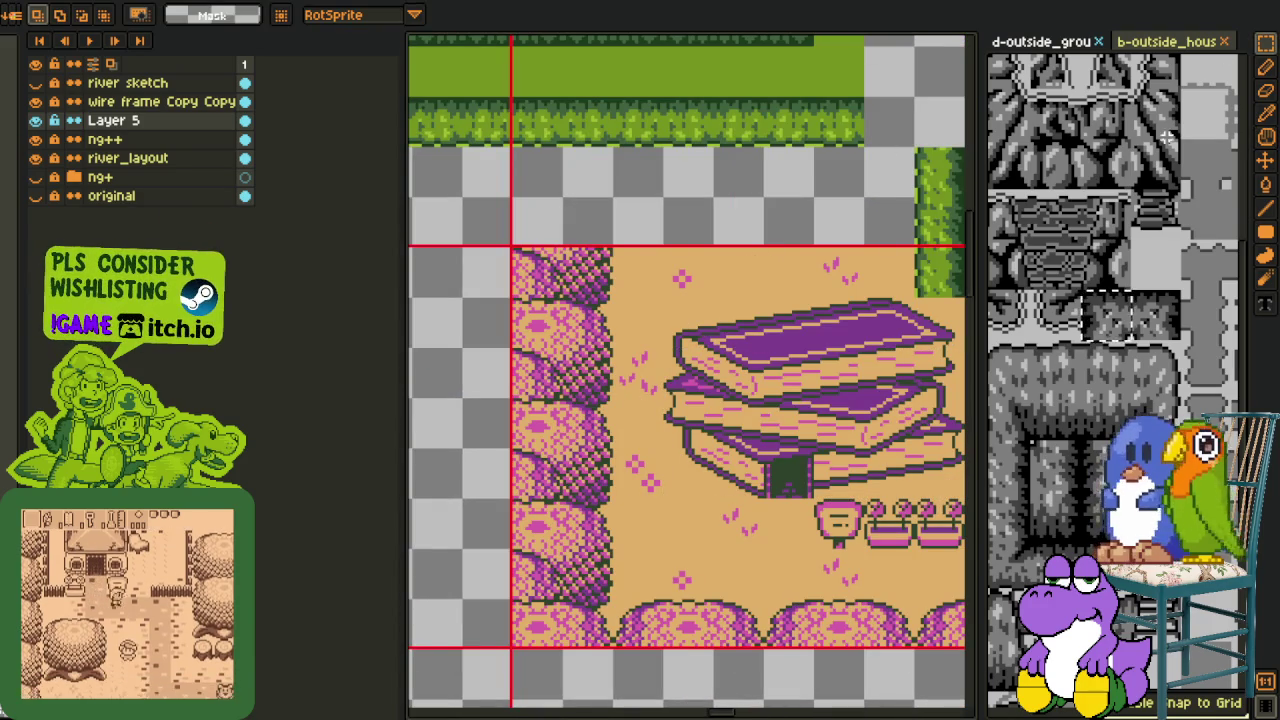
{"action": "scroll", "coordinate": [1196, 133], "scroll_direction": "down", "scroll_amount": 2}
{"action": "scroll", "coordinate": [1196, 133], "scroll_direction": "down", "scroll_amount": 1}
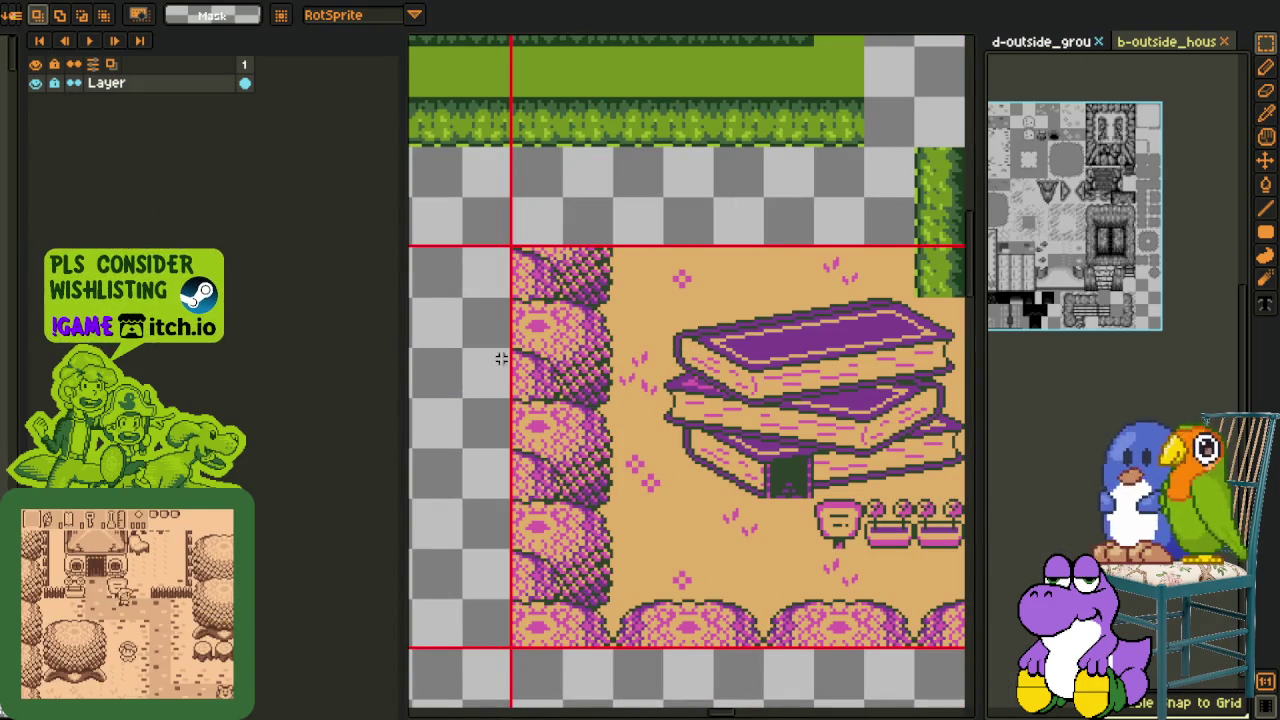
{"action": "left_click", "coordinate": [463, 199]}
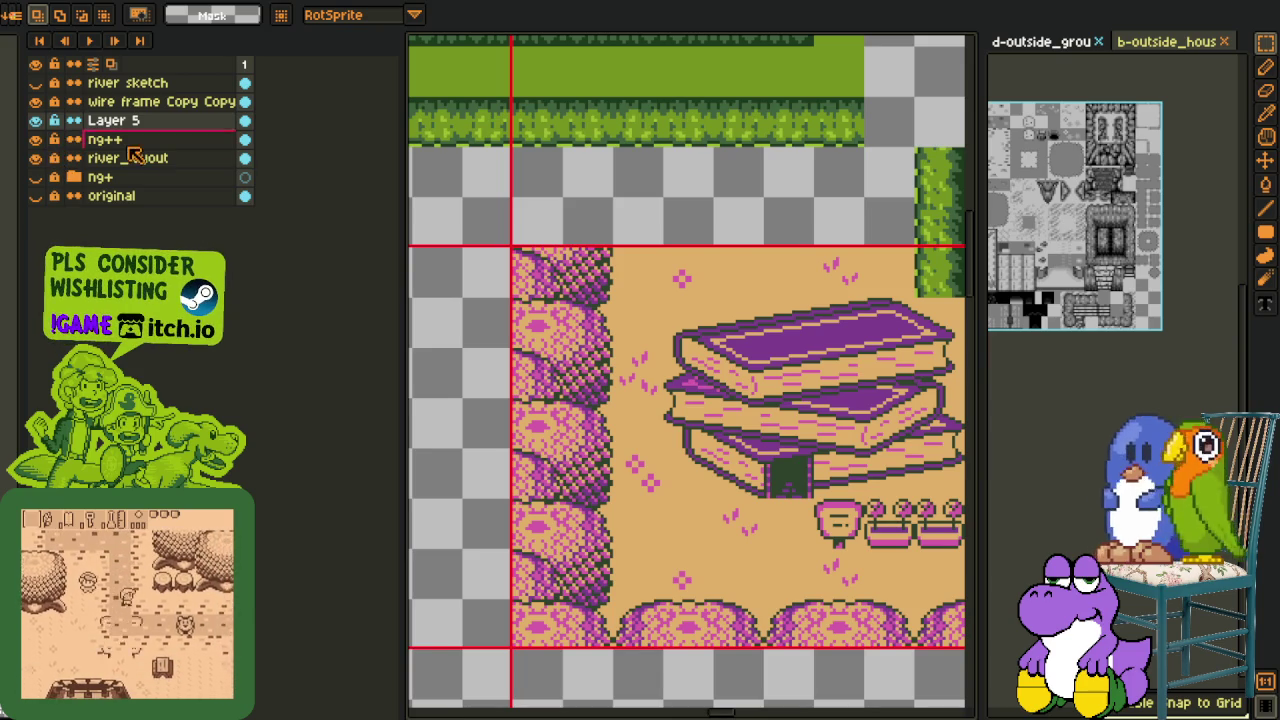
{"action": "left_click", "coordinate": [78, 143]}
{"action": "scroll", "coordinate": [731, 480], "scroll_direction": "right", "scroll_amount": 3}
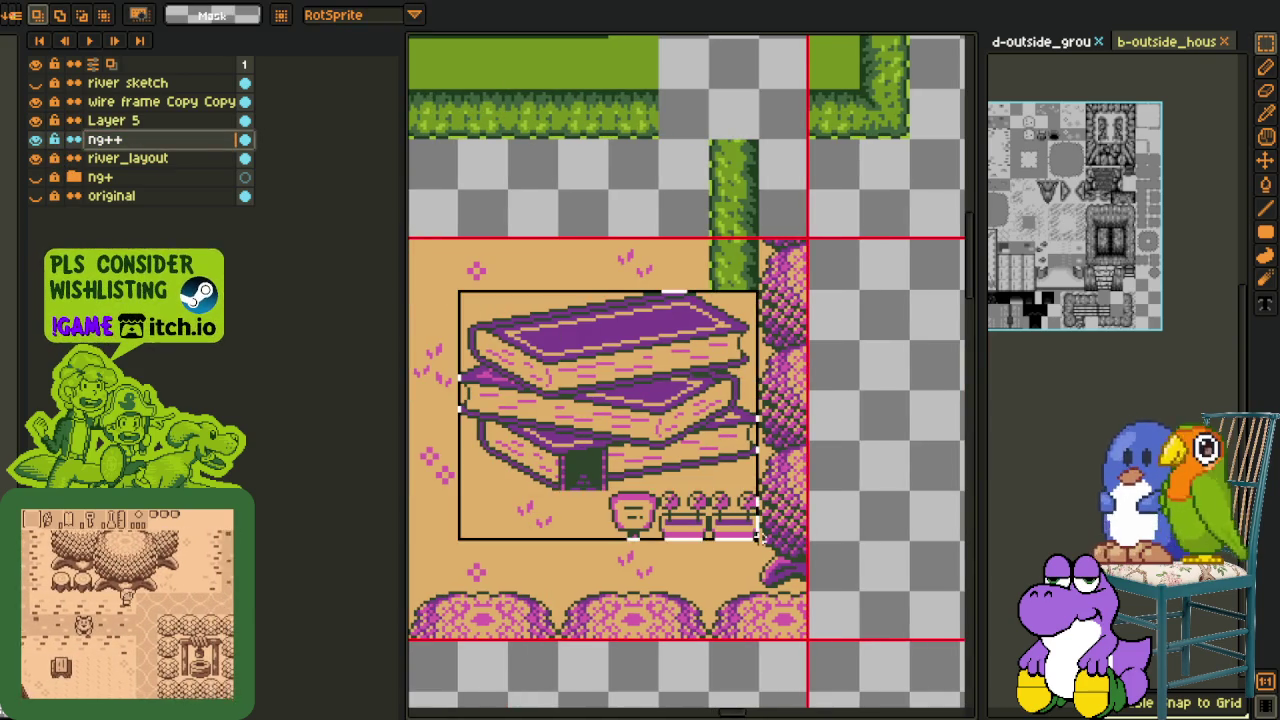
Hide ng++ and river_layout, add a new layer above Layer 5, and paste the house there
{"action": "left_click", "coordinate": [860, 441]}
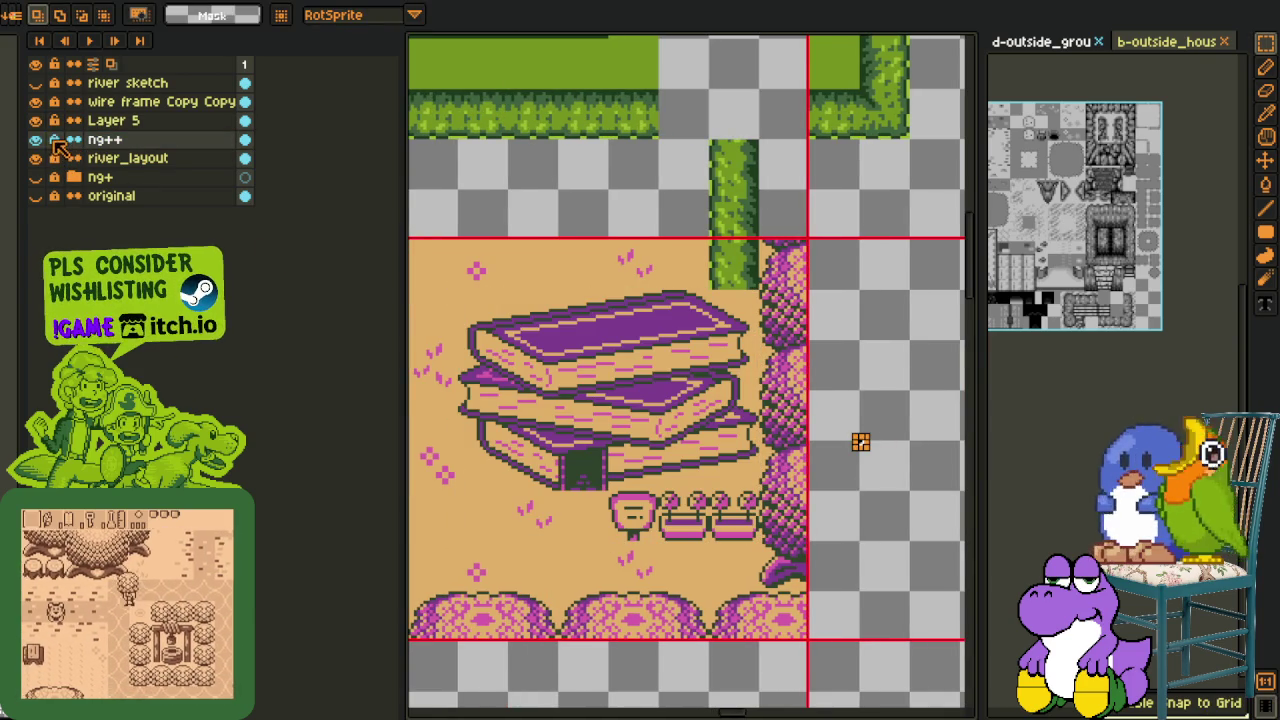
{"action": "left_click_drag", "start_coordinate": [35, 139], "coordinate": [35, 158]}
{"action": "right_click", "coordinate": [120, 121]}
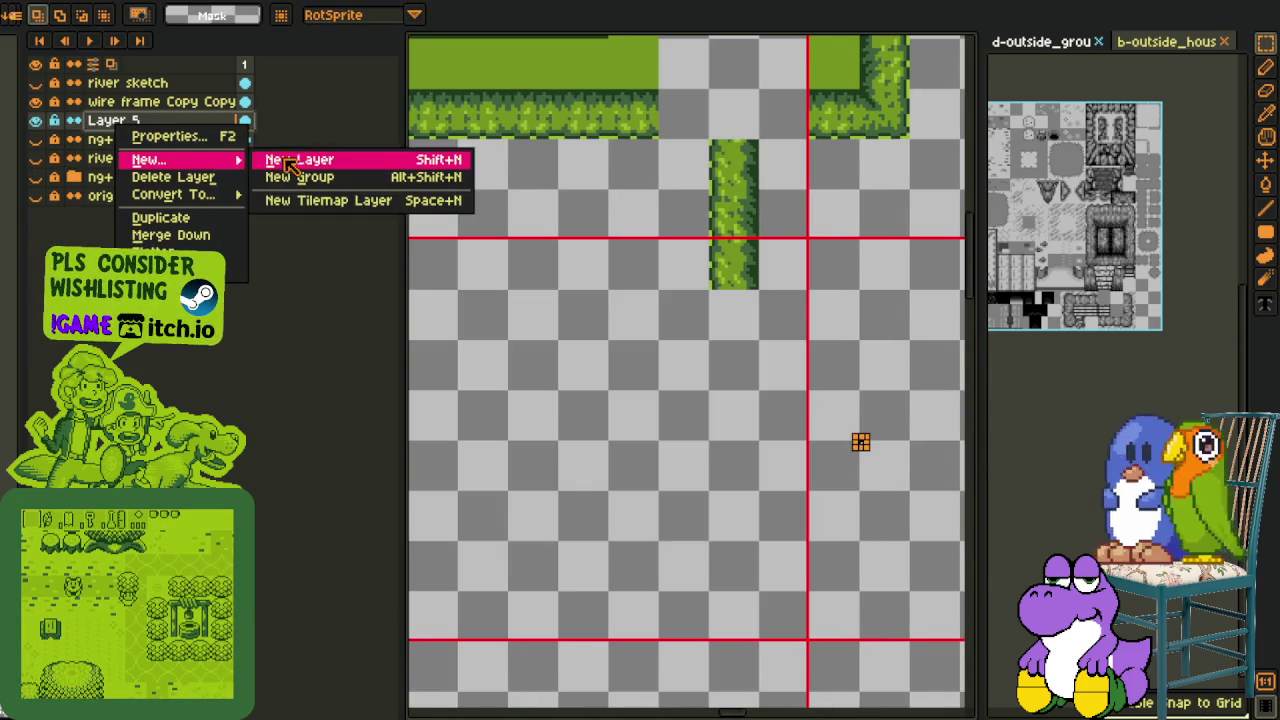
{"action": "left_click", "coordinate": [300, 157]}
{"action": "key", "text": "ctrl+v"}
{"action": "key", "text": "Return"}
Remove the tan ground from behind the pasted house
{"action": "key", "text": "b"}
{"action": "key", "text": "i"}
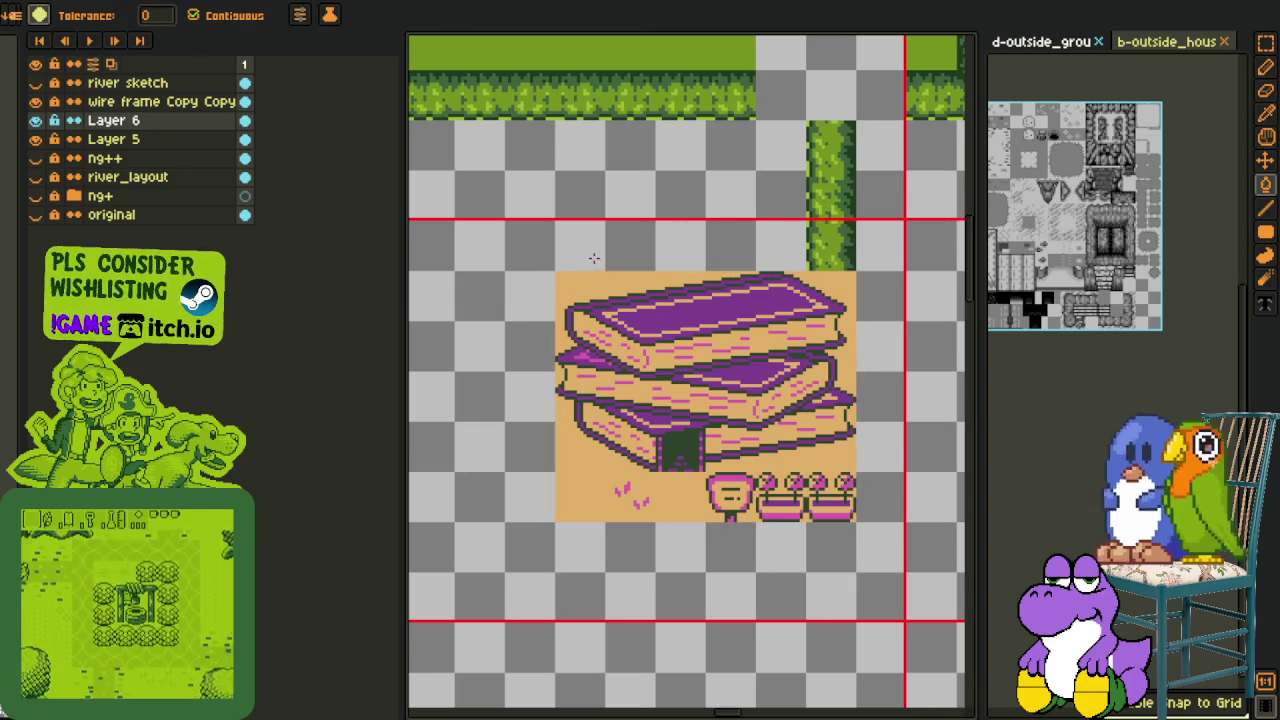
{"action": "left_click", "coordinate": [643, 485]}
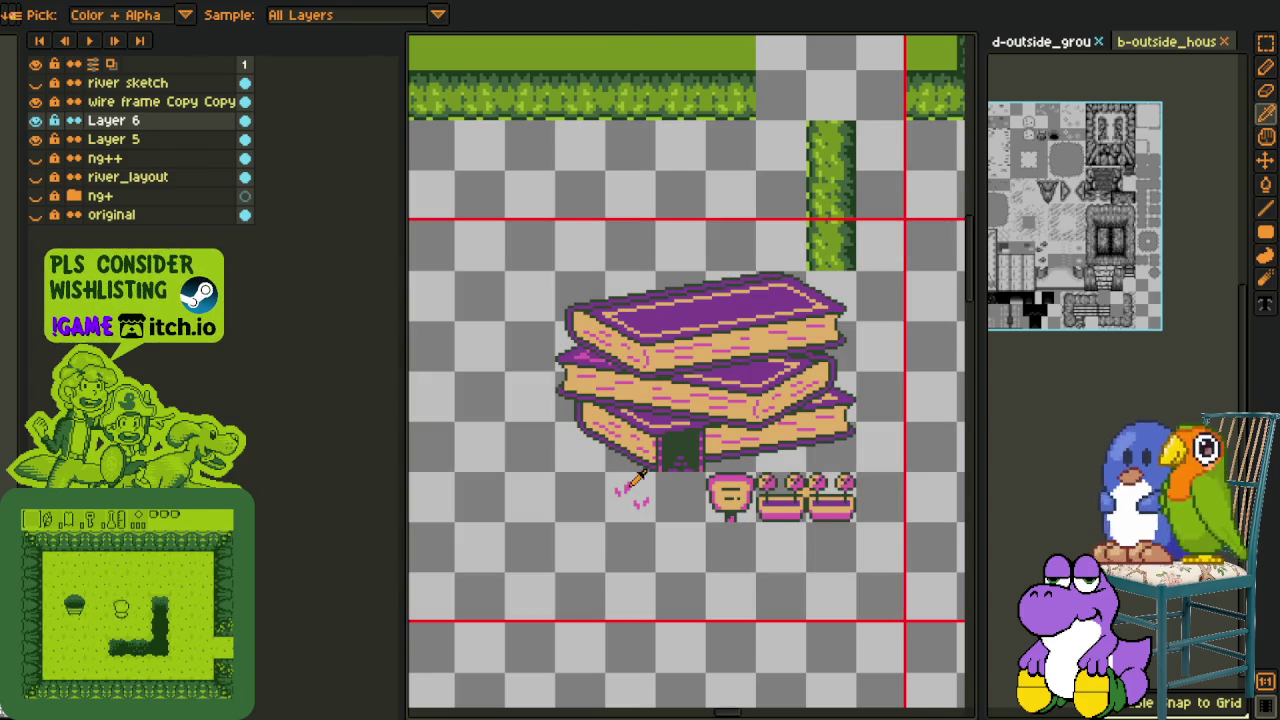
{"action": "key", "text": "r"}
{"action": "scroll", "coordinate": [630, 485], "scroll_direction": "up", "scroll_amount": 2}
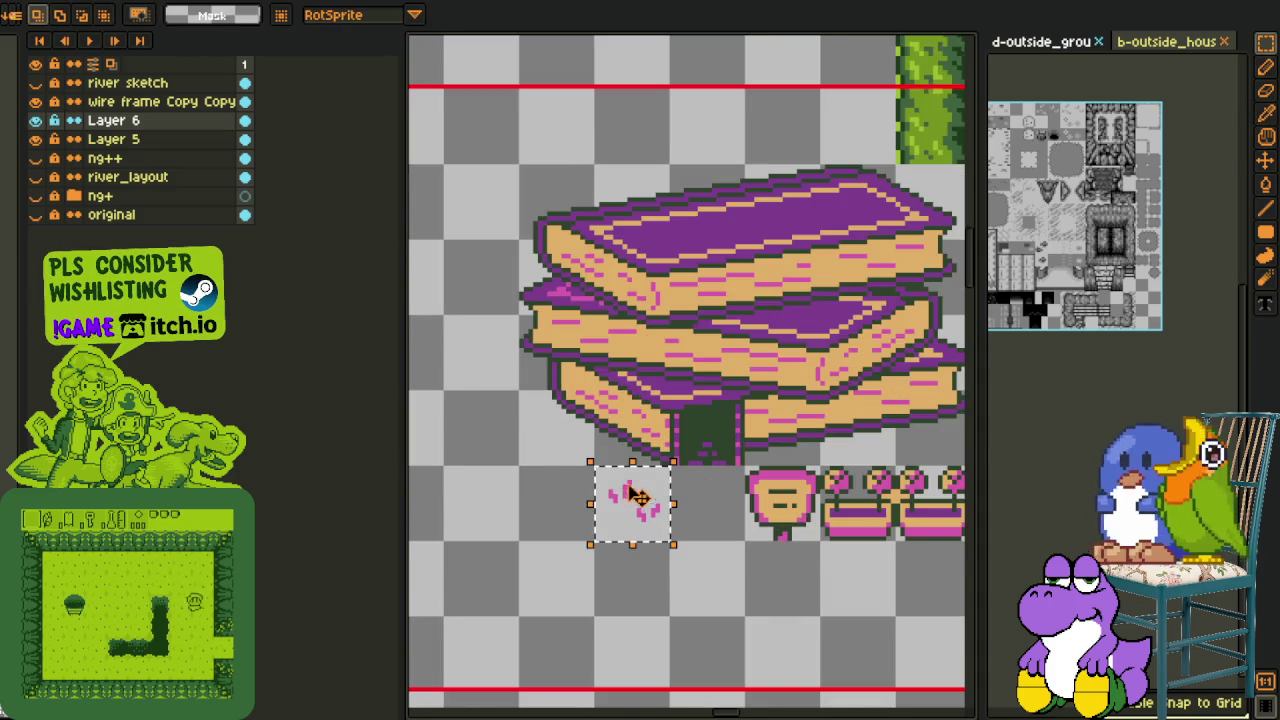
{"action": "scroll", "coordinate": [632, 497], "scroll_direction": "down", "scroll_amount": 3}
Copy the house and planters and paste the copy about 160 px left
{"action": "left_click", "coordinate": [35, 159]}
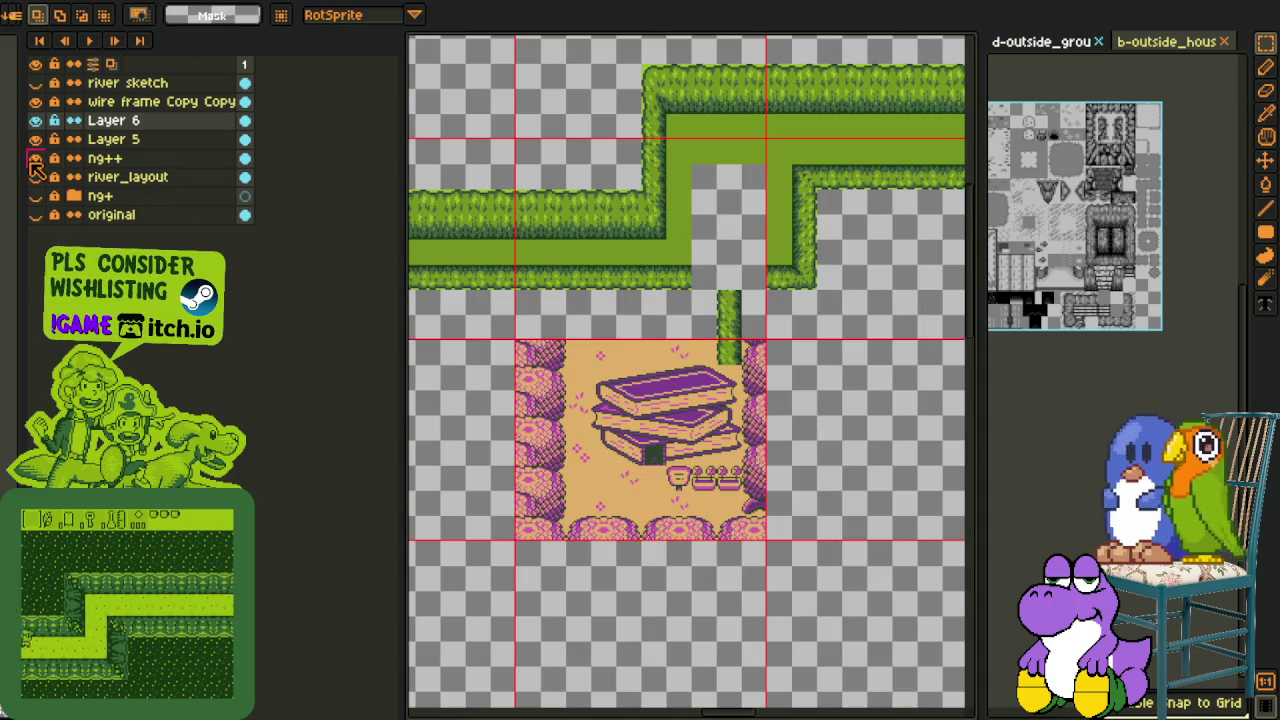
{"action": "scroll", "coordinate": [685, 350], "scroll_direction": "up", "scroll_amount": 1}
{"action": "scroll", "coordinate": [685, 350], "scroll_direction": "up", "scroll_amount": 1}
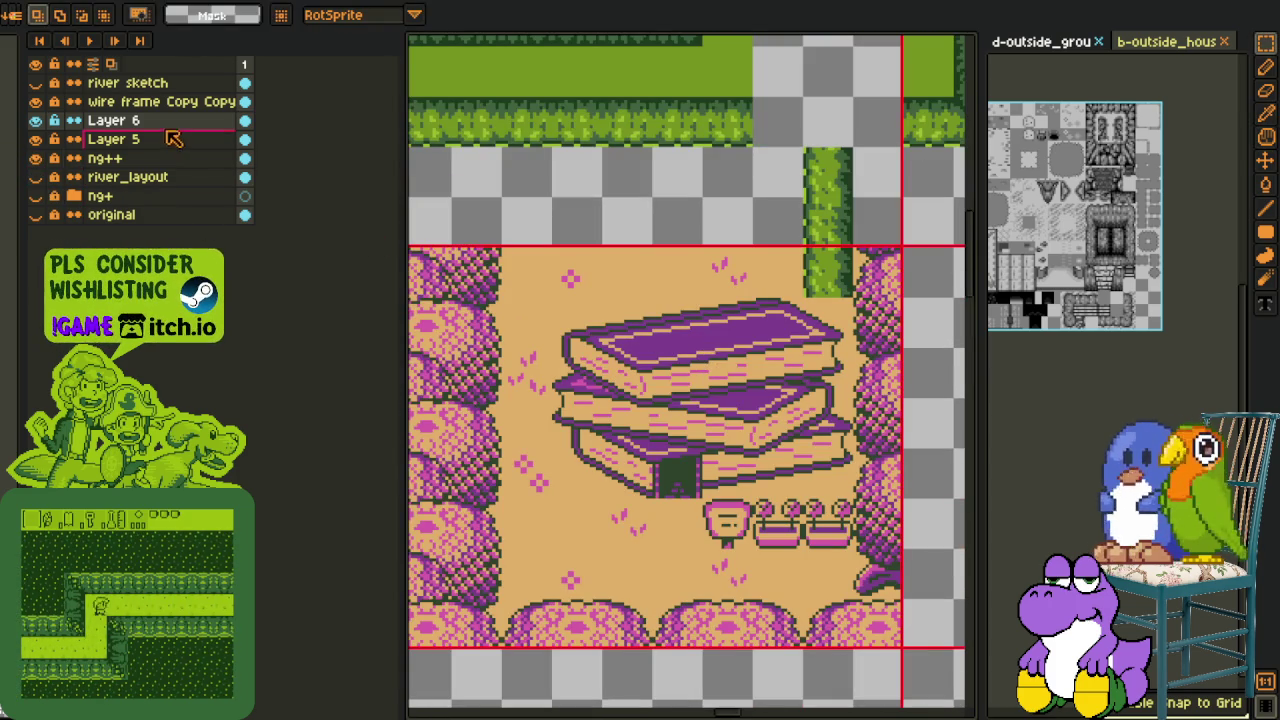
{"action": "left_click_drag", "start_coordinate": [552, 296], "coordinate": [856, 550]}
{"action": "key", "text": "ctrl+c"}
{"action": "key", "text": "ctrl+v"}
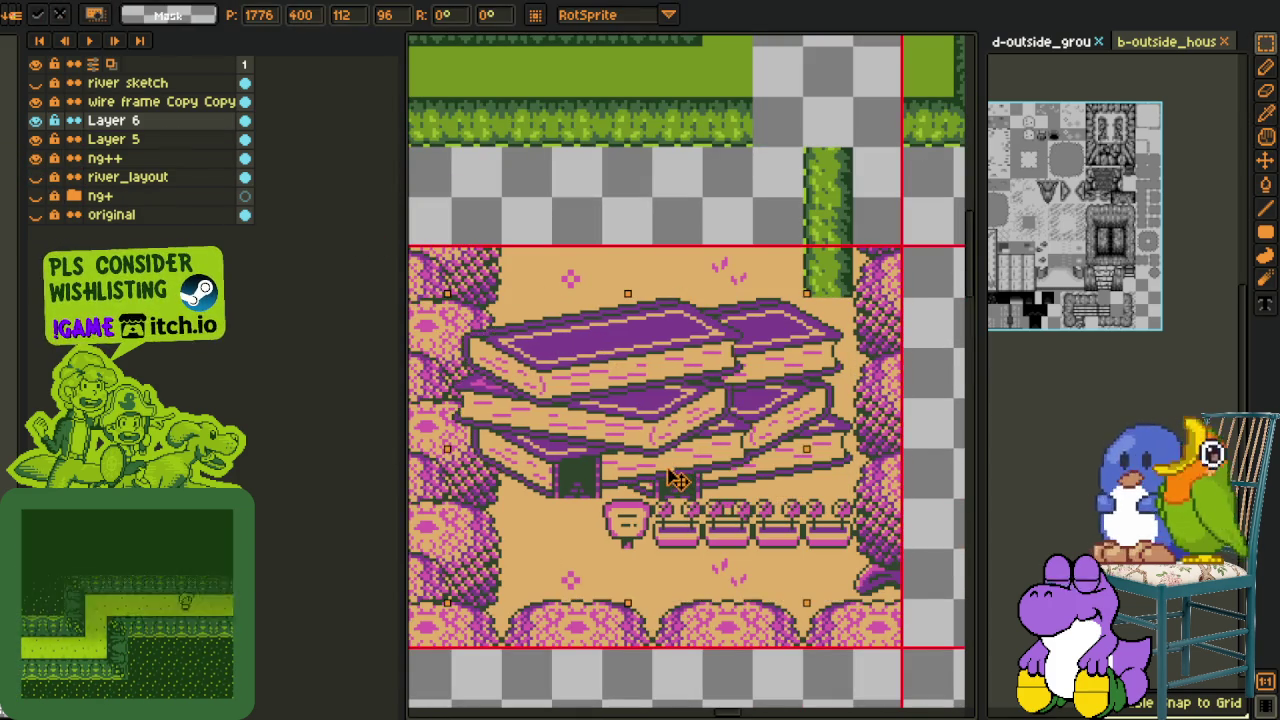
{"action": "left_click_drag", "start_coordinate": [812, 478], "coordinate": [652, 478]}
Hide ng++, nudge the house slightly right, commit it, and make Layer 5 active
{"action": "left_click", "coordinate": [35, 159]}
{"action": "scroll", "coordinate": [603, 305], "scroll_direction": "down", "scroll_amount": 2}
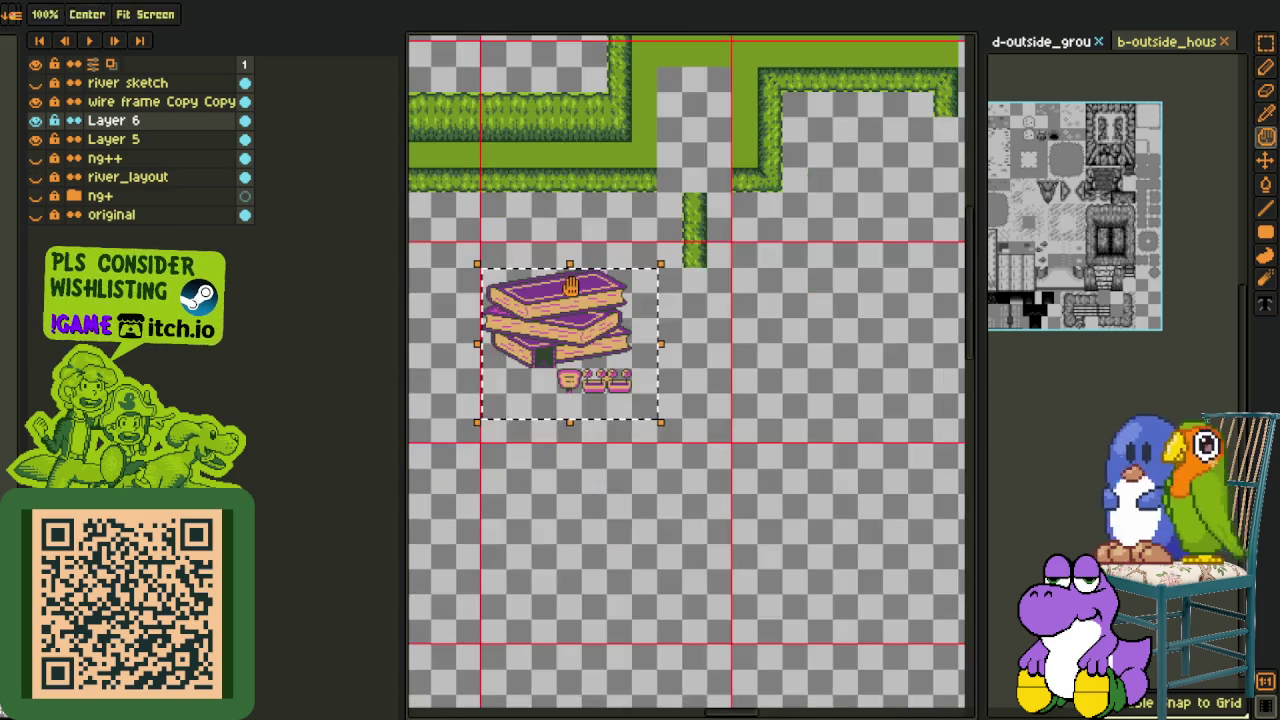
{"action": "scroll", "coordinate": [603, 305], "scroll_direction": "down", "scroll_amount": 1}
{"action": "left_click_drag", "start_coordinate": [610, 322], "coordinate": [623, 324]}
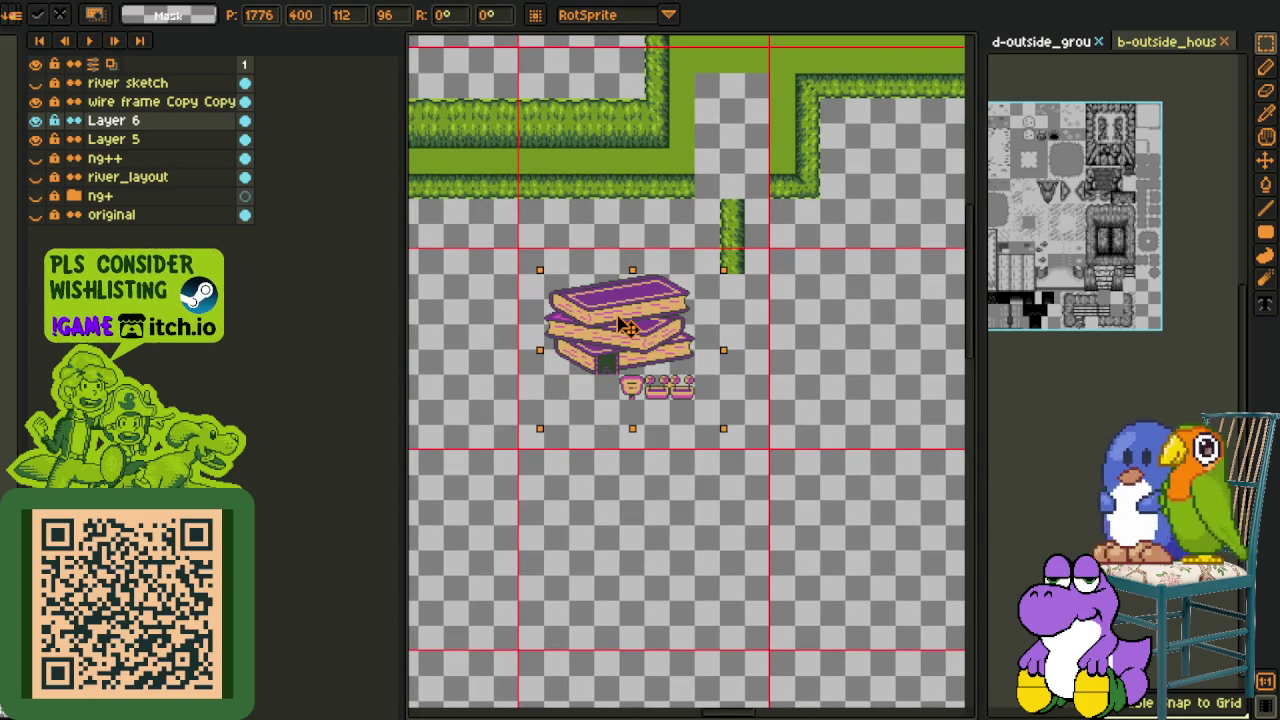
{"action": "key", "text": "space"}
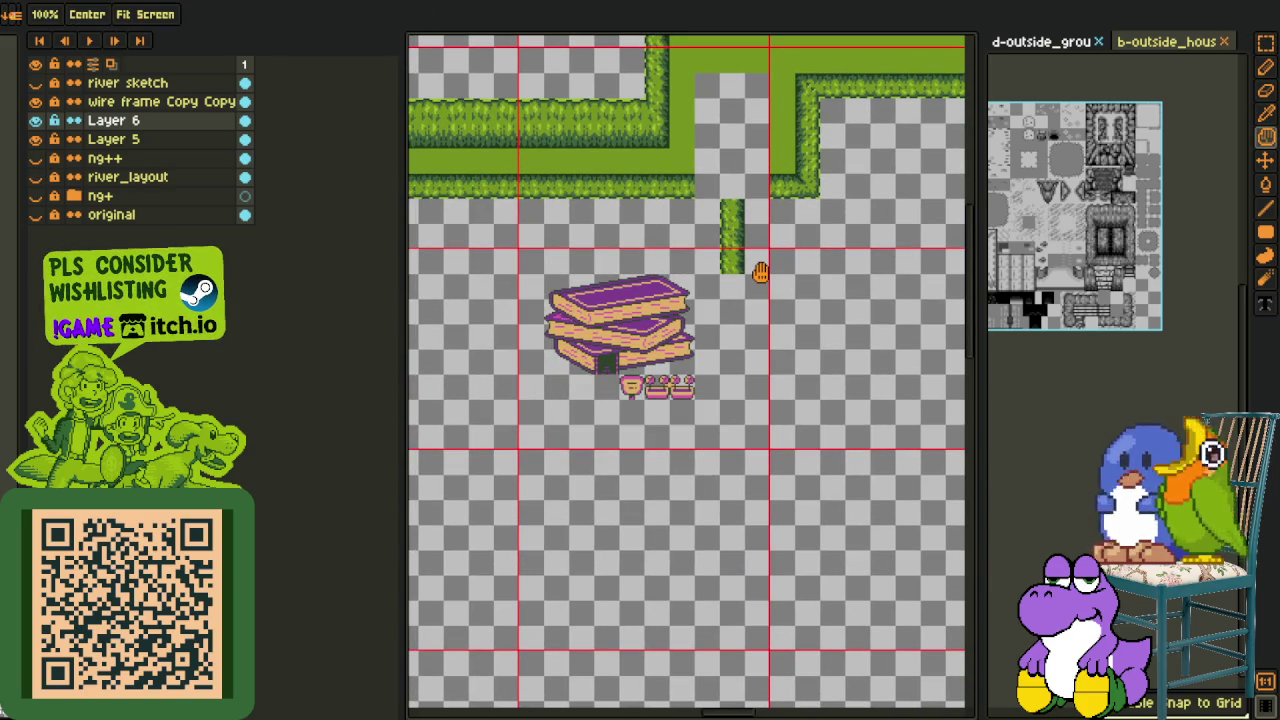
{"action": "left_click", "coordinate": [157, 141]}
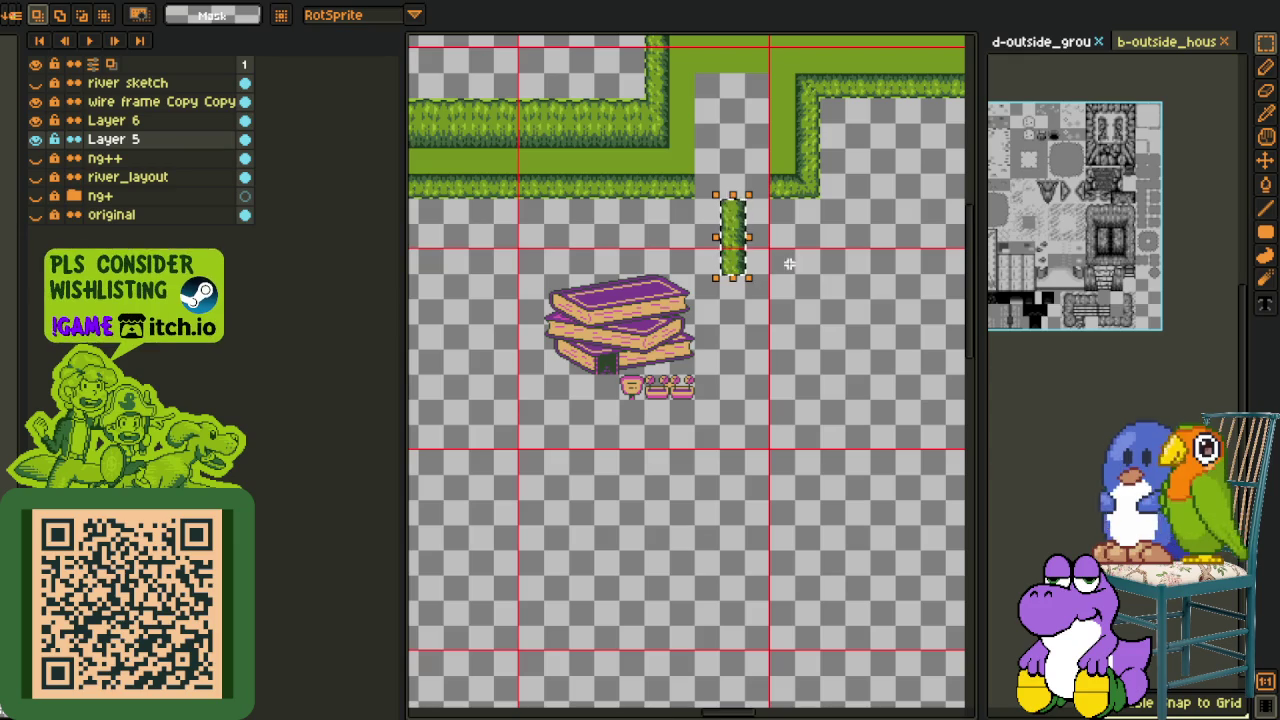
Move the short vertical hedge strip down and place a copy to its right
{"action": "left_click", "coordinate": [738, 265]}
{"action": "left_click_drag", "start_coordinate": [735, 335], "coordinate": [740, 403]}
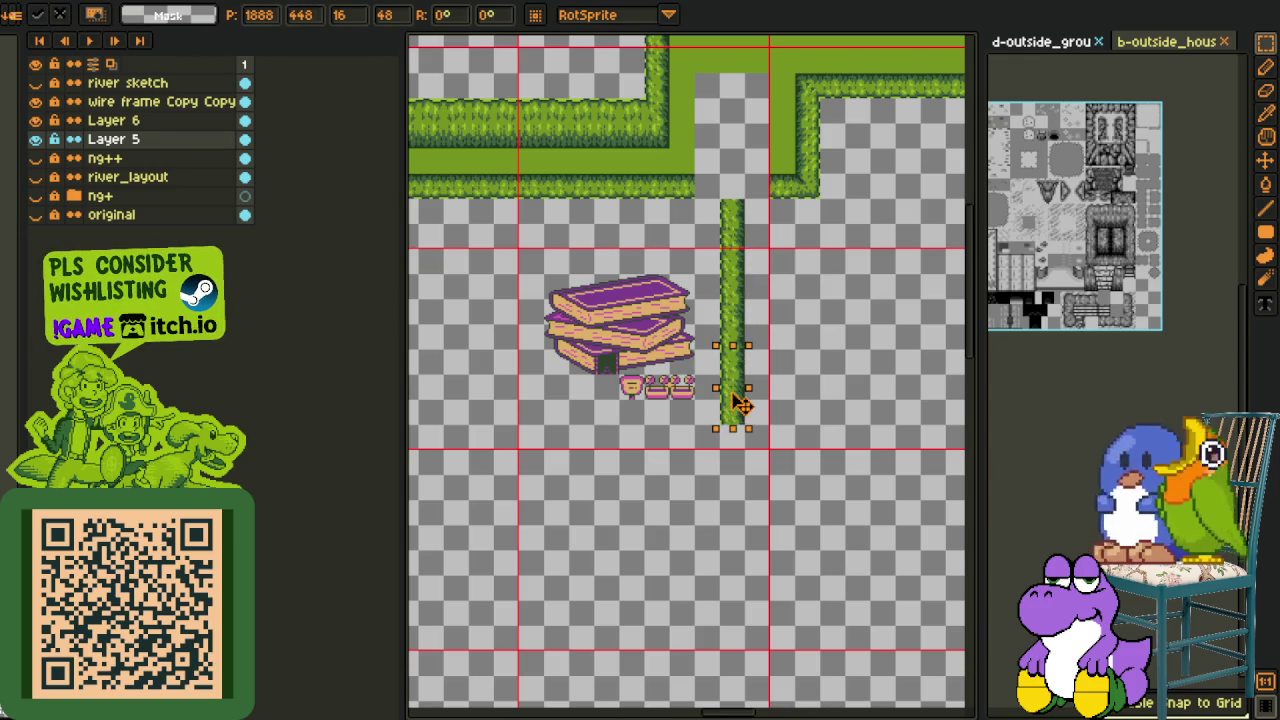
{"action": "key", "text": "ctrl+d"}
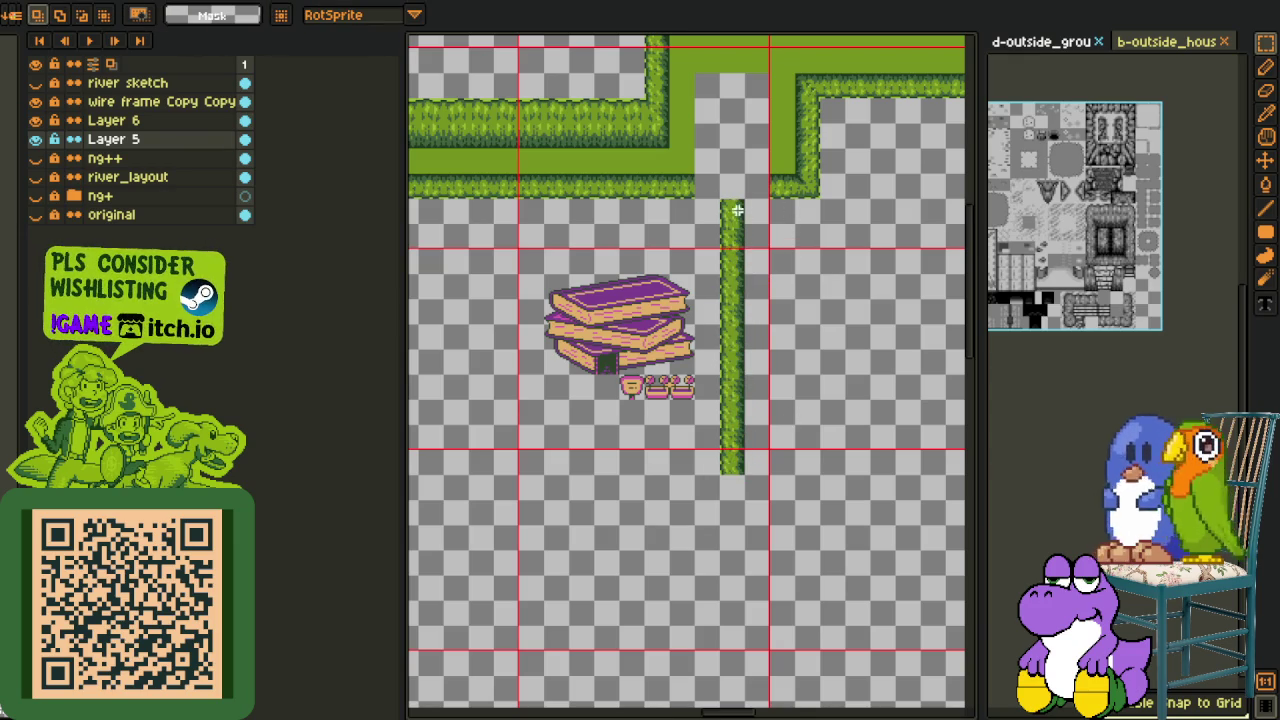
{"action": "mouse_move", "coordinate": [748, 390]}
{"action": "left_mouse_down"}
{"action": "mouse_move", "coordinate": [806, 393]}
{"action": "mouse_move", "coordinate": [808, 414]}
{"action": "left_mouse_up"}
{"action": "key", "text": "ctrl+d"}
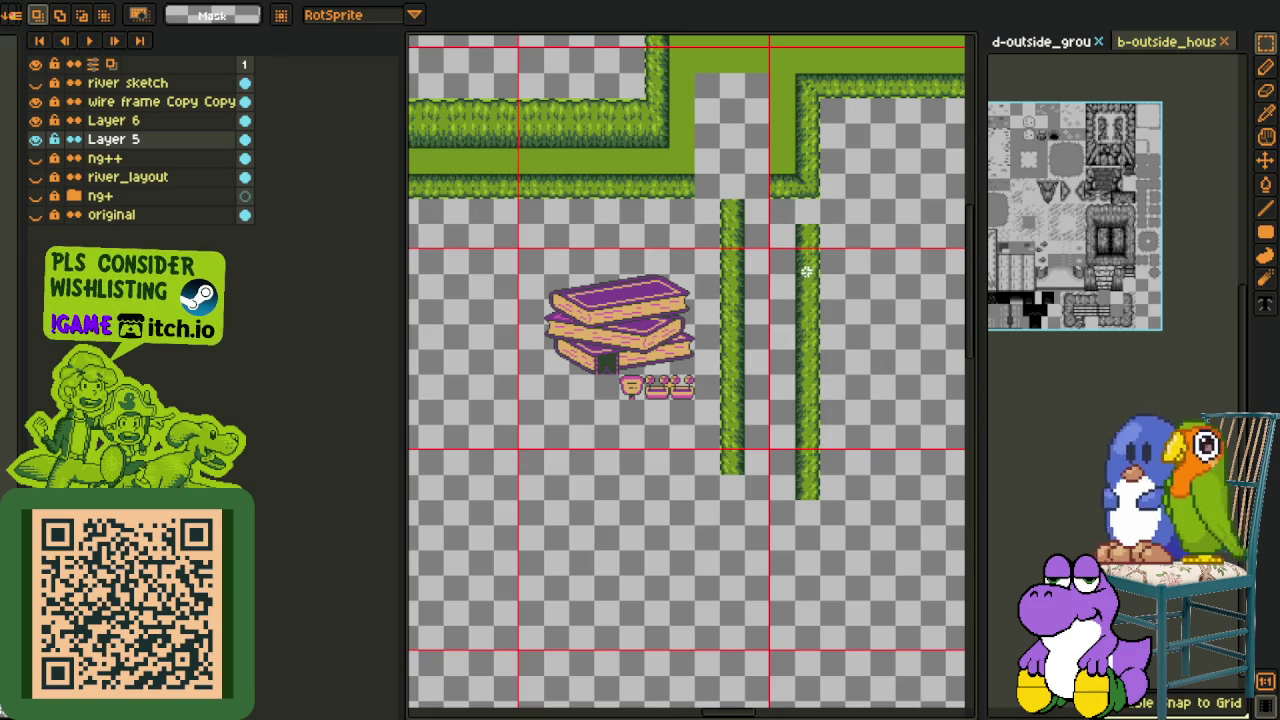
{"action": "left_click", "coordinate": [815, 318]}
{"action": "key", "text": "ctrl+d"}
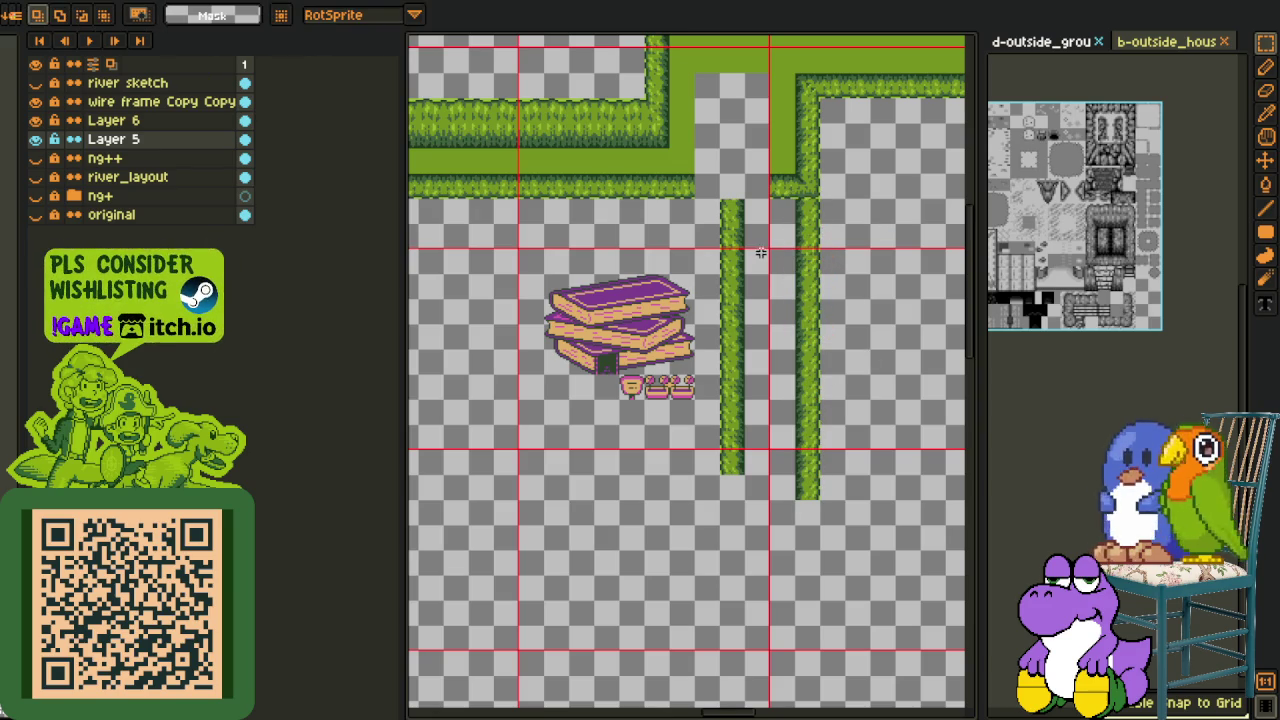
Select the lower ends of both hedge strips and reposition the vertical grass strips
{"action": "mouse_move", "coordinate": [812, 427]}
{"action": "left_mouse_down"}
{"action": "mouse_move", "coordinate": [812, 474]}
{"action": "mouse_move", "coordinate": [560, 470]}
{"action": "left_mouse_up"}
{"action": "left_click", "coordinate": [809, 472]}
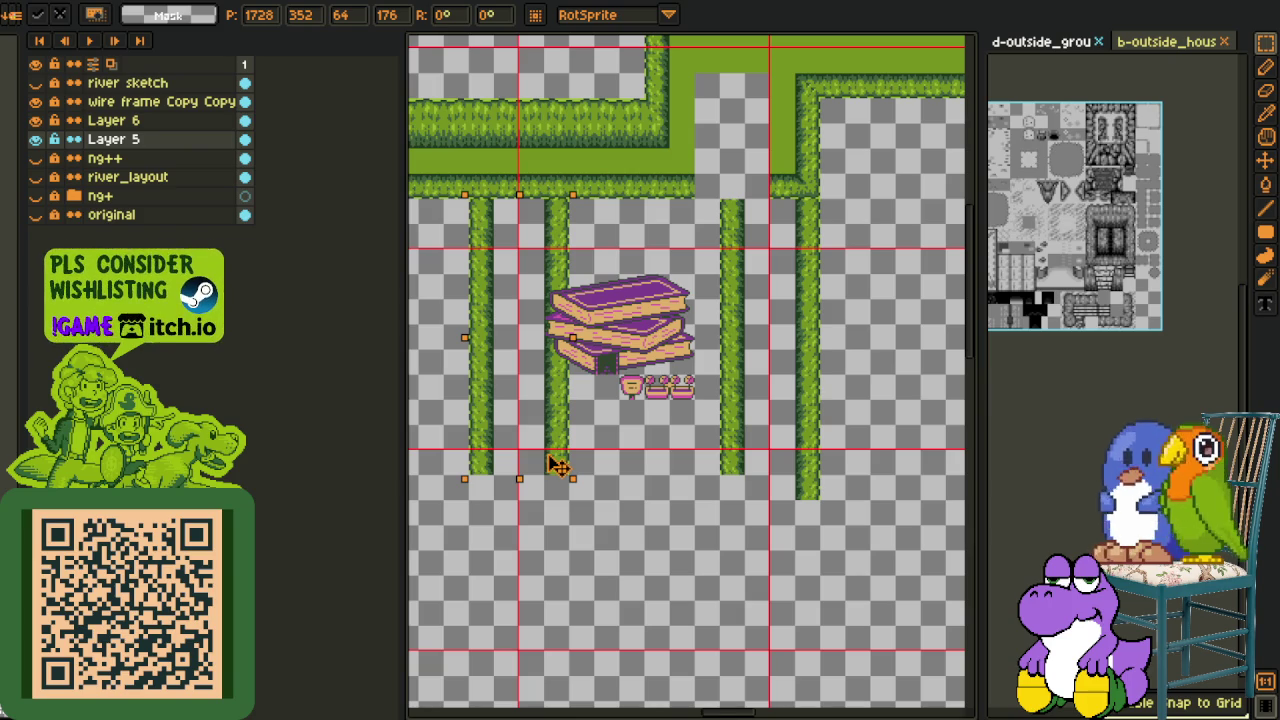
{"action": "left_click_drag", "start_coordinate": [557, 465], "coordinate": [820, 470]}
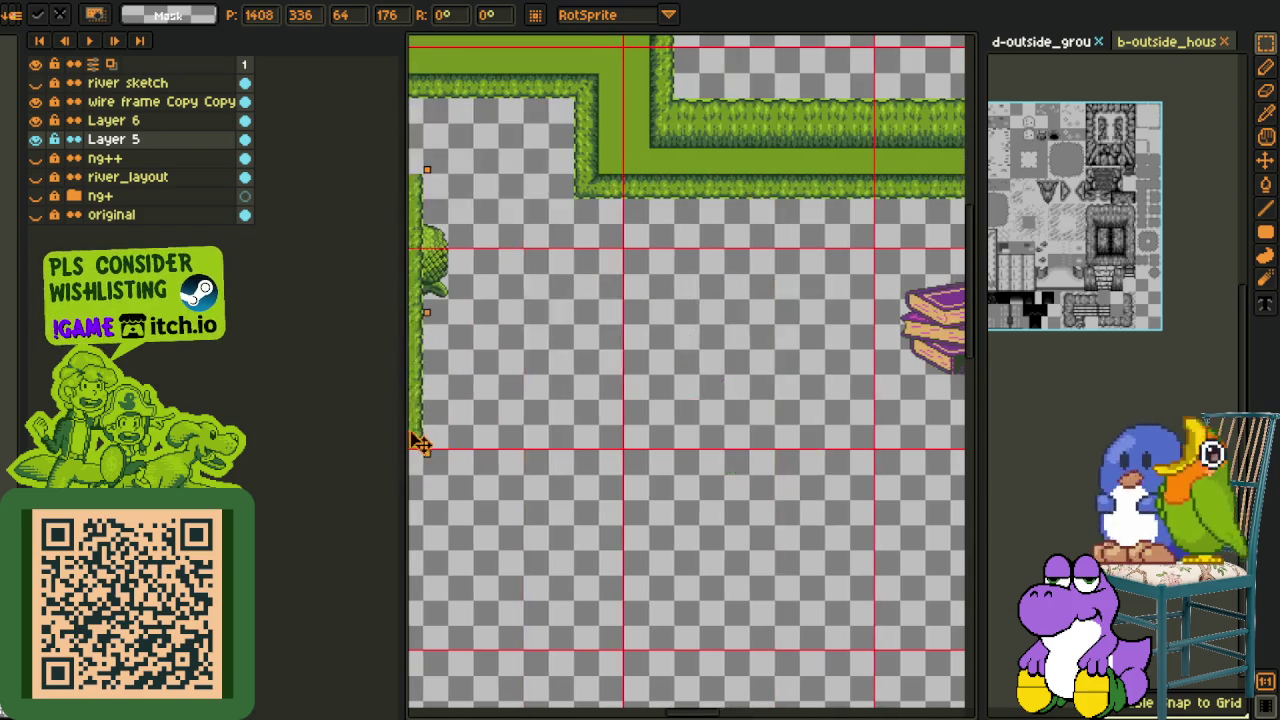
{"action": "key", "text": "n"}
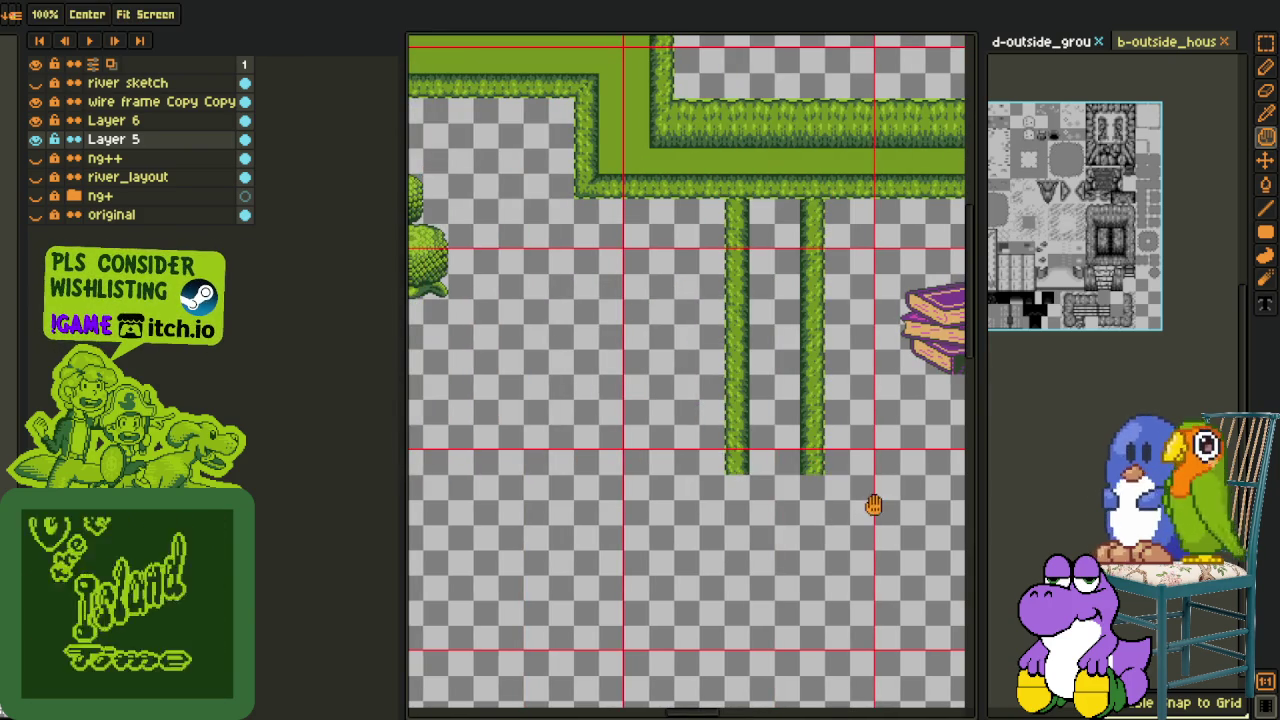
{"action": "left_click_drag", "start_coordinate": [871, 506], "coordinate": [782, 484]}
{"action": "key", "text": "m"}
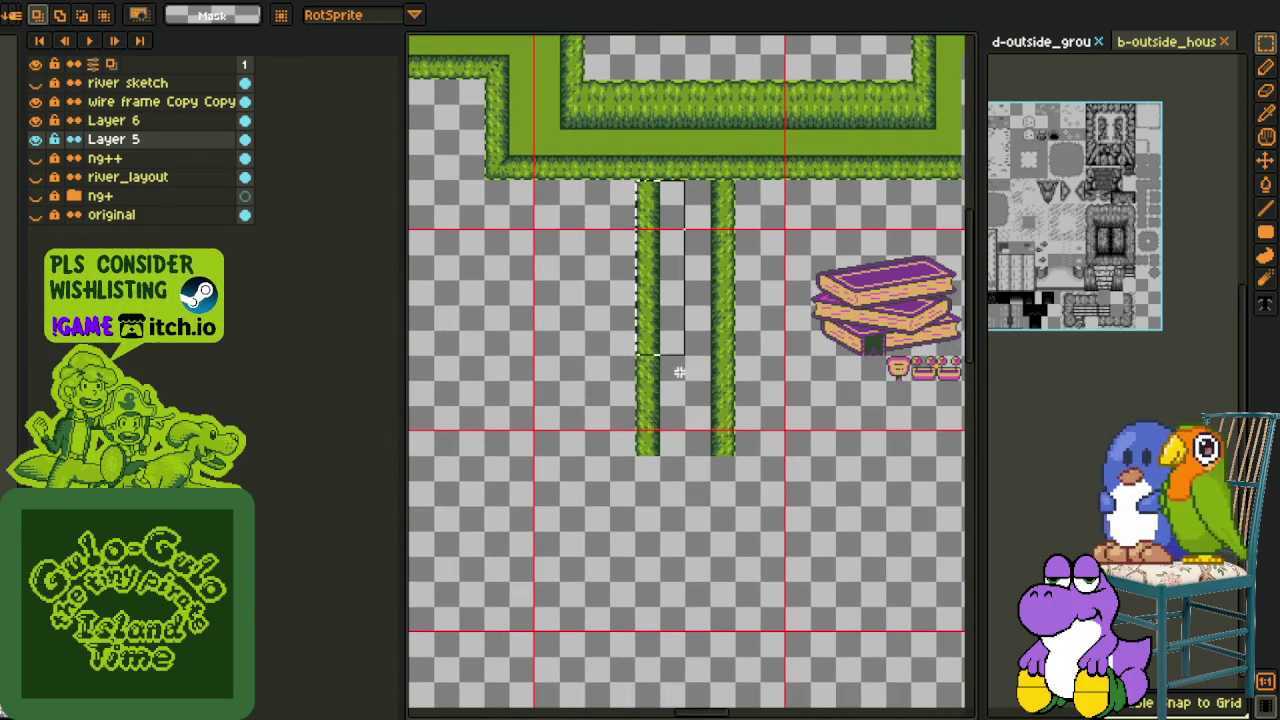
Set the left grass strip beside the other, then move the hedge section below the book house
{"action": "left_click_drag", "start_coordinate": [679, 463], "coordinate": [686, 458]}
{"action": "scroll", "coordinate": [644, 240], "scroll_direction": "up", "scroll_amount": 2}
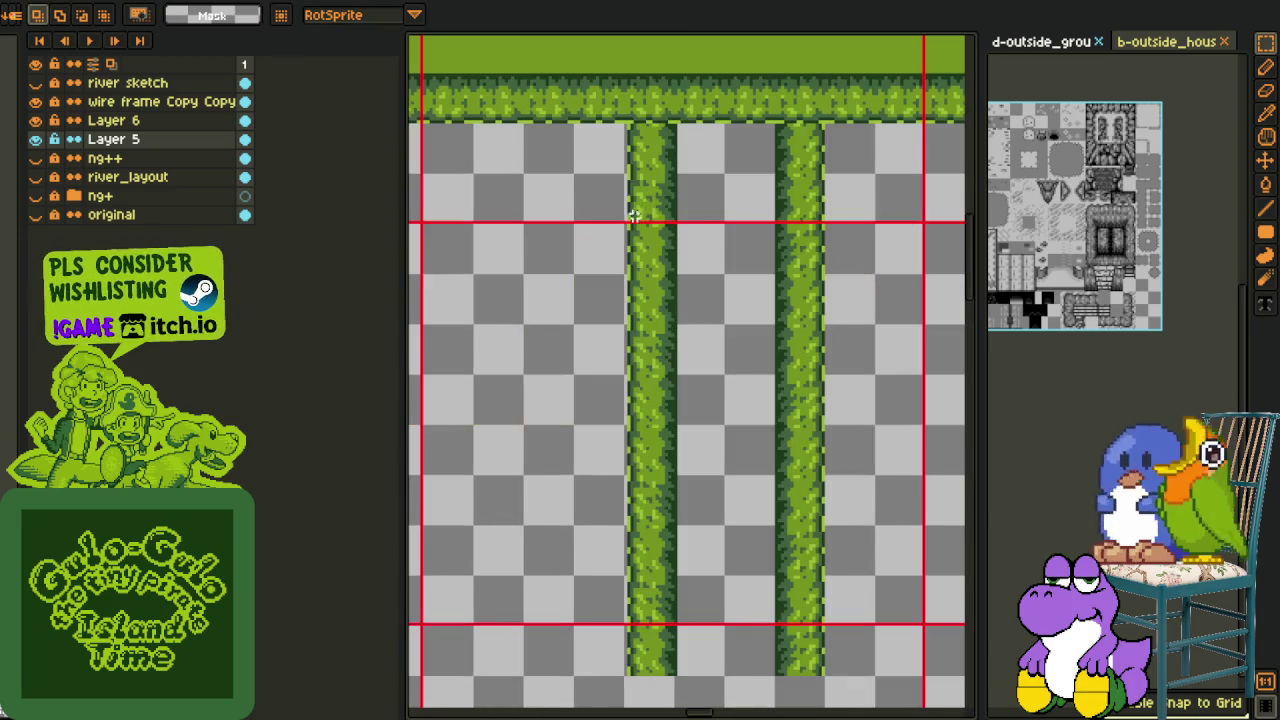
{"action": "mouse_move", "coordinate": [624, 122]}
{"action": "left_mouse_down"}
{"action": "mouse_move", "coordinate": [668, 648]}
{"action": "mouse_move", "coordinate": [694, 651]}
{"action": "left_mouse_up"}
{"action": "scroll", "coordinate": [814, 514], "scroll_direction": "down", "scroll_amount": 2}
{"action": "left_click_drag", "start_coordinate": [814, 514], "coordinate": [737, 578]}
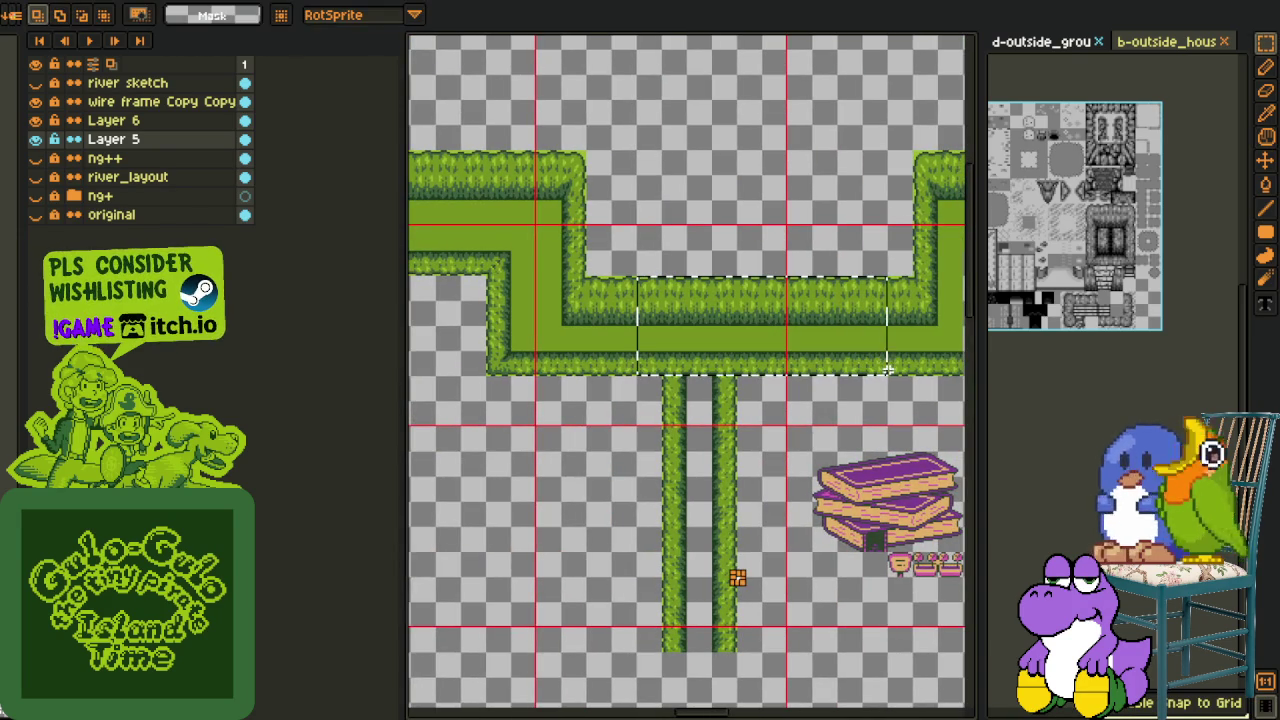
{"action": "mouse_move", "coordinate": [808, 368]}
{"action": "left_mouse_down"}
{"action": "mouse_move", "coordinate": [735, 503]}
{"action": "mouse_move", "coordinate": [742, 486]}
{"action": "mouse_move", "coordinate": [723, 460]}
{"action": "mouse_move", "coordinate": [763, 520]}
{"action": "mouse_move", "coordinate": [755, 537]}
{"action": "mouse_move", "coordinate": [729, 531]}
{"action": "mouse_move", "coordinate": [734, 545]}
{"action": "left_mouse_up"}
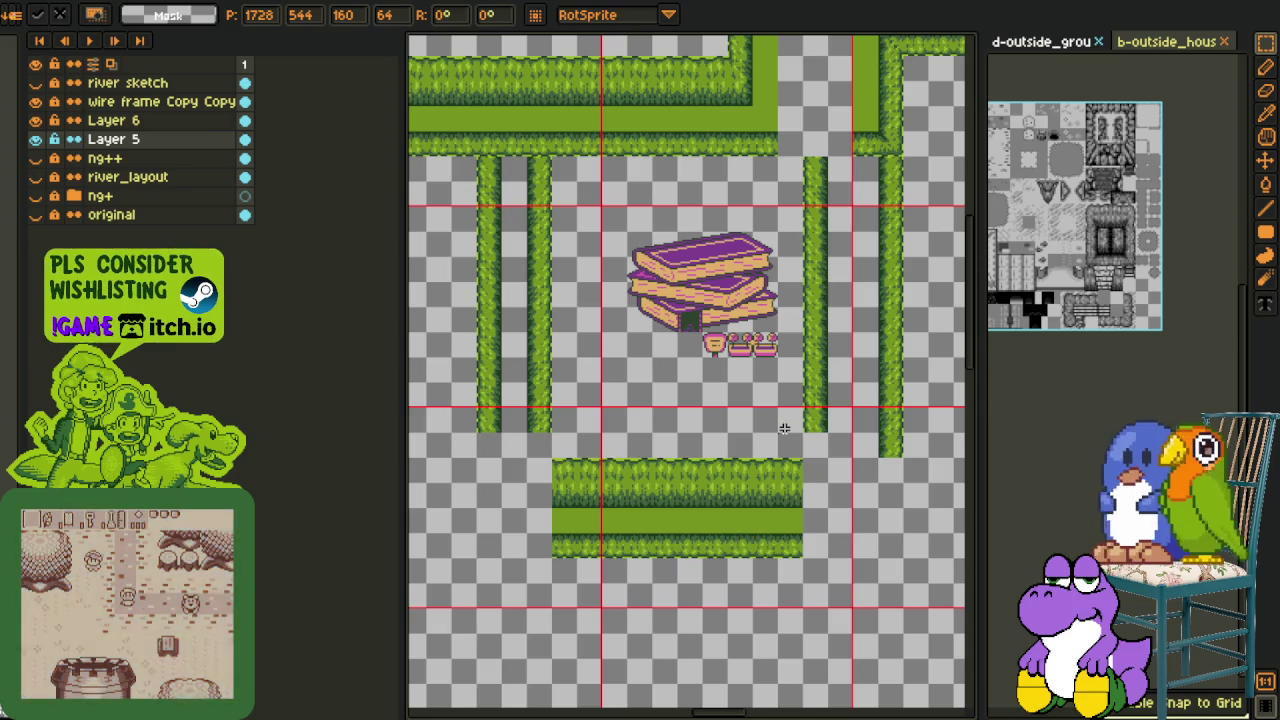
Move the lower hedge block up to sit directly under the books
{"action": "key", "text": "h"}
{"action": "left_click_drag", "start_coordinate": [723, 423], "coordinate": [691, 391]}
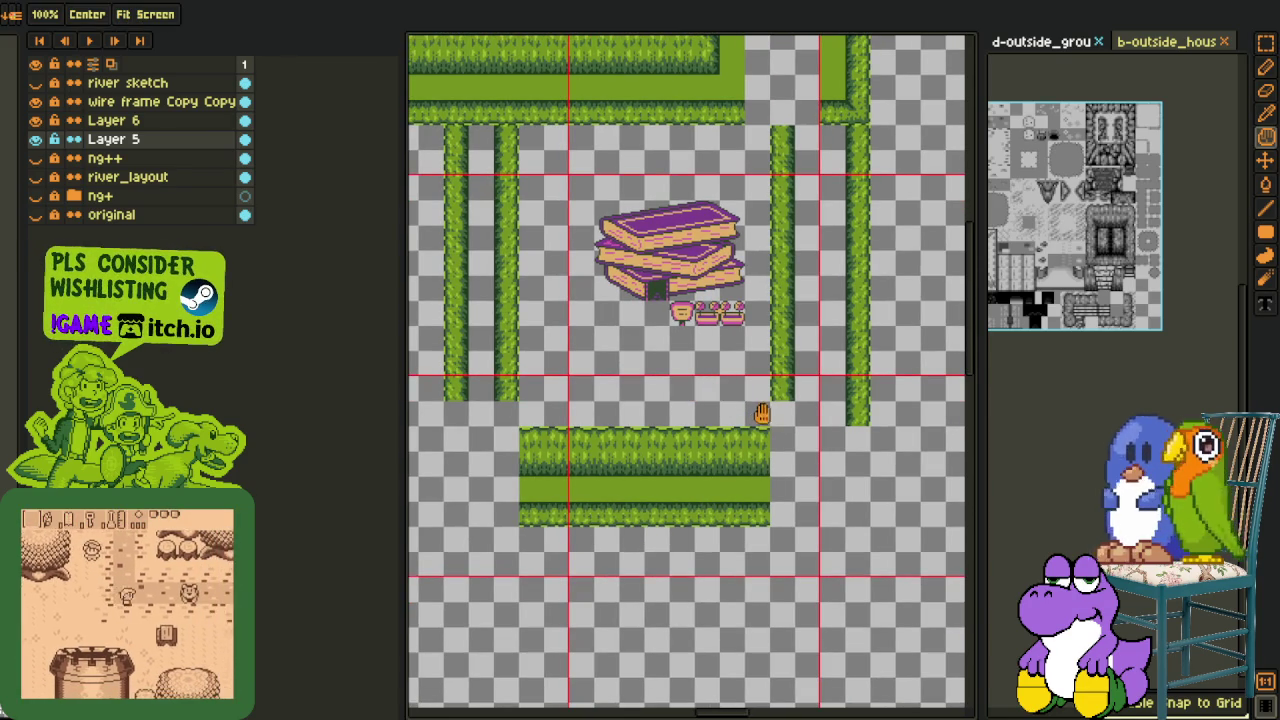
{"action": "key", "text": "m"}
{"action": "key", "text": "h"}
{"action": "left_click_drag", "start_coordinate": [528, 458], "coordinate": [600, 432]}
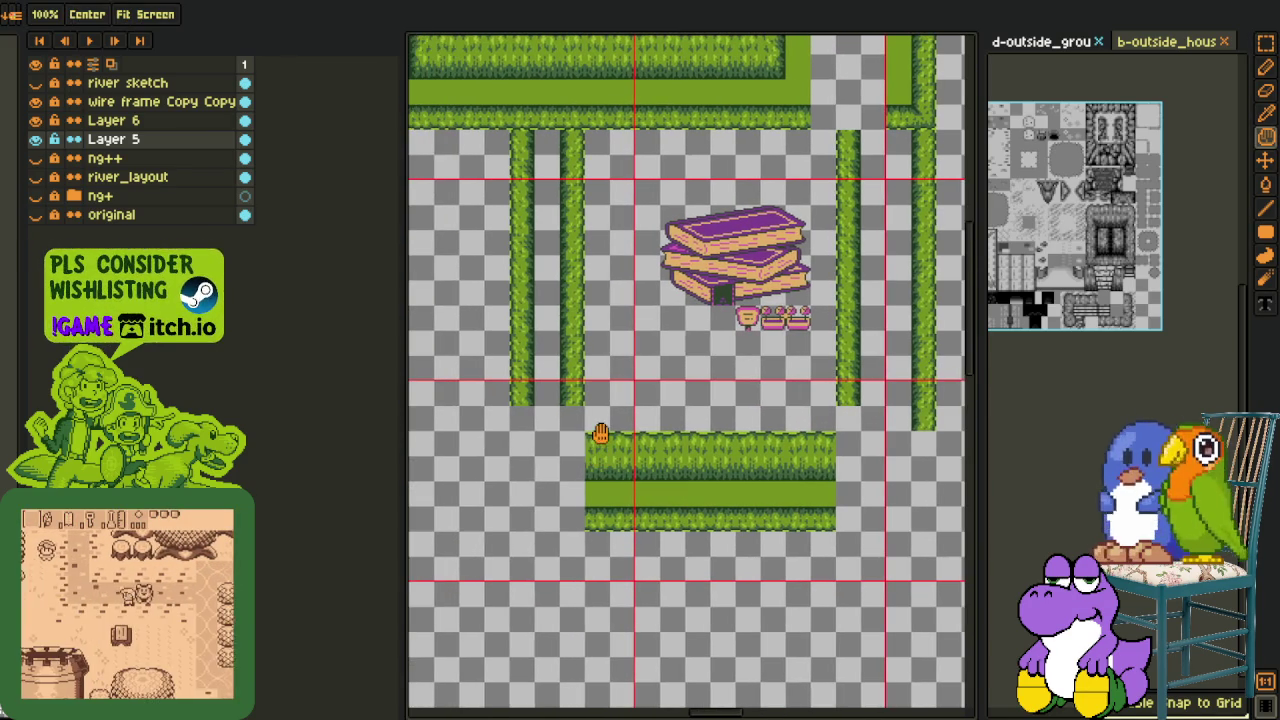
{"action": "left_click_drag", "start_coordinate": [758, 312], "coordinate": [703, 347]}
{"action": "key", "text": "m"}
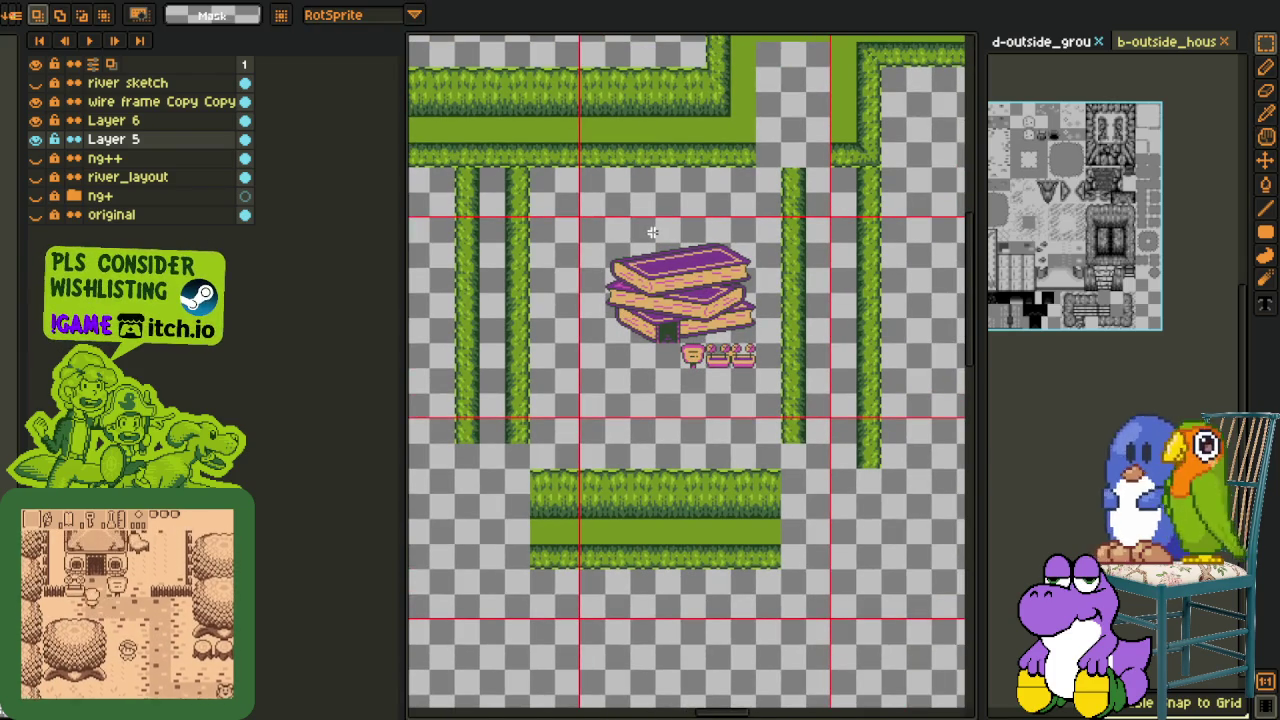
{"action": "scroll", "coordinate": [673, 216], "scroll_direction": "down", "scroll_amount": 3}
{"action": "scroll", "coordinate": [697, 274], "scroll_direction": "up", "scroll_amount": 1}
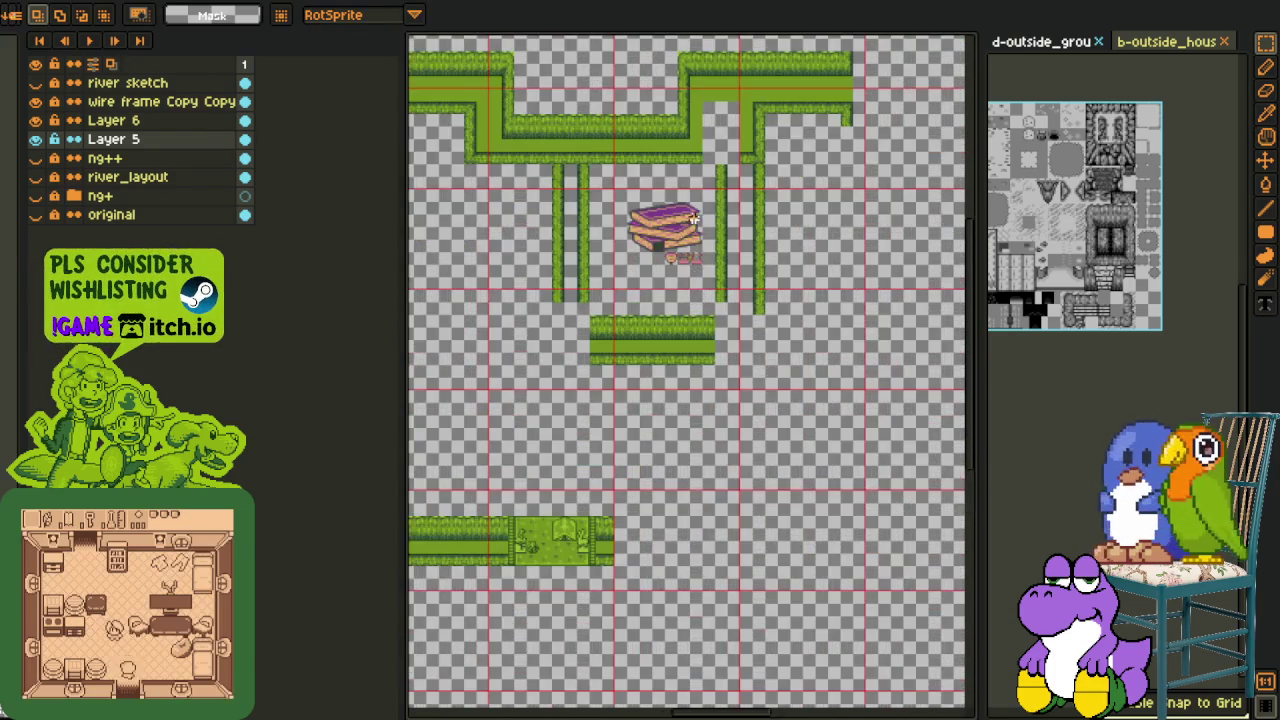
{"action": "scroll", "coordinate": [690, 285], "scroll_direction": "up", "scroll_amount": 1}
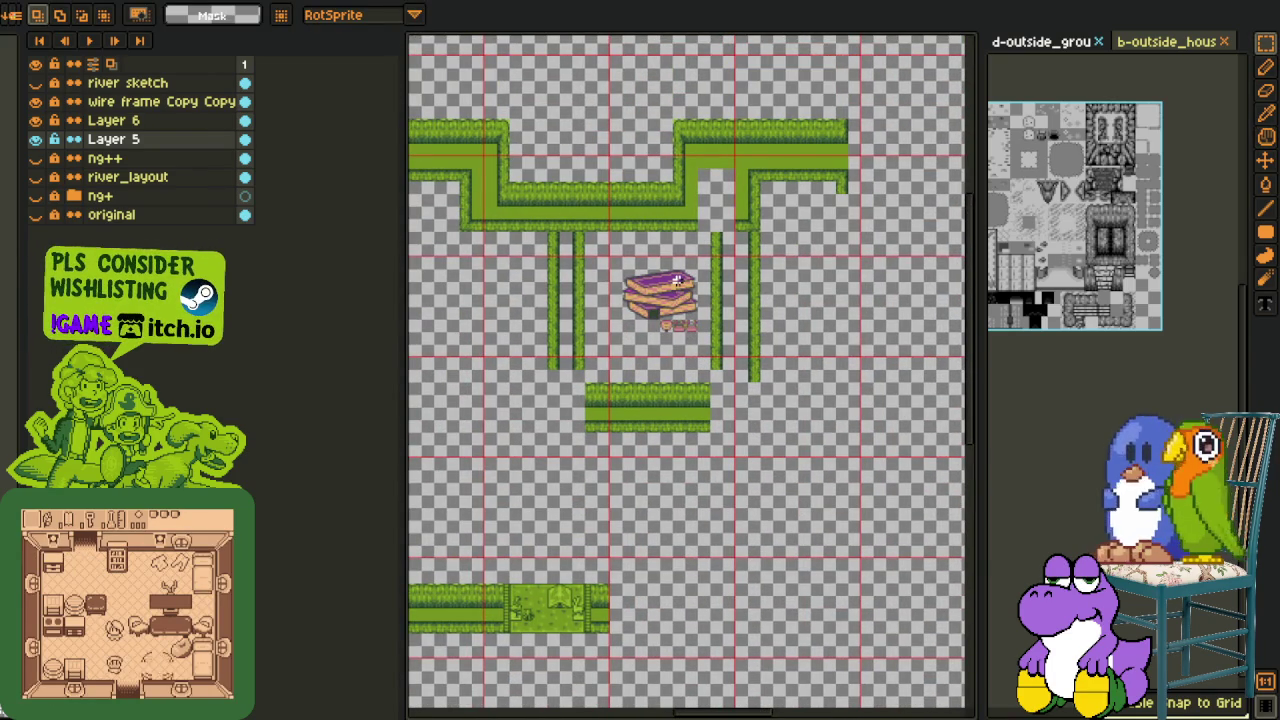
{"action": "scroll", "coordinate": [662, 281], "scroll_direction": "up", "scroll_amount": 2}
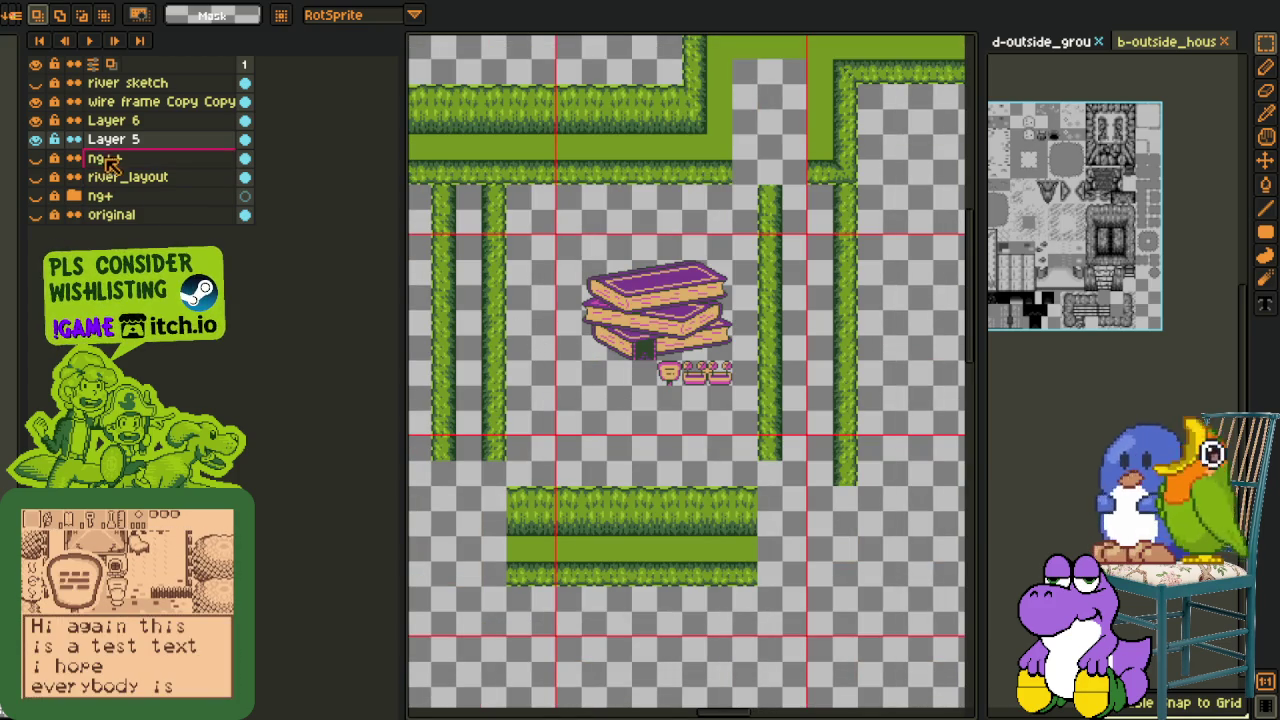
{"action": "left_click_drag", "start_coordinate": [577, 267], "coordinate": [590, 268]}
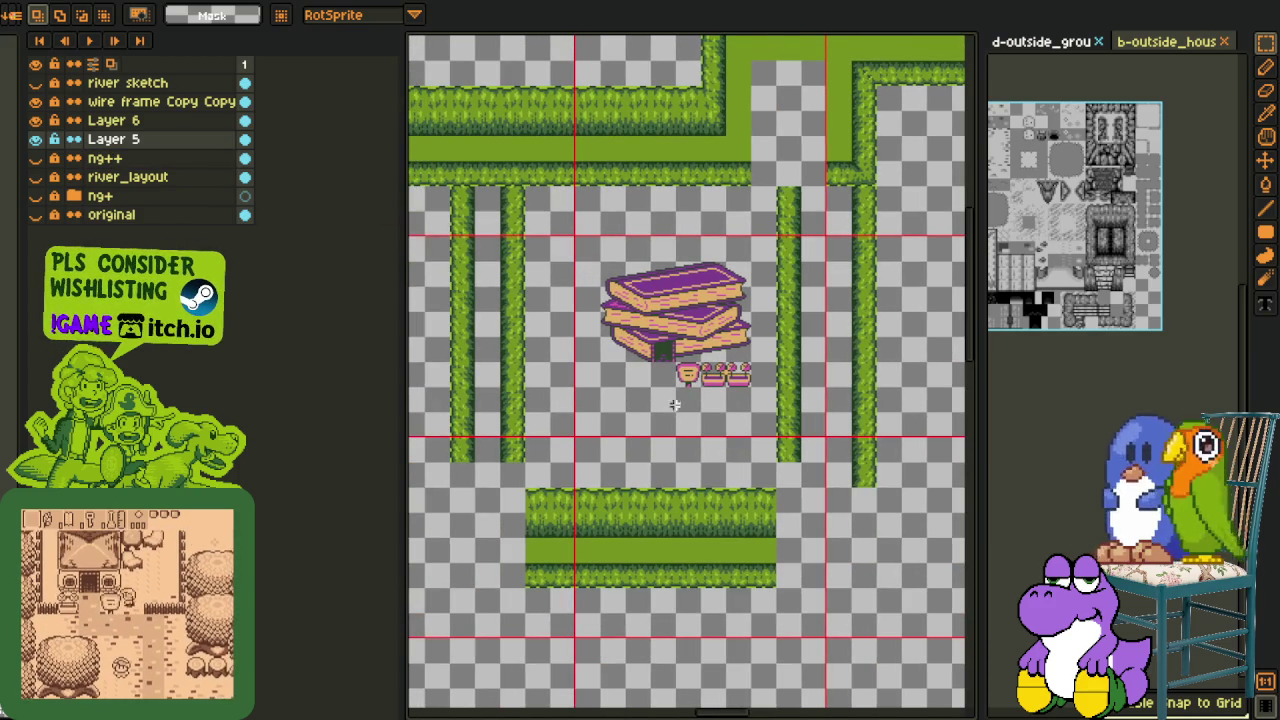
{"action": "left_click_drag", "start_coordinate": [510, 486], "coordinate": [800, 640]}
{"action": "left_click_drag", "start_coordinate": [743, 580], "coordinate": [743, 507]}
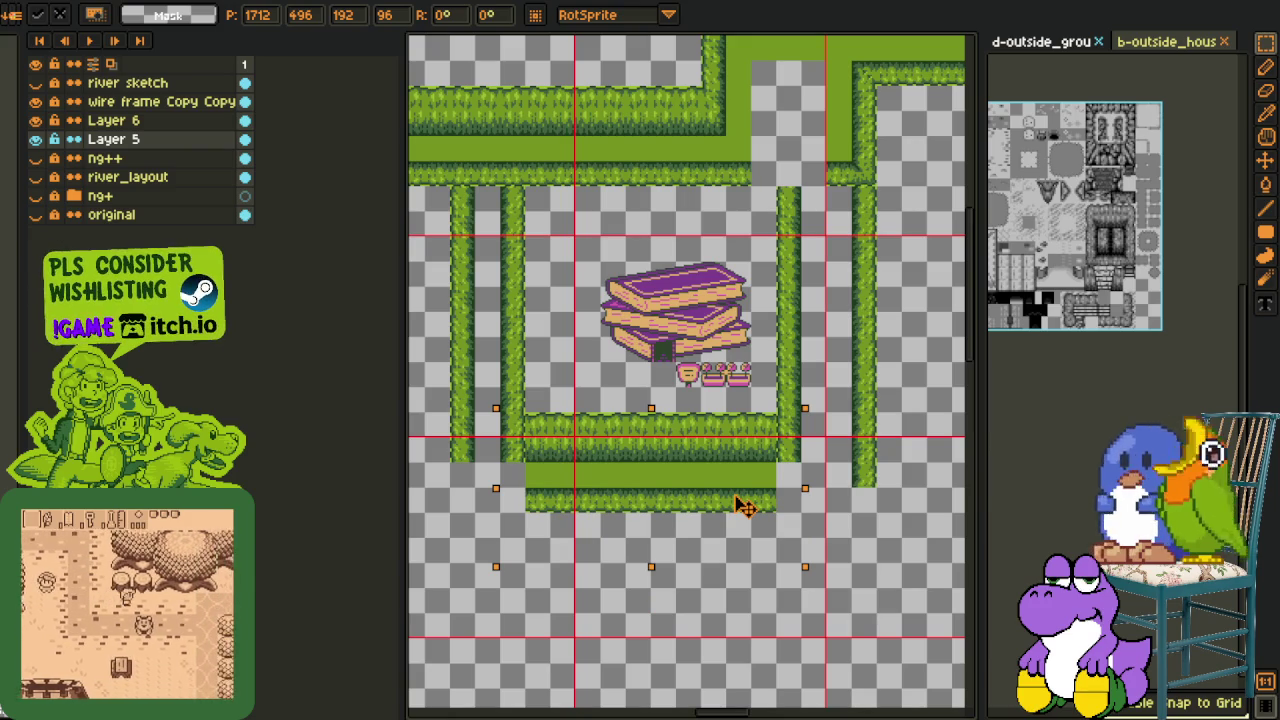
{"action": "key", "text": "m"}
Shift the inner-left hedge strip toward the book house, against the vertical hedge
{"action": "mouse_move", "coordinate": [452, 187]}
{"action": "left_mouse_down"}
{"action": "mouse_move", "coordinate": [514, 449]}
{"action": "mouse_move", "coordinate": [597, 441]}
{"action": "left_mouse_up"}
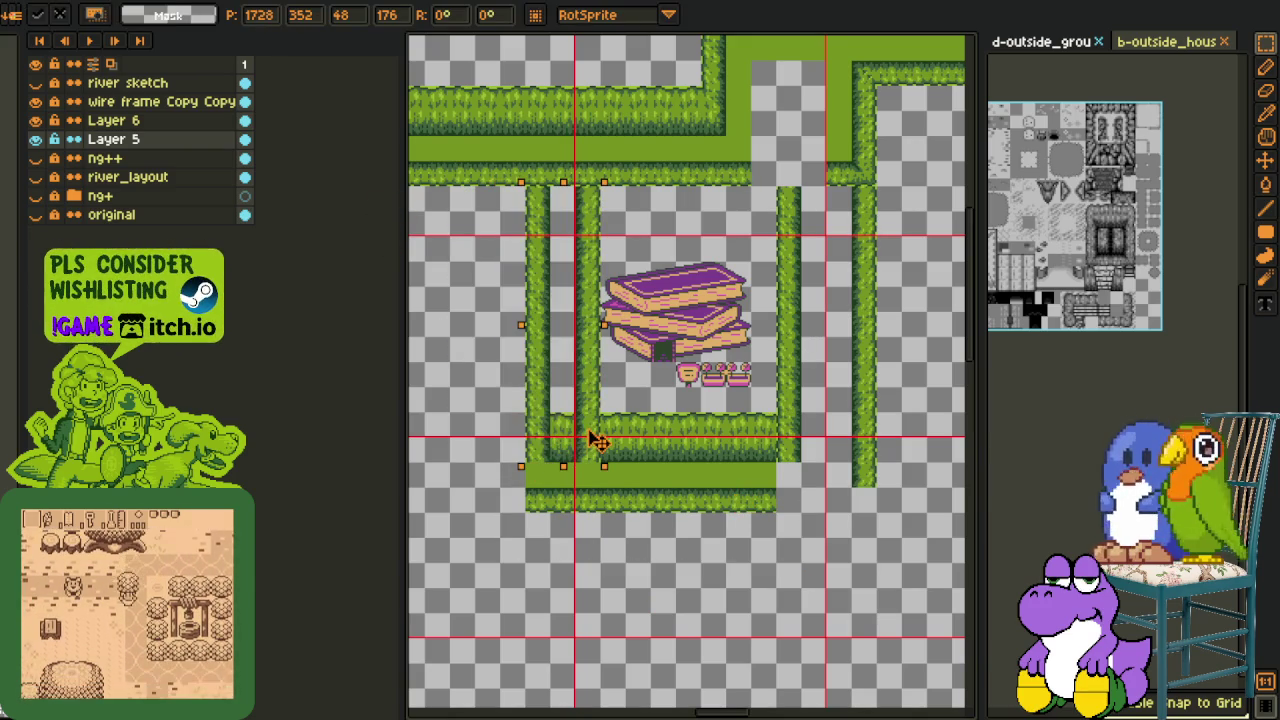
{"action": "scroll", "coordinate": [622, 280], "scroll_direction": "up", "scroll_amount": 1}
{"action": "scroll", "coordinate": [622, 280], "scroll_direction": "up", "scroll_amount": 3}
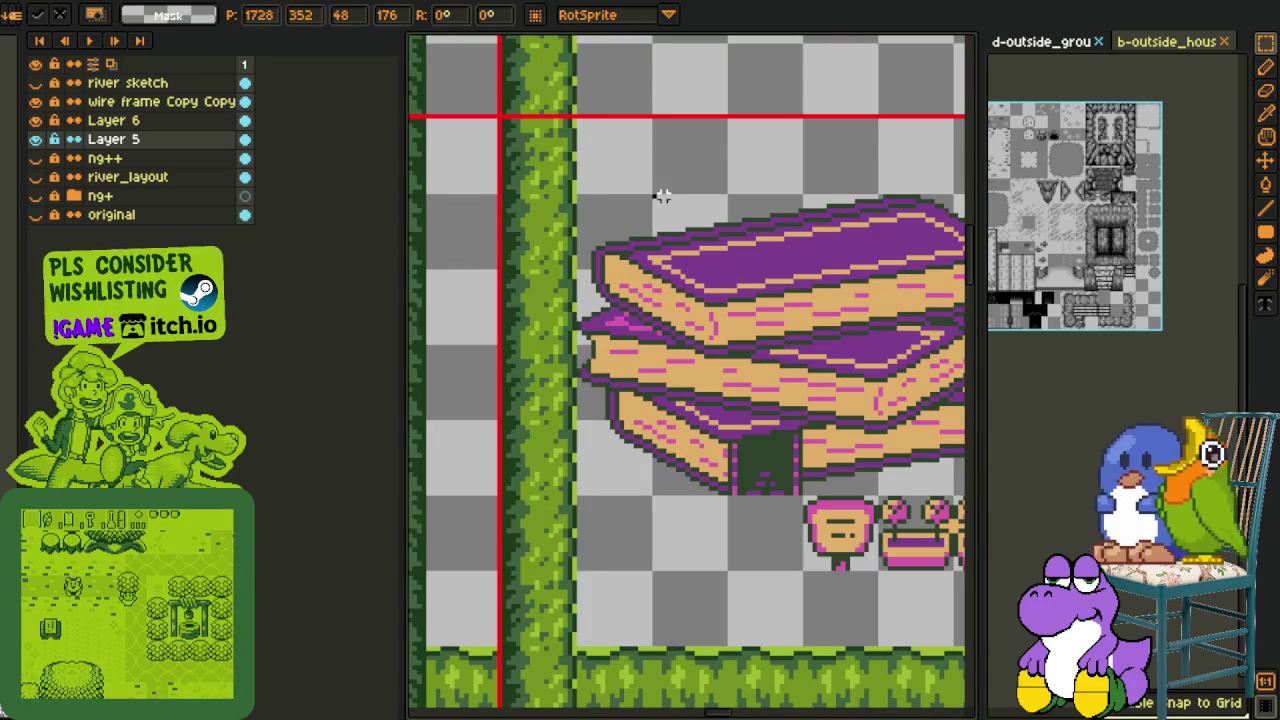
{"action": "key", "text": "Return"}
{"action": "scroll", "coordinate": [681, 262], "scroll_direction": "down", "scroll_amount": 4}
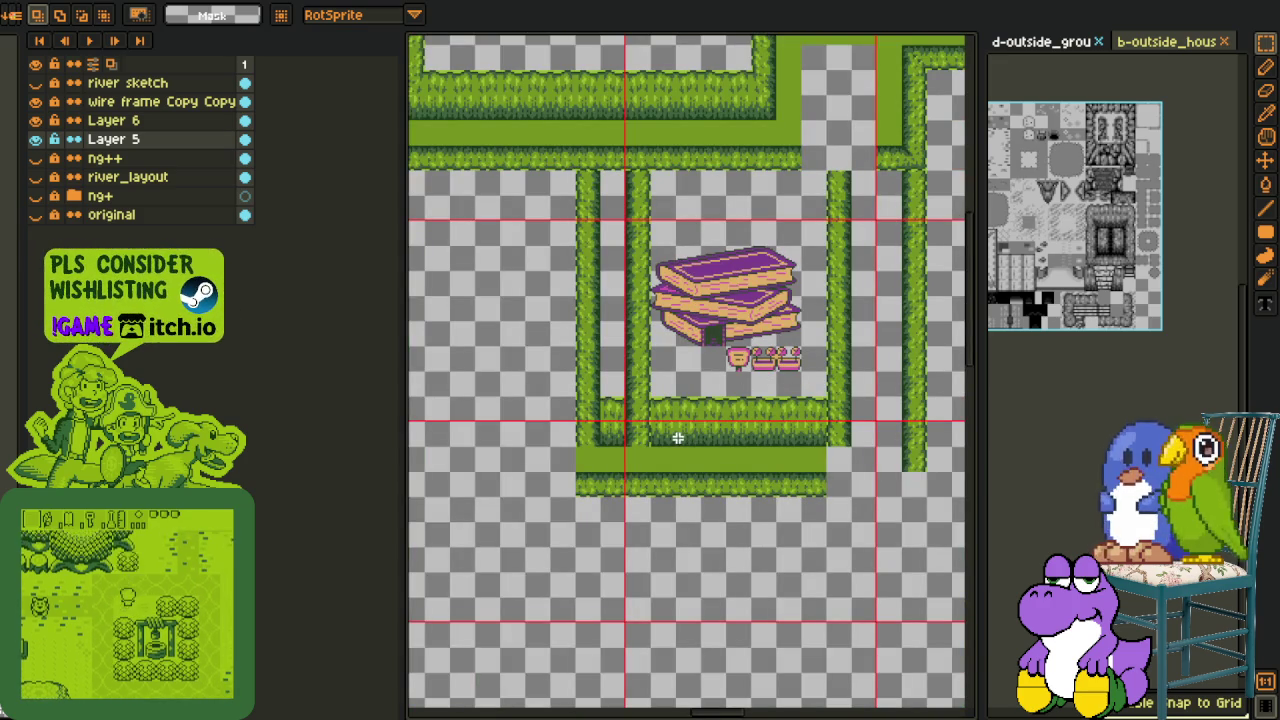
{"action": "scroll", "coordinate": [630, 428], "scroll_direction": "up", "scroll_amount": 2}
{"action": "mouse_move", "coordinate": [570, 366]}
{"action": "left_mouse_down"}
{"action": "mouse_move", "coordinate": [614, 465]}
{"action": "mouse_move", "coordinate": [629, 428]}
{"action": "left_mouse_up"}
{"action": "scroll", "coordinate": [660, 478], "scroll_direction": "down", "scroll_amount": 4}
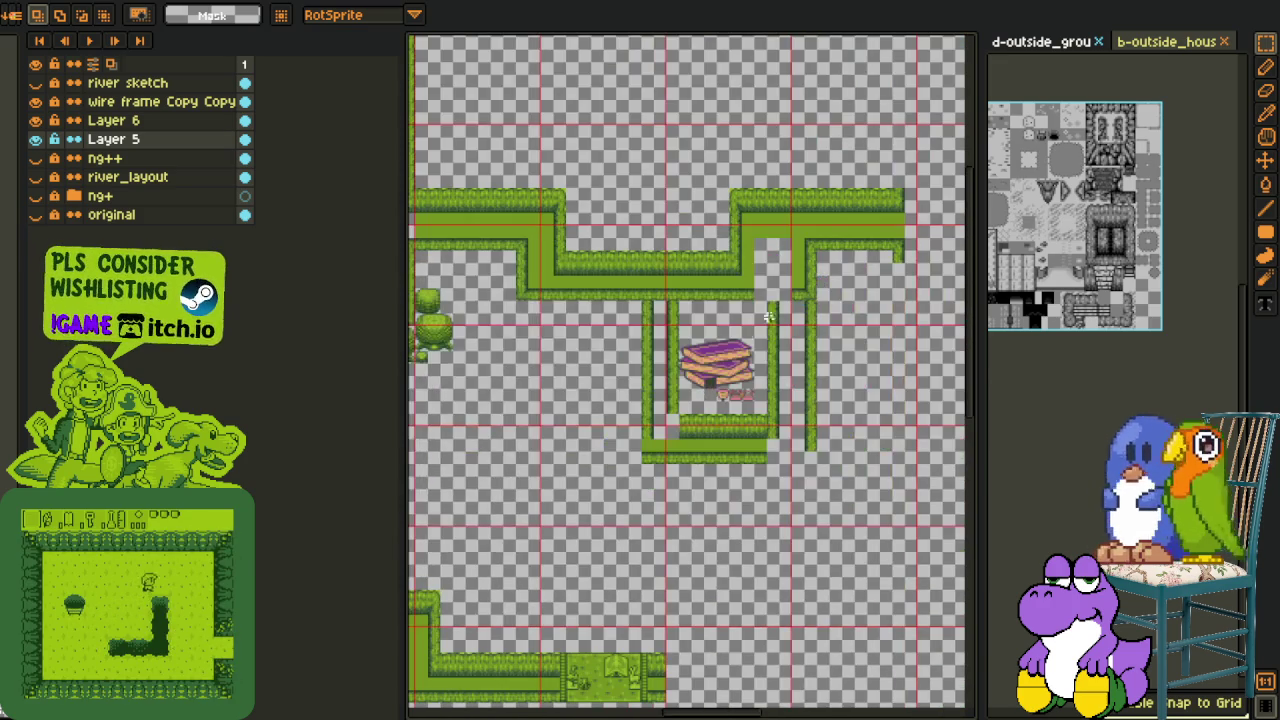
Bring the enclosure into view and select a small hedge piece near the bottom
{"action": "scroll", "coordinate": [820, 242], "scroll_direction": "up", "scroll_amount": 1}
{"action": "scroll", "coordinate": [810, 263], "scroll_direction": "down", "scroll_amount": 1}
{"action": "mouse_move", "coordinate": [843, 263]}
{"action": "left_mouse_down"}
{"action": "mouse_move", "coordinate": [736, 308]}
{"action": "mouse_move", "coordinate": [779, 298]}
{"action": "left_mouse_up"}
{"action": "scroll", "coordinate": [557, 300], "scroll_direction": "up", "scroll_amount": 1}
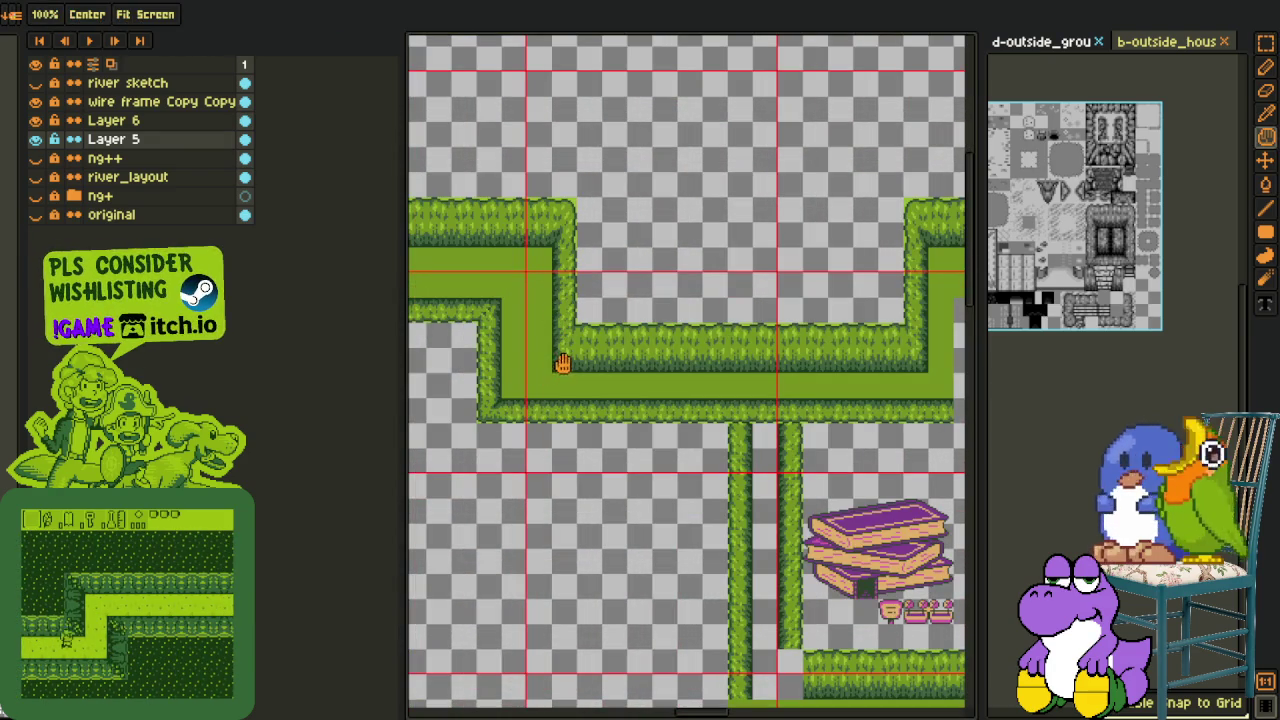
{"action": "mouse_move", "coordinate": [578, 327]}
{"action": "left_mouse_down"}
{"action": "mouse_move", "coordinate": [760, 492]}
{"action": "mouse_move", "coordinate": [668, 486]}
{"action": "left_mouse_up"}
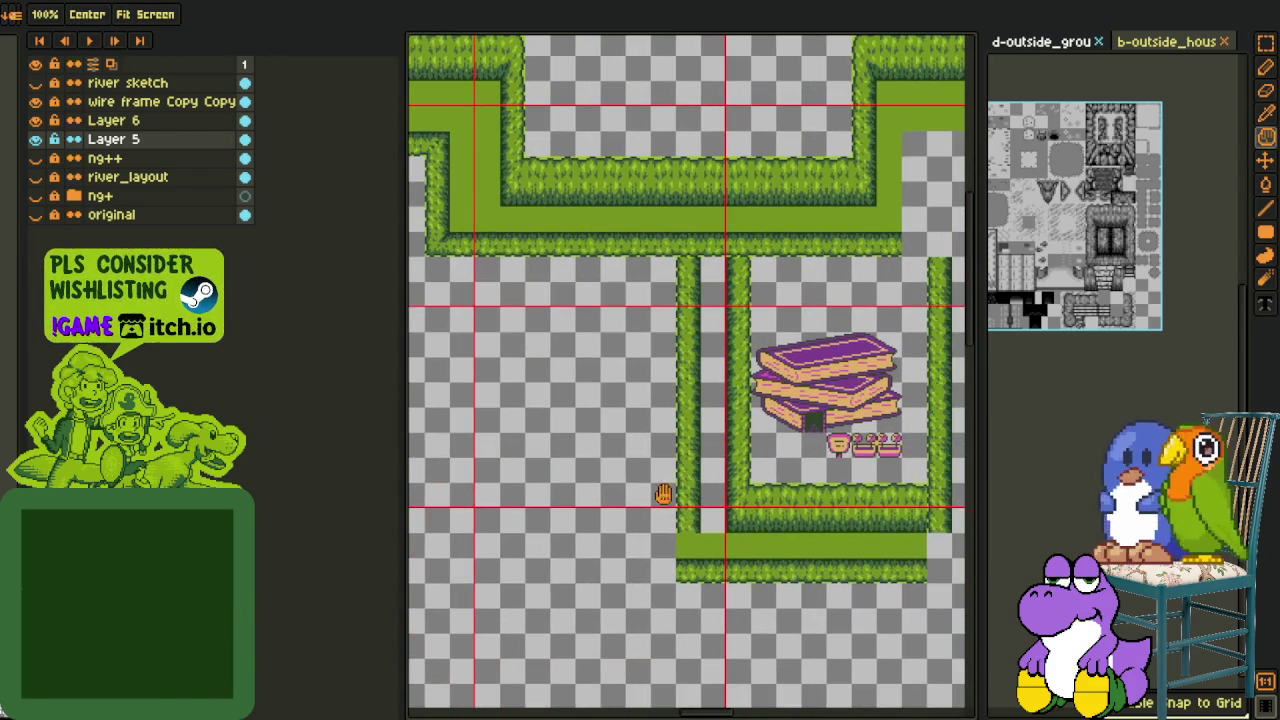
{"action": "left_click_drag", "start_coordinate": [537, 249], "coordinate": [635, 371]}
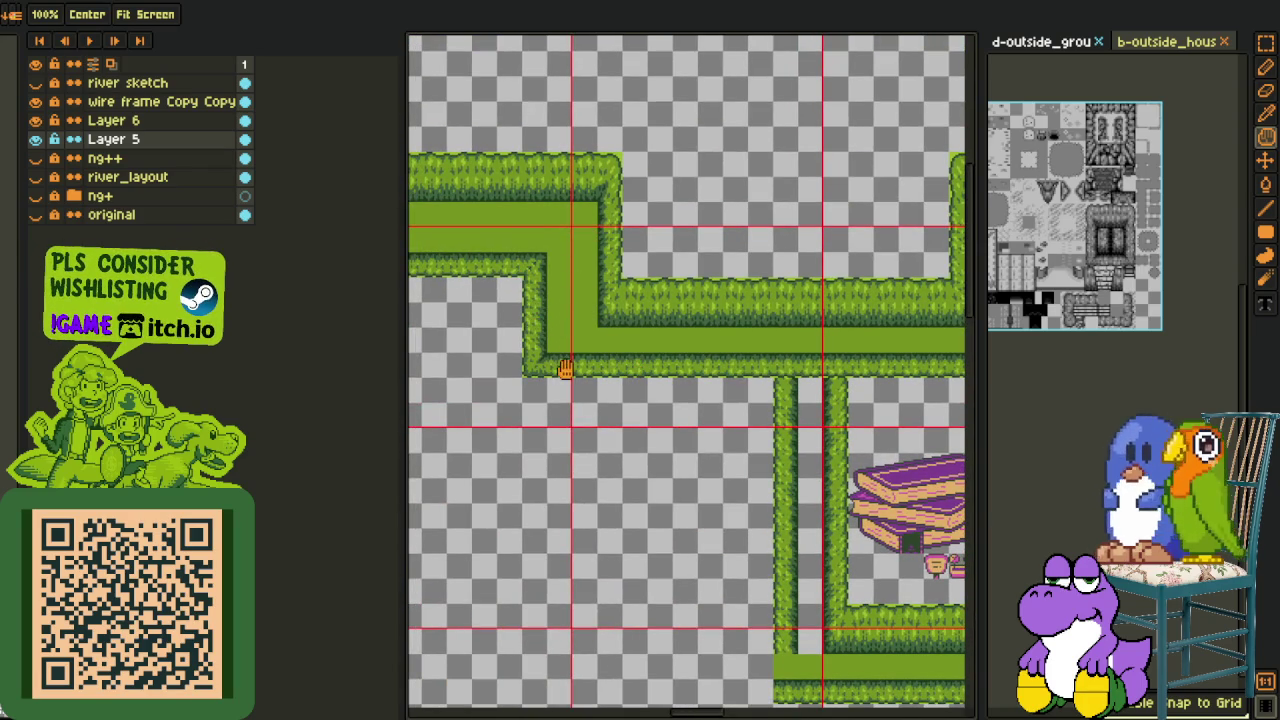
{"action": "mouse_move", "coordinate": [771, 640]}
{"action": "left_mouse_down"}
{"action": "mouse_move", "coordinate": [785, 680]}
{"action": "mouse_move", "coordinate": [717, 563]}
{"action": "left_mouse_up"}
{"action": "key", "text": "h"}
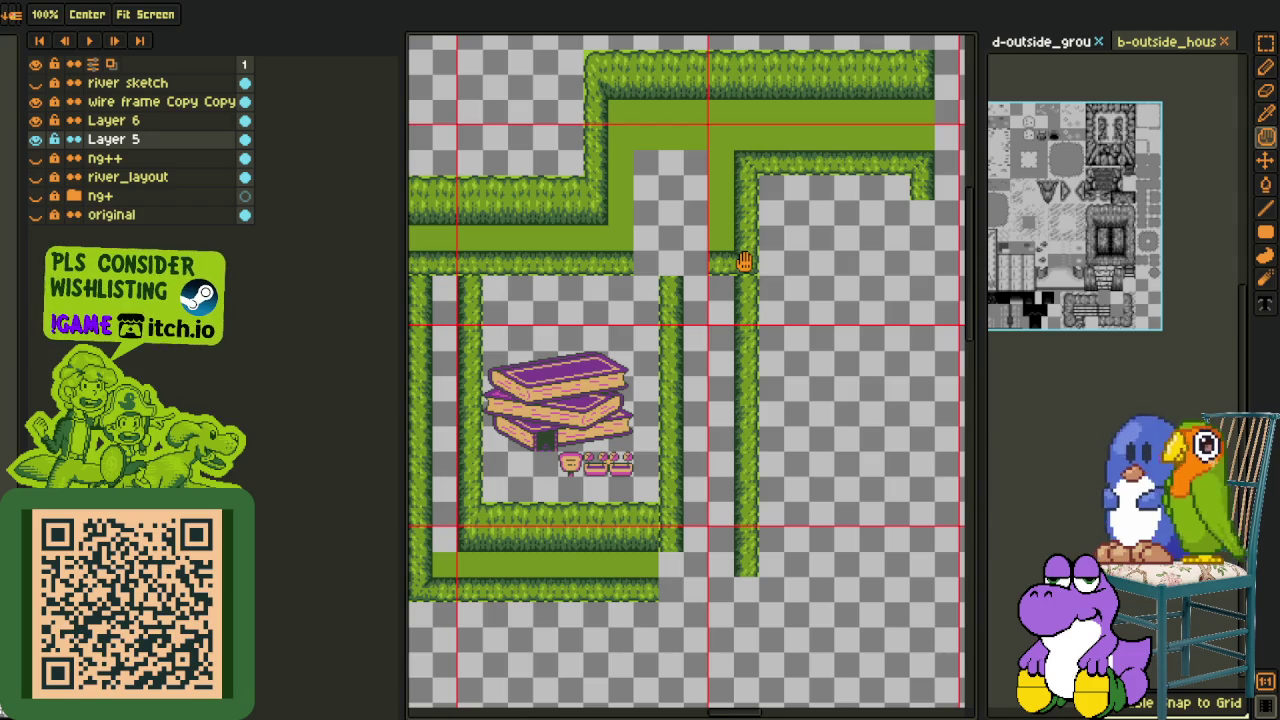
Move the 16x48 hedge piece upward near the top right
{"action": "key", "text": "m"}
{"action": "mouse_move", "coordinate": [710, 226]}
{"action": "left_mouse_down"}
{"action": "mouse_move", "coordinate": [752, 270]}
{"action": "mouse_move", "coordinate": [740, 592]}
{"action": "left_mouse_up"}
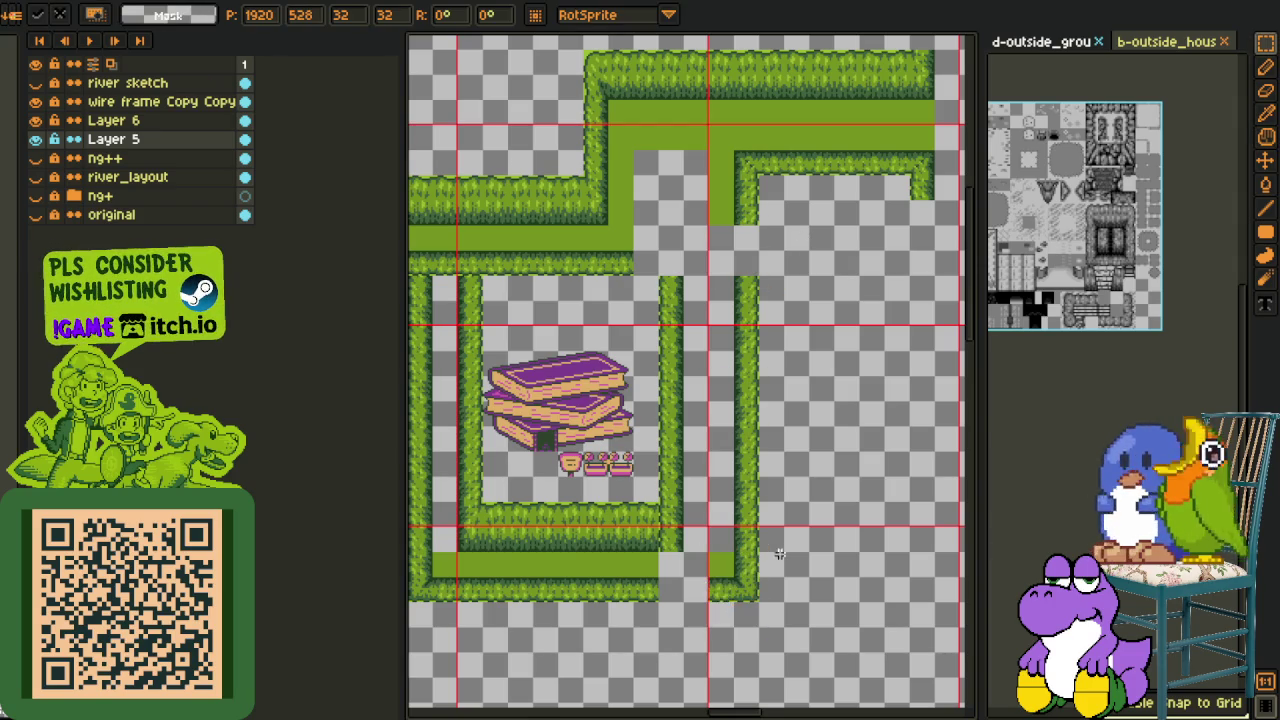
{"action": "left_click_drag", "start_coordinate": [748, 333], "coordinate": [751, 428]}
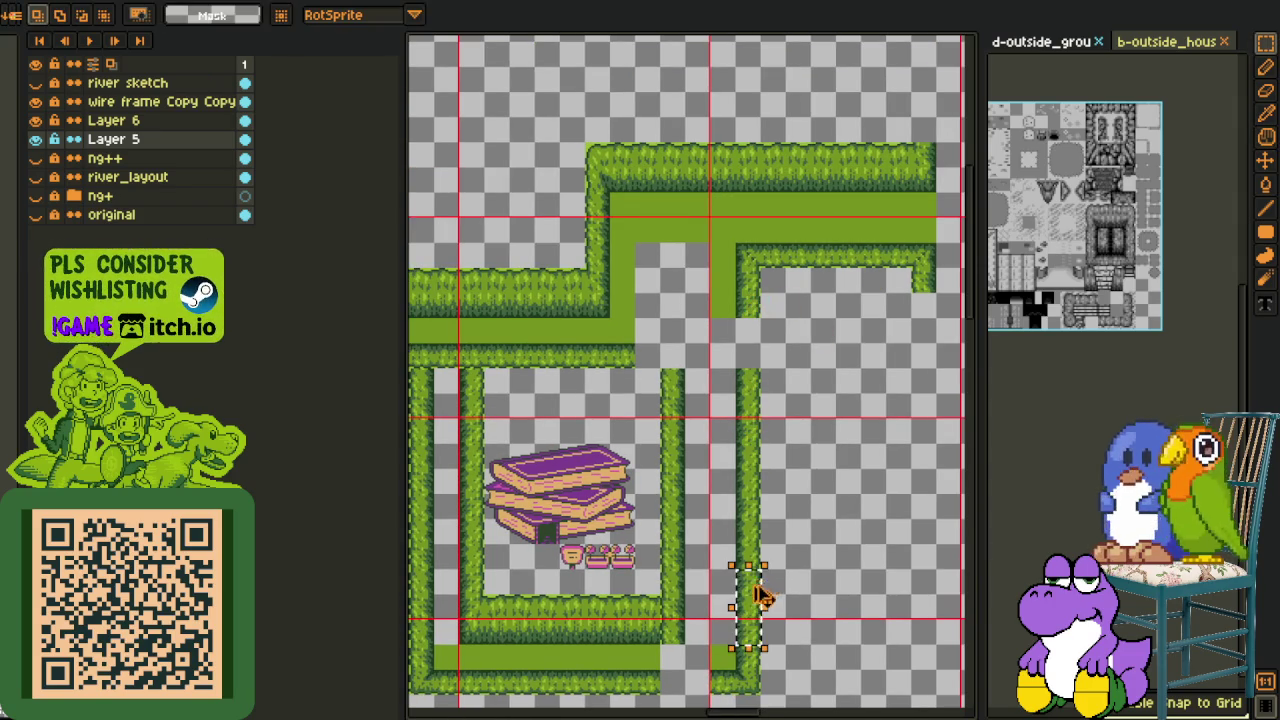
{"action": "left_click_drag", "start_coordinate": [750, 595], "coordinate": [762, 367]}
{"action": "left_click", "coordinate": [808, 358]}
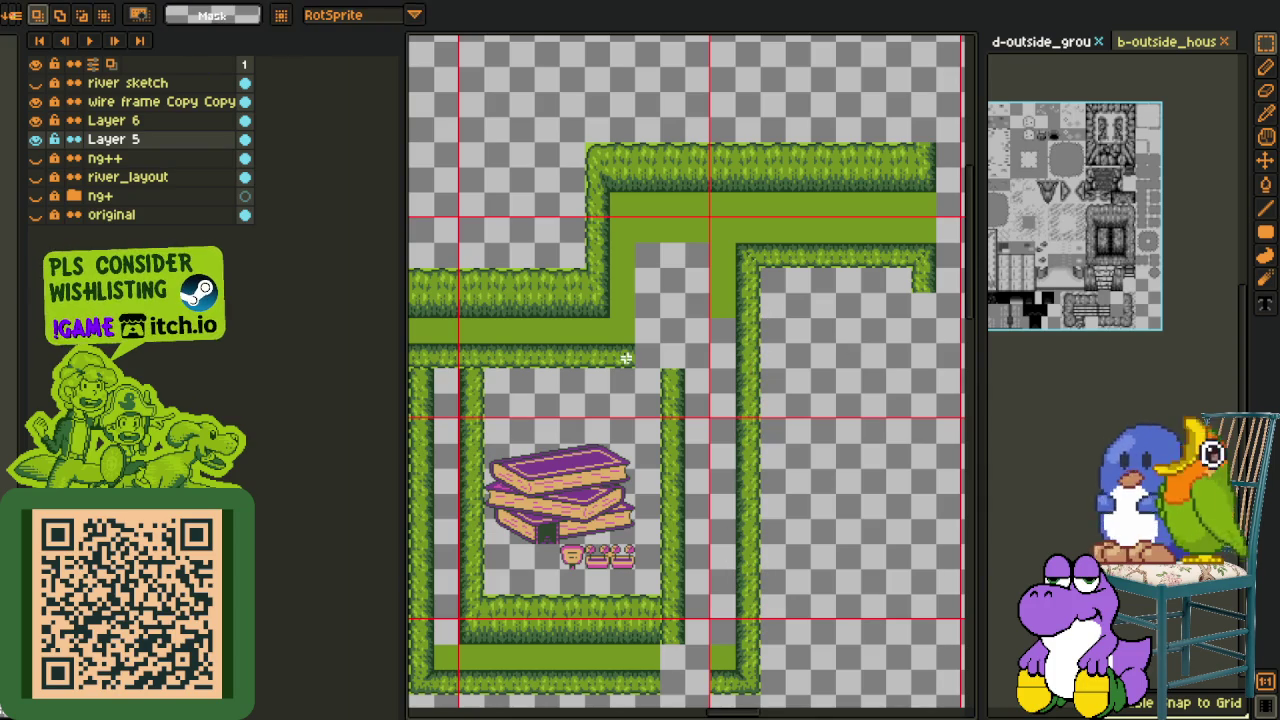
Copy the top-right hedge corner onto both the right and left junctions
{"action": "mouse_move", "coordinate": [880, 242]}
{"action": "left_mouse_down"}
{"action": "mouse_move", "coordinate": [938, 300]}
{"action": "mouse_move", "coordinate": [672, 395]}
{"action": "mouse_move", "coordinate": [535, 283]}
{"action": "left_mouse_up"}
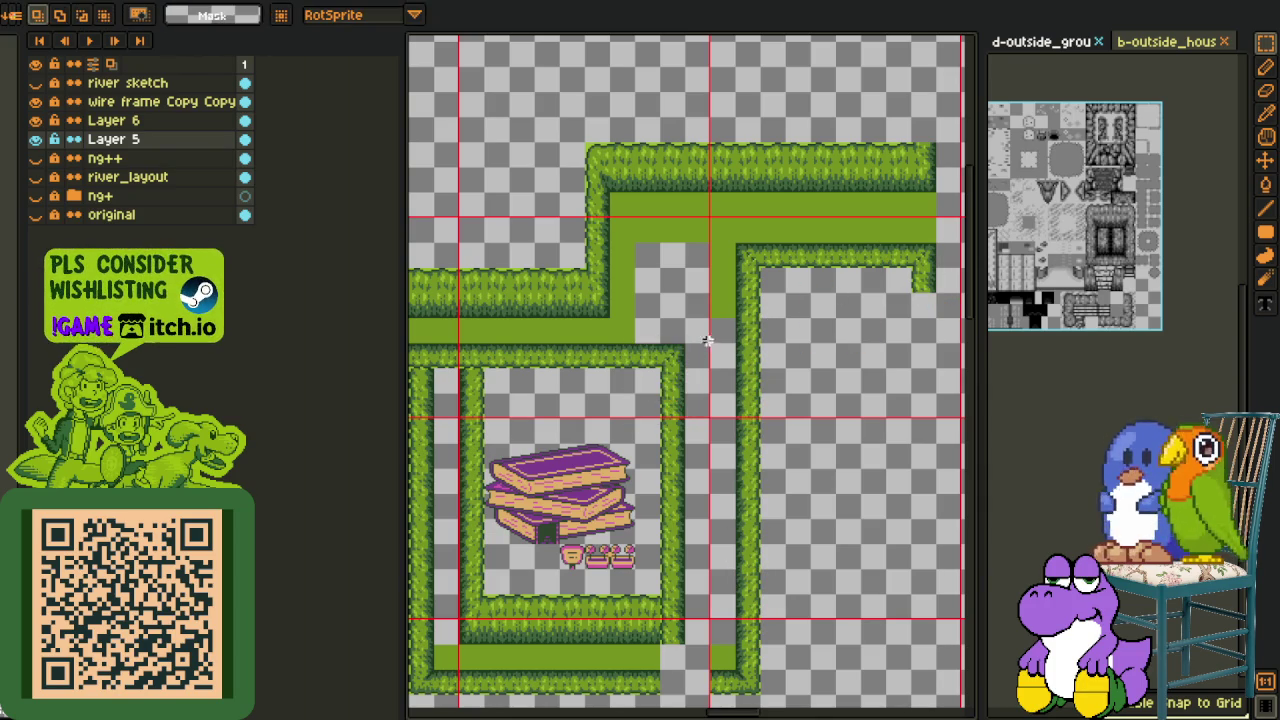
{"action": "scroll", "coordinate": [600, 395], "scroll_direction": "up", "scroll_amount": 1}
{"action": "scroll", "coordinate": [609, 402], "scroll_direction": "up", "scroll_amount": 1}
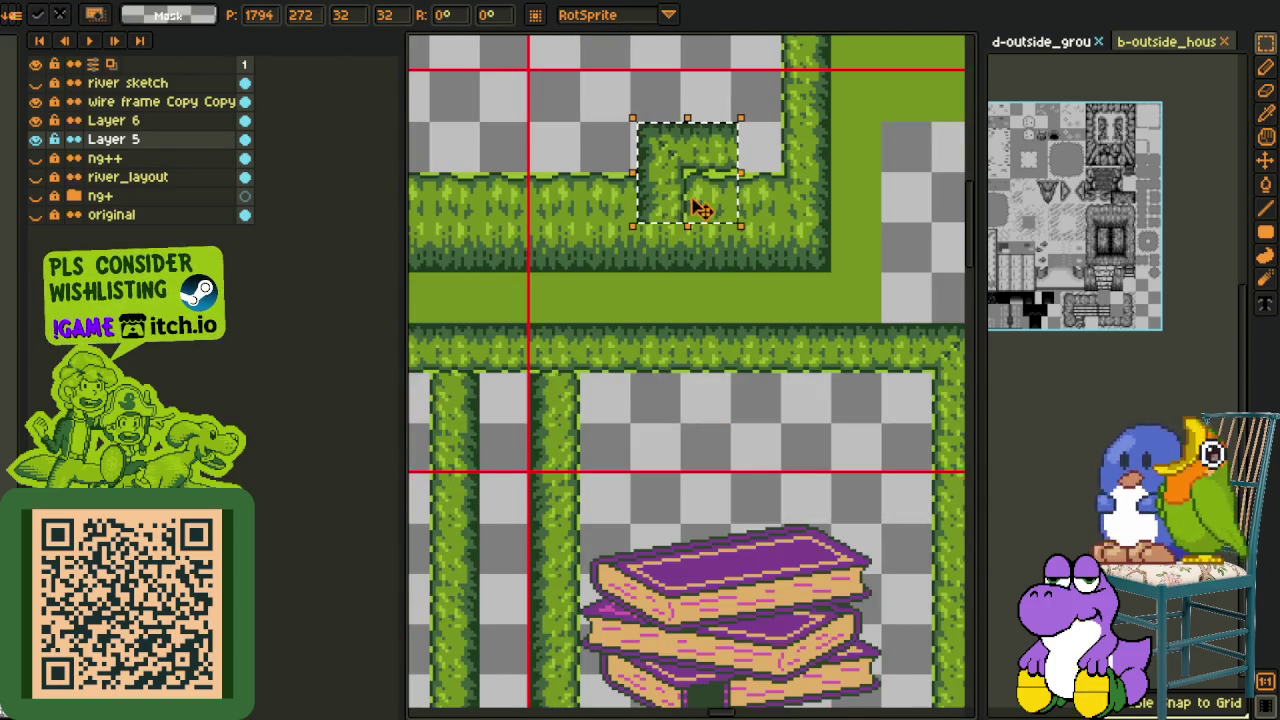
{"action": "left_click_drag", "start_coordinate": [700, 208], "coordinate": [566, 394]}
{"action": "left_click", "coordinate": [478, 362]}
{"action": "key", "text": "ctrl+v"}
{"action": "left_click_drag", "start_coordinate": [691, 214], "coordinate": [655, 415]}
{"action": "left_click", "coordinate": [737, 366]}
Erase the hedge lying between the two vertical paths
{"action": "left_click_drag", "start_coordinate": [688, 340], "coordinate": [734, 388]}
{"action": "key", "text": "Delete"}
{"action": "scroll", "coordinate": [845, 372], "scroll_direction": "down", "scroll_amount": 1}
{"action": "scroll", "coordinate": [845, 372], "scroll_direction": "down", "scroll_amount": 1}
{"action": "scroll", "coordinate": [709, 400], "scroll_direction": "down", "scroll_amount": 1}
{"action": "scroll", "coordinate": [706, 417], "scroll_direction": "up", "scroll_amount": 2}
{"action": "left_click_drag", "start_coordinate": [807, 425], "coordinate": [800, 430]}
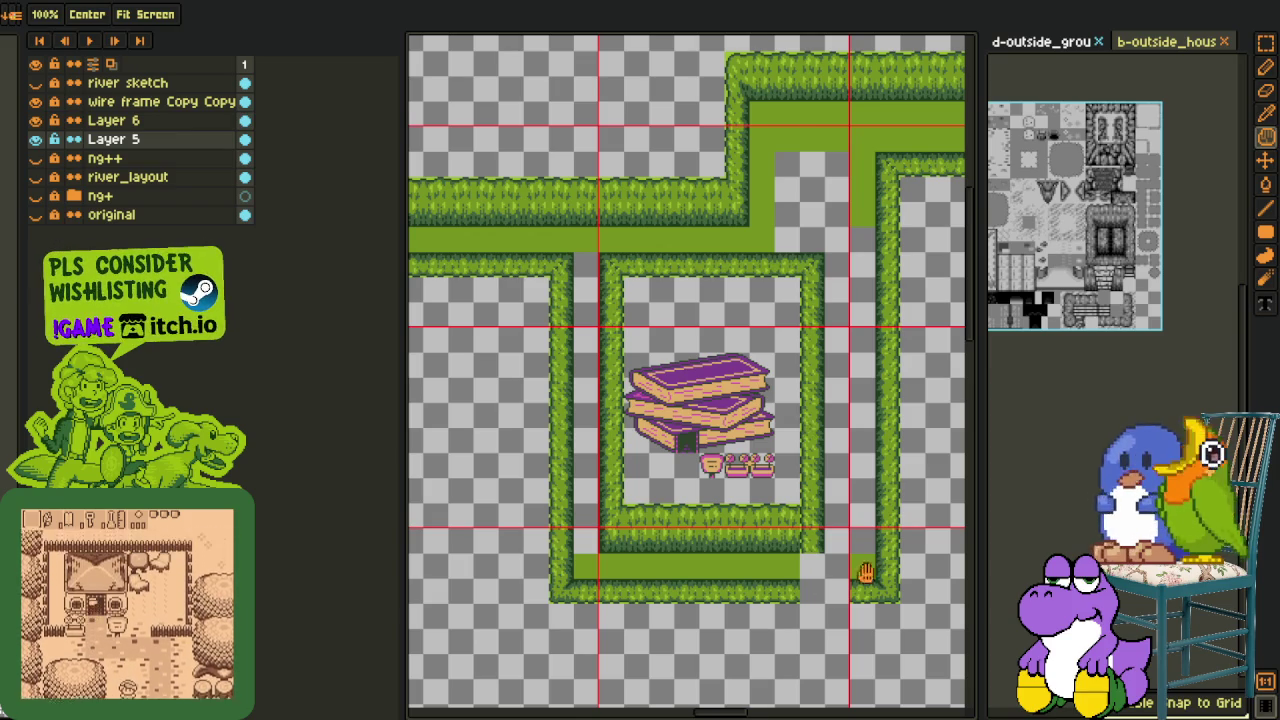
{"action": "scroll", "coordinate": [869, 572], "scroll_direction": "up", "scroll_amount": 2}
Copy a 16x32 left-hedge piece to the right hedge edge and fill the bottom gap
{"action": "key", "text": "m"}
{"action": "left_click_drag", "start_coordinate": [528, 448], "coordinate": [572, 548]}
{"action": "left_click_drag", "start_coordinate": [550, 500], "coordinate": [950, 530]}
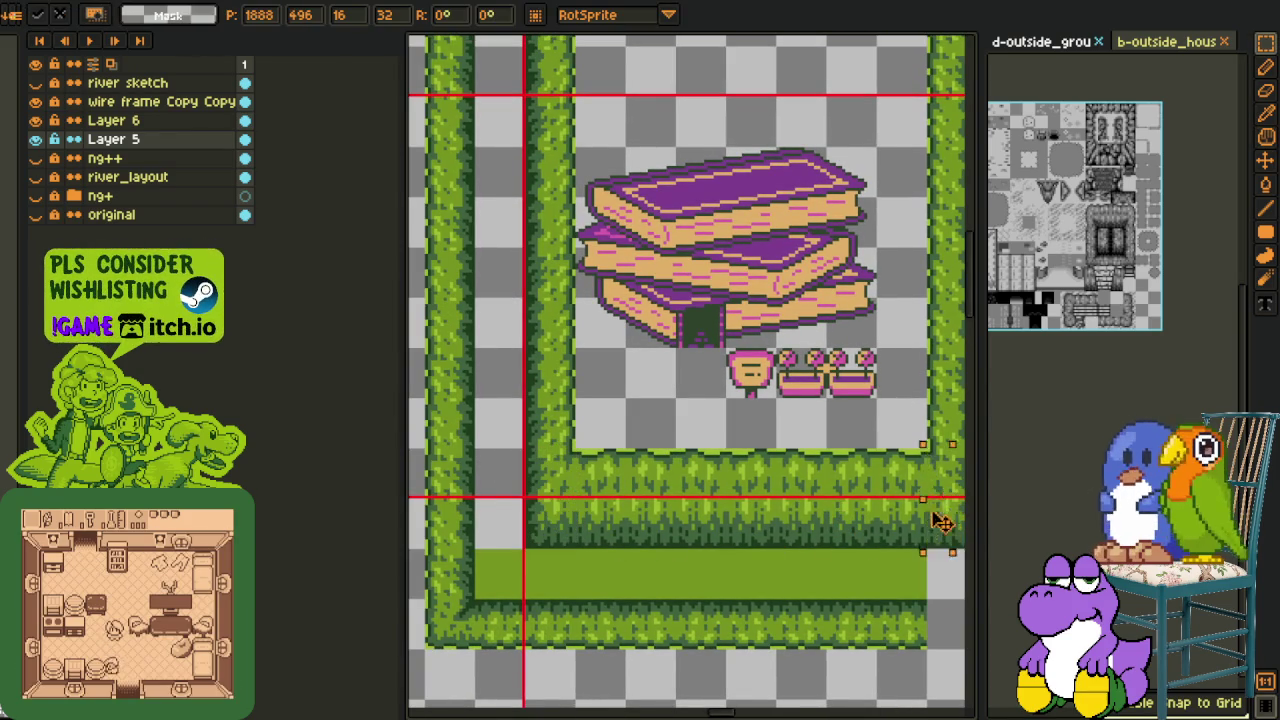
{"action": "key", "text": "h"}
{"action": "scroll", "coordinate": [950, 530], "scroll_direction": "down", "scroll_amount": 3}
{"action": "key", "text": "m"}
{"action": "mouse_move", "coordinate": [702, 508]}
{"action": "left_mouse_down"}
{"action": "mouse_move", "coordinate": [790, 558]}
{"action": "mouse_move", "coordinate": [820, 535]}
{"action": "left_mouse_up"}
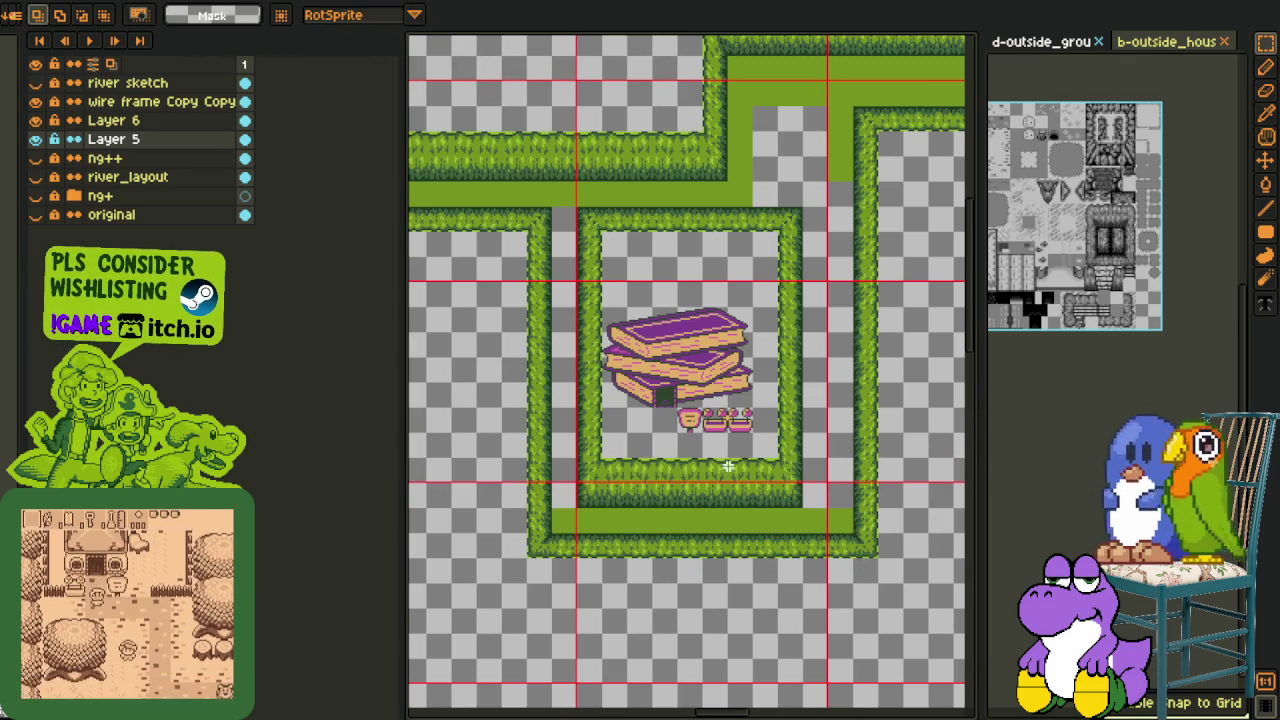
With Layer 6 and the grid hidden, fill both path gaps with the sampled path green
{"action": "left_click", "coordinate": [35, 120]}
{"action": "left_click", "coordinate": [35, 101]}
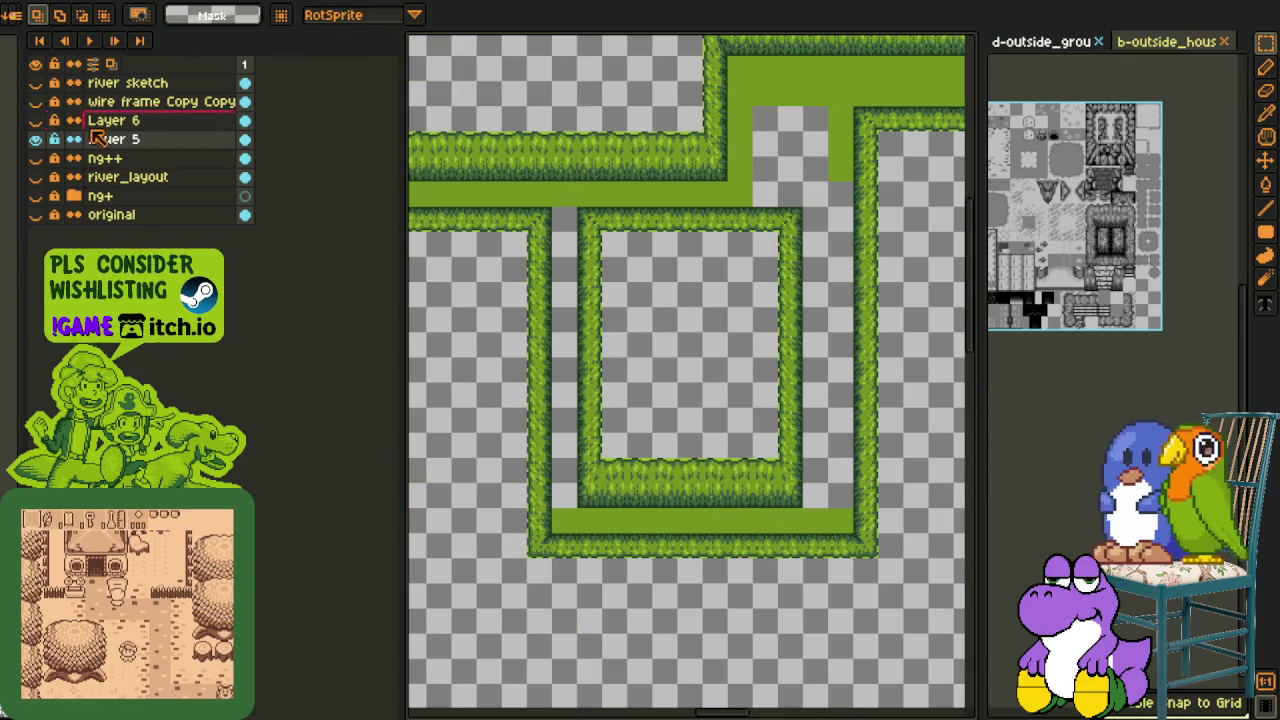
{"action": "key", "text": "i"}
{"action": "left_click", "coordinate": [824, 510]}
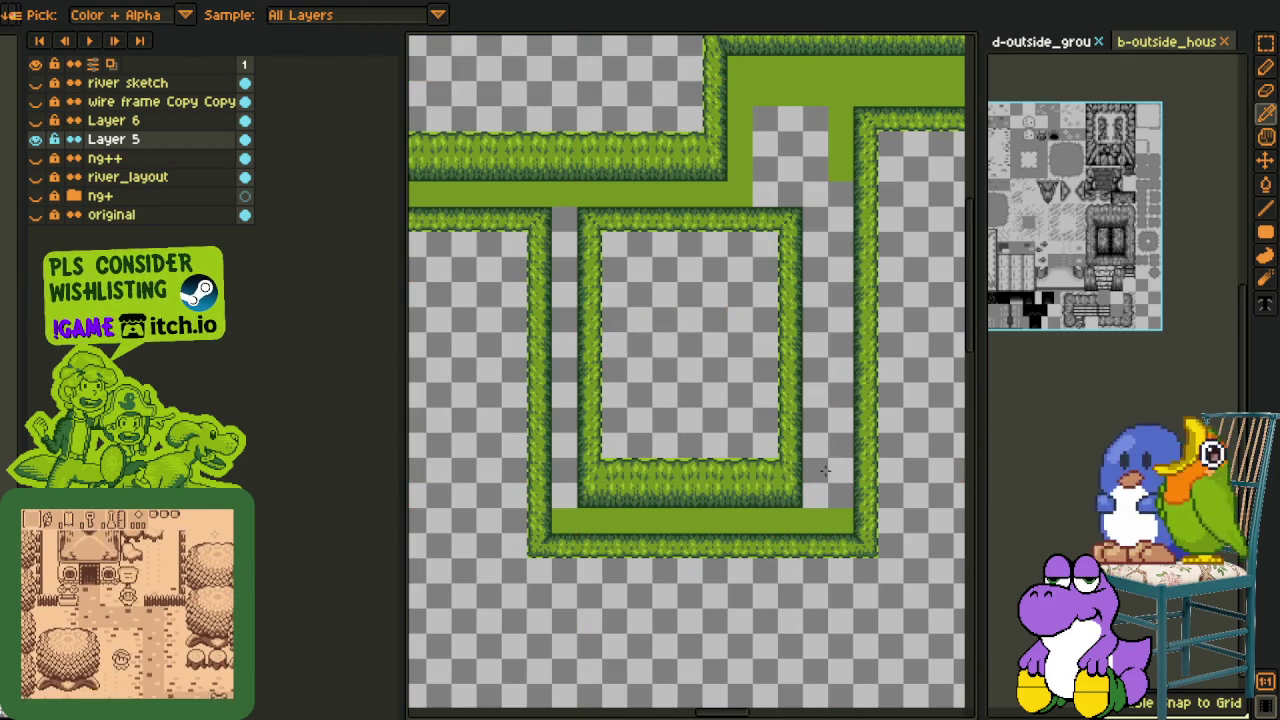
{"action": "key", "text": "g"}
{"action": "left_click", "coordinate": [826, 460]}
{"action": "left_click", "coordinate": [562, 410]}
{"action": "key", "text": "i"}
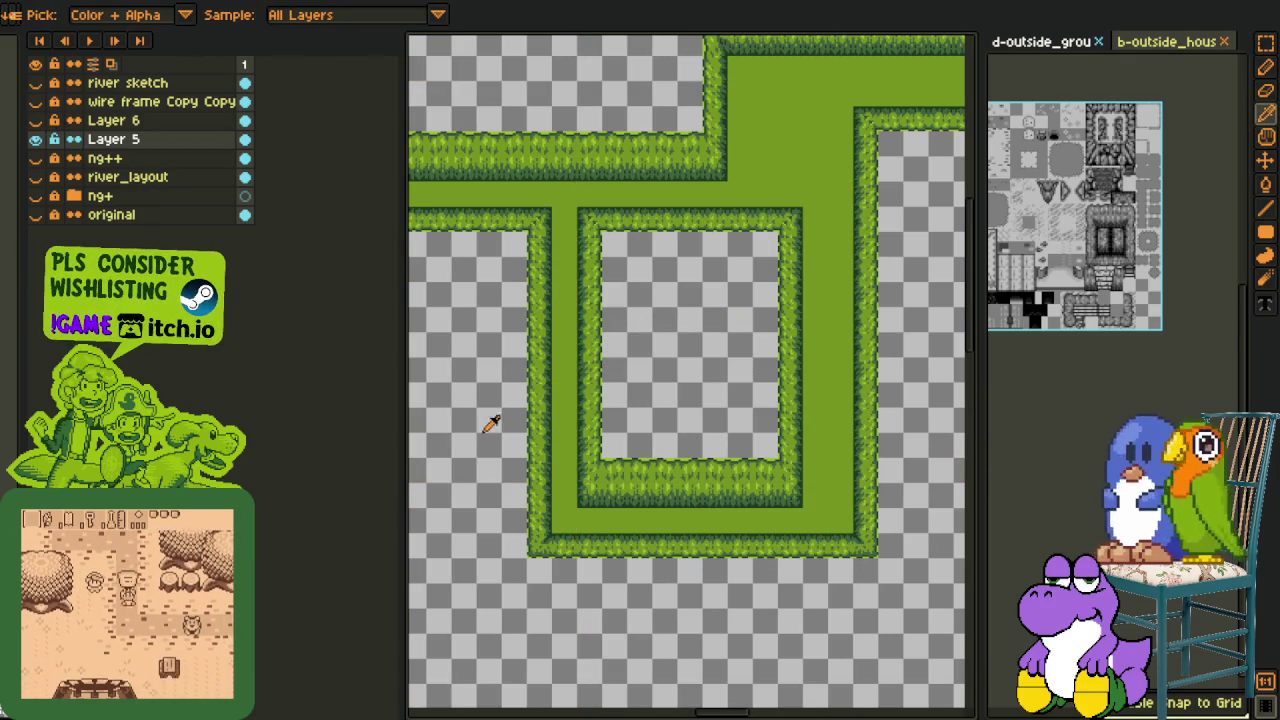
Show Layer 6, the red grid and the ng++ tile layer again
{"action": "left_click", "coordinate": [35, 120]}
{"action": "scroll", "coordinate": [537, 383], "scroll_direction": "down", "scroll_amount": 2}
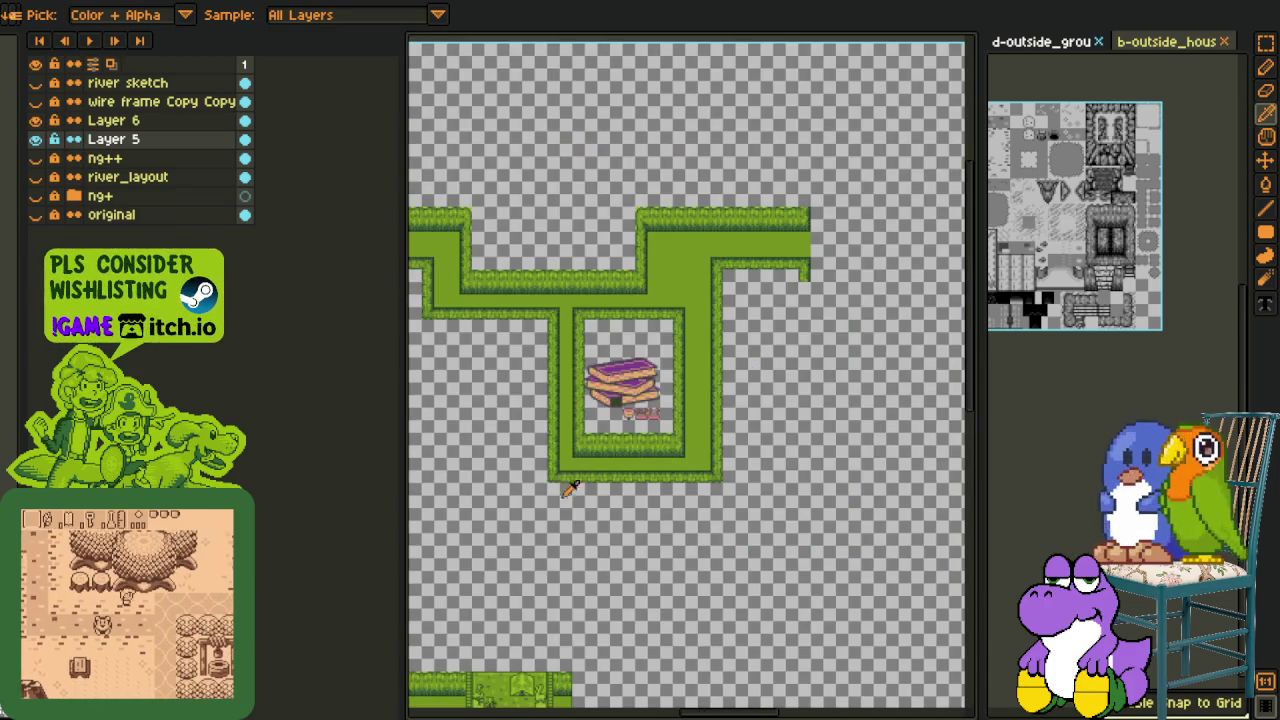
{"action": "left_click", "coordinate": [35, 158]}
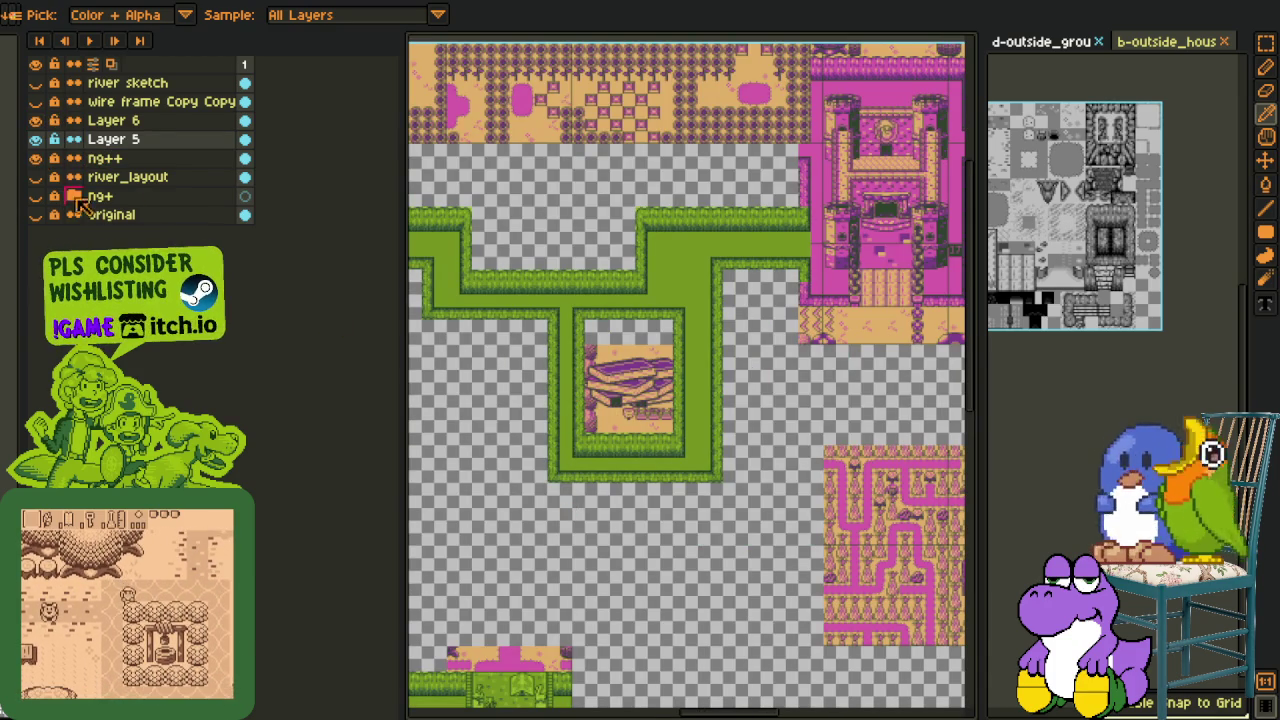
{"action": "left_click", "coordinate": [35, 158]}
{"action": "left_click", "coordinate": [35, 101]}
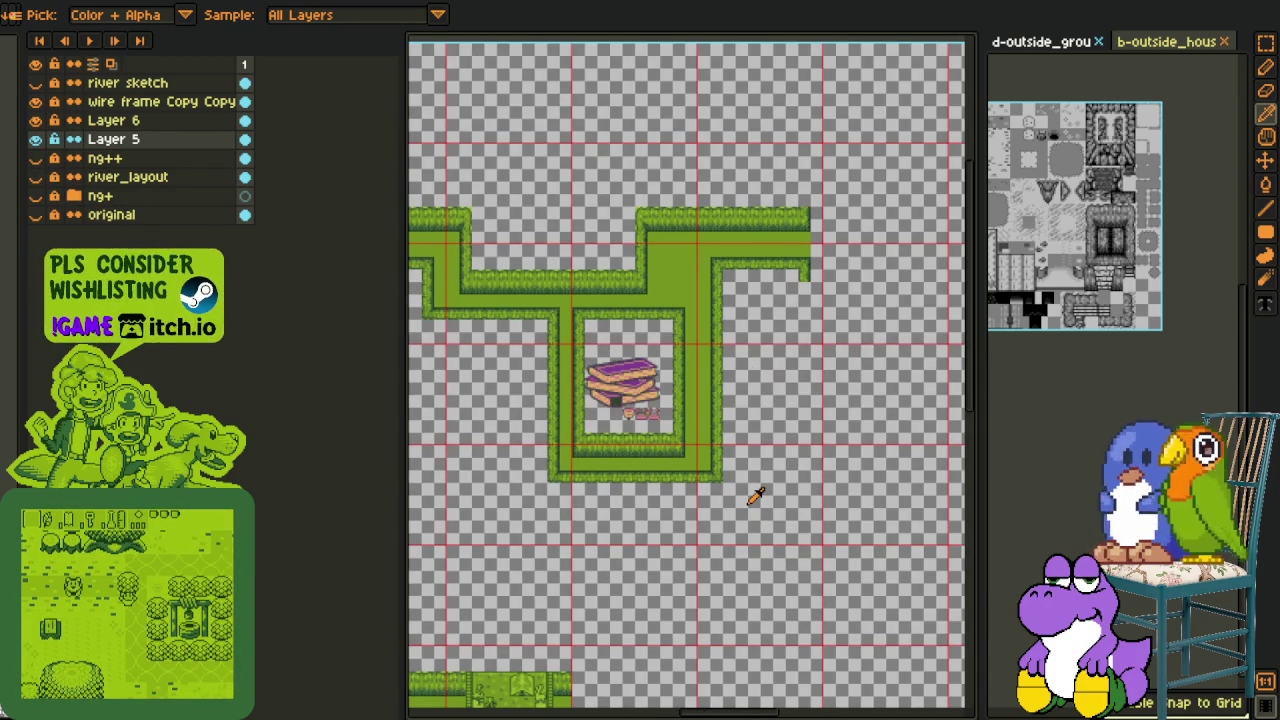
{"action": "left_click", "coordinate": [35, 176]}
{"action": "left_click", "coordinate": [35, 176]}
{"action": "left_click", "coordinate": [35, 158]}
{"action": "mouse_move", "coordinate": [694, 226]}
{"action": "left_mouse_down"}
{"action": "mouse_move", "coordinate": [693, 413]}
{"action": "mouse_move", "coordinate": [713, 398]}
{"action": "left_mouse_up"}
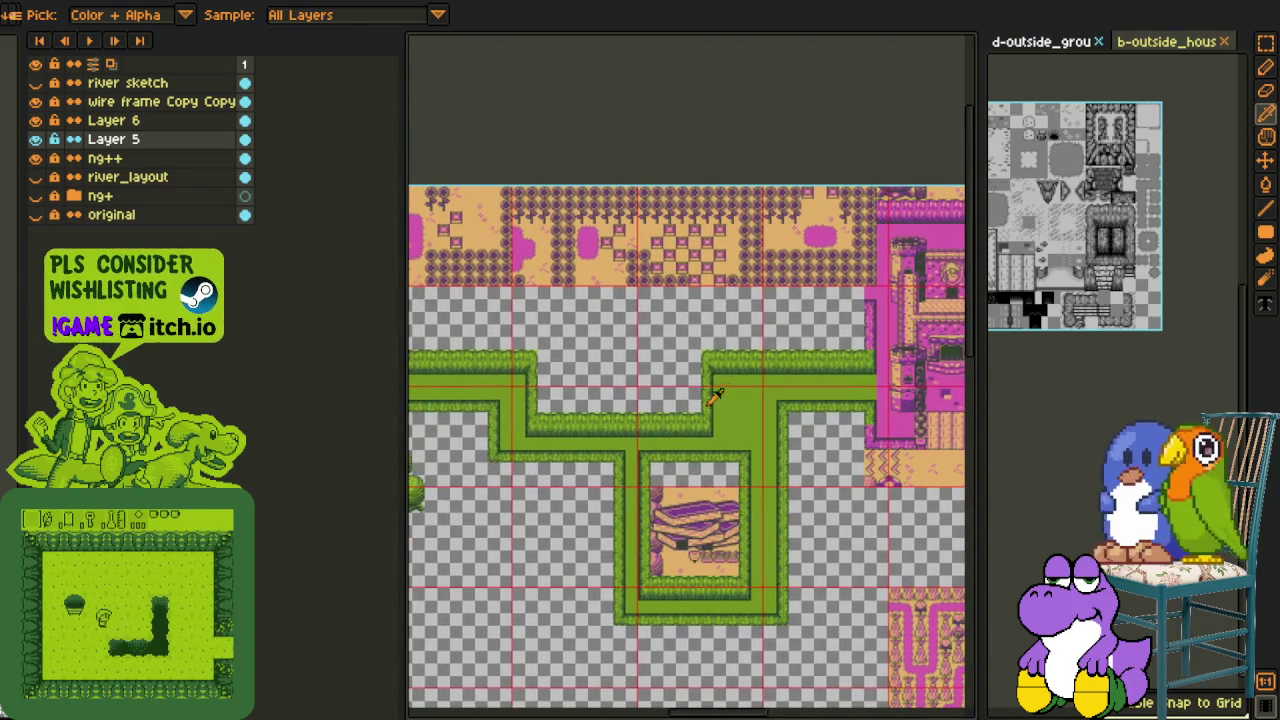
{"action": "left_click_drag", "start_coordinate": [720, 395], "coordinate": [777, 277]}
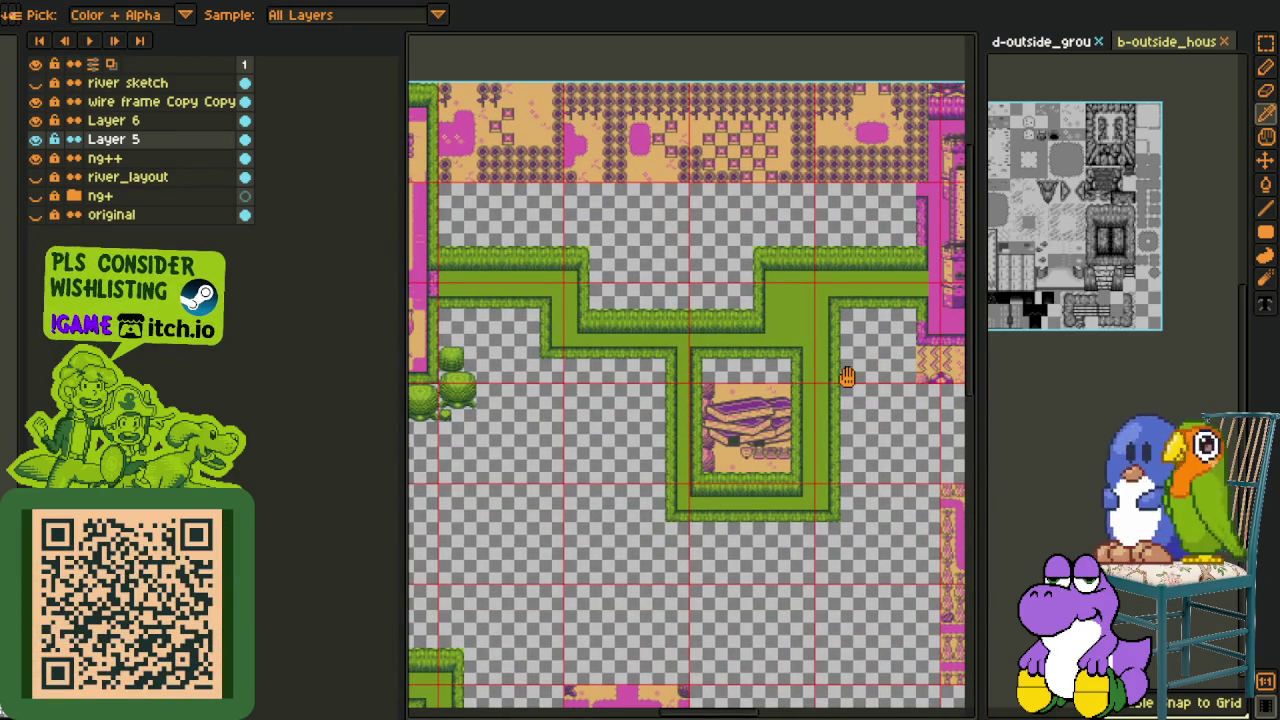
Move the house enclosure's top hedge strip down
{"action": "left_click_drag", "start_coordinate": [849, 376], "coordinate": [841, 376]}
{"action": "scroll", "coordinate": [841, 376], "scroll_direction": "up", "scroll_amount": 2}
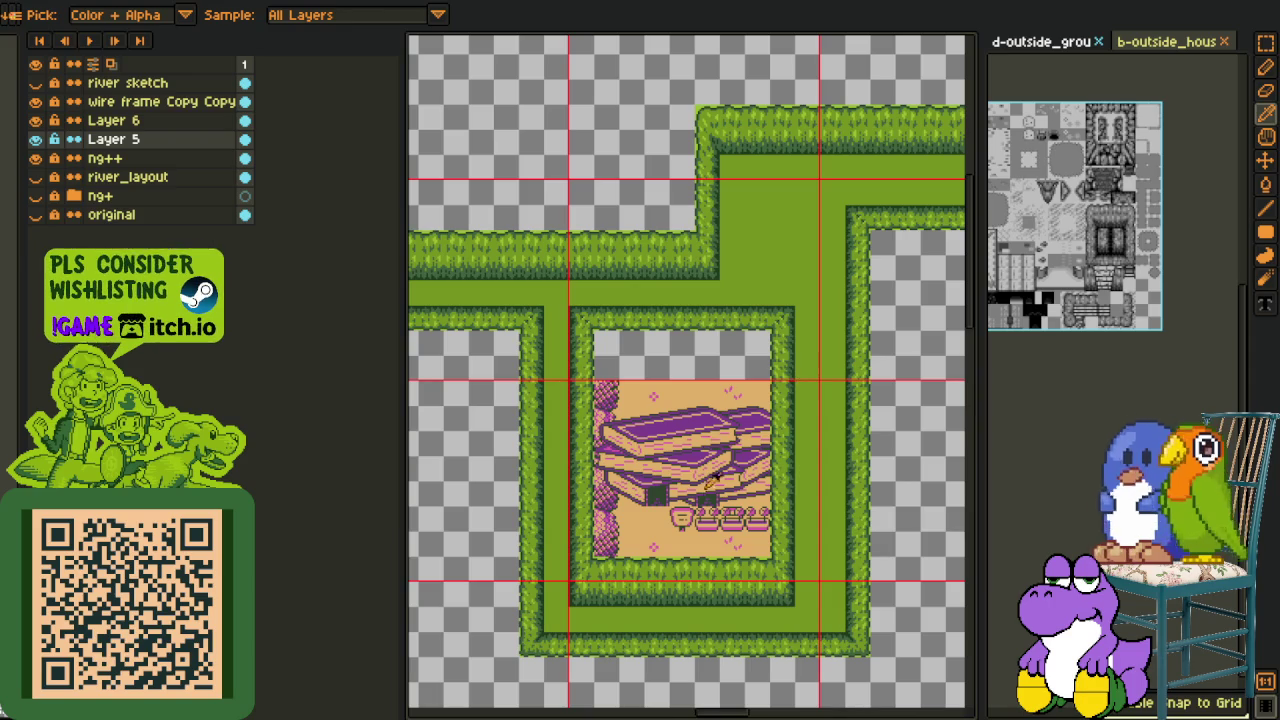
{"action": "scroll", "coordinate": [648, 523], "scroll_direction": "up", "scroll_amount": 2}
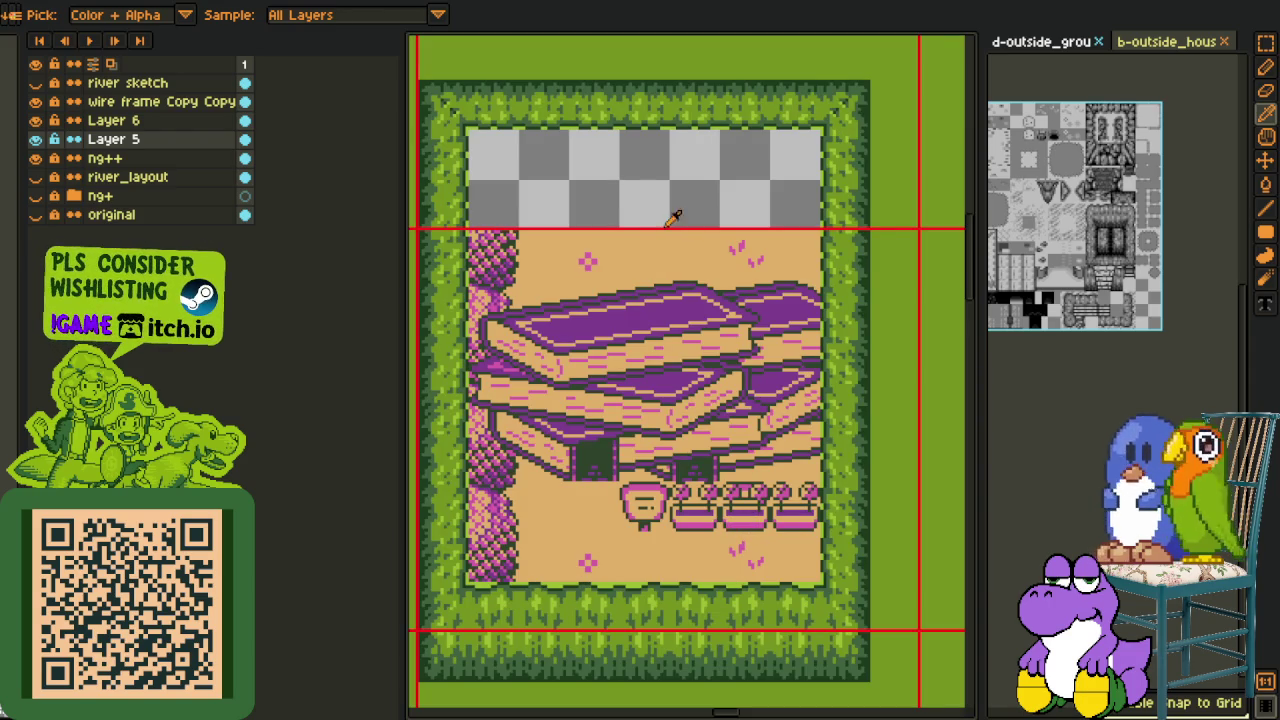
{"action": "scroll", "coordinate": [707, 220], "scroll_direction": "down", "scroll_amount": 2}
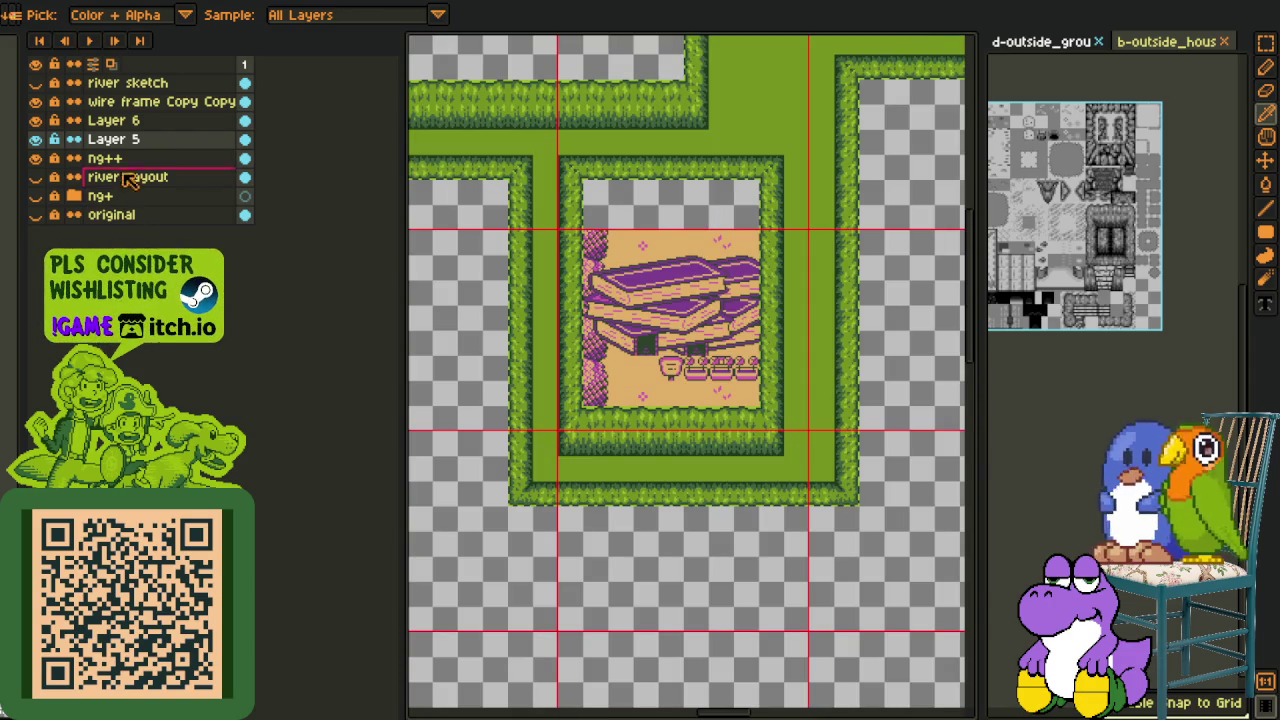
{"action": "scroll", "coordinate": [597, 155], "scroll_direction": "up", "scroll_amount": 2}
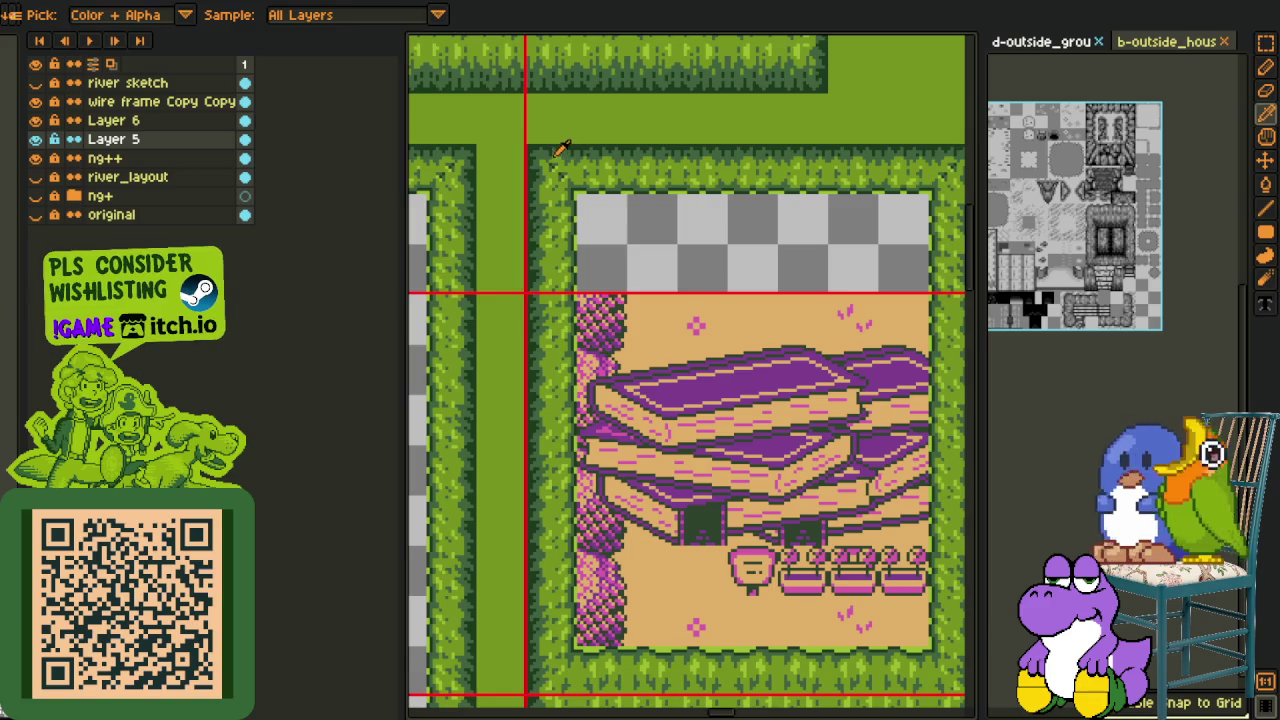
{"action": "left_click_drag", "start_coordinate": [531, 133], "coordinate": [957, 294]}
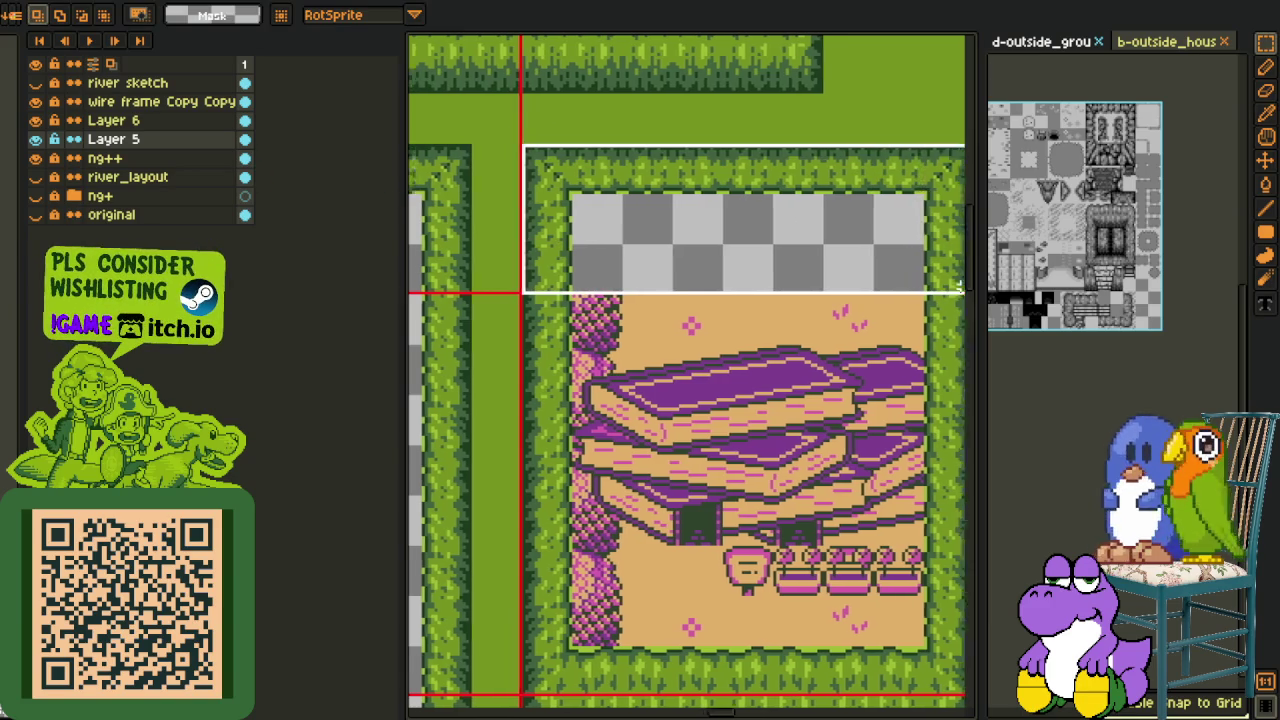
{"action": "mouse_move", "coordinate": [831, 206]}
{"action": "left_mouse_down"}
{"action": "mouse_move", "coordinate": [833, 296]}
{"action": "mouse_move", "coordinate": [814, 349]}
{"action": "left_mouse_up"}
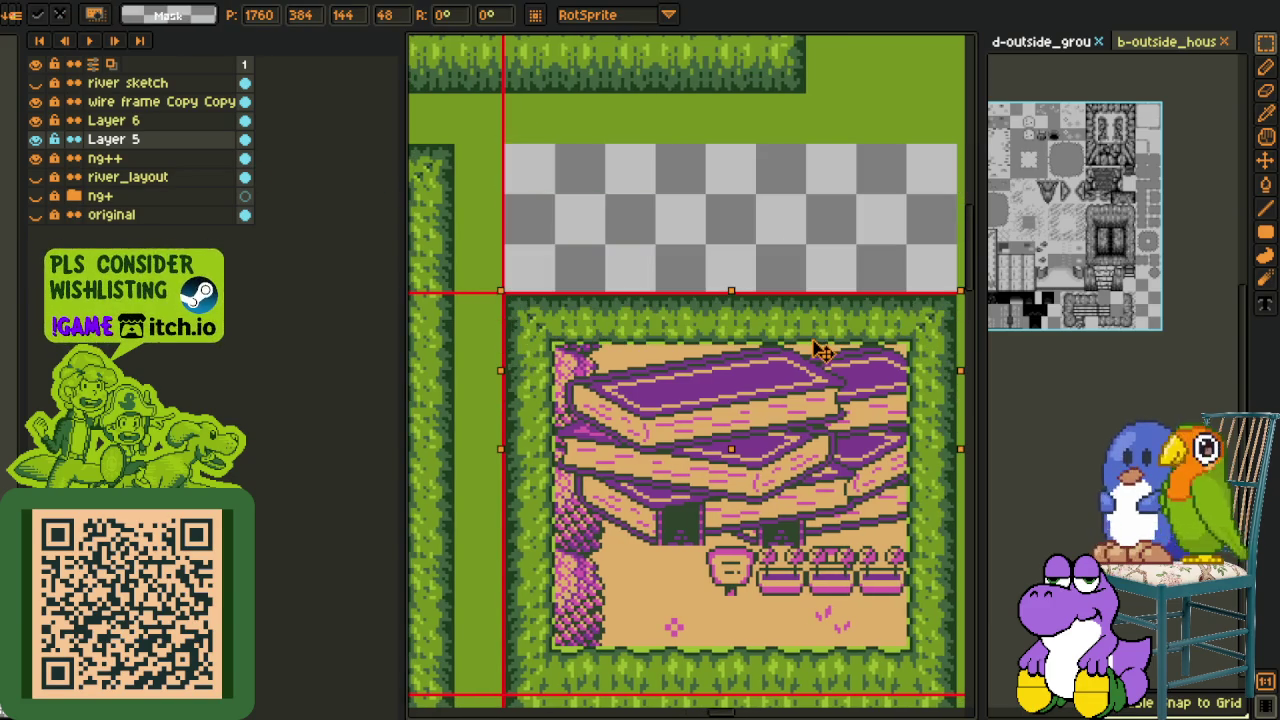
{"action": "left_click", "coordinate": [776, 207]}
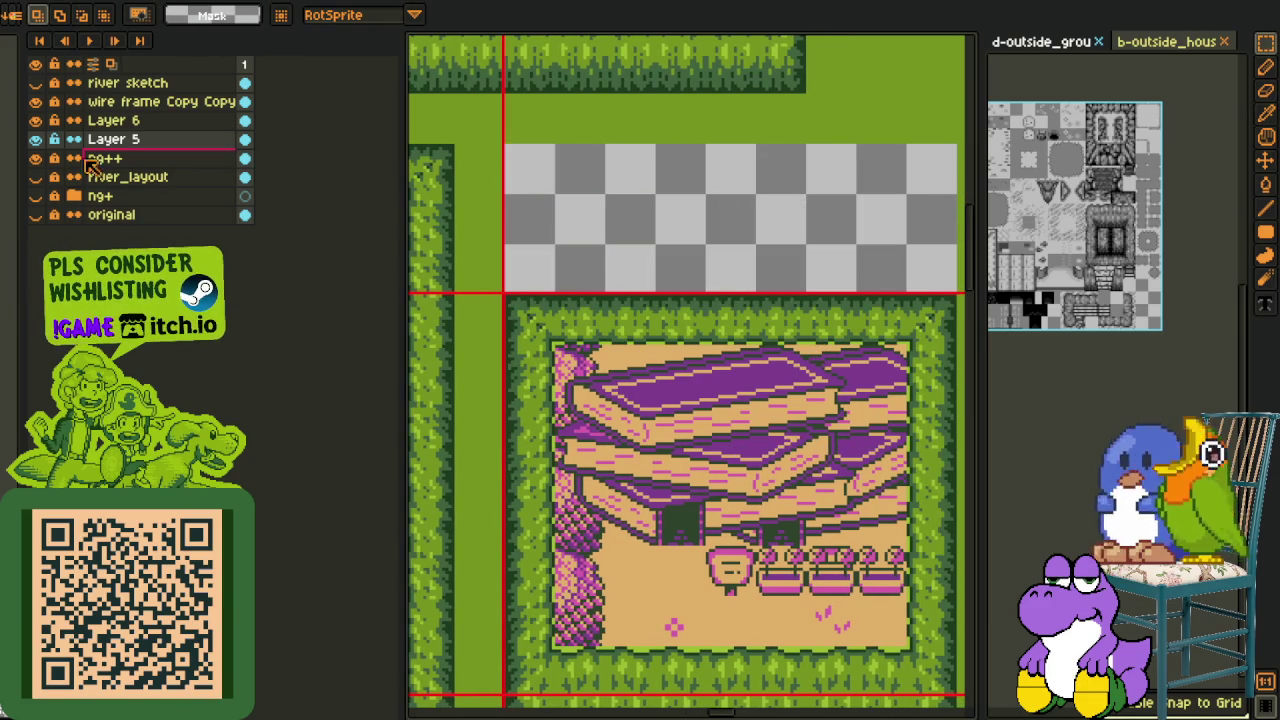
Fill the empty strip above the hedge with sampled grass green, then reshow Layer 6
{"action": "left_click", "coordinate": [35, 120]}
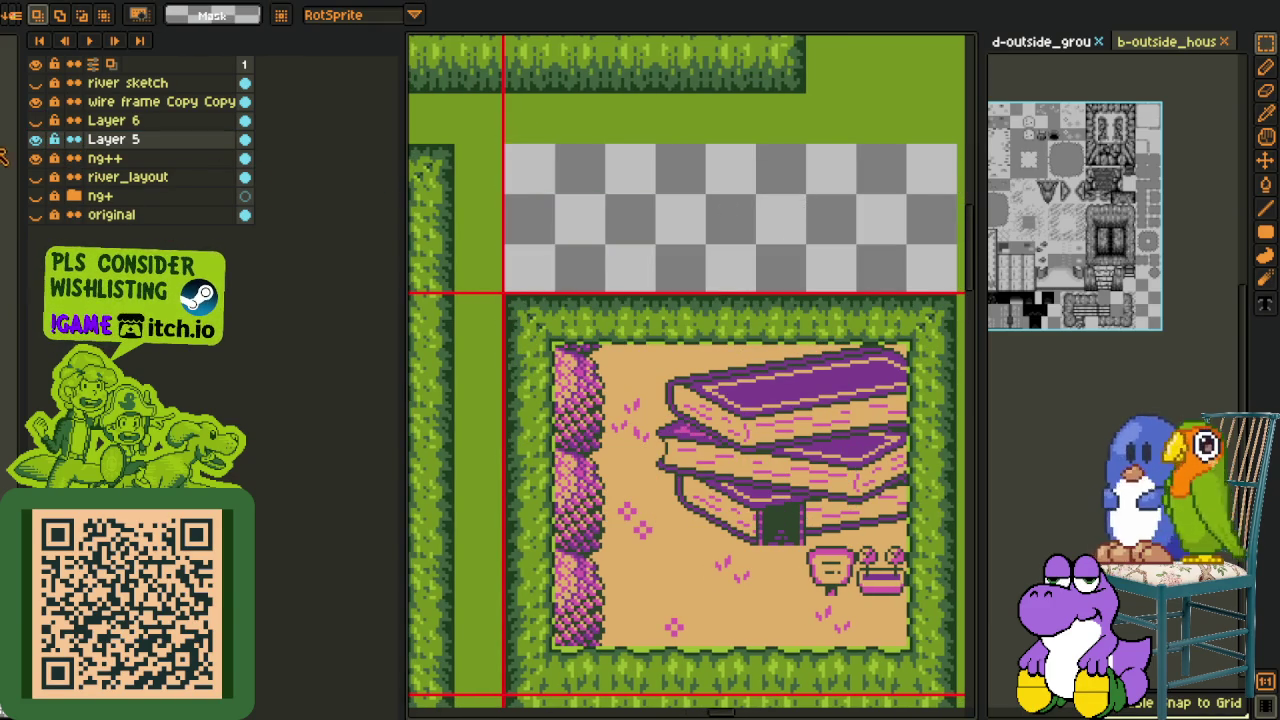
{"action": "left_click", "coordinate": [35, 101]}
{"action": "key", "text": "i"}
{"action": "left_click", "coordinate": [537, 117]}
{"action": "key", "text": "g"}
{"action": "left_click", "coordinate": [598, 210]}
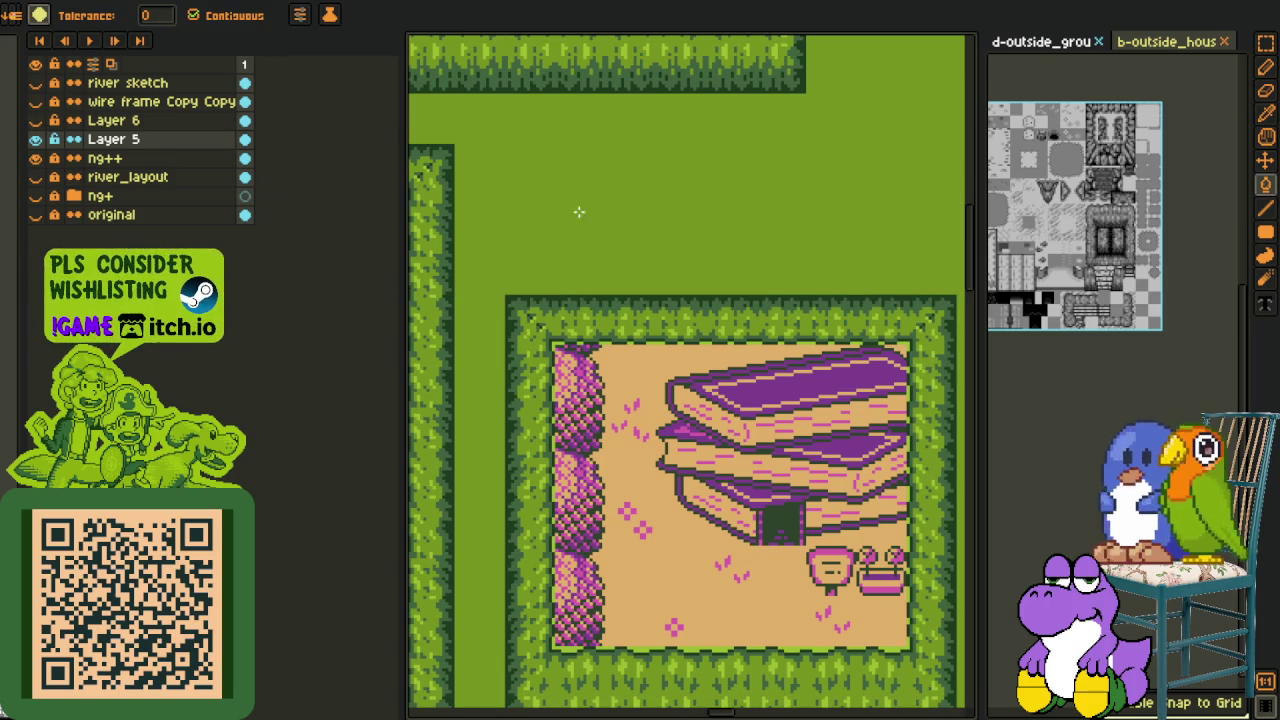
{"action": "left_click", "coordinate": [35, 121]}
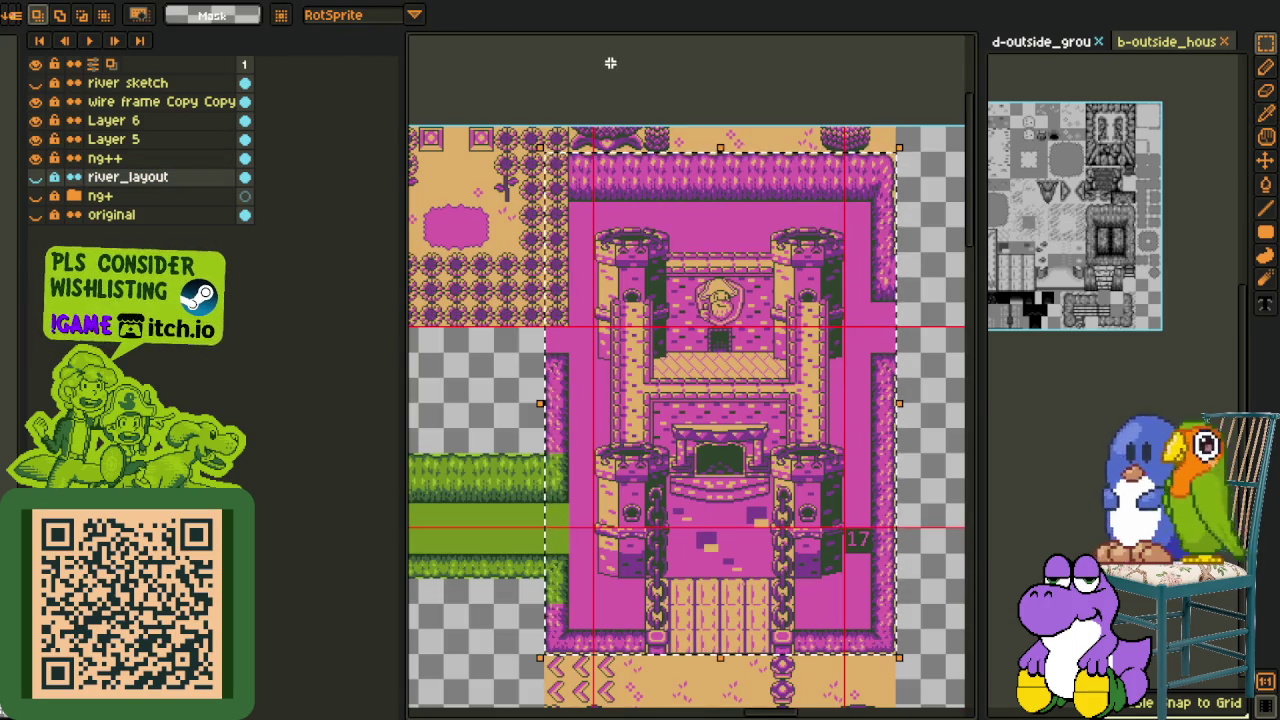
Make Layer 6 active and hide Layer 5 and ng++ to isolate the castle
{"action": "left_click", "coordinate": [165, 158]}
{"action": "key", "text": "ctrl+v"}
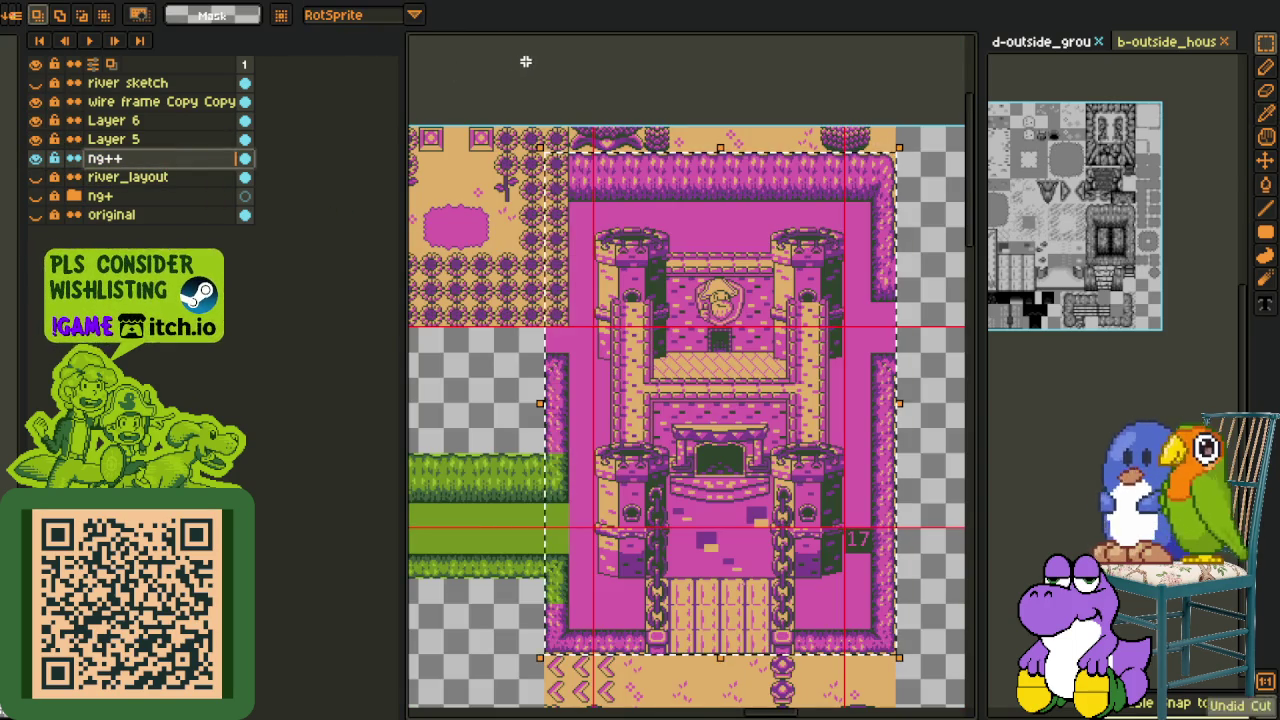
{"action": "left_click", "coordinate": [95, 124]}
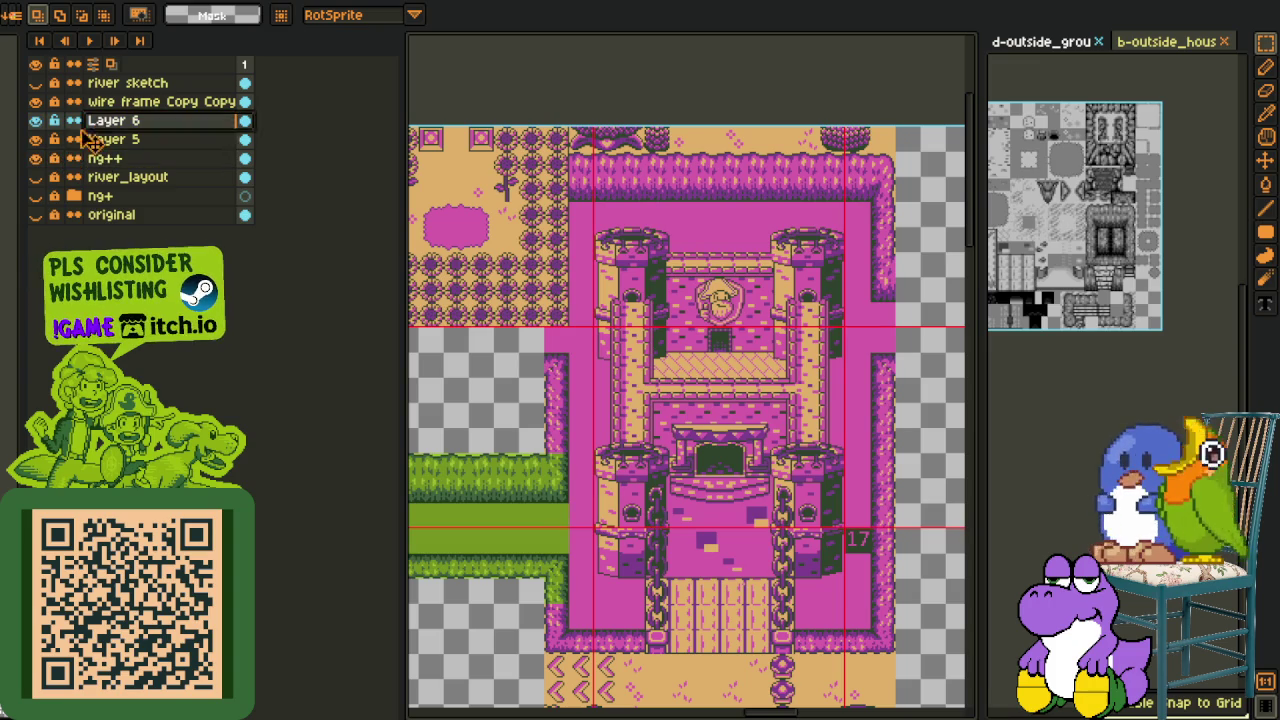
{"action": "key", "text": "ctrl+t"}
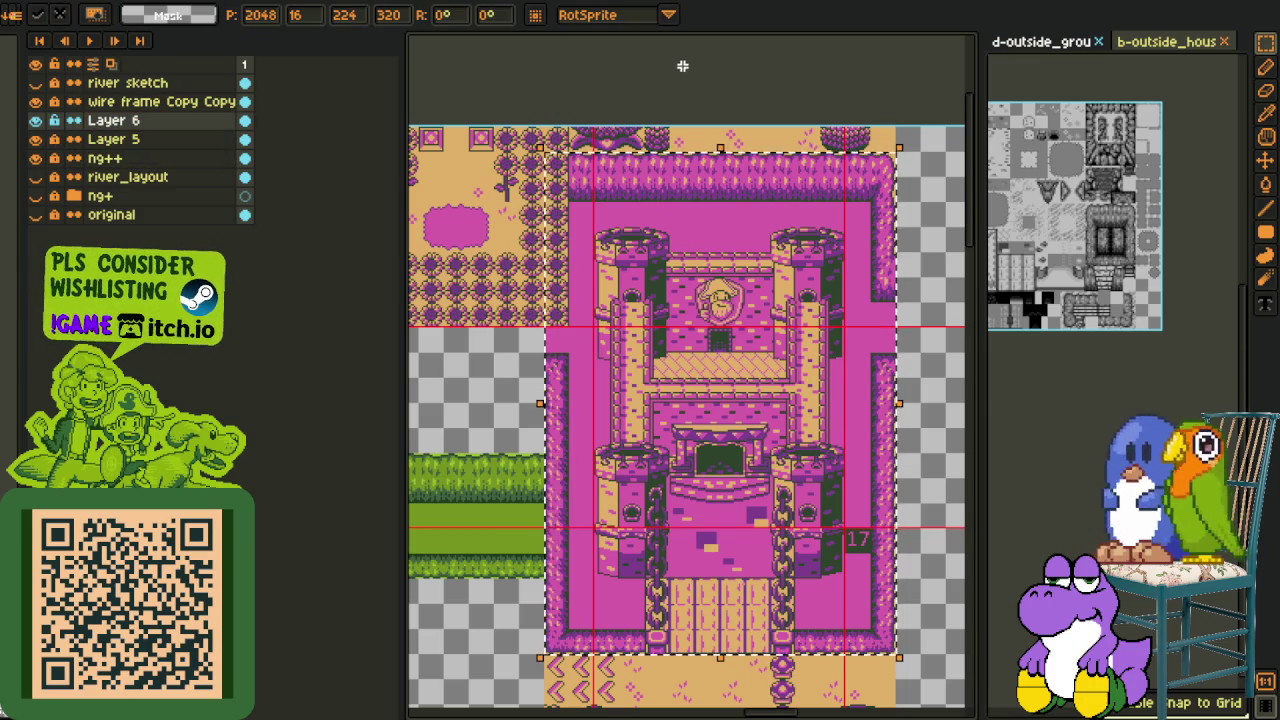
{"action": "left_click", "coordinate": [35, 139]}
{"action": "left_click", "coordinate": [36, 158]}
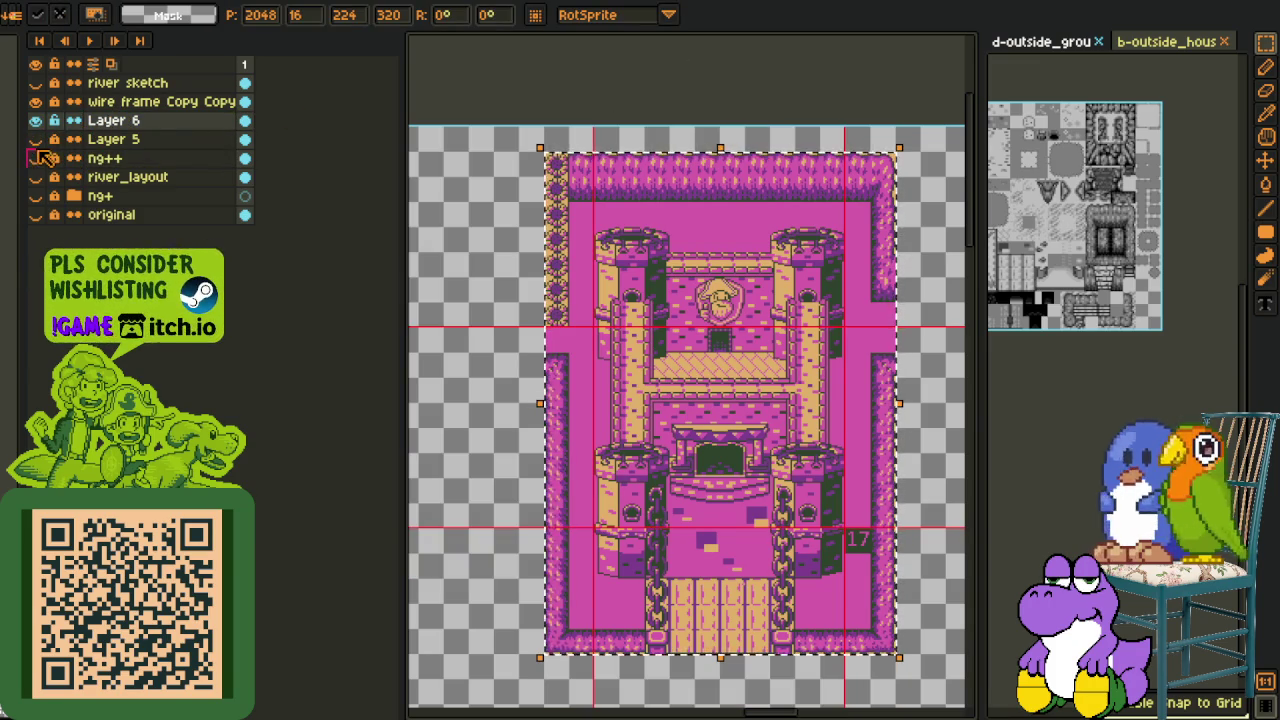
{"action": "left_click", "coordinate": [533, 361]}
Move the castle's lower-left wall section upward
{"action": "scroll", "coordinate": [574, 375], "scroll_direction": "up", "scroll_amount": 2}
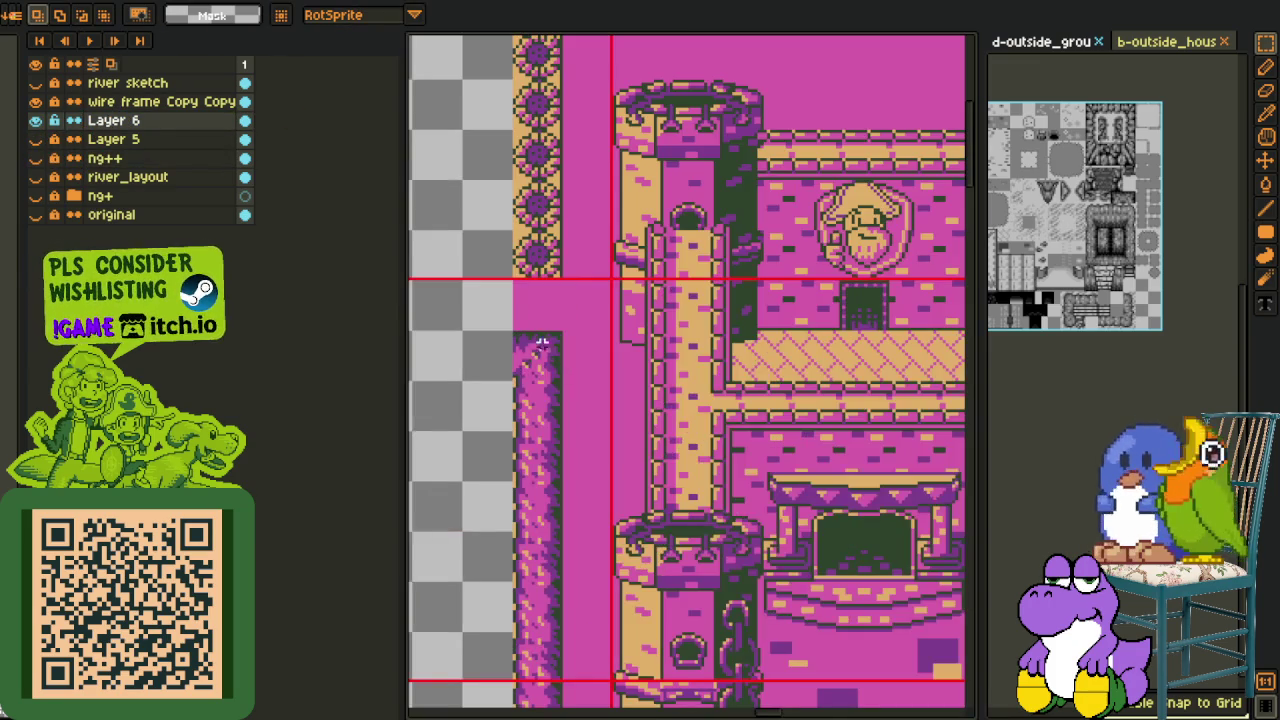
{"action": "scroll", "coordinate": [521, 368], "scroll_direction": "down", "scroll_amount": 3}
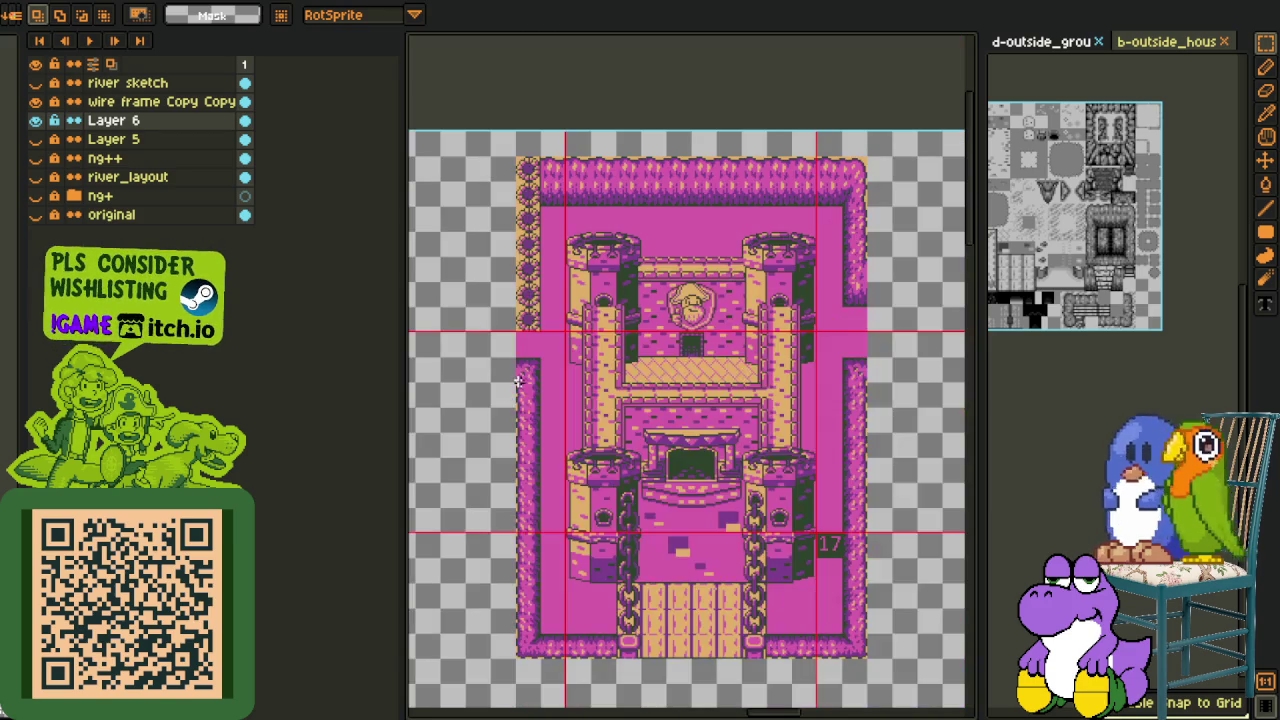
{"action": "mouse_move", "coordinate": [513, 401]}
{"action": "left_mouse_down"}
{"action": "mouse_move", "coordinate": [547, 535]}
{"action": "mouse_move", "coordinate": [537, 287]}
{"action": "left_mouse_up"}
{"action": "key", "text": "Return"}
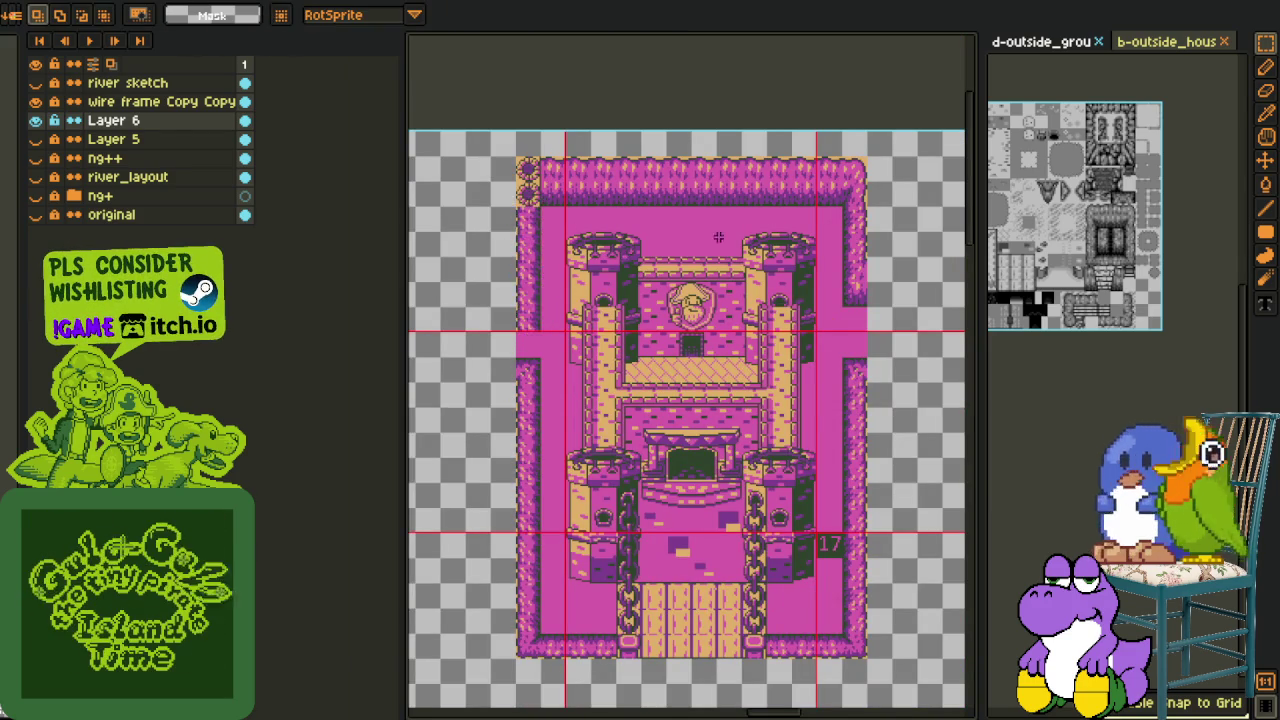
Reposition the top-right wall corner piece and show the ng++ tile layer again
{"action": "scroll", "coordinate": [829, 190], "scroll_direction": "up", "scroll_amount": 2}
{"action": "mouse_move", "coordinate": [857, 123]}
{"action": "left_mouse_down"}
{"action": "mouse_move", "coordinate": [887, 201]}
{"action": "mouse_move", "coordinate": [763, 210]}
{"action": "left_mouse_up"}
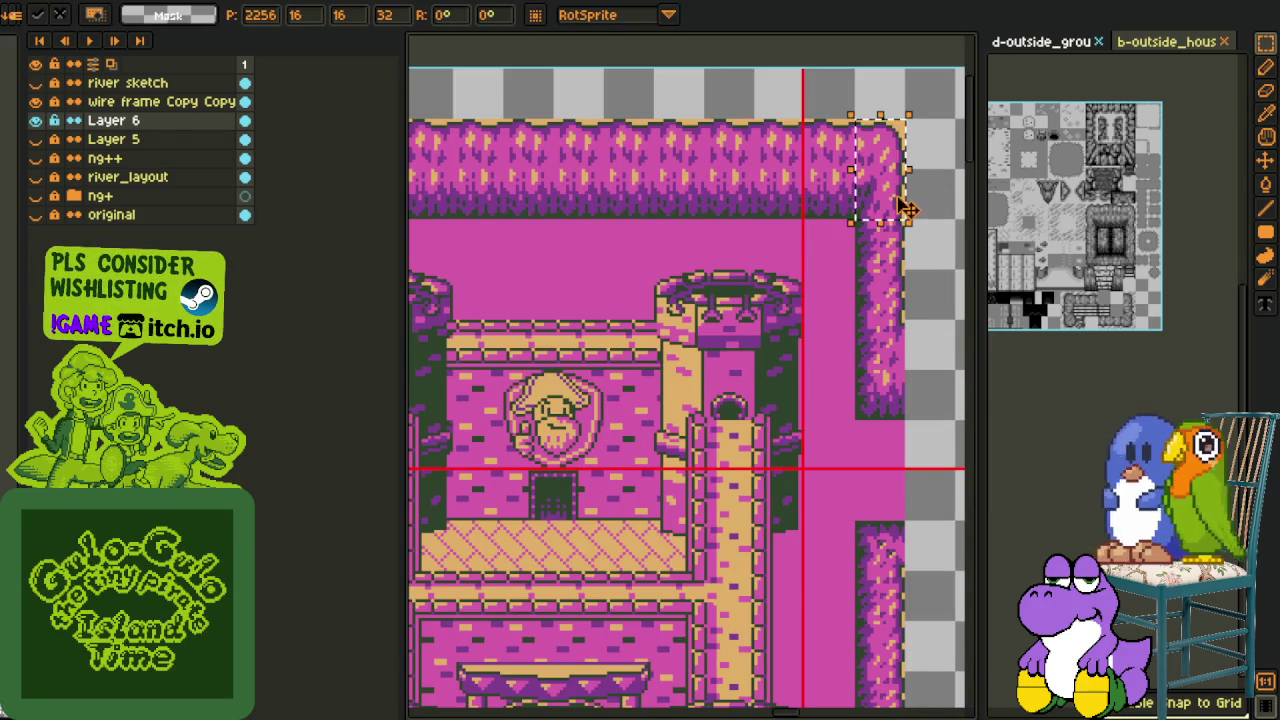
{"action": "key", "text": "Return"}
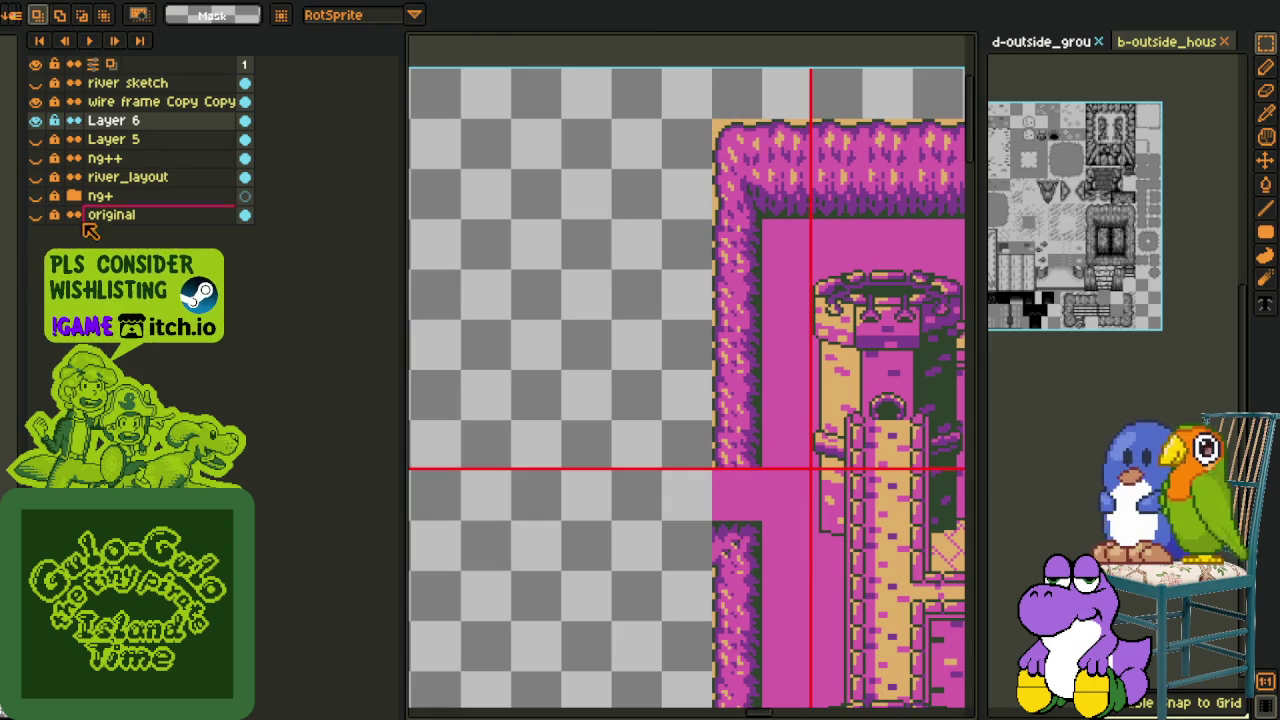
{"action": "left_click", "coordinate": [35, 158]}
{"action": "scroll", "coordinate": [543, 410], "scroll_direction": "down", "scroll_amount": 2}
{"action": "scroll", "coordinate": [543, 410], "scroll_direction": "down", "scroll_amount": 1}
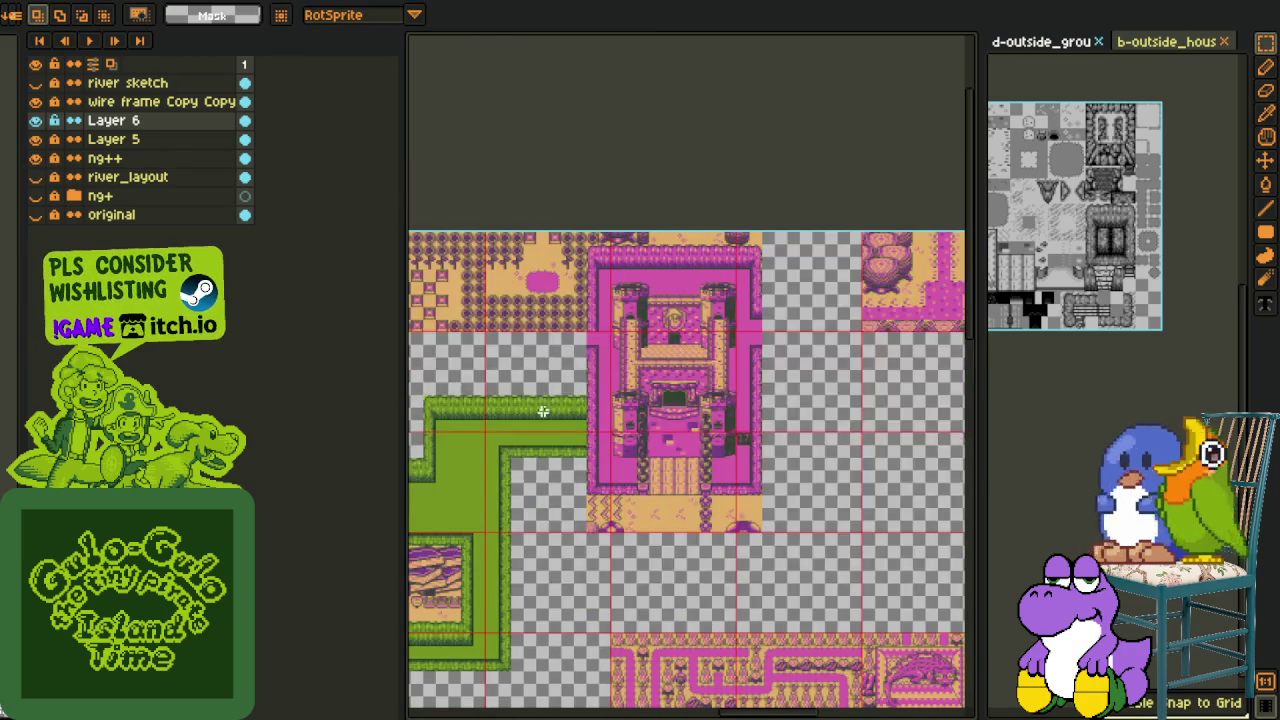
Move the grass strip on Layer 6 down beside the hedge
{"action": "scroll", "coordinate": [582, 442], "scroll_direction": "up", "scroll_amount": 2}
{"action": "left_click_drag", "start_coordinate": [520, 453], "coordinate": [734, 380]}
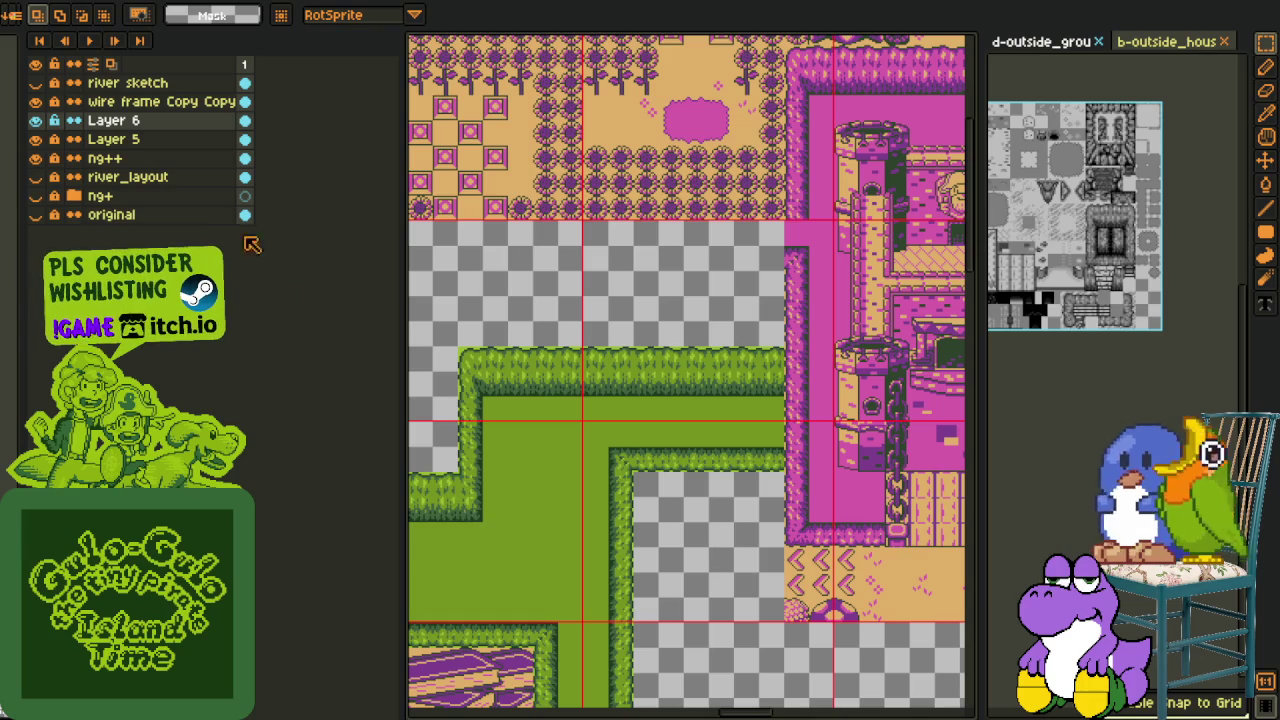
{"action": "left_click", "coordinate": [168, 141]}
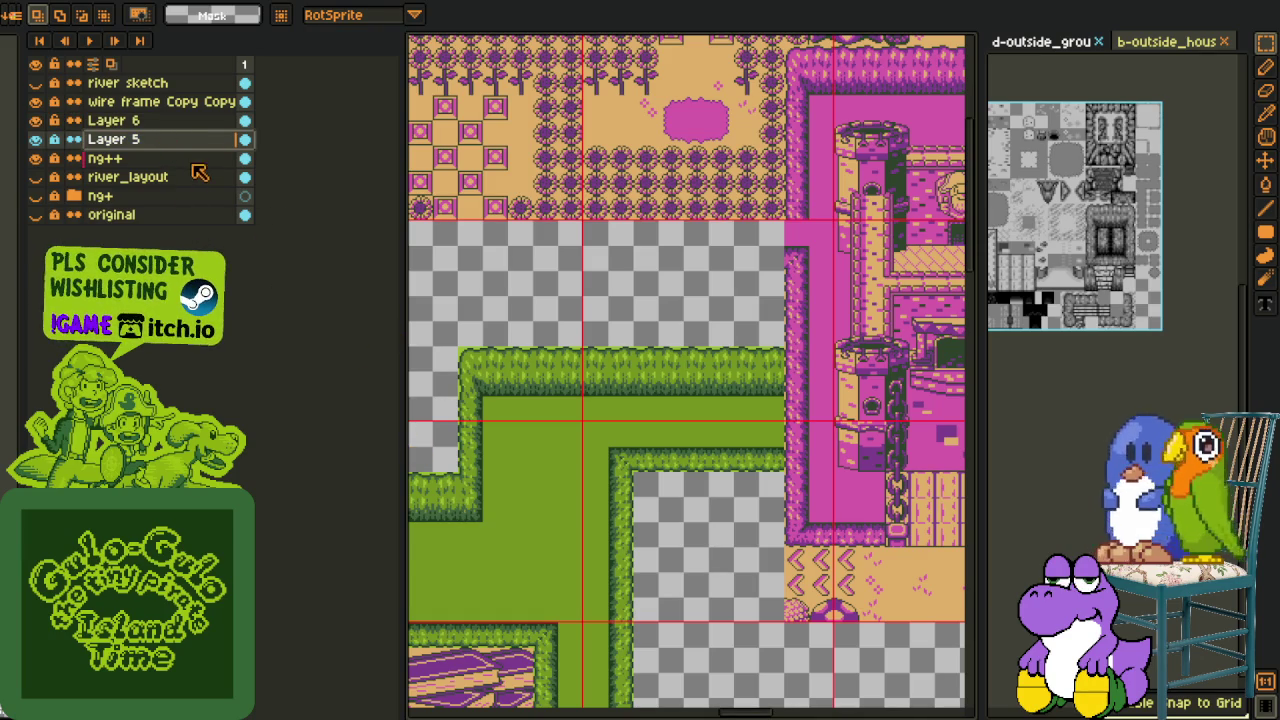
{"action": "left_click", "coordinate": [480, 454]}
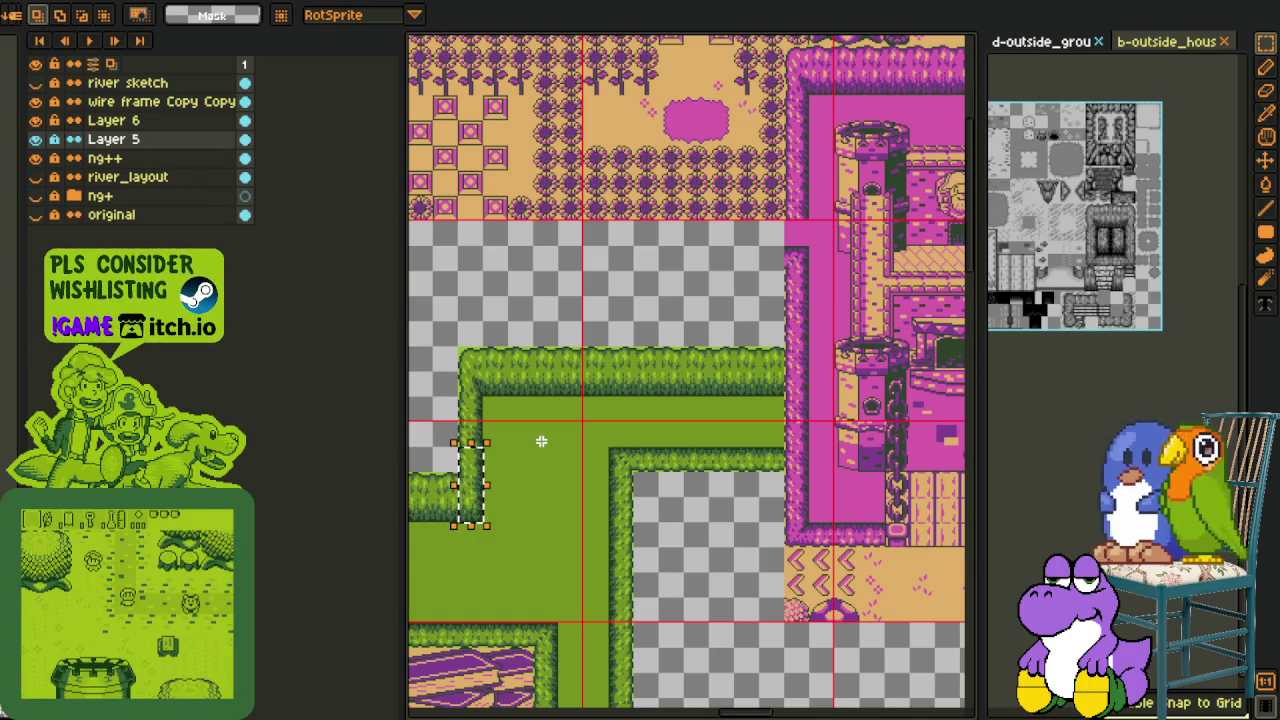
{"action": "left_click", "coordinate": [152, 121]}
{"action": "scroll", "coordinate": [660, 410], "scroll_direction": "up", "scroll_amount": 2}
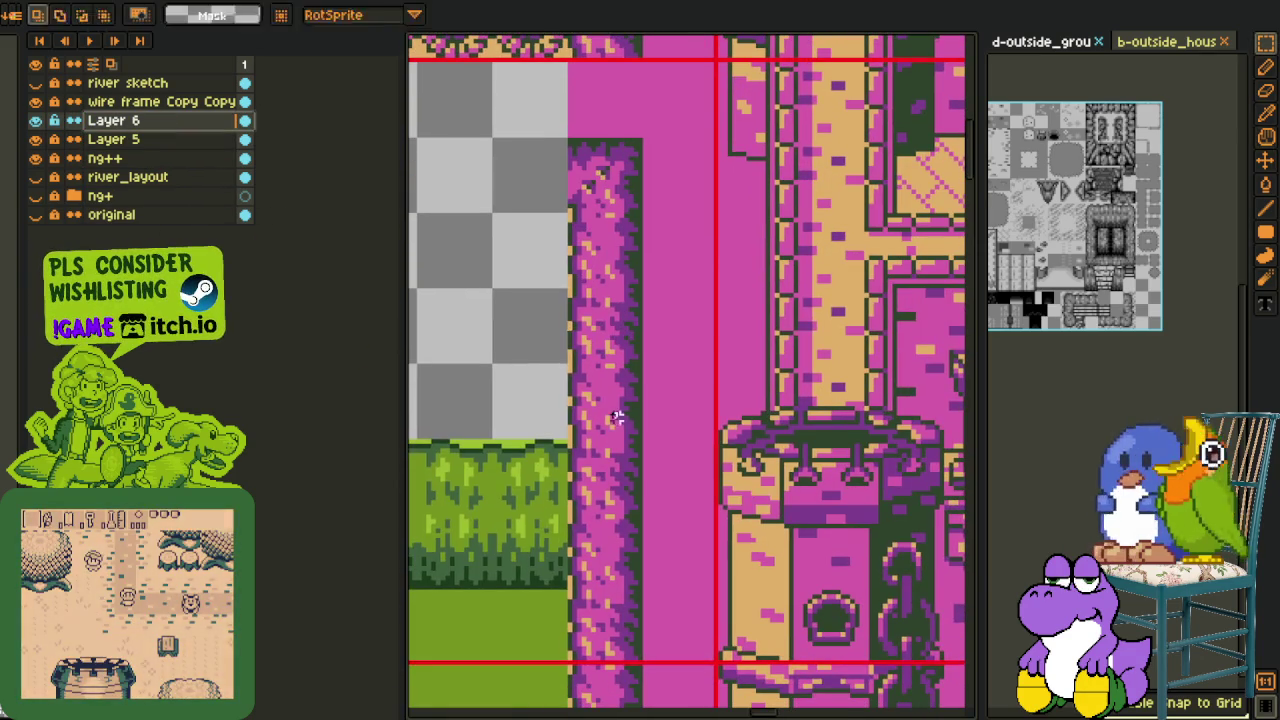
{"action": "left_click_drag", "start_coordinate": [680, 416], "coordinate": [604, 528]}
{"action": "key", "text": "h"}
{"action": "scroll", "coordinate": [616, 322], "scroll_direction": "down", "scroll_amount": 3}
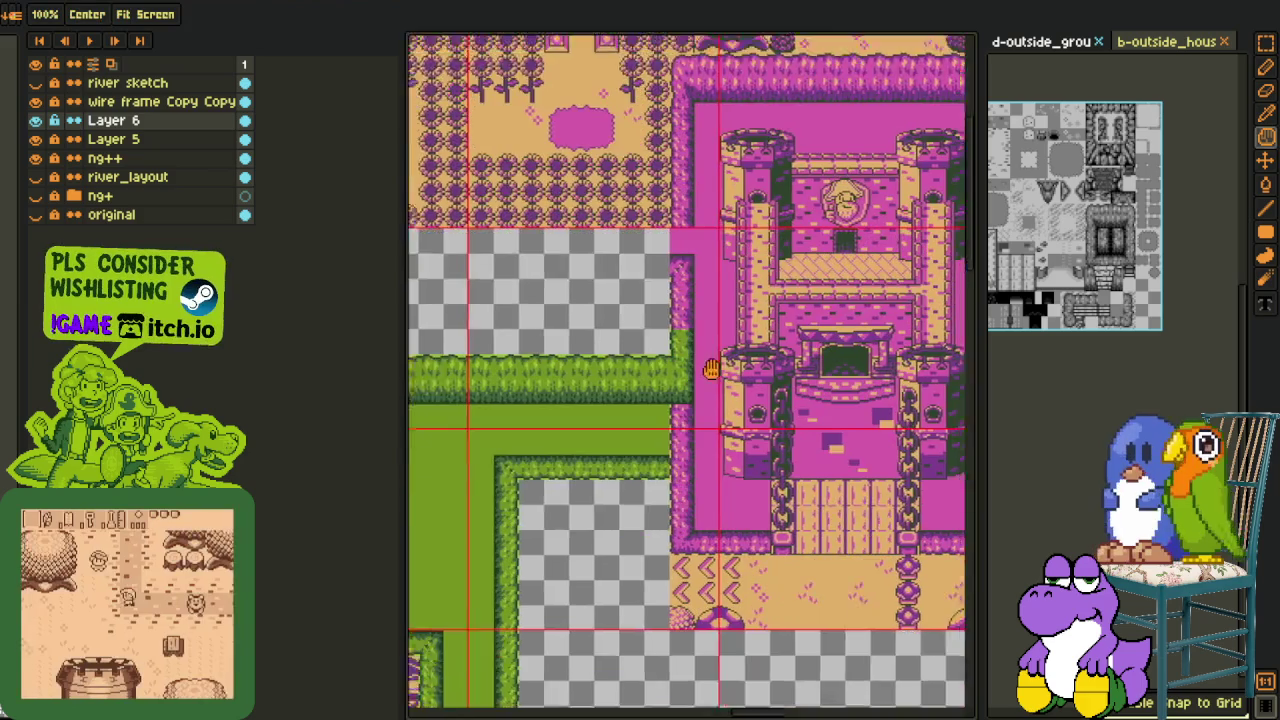
Select a 16x32 piece of the castle wall edge on Layer 6
{"action": "left_click", "coordinate": [130, 139]}
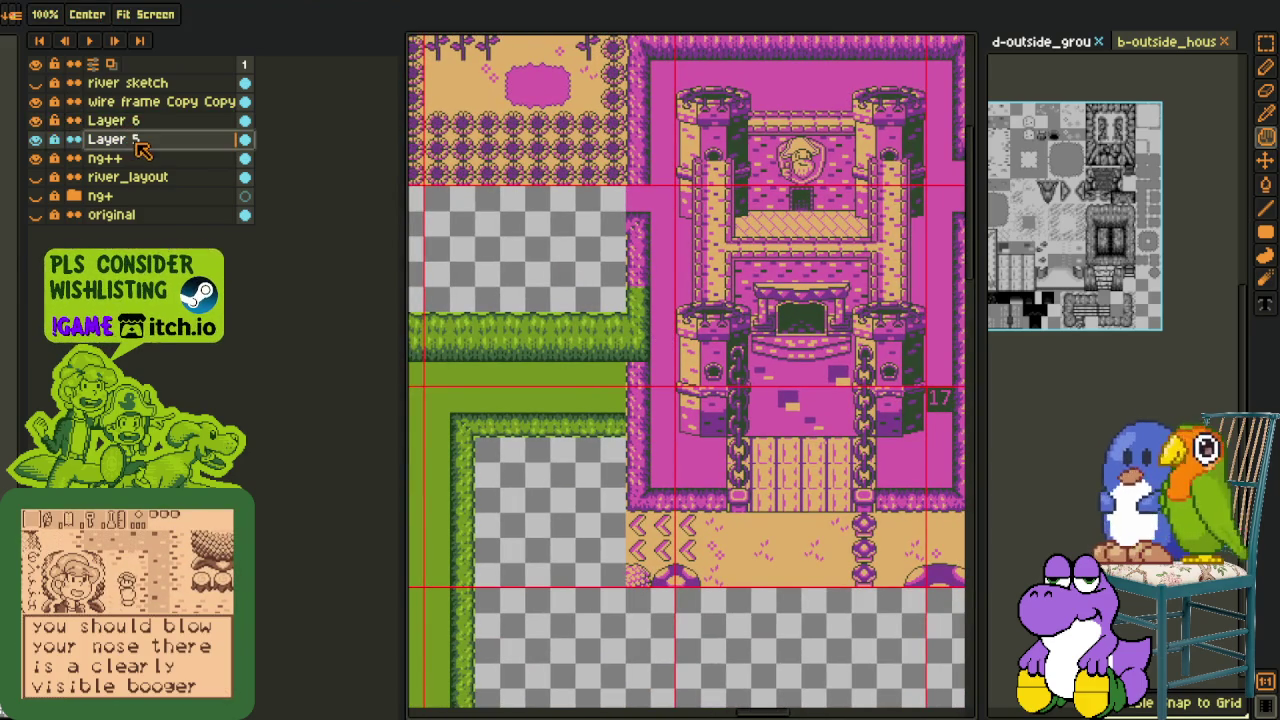
{"action": "key", "text": "v"}
{"action": "scroll", "coordinate": [636, 224], "scroll_direction": "up", "scroll_amount": 2}
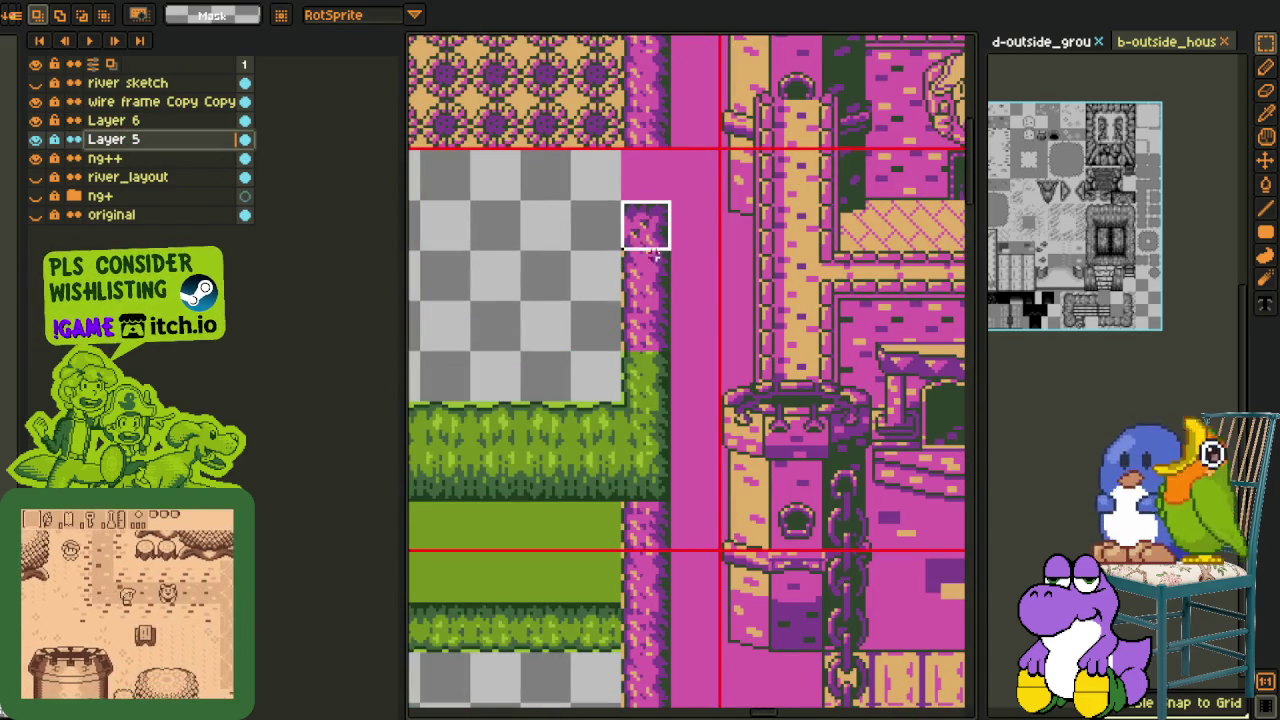
{"action": "left_click", "coordinate": [113, 120]}
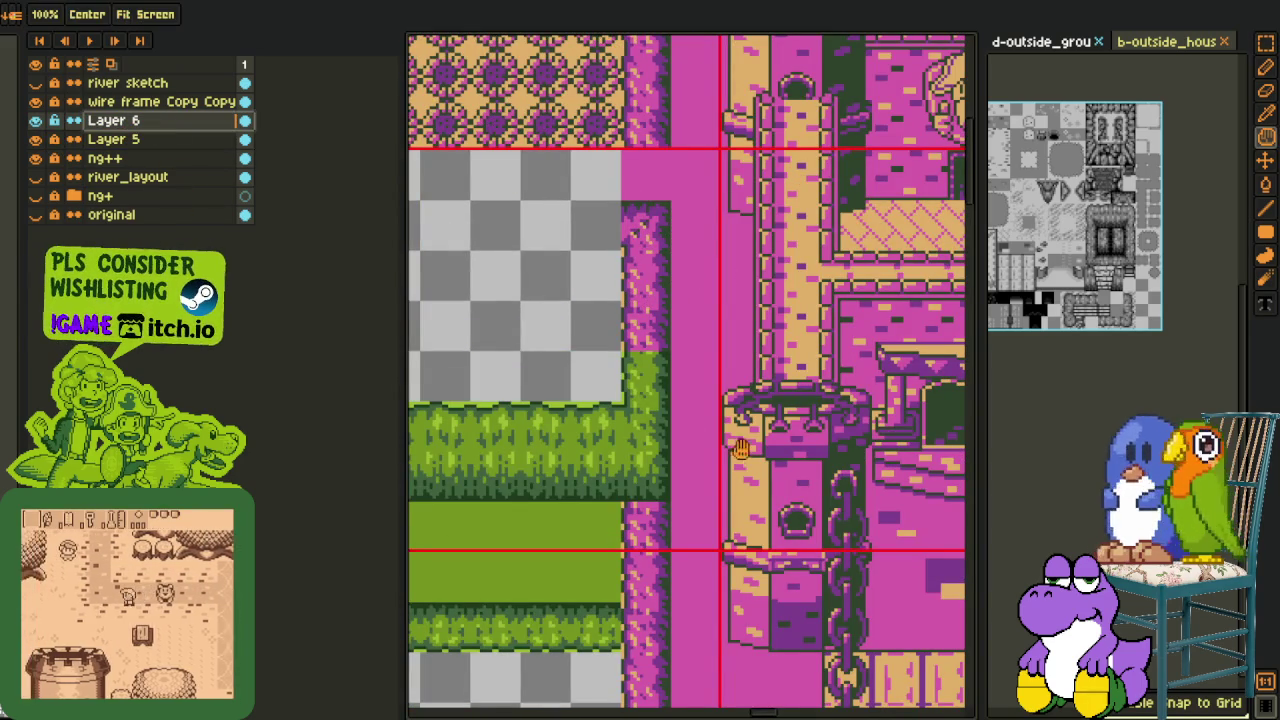
{"action": "scroll", "coordinate": [686, 300], "scroll_direction": "down", "scroll_amount": 3}
{"action": "left_click", "coordinate": [636, 330]}
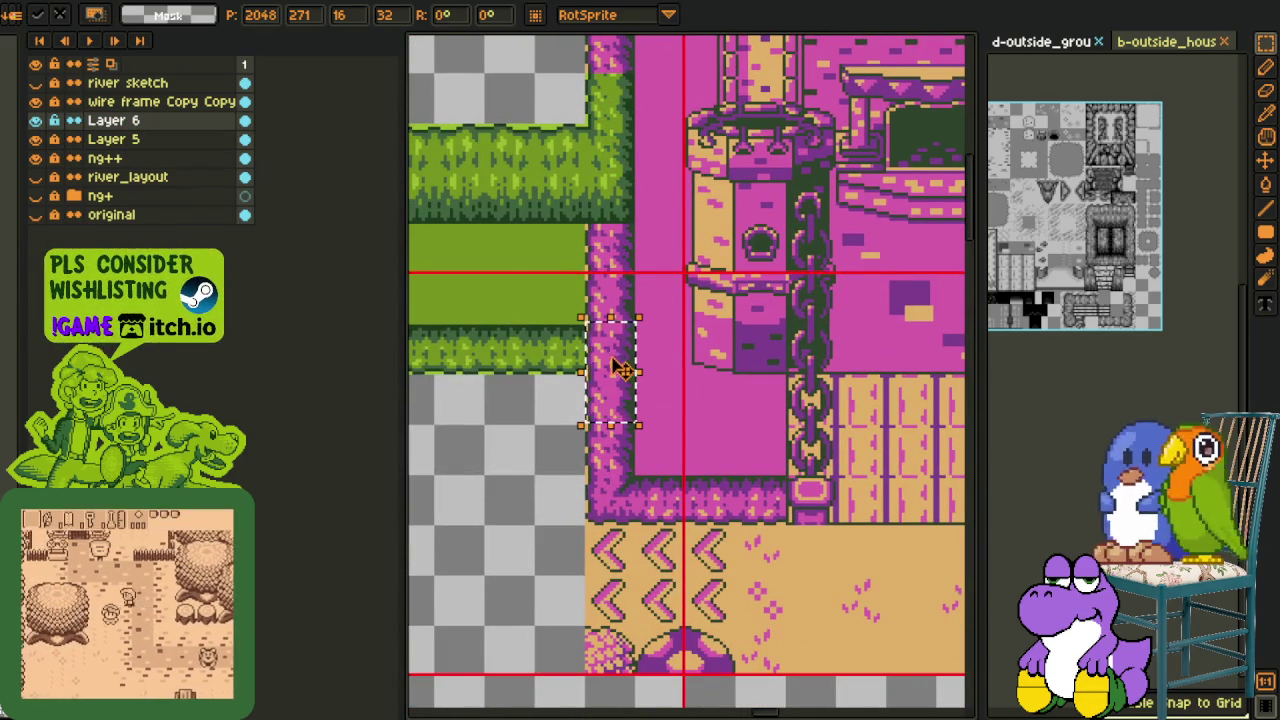
{"action": "left_click", "coordinate": [514, 251]}
Hide the ng++ sand and arrow tiles and briefly toggle the castle layer
{"action": "left_click", "coordinate": [120, 140]}
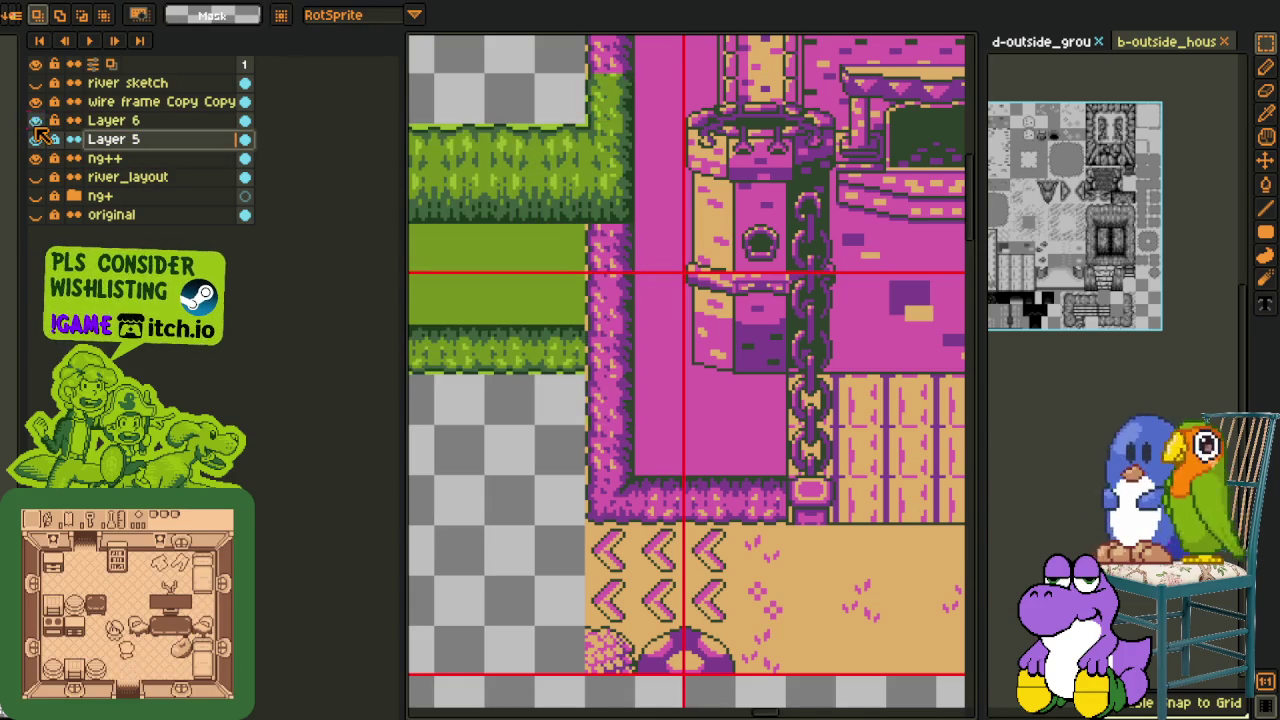
{"action": "left_click", "coordinate": [36, 158]}
{"action": "left_click", "coordinate": [36, 120]}
{"action": "left_click", "coordinate": [36, 120]}
{"action": "left_click", "coordinate": [100, 121]}
Paste copies of the wall-side strip piece and green tile onto the lower strip
{"action": "scroll", "coordinate": [571, 254], "scroll_direction": "up", "scroll_amount": 5}
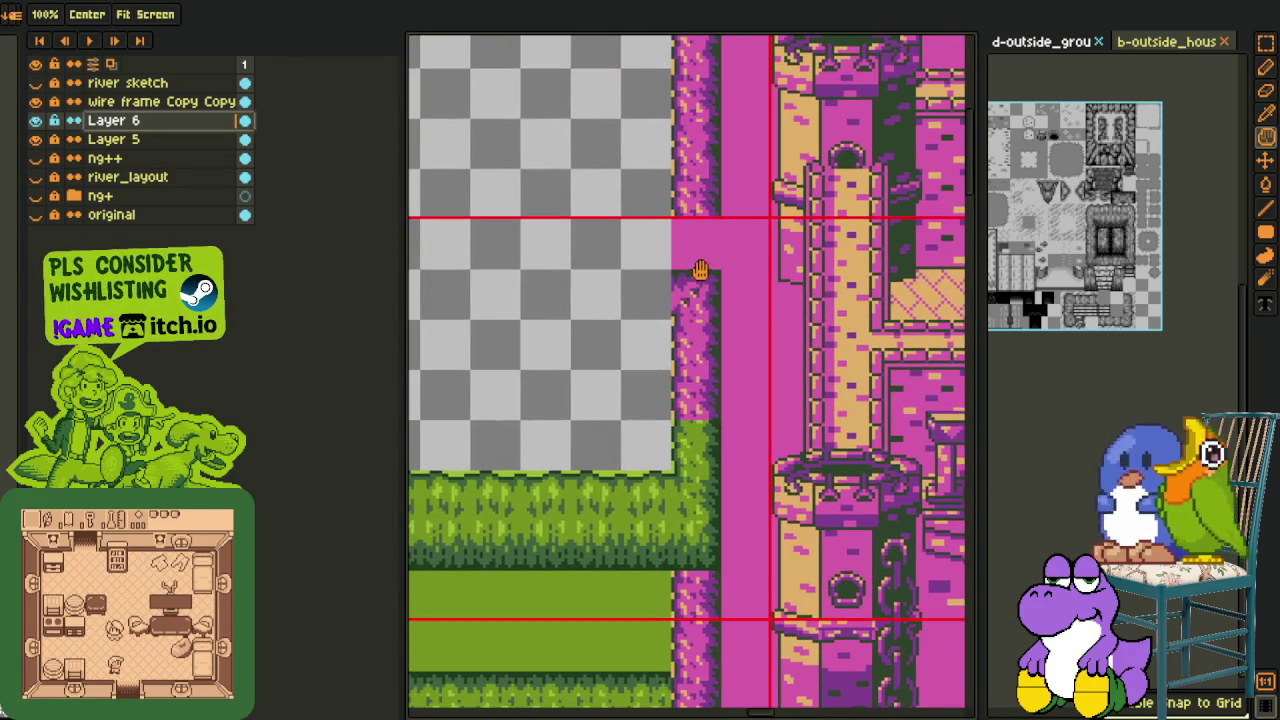
{"action": "left_click_drag", "start_coordinate": [668, 268], "coordinate": [724, 372]}
{"action": "scroll", "coordinate": [749, 357], "scroll_direction": "down", "scroll_amount": 3}
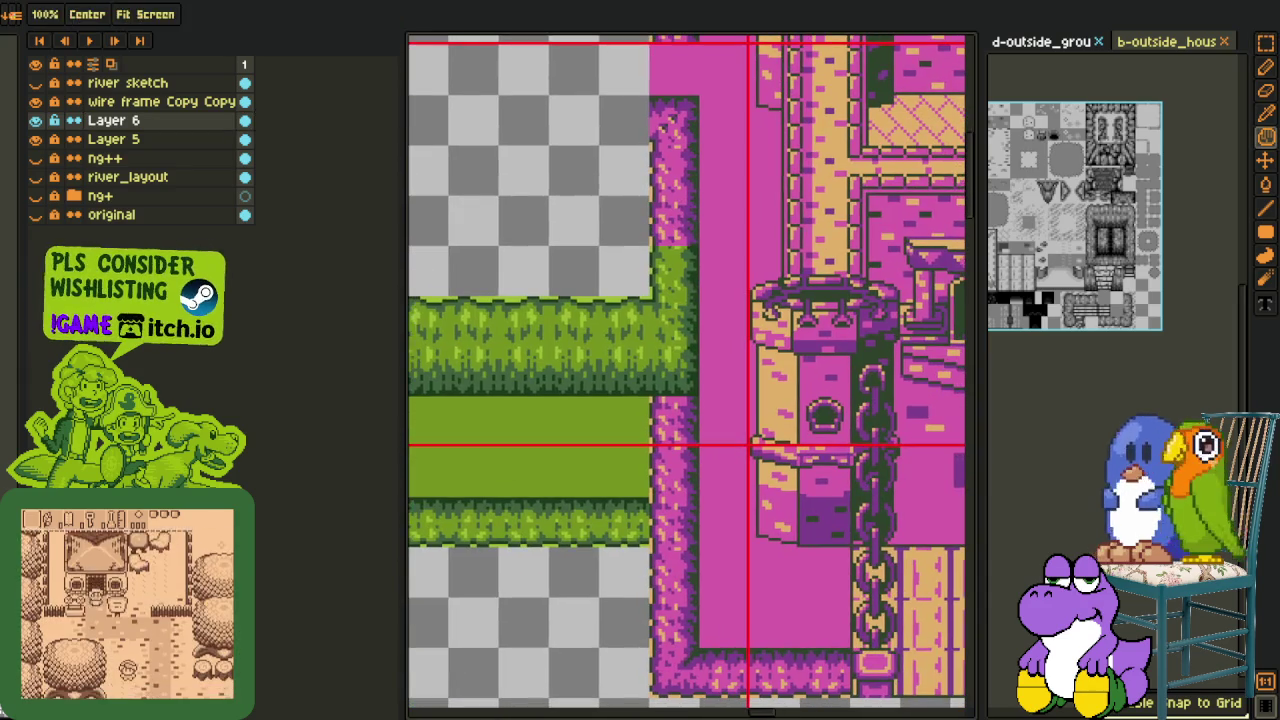
{"action": "key", "text": "ctrl+v"}
{"action": "mouse_move", "coordinate": [651, 199]}
{"action": "left_mouse_down"}
{"action": "mouse_move", "coordinate": [701, 349]}
{"action": "mouse_move", "coordinate": [680, 571]}
{"action": "left_mouse_up"}
{"action": "left_click", "coordinate": [753, 497]}
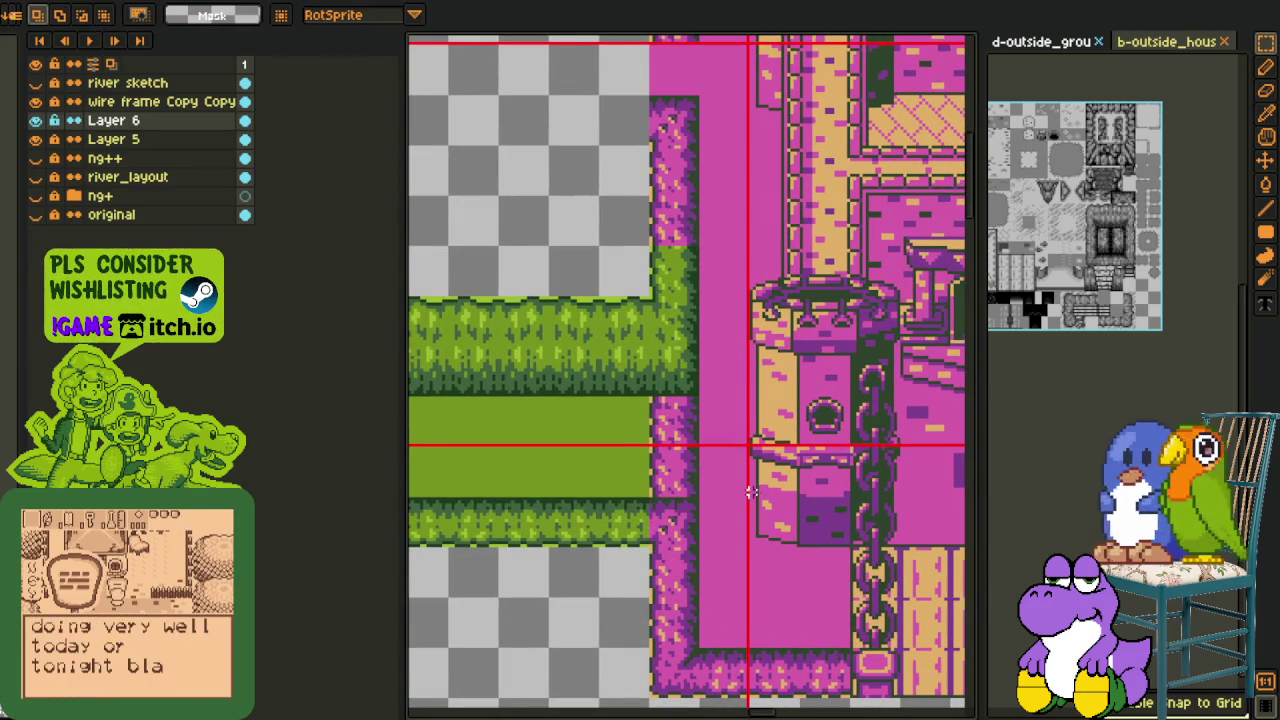
{"action": "scroll", "coordinate": [747, 493], "scroll_direction": "down", "scroll_amount": 2}
{"action": "scroll", "coordinate": [579, 321], "scroll_direction": "up", "scroll_amount": 4}
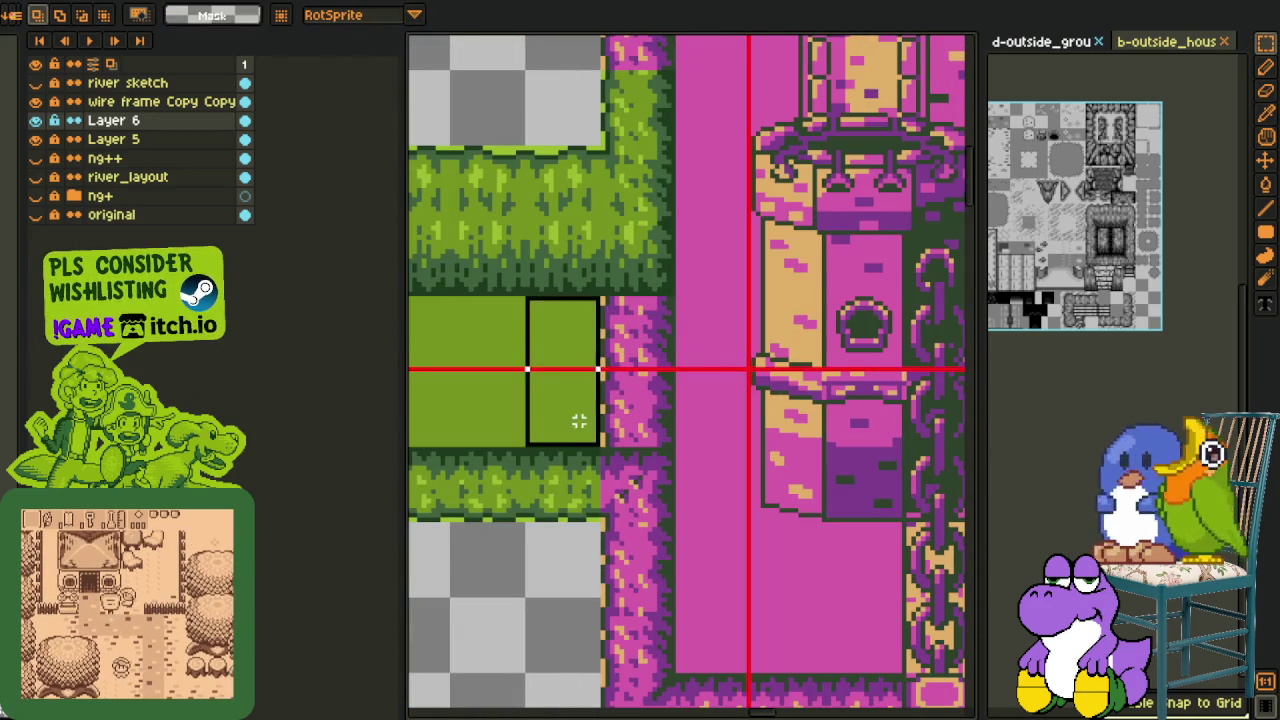
{"action": "key", "text": "ctrl+v"}
{"action": "key", "text": "Return"}
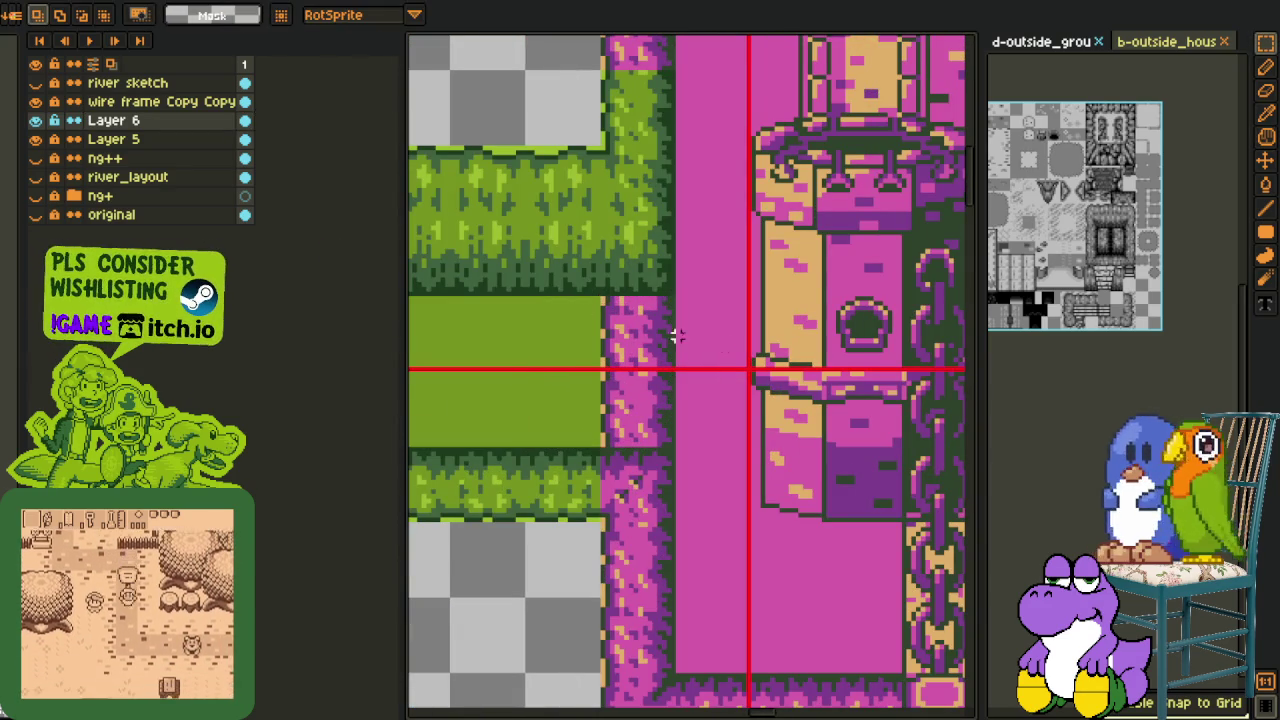
Merge Layer 6 into Layer 5 and stretch the grass tile right to the castle wall
{"action": "right_click", "coordinate": [185, 127]}
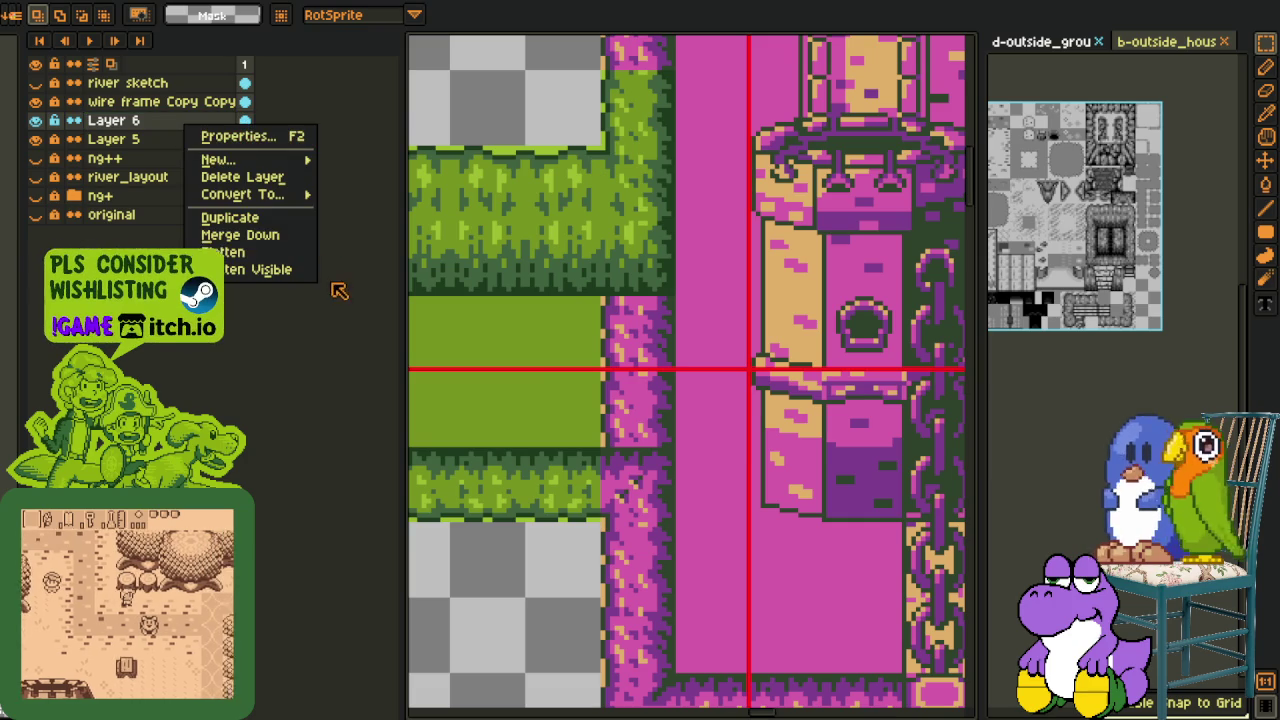
{"action": "left_click", "coordinate": [298, 240]}
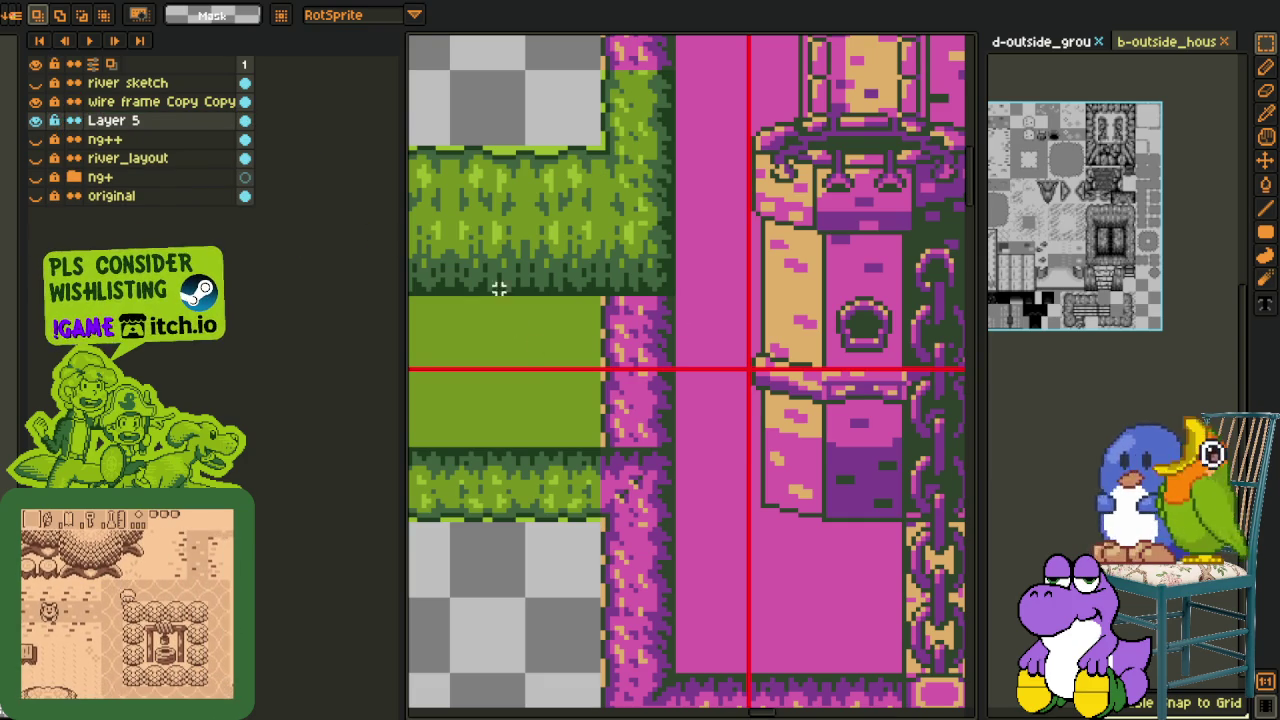
{"action": "left_click_drag", "start_coordinate": [546, 317], "coordinate": [602, 448]}
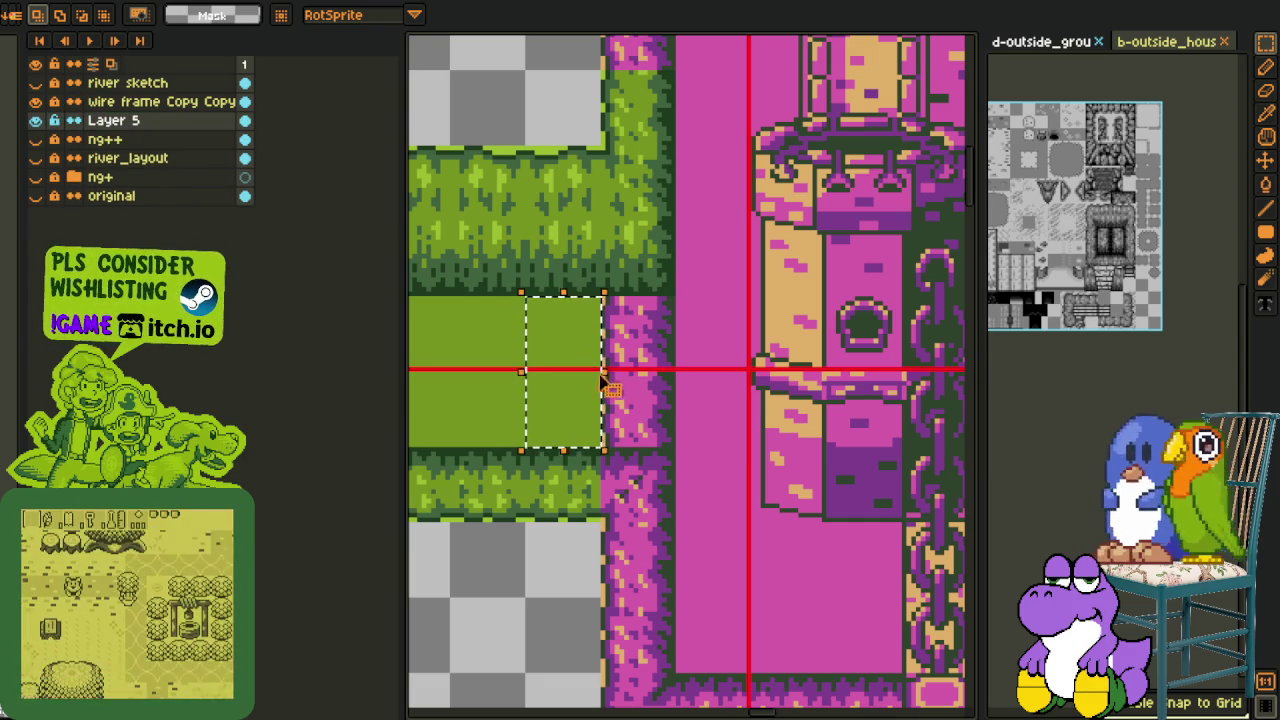
{"action": "left_click_drag", "start_coordinate": [603, 369], "coordinate": [706, 370]}
{"action": "key", "text": "Return"}
{"action": "scroll", "coordinate": [703, 392], "scroll_direction": "down", "scroll_amount": 4}
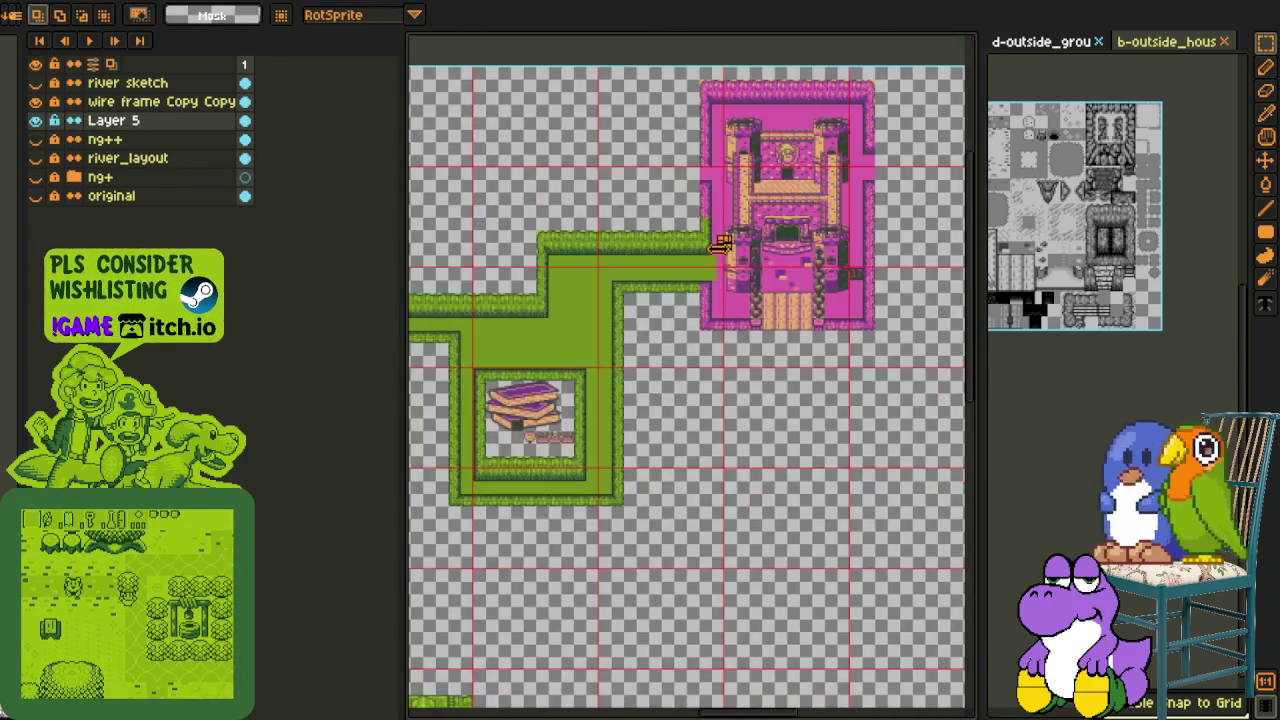
Shift the wall-edge strip up beside the tower and save the map
{"action": "scroll", "coordinate": [703, 392], "scroll_direction": "up", "scroll_amount": 3}
{"action": "scroll", "coordinate": [686, 371], "scroll_direction": "up", "scroll_amount": 1}
{"action": "scroll", "coordinate": [640, 400], "scroll_direction": "up", "scroll_amount": 3}
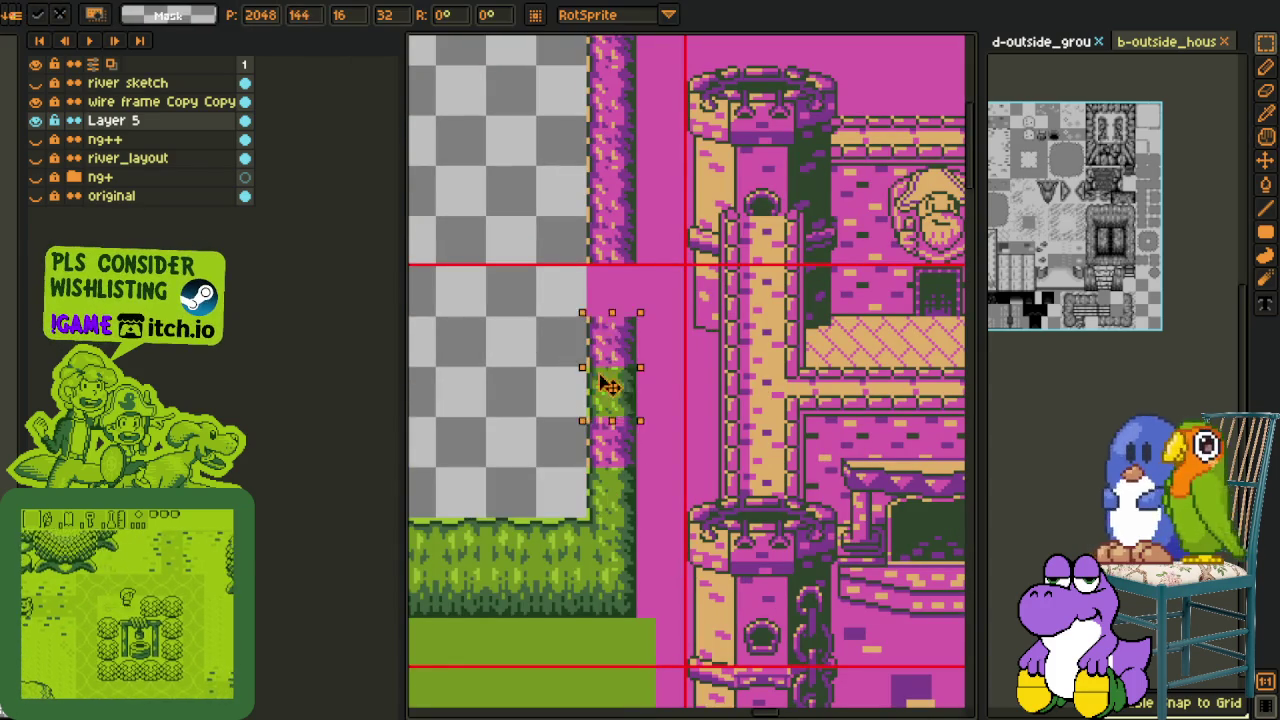
{"action": "left_click_drag", "start_coordinate": [608, 458], "coordinate": [610, 310]}
{"action": "scroll", "coordinate": [707, 307], "scroll_direction": "down", "scroll_amount": 5}
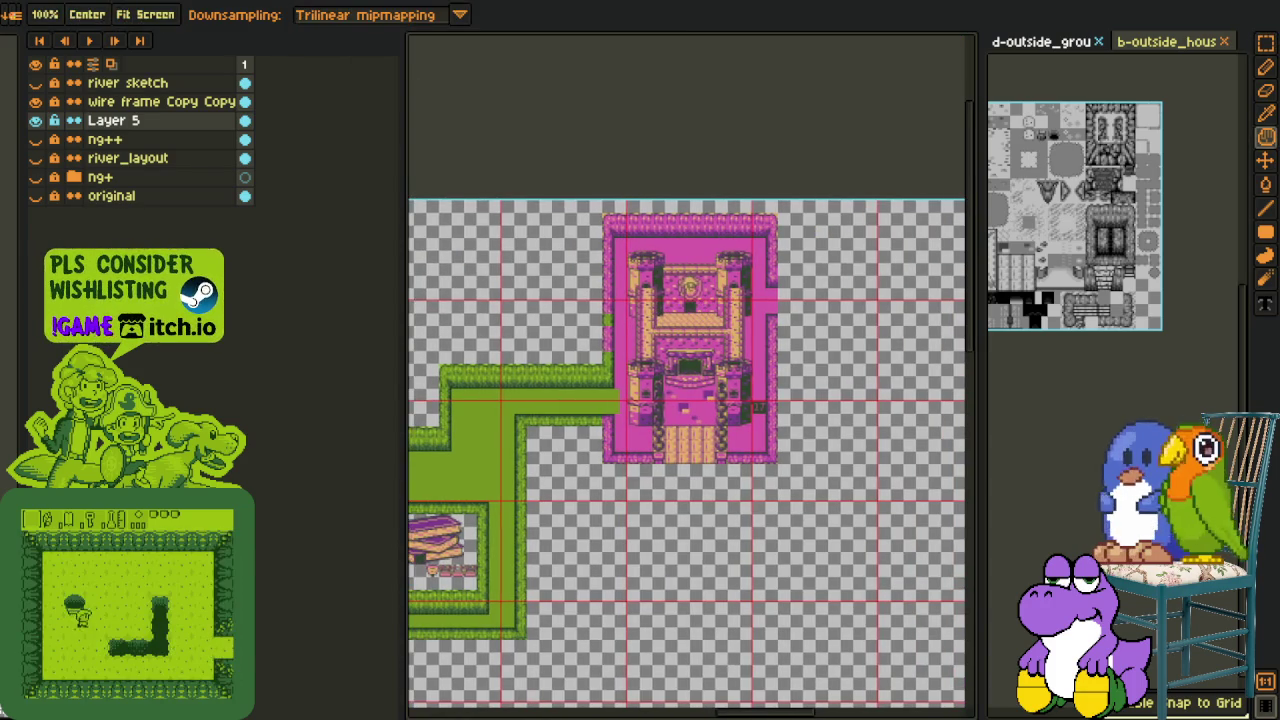
{"action": "key", "text": "ctrl+s"}
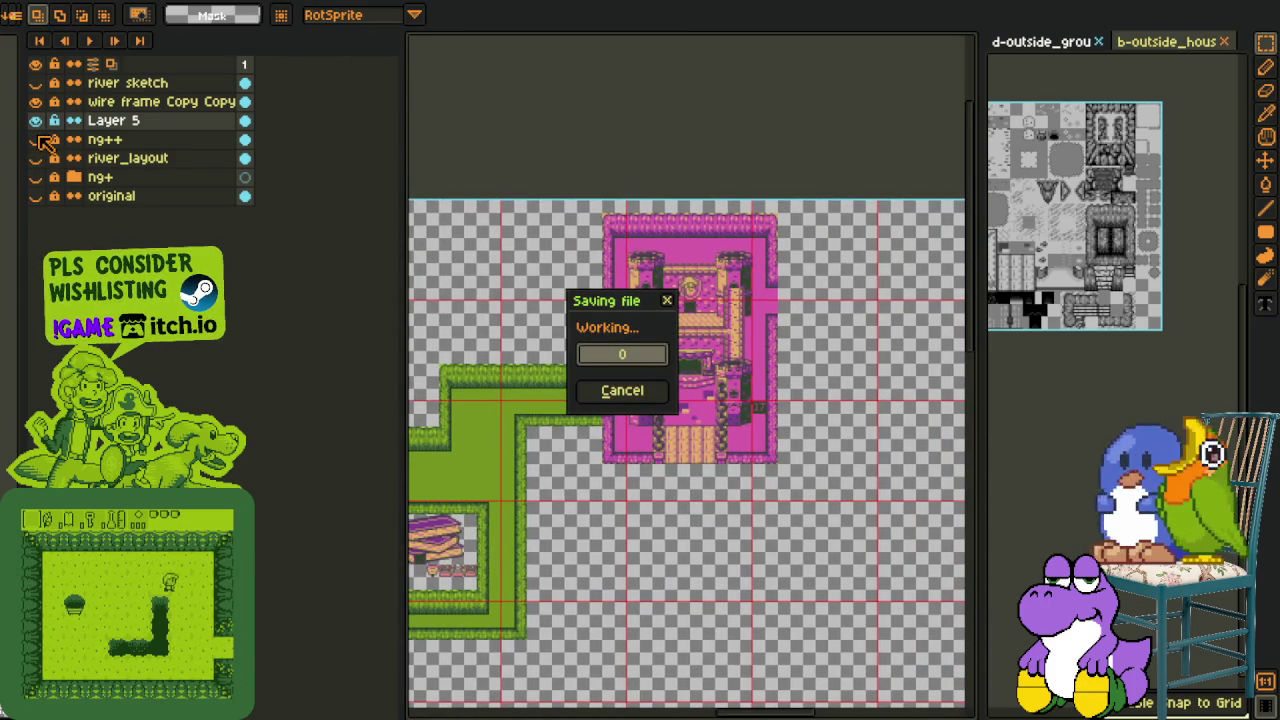
Show the ng++ and river_layout layers and pan around the map
{"action": "left_click", "coordinate": [36, 140]}
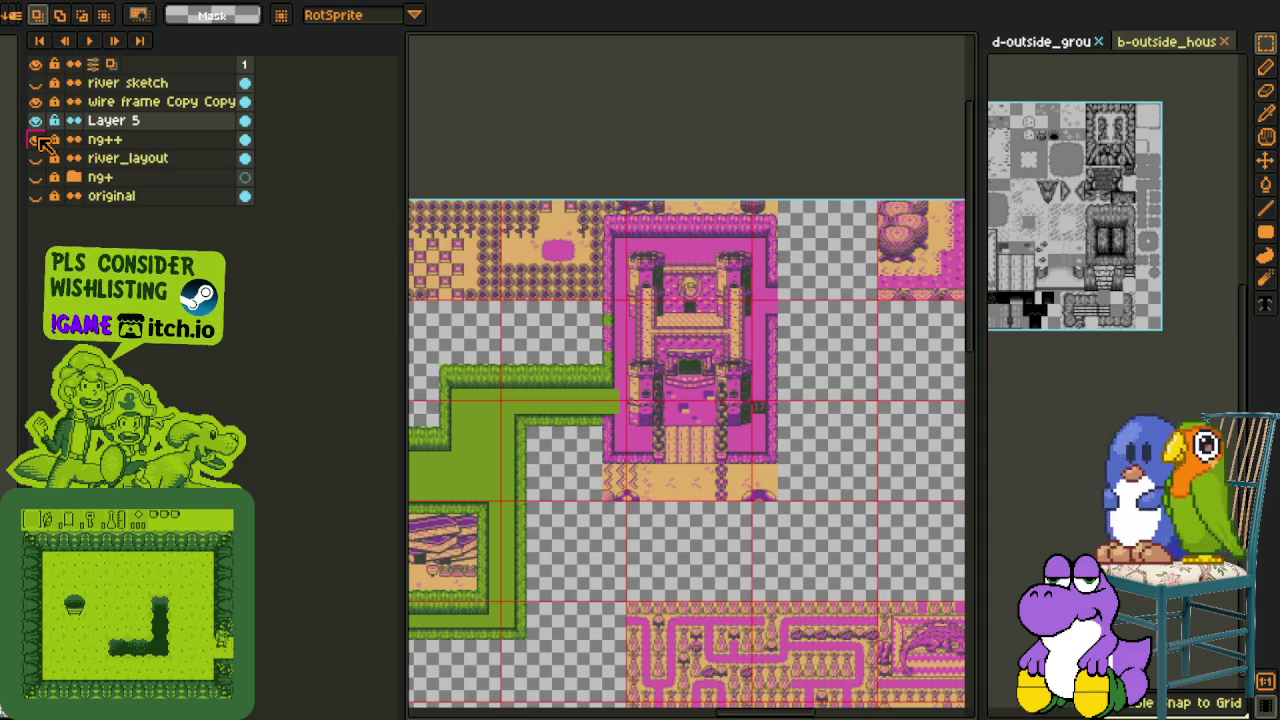
{"action": "scroll", "coordinate": [737, 277], "scroll_direction": "down", "scroll_amount": 1}
{"action": "mouse_move", "coordinate": [737, 277]}
{"action": "left_mouse_down"}
{"action": "mouse_move", "coordinate": [680, 280]}
{"action": "mouse_move", "coordinate": [718, 250]}
{"action": "left_mouse_up"}
{"action": "scroll", "coordinate": [689, 312], "scroll_direction": "down", "scroll_amount": 1}
{"action": "scroll", "coordinate": [689, 312], "scroll_direction": "up", "scroll_amount": 1}
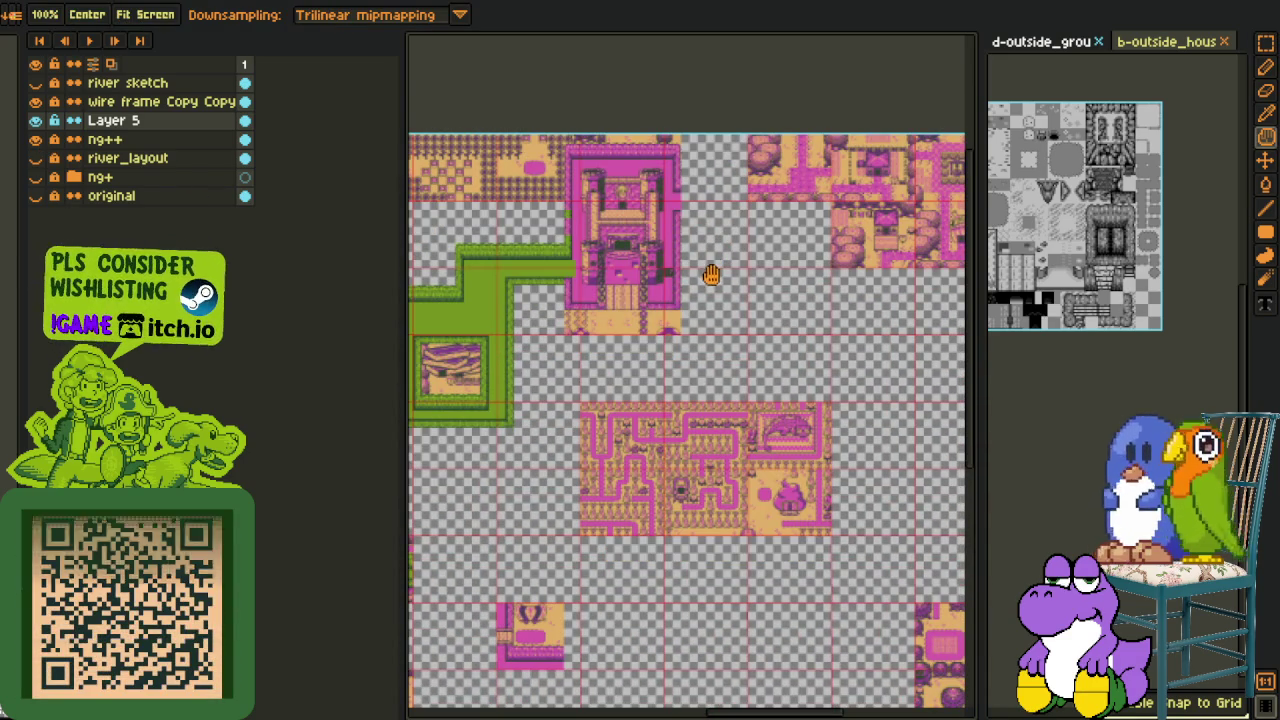
{"action": "scroll", "coordinate": [700, 274], "scroll_direction": "down", "scroll_amount": 1}
{"action": "left_click", "coordinate": [37, 159]}
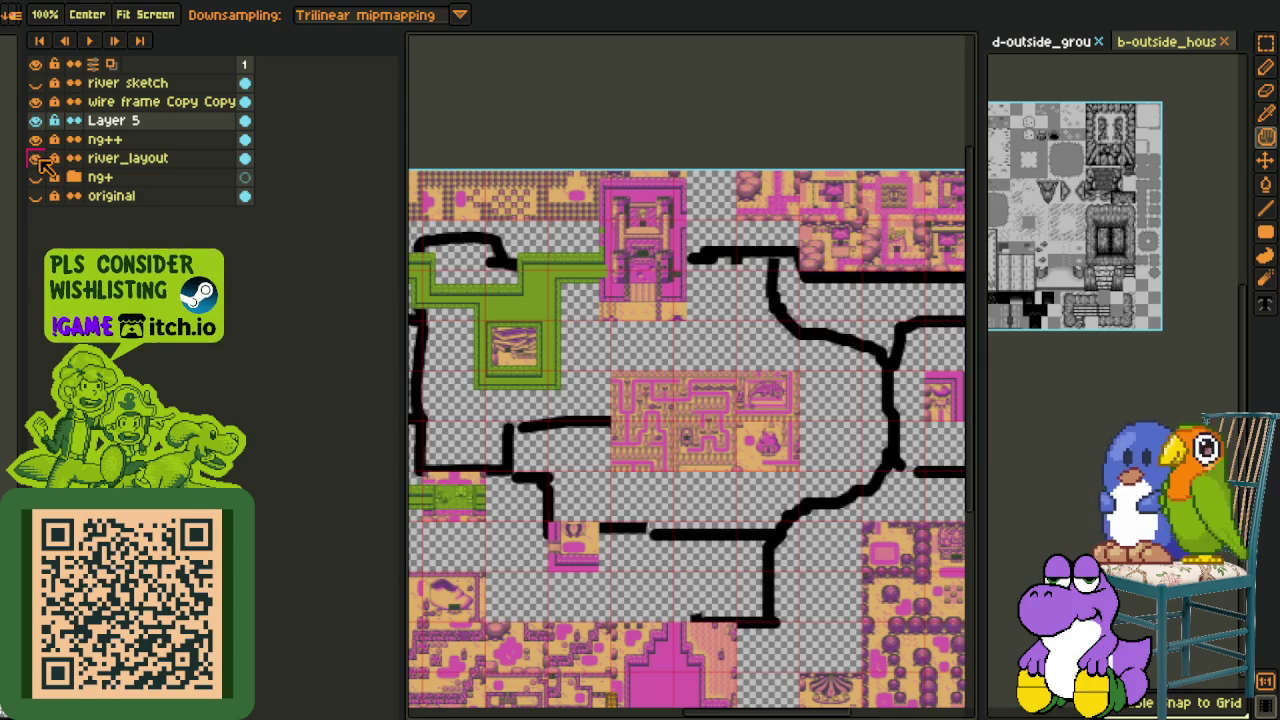
{"action": "left_click_drag", "start_coordinate": [760, 266], "coordinate": [600, 217]}
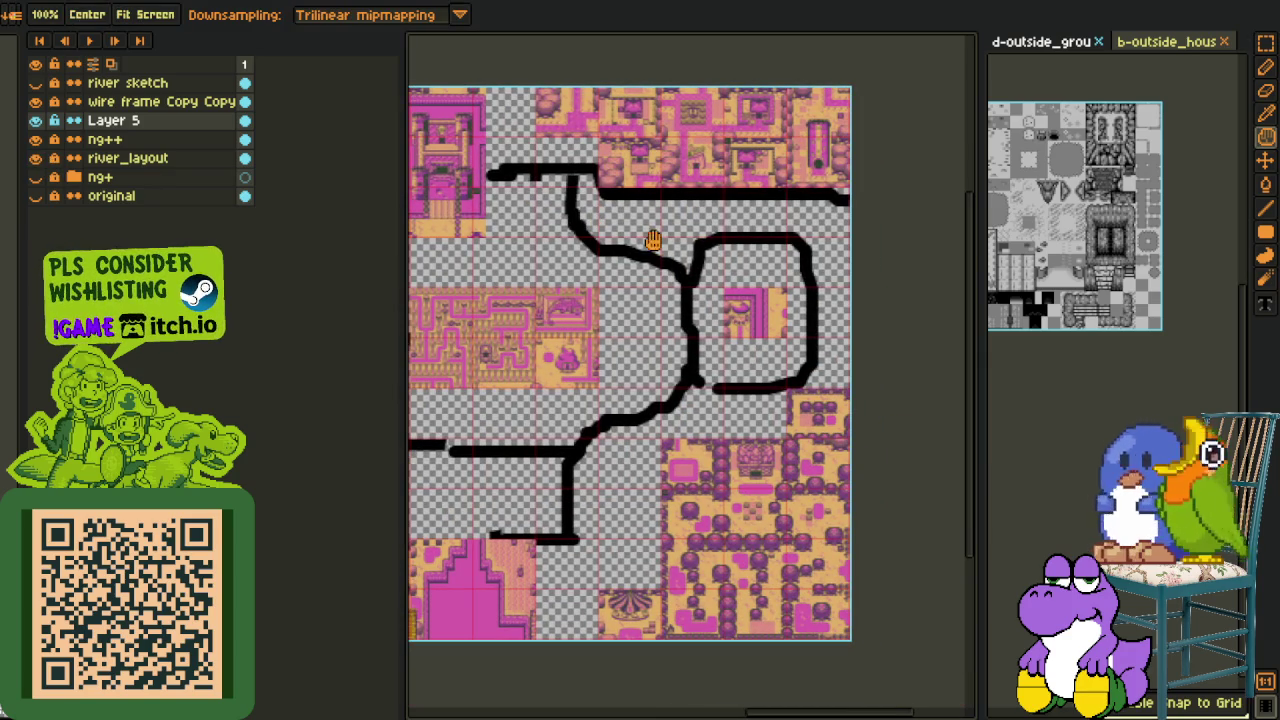
{"action": "left_click_drag", "start_coordinate": [577, 260], "coordinate": [886, 302]}
{"action": "scroll", "coordinate": [746, 282], "scroll_direction": "up", "scroll_amount": 2}
{"action": "scroll", "coordinate": [798, 138], "scroll_direction": "up", "scroll_amount": 1}
{"action": "scroll", "coordinate": [771, 162], "scroll_direction": "down", "scroll_amount": 1}
{"action": "scroll", "coordinate": [760, 165], "scroll_direction": "down", "scroll_amount": 1}
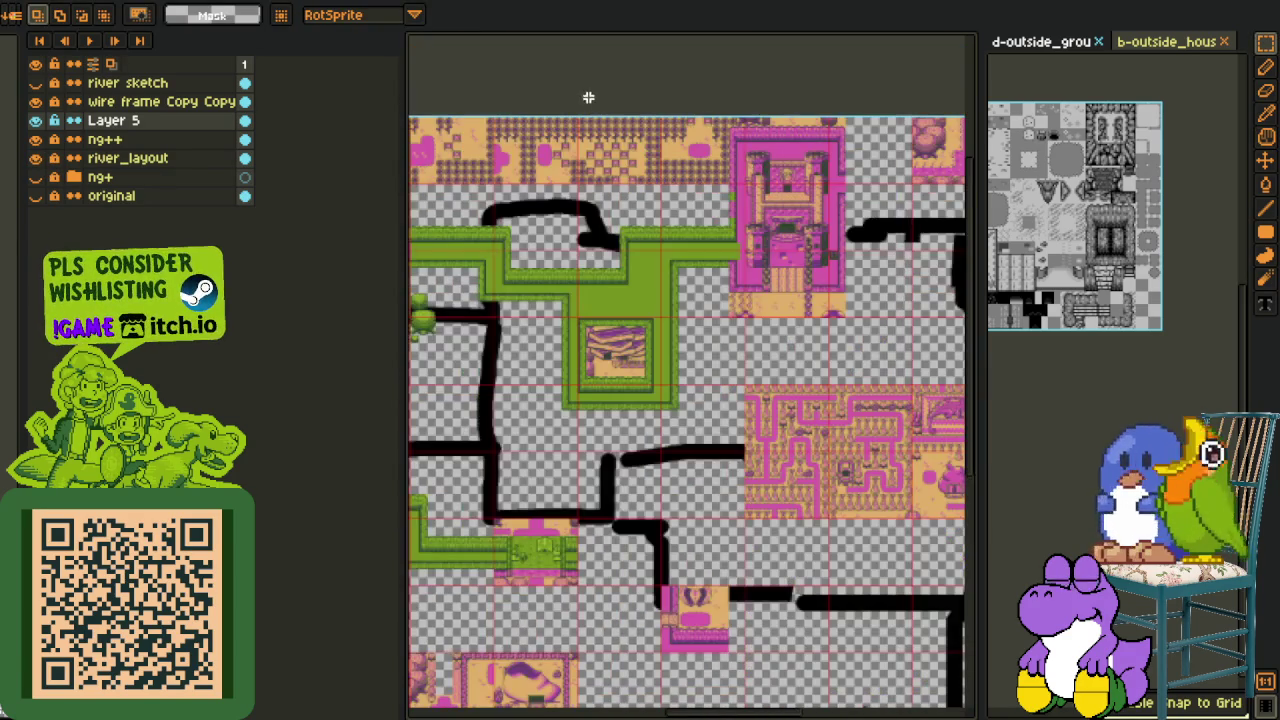
{"action": "mouse_move", "coordinate": [498, 130]}
{"action": "left_mouse_down"}
{"action": "mouse_move", "coordinate": [641, 320]}
{"action": "mouse_move", "coordinate": [760, 260]}
{"action": "left_mouse_up"}
{"action": "key", "text": "r"}
{"action": "scroll", "coordinate": [777, 277], "scroll_direction": "up", "scroll_amount": 2}
Select the top-edge bush row, try a pasted copy, then undo the hedge pastes
{"action": "scroll", "coordinate": [933, 360], "scroll_direction": "up", "scroll_amount": 1}
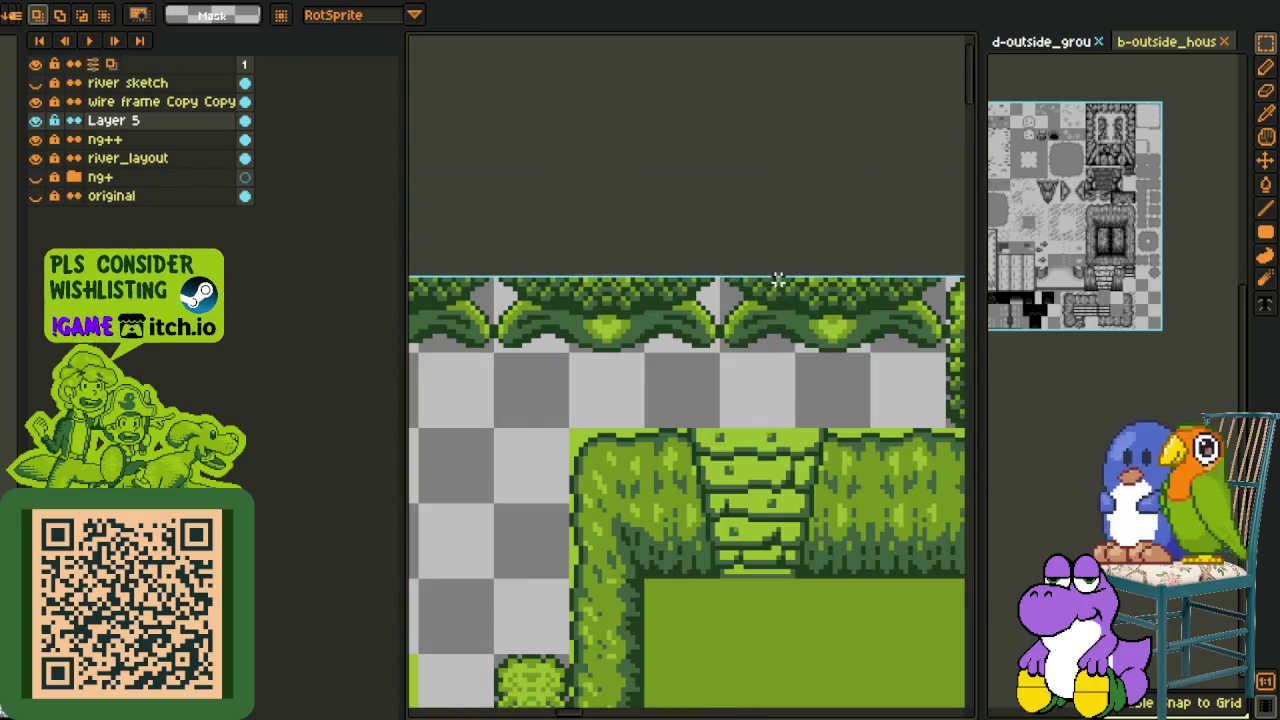
{"action": "mouse_move", "coordinate": [929, 345]}
{"action": "left_mouse_down"}
{"action": "mouse_move", "coordinate": [740, 237]}
{"action": "mouse_move", "coordinate": [565, 333]}
{"action": "left_mouse_up"}
{"action": "scroll", "coordinate": [783, 209], "scroll_direction": "down", "scroll_amount": 3}
{"action": "key", "text": "h"}
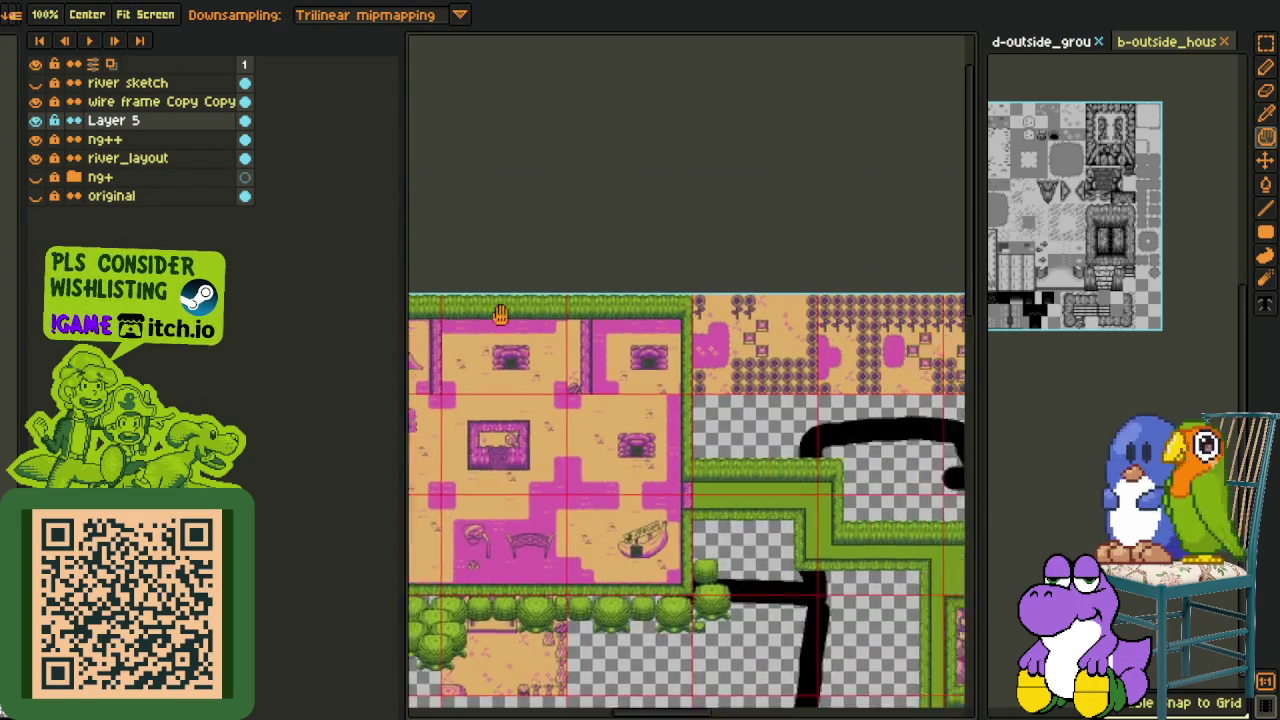
{"action": "scroll", "coordinate": [800, 300], "scroll_direction": "up", "scroll_amount": 2}
{"action": "scroll", "coordinate": [830, 340], "scroll_direction": "up", "scroll_amount": 2}
{"action": "scroll", "coordinate": [845, 357], "scroll_direction": "up", "scroll_amount": 1}
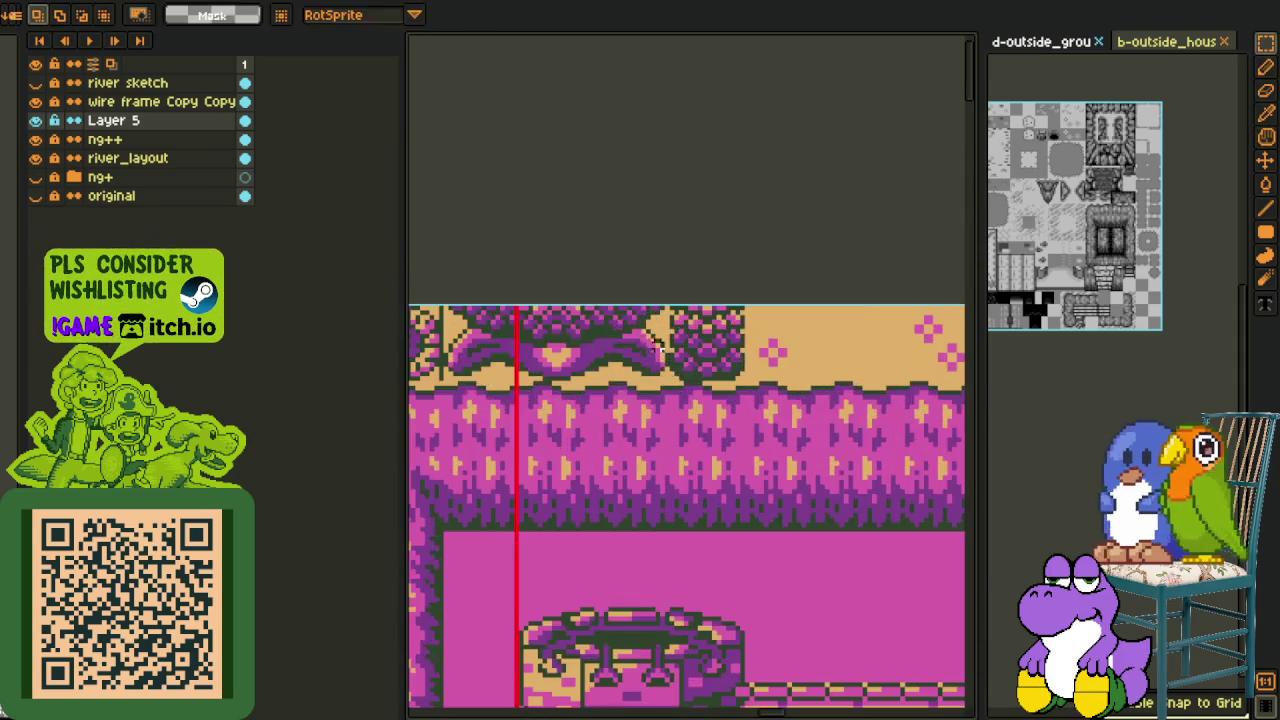
{"action": "scroll", "coordinate": [845, 357], "scroll_direction": "up", "scroll_amount": 1}
{"action": "key", "text": "ctrl+v"}
{"action": "left_click_drag", "start_coordinate": [715, 373], "coordinate": [935, 360]}
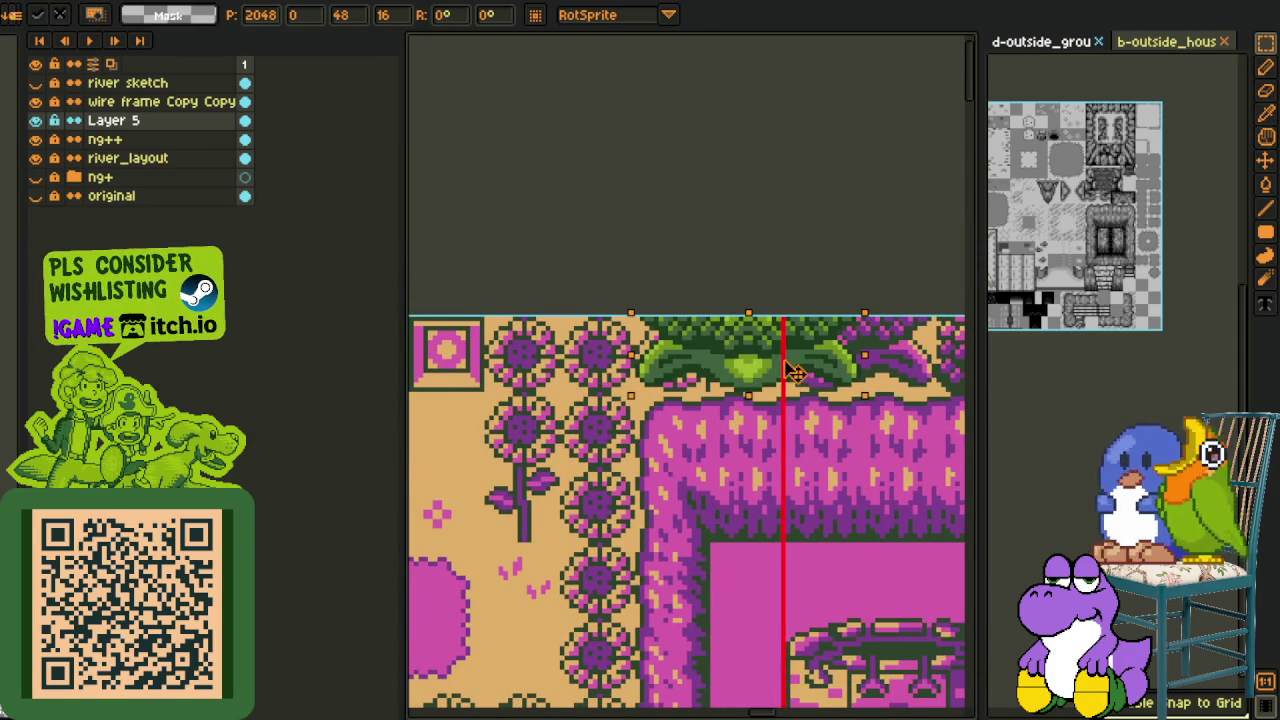
{"action": "key", "text": "ctrl+z"}
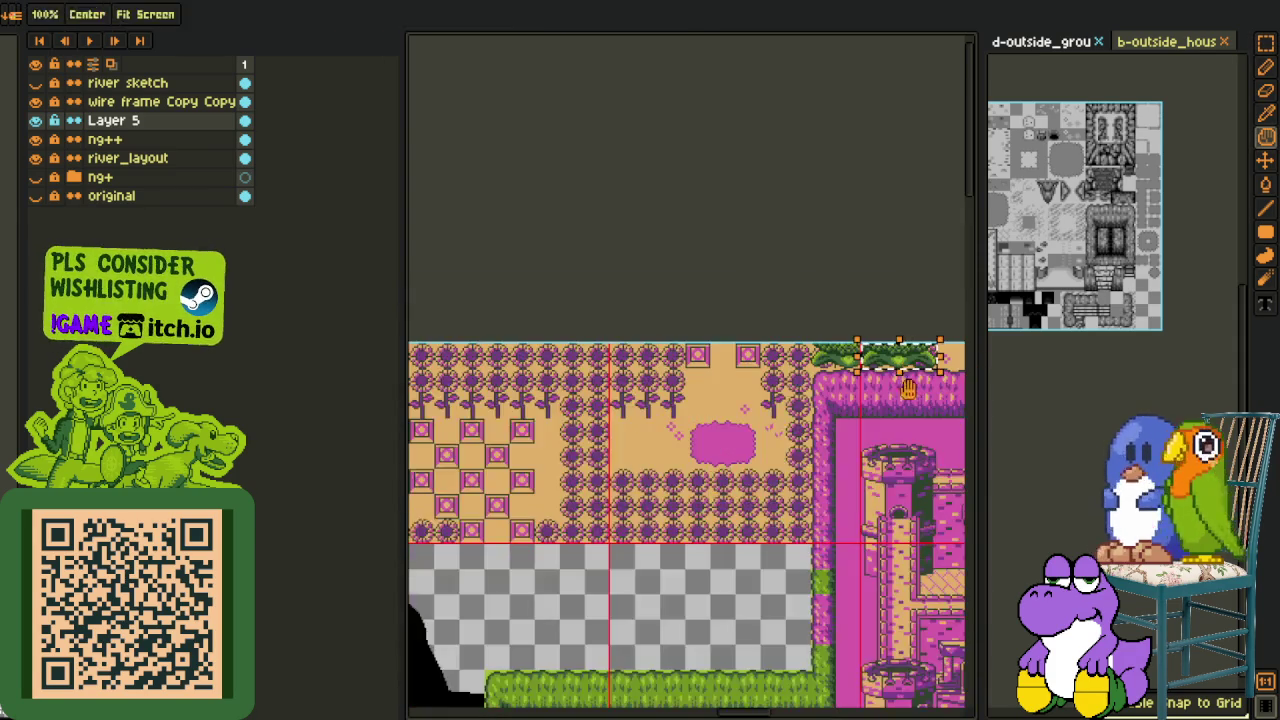
{"action": "key", "text": "ctrl+z"}
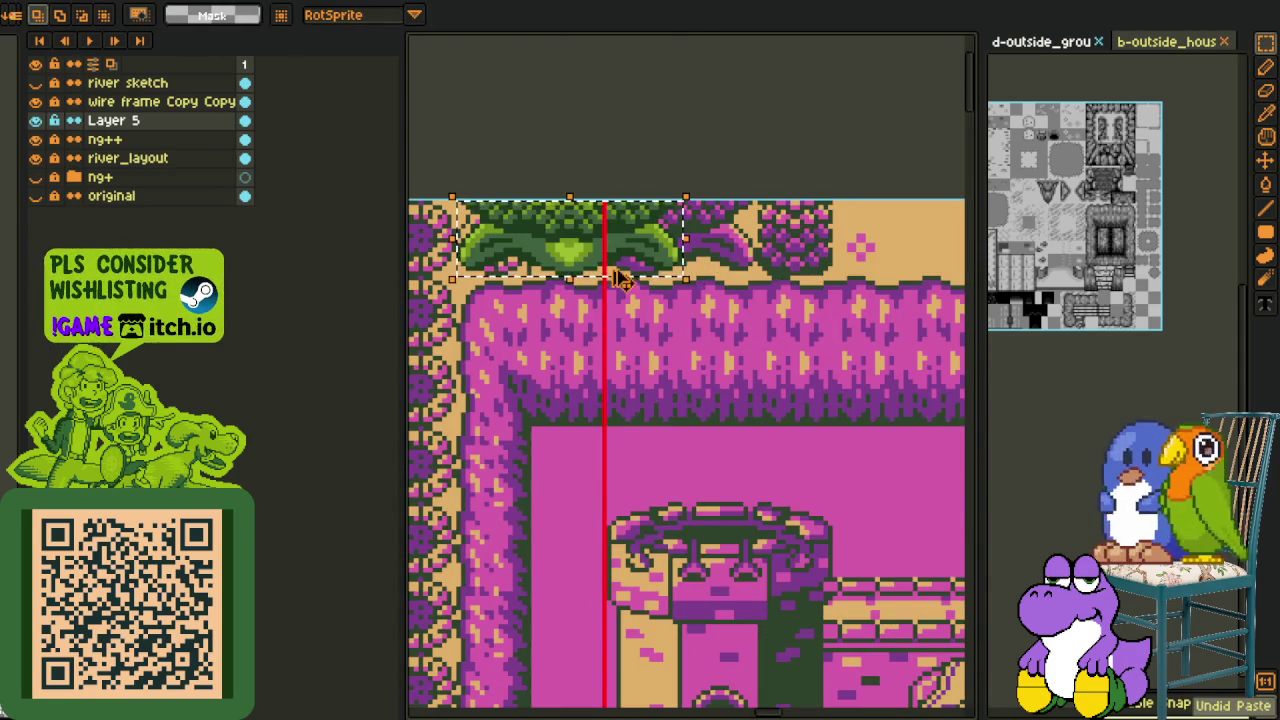
Place a pasted hedge copy to the right along the wall top
{"action": "key", "text": "ctrl+v"}
{"action": "left_click_drag", "start_coordinate": [571, 251], "coordinate": [785, 245]}
{"action": "key", "text": "Return"}
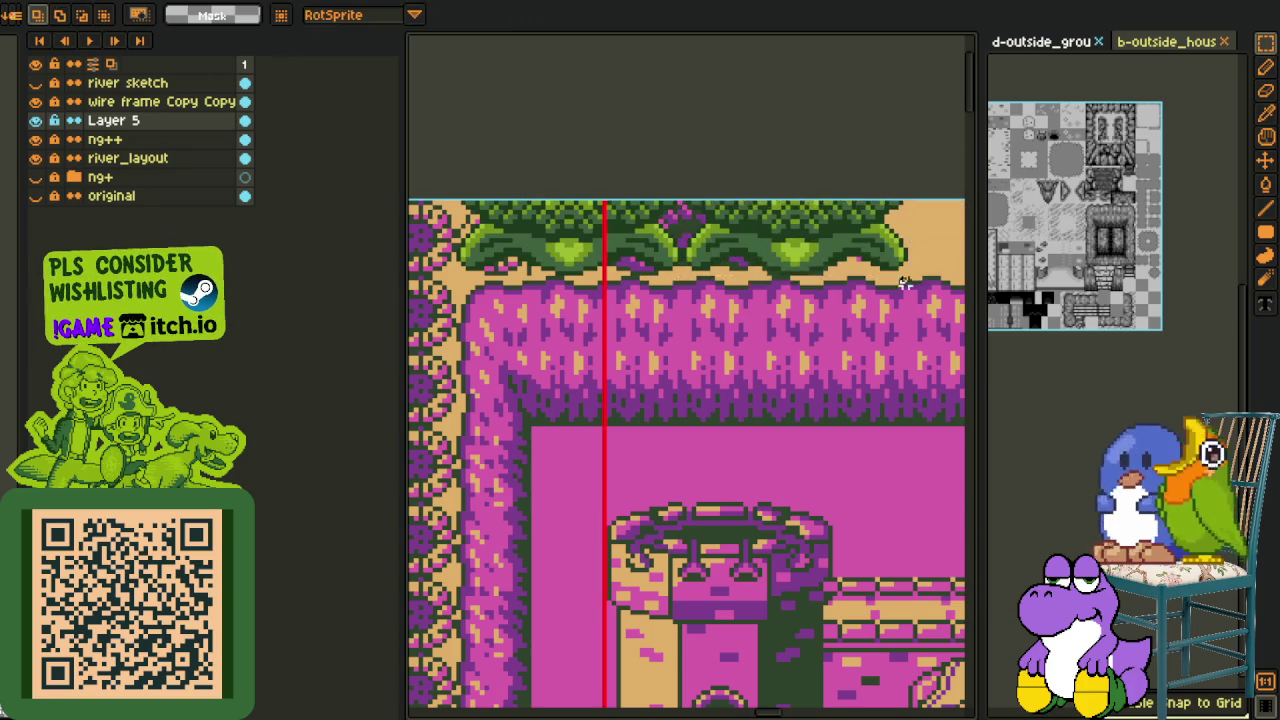
{"action": "scroll", "coordinate": [697, 398], "scroll_direction": "down", "scroll_amount": 3}
{"action": "scroll", "coordinate": [697, 398], "scroll_direction": "up", "scroll_amount": 3}
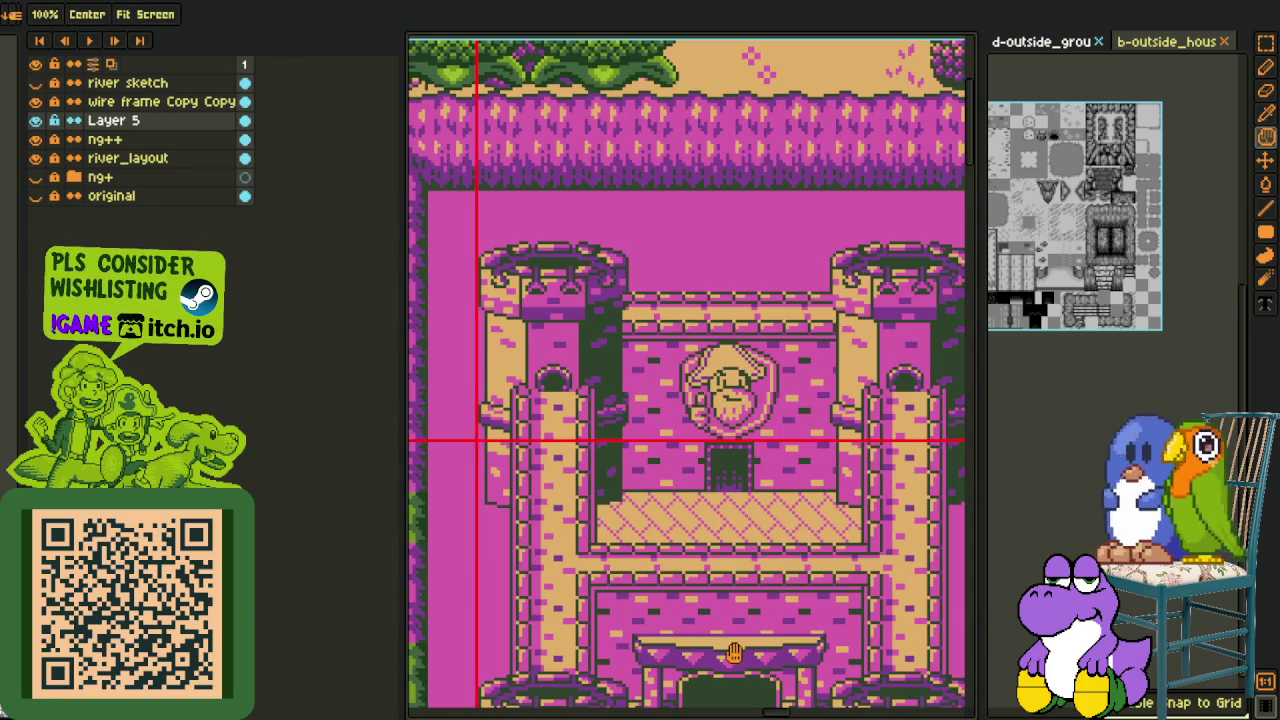
{"action": "scroll", "coordinate": [791, 318], "scroll_direction": "down", "scroll_amount": 1}
{"action": "scroll", "coordinate": [744, 345], "scroll_direction": "down", "scroll_amount": 1}
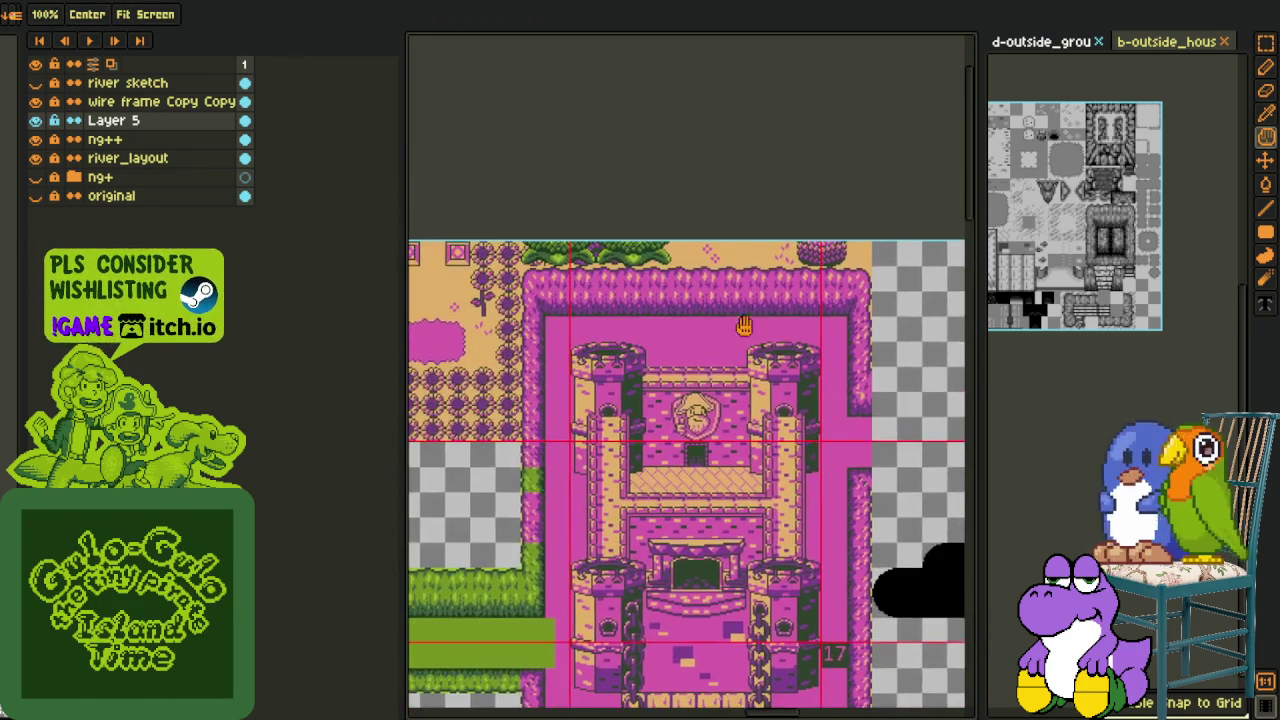
{"action": "scroll", "coordinate": [744, 345], "scroll_direction": "up", "scroll_amount": 2}
Place another hedge copy along the wall top to close the row
{"action": "key", "text": "ctrl+v"}
{"action": "mouse_move", "coordinate": [662, 216]}
{"action": "left_mouse_down"}
{"action": "mouse_move", "coordinate": [636, 220]}
{"action": "mouse_move", "coordinate": [970, 207]}
{"action": "left_mouse_up"}
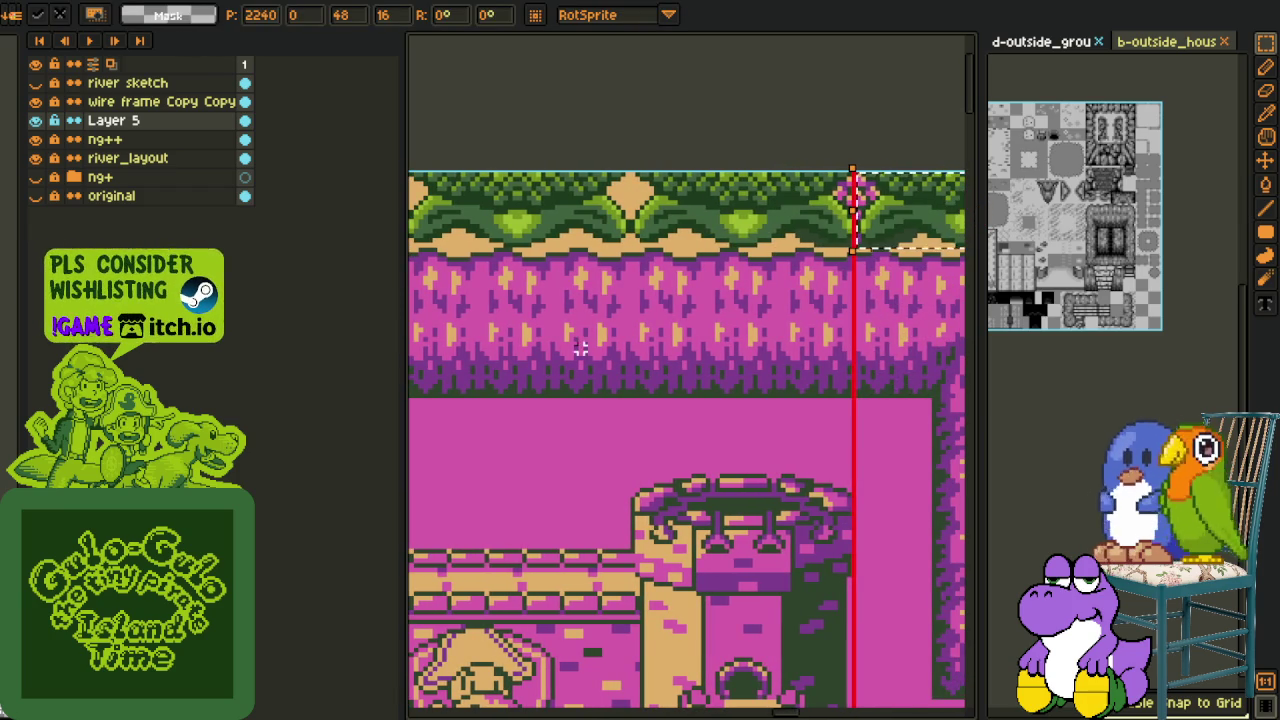
{"action": "key", "text": "Return"}
{"action": "scroll", "coordinate": [579, 343], "scroll_direction": "down", "scroll_amount": 3}
{"action": "scroll", "coordinate": [540, 398], "scroll_direction": "up", "scroll_amount": 2}
{"action": "scroll", "coordinate": [703, 283], "scroll_direction": "up", "scroll_amount": 1}
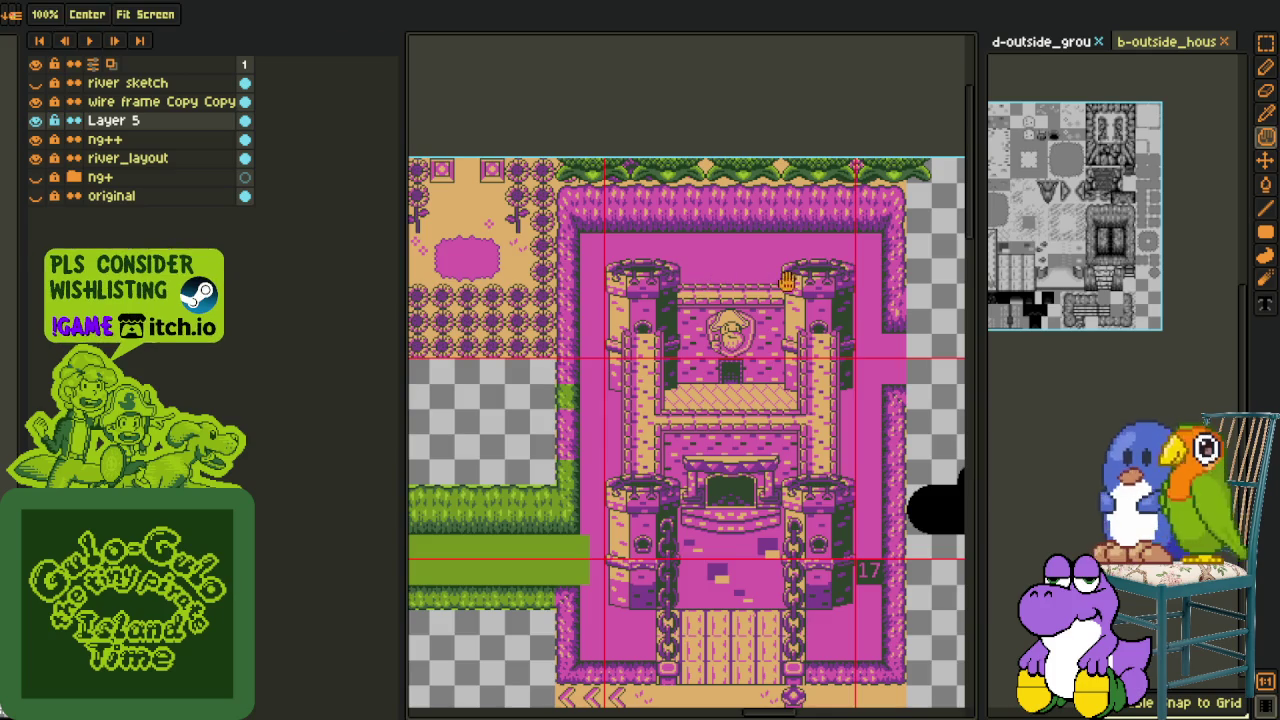
Pan over the map, select the castle area, and make the tileset document active
{"action": "left_click_drag", "start_coordinate": [790, 282], "coordinate": [660, 250]}
{"action": "scroll", "coordinate": [697, 370], "scroll_direction": "down", "scroll_amount": 1}
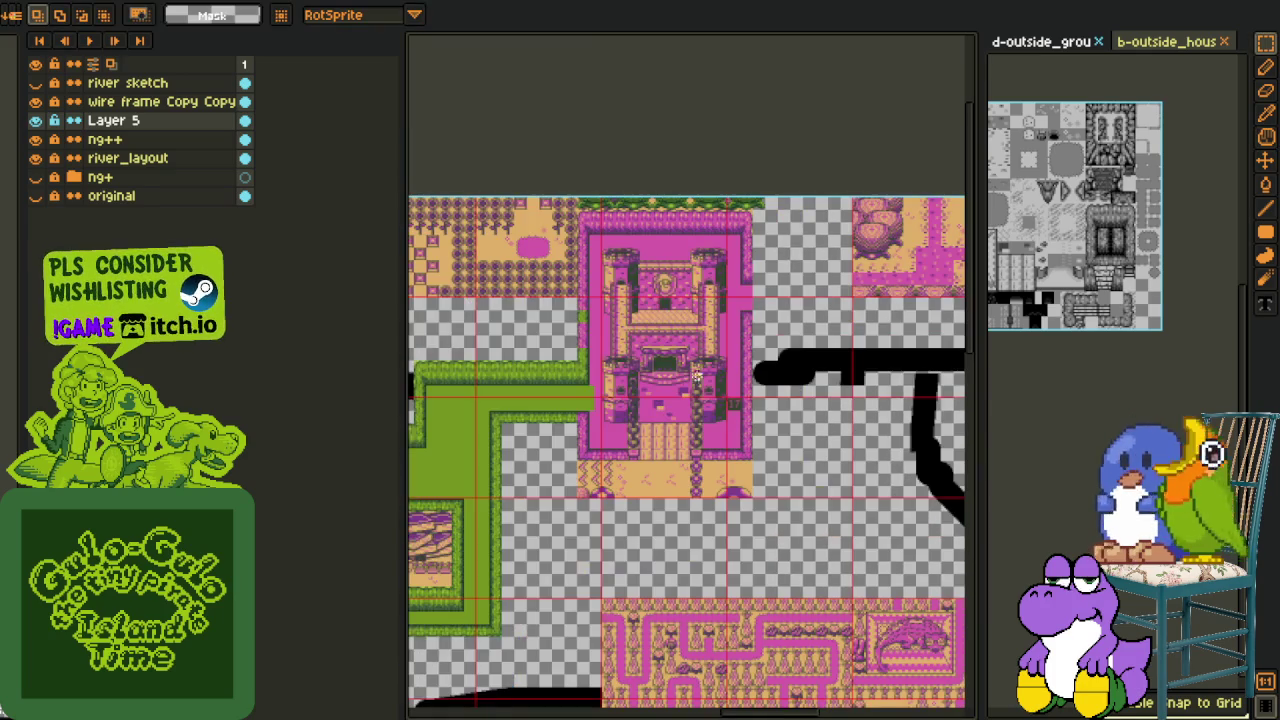
{"action": "left_click_drag", "start_coordinate": [695, 388], "coordinate": [752, 372]}
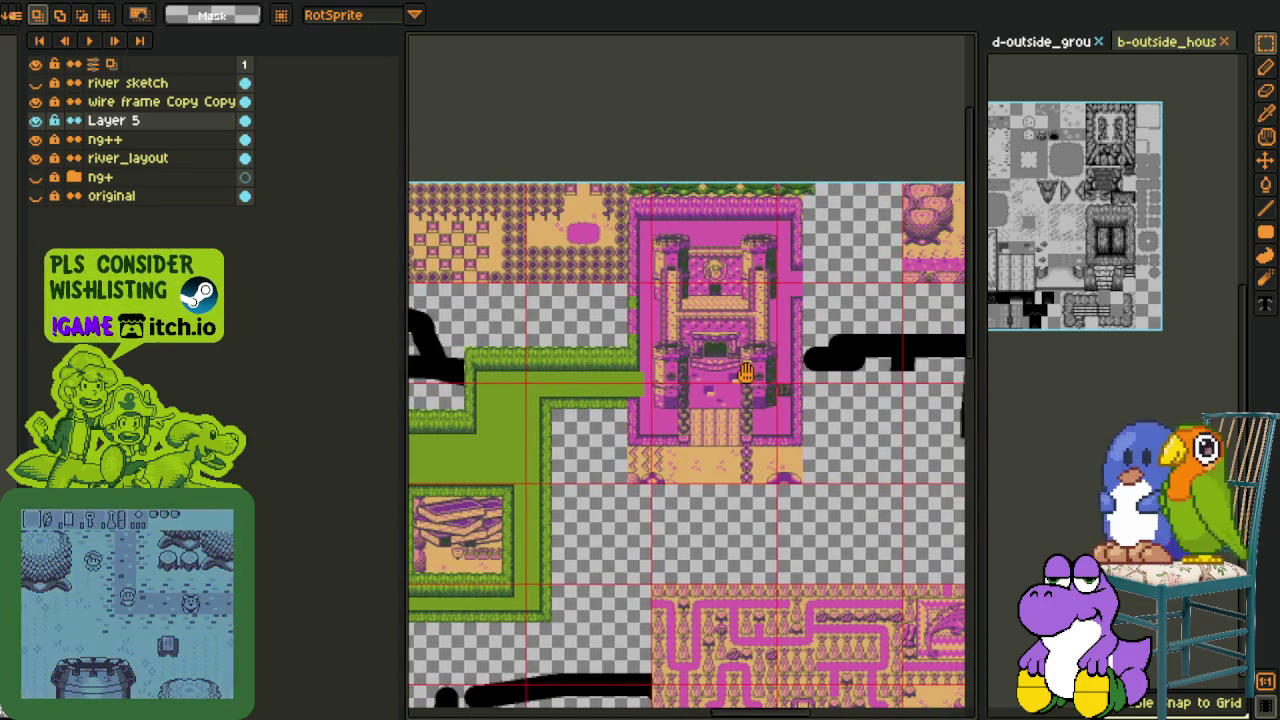
{"action": "left_click_drag", "start_coordinate": [752, 372], "coordinate": [688, 354]}
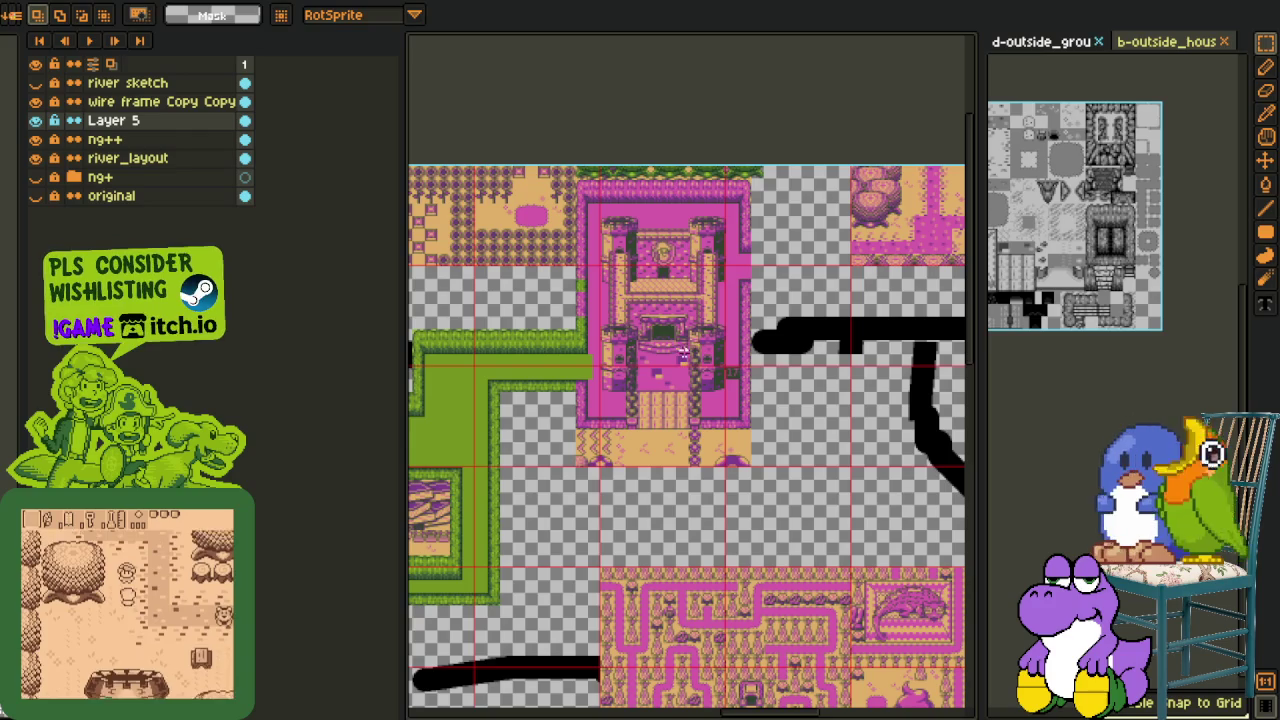
{"action": "scroll", "coordinate": [627, 221], "scroll_direction": "up", "scroll_amount": 1}
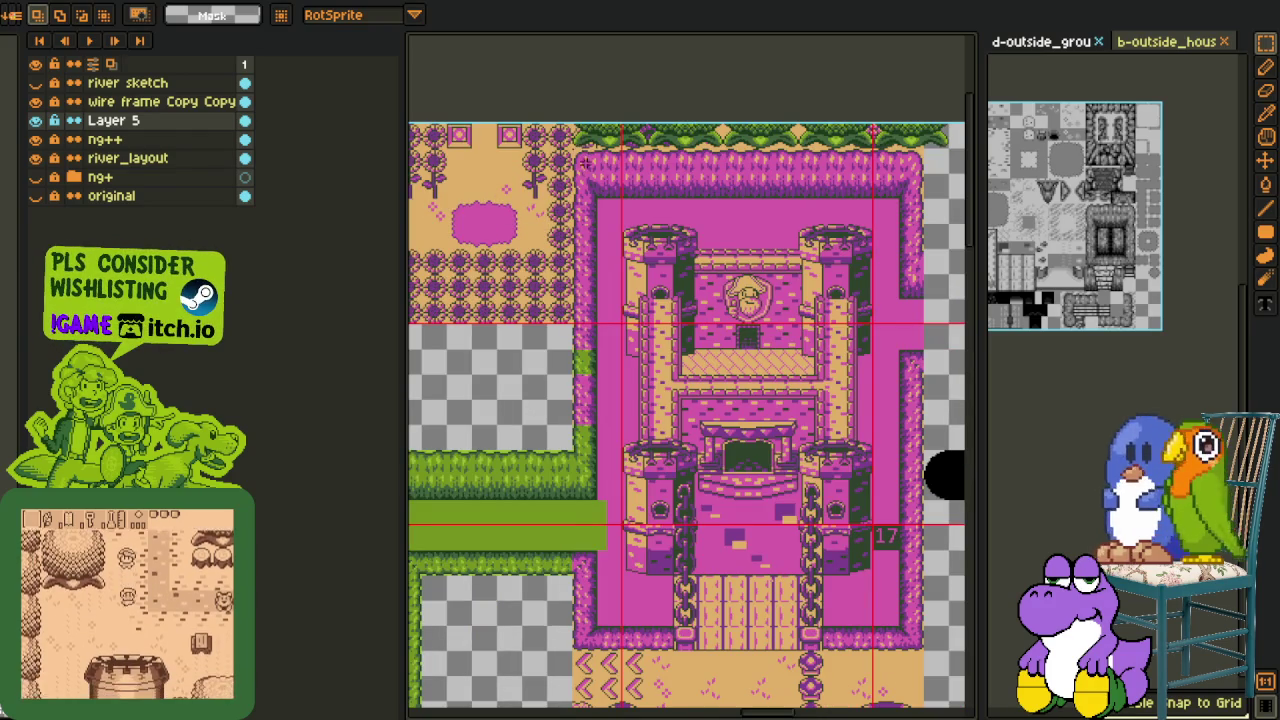
{"action": "left_click_drag", "start_coordinate": [896, 703], "coordinate": [918, 648]}
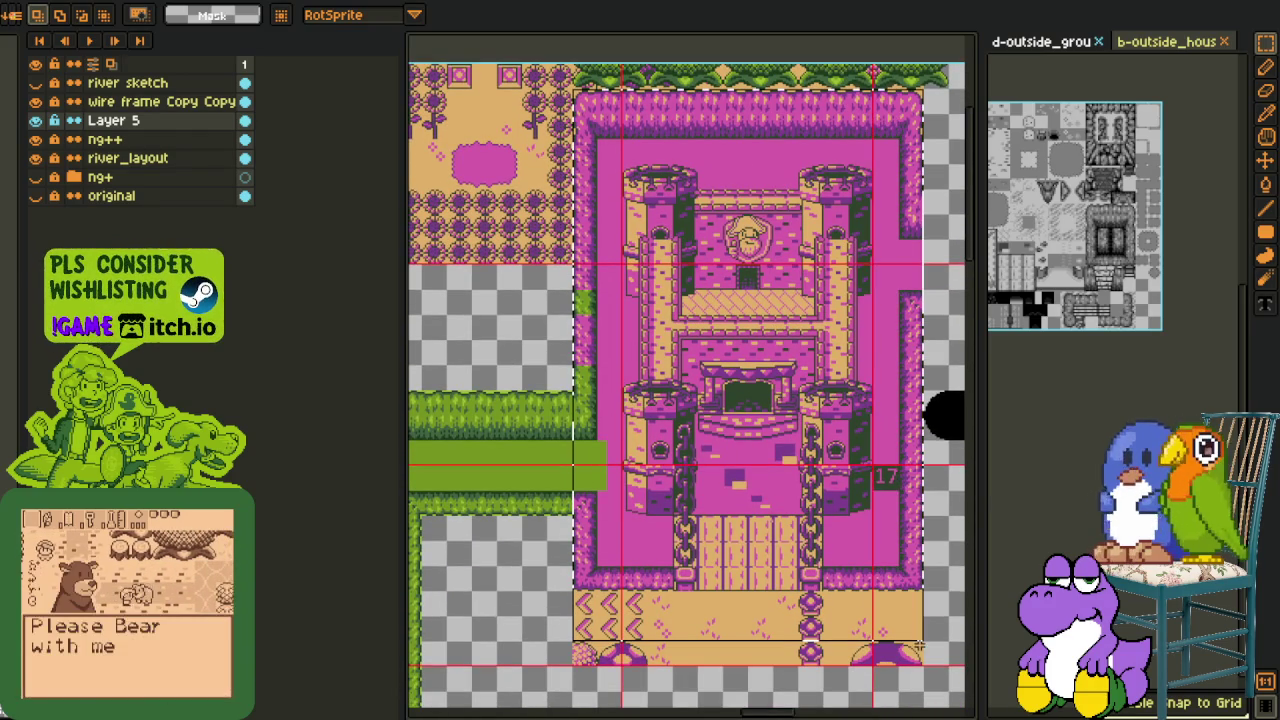
{"action": "left_click_drag", "start_coordinate": [918, 630], "coordinate": [928, 643]}
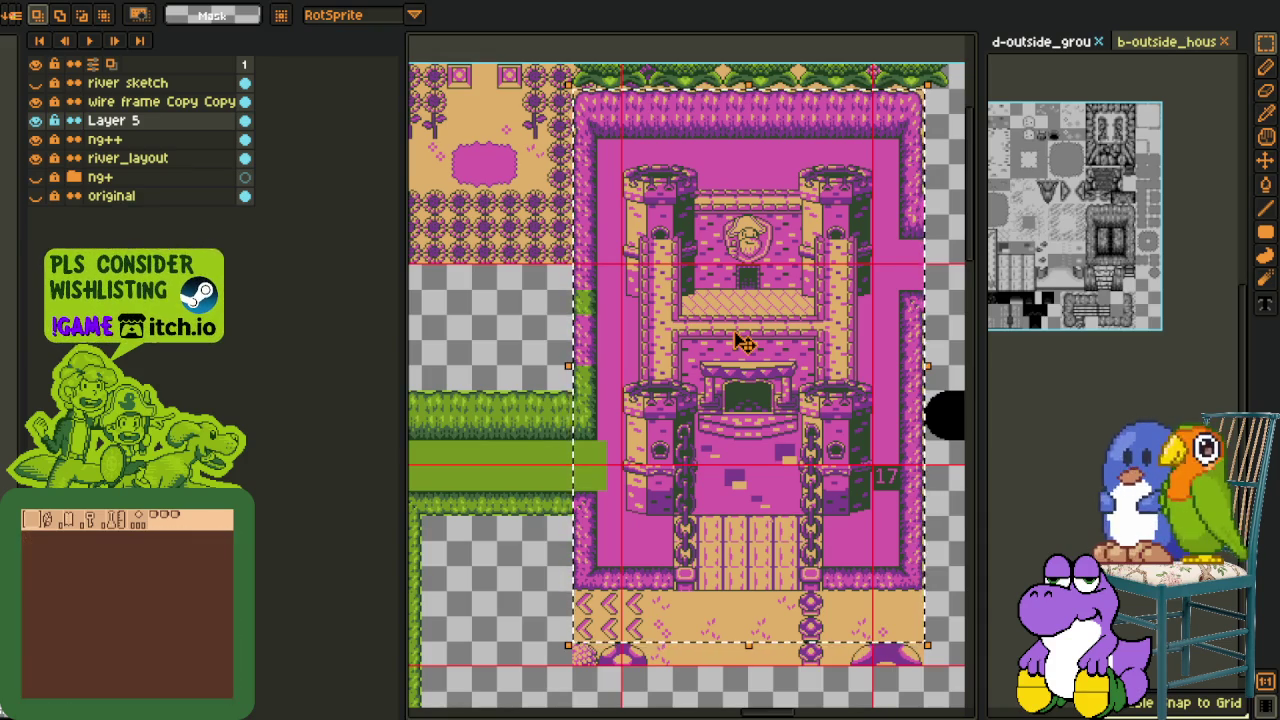
{"action": "left_click", "coordinate": [1120, 128]}
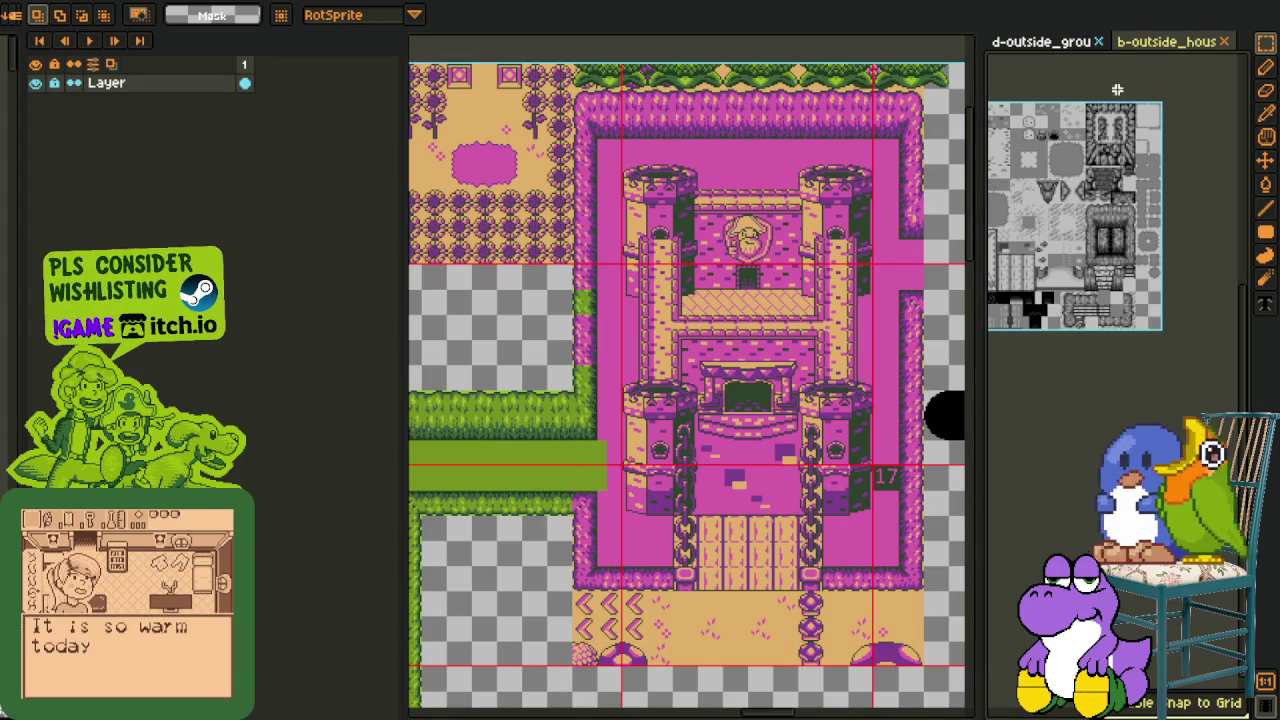
Select the grey stone castle in the b-outside_hous tileset
{"action": "left_click", "coordinate": [1148, 43]}
{"action": "key", "text": "h"}
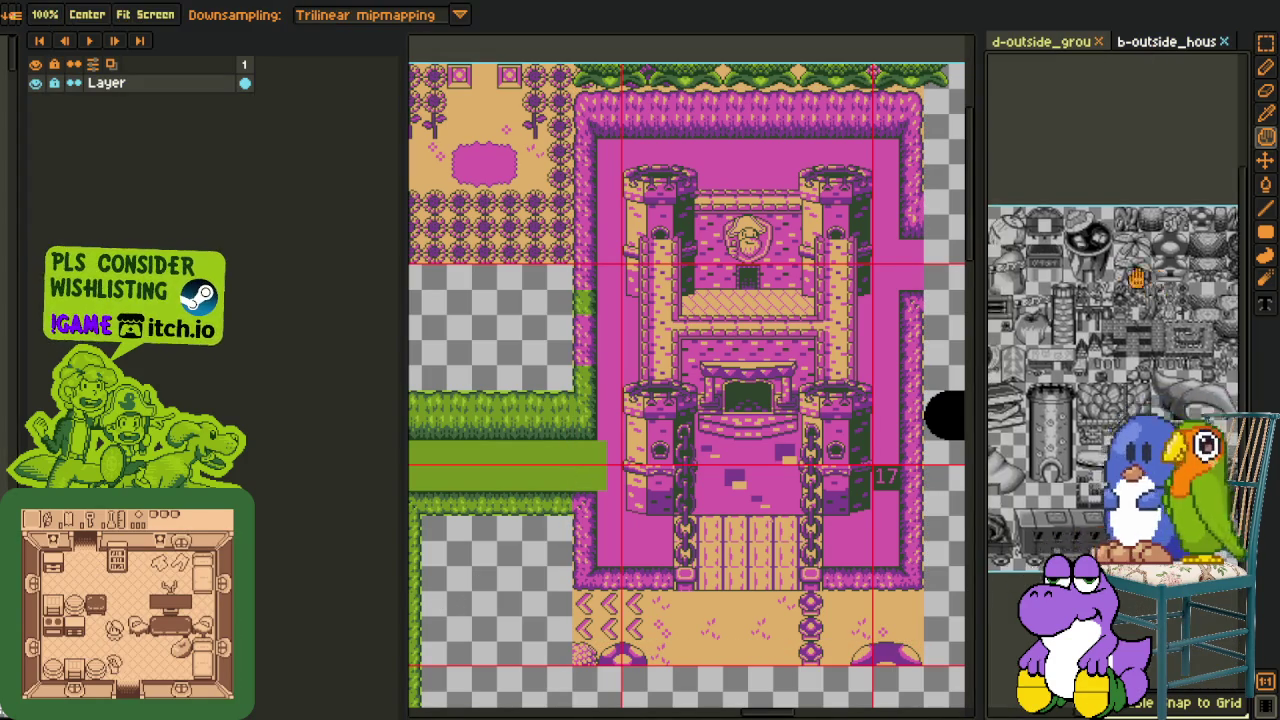
{"action": "scroll", "coordinate": [1185, 245], "scroll_direction": "up", "scroll_amount": 2}
{"action": "key", "text": "m"}
{"action": "mouse_move", "coordinate": [1063, 184]}
{"action": "left_mouse_down"}
{"action": "mouse_move", "coordinate": [1072, 168]}
{"action": "mouse_move", "coordinate": [1230, 518]}
{"action": "left_mouse_up"}
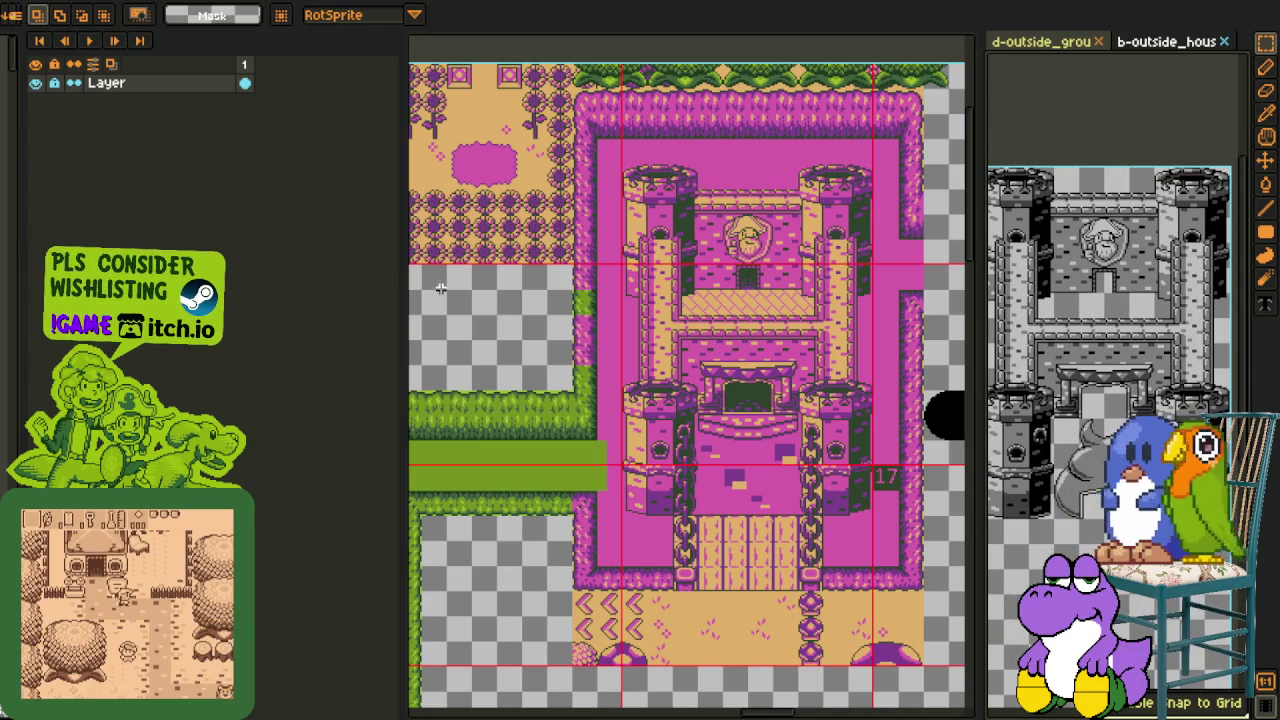
Back on the map, add a new layer above Layer 5
{"action": "left_click", "coordinate": [563, 160]}
{"action": "left_click", "coordinate": [36, 120]}
{"action": "left_click", "coordinate": [36, 120]}
{"action": "double_click", "coordinate": [112, 120]}
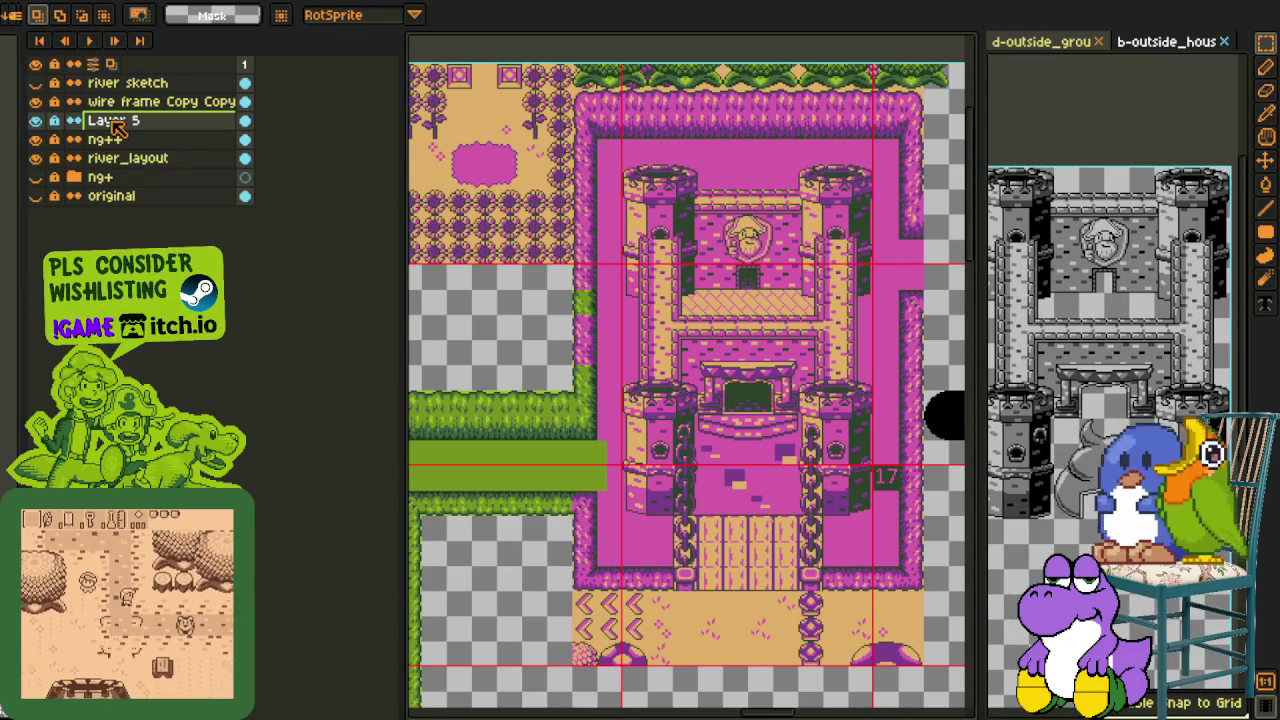
{"action": "right_click", "coordinate": [115, 122]}
{"action": "left_click", "coordinate": [290, 156]}
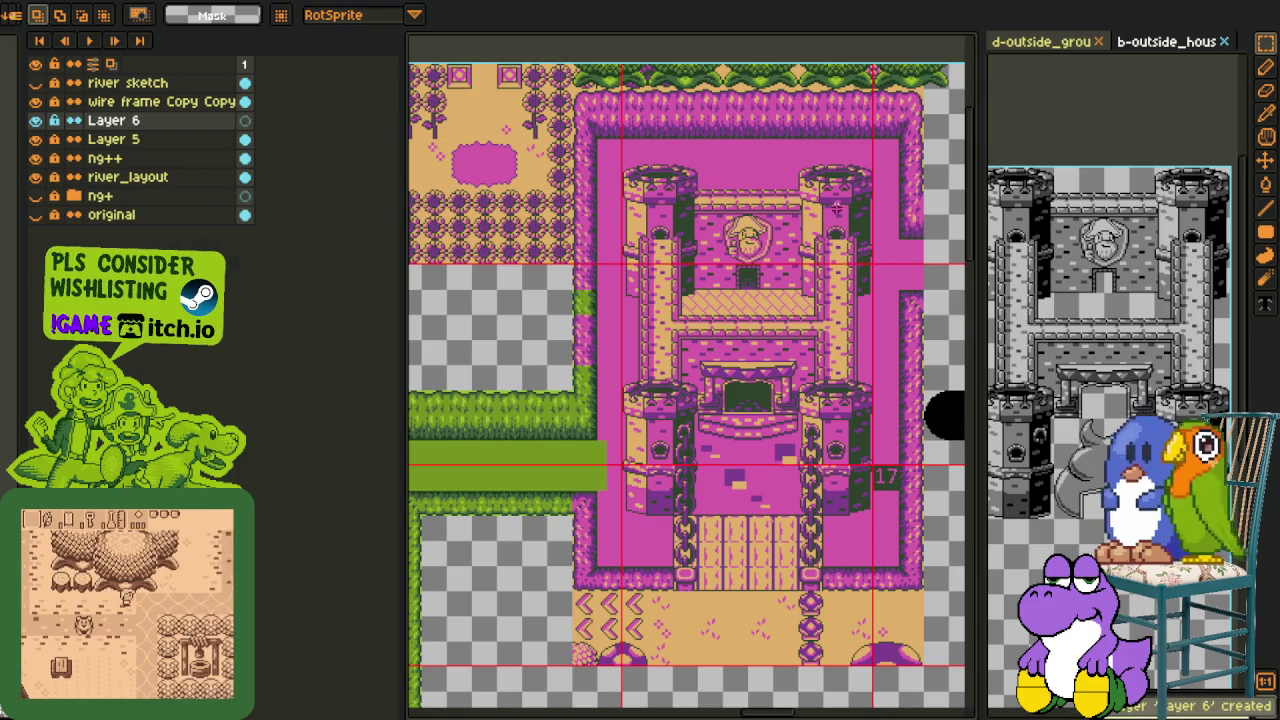
Paste the grey castle over the pink castle and delete the stray grey blob
{"action": "key", "text": "ctrl+v"}
{"action": "left_click_drag", "start_coordinate": [758, 181], "coordinate": [788, 410]}
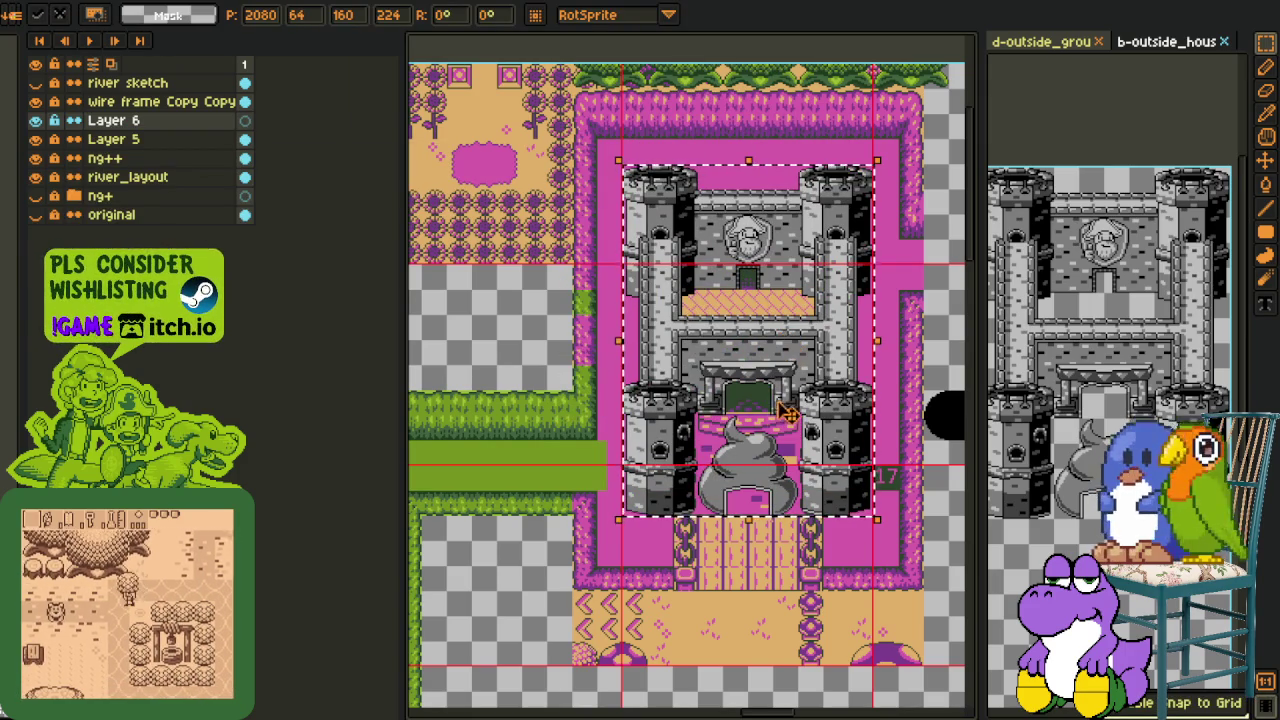
{"action": "key", "text": "Return"}
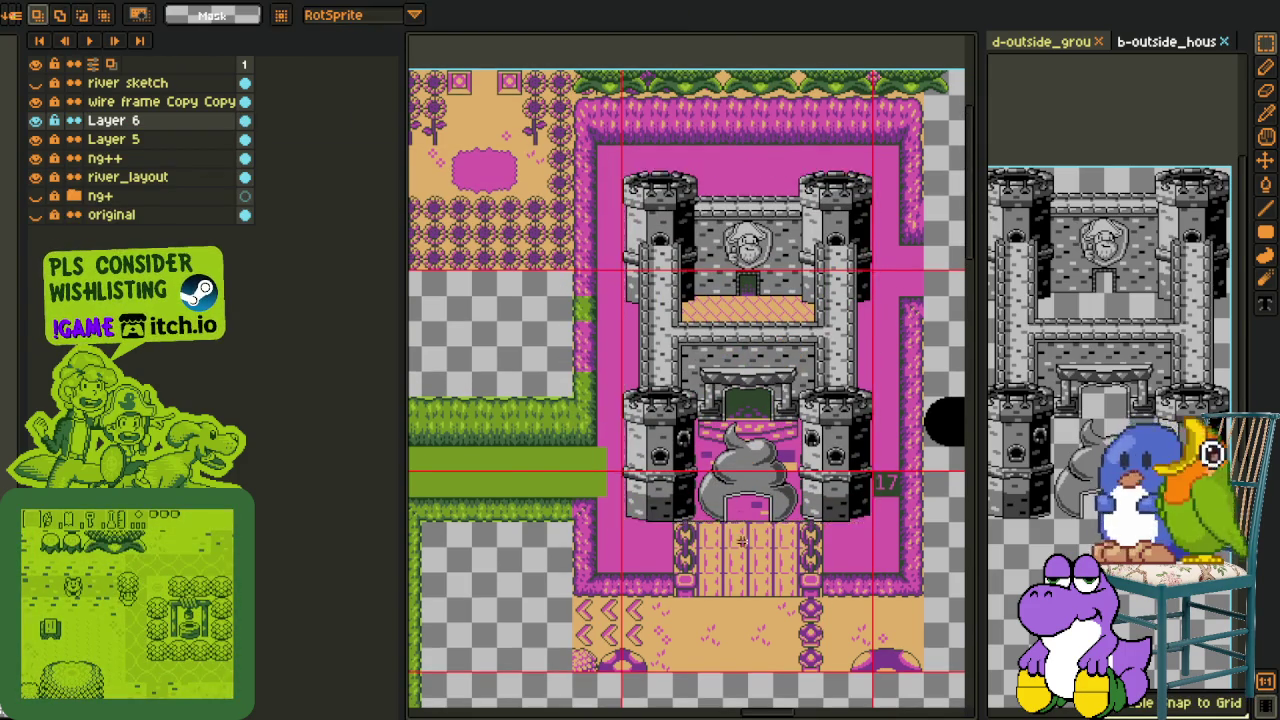
{"action": "scroll", "coordinate": [745, 505], "scroll_direction": "up", "scroll_amount": 2}
{"action": "key", "text": "m"}
{"action": "left_click_drag", "start_coordinate": [652, 334], "coordinate": [857, 538]}
{"action": "key", "text": "Delete"}
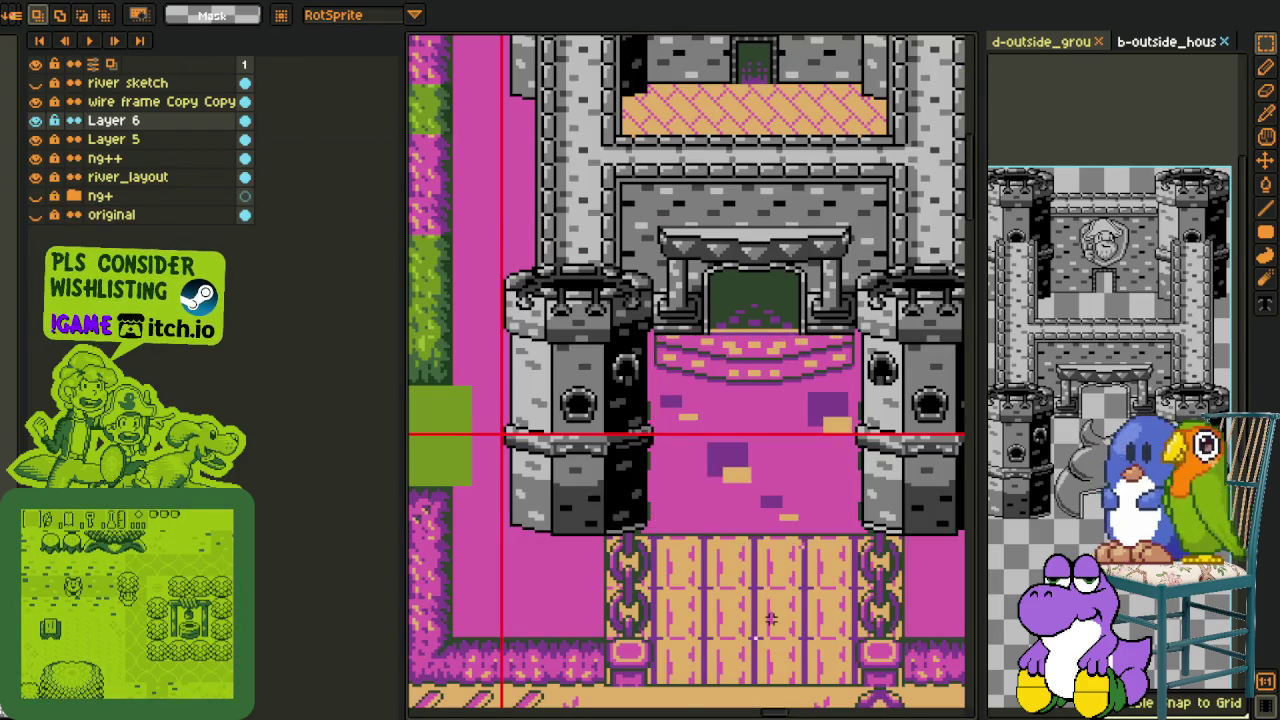
{"action": "scroll", "coordinate": [770, 620], "scroll_direction": "down", "scroll_amount": 3}
Hide the river sketch and wire frame layers
{"action": "left_click_drag", "start_coordinate": [800, 500], "coordinate": [800, 440]}
{"action": "scroll", "coordinate": [811, 447], "scroll_direction": "up", "scroll_amount": 2}
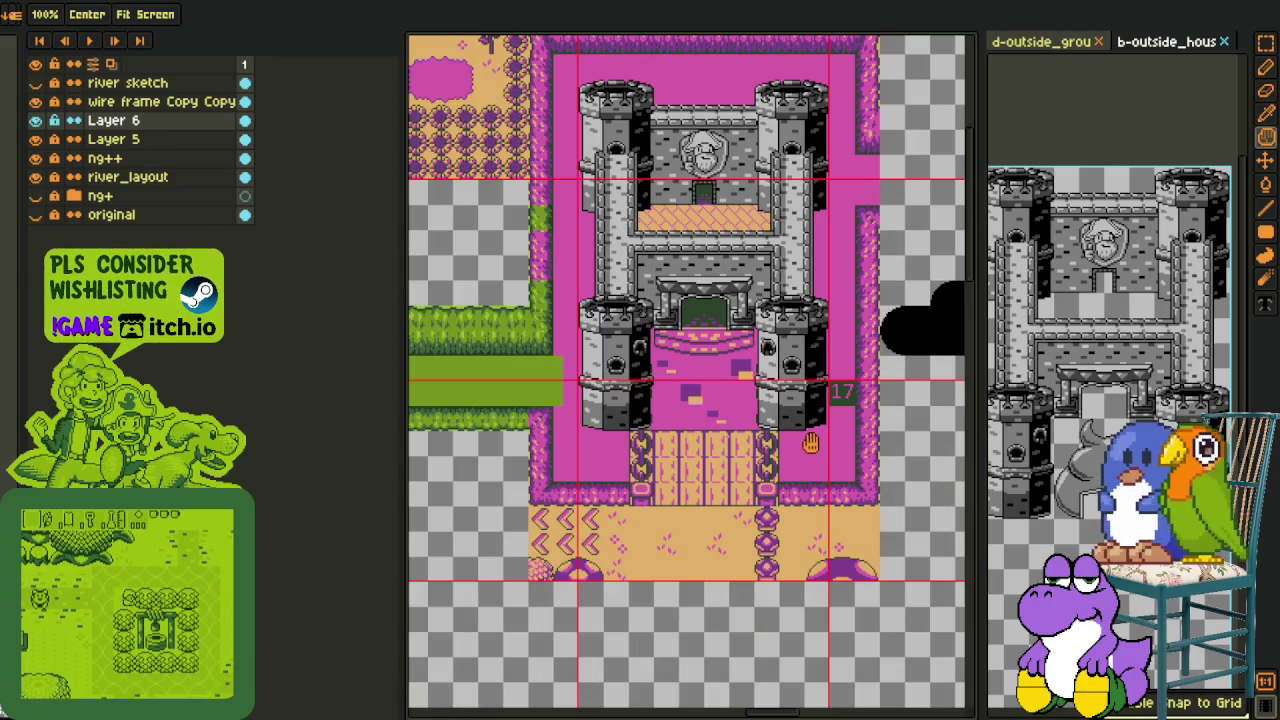
{"action": "left_click_drag", "start_coordinate": [35, 83], "coordinate": [40, 102]}
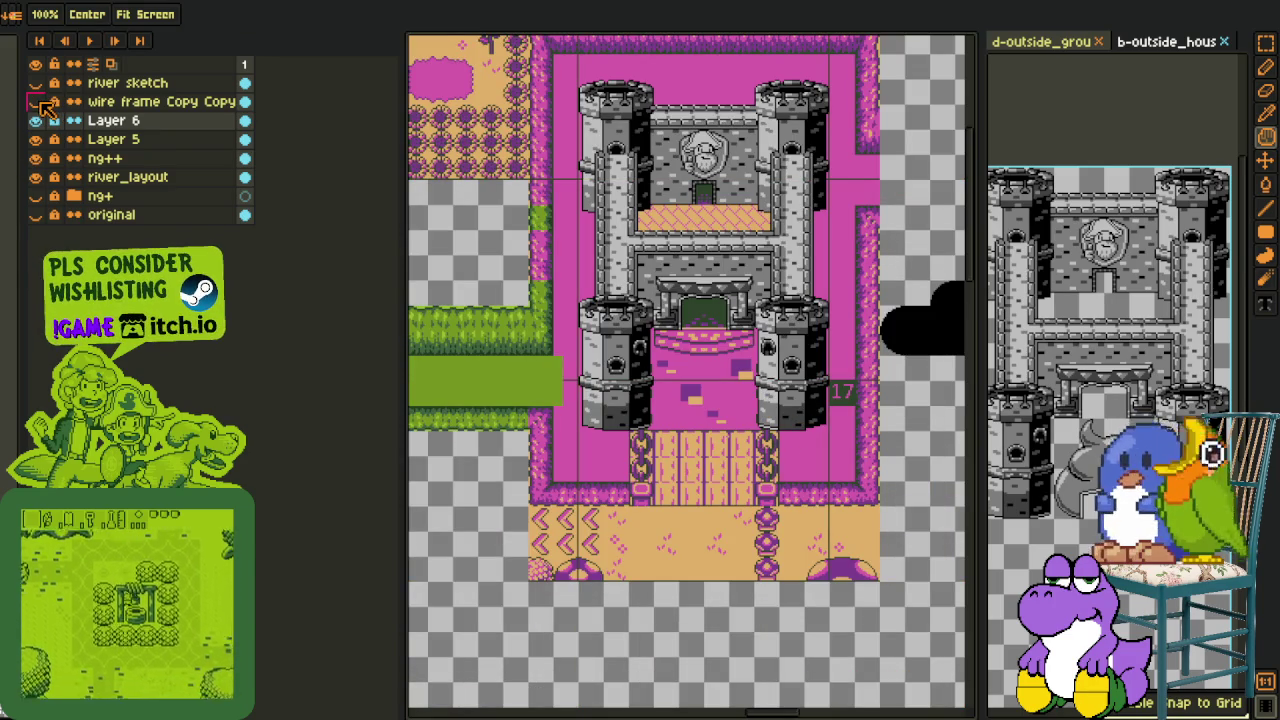
{"action": "key", "text": "r"}
{"action": "scroll", "coordinate": [757, 340], "scroll_direction": "up", "scroll_amount": 3}
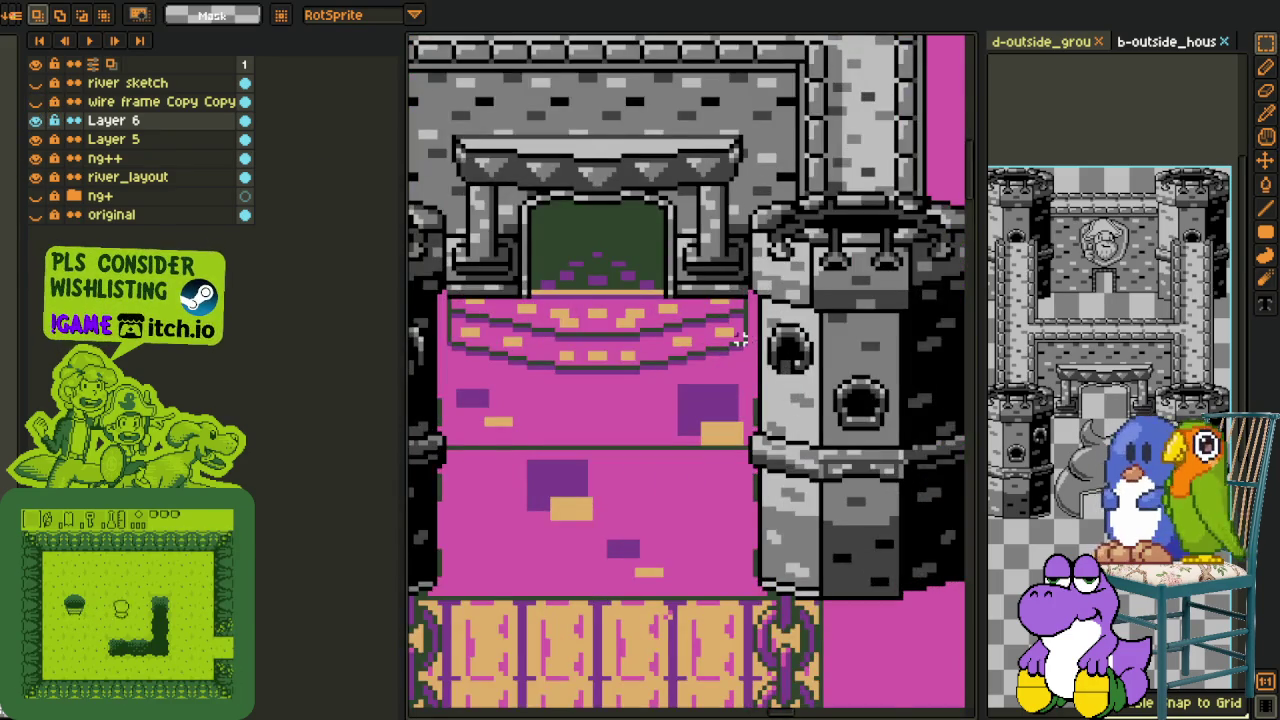
{"action": "scroll", "coordinate": [738, 340], "scroll_direction": "down", "scroll_amount": 1}
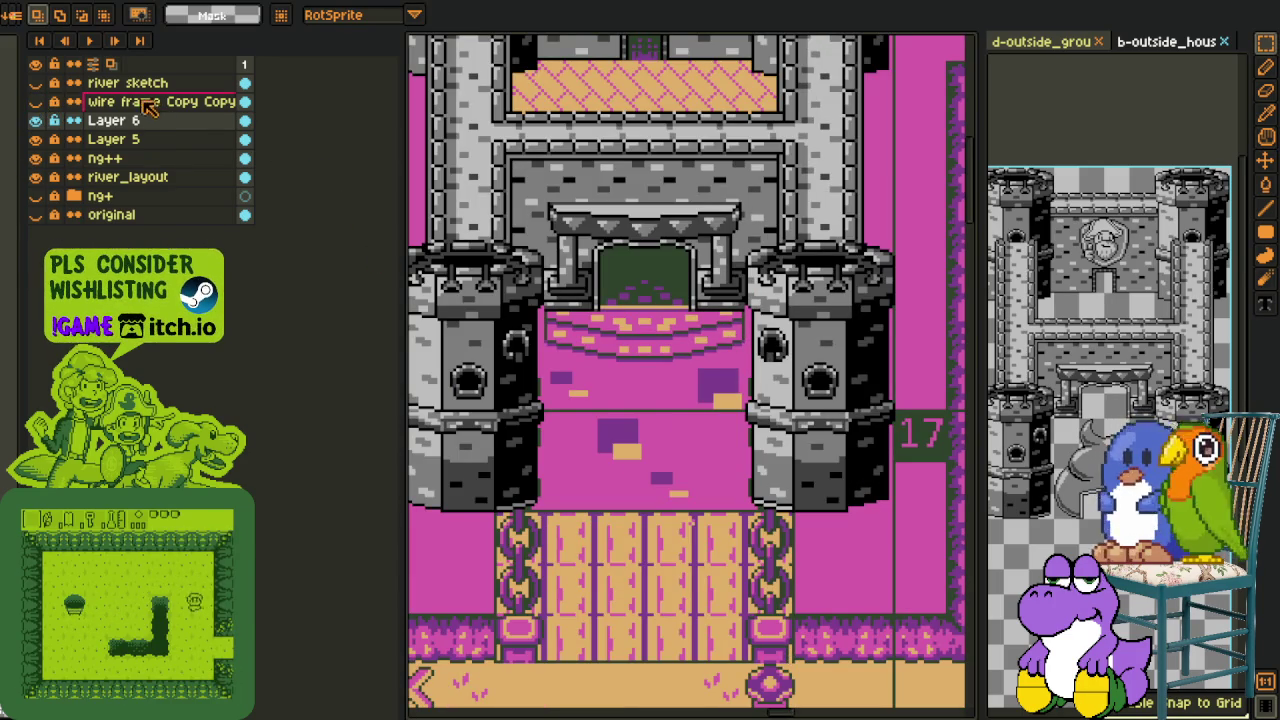
Merge Layer 6 down, undo it, then toggle the grey castle layer to compare
{"action": "right_click", "coordinate": [228, 120]}
{"action": "left_click", "coordinate": [194, 231]}
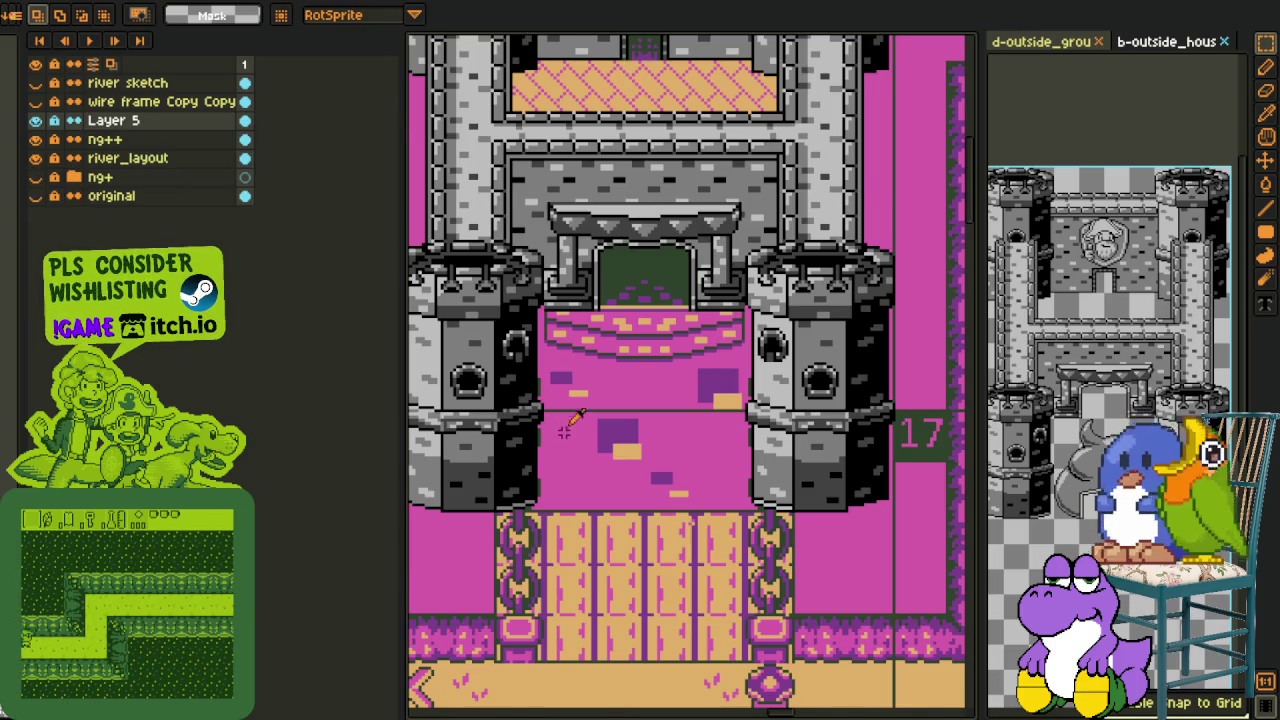
{"action": "key", "text": "i"}
{"action": "scroll", "coordinate": [565, 400], "scroll_direction": "up", "scroll_amount": 2}
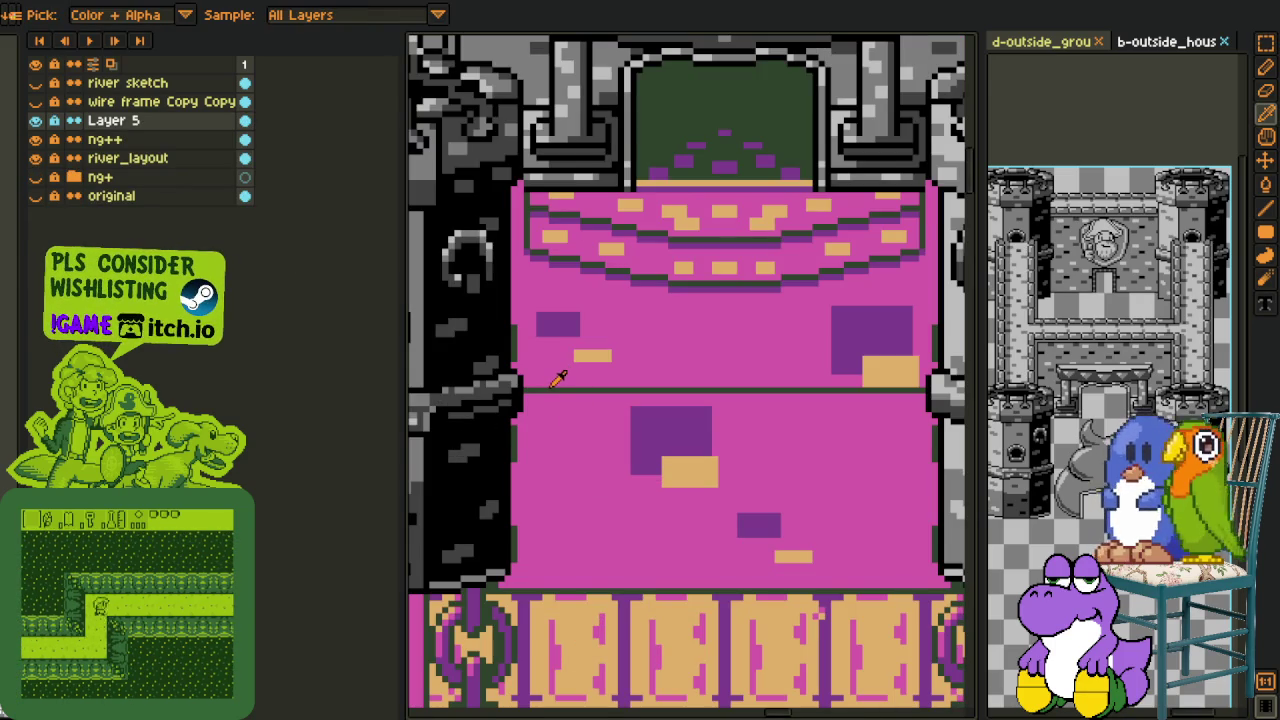
{"action": "key", "text": "g"}
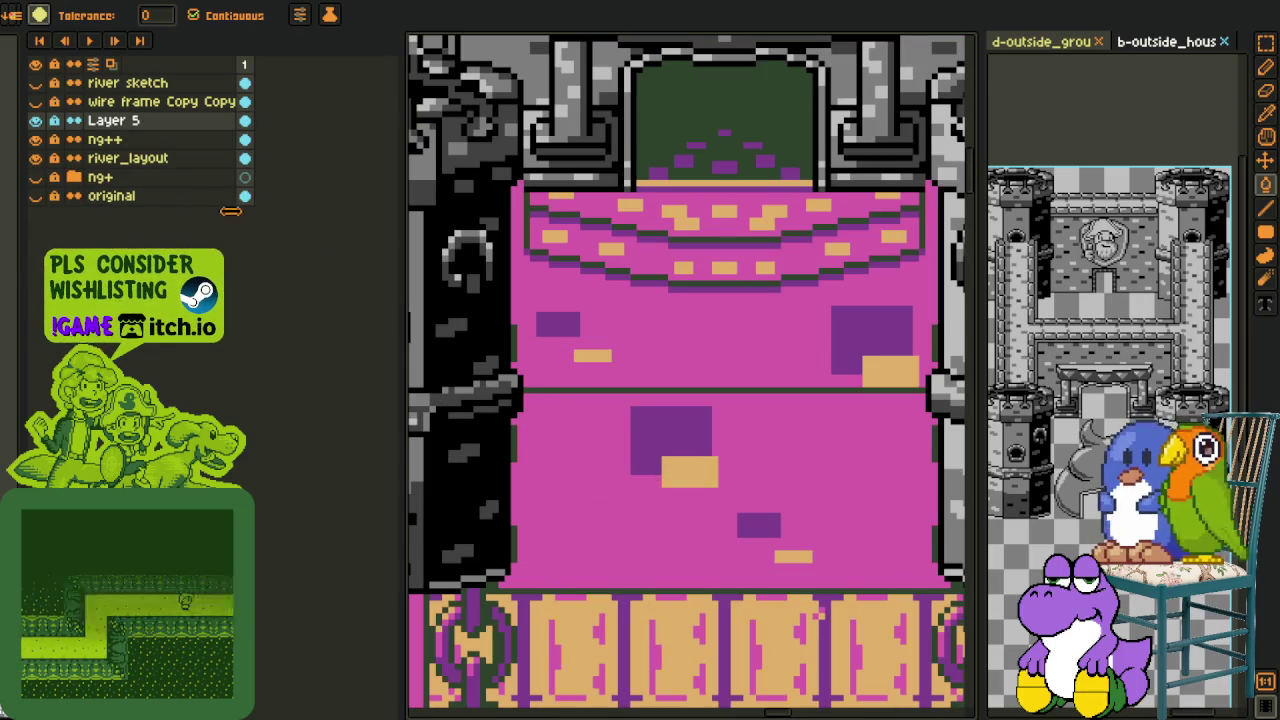
{"action": "key", "text": "shift+n"}
{"action": "left_click", "coordinate": [36, 136]}
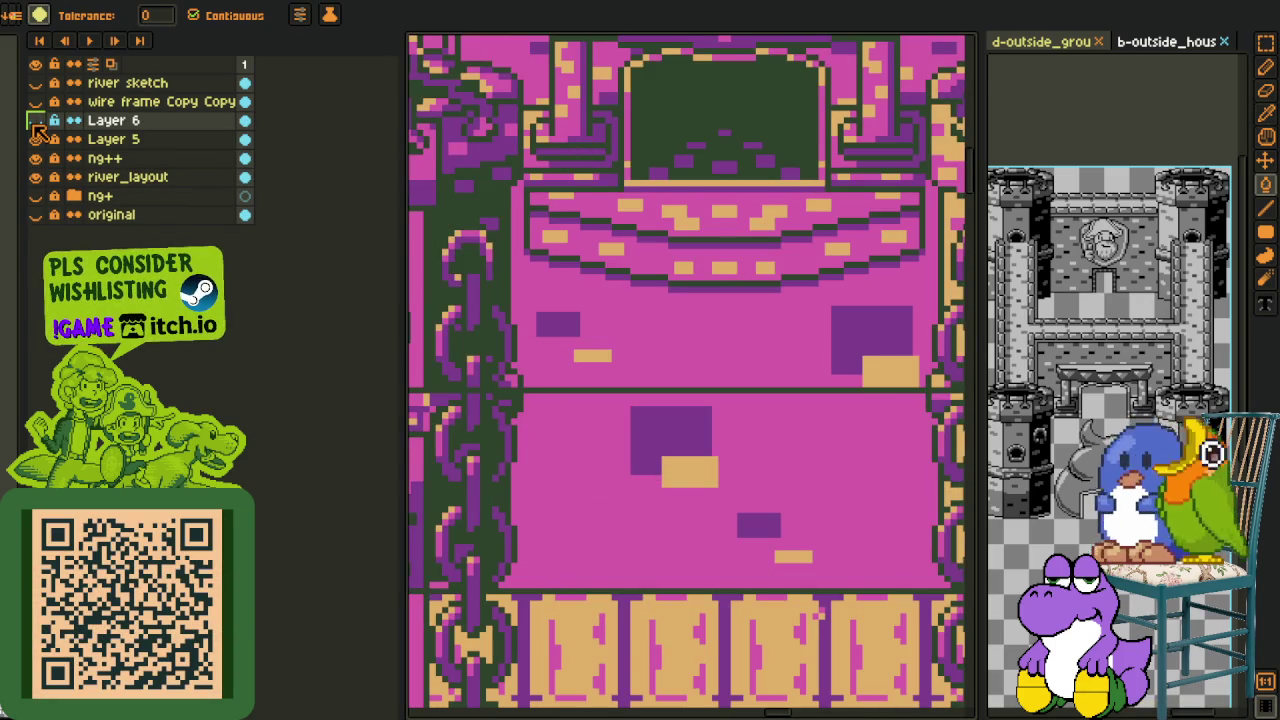
{"action": "left_click", "coordinate": [35, 127]}
{"action": "scroll", "coordinate": [712, 282], "scroll_direction": "down", "scroll_amount": 1}
{"action": "scroll", "coordinate": [710, 288], "scroll_direction": "up", "scroll_amount": 1}
{"action": "scroll", "coordinate": [705, 295], "scroll_direction": "down", "scroll_amount": 1}
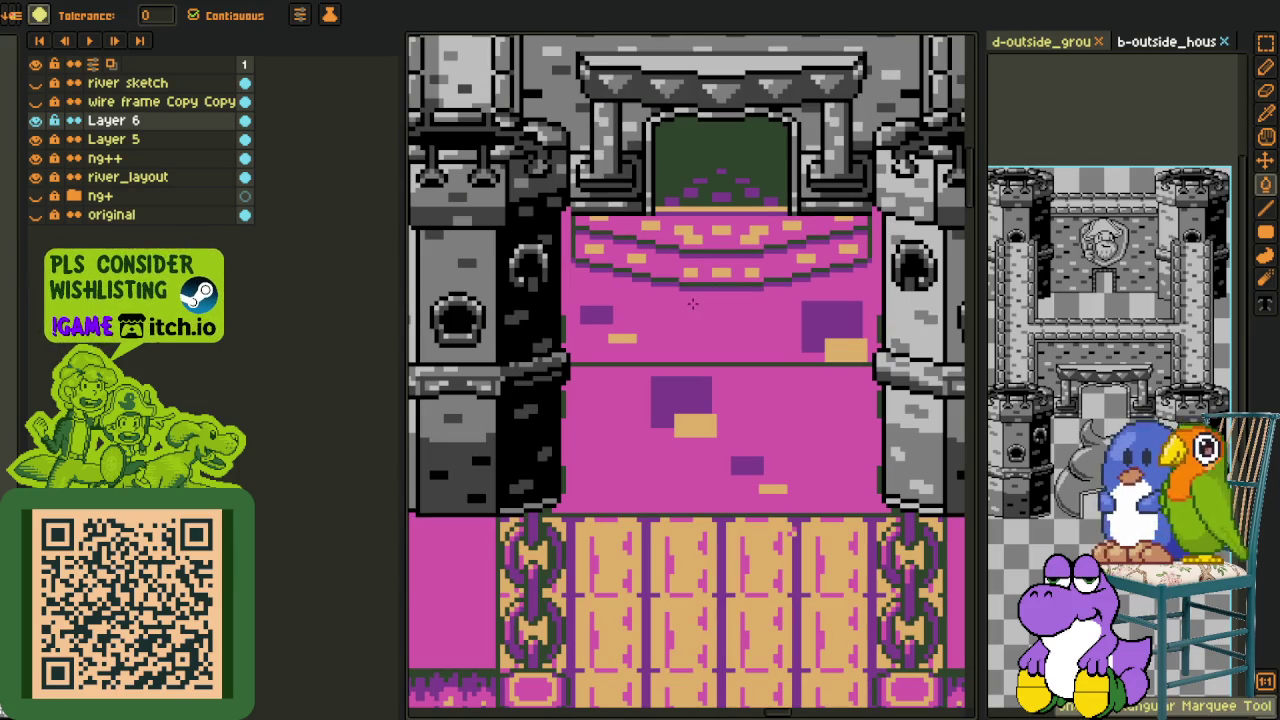
{"action": "left_click", "coordinate": [37, 121]}
{"action": "left_click", "coordinate": [37, 121]}
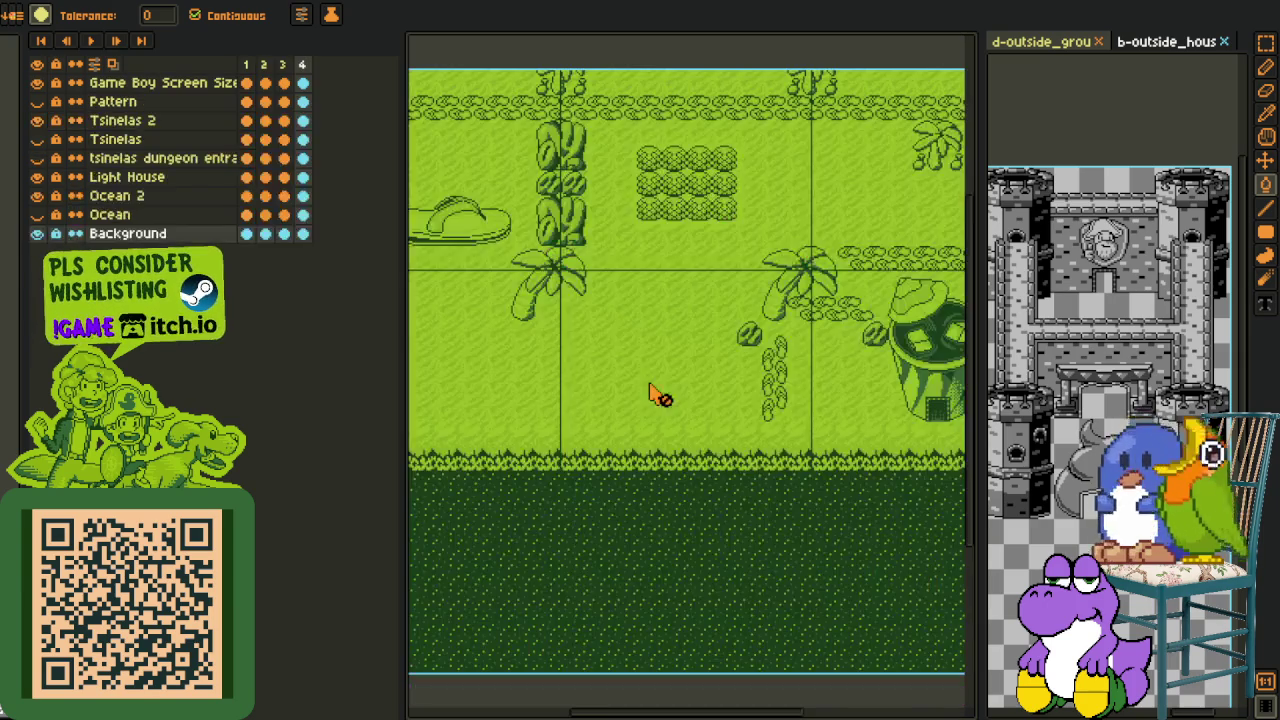
Zoom the canvas to look over the green Game Boy beach map
{"action": "scroll", "coordinate": [600, 320], "scroll_direction": "down", "scroll_amount": 5}
{"action": "scroll", "coordinate": [520, 230], "scroll_direction": "up", "scroll_amount": 2}
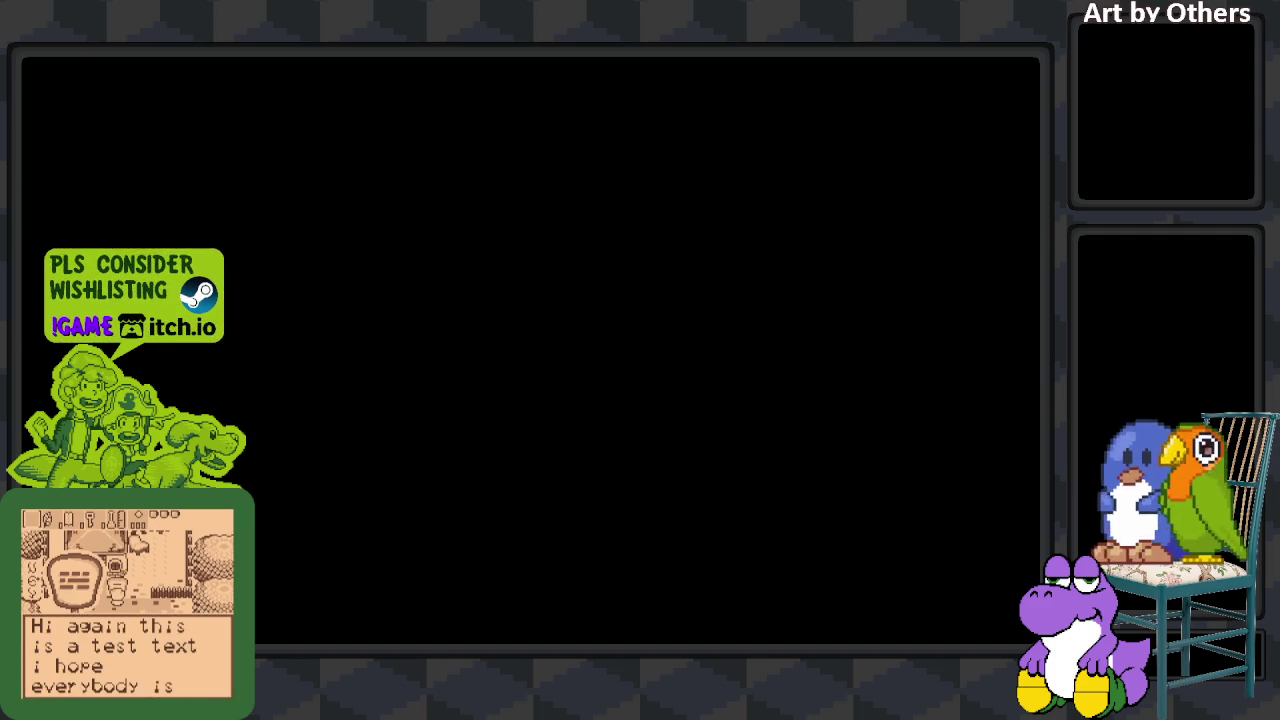
Pan the grey mega sheet toward the yellow area, then return to the pencil
{"action": "key", "text": "i"}
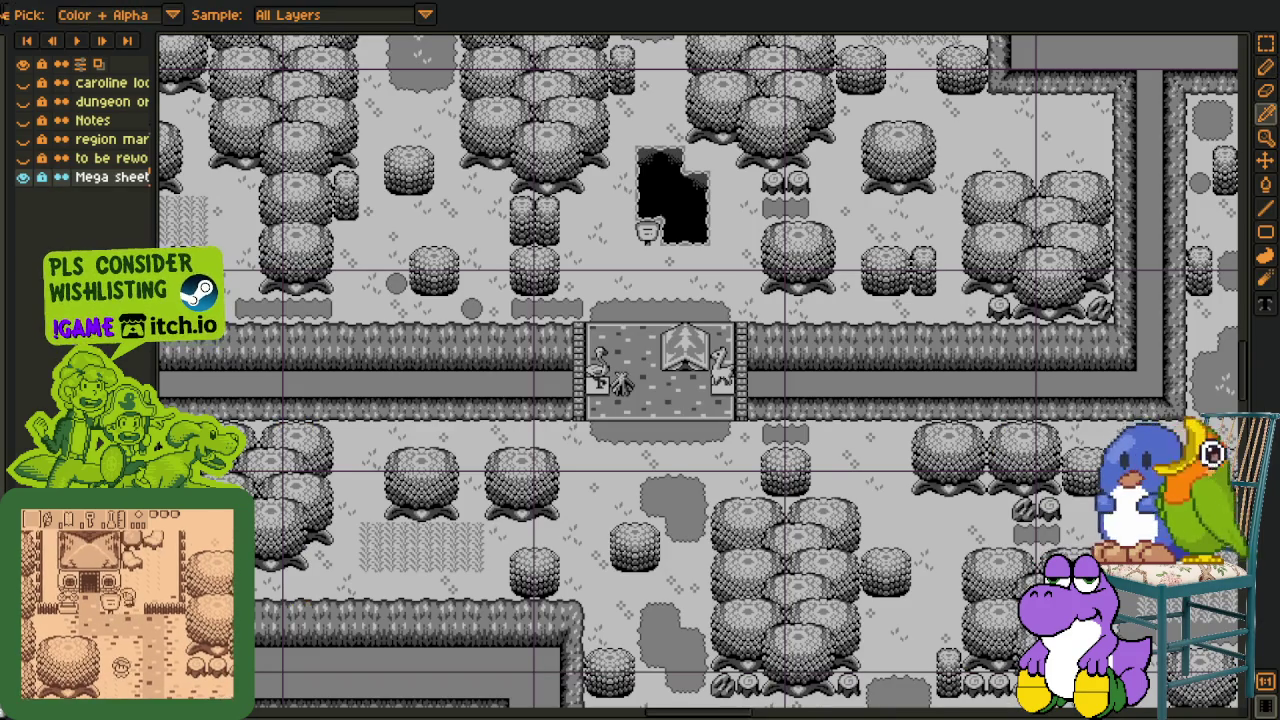
{"action": "key", "text": "space"}
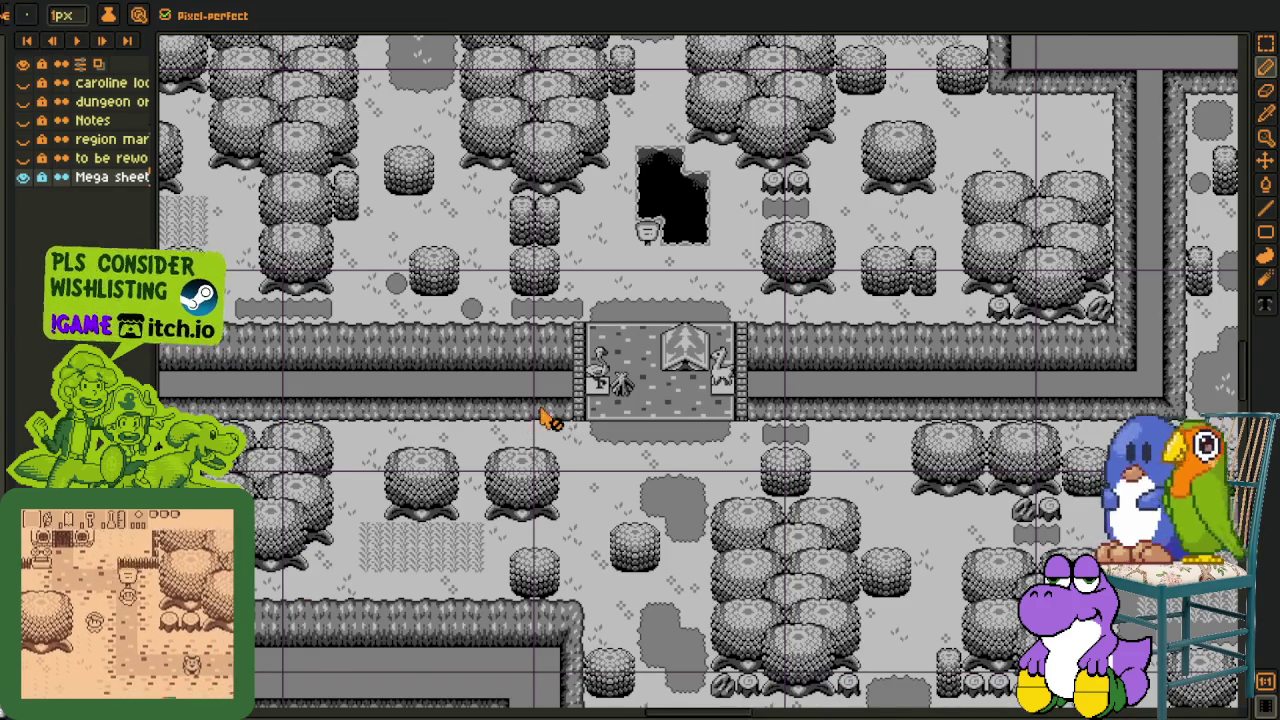
{"action": "scroll", "coordinate": [543, 420], "scroll_direction": "down", "scroll_amount": 2}
{"action": "mouse_move", "coordinate": [543, 420]}
{"action": "left_mouse_down"}
{"action": "mouse_move", "coordinate": [722, 678]}
{"action": "mouse_move", "coordinate": [530, 311]}
{"action": "mouse_move", "coordinate": [607, 551]}
{"action": "mouse_move", "coordinate": [740, 439]}
{"action": "mouse_move", "coordinate": [746, 547]}
{"action": "mouse_move", "coordinate": [734, 393]}
{"action": "left_mouse_up"}
{"action": "scroll", "coordinate": [530, 311], "scroll_direction": "up", "scroll_amount": 3}
{"action": "key", "text": "b"}
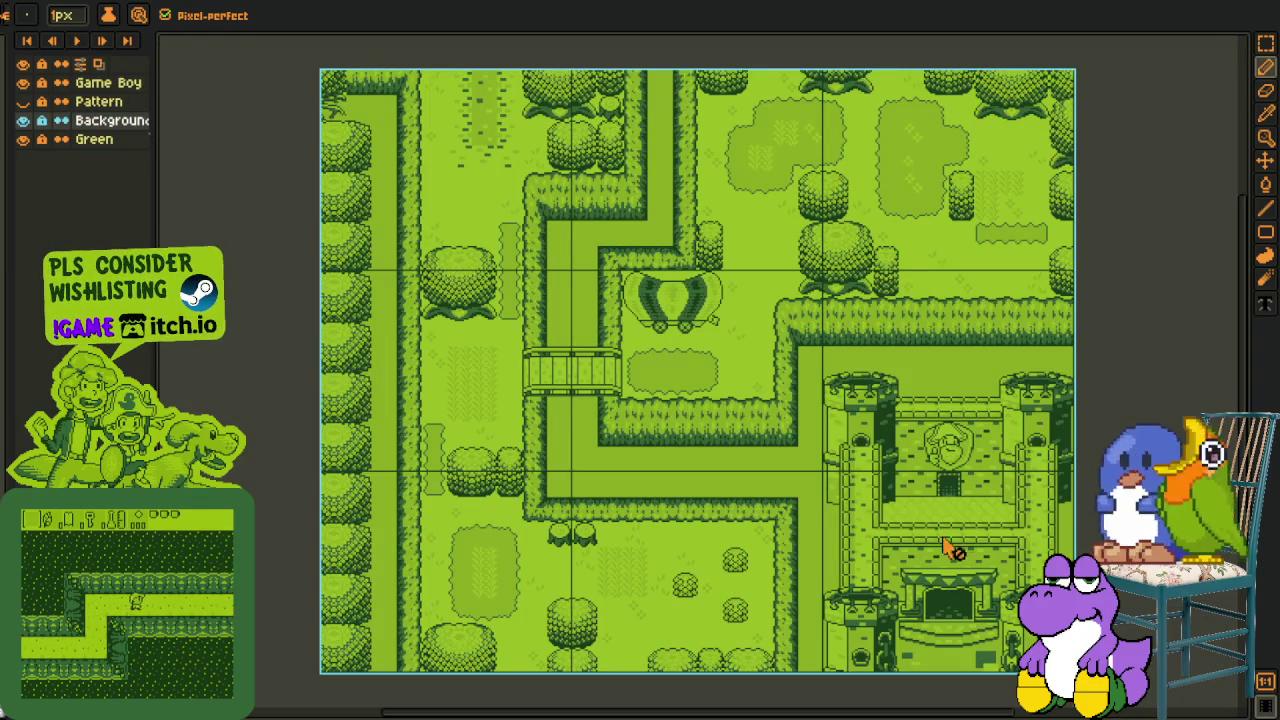
Show the Pattern layer and hide the Game Boy layer on the castle map
{"action": "scroll", "coordinate": [940, 545], "scroll_direction": "down", "scroll_amount": 2}
{"action": "scroll", "coordinate": [935, 558], "scroll_direction": "down", "scroll_amount": 1}
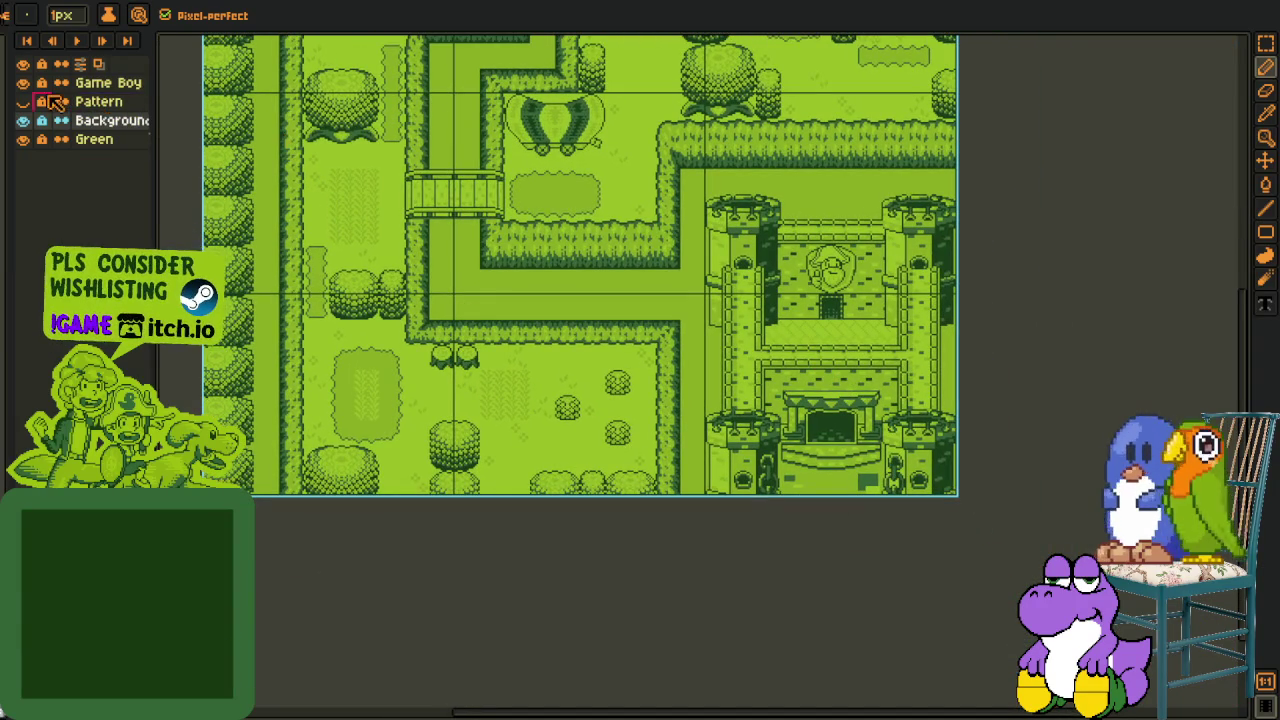
{"action": "left_click", "coordinate": [22, 101]}
{"action": "left_click", "coordinate": [22, 82]}
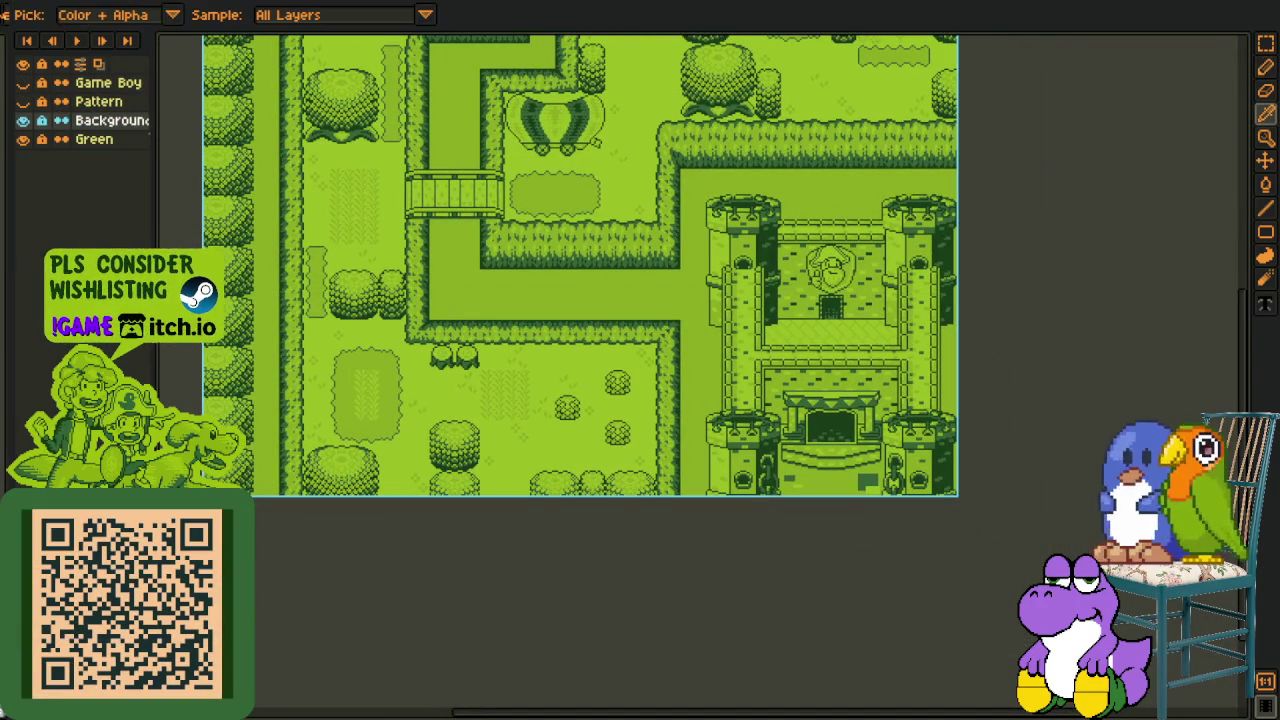
Check the orange mega-sheet map for reference, then return to the green castle map
{"action": "key", "text": "ctrl+Tab"}
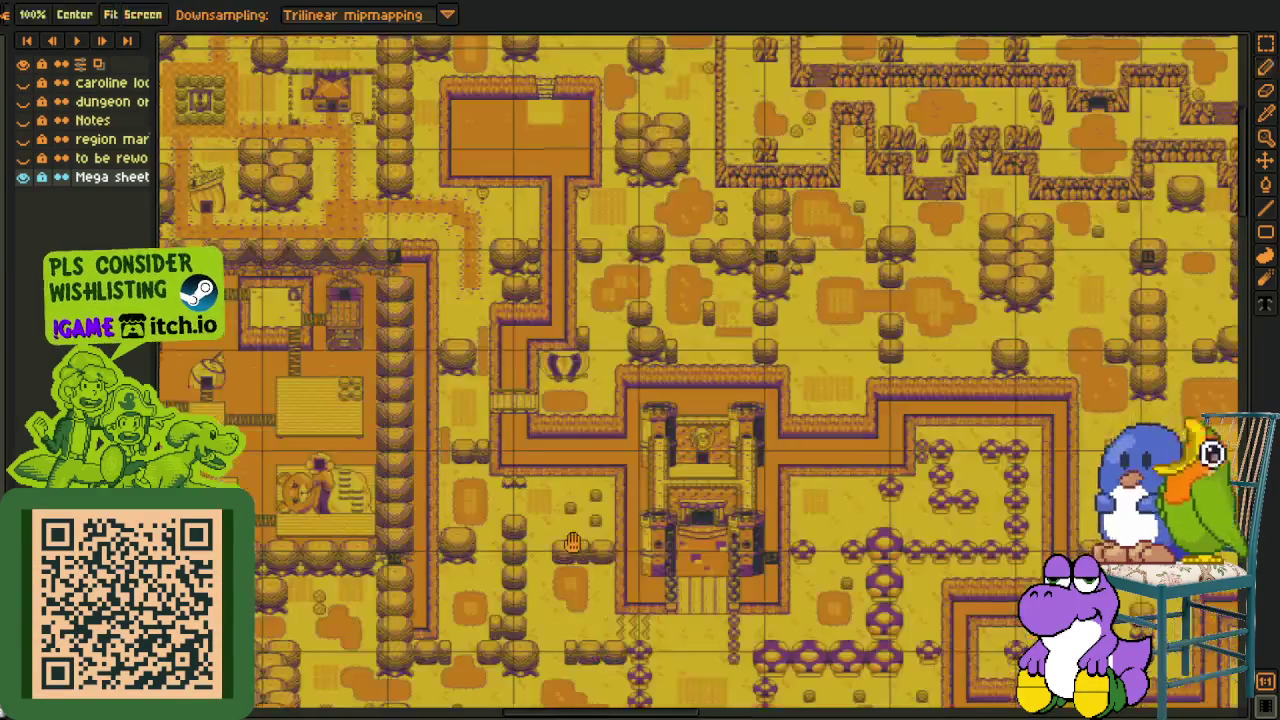
{"action": "left_click_drag", "start_coordinate": [573, 470], "coordinate": [585, 345]}
{"action": "scroll", "coordinate": [472, 412], "scroll_direction": "up", "scroll_amount": 1}
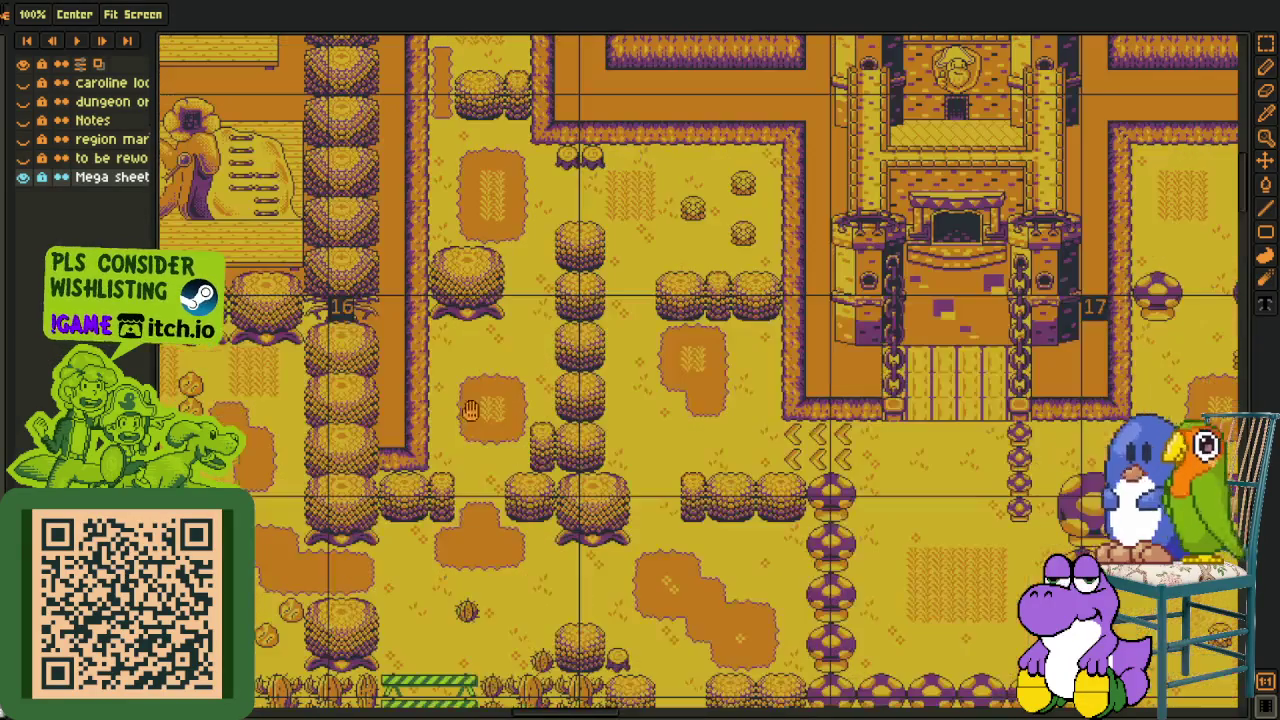
{"action": "key", "text": "i"}
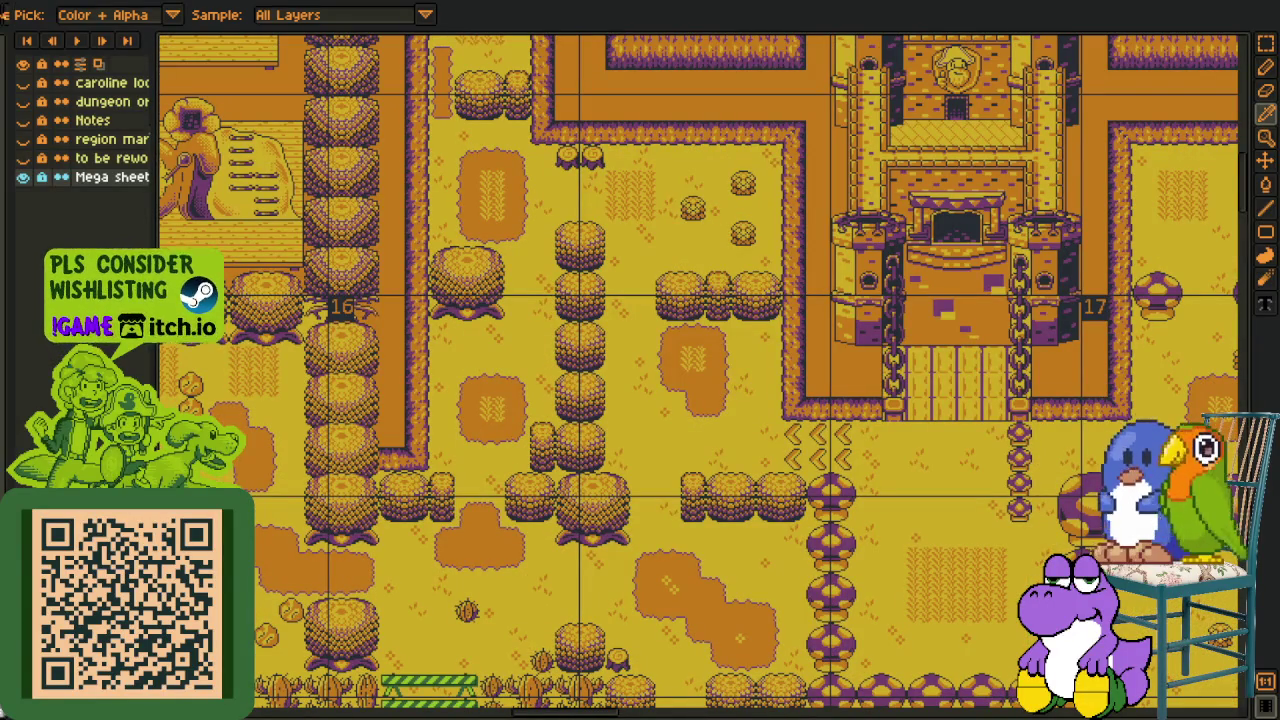
{"action": "key", "text": "ctrl+Tab"}
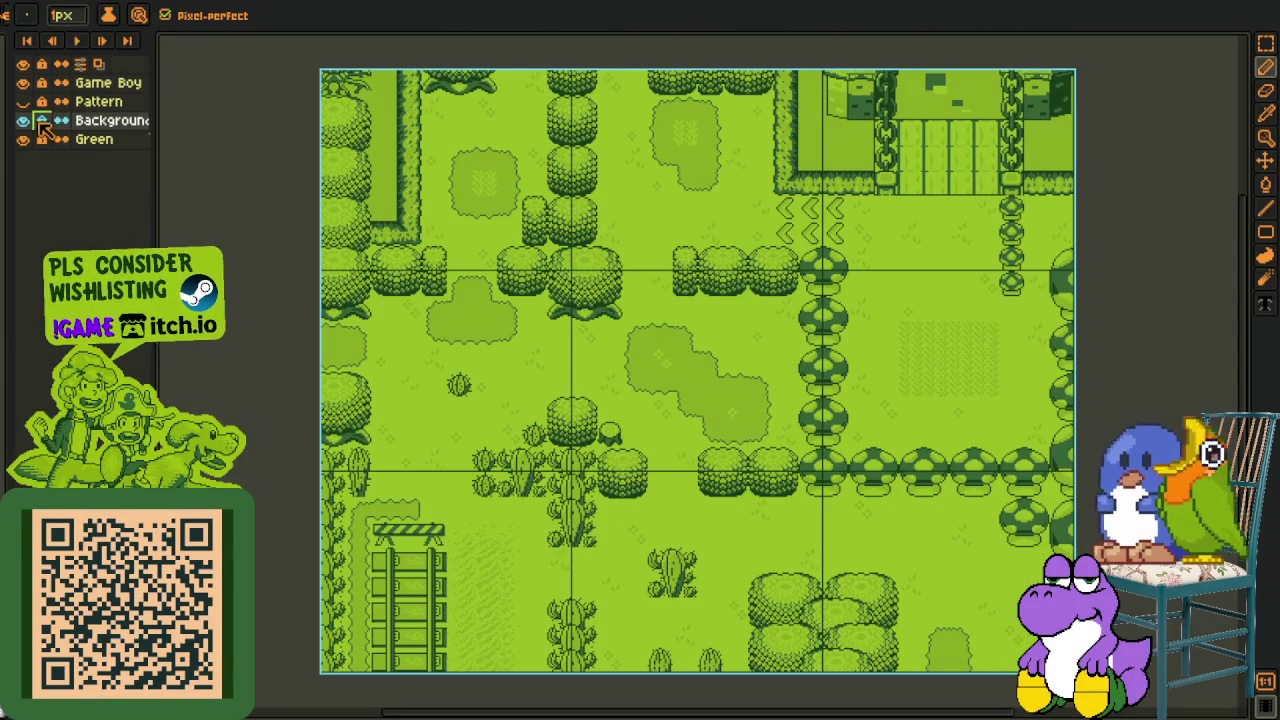
Hide the Pattern and Game Boy layers and bring the castle area into view
{"action": "left_click", "coordinate": [30, 104]}
{"action": "left_click", "coordinate": [22, 82]}
{"action": "left_click_drag", "start_coordinate": [409, 194], "coordinate": [429, 276]}
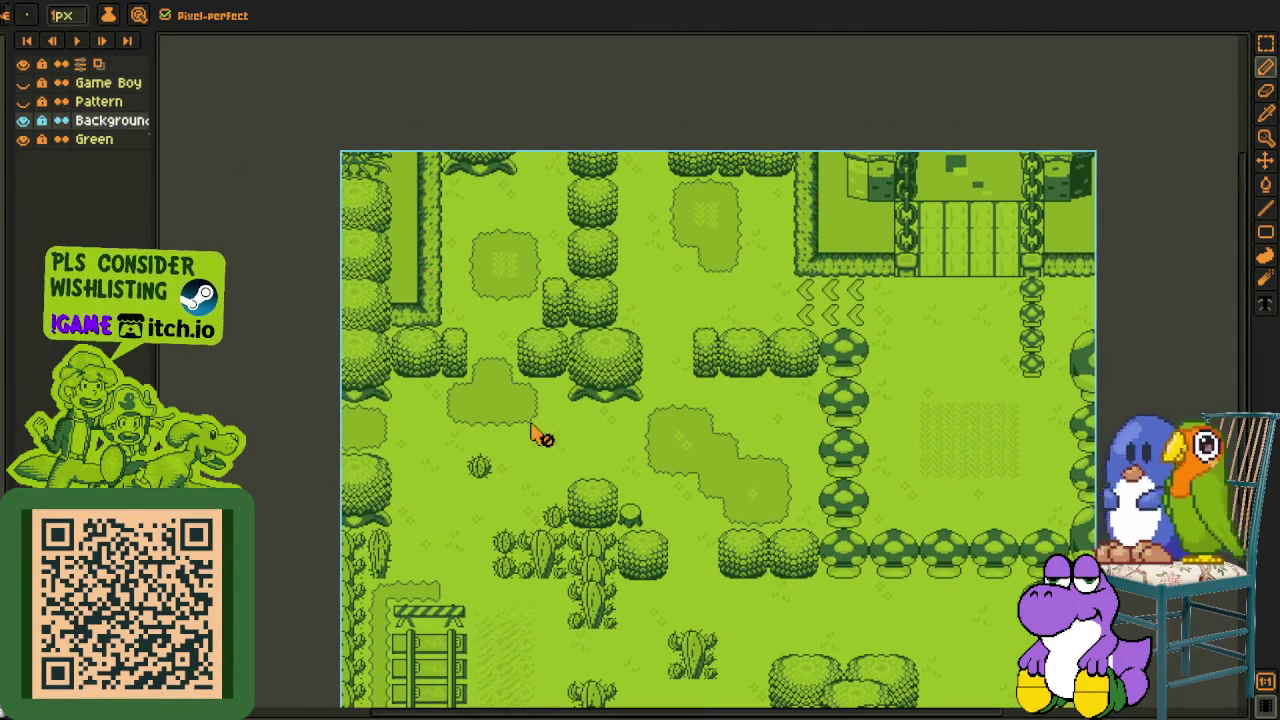
{"action": "scroll", "coordinate": [580, 265], "scroll_direction": "down", "scroll_amount": 5}
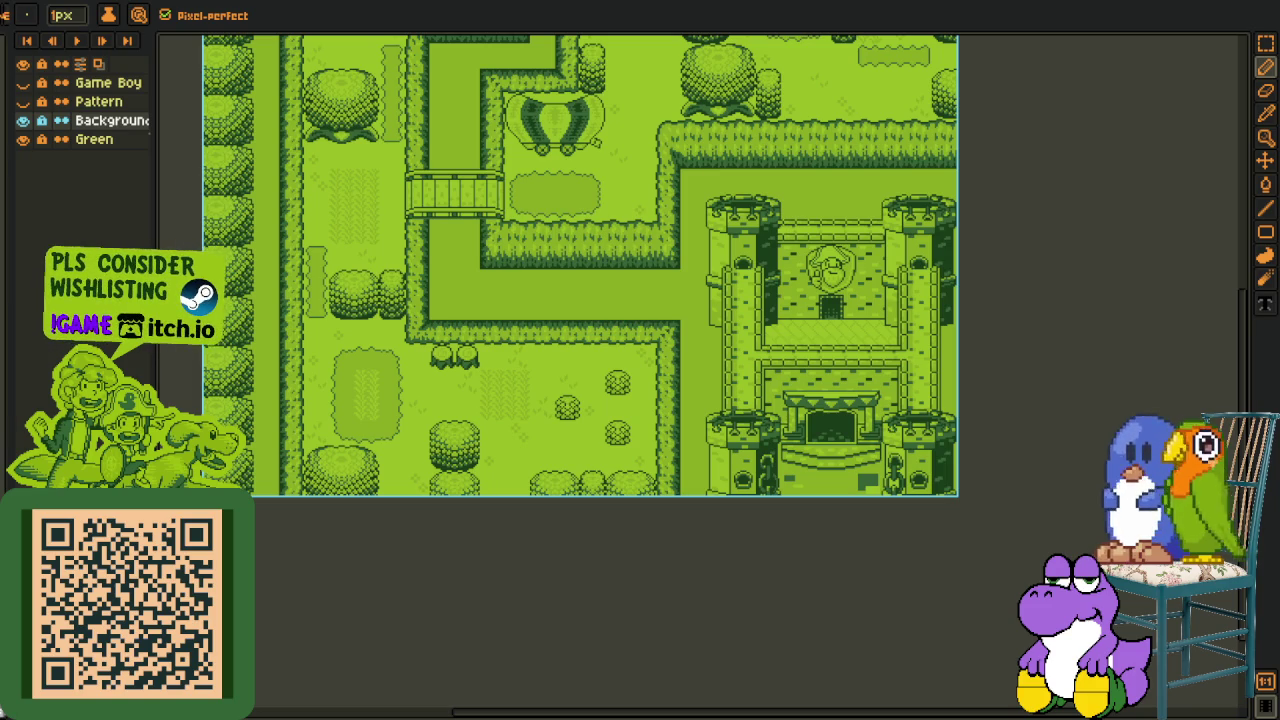
{"action": "scroll", "coordinate": [840, 456], "scroll_direction": "down", "scroll_amount": 2}
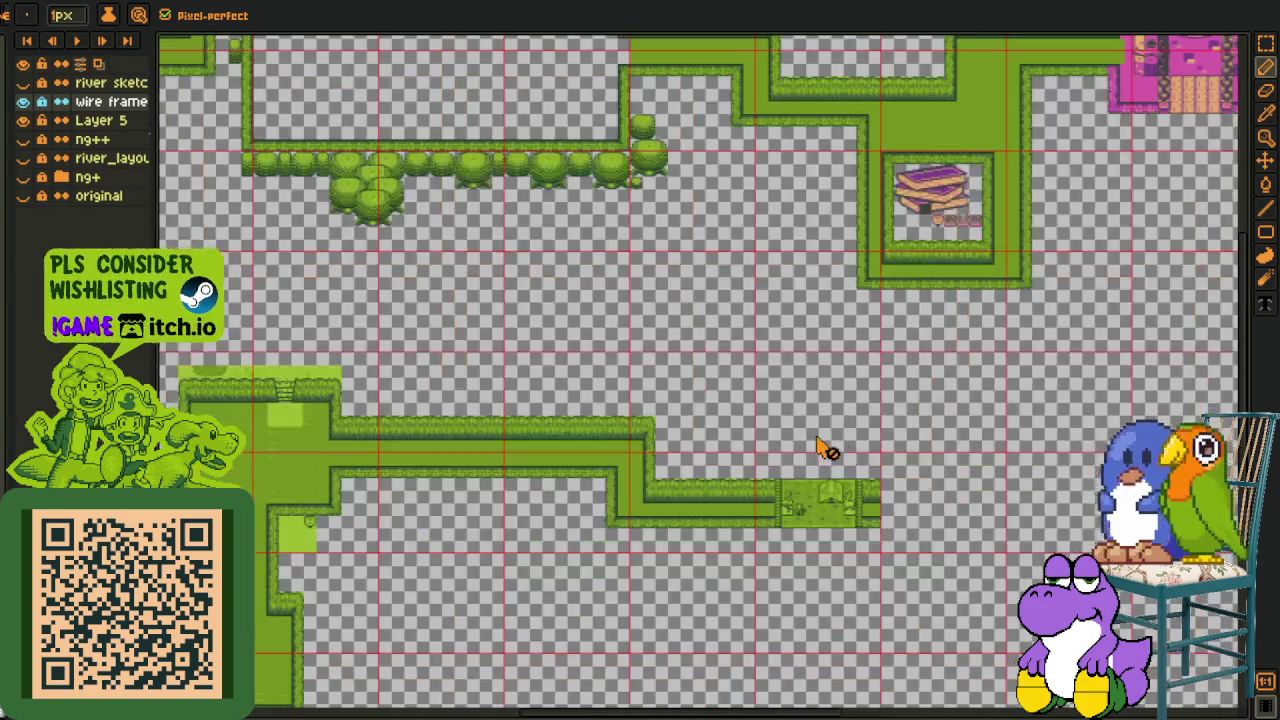
{"action": "key", "text": "space"}
{"action": "left_click_drag", "start_coordinate": [954, 274], "coordinate": [586, 611]}
Export the green castle map as a PNG image and as a PNG sprite sheet
{"action": "left_click", "coordinate": [182, 1]}
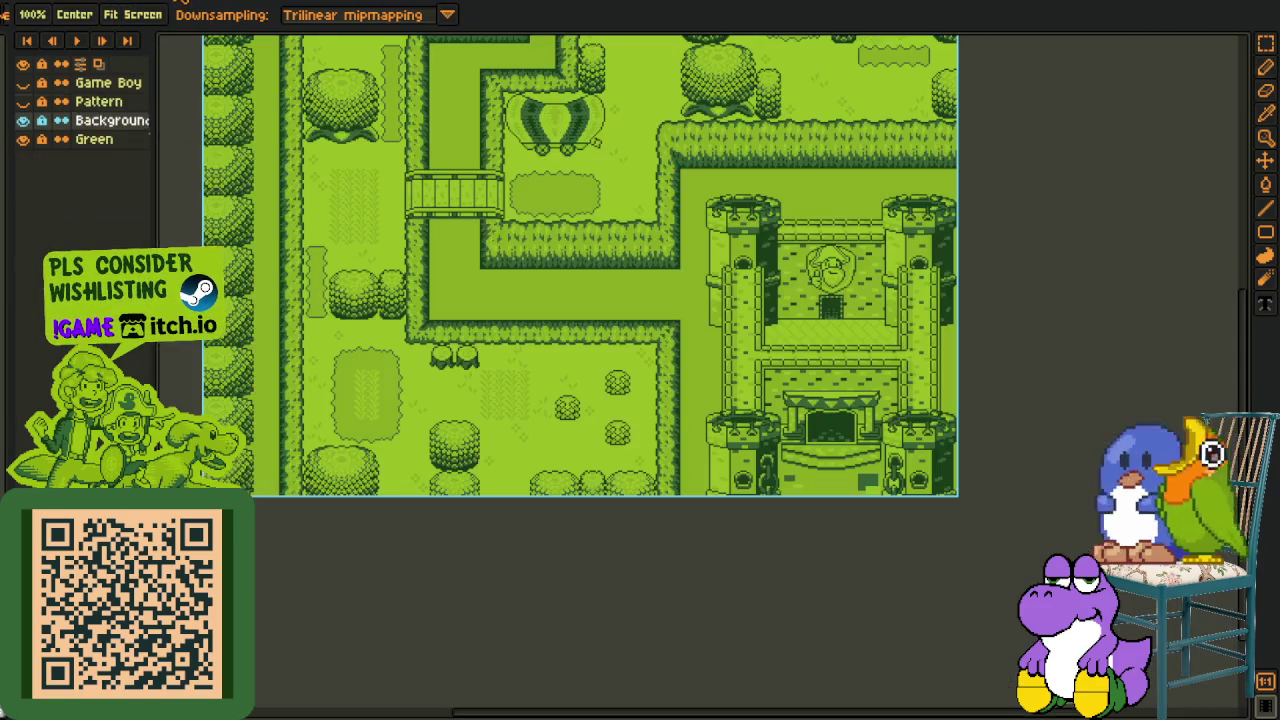
{"action": "left_click", "coordinate": [42, 6]}
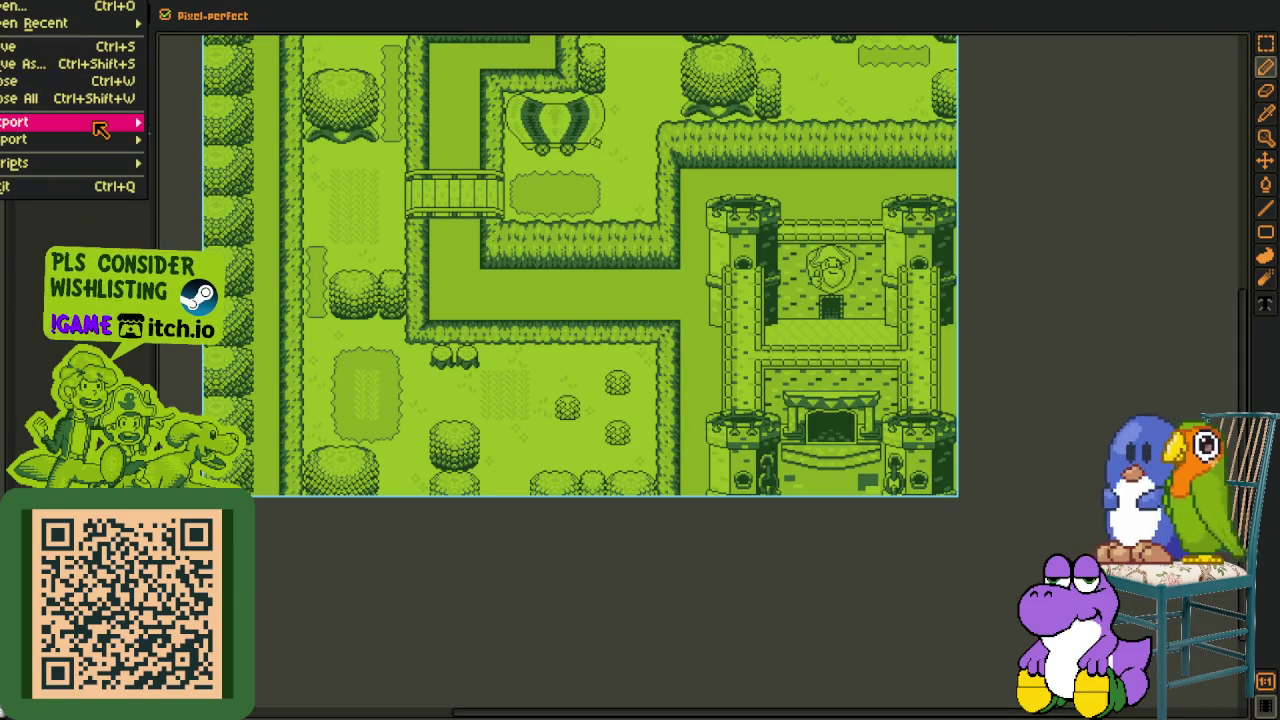
{"action": "mouse_move", "coordinate": [60, 122]}
{"action": "left_click", "coordinate": [195, 122]}
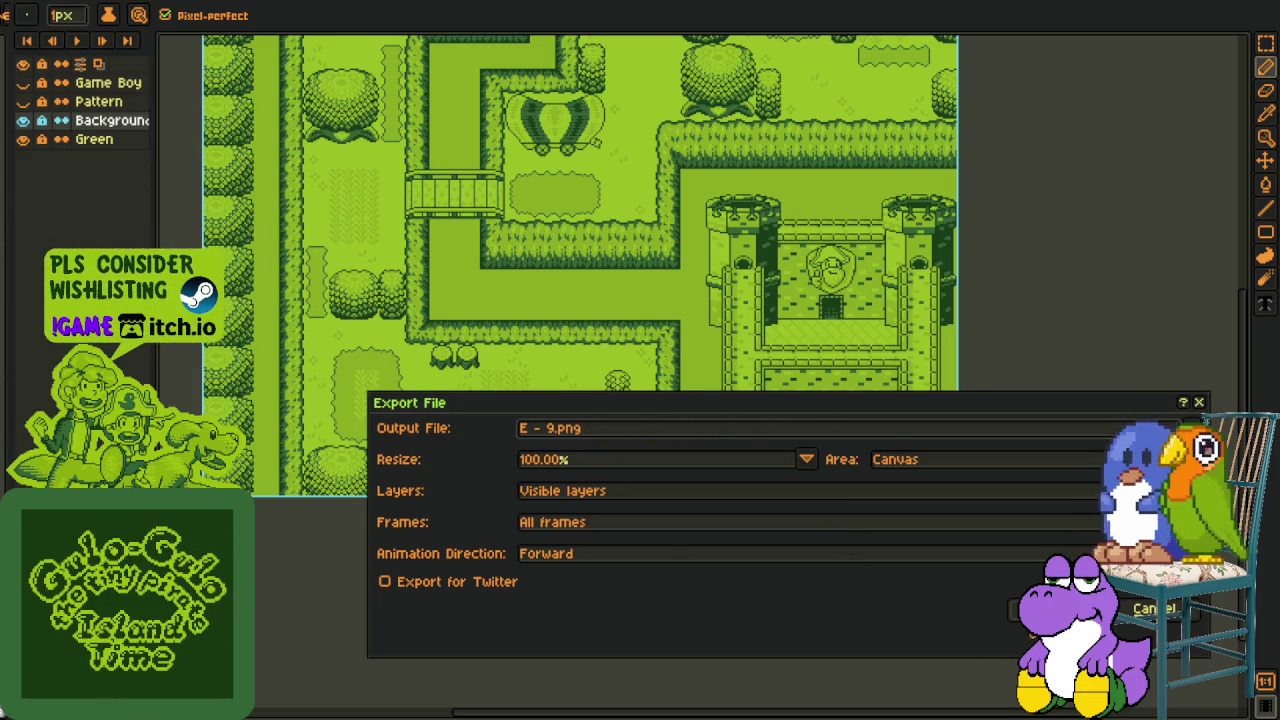
{"action": "left_click", "coordinate": [1050, 608]}
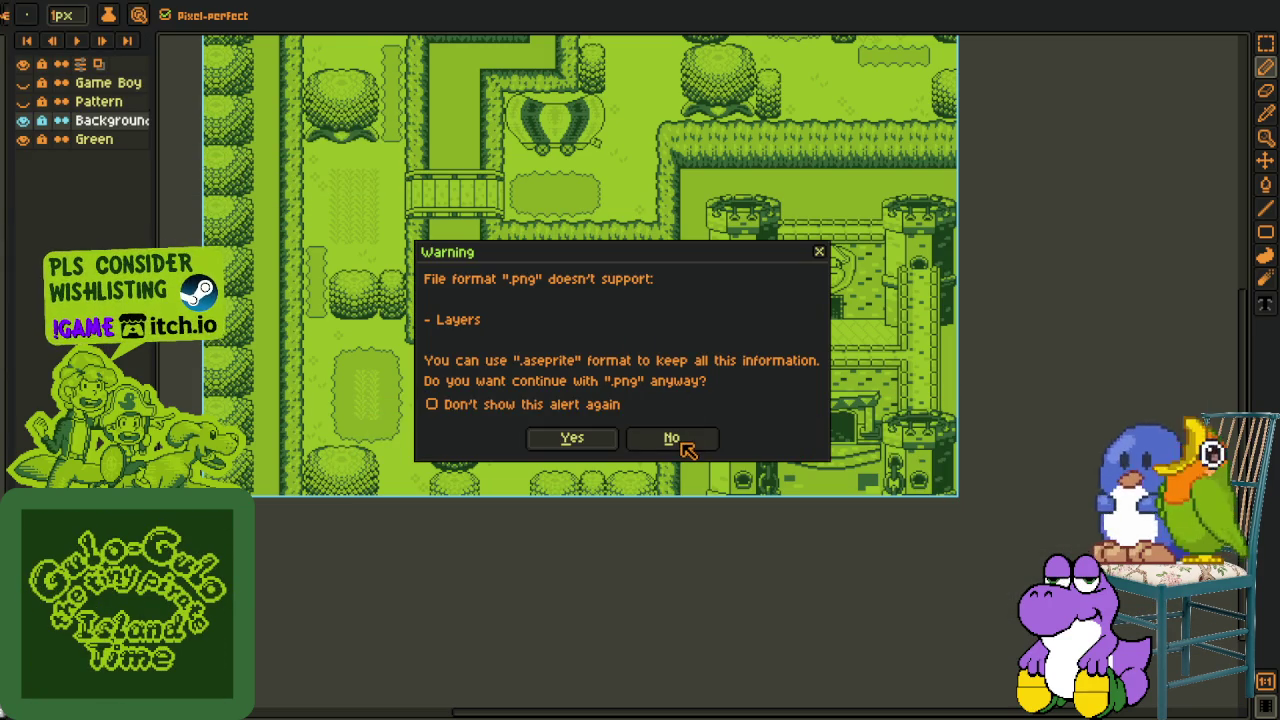
{"action": "left_click", "coordinate": [682, 444]}
{"action": "left_click", "coordinate": [20, 4]}
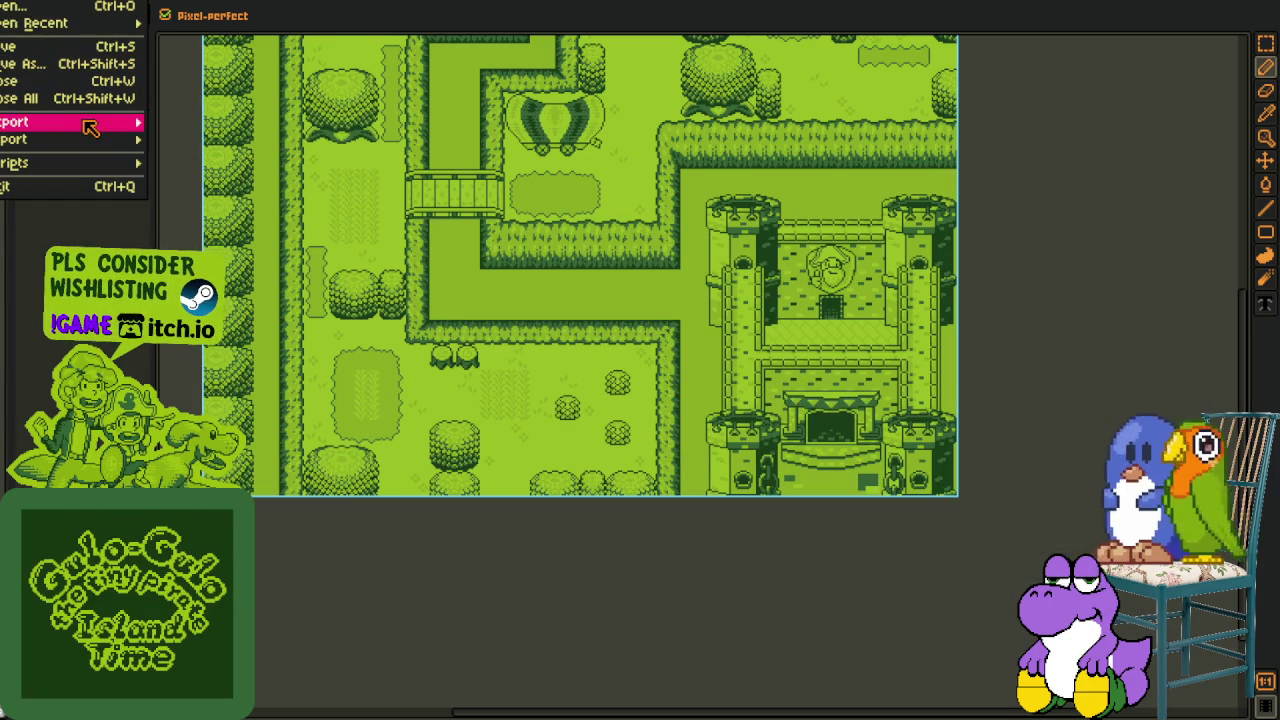
{"action": "left_click", "coordinate": [200, 137]}
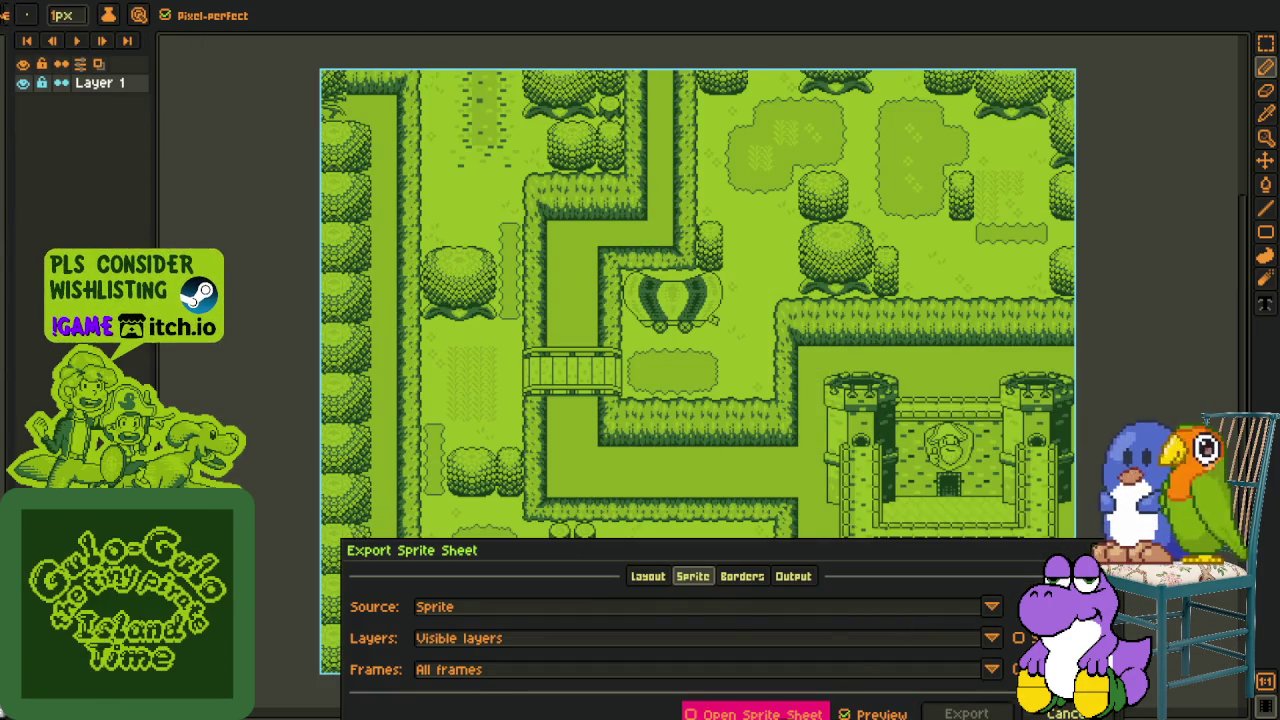
{"action": "left_click", "coordinate": [966, 713]}
Export the next open map as a sprite sheet, then show the wire-frame layout document
{"action": "key", "text": "ctrl+w"}
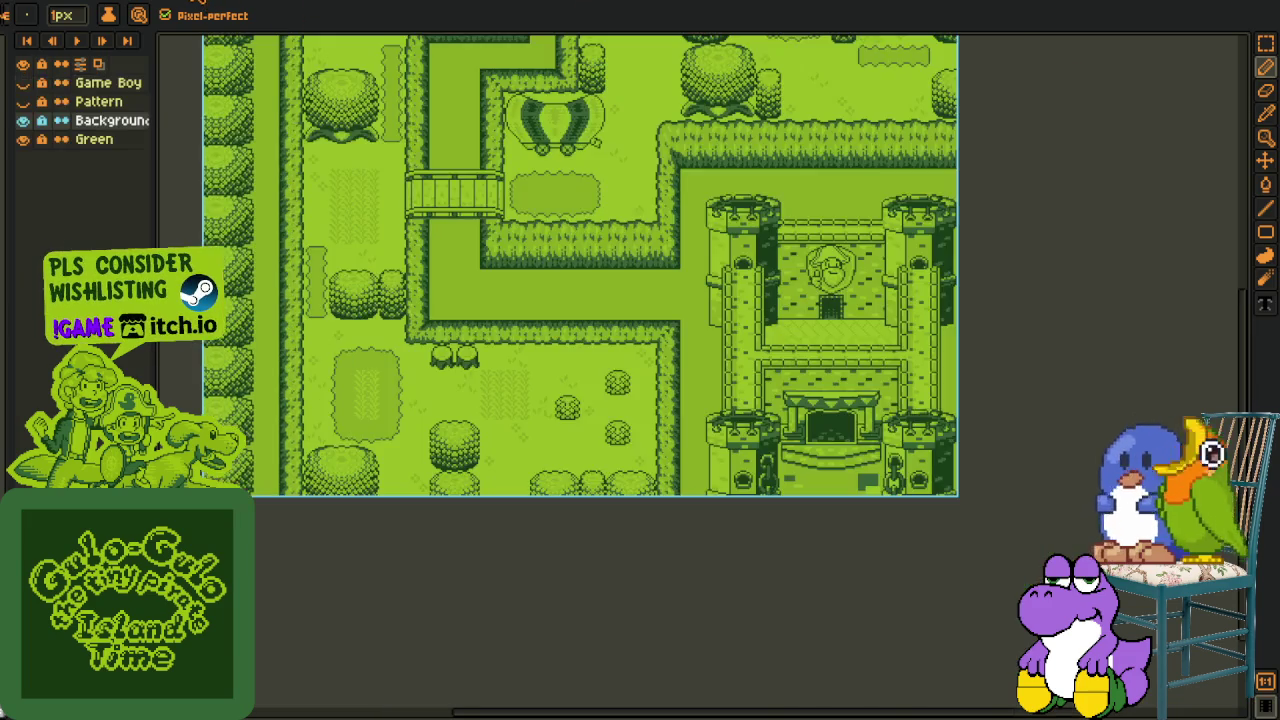
{"action": "key", "text": "ctrl+w"}
{"action": "left_click", "coordinate": [4, 14]}
{"action": "mouse_move", "coordinate": [40, 121]}
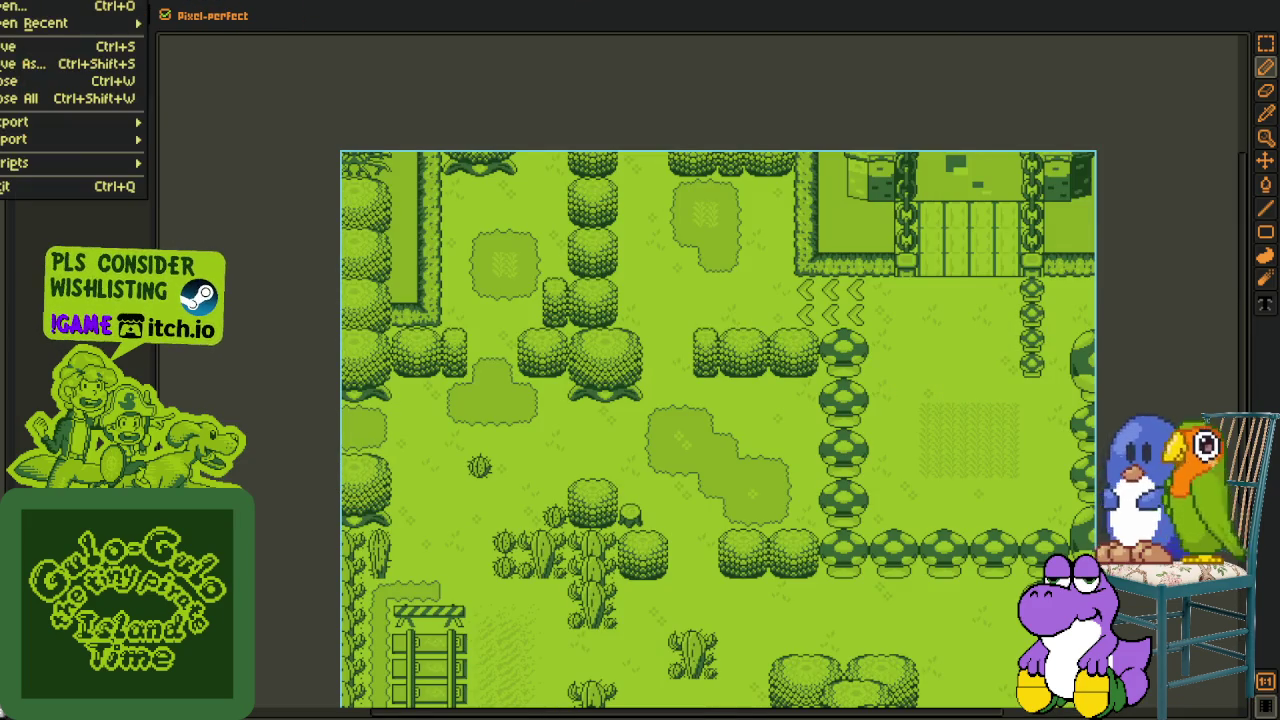
{"action": "left_click", "coordinate": [237, 140]}
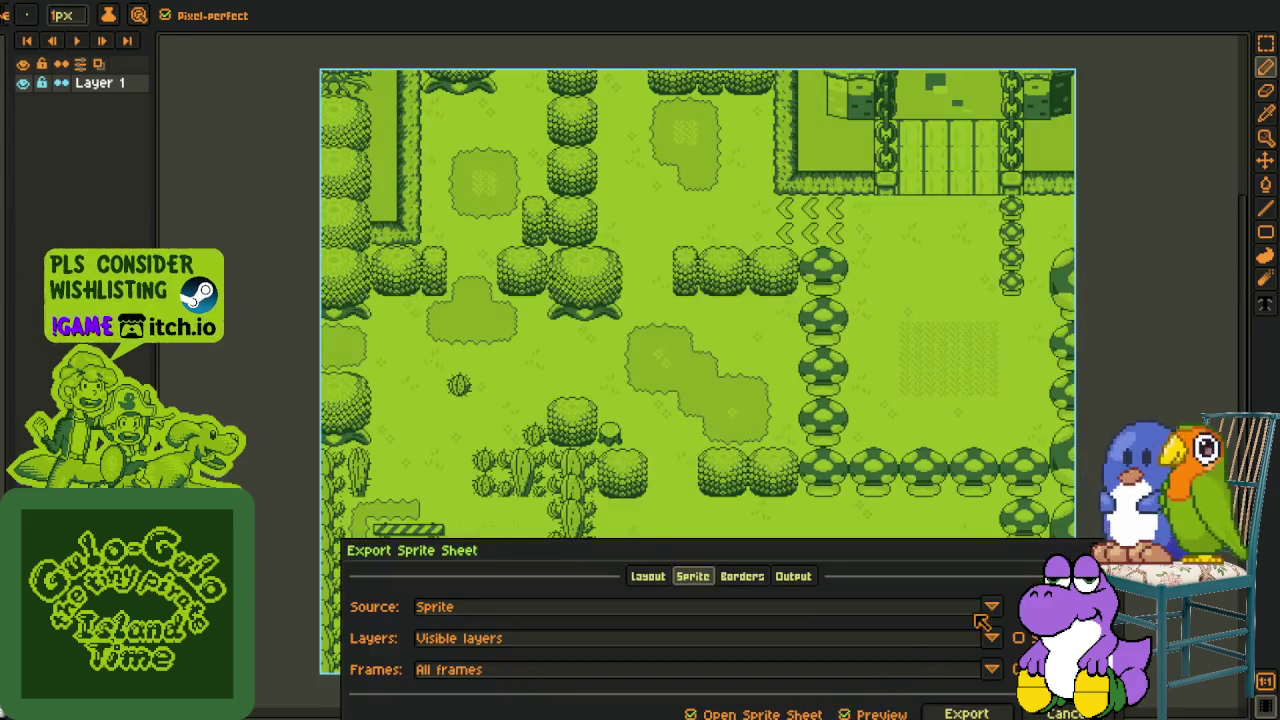
{"action": "left_click", "coordinate": [966, 713]}
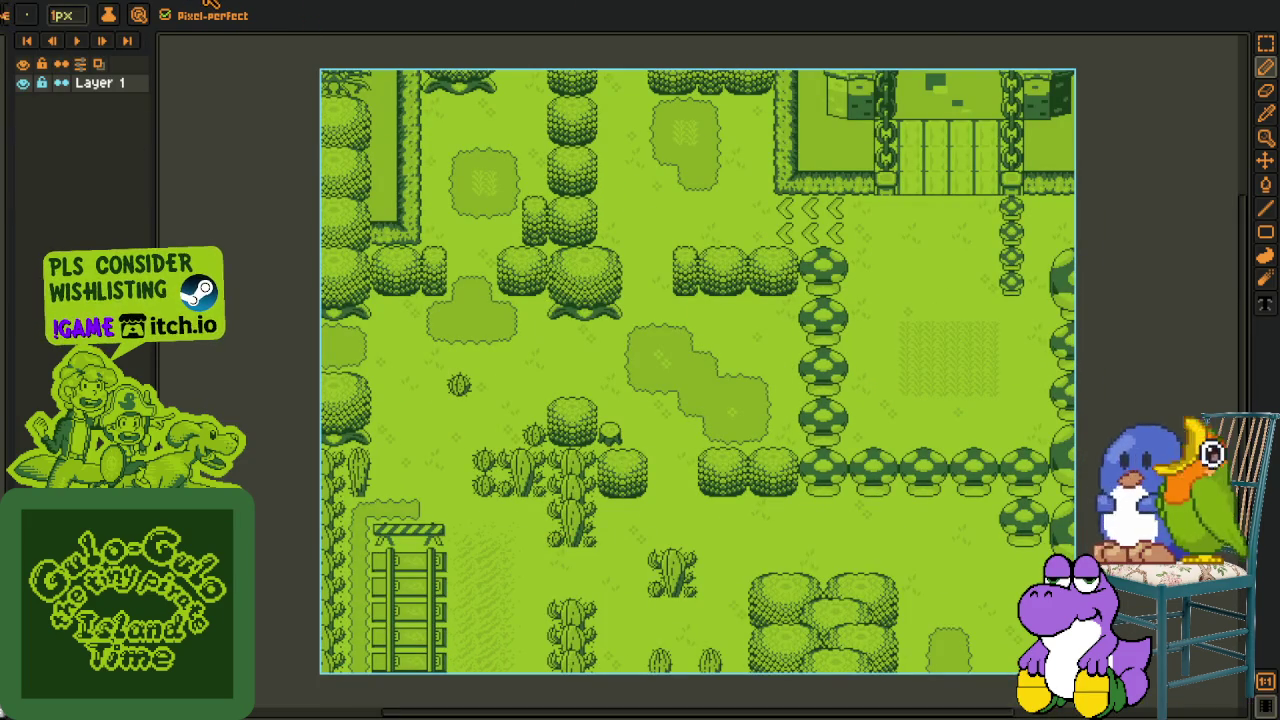
{"action": "left_click", "coordinate": [190, 2]}
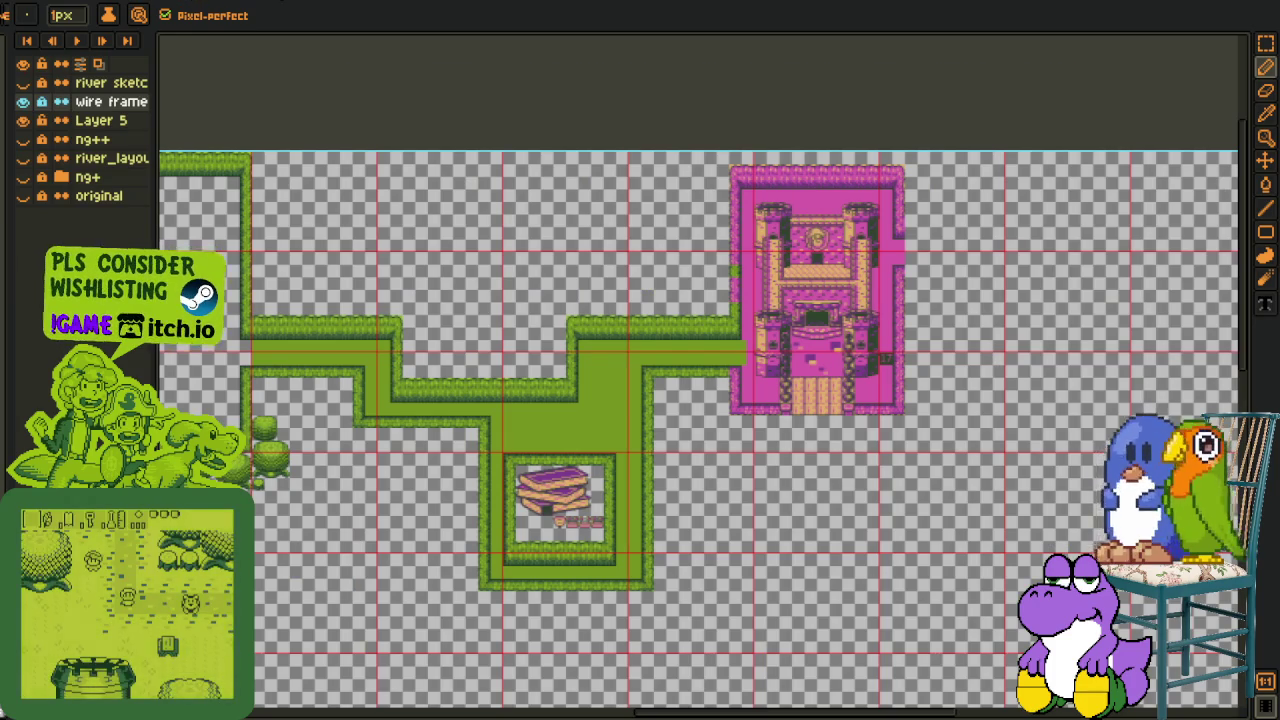
Rectangle-select the castle on the green Layer 1 map and delete it, then return to the wire-frame layout
{"action": "key", "text": "ctrl+Tab"}
{"action": "scroll", "coordinate": [700, 370], "scroll_direction": "up", "scroll_amount": 3}
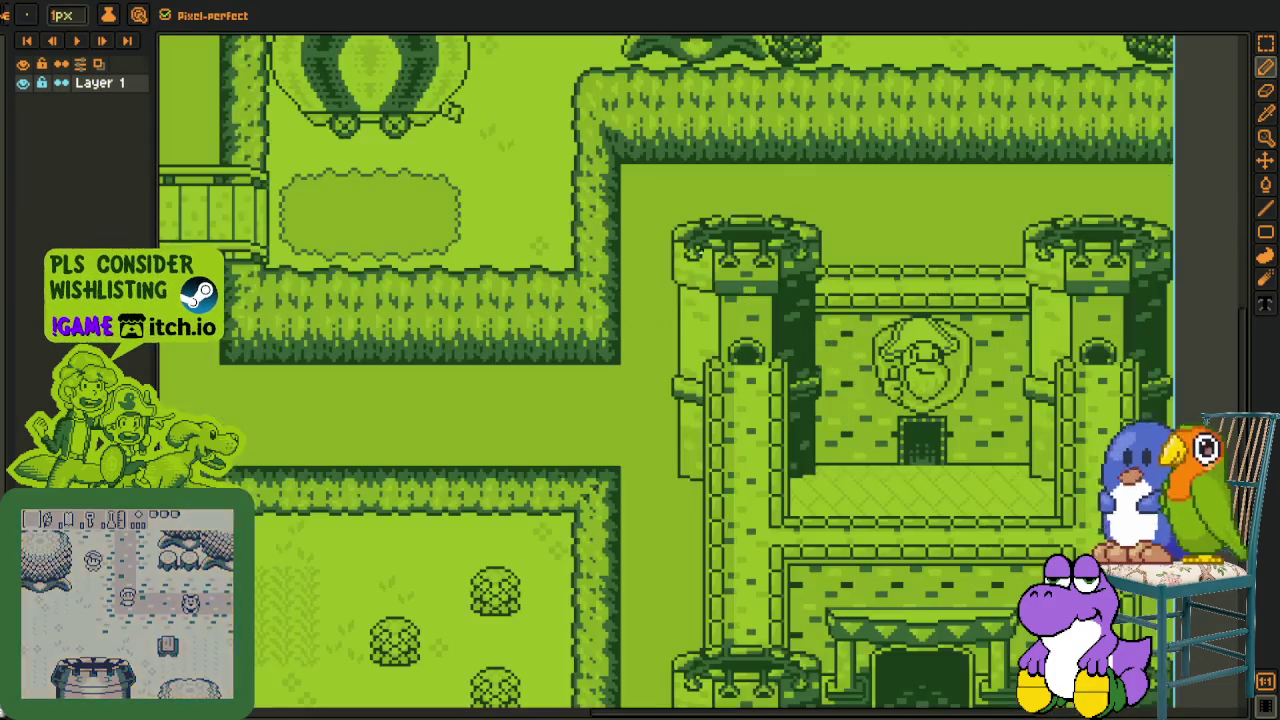
{"action": "key", "text": "m"}
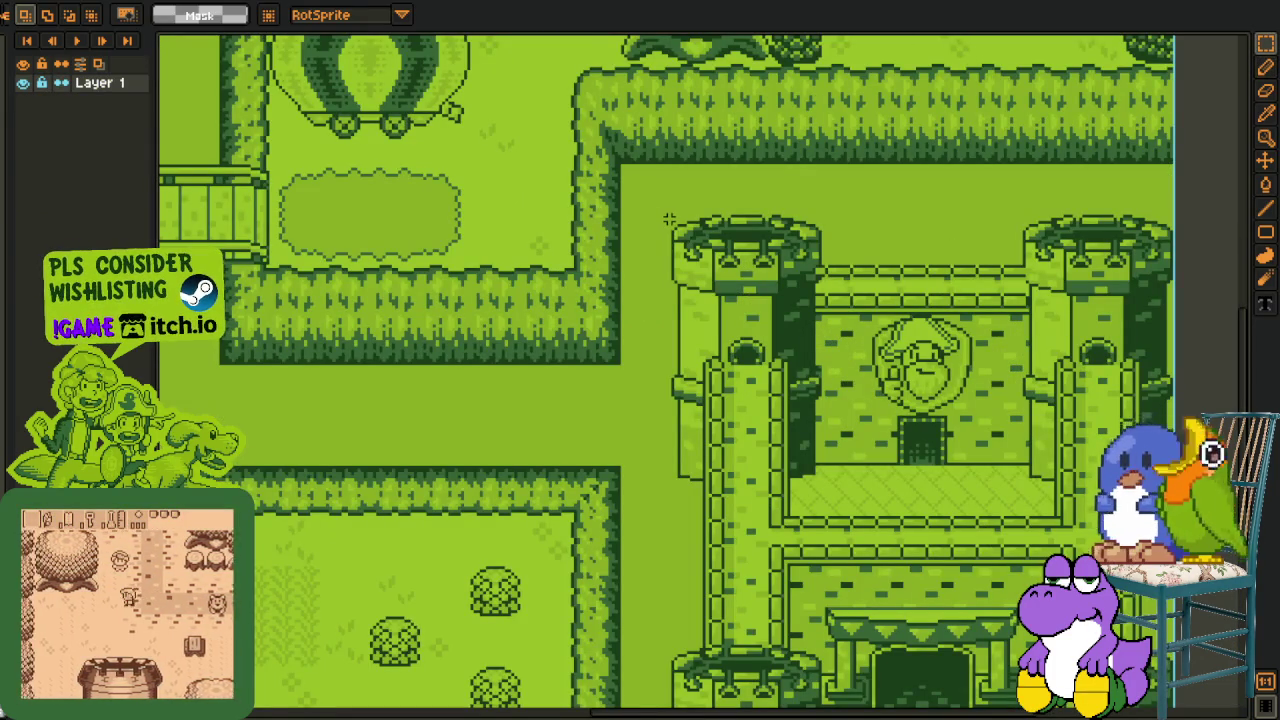
{"action": "left_click_drag", "start_coordinate": [668, 219], "coordinate": [1170, 640]}
{"action": "key", "text": "Delete"}
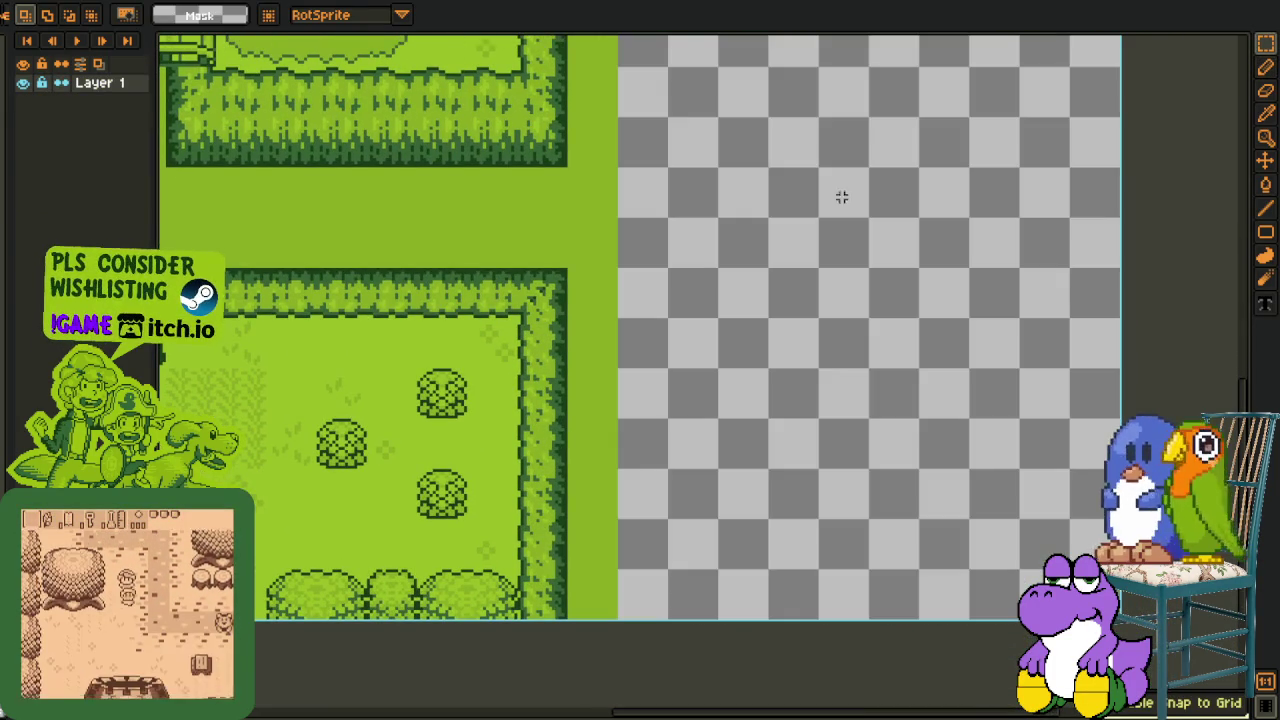
{"action": "key", "text": "ctrl+Tab"}
{"action": "scroll", "coordinate": [815, 208], "scroll_direction": "up", "scroll_amount": 2}
{"action": "scroll", "coordinate": [815, 208], "scroll_direction": "up", "scroll_amount": 1}
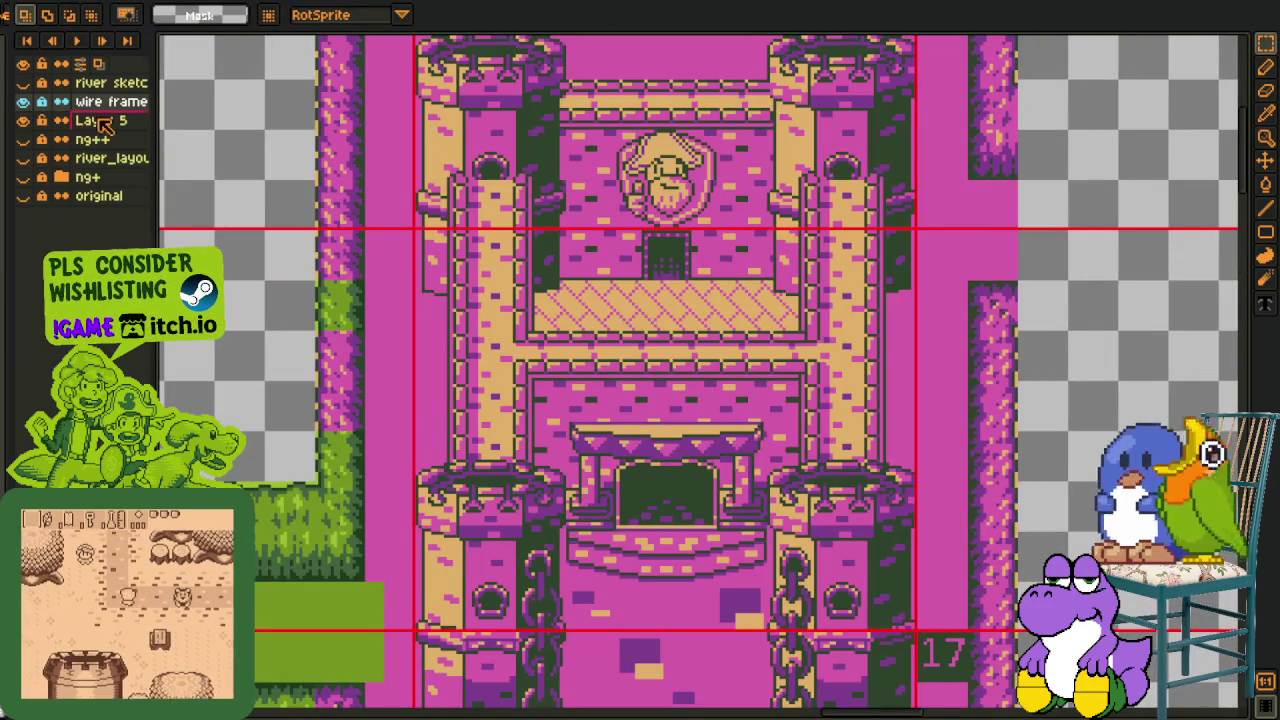
Add a new layer and paste the green castle aligned over the original castle
{"action": "left_click", "coordinate": [23, 120], "text": "alt"}
{"action": "left_click", "coordinate": [23, 120], "text": "alt"}
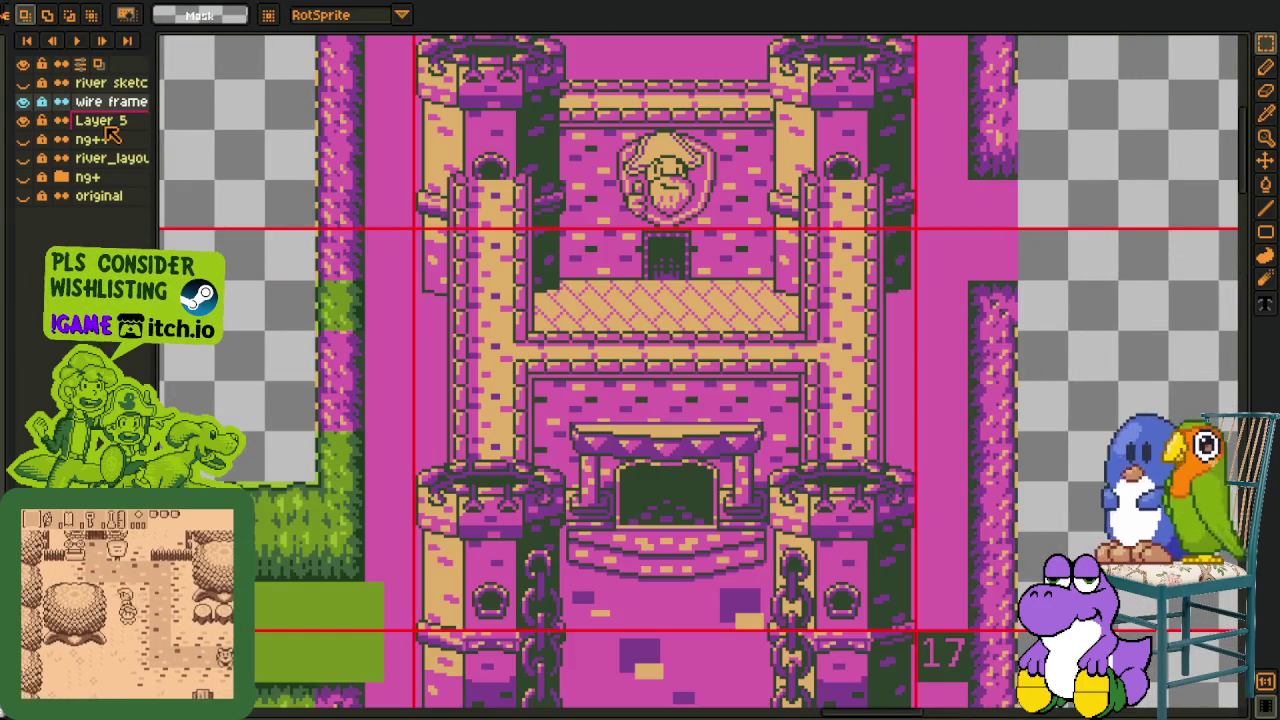
{"action": "right_click", "coordinate": [108, 128]}
{"action": "left_click", "coordinate": [286, 157]}
{"action": "key", "text": "ctrl+v"}
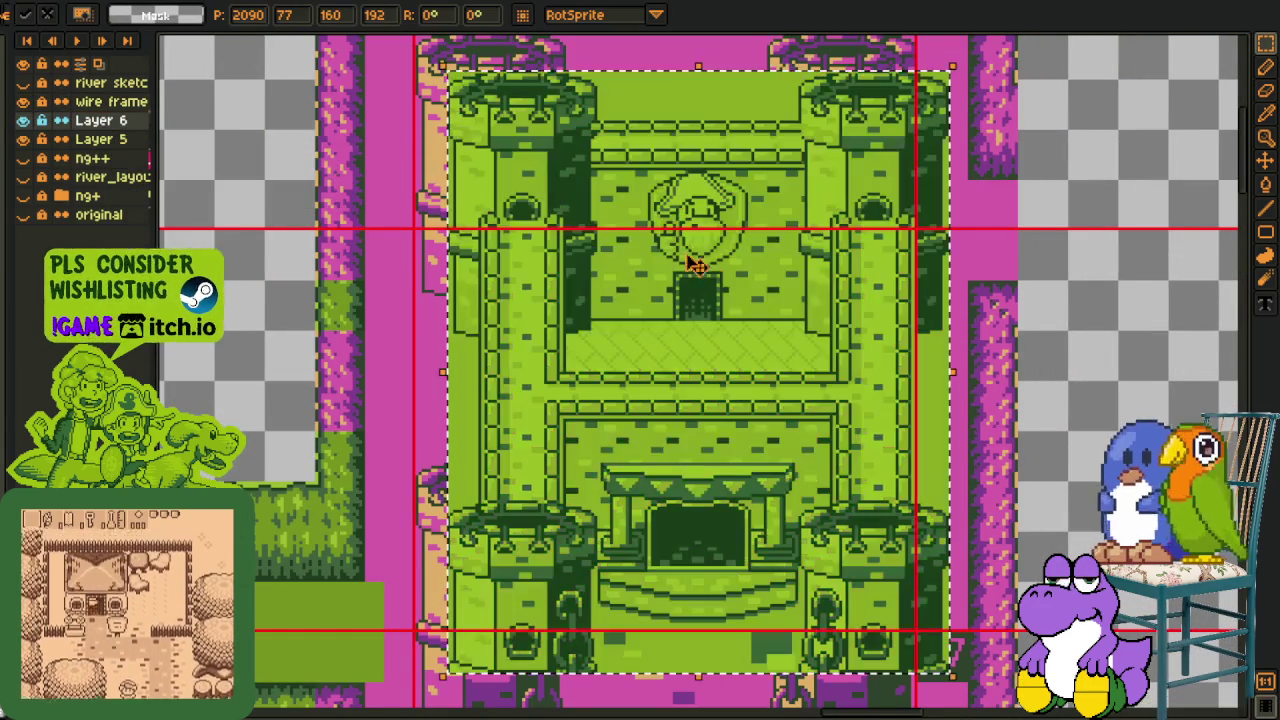
{"action": "left_click_drag", "start_coordinate": [652, 248], "coordinate": [723, 274]}
{"action": "key", "text": "ctrl+z"}
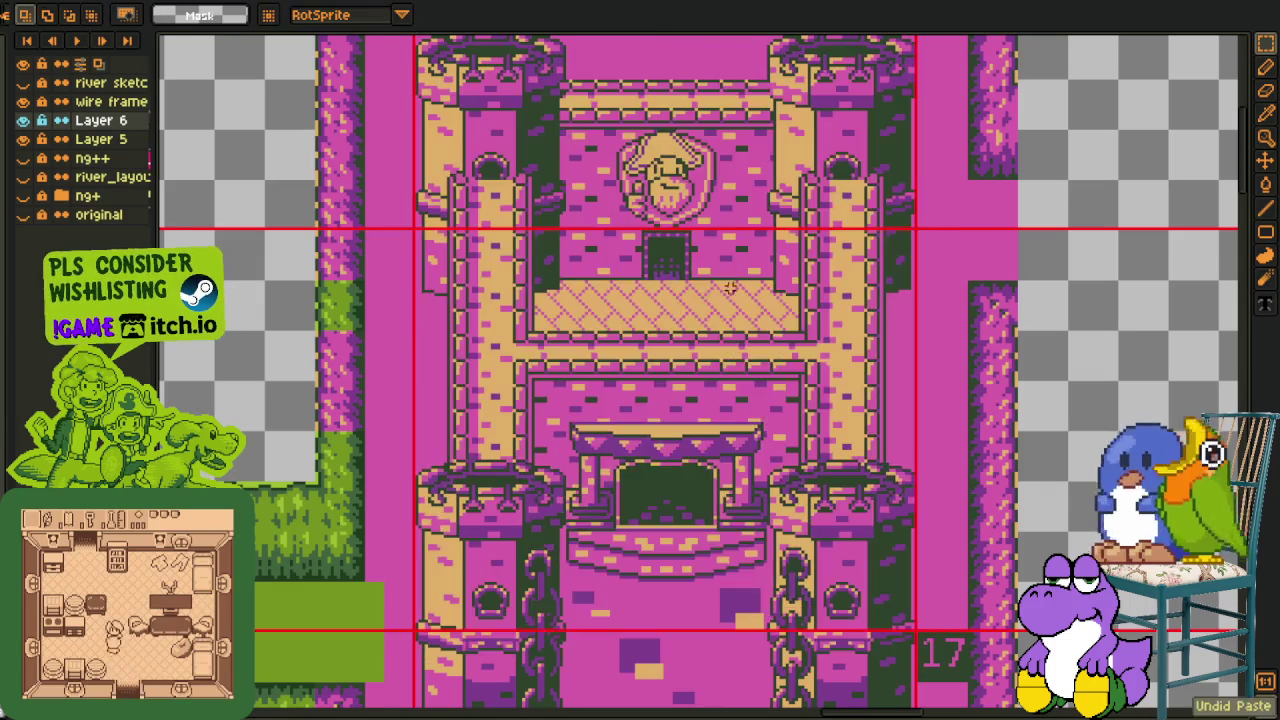
{"action": "key", "text": "ctrl+v"}
{"action": "left_click_drag", "start_coordinate": [777, 349], "coordinate": [766, 314]}
{"action": "key", "text": "Return"}
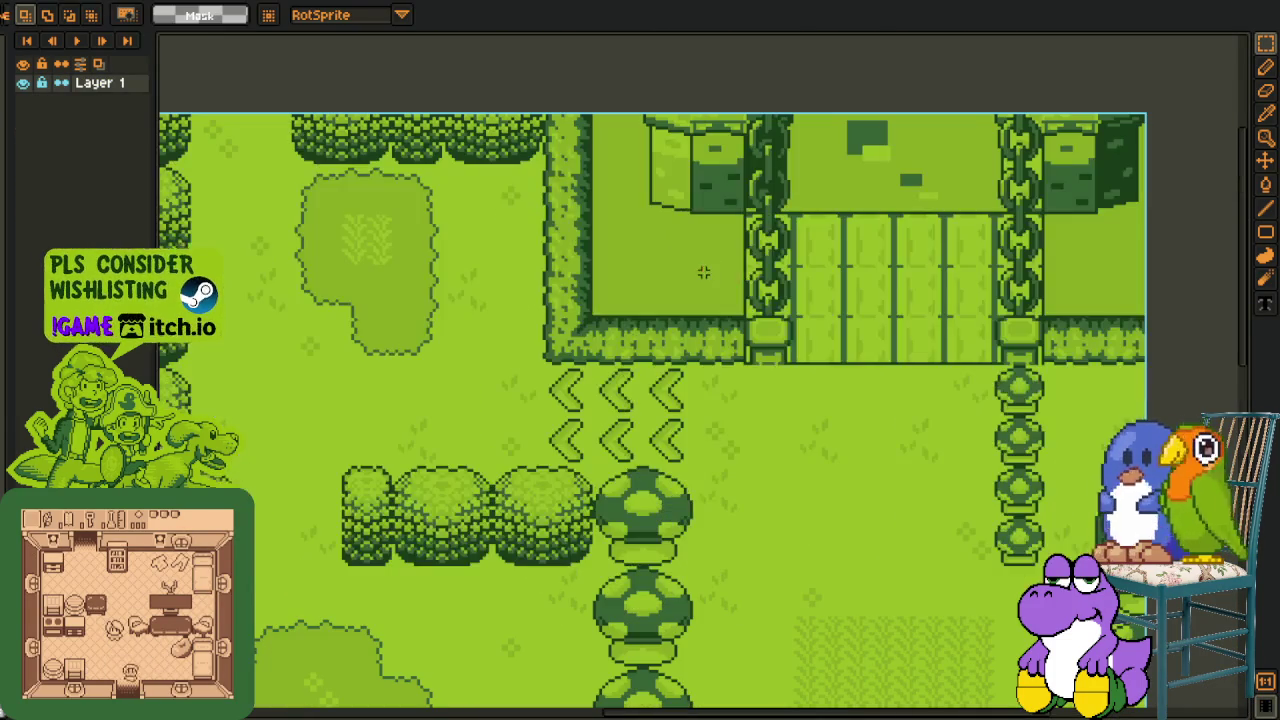
With grid snapping toggled, re-cut the castle area and paste it into the castle document
{"action": "key", "text": "ctrl+v"}
{"action": "key", "text": "shift+s"}
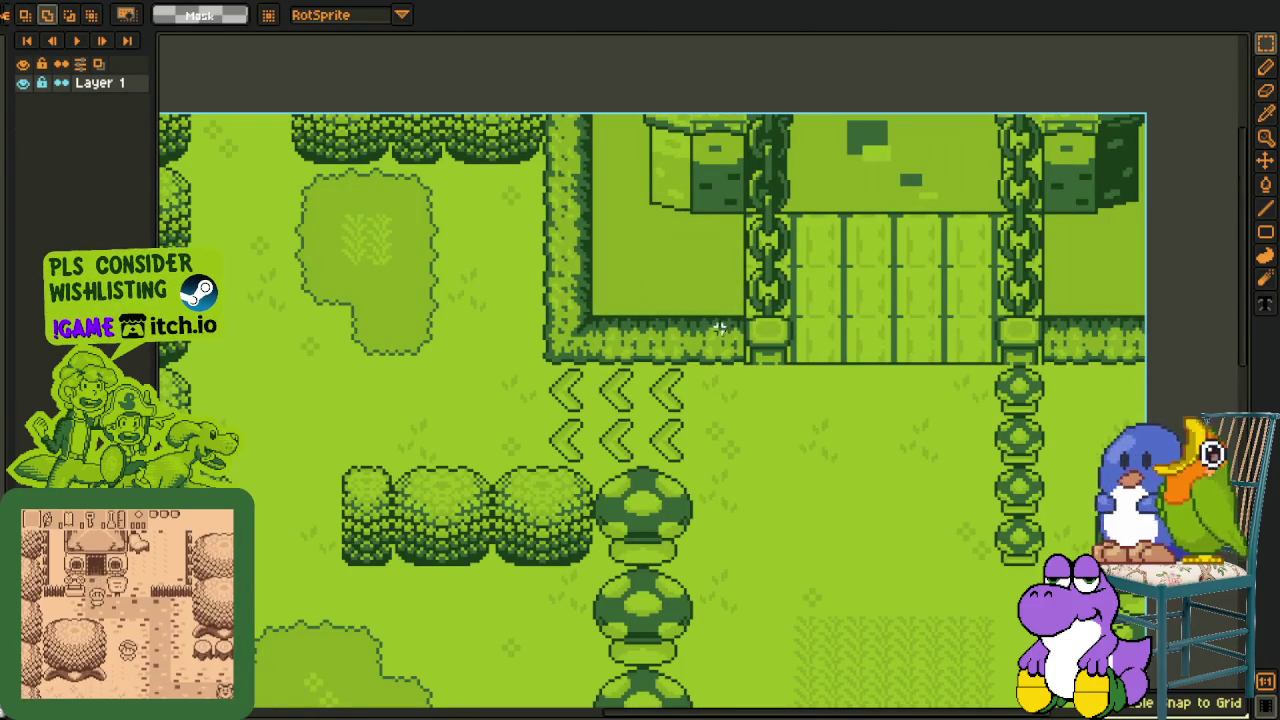
{"action": "left_click_drag", "start_coordinate": [660, 125], "coordinate": [1160, 366]}
{"action": "key", "text": "ctrl+x"}
{"action": "key", "text": "ctrl+v"}
{"action": "key", "text": "ctrl+Tab"}
{"action": "scroll", "coordinate": [627, 352], "scroll_direction": "down", "scroll_amount": 3}
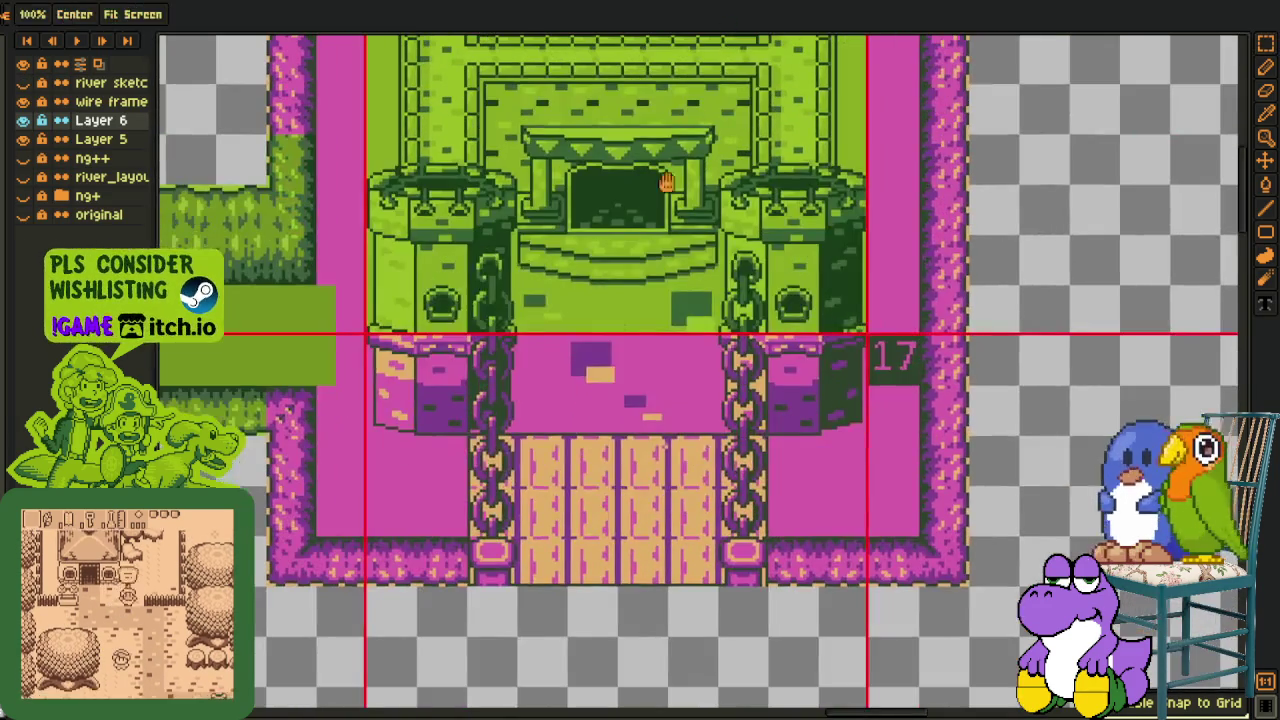
{"action": "key", "text": "ctrl+v"}
{"action": "key", "text": "Return"}
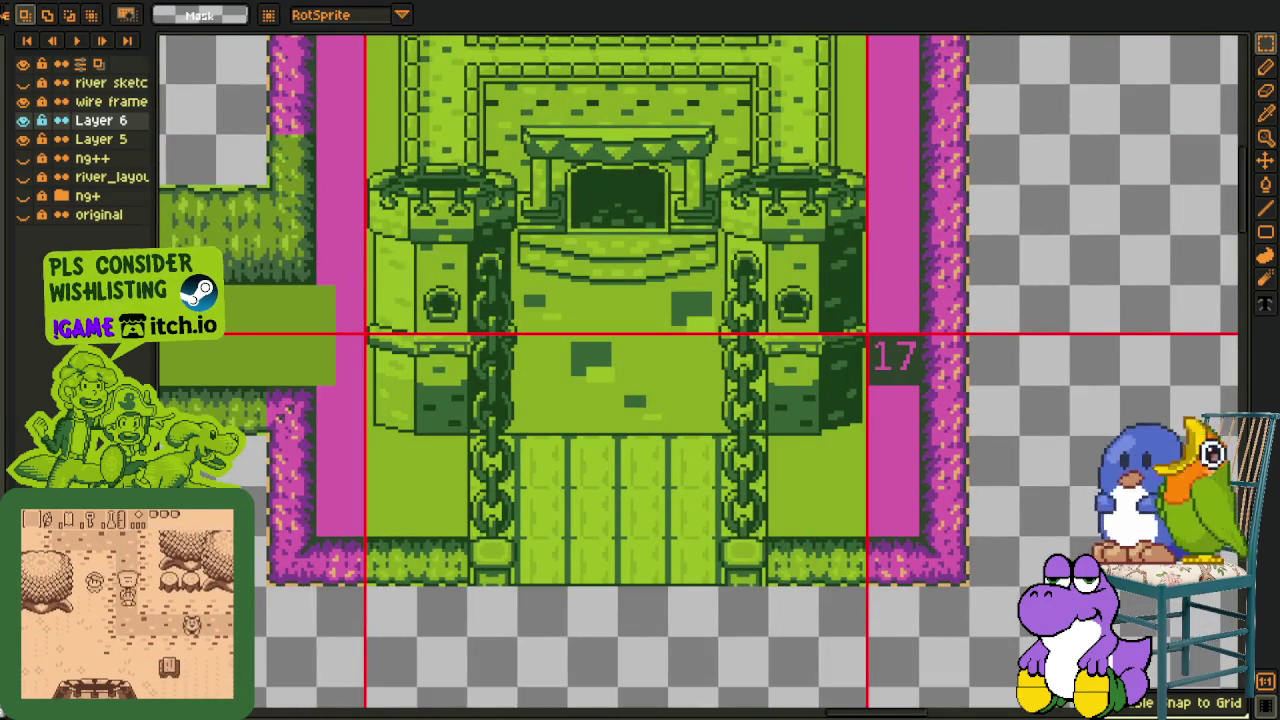
Close the Layer 1 map document without saving and return to the castle document
{"action": "key", "text": "ctrl+Tab"}
{"action": "key", "text": "ctrl+w"}
{"action": "left_click", "coordinate": [623, 386]}
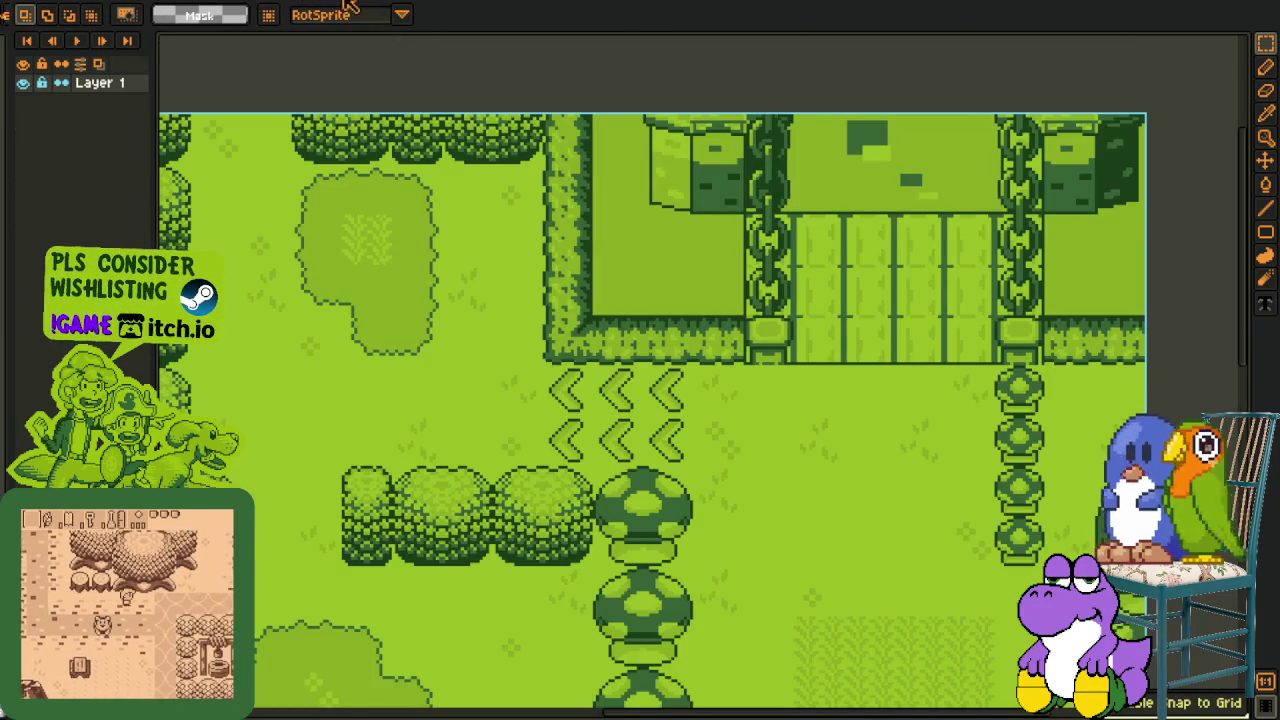
{"action": "key", "text": "ctrl+Tab"}
{"action": "scroll", "coordinate": [692, 145], "scroll_direction": "down", "scroll_amount": 1}
{"action": "scroll", "coordinate": [692, 145], "scroll_direction": "down", "scroll_amount": 1}
{"action": "scroll", "coordinate": [772, 177], "scroll_direction": "up", "scroll_amount": 1}
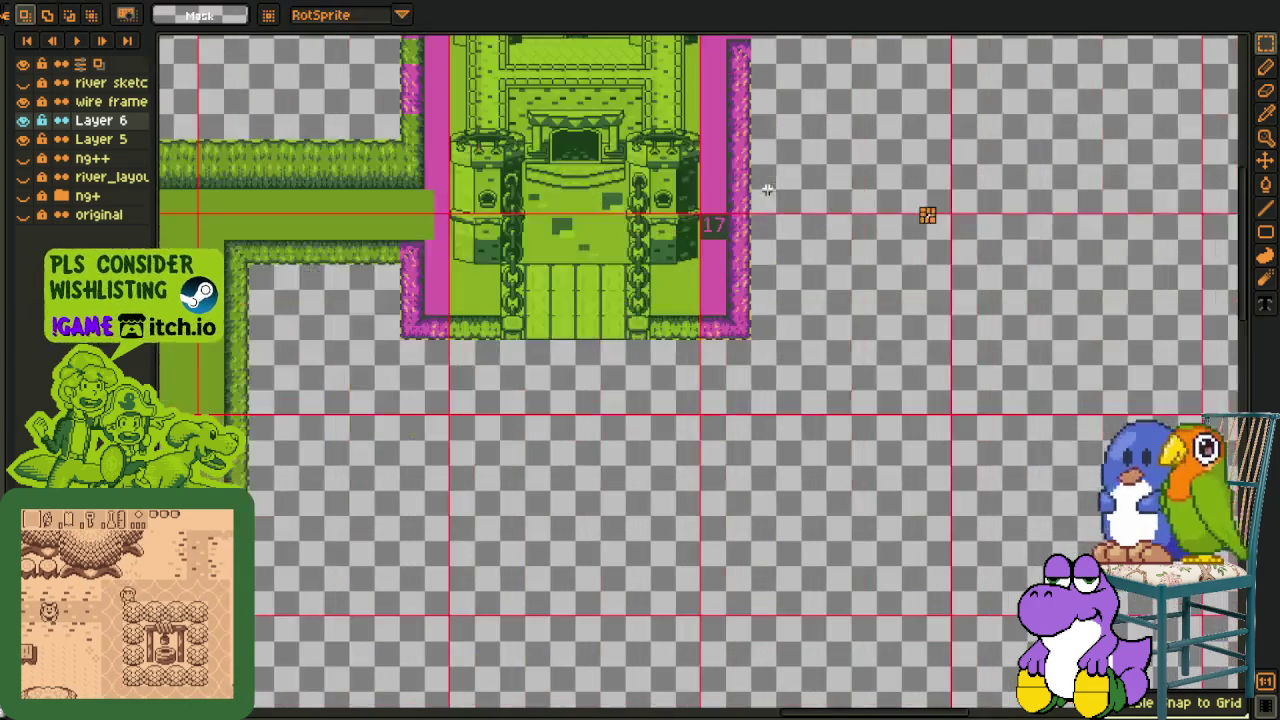
{"action": "left_click_drag", "start_coordinate": [729, 188], "coordinate": [781, 366]}
Delete the bottom-left patch of the castle building and clear the selection
{"action": "key", "text": "r"}
{"action": "scroll", "coordinate": [540, 447], "scroll_direction": "up", "scroll_amount": 1}
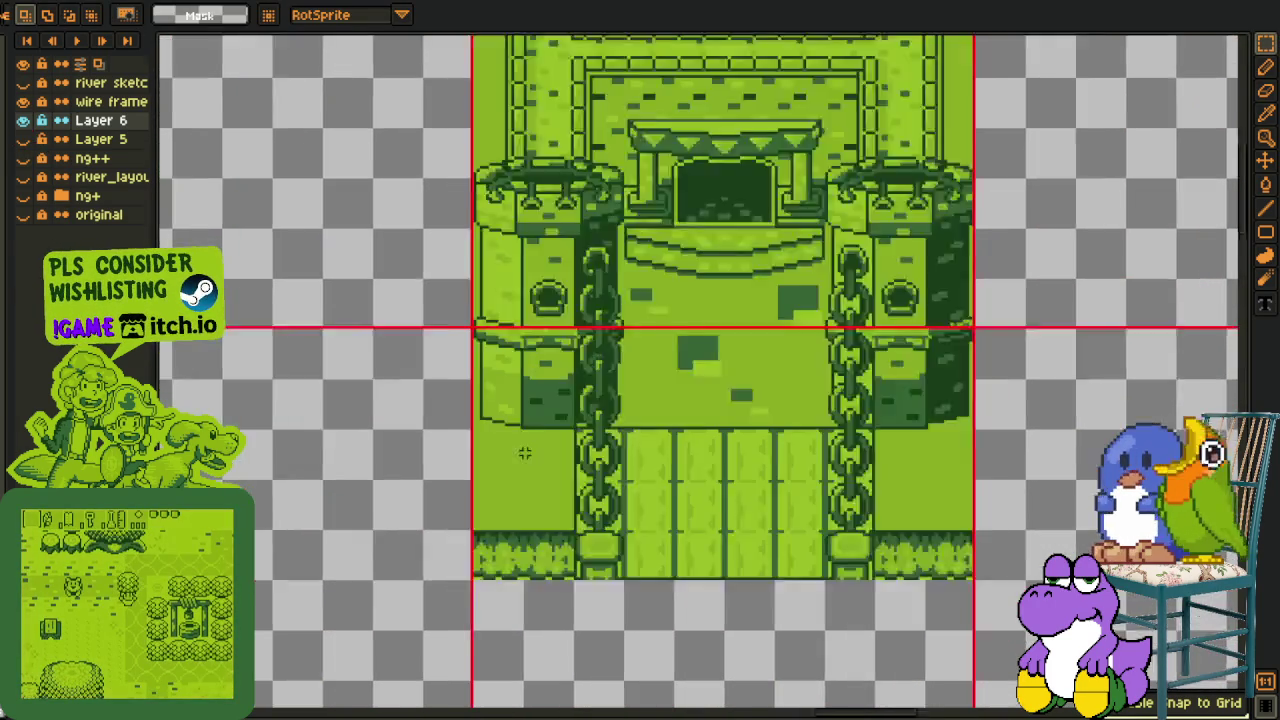
{"action": "scroll", "coordinate": [540, 447], "scroll_direction": "up", "scroll_amount": 1}
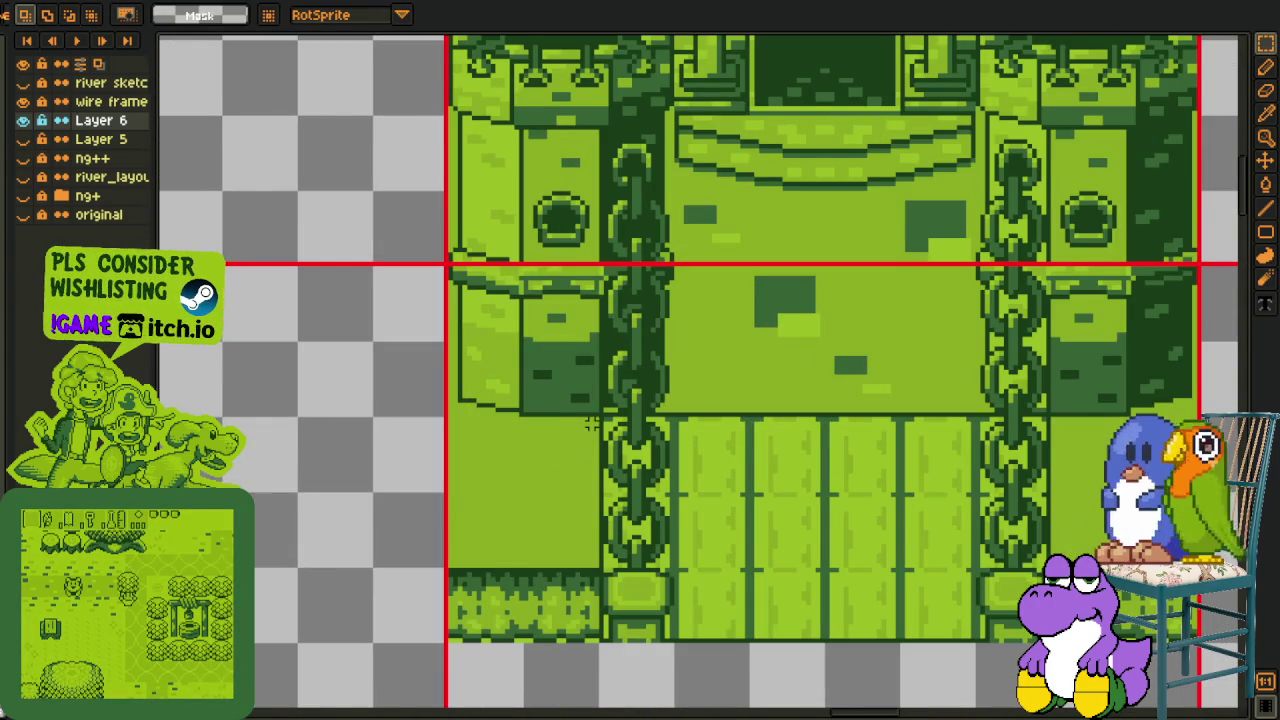
{"action": "left_click_drag", "start_coordinate": [597, 424], "coordinate": [372, 702]}
{"action": "key", "text": "Delete"}
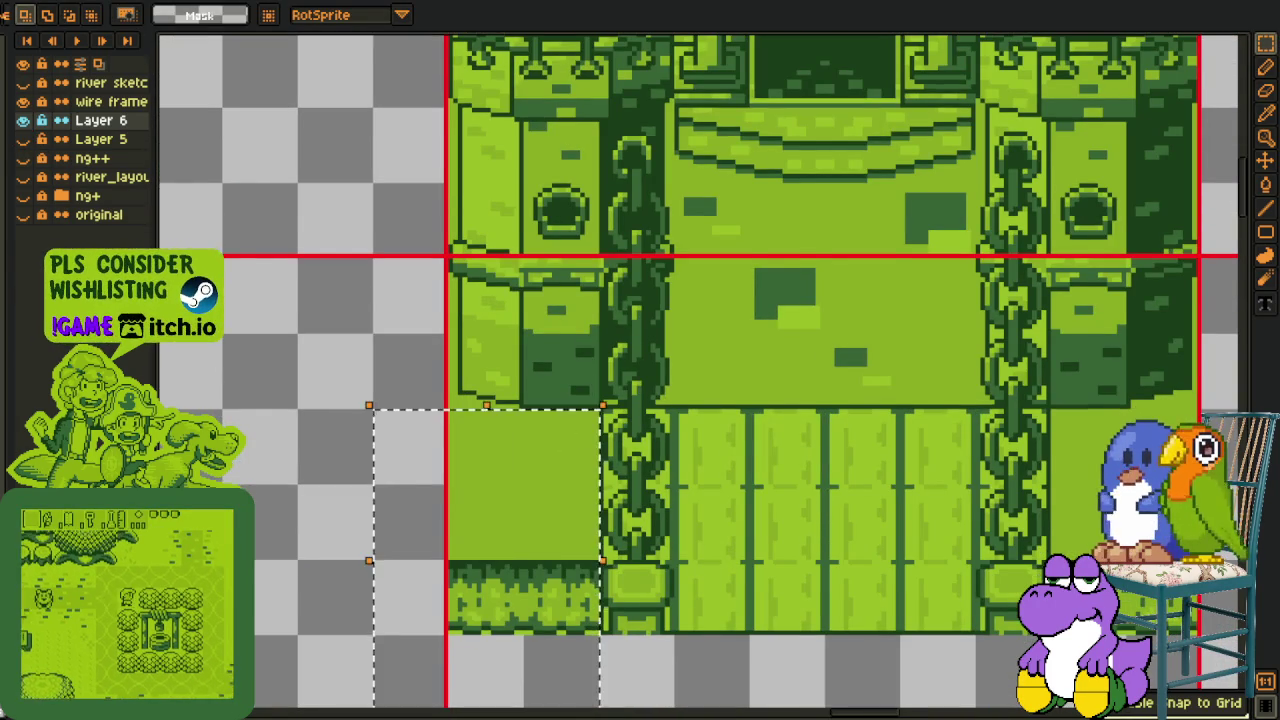
{"action": "key", "text": "ctrl+d"}
{"action": "scroll", "coordinate": [1035, 515], "scroll_direction": "down", "scroll_amount": 1}
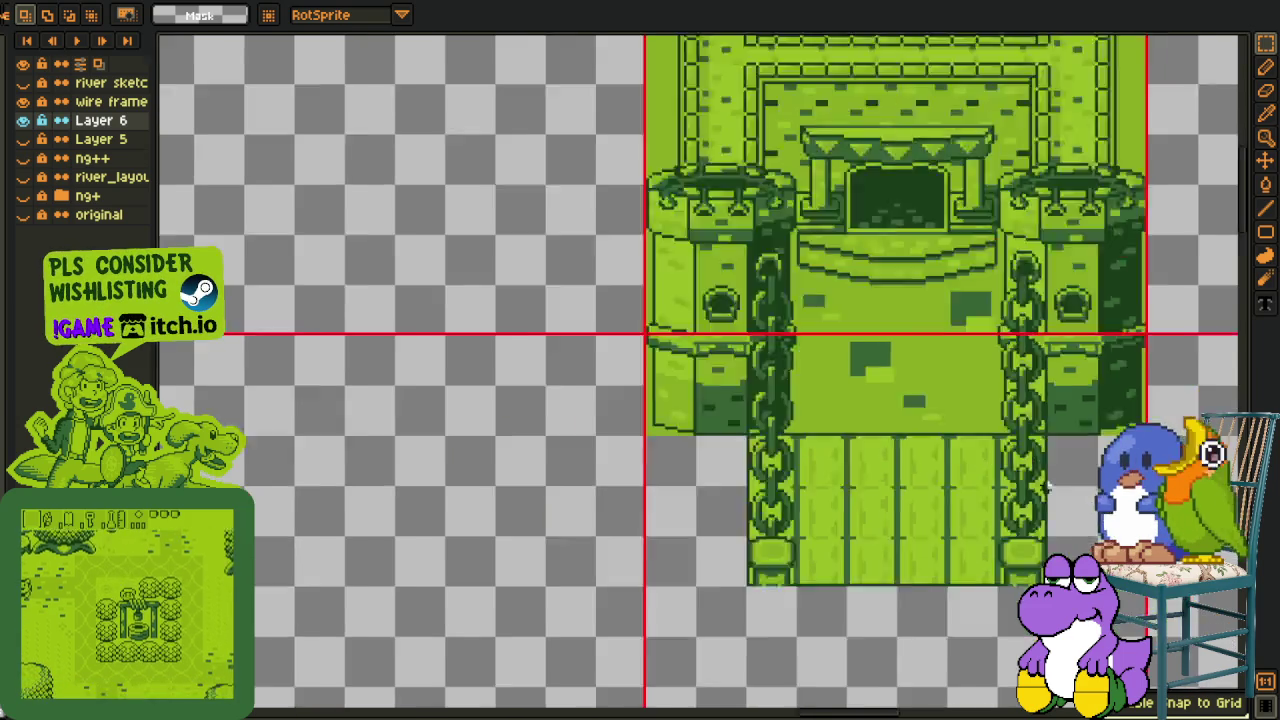
{"action": "scroll", "coordinate": [1045, 480], "scroll_direction": "down", "scroll_amount": 1}
{"action": "left_click_drag", "start_coordinate": [1013, 378], "coordinate": [823, 386]}
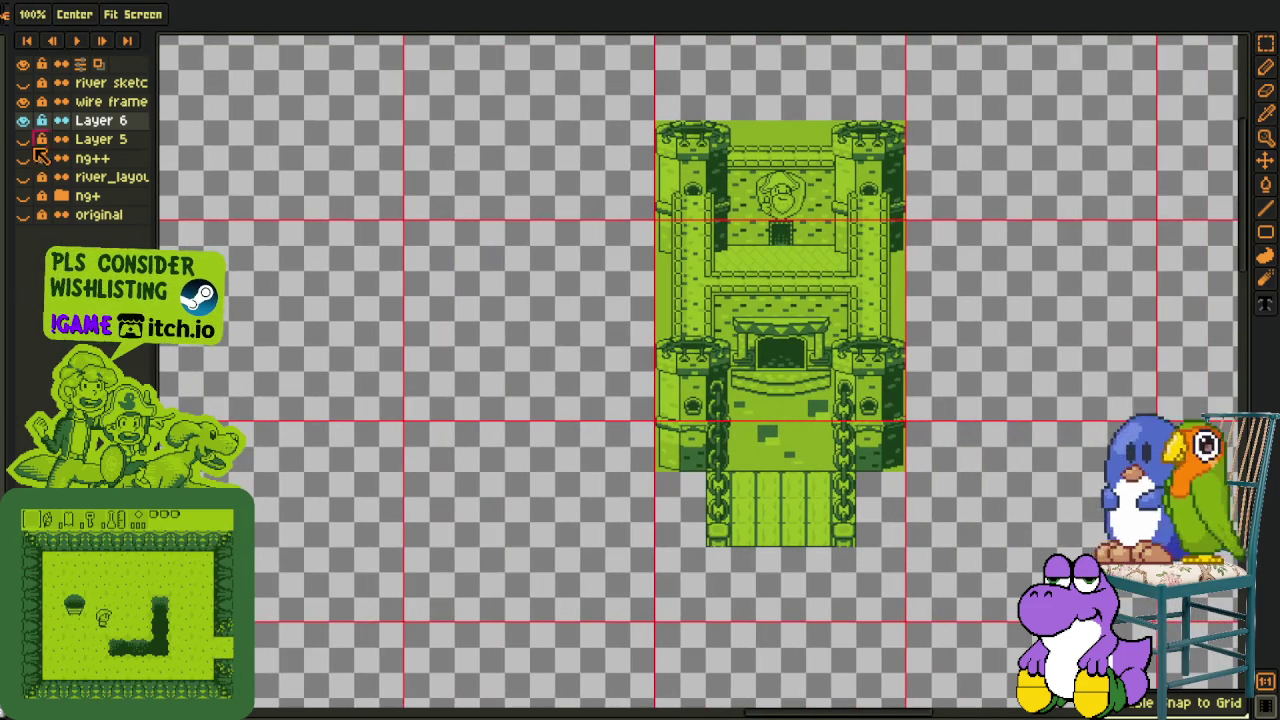
Hide the red wire-frame grid layer, then try a bucket fill around the building and undo it
{"action": "left_click", "coordinate": [23, 102]}
{"action": "key", "text": "r"}
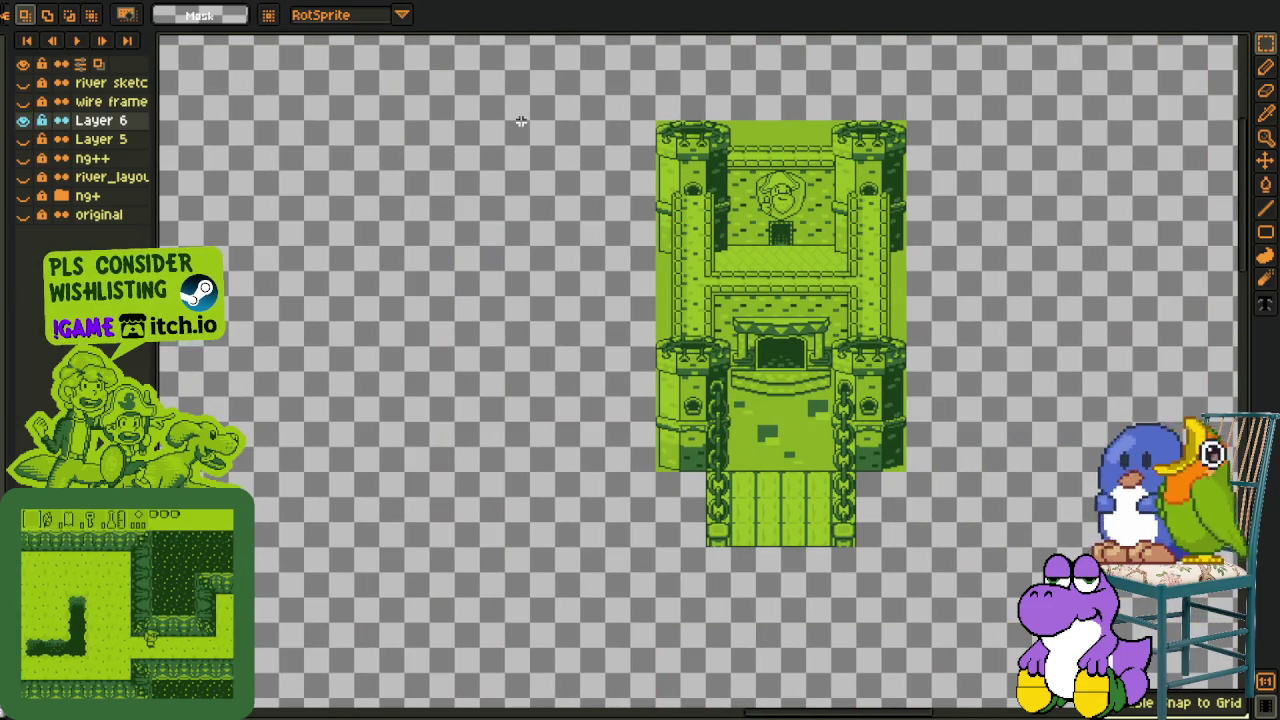
{"action": "mouse_move", "coordinate": [475, 67]}
{"action": "left_mouse_down"}
{"action": "mouse_move", "coordinate": [920, 290]}
{"action": "mouse_move", "coordinate": [1061, 499]}
{"action": "left_mouse_up"}
{"action": "scroll", "coordinate": [950, 413], "scroll_direction": "up", "scroll_amount": 2}
{"action": "key", "text": "o"}
{"action": "key", "text": "f"}
{"action": "left_click", "coordinate": [905, 285]}
{"action": "key", "text": "ctrl+z"}
{"action": "scroll", "coordinate": [905, 285], "scroll_direction": "down", "scroll_amount": 2}
{"action": "key", "text": "o"}
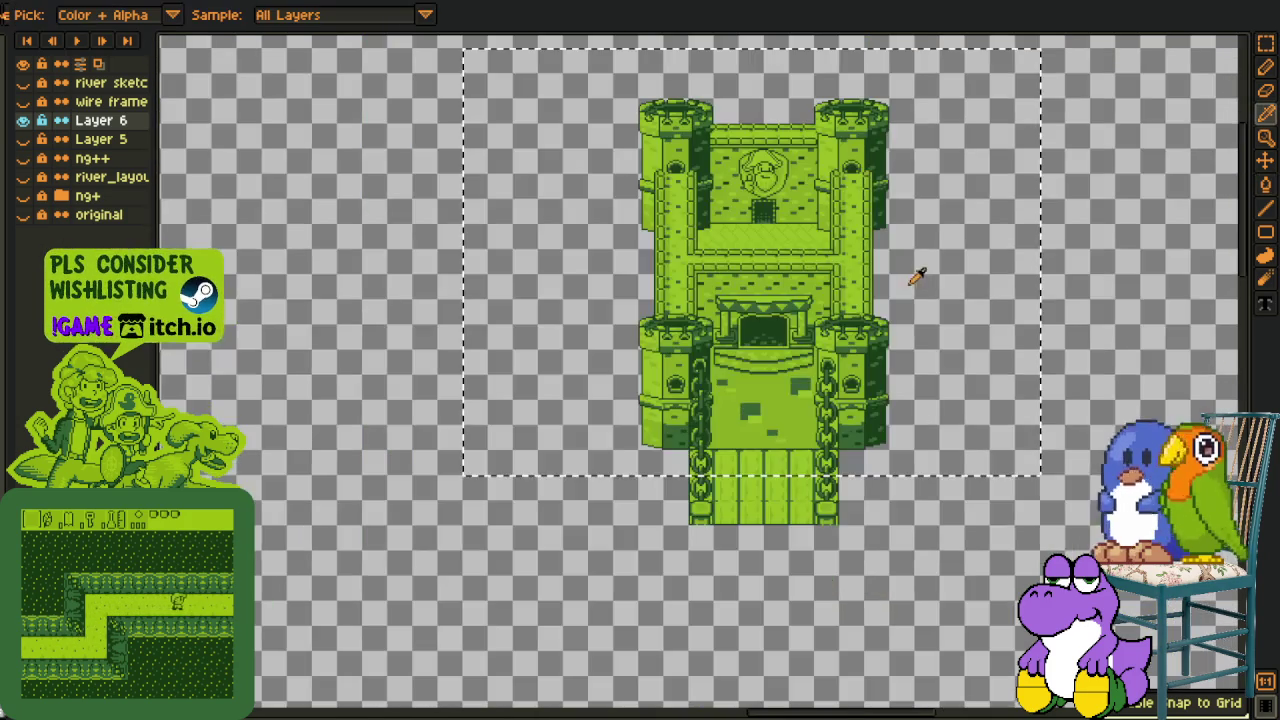
{"action": "key", "text": "r"}
Show the Layer 5 grass path and ng++ tile art around the green castle
{"action": "left_click", "coordinate": [22, 139]}
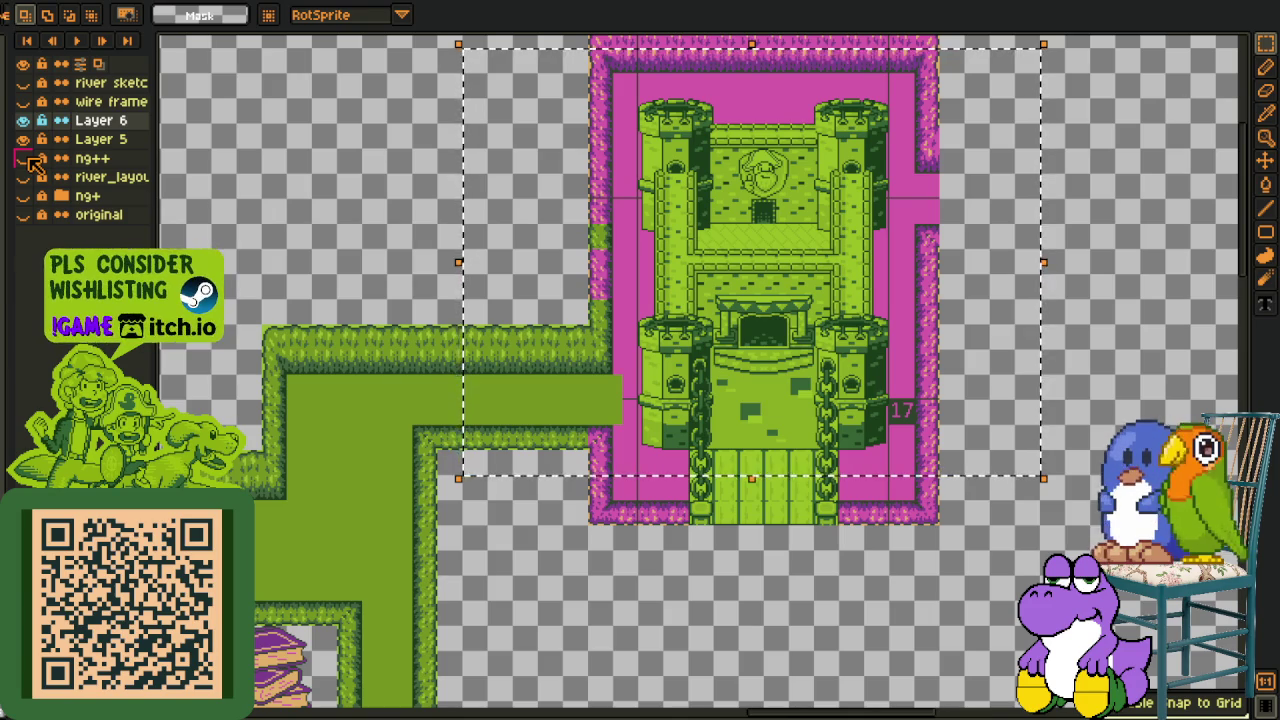
{"action": "left_click", "coordinate": [23, 158]}
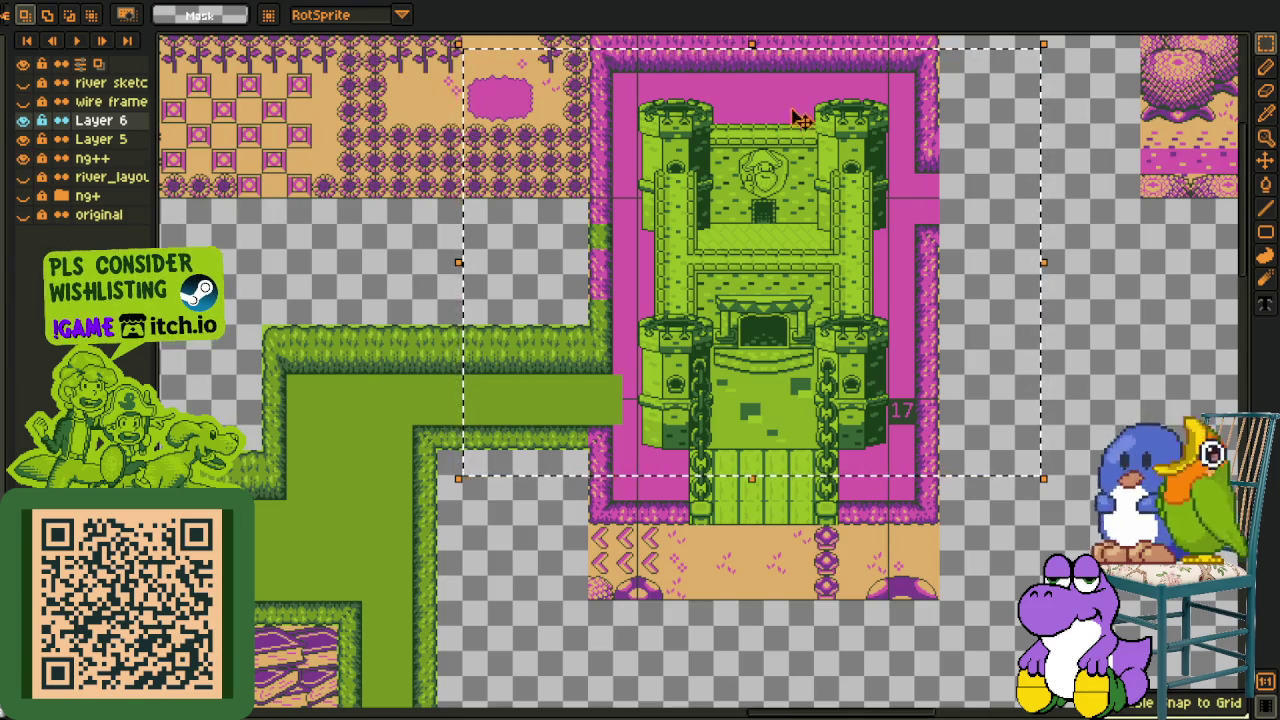
{"action": "scroll", "coordinate": [714, 180], "scroll_direction": "up", "scroll_amount": 2}
{"action": "scroll", "coordinate": [714, 180], "scroll_direction": "down", "scroll_amount": 1}
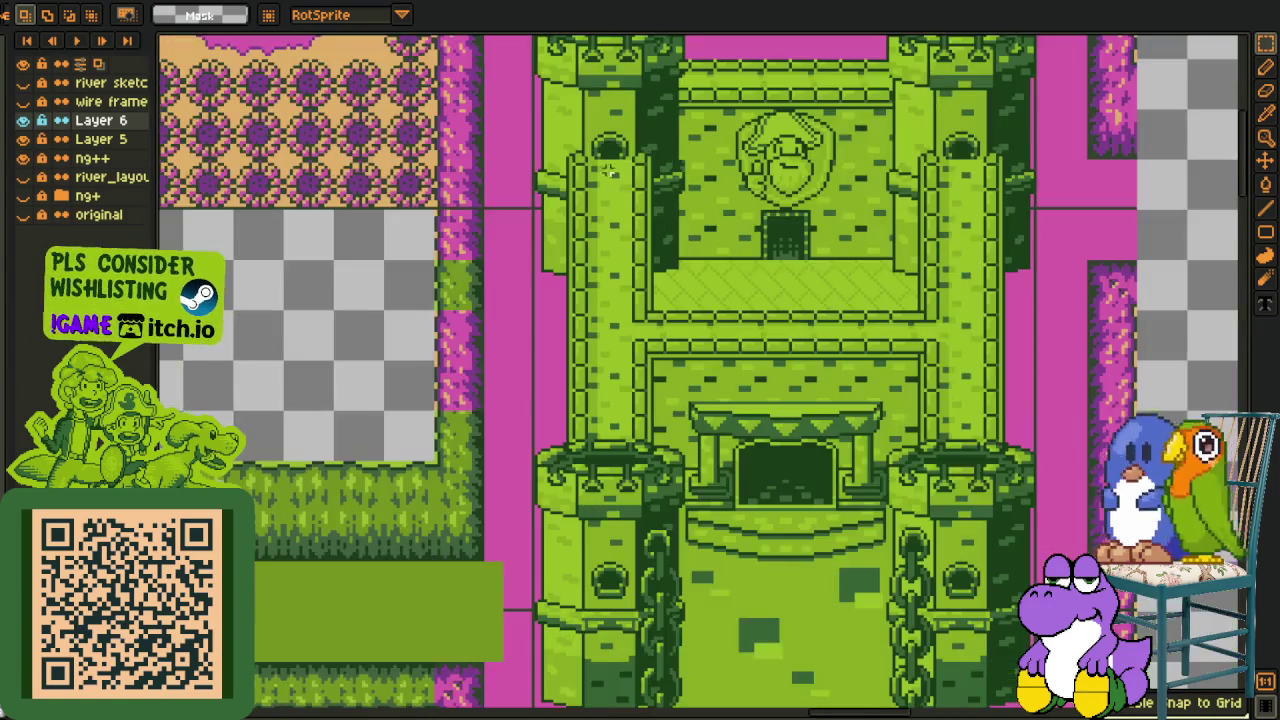
{"action": "left_click_drag", "start_coordinate": [714, 180], "coordinate": [703, 451]}
{"action": "scroll", "coordinate": [703, 451], "scroll_direction": "down", "scroll_amount": 2}
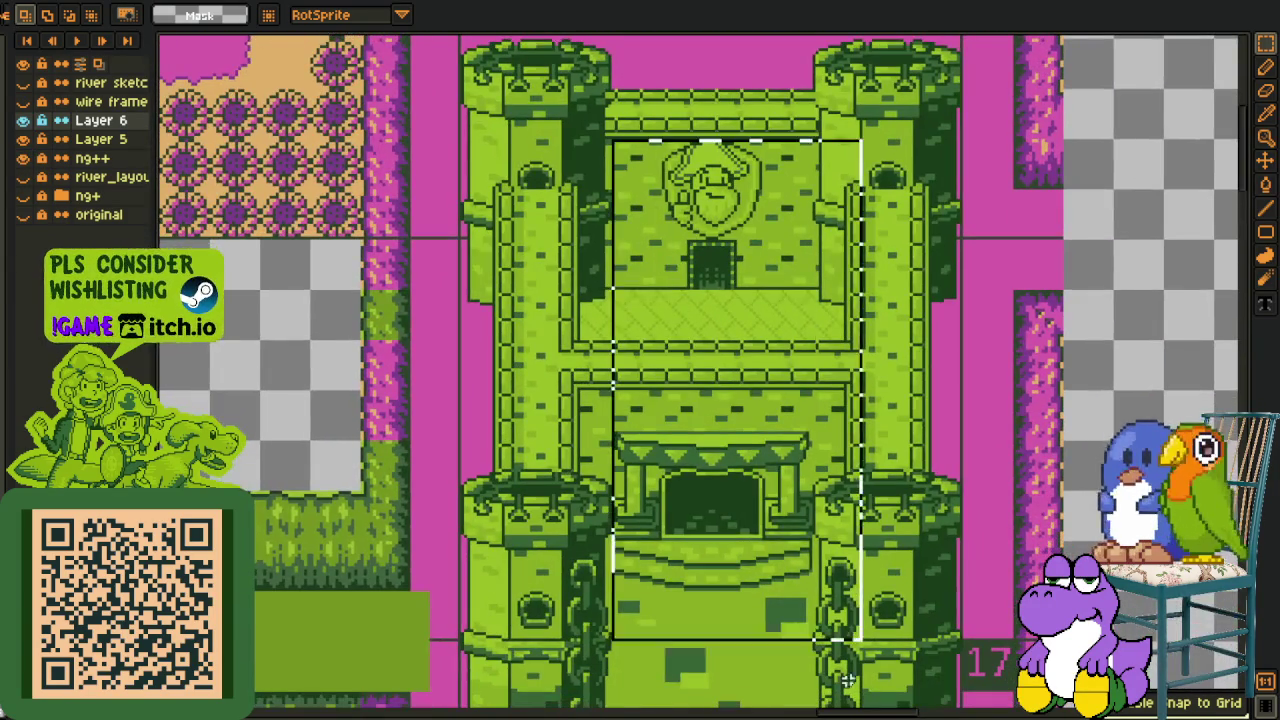
{"action": "scroll", "coordinate": [703, 451], "scroll_direction": "down", "scroll_amount": 3}
{"action": "scroll", "coordinate": [779, 184], "scroll_direction": "down", "scroll_amount": 4}
{"action": "scroll", "coordinate": [779, 184], "scroll_direction": "up", "scroll_amount": 1}
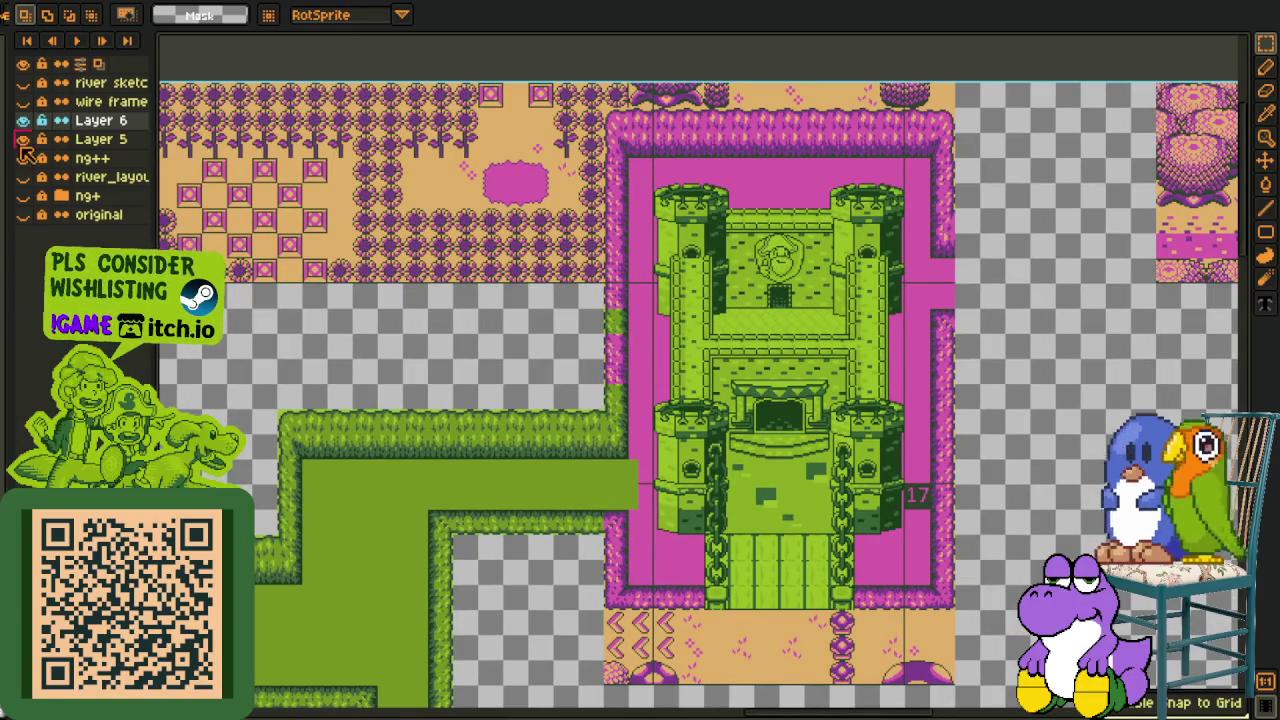
{"action": "left_click", "coordinate": [23, 120]}
{"action": "left_click", "coordinate": [23, 139]}
{"action": "left_click", "coordinate": [23, 158]}
{"action": "left_click", "coordinate": [23, 196]}
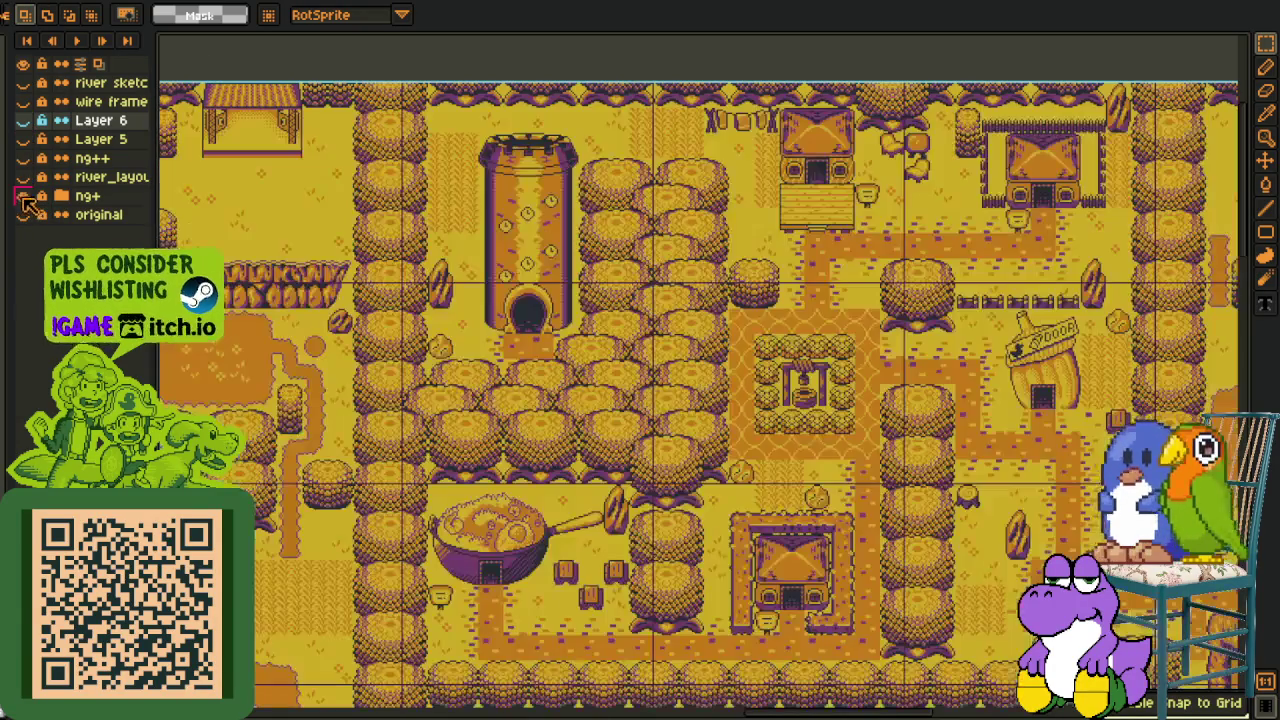
{"action": "scroll", "coordinate": [624, 284], "scroll_direction": "down", "scroll_amount": 3}
{"action": "mouse_move", "coordinate": [171, 665]}
{"action": "left_mouse_down"}
{"action": "mouse_move", "coordinate": [285, 485]}
{"action": "mouse_move", "coordinate": [420, 333]}
{"action": "mouse_move", "coordinate": [387, 317]}
{"action": "left_mouse_up"}
{"action": "left_click", "coordinate": [25, 197]}
{"action": "left_click", "coordinate": [25, 215]}
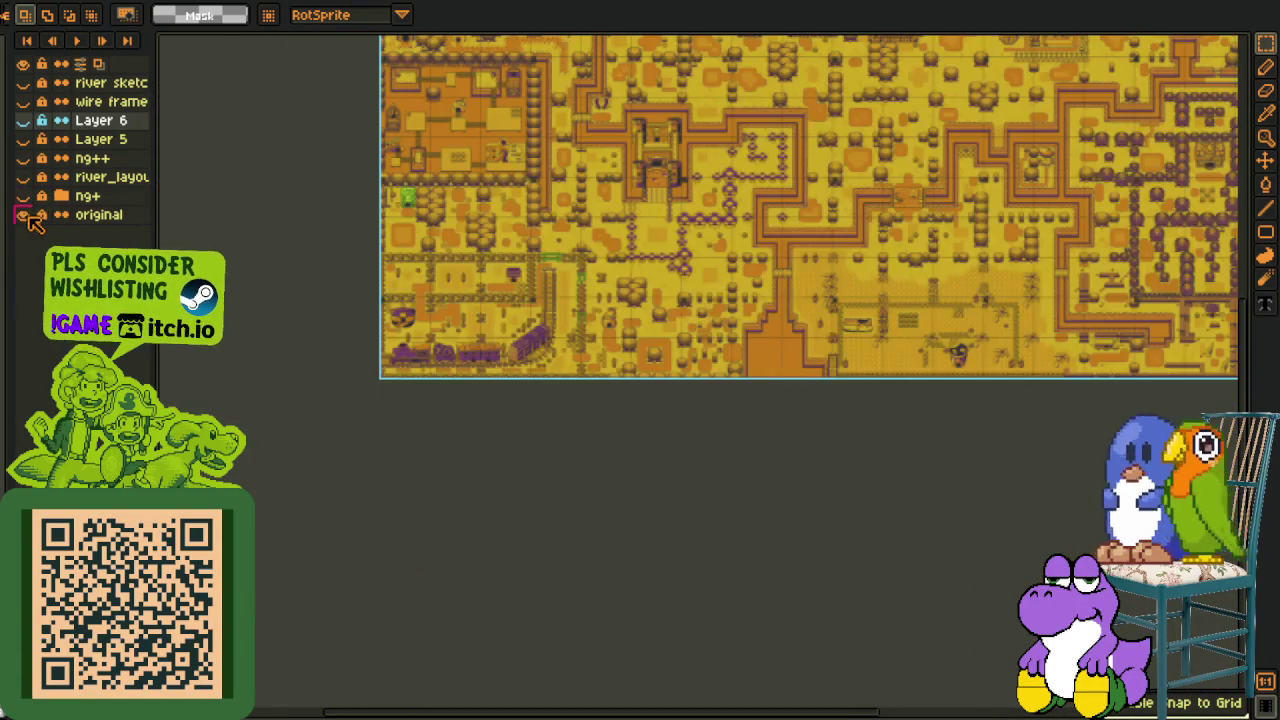
{"action": "scroll", "coordinate": [697, 257], "scroll_direction": "up", "scroll_amount": 2}
{"action": "scroll", "coordinate": [650, 250], "scroll_direction": "up", "scroll_amount": 3}
{"action": "scroll", "coordinate": [620, 260], "scroll_direction": "up", "scroll_amount": 2}
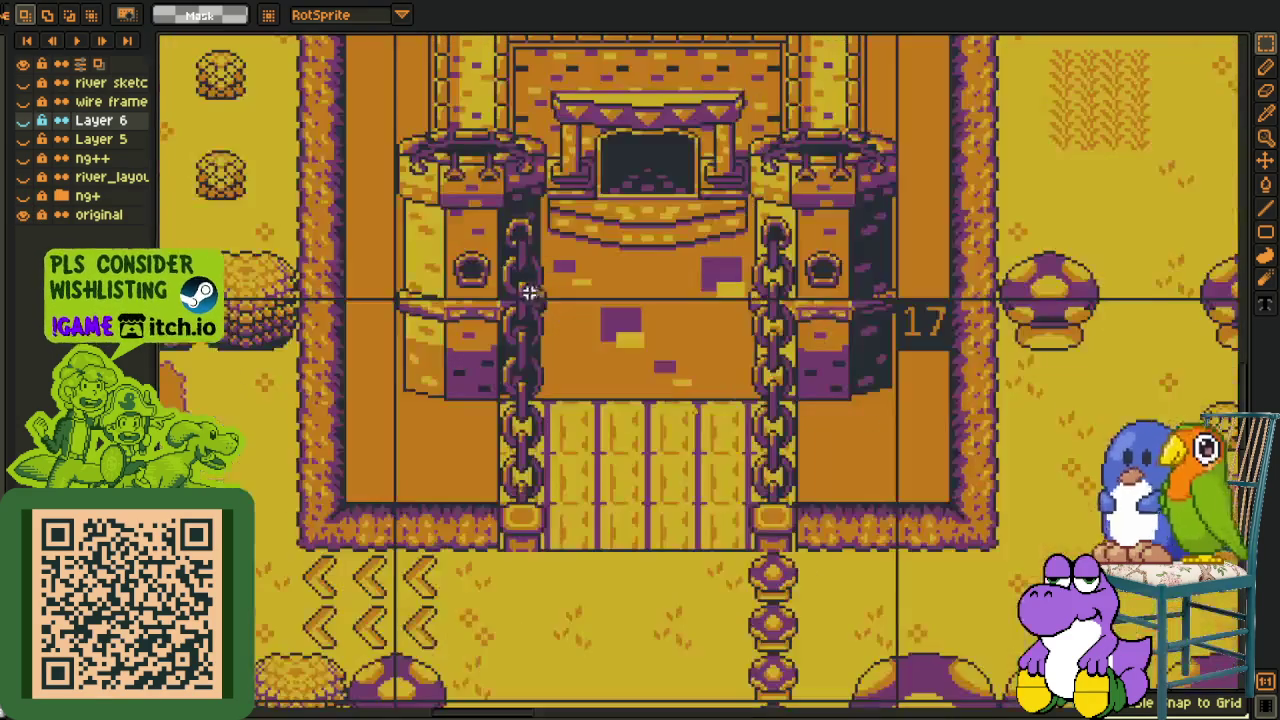
{"action": "left_click_drag", "start_coordinate": [610, 210], "coordinate": [533, 405]}
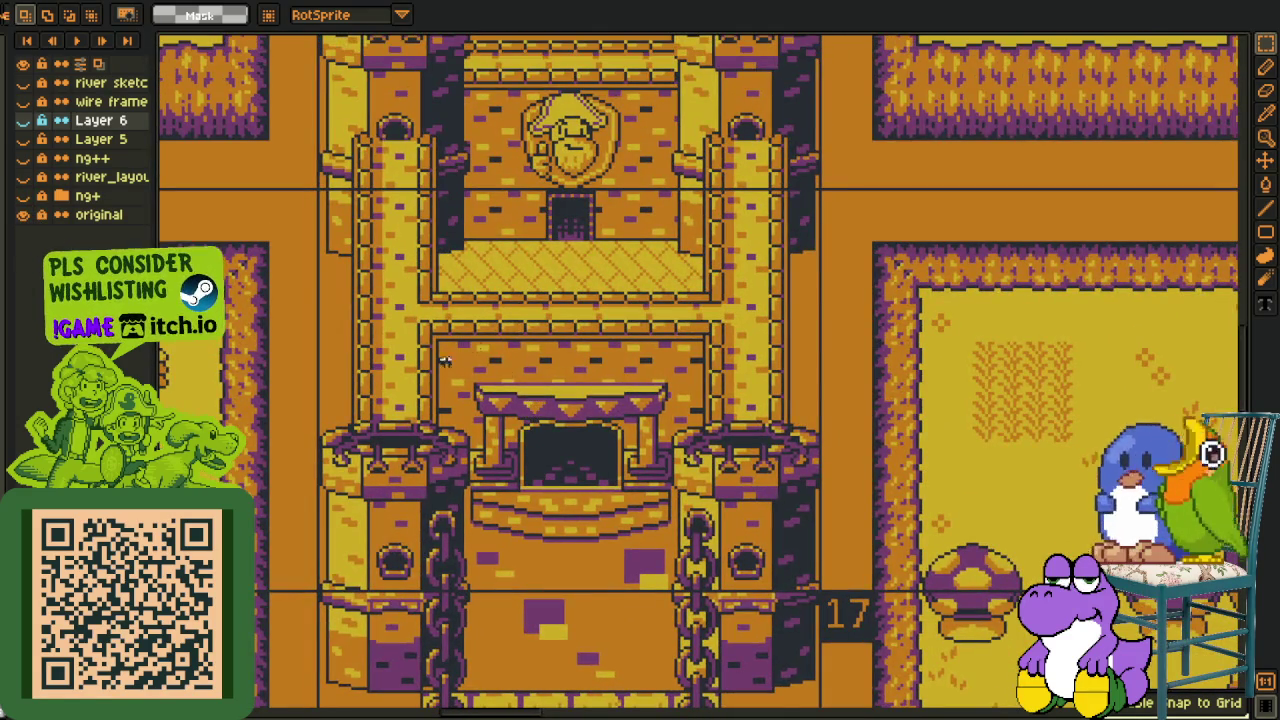
{"action": "scroll", "coordinate": [441, 366], "scroll_direction": "up", "scroll_amount": 3}
{"action": "scroll", "coordinate": [510, 365], "scroll_direction": "up", "scroll_amount": 2}
{"action": "scroll", "coordinate": [585, 364], "scroll_direction": "up", "scroll_amount": 2}
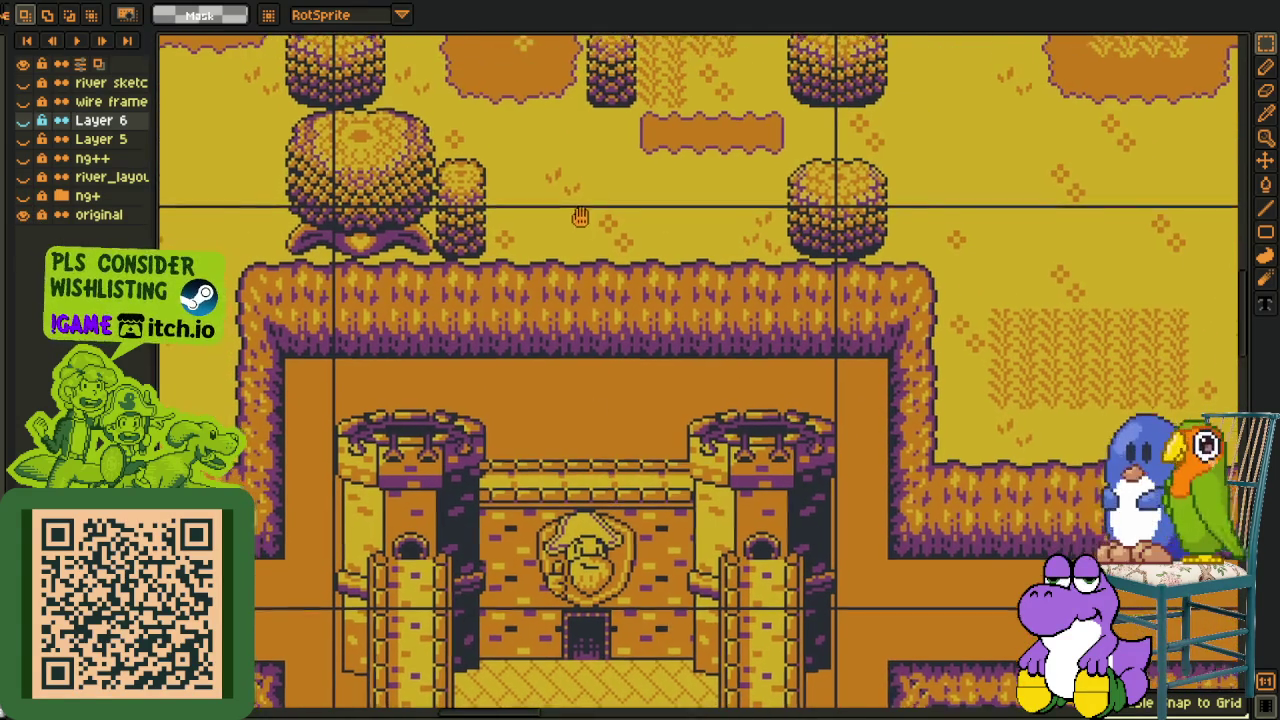
{"action": "scroll", "coordinate": [578, 225], "scroll_direction": "up", "scroll_amount": 1}
{"action": "left_click_drag", "start_coordinate": [346, 382], "coordinate": [803, 608]}
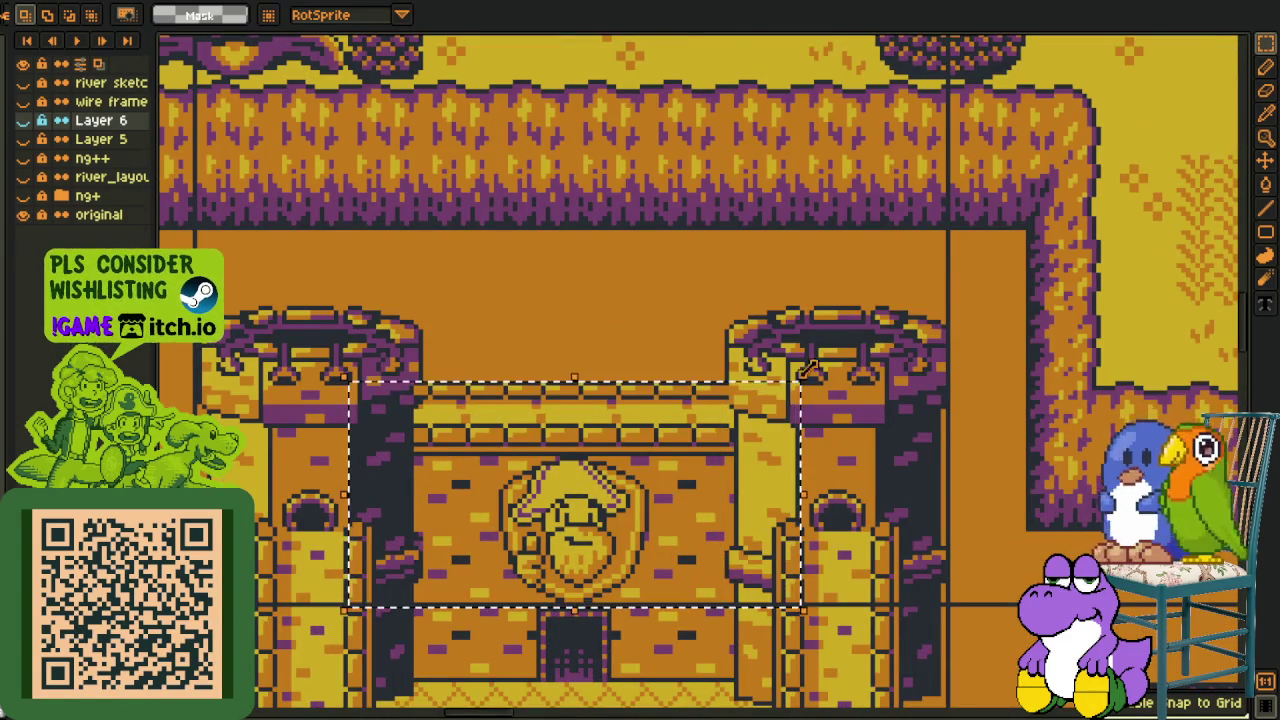
{"action": "scroll", "coordinate": [803, 410], "scroll_direction": "up", "scroll_amount": 3}
{"action": "scroll", "coordinate": [803, 410], "scroll_direction": "up", "scroll_amount": 1}
{"action": "left_click_drag", "start_coordinate": [482, 250], "coordinate": [715, 408]}
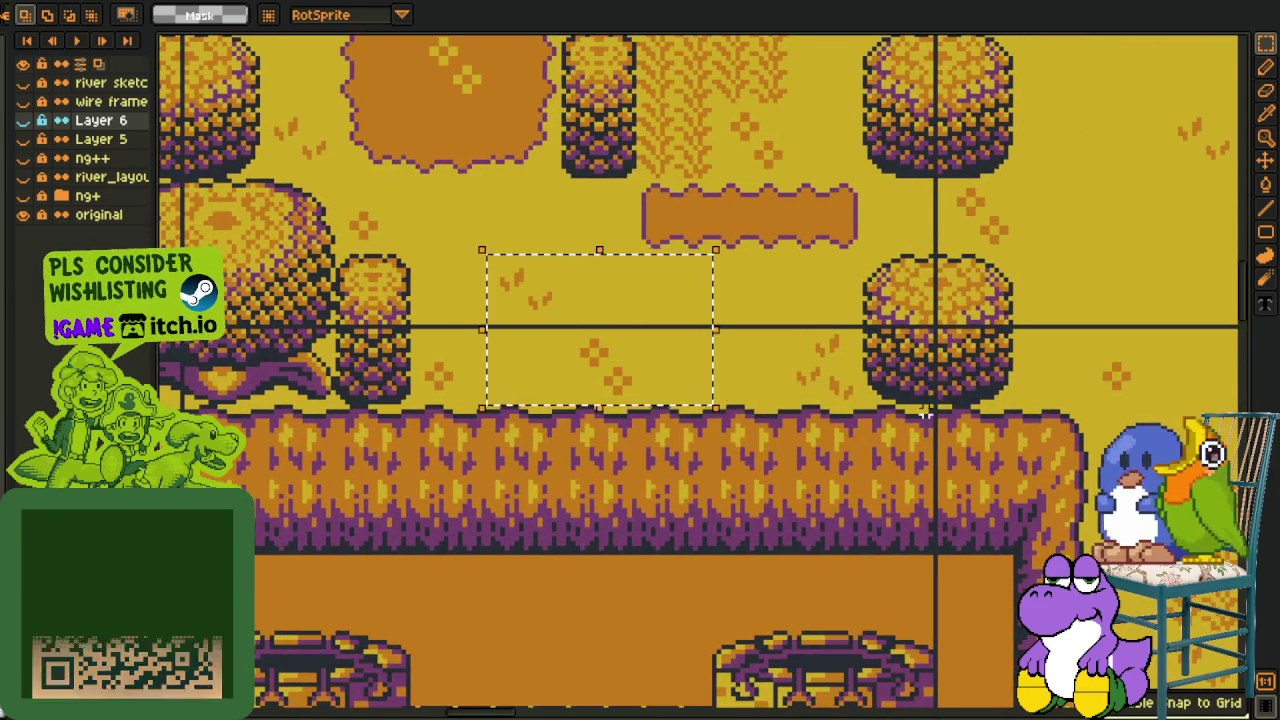
{"action": "scroll", "coordinate": [925, 415], "scroll_direction": "down", "scroll_amount": 3}
{"action": "scroll", "coordinate": [800, 420], "scroll_direction": "down", "scroll_amount": 1}
{"action": "scroll", "coordinate": [709, 420], "scroll_direction": "up", "scroll_amount": 2}
{"action": "scroll", "coordinate": [709, 420], "scroll_direction": "up", "scroll_amount": 3}
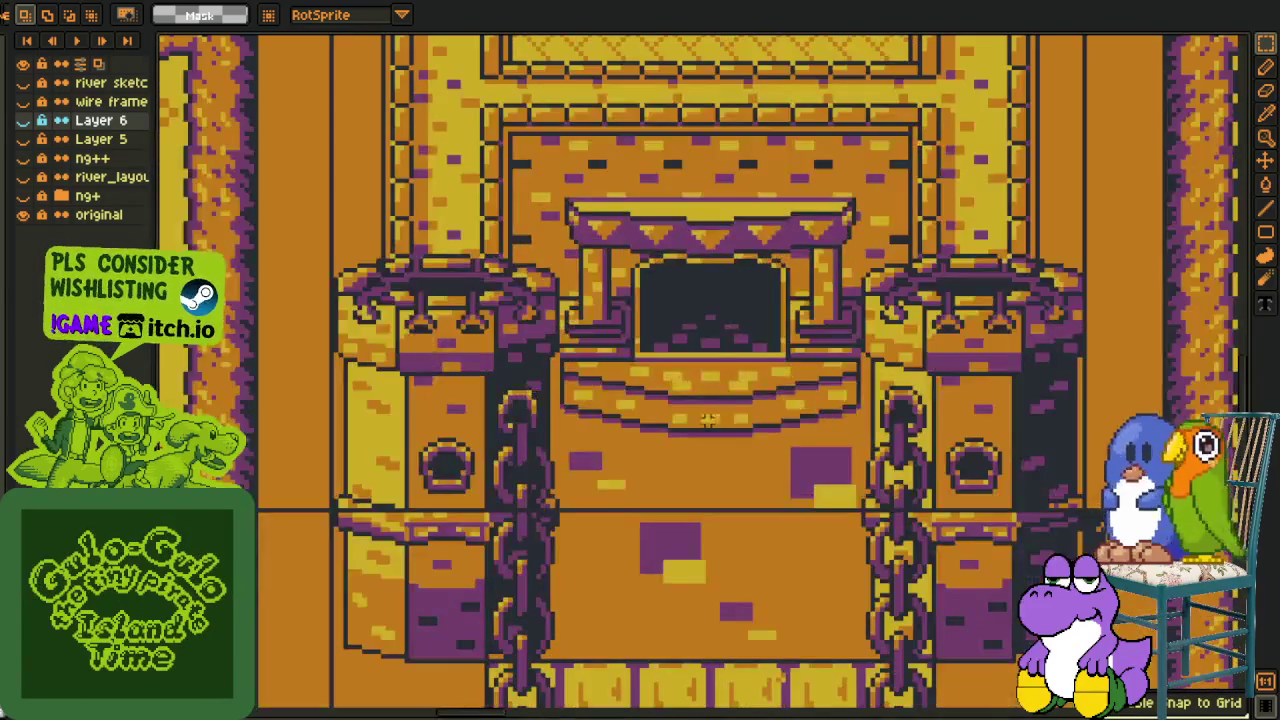
{"action": "left_click_drag", "start_coordinate": [709, 420], "coordinate": [668, 640]}
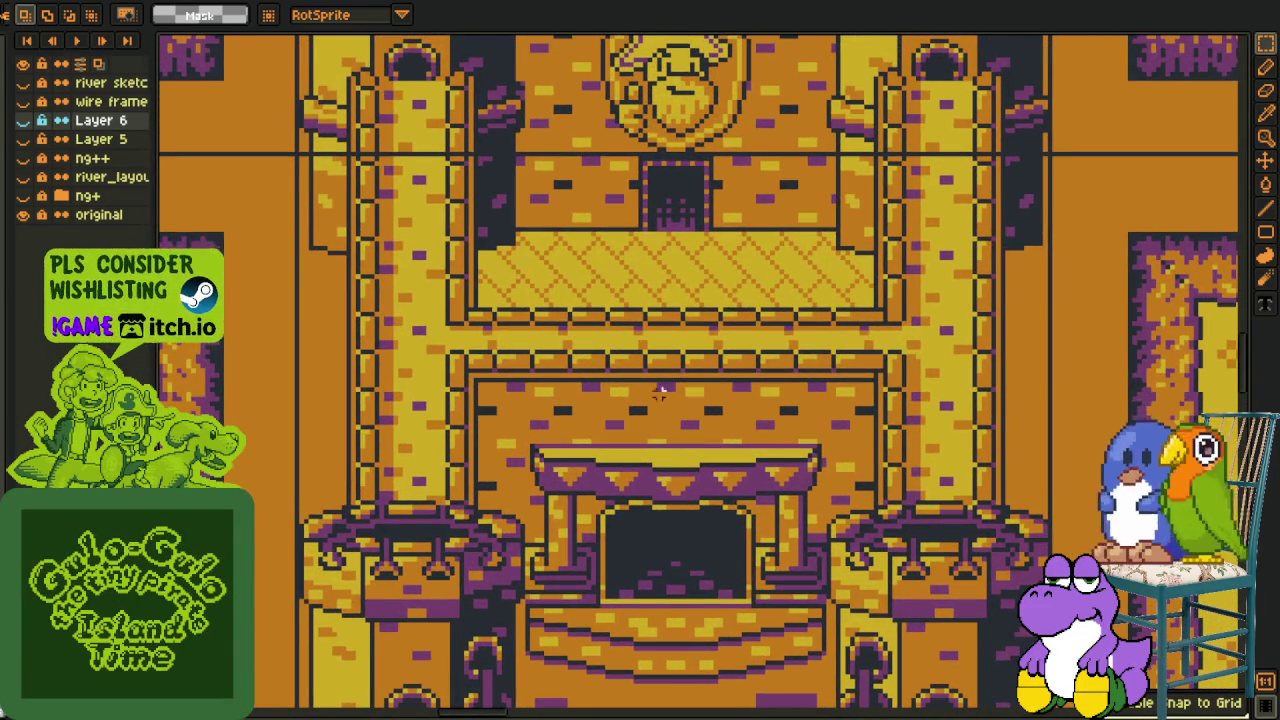
{"action": "scroll", "coordinate": [663, 197], "scroll_direction": "up", "scroll_amount": 2}
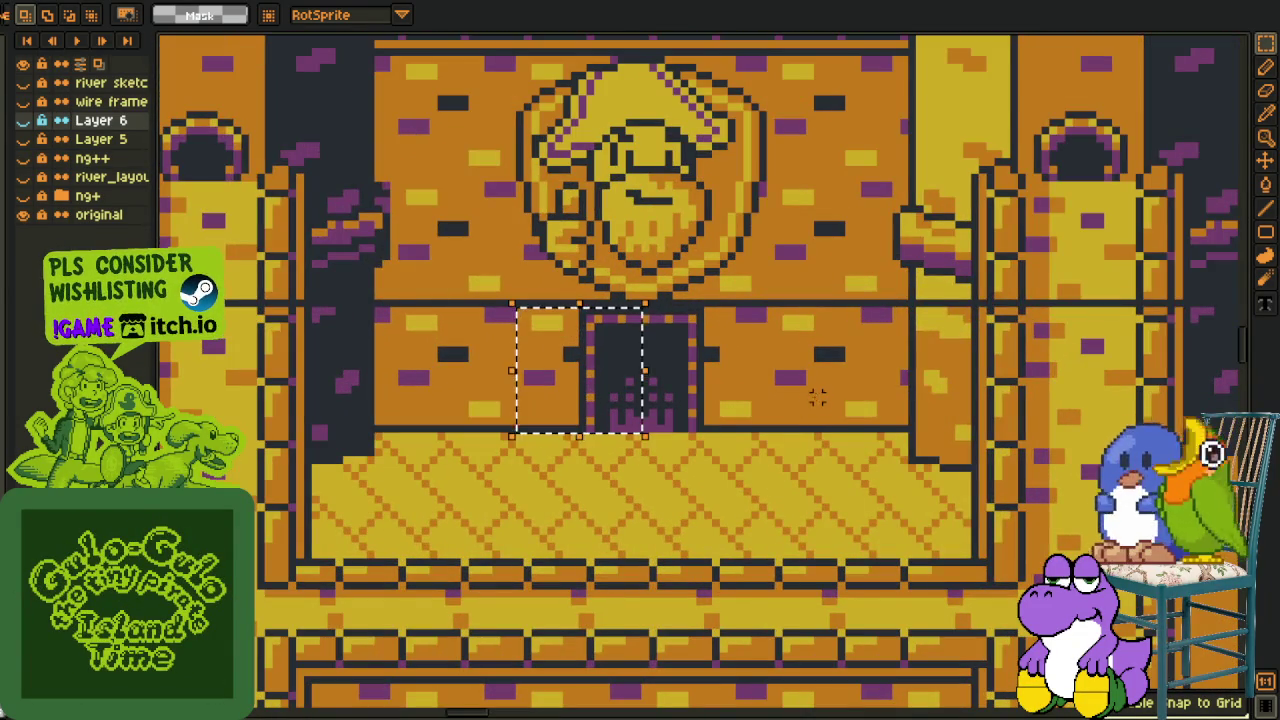
{"action": "scroll", "coordinate": [817, 397], "scroll_direction": "down", "scroll_amount": 2}
{"action": "scroll", "coordinate": [800, 400], "scroll_direction": "down", "scroll_amount": 1}
{"action": "scroll", "coordinate": [645, 460], "scroll_direction": "up", "scroll_amount": 1}
{"action": "scroll", "coordinate": [645, 460], "scroll_direction": "up", "scroll_amount": 1}
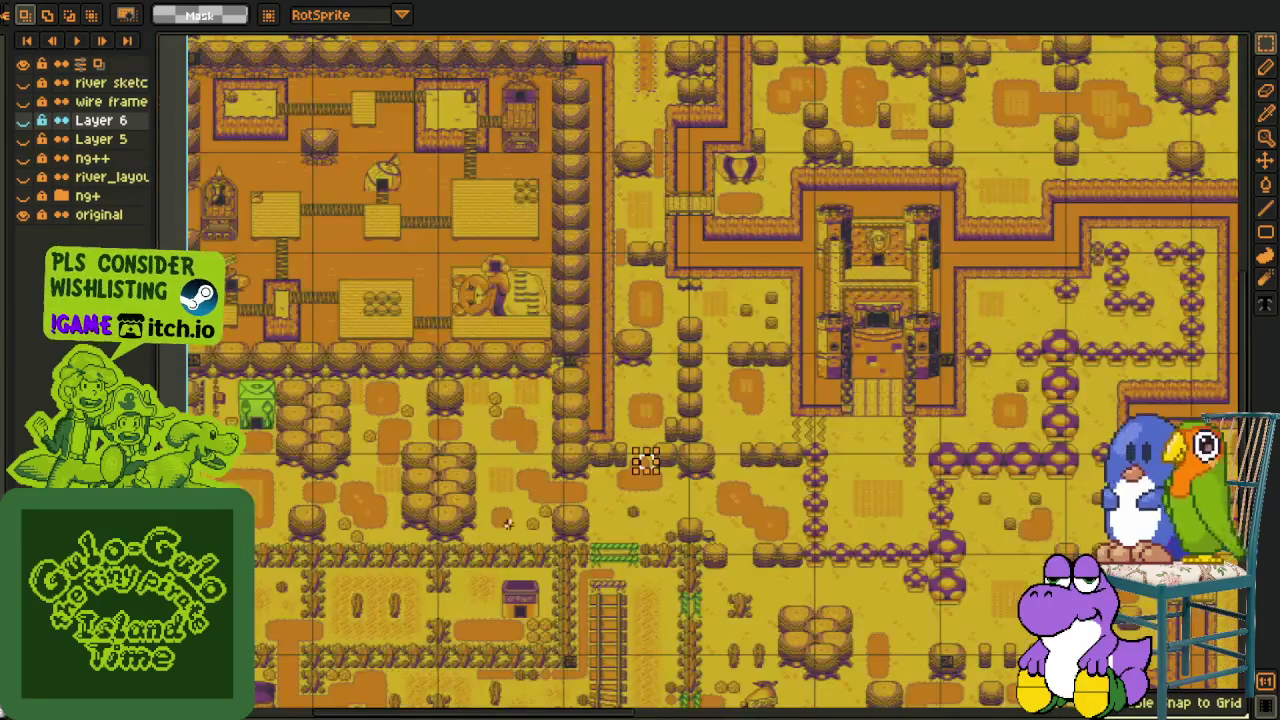
{"action": "left_click_drag", "start_coordinate": [645, 460], "coordinate": [727, 310]}
{"action": "scroll", "coordinate": [727, 310], "scroll_direction": "down", "scroll_amount": 1}
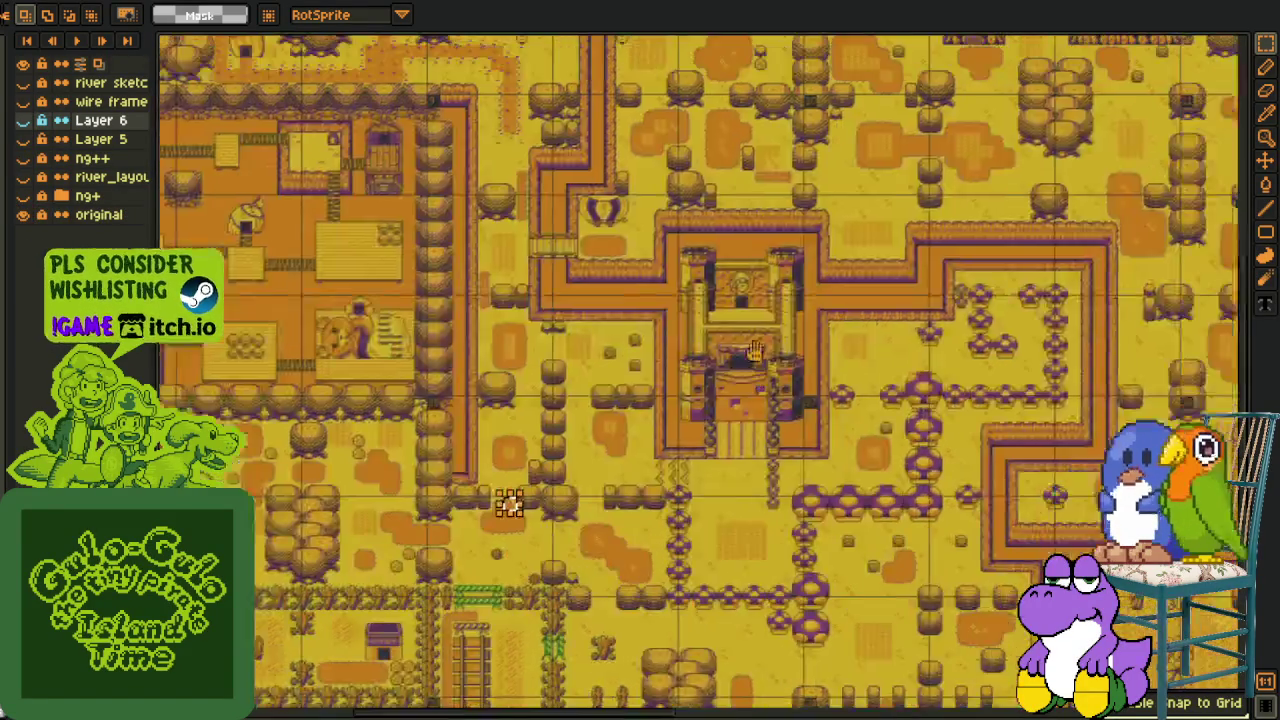
{"action": "scroll", "coordinate": [727, 310], "scroll_direction": "up", "scroll_amount": 2}
{"action": "left_click_drag", "start_coordinate": [610, 150], "coordinate": [768, 256]}
{"action": "scroll", "coordinate": [468, 369], "scroll_direction": "down", "scroll_amount": 1}
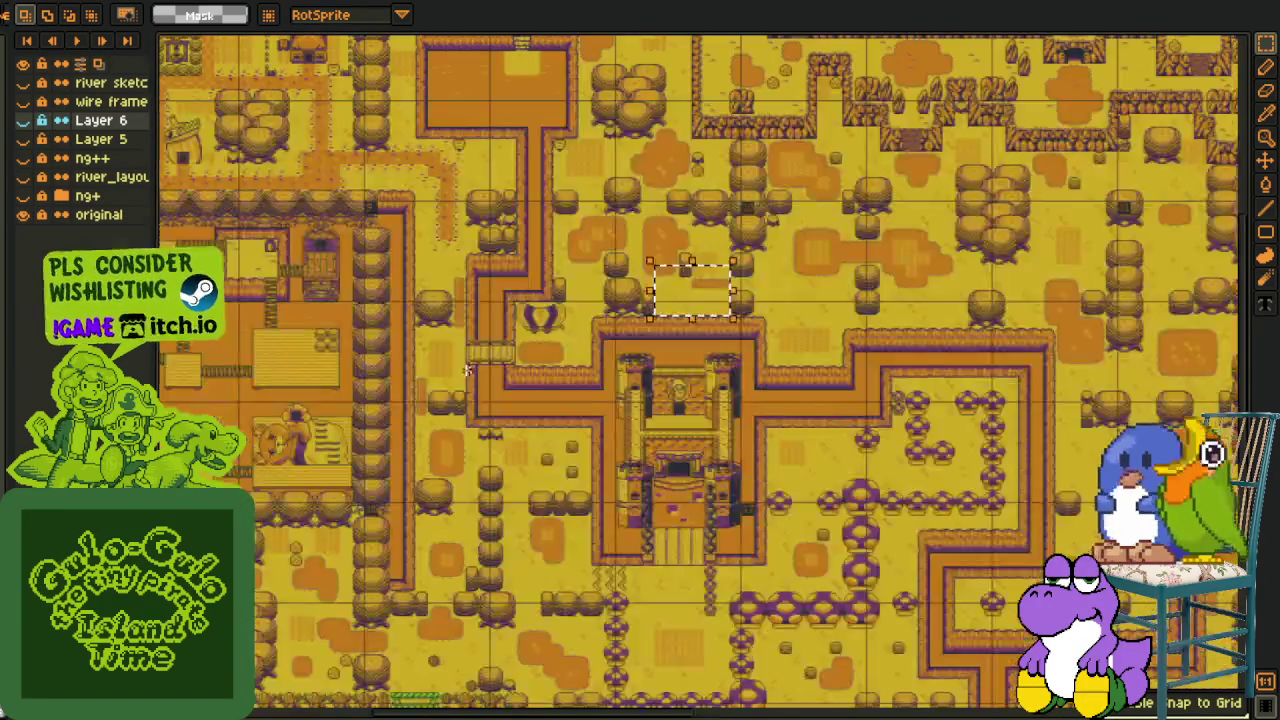
{"action": "scroll", "coordinate": [613, 446], "scroll_direction": "up", "scroll_amount": 1}
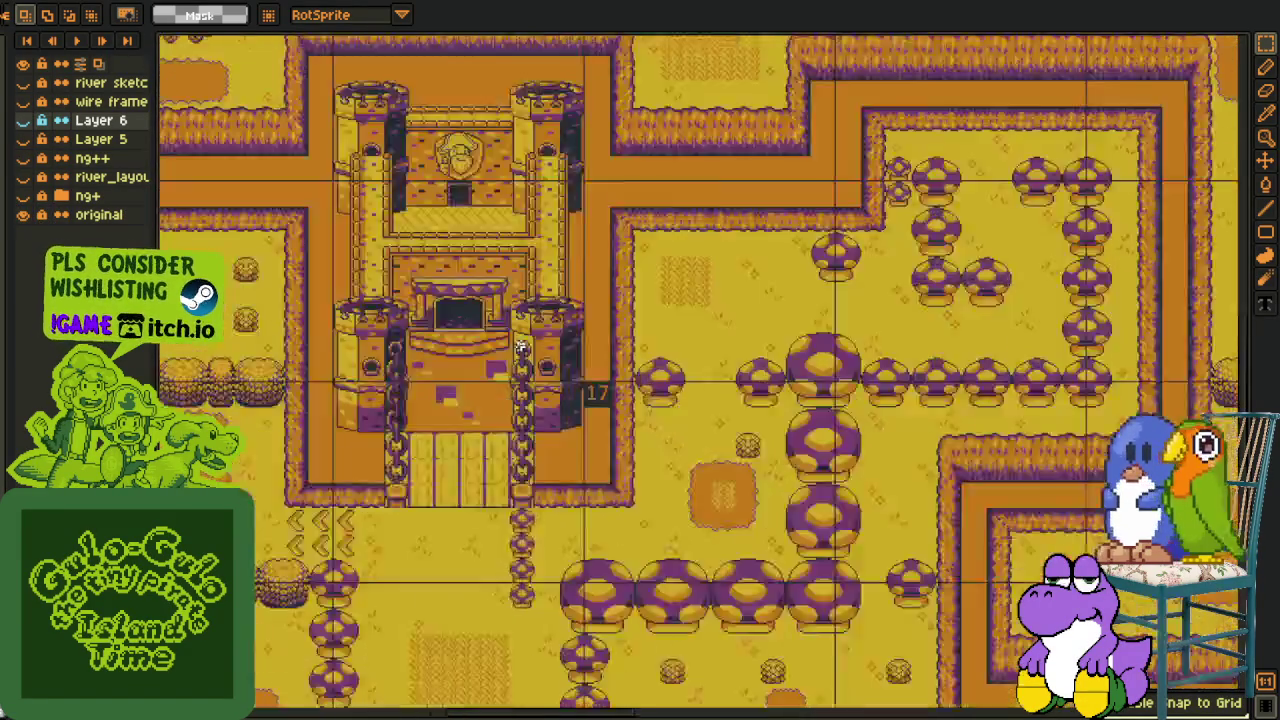
{"action": "scroll", "coordinate": [613, 446], "scroll_direction": "up", "scroll_amount": 1}
{"action": "left_click_drag", "start_coordinate": [165, 115], "coordinate": [375, 155]}
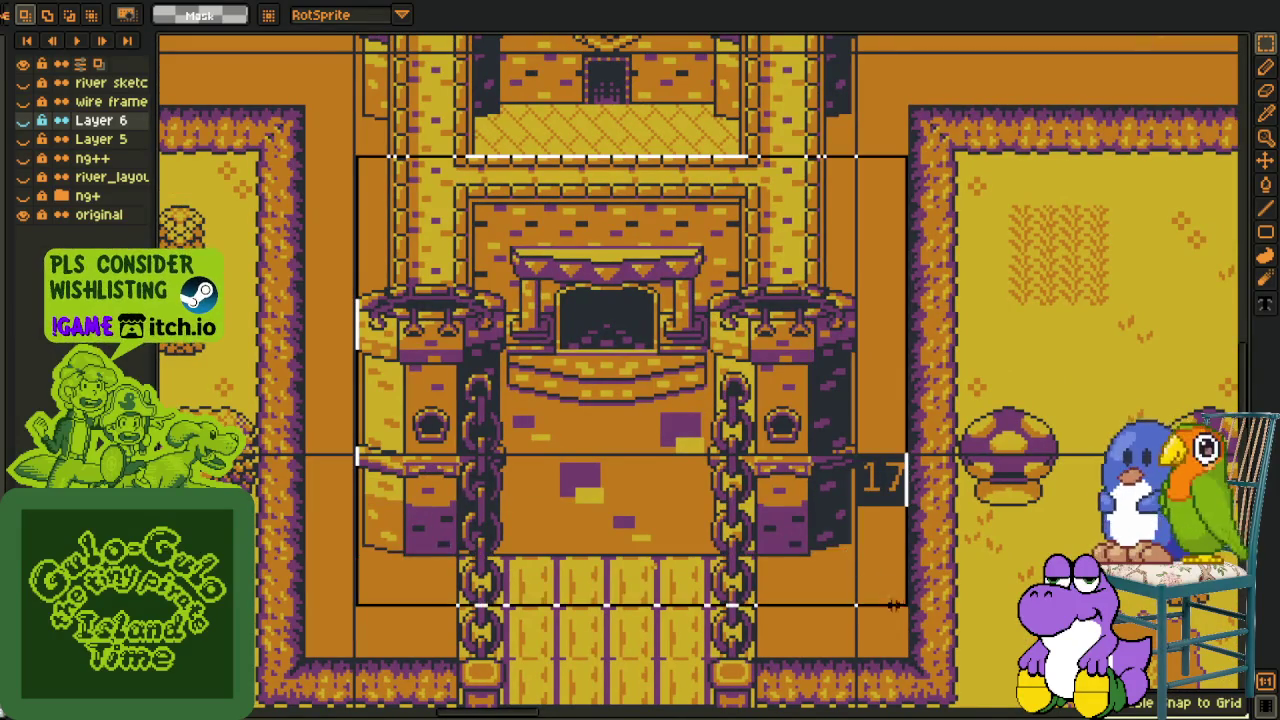
{"action": "scroll", "coordinate": [622, 287], "scroll_direction": "up", "scroll_amount": 1}
{"action": "left_click_drag", "start_coordinate": [622, 287], "coordinate": [592, 258]}
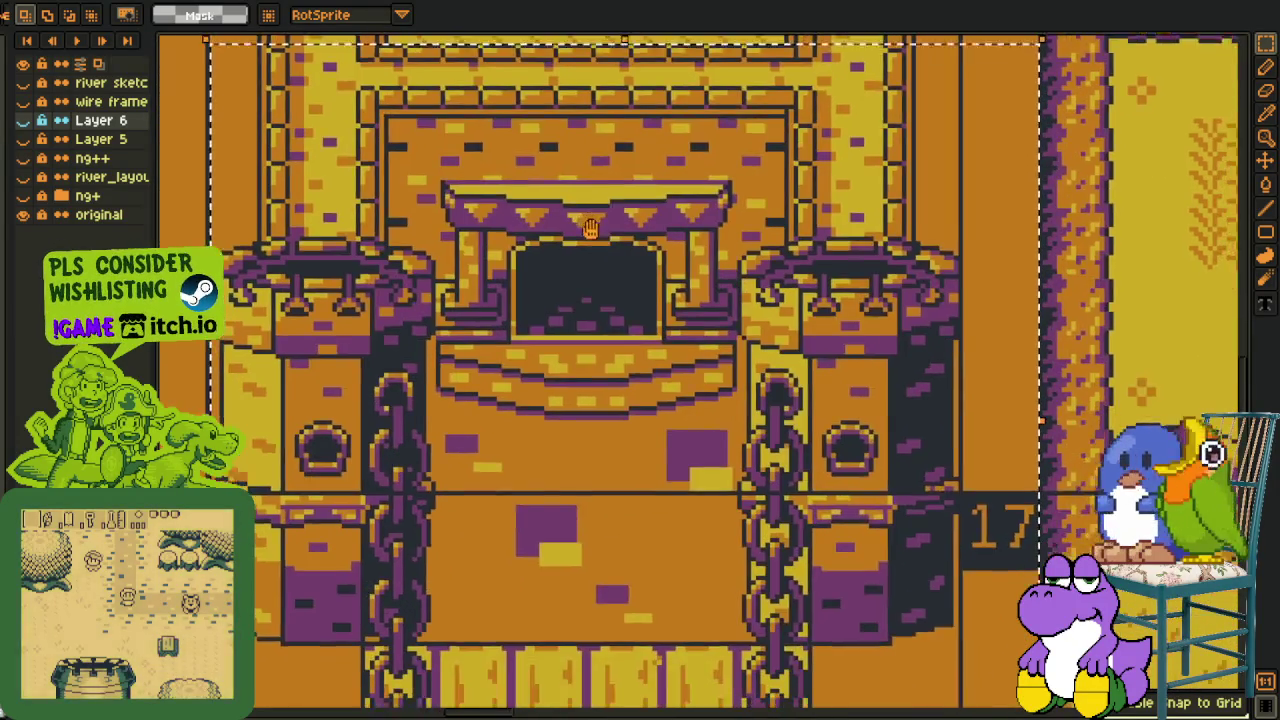
{"action": "scroll", "coordinate": [592, 258], "scroll_direction": "down", "scroll_amount": 2}
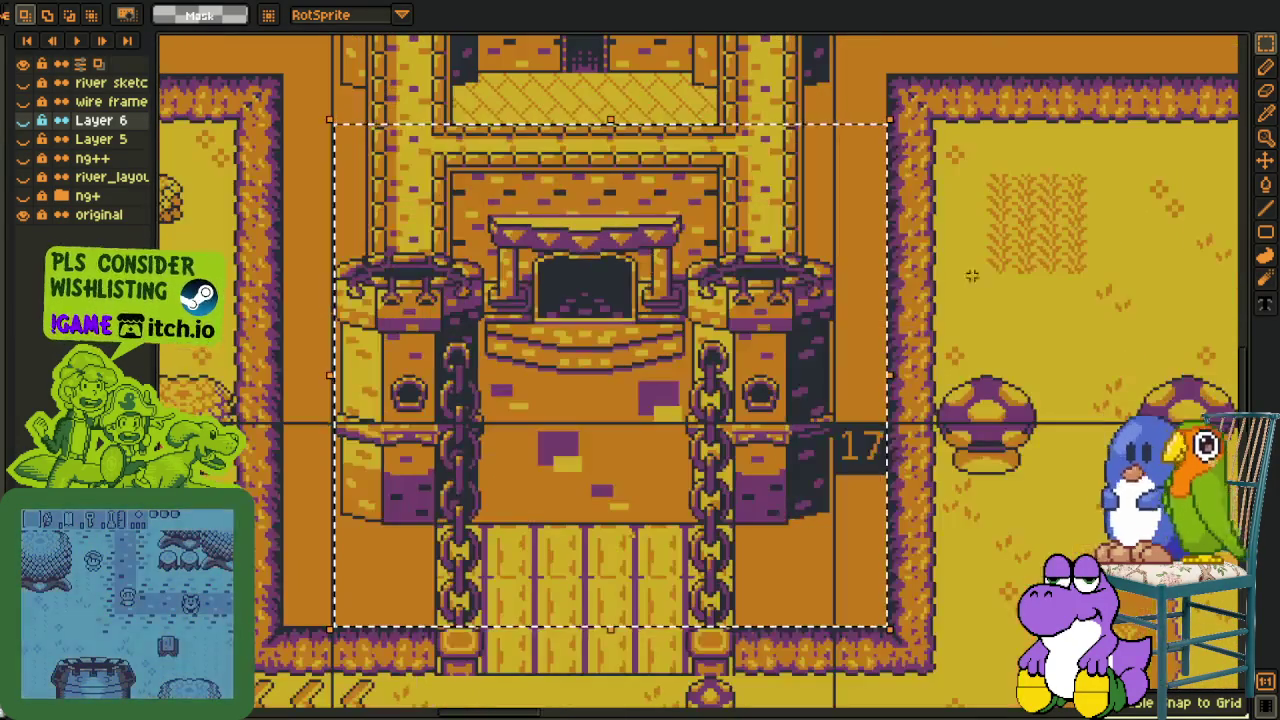
Hide the original layer, show the ng+ layer, and view the terrain above the castle
{"action": "left_click", "coordinate": [24, 214]}
{"action": "left_click", "coordinate": [23, 196]}
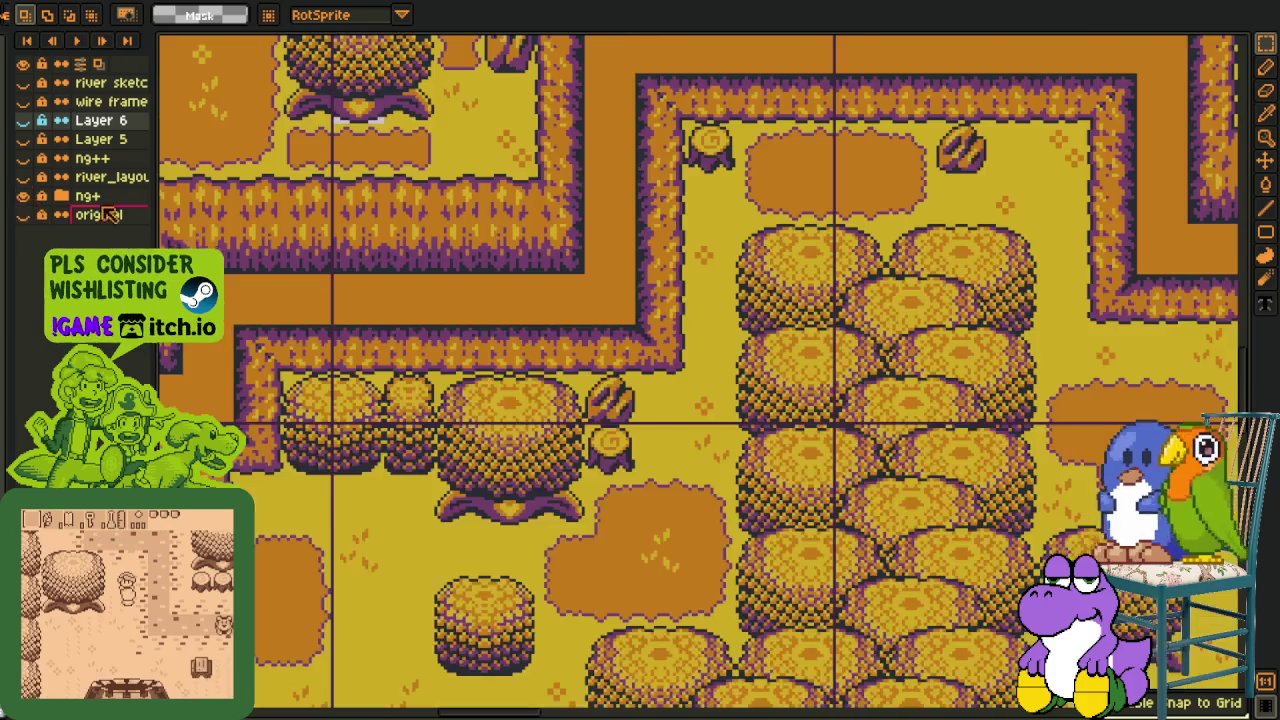
{"action": "scroll", "coordinate": [700, 370], "scroll_direction": "down", "scroll_amount": 3}
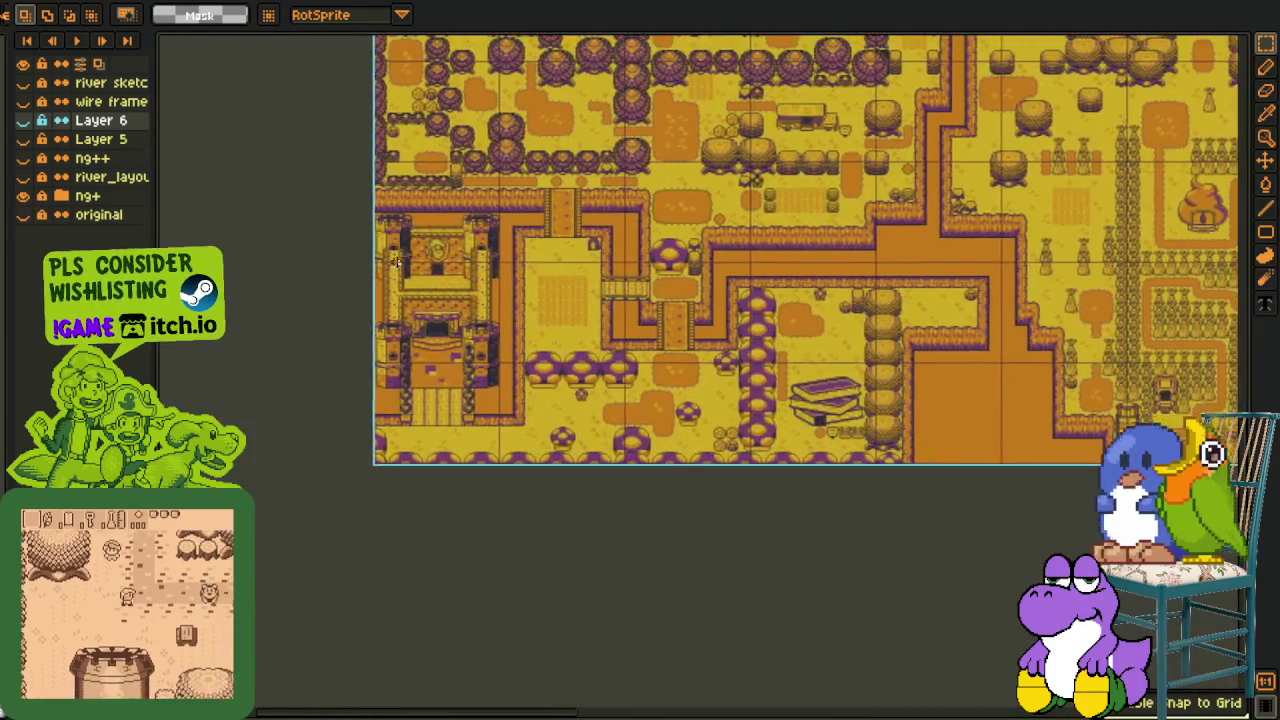
{"action": "scroll", "coordinate": [586, 283], "scroll_direction": "up", "scroll_amount": 2}
{"action": "scroll", "coordinate": [495, 236], "scroll_direction": "up", "scroll_amount": 2}
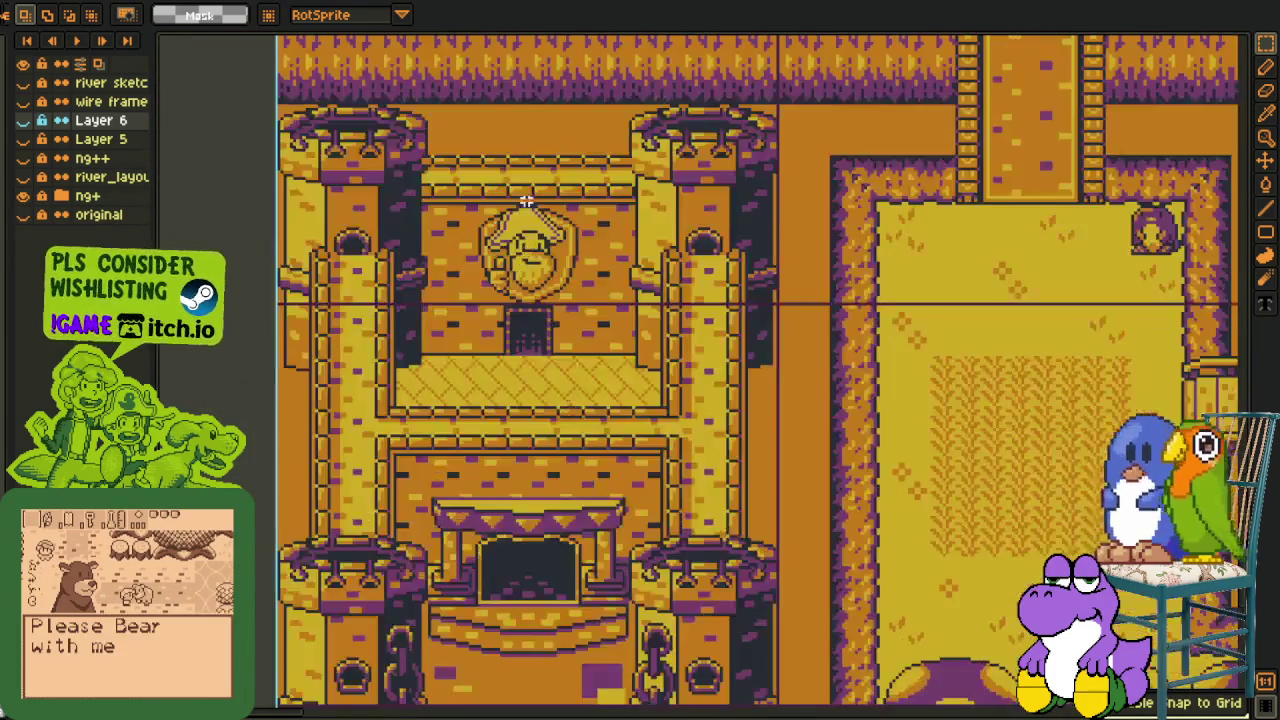
{"action": "left_click_drag", "start_coordinate": [503, 200], "coordinate": [505, 412]}
{"action": "scroll", "coordinate": [418, 117], "scroll_direction": "up", "scroll_amount": 1}
Try selecting tiles north of the castle wall, then clear the selection
{"action": "left_click_drag", "start_coordinate": [326, 118], "coordinate": [628, 196]}
{"action": "scroll", "coordinate": [346, 102], "scroll_direction": "down", "scroll_amount": 1}
{"action": "scroll", "coordinate": [400, 180], "scroll_direction": "down", "scroll_amount": 1}
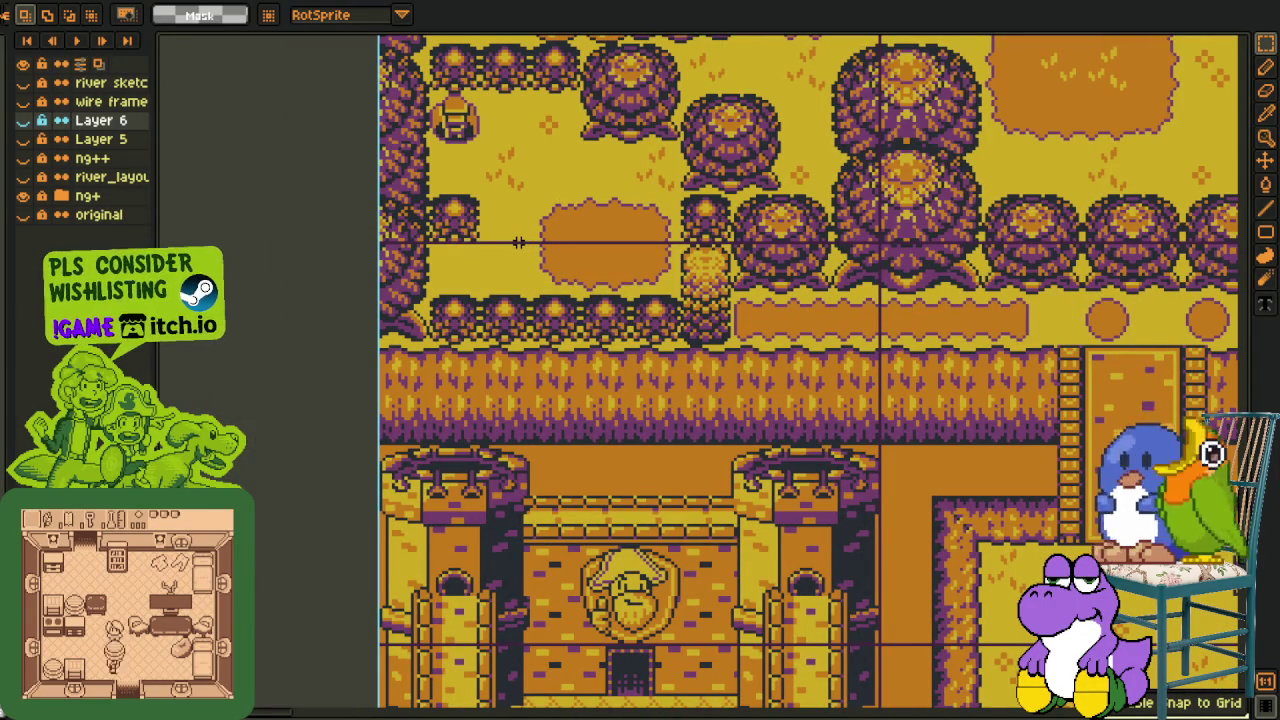
{"action": "scroll", "coordinate": [511, 236], "scroll_direction": "up", "scroll_amount": 1}
{"action": "left_click_drag", "start_coordinate": [423, 171], "coordinate": [491, 314]}
{"action": "left_click", "coordinate": [557, 286]}
{"action": "scroll", "coordinate": [540, 285], "scroll_direction": "down", "scroll_amount": 1}
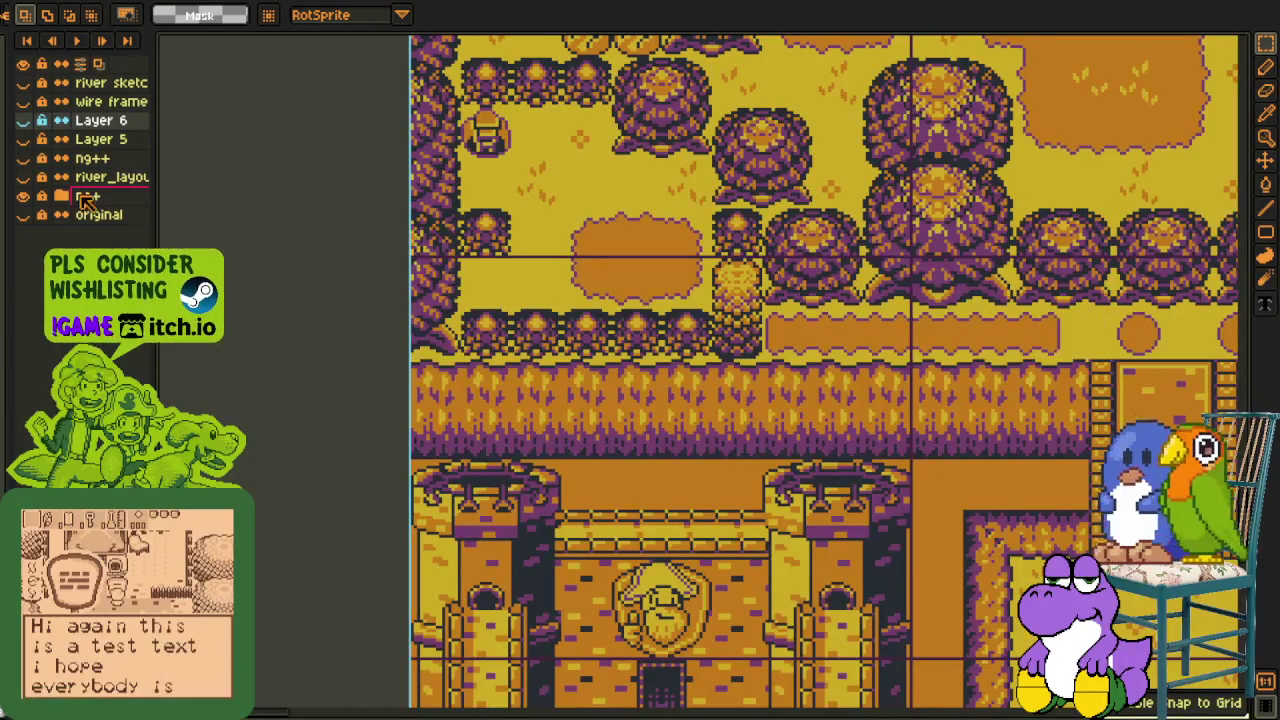
Expand the ng+ layer group and switch on its child map layer
{"action": "left_click", "coordinate": [62, 197]}
{"action": "left_click", "coordinate": [26, 232]}
{"action": "left_click", "coordinate": [28, 226]}
{"action": "left_click", "coordinate": [24, 233], "text": "alt"}
On the ng+ child layer, replace the lone bush with the grass tile above, and save
{"action": "left_click", "coordinate": [24, 233], "text": "alt"}
{"action": "left_click", "coordinate": [120, 233]}
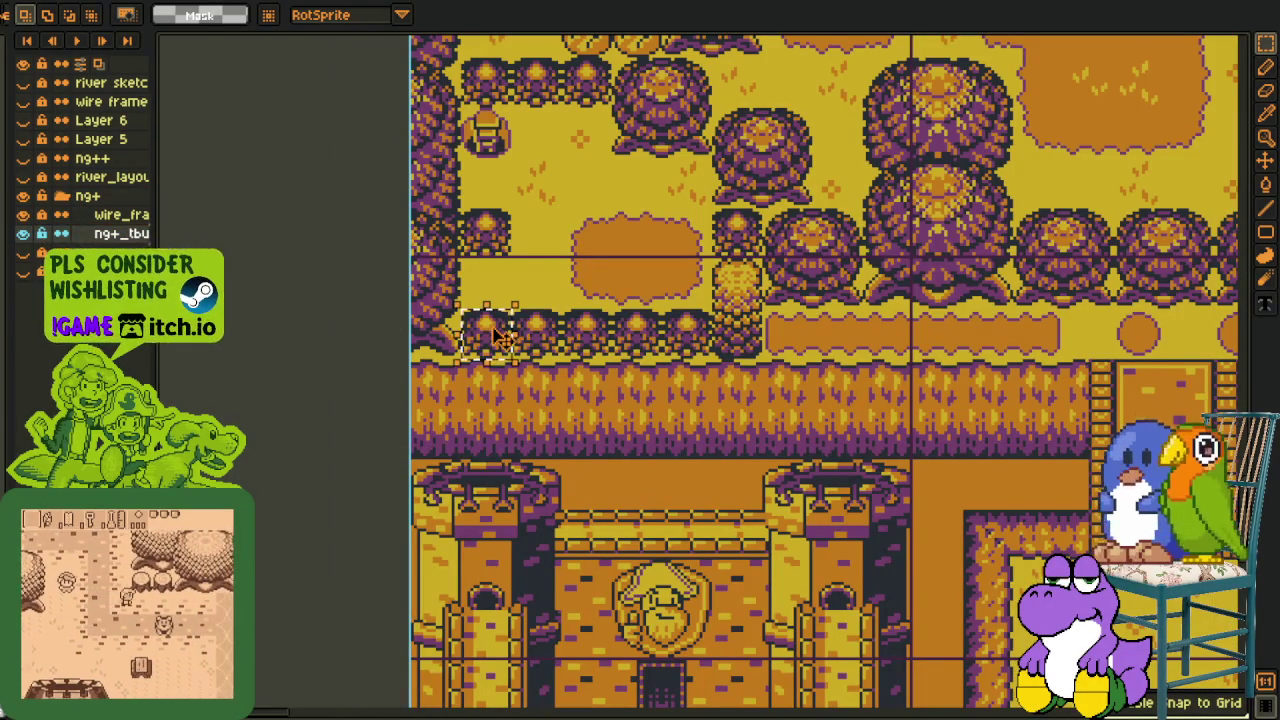
{"action": "left_click", "coordinate": [480, 238]}
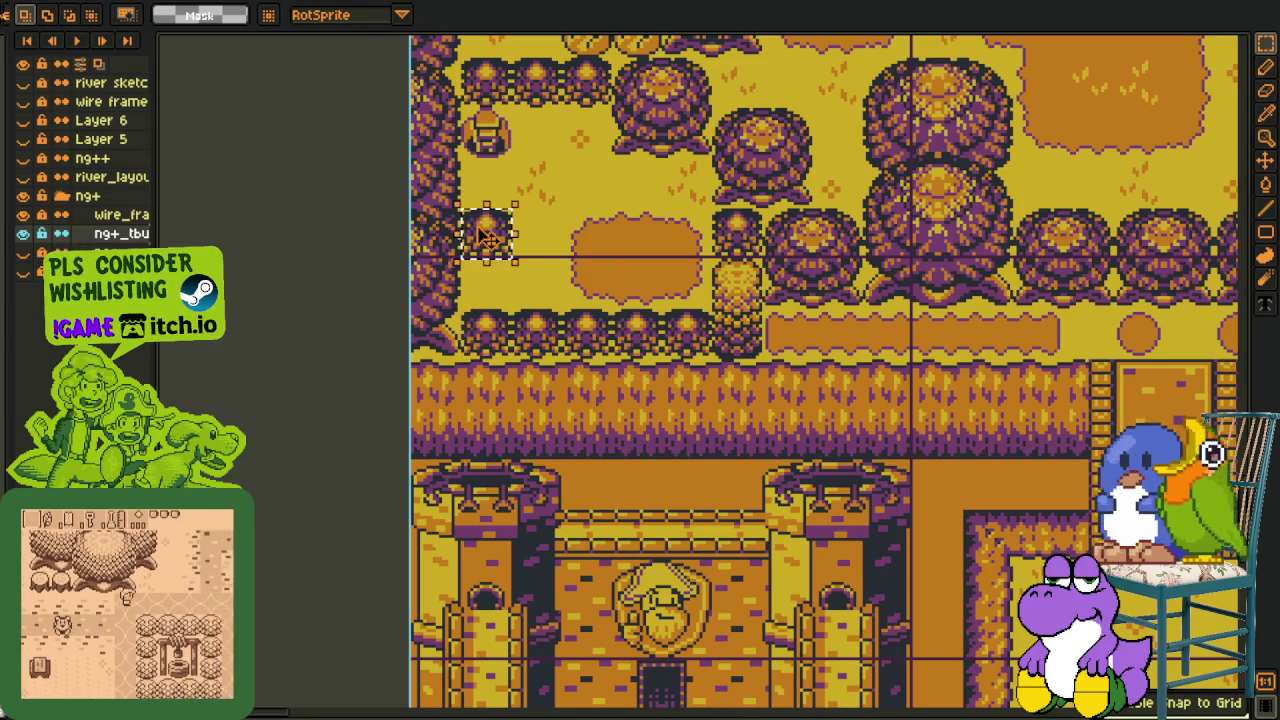
{"action": "key", "text": "Delete"}
{"action": "scroll", "coordinate": [474, 234], "scroll_direction": "up", "scroll_amount": 1}
{"action": "left_click", "coordinate": [482, 182]}
{"action": "left_click_drag", "start_coordinate": [485, 184], "coordinate": [486, 266]}
{"action": "left_click", "coordinate": [574, 233]}
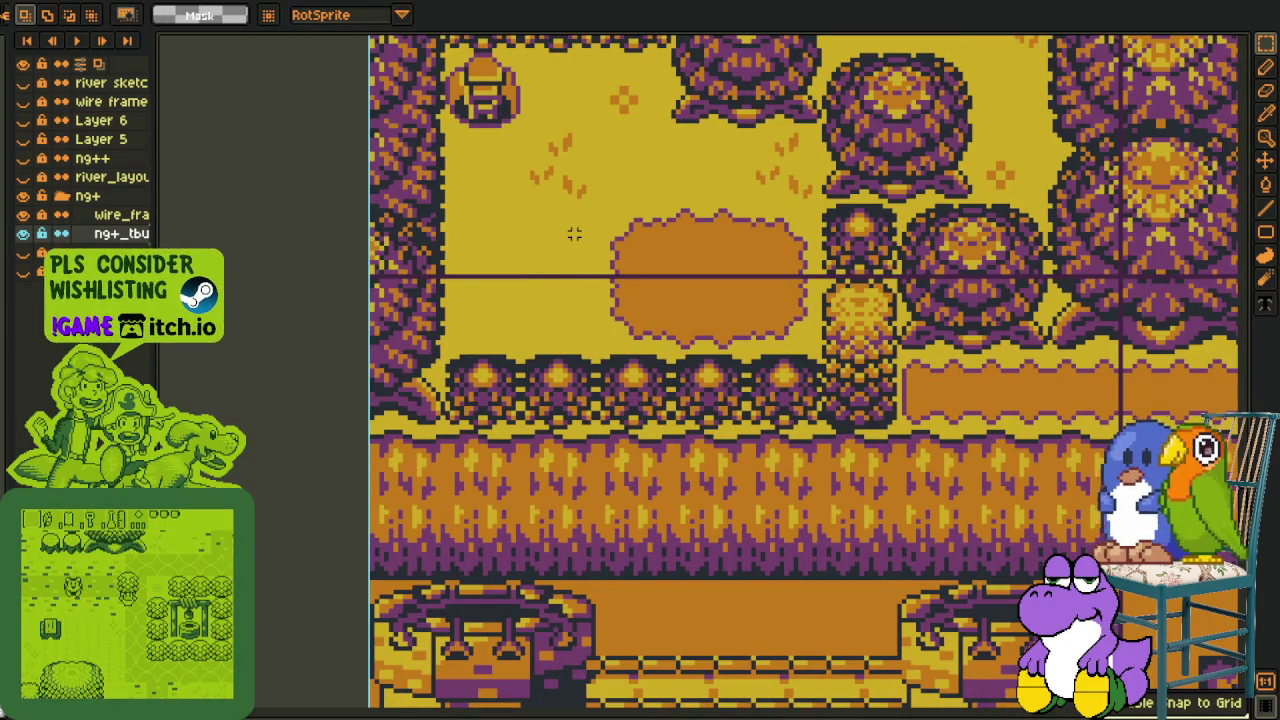
{"action": "scroll", "coordinate": [597, 234], "scroll_direction": "down", "scroll_amount": 1}
{"action": "scroll", "coordinate": [580, 235], "scroll_direction": "down", "scroll_amount": 1}
{"action": "key", "text": "ctrl+s"}
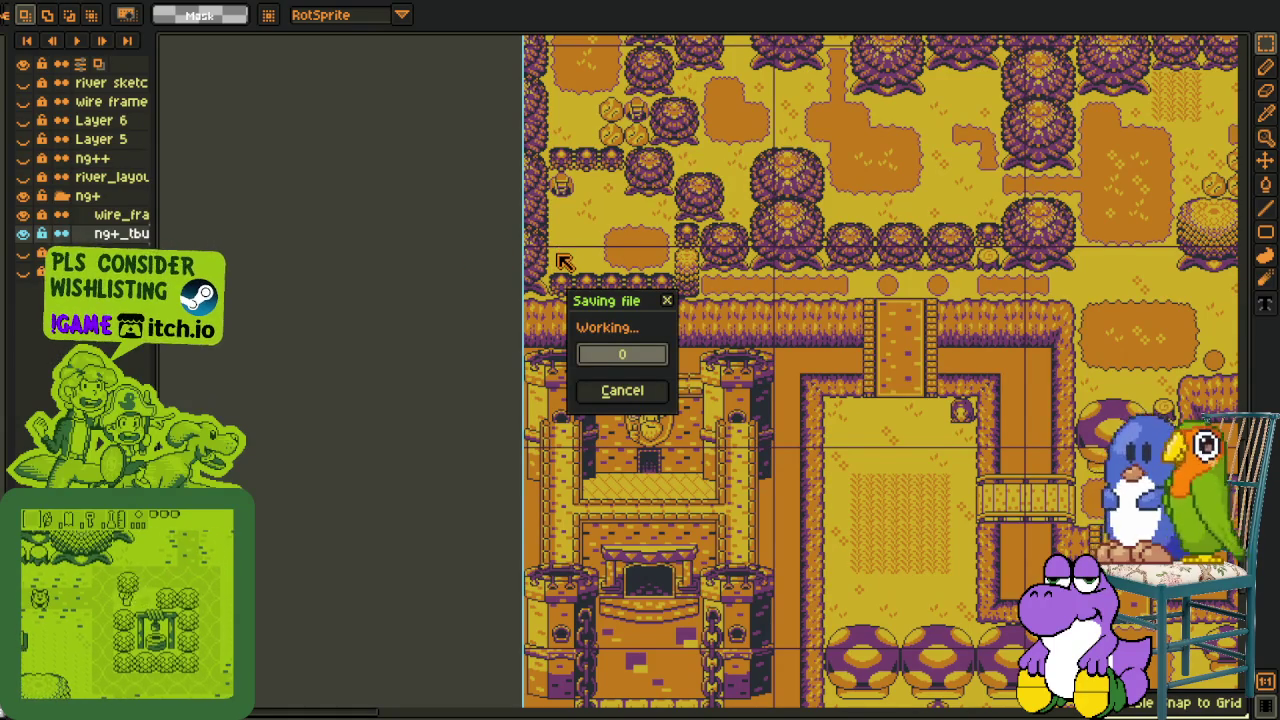
Check the repaired tile, collapse the ng+ layer group, and save the layered map again
{"action": "scroll", "coordinate": [563, 261], "scroll_direction": "up", "scroll_amount": 1}
{"action": "left_click_drag", "start_coordinate": [549, 254], "coordinate": [590, 285]}
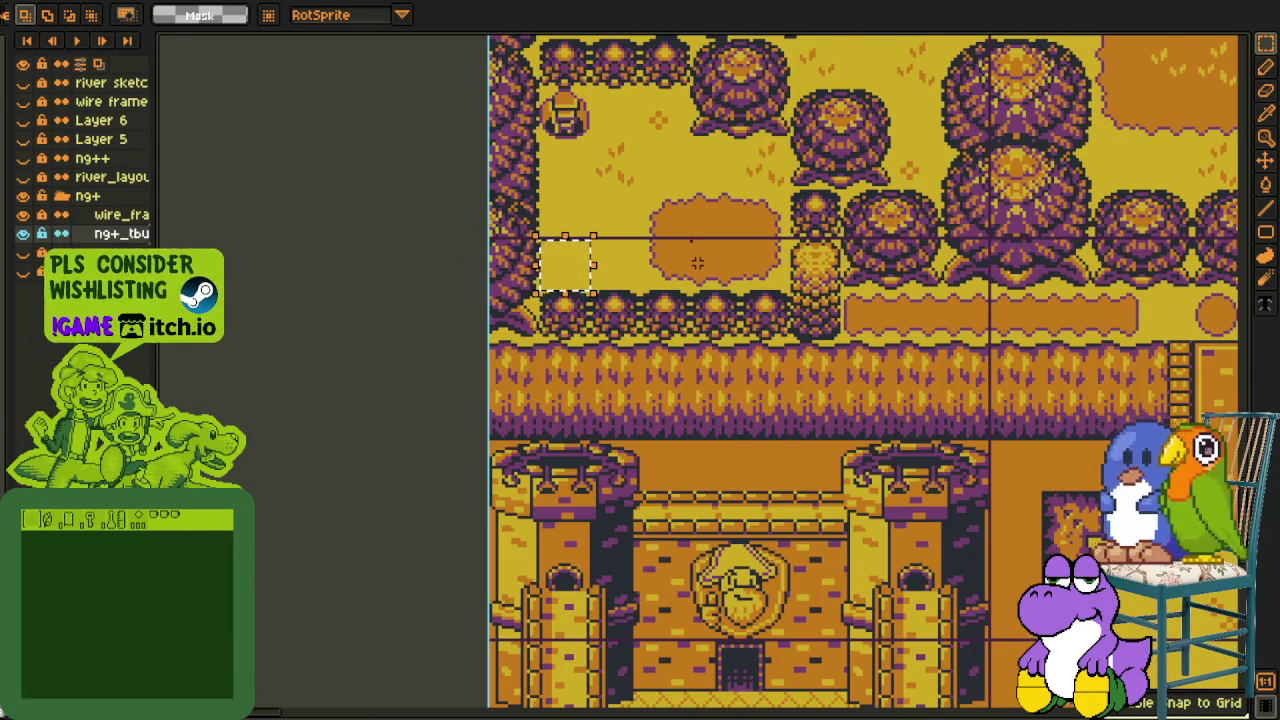
{"action": "scroll", "coordinate": [697, 262], "scroll_direction": "down", "scroll_amount": 1}
{"action": "left_click_drag", "start_coordinate": [697, 262], "coordinate": [617, 286]}
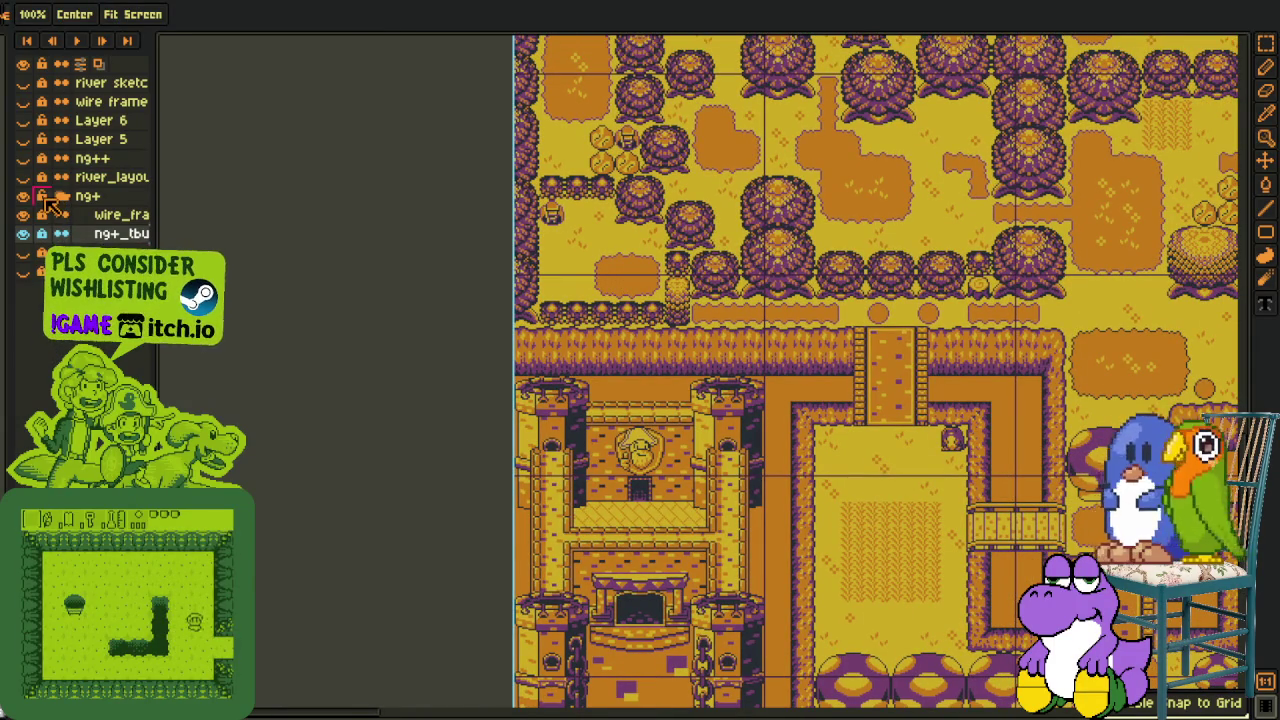
{"action": "left_click", "coordinate": [61, 196]}
{"action": "key", "text": "m"}
{"action": "key", "text": "ctrl+s"}
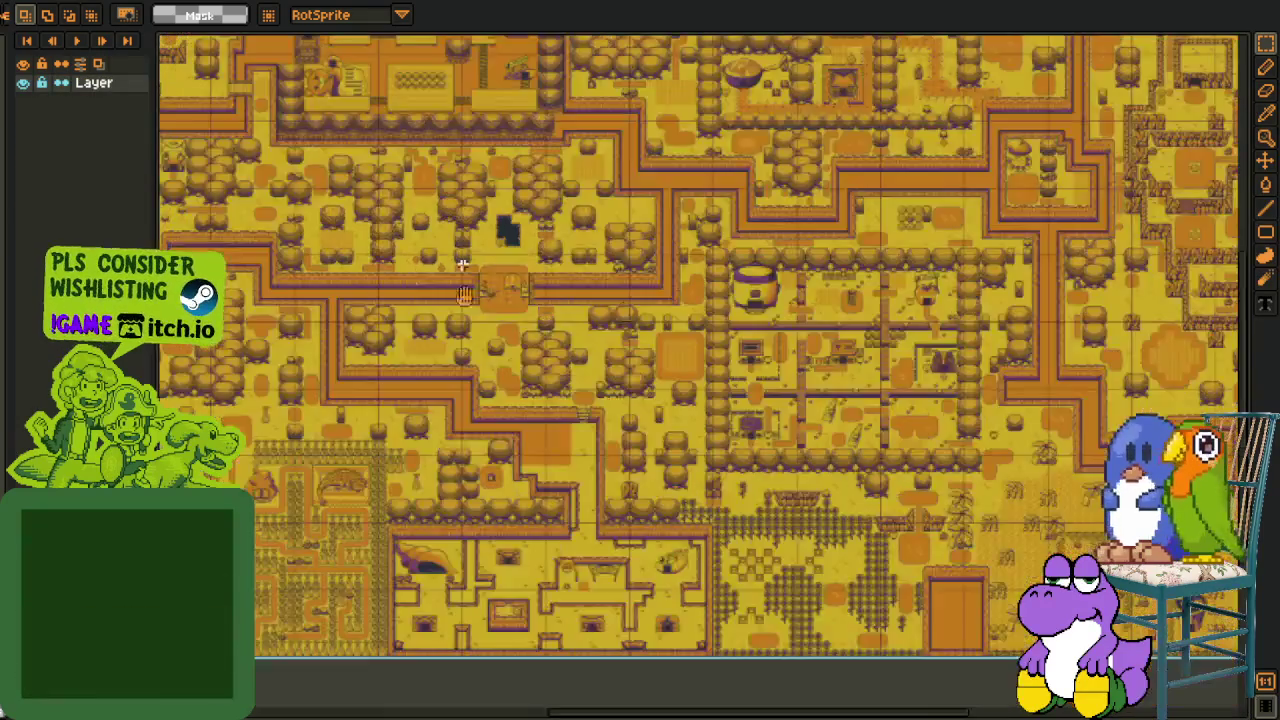
In the single-layer file, replace the lone bush with grass, save, and return to the layered map
{"action": "scroll", "coordinate": [421, 285], "scroll_direction": "up", "scroll_amount": 3}
{"action": "scroll", "coordinate": [421, 285], "scroll_direction": "up", "scroll_amount": 3}
{"action": "scroll", "coordinate": [425, 510], "scroll_direction": "up", "scroll_amount": 2}
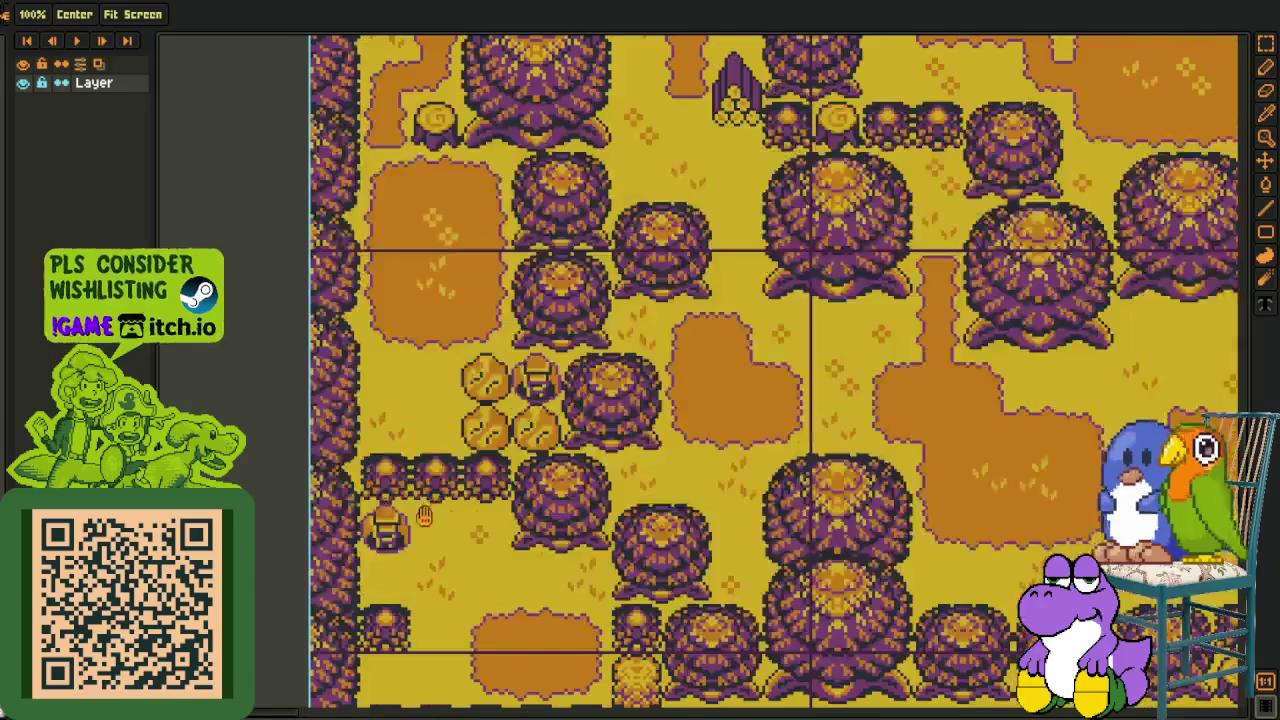
{"action": "scroll", "coordinate": [425, 510], "scroll_direction": "up", "scroll_amount": 1}
{"action": "left_click_drag", "start_coordinate": [425, 510], "coordinate": [466, 300]}
{"action": "left_click_drag", "start_coordinate": [414, 474], "coordinate": [454, 450]}
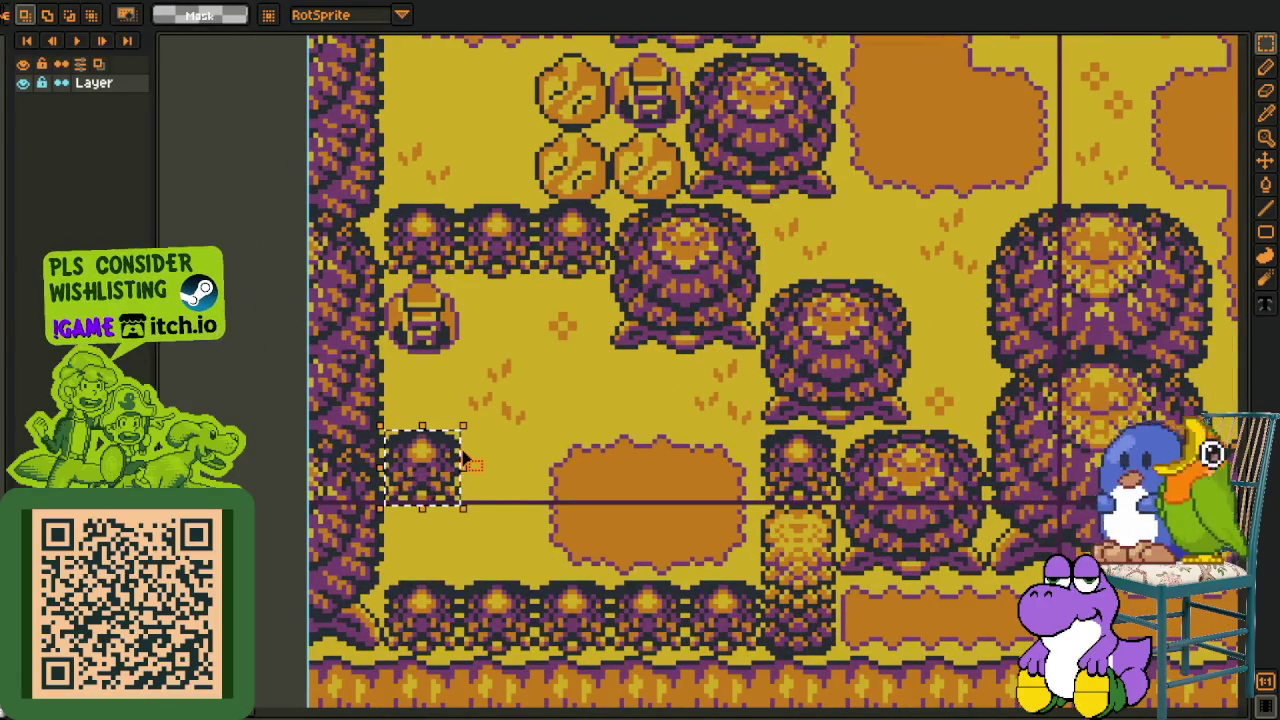
{"action": "key", "text": "Delete"}
{"action": "mouse_move", "coordinate": [534, 426]}
{"action": "left_mouse_down"}
{"action": "mouse_move", "coordinate": [463, 491]}
{"action": "mouse_move", "coordinate": [505, 499]}
{"action": "mouse_move", "coordinate": [451, 480]}
{"action": "left_mouse_up"}
{"action": "key", "text": "ctrl+s"}
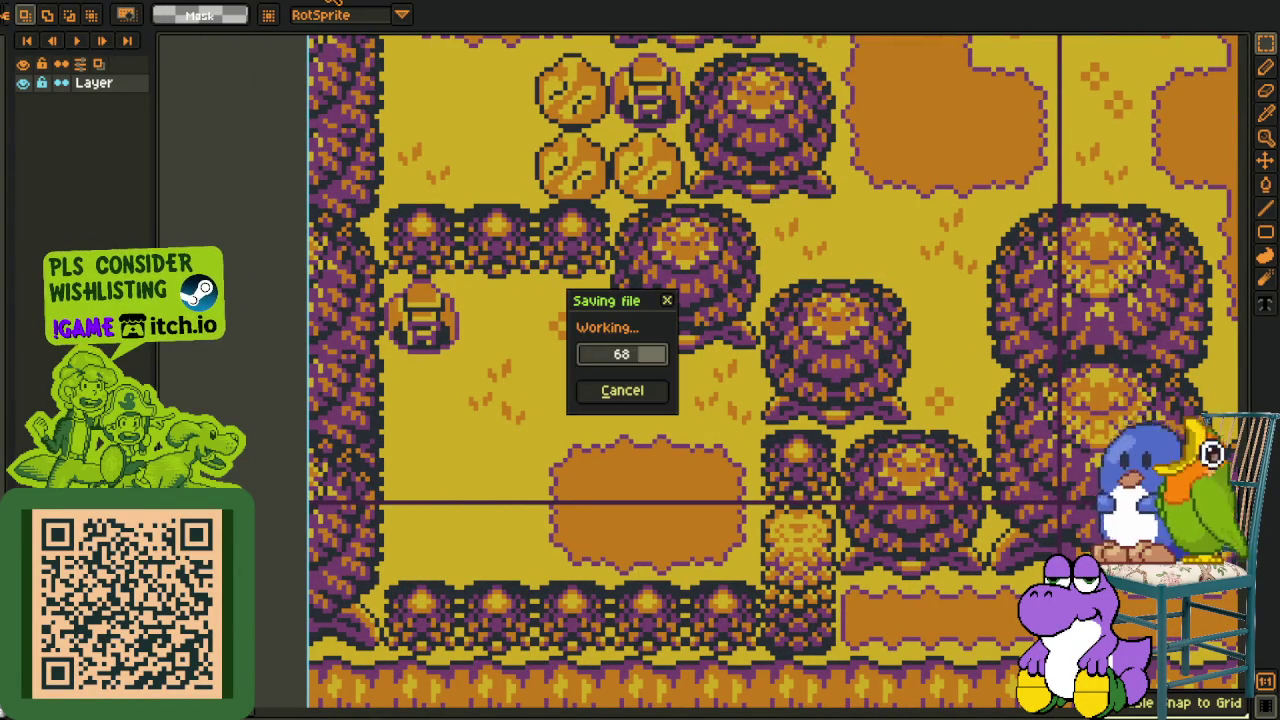
{"action": "key", "text": "ctrl+w"}
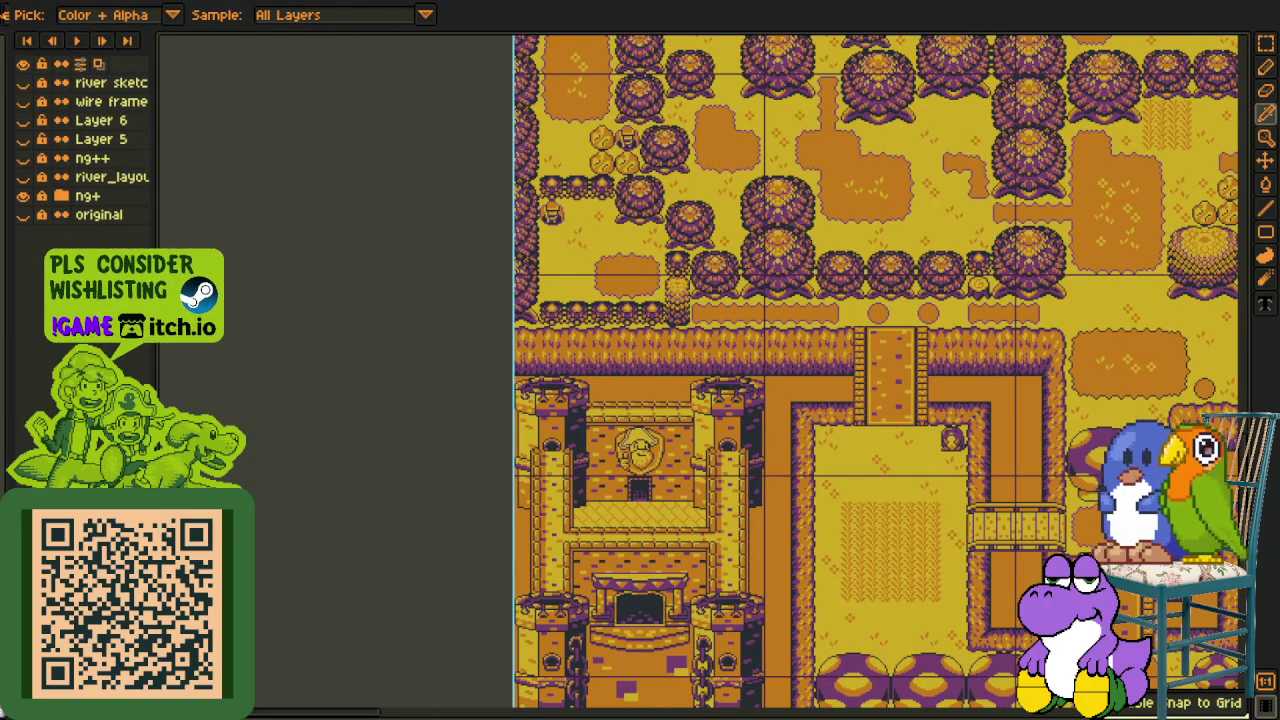
Switch to the Mega sheet document and navigate the view across it
{"action": "key", "text": "ctrl+w"}
{"action": "scroll", "coordinate": [776, 441], "scroll_direction": "down", "scroll_amount": 3}
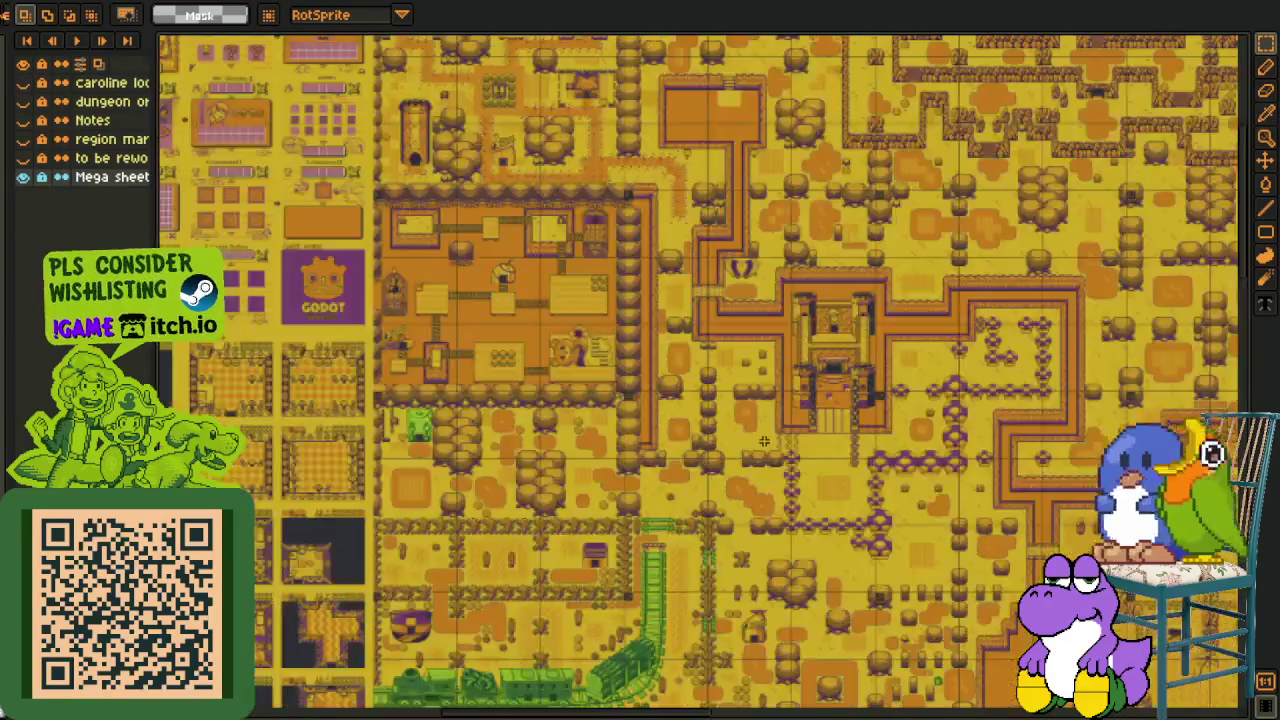
{"action": "scroll", "coordinate": [700, 500], "scroll_direction": "down", "scroll_amount": 2}
{"action": "left_click_drag", "start_coordinate": [599, 617], "coordinate": [600, 475]}
{"action": "scroll", "coordinate": [600, 475], "scroll_direction": "up", "scroll_amount": 2}
{"action": "scroll", "coordinate": [600, 475], "scroll_direction": "up", "scroll_amount": 5}
{"action": "scroll", "coordinate": [600, 475], "scroll_direction": "up", "scroll_amount": 2}
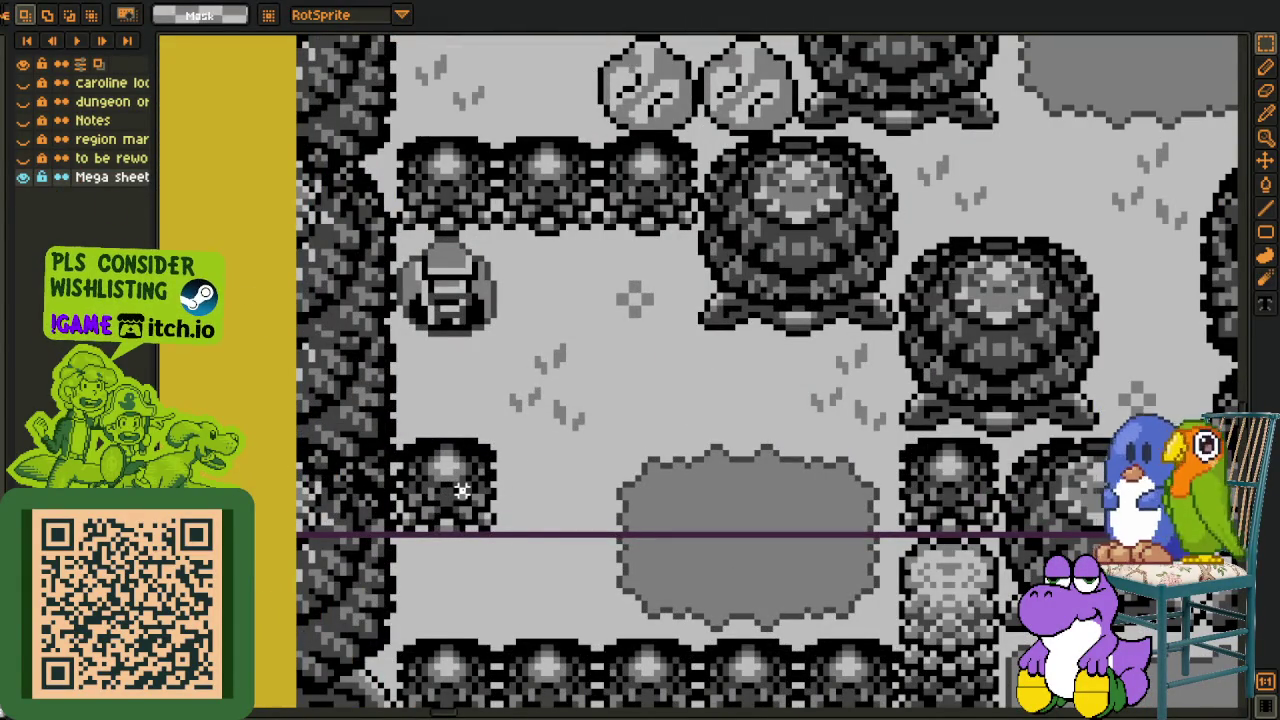
Cover the tree with a patch of empty grass moved over from beside it
{"action": "mouse_move", "coordinate": [491, 428]}
{"action": "left_mouse_down"}
{"action": "mouse_move", "coordinate": [600, 543]}
{"action": "mouse_move", "coordinate": [478, 515]}
{"action": "left_mouse_up"}
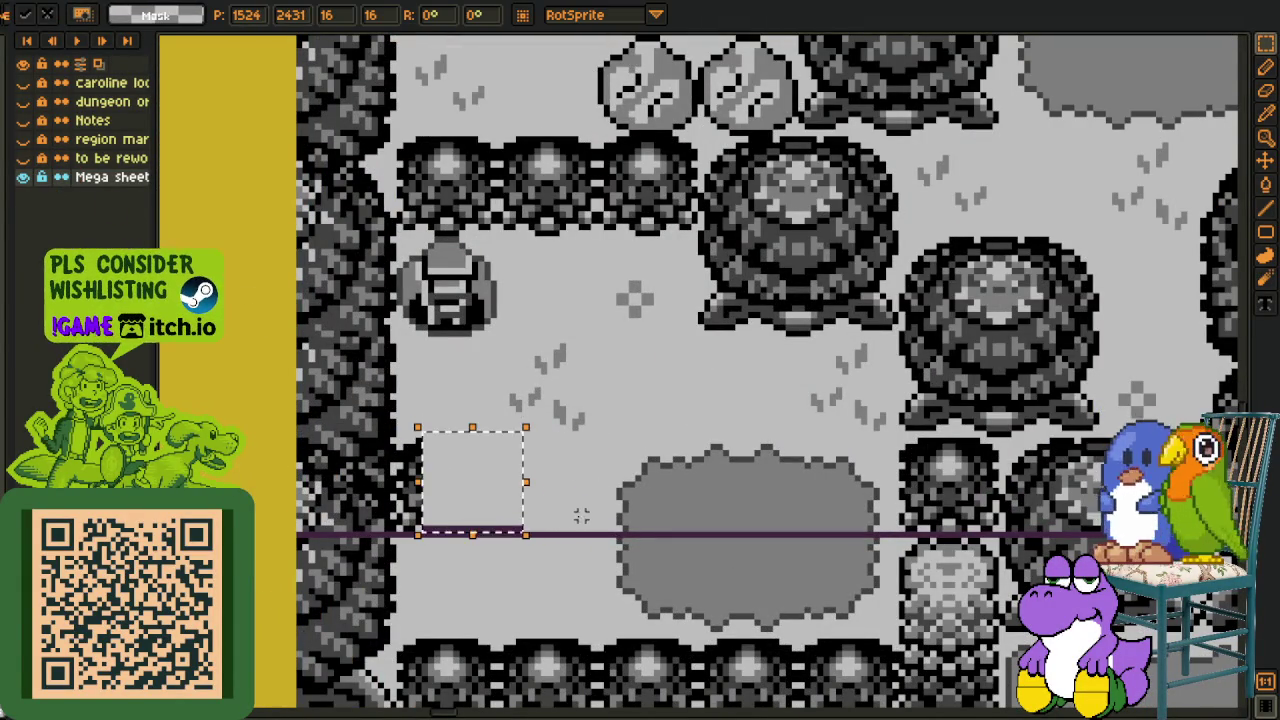
{"action": "key", "text": "ctrl+z"}
{"action": "left_click_drag", "start_coordinate": [580, 523], "coordinate": [483, 529]}
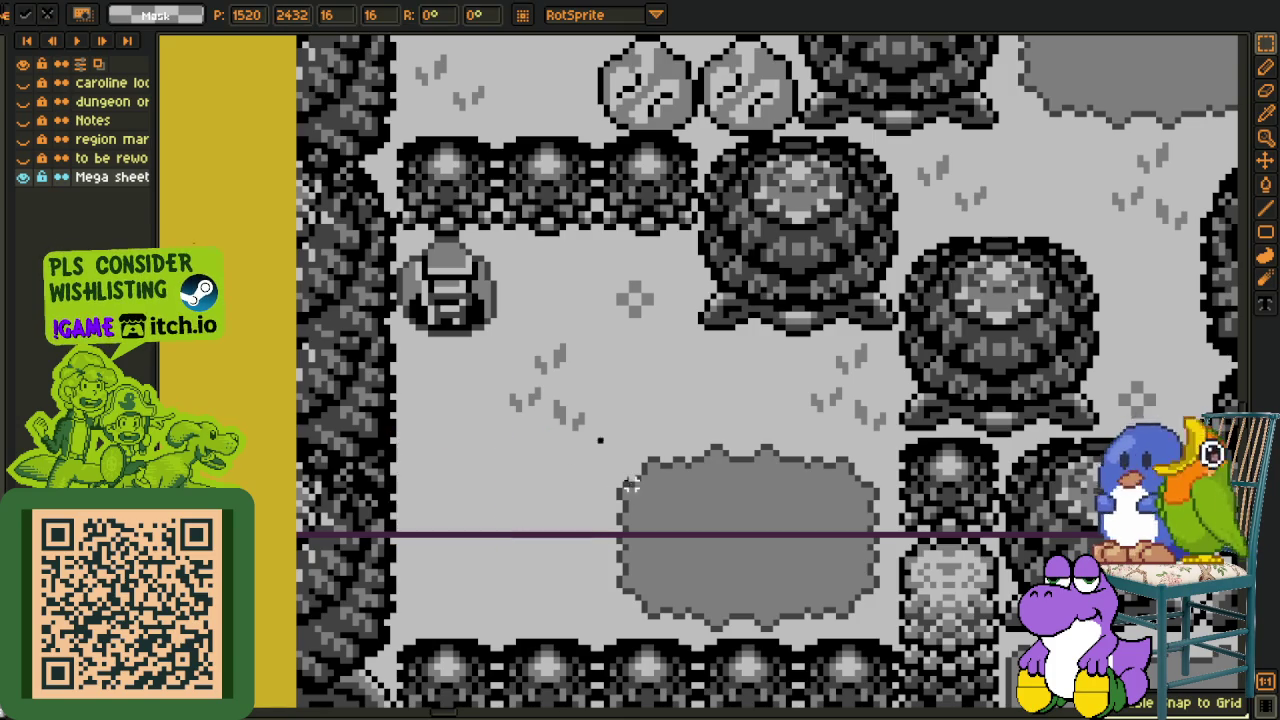
{"action": "key", "text": "ctrl+d"}
Save the mega sheet, export it as PNG, and bring the bush rows above the wall into view
{"action": "key", "text": "ctrl+s"}
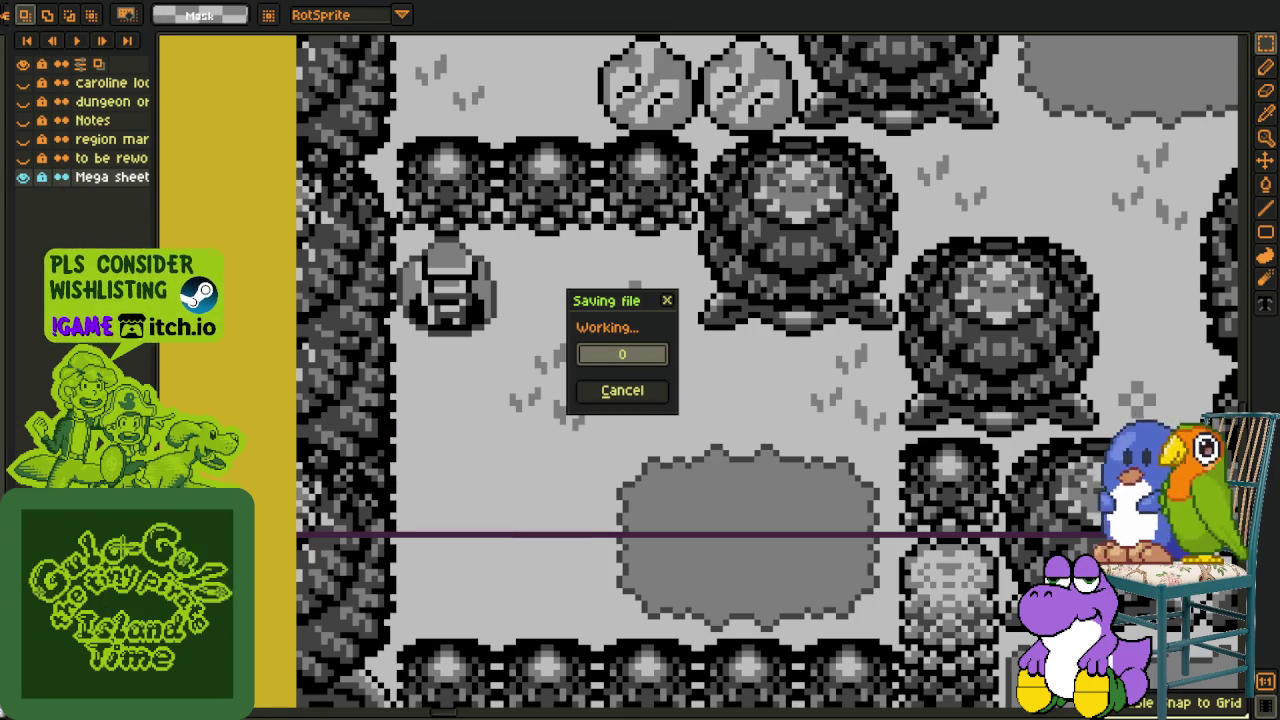
{"action": "key", "text": "alt+f"}
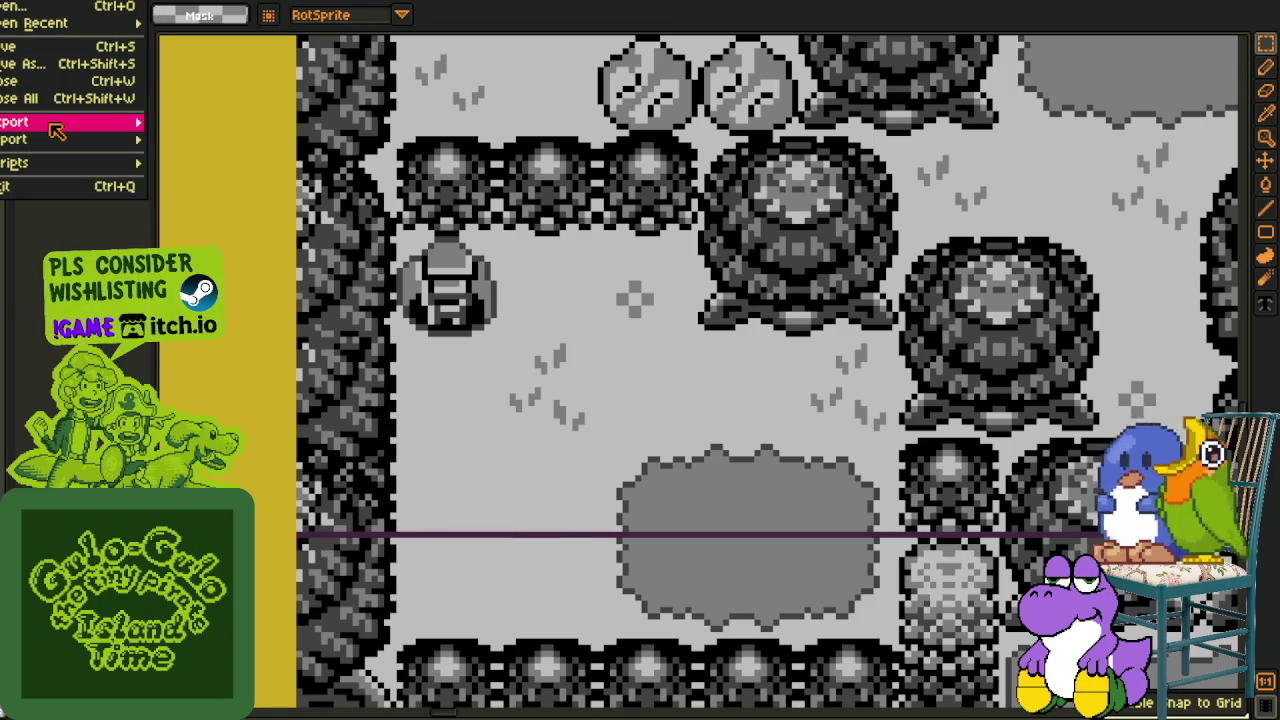
{"action": "left_click", "coordinate": [257, 129]}
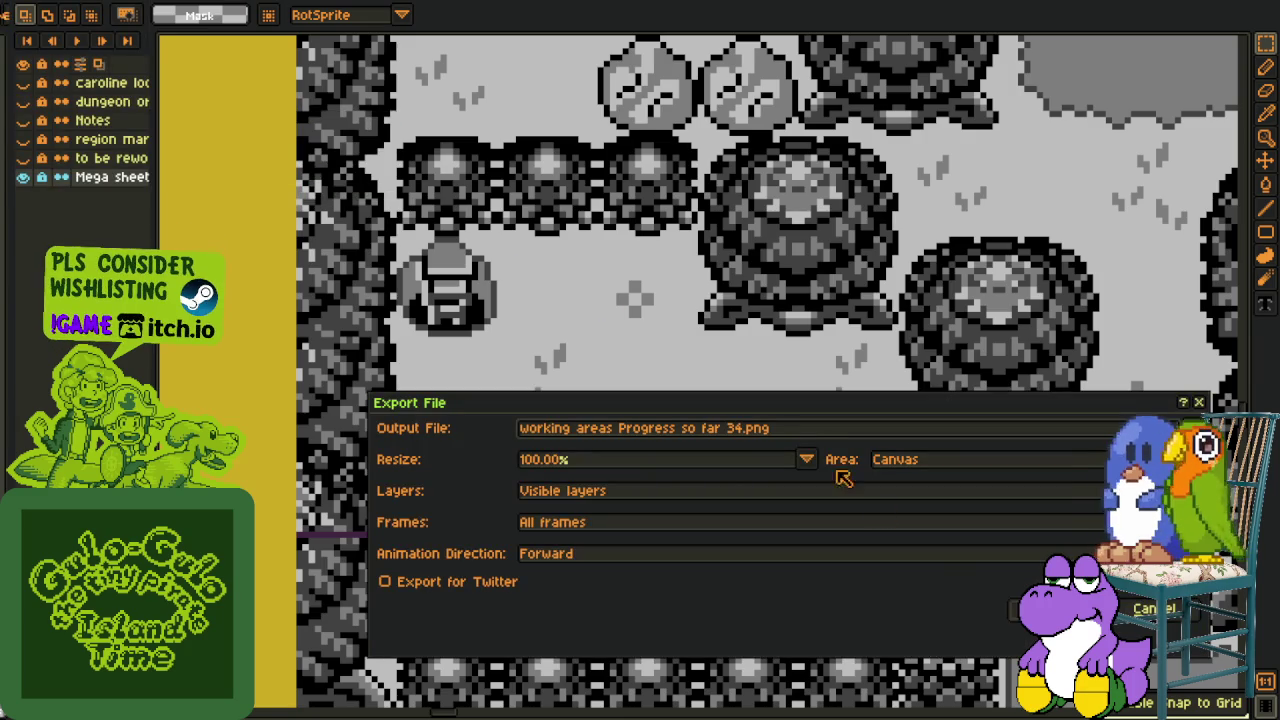
{"action": "key", "text": "Return"}
{"action": "key", "text": "Return"}
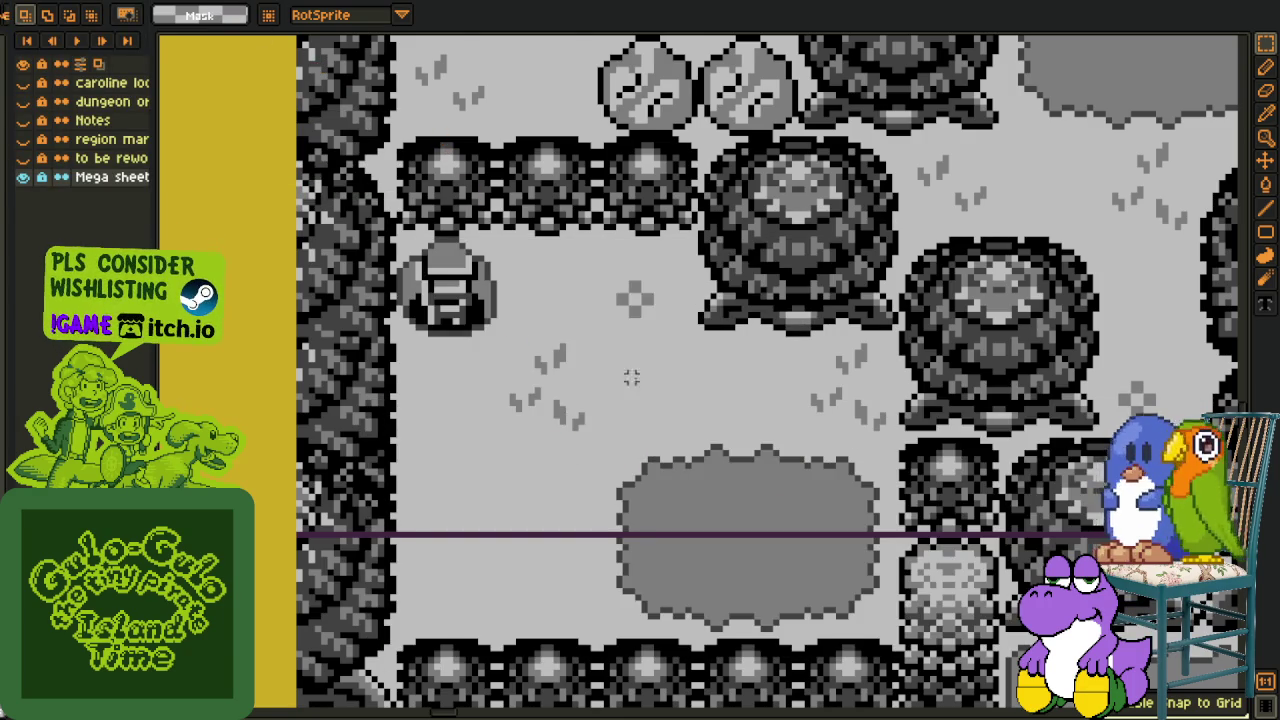
{"action": "scroll", "coordinate": [637, 449], "scroll_direction": "down", "scroll_amount": 2}
{"action": "left_click_drag", "start_coordinate": [647, 487], "coordinate": [637, 449]}
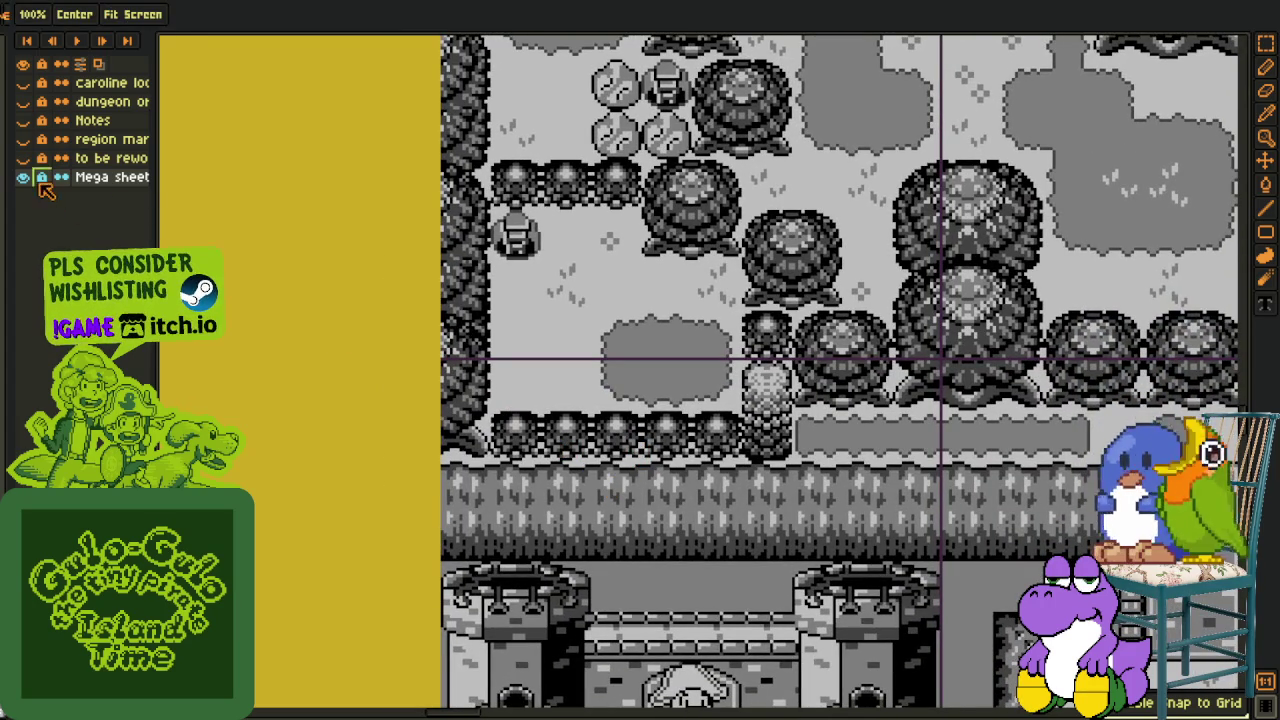
Delete the bush row above the castle wall using a grid-snapped rectangular selection
{"action": "scroll", "coordinate": [550, 410], "scroll_direction": "up", "scroll_amount": 1}
{"action": "mouse_move", "coordinate": [546, 414]}
{"action": "left_mouse_down"}
{"action": "mouse_move", "coordinate": [543, 435]}
{"action": "mouse_move", "coordinate": [632, 480]}
{"action": "left_mouse_up"}
{"action": "key", "text": "m"}
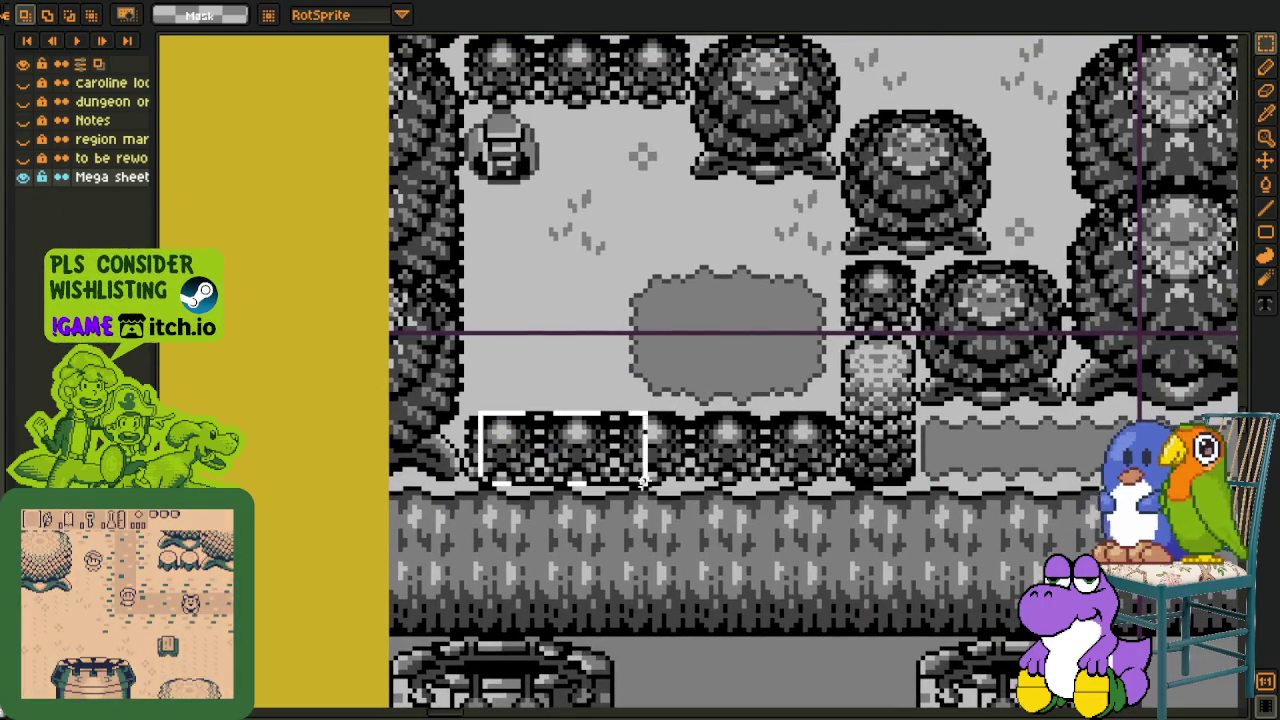
{"action": "key", "text": "shift+s"}
{"action": "left_click_drag", "start_coordinate": [490, 418], "coordinate": [802, 487]}
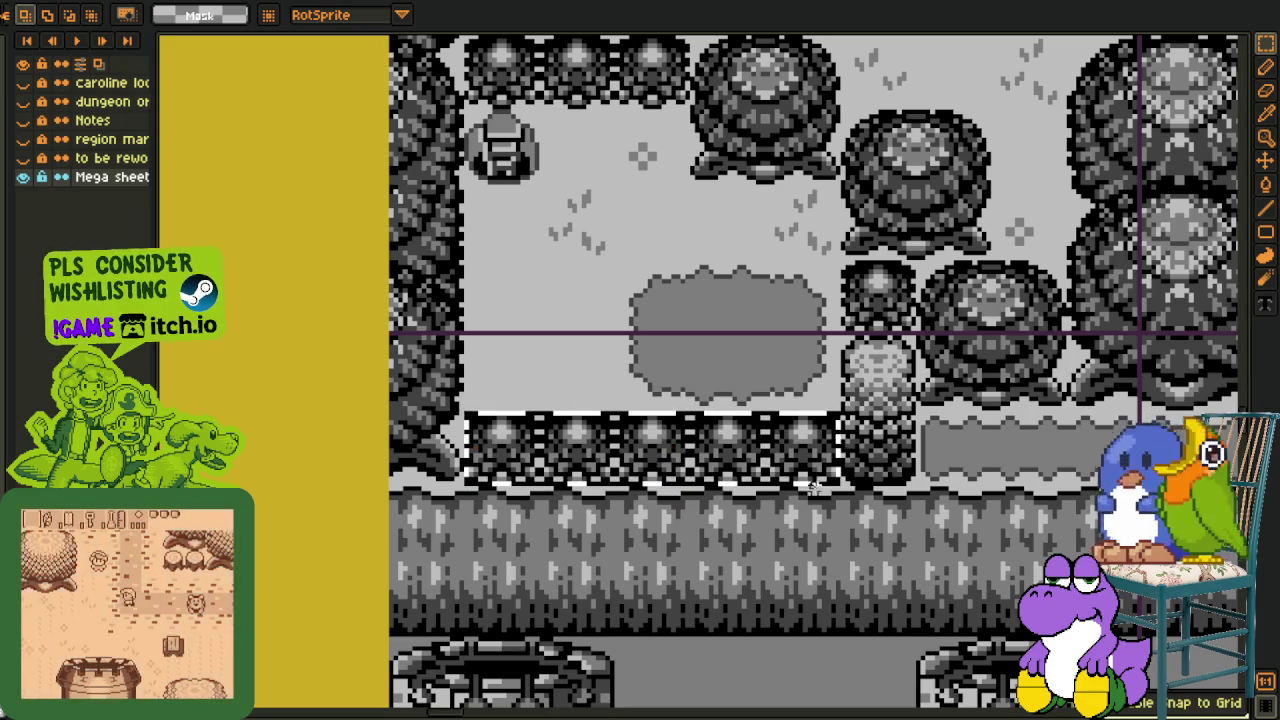
{"action": "key", "text": "Delete"}
Fill the cleared strip with the sampled light ground colour
{"action": "key", "text": "i"}
{"action": "key", "text": "g"}
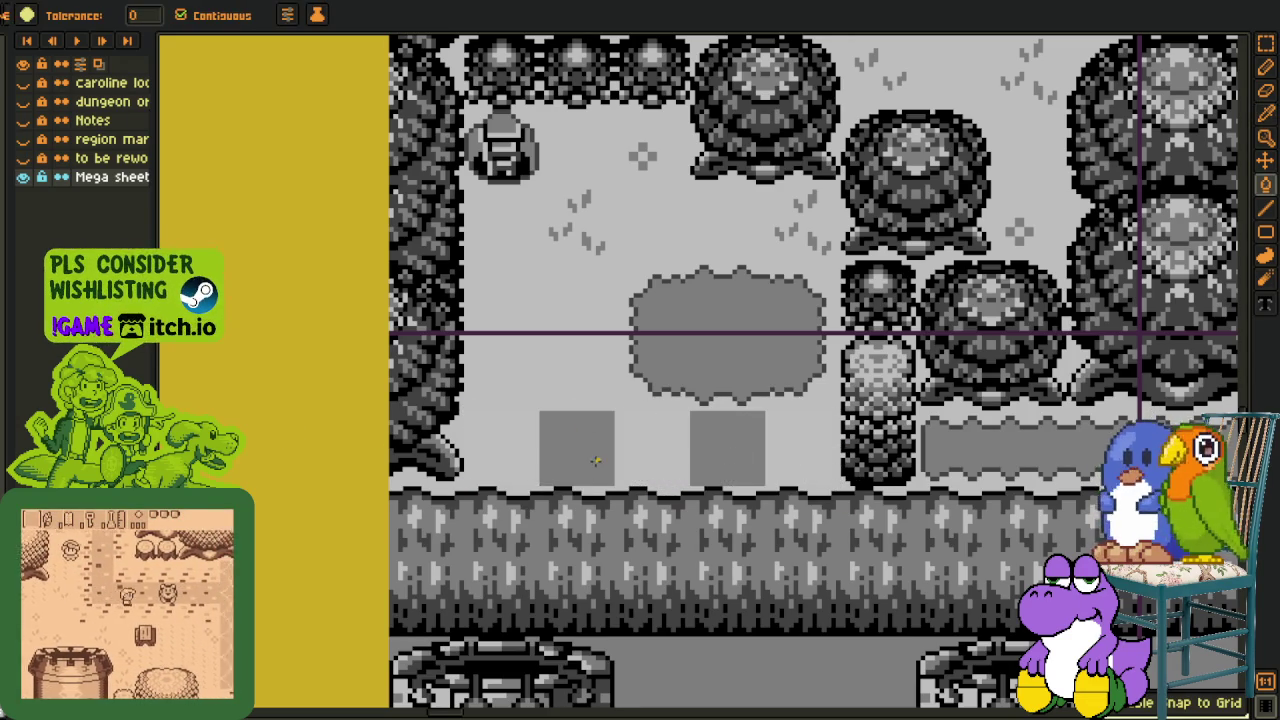
{"action": "left_click", "coordinate": [596, 462]}
{"action": "key", "text": "i"}
{"action": "key", "text": "g"}
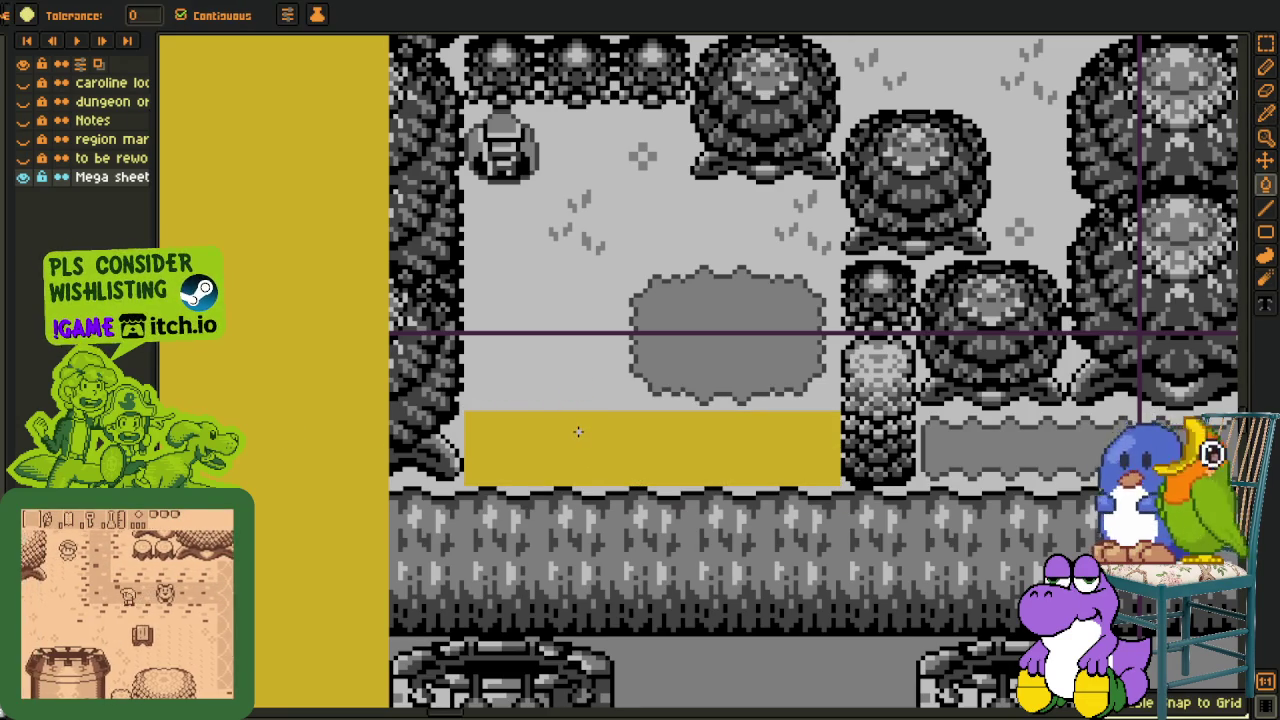
{"action": "left_click", "coordinate": [576, 430]}
Copy the textured tree column into the strip's left end
{"action": "key", "text": "m"}
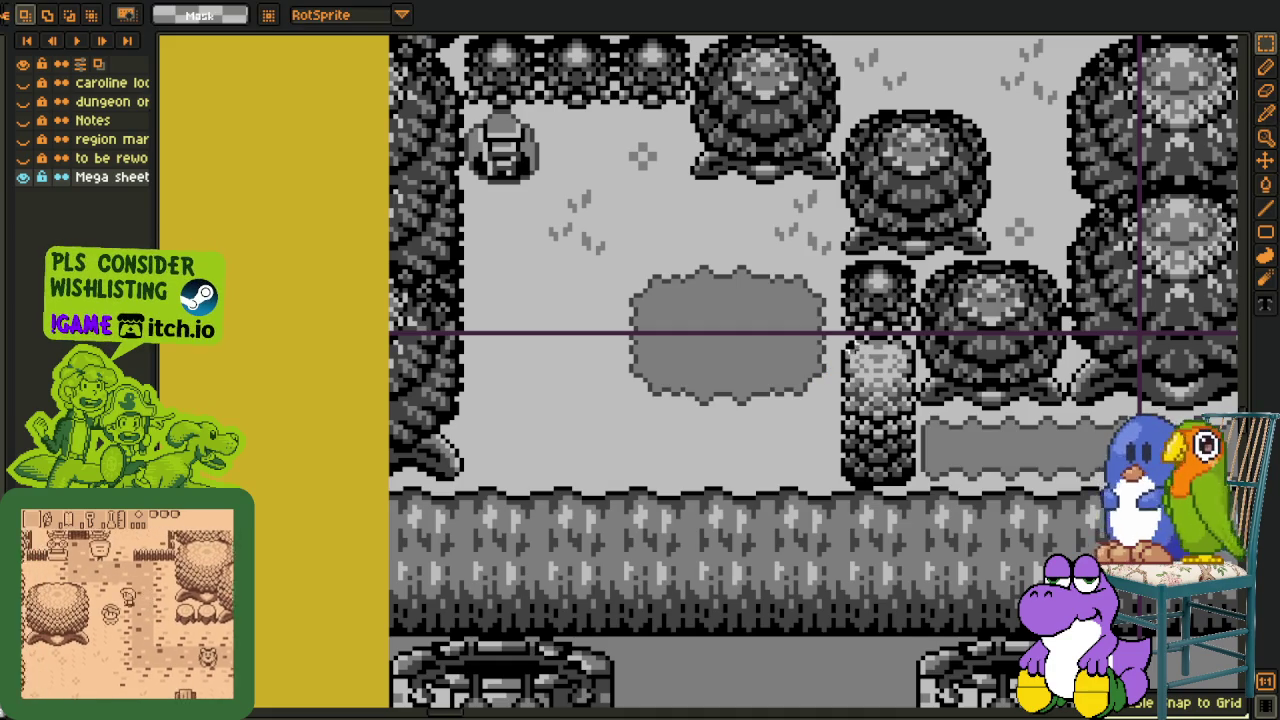
{"action": "mouse_move", "coordinate": [842, 332]}
{"action": "left_mouse_down"}
{"action": "mouse_move", "coordinate": [916, 490]}
{"action": "mouse_move", "coordinate": [818, 452]}
{"action": "mouse_move", "coordinate": [537, 446]}
{"action": "left_mouse_up"}
{"action": "key", "text": "ctrl+d"}
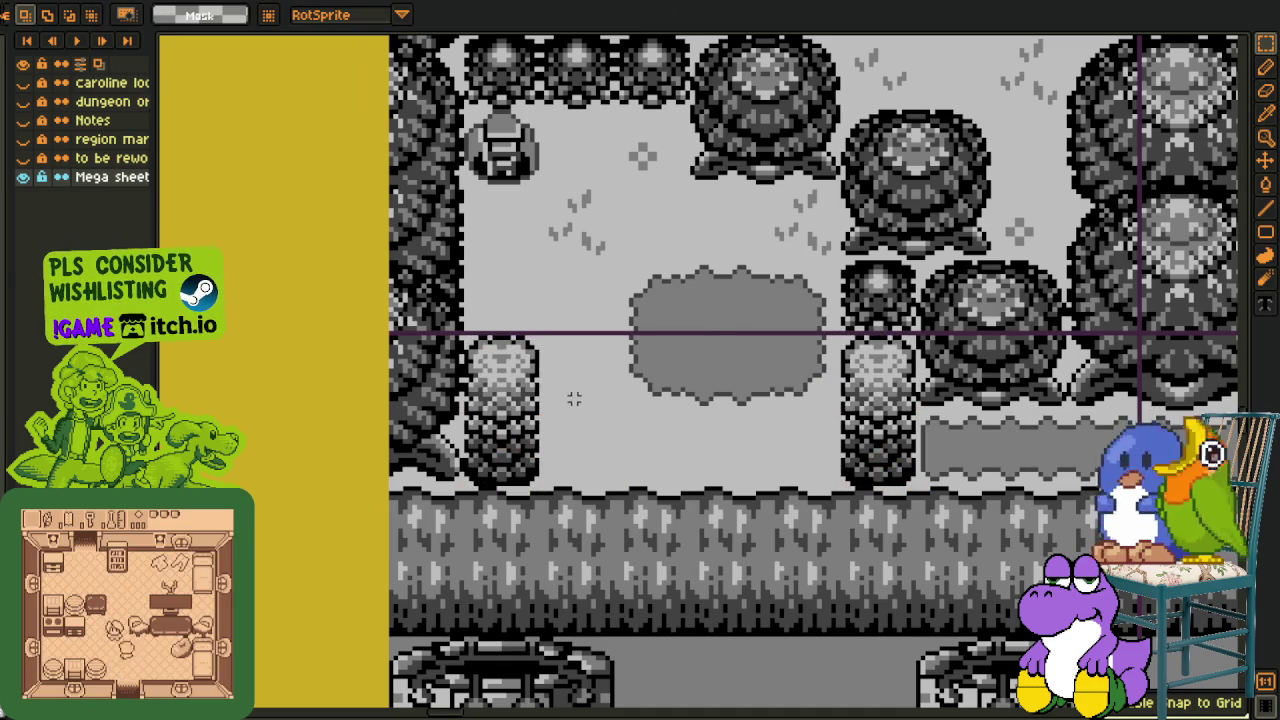
{"action": "key", "text": "ctrl+z"}
{"action": "key", "text": "ctrl+z"}
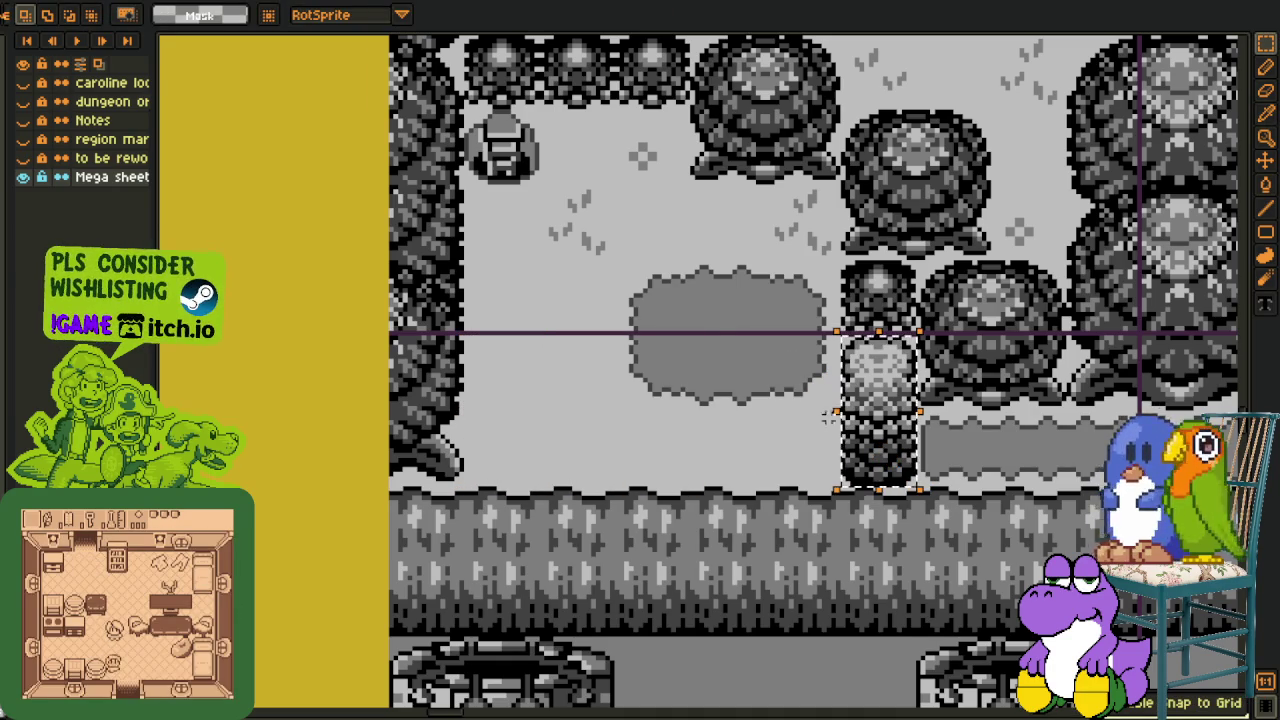
{"action": "left_click_drag", "start_coordinate": [880, 430], "coordinate": [537, 423]}
{"action": "key", "text": "ctrl+d"}
Copy a bush tile on top of the new tree column
{"action": "mouse_move", "coordinate": [876, 290]}
{"action": "left_mouse_down"}
{"action": "mouse_move", "coordinate": [888, 308]}
{"action": "mouse_move", "coordinate": [548, 302]}
{"action": "left_mouse_up"}
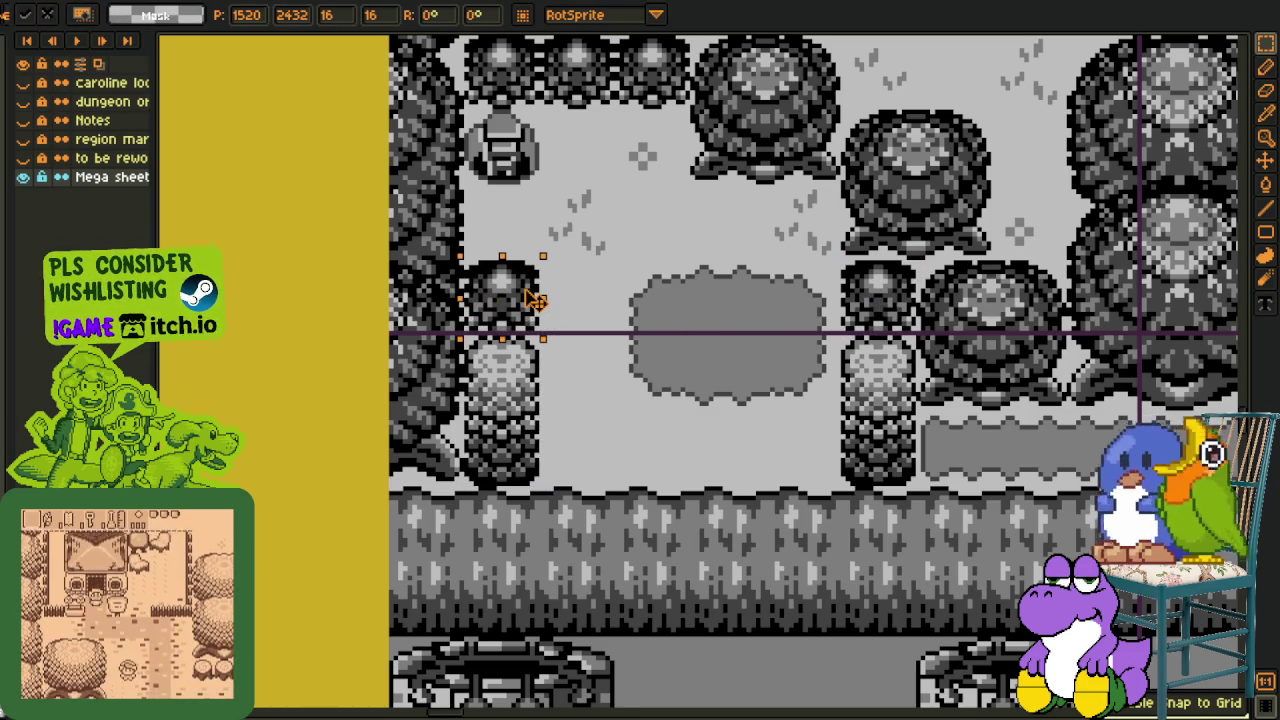
{"action": "key", "text": "ctrl+d"}
{"action": "mouse_move", "coordinate": [466, 258]}
{"action": "left_mouse_down"}
{"action": "mouse_move", "coordinate": [540, 338]}
{"action": "mouse_move", "coordinate": [521, 250]}
{"action": "left_mouse_up"}
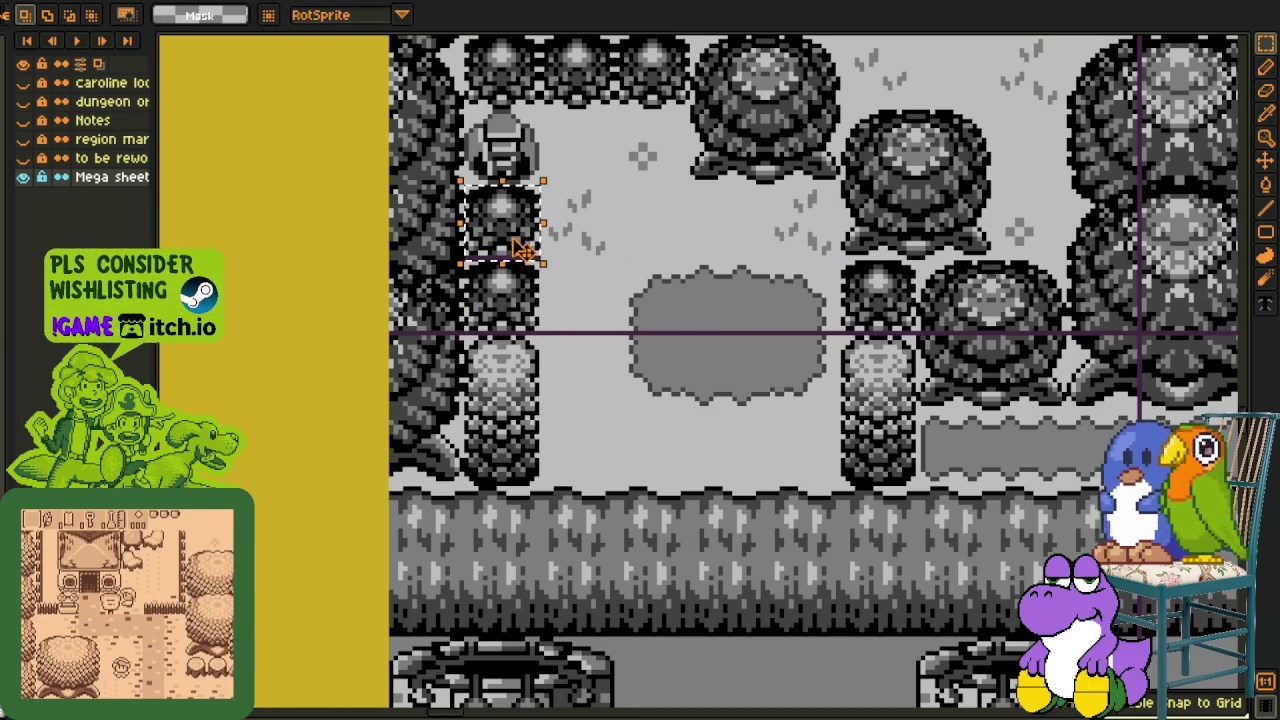
{"action": "key", "text": "ctrl+d"}
Save the map twice while viewing more of the area around the castle
{"action": "scroll", "coordinate": [684, 268], "scroll_direction": "down", "scroll_amount": 1}
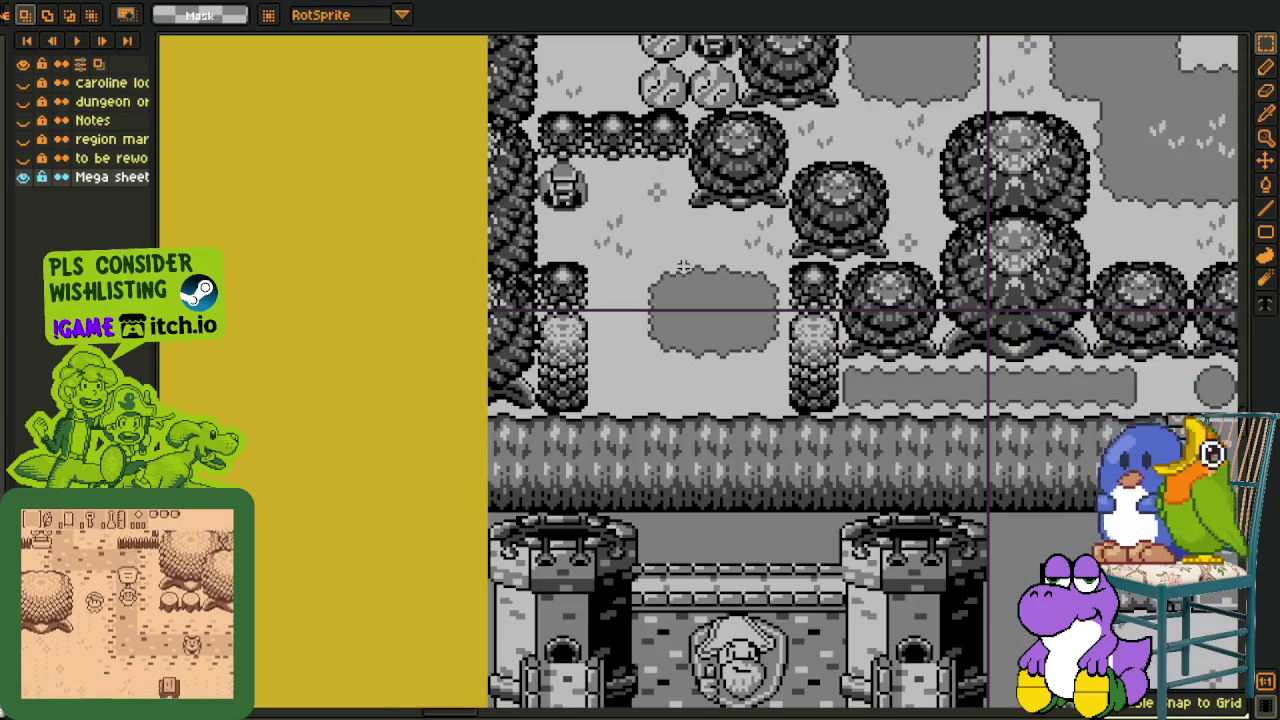
{"action": "key", "text": "ctrl+s"}
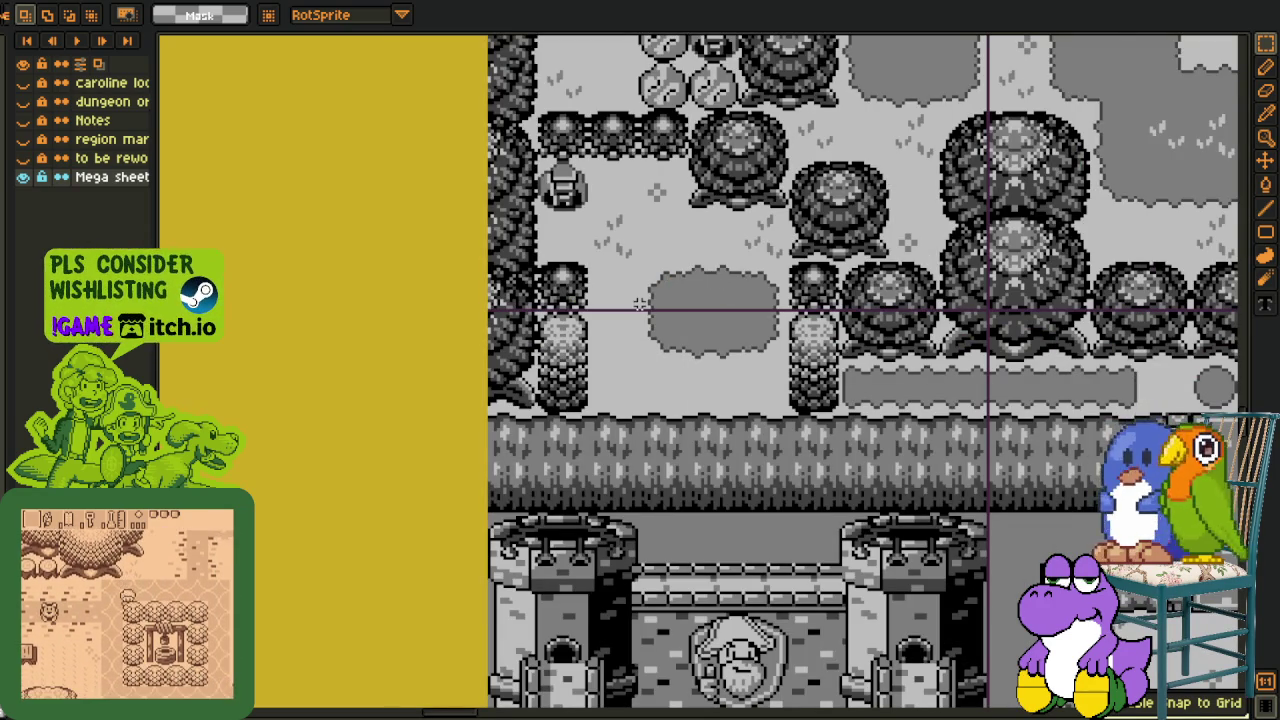
{"action": "scroll", "coordinate": [640, 315], "scroll_direction": "down", "scroll_amount": 1}
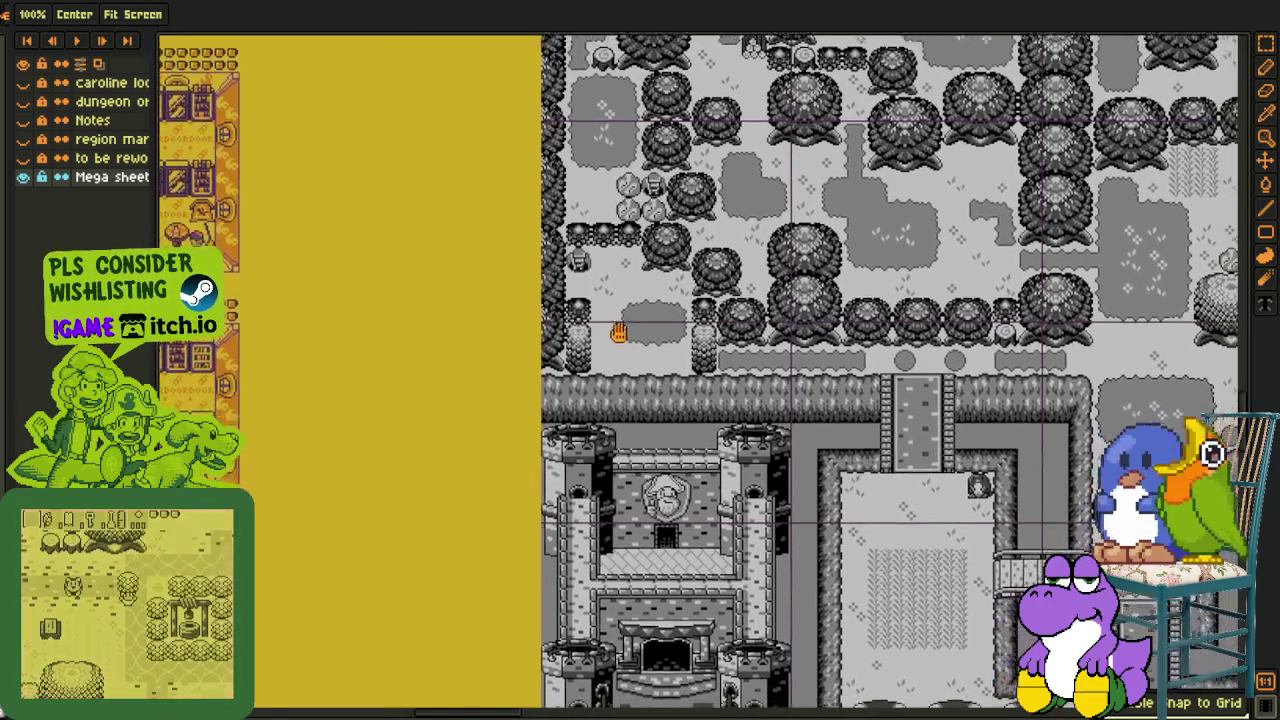
{"action": "left_click_drag", "start_coordinate": [634, 334], "coordinate": [613, 307]}
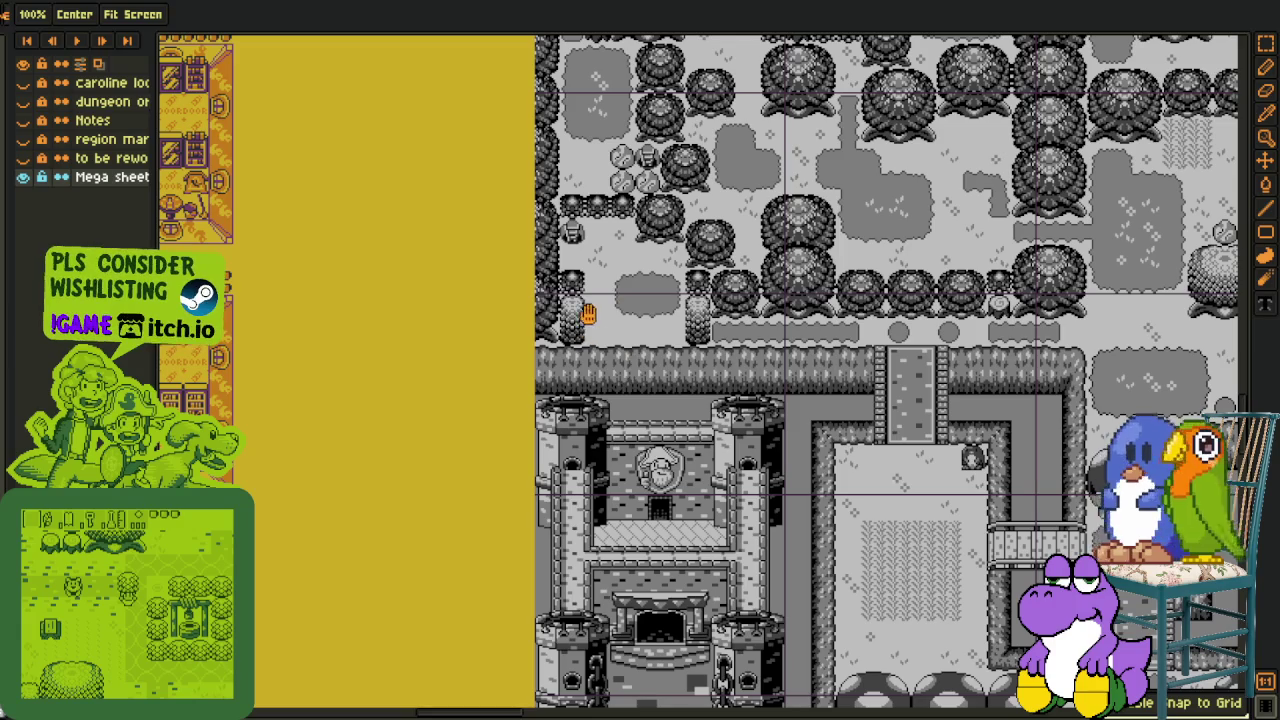
{"action": "key", "text": "ctrl+s"}
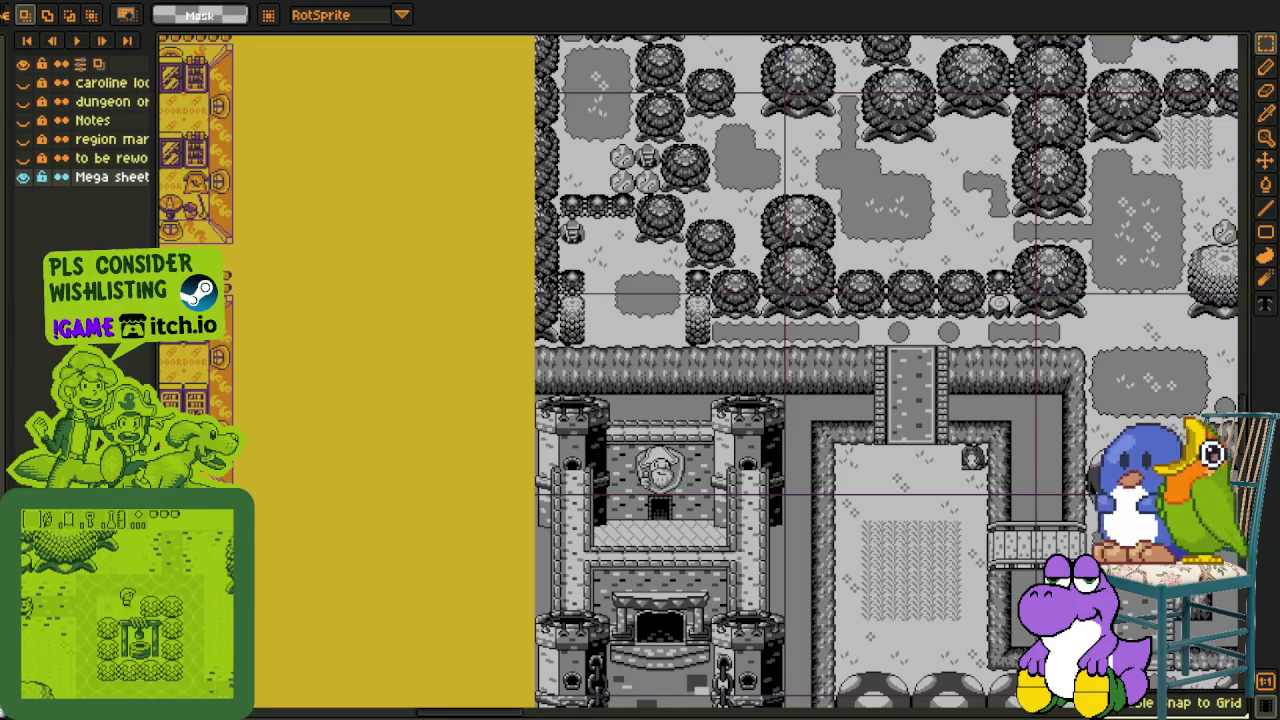
{"action": "key", "text": "alt+f"}
Cancel the export, then copy a bush tile down into the cleared strip
{"action": "mouse_move", "coordinate": [60, 122]}
{"action": "left_click", "coordinate": [224, 128]}
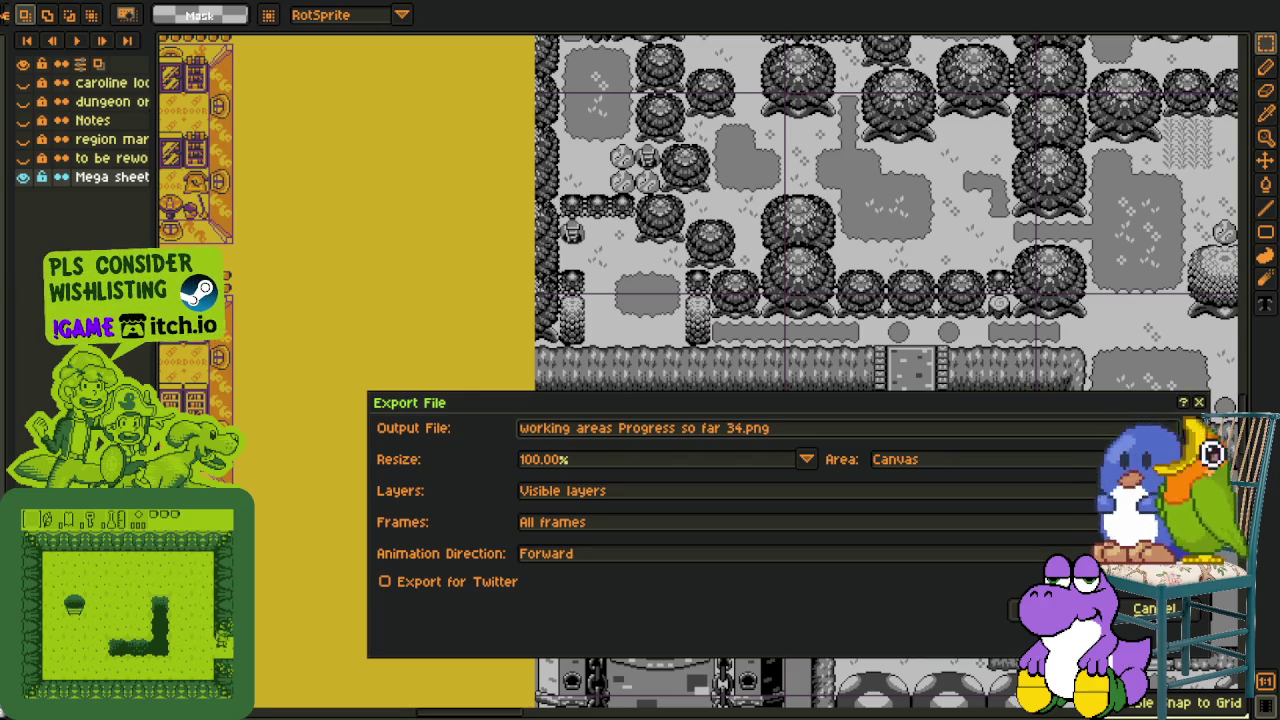
{"action": "left_click", "coordinate": [1147, 607]}
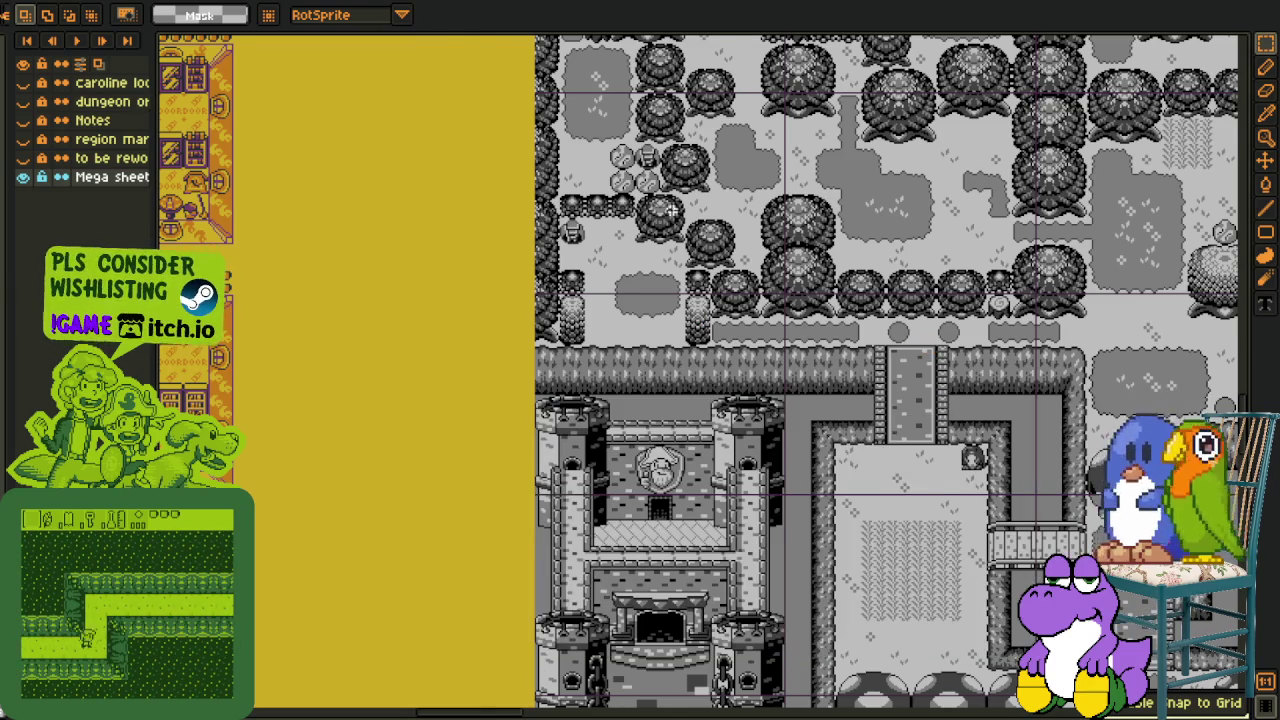
{"action": "scroll", "coordinate": [680, 220], "scroll_direction": "up", "scroll_amount": 2}
{"action": "mouse_move", "coordinate": [553, 205]}
{"action": "left_mouse_down"}
{"action": "mouse_move", "coordinate": [533, 413]}
{"action": "mouse_move", "coordinate": [583, 428]}
{"action": "left_mouse_up"}
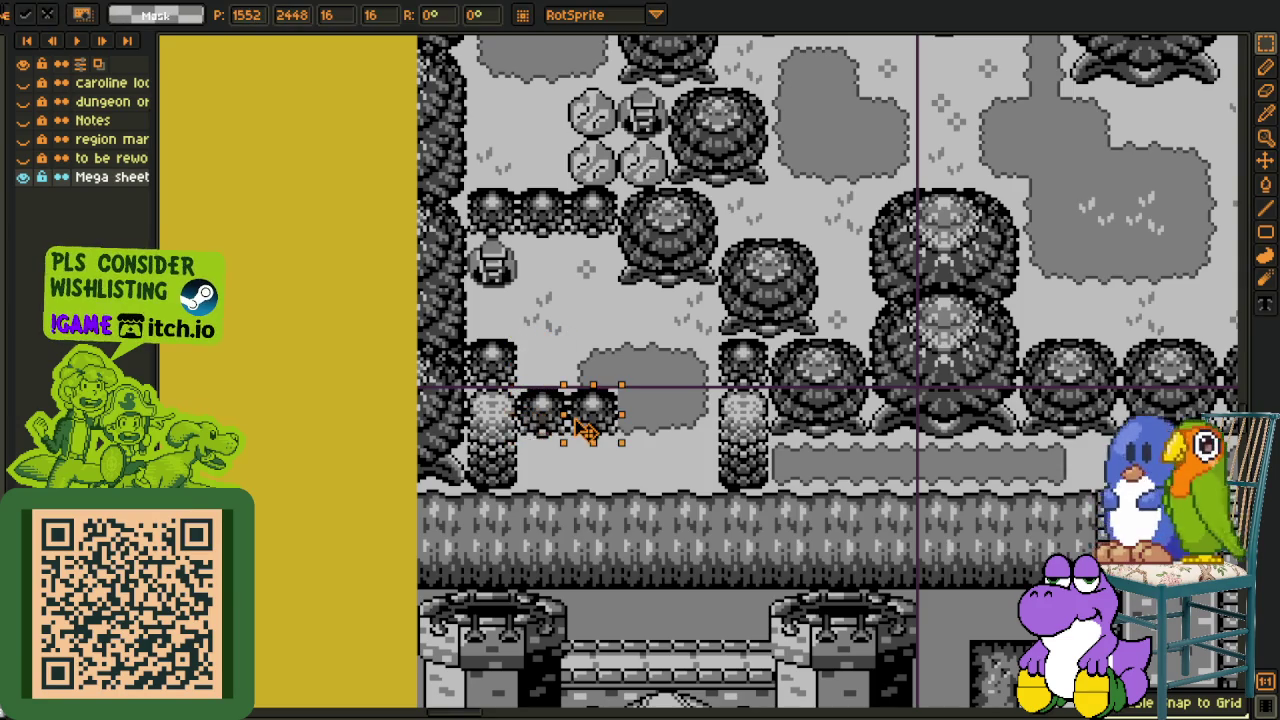
Copy the bushes beside the left tree column rightward to fill the row
{"action": "left_click", "coordinate": [628, 358]}
{"action": "scroll", "coordinate": [628, 358], "scroll_direction": "up", "scroll_amount": 1}
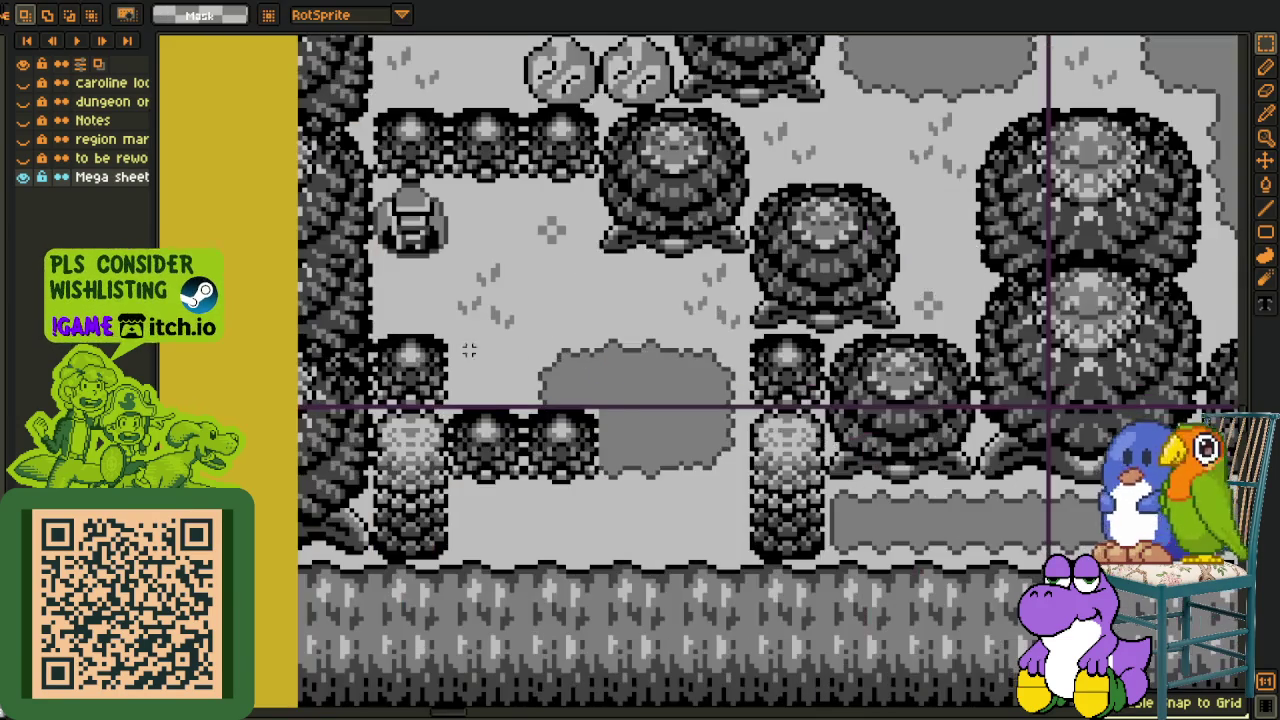
{"action": "left_click", "coordinate": [415, 365]}
{"action": "left_click_drag", "start_coordinate": [415, 368], "coordinate": [560, 370]}
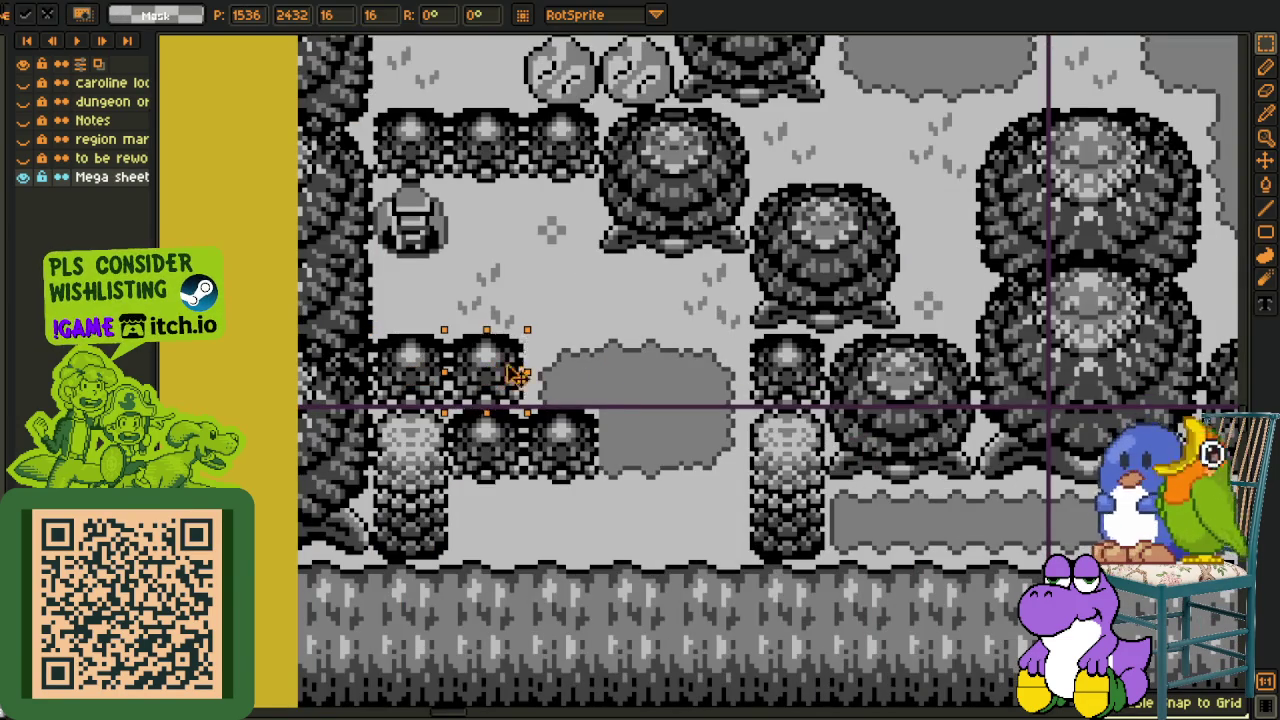
{"action": "left_click", "coordinate": [652, 369]}
Move a strip of the grey patch left against the bushes and save
{"action": "scroll", "coordinate": [676, 358], "scroll_direction": "down", "scroll_amount": 1}
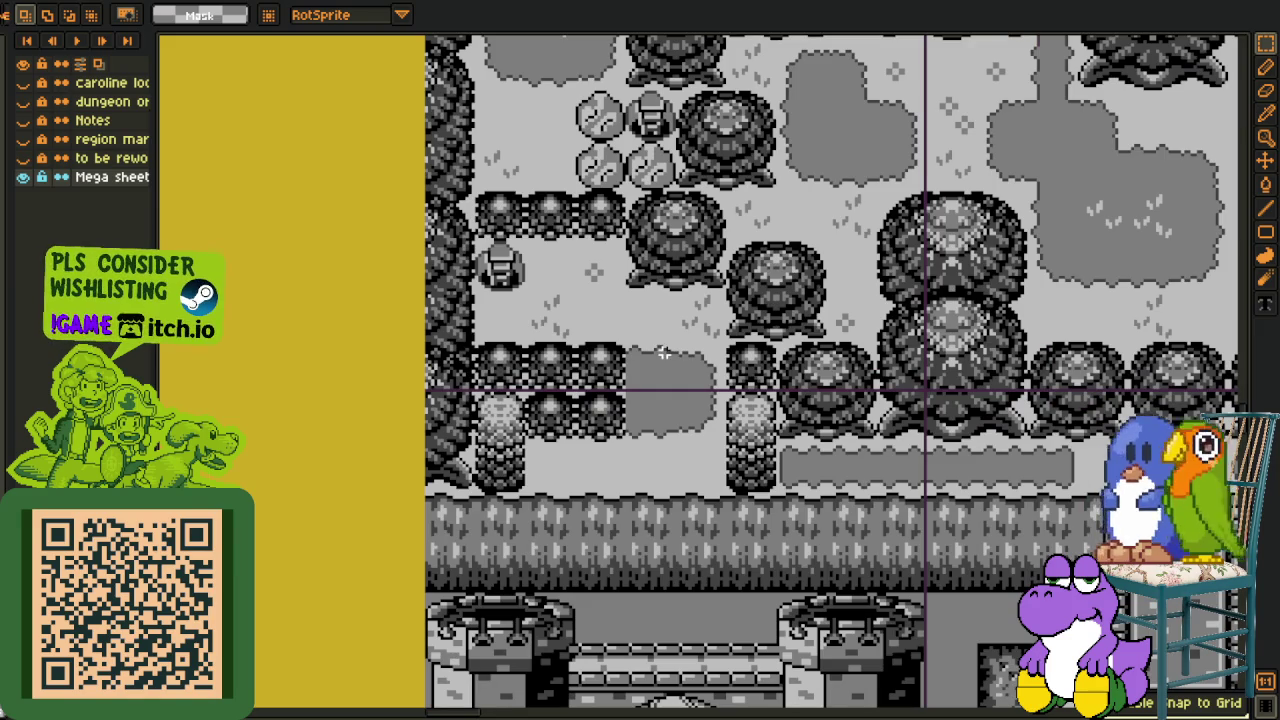
{"action": "scroll", "coordinate": [720, 327], "scroll_direction": "up", "scroll_amount": 1}
{"action": "left_click_drag", "start_coordinate": [686, 356], "coordinate": [740, 474]}
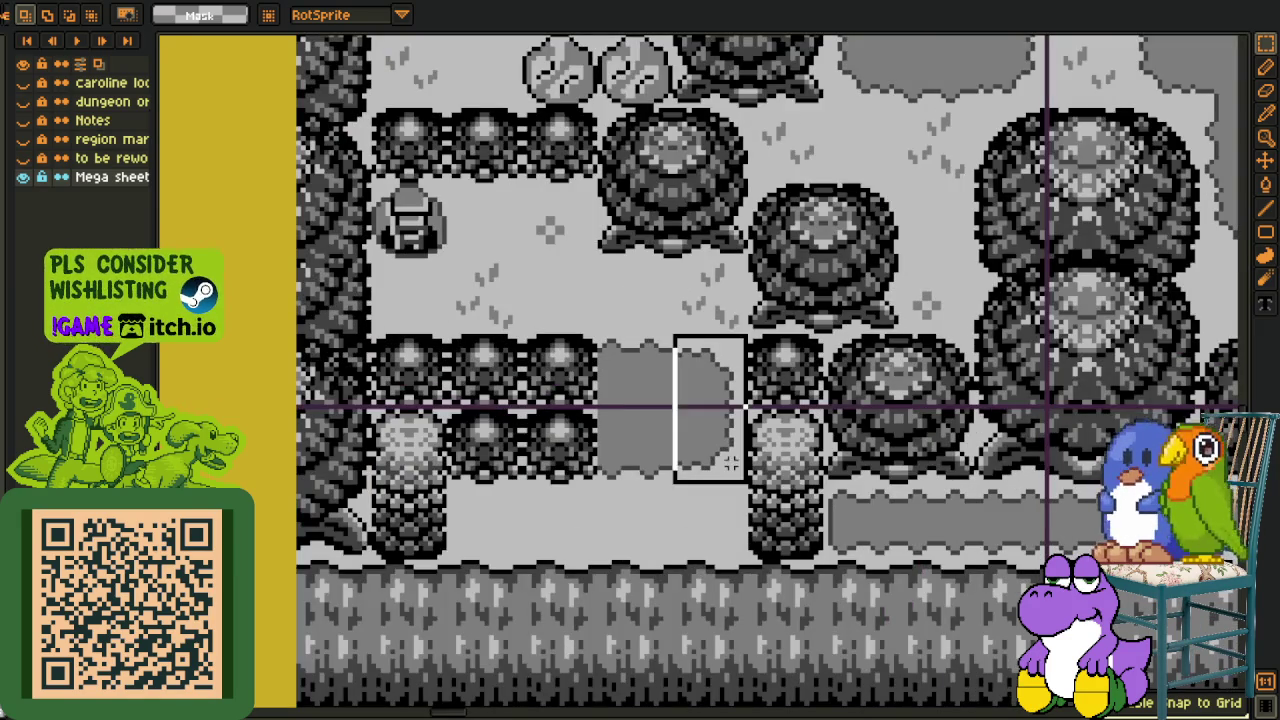
{"action": "left_click_drag", "start_coordinate": [712, 397], "coordinate": [632, 397]}
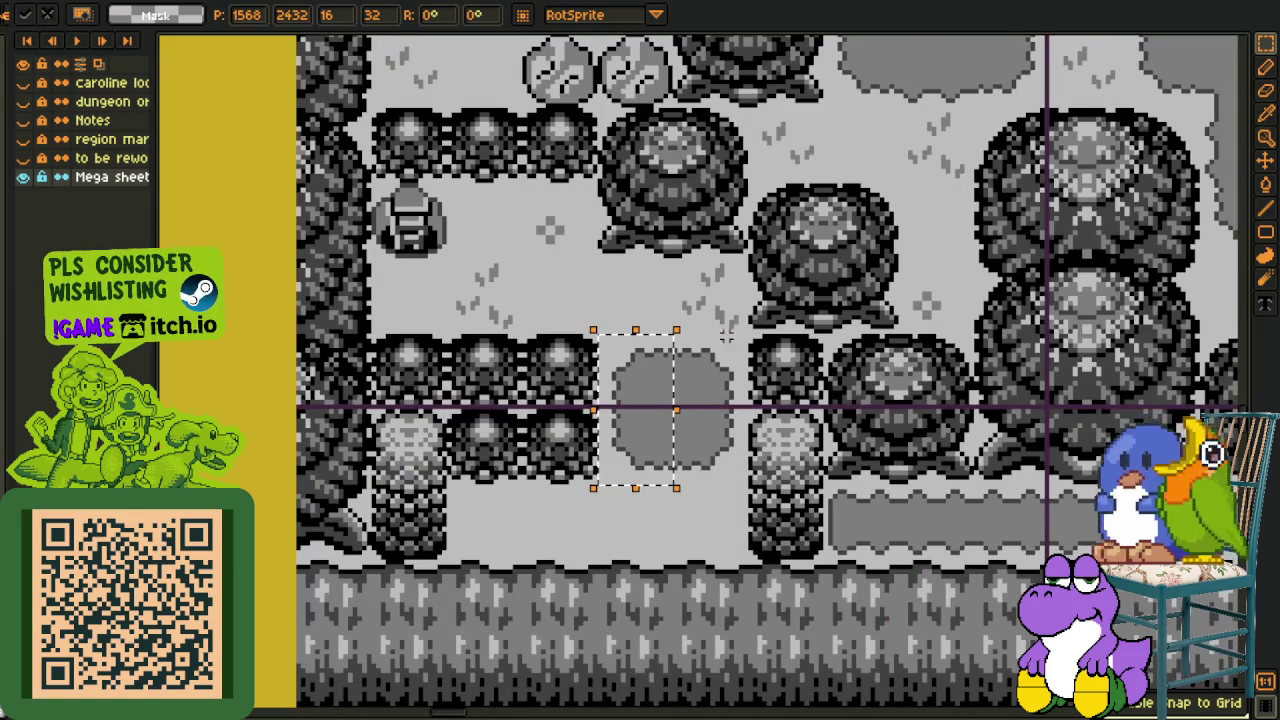
{"action": "scroll", "coordinate": [725, 345], "scroll_direction": "down", "scroll_amount": 1}
{"action": "key", "text": "ctrl+s"}
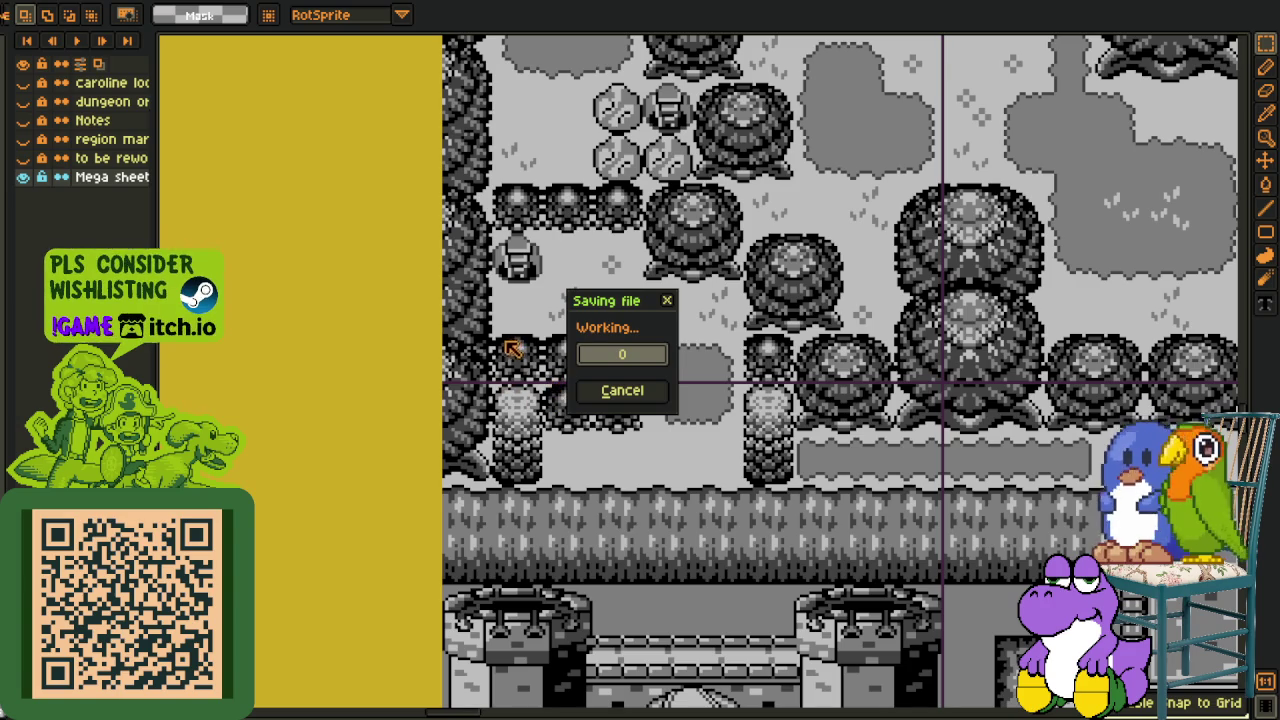
Cut the rearranged tile block, undo the cut, and save again
{"action": "left_click_drag", "start_coordinate": [490, 180], "coordinate": [792, 486]}
{"action": "key", "text": "ctrl+x"}
{"action": "key", "text": "ctrl+z"}
{"action": "key", "text": "ctrl+s"}
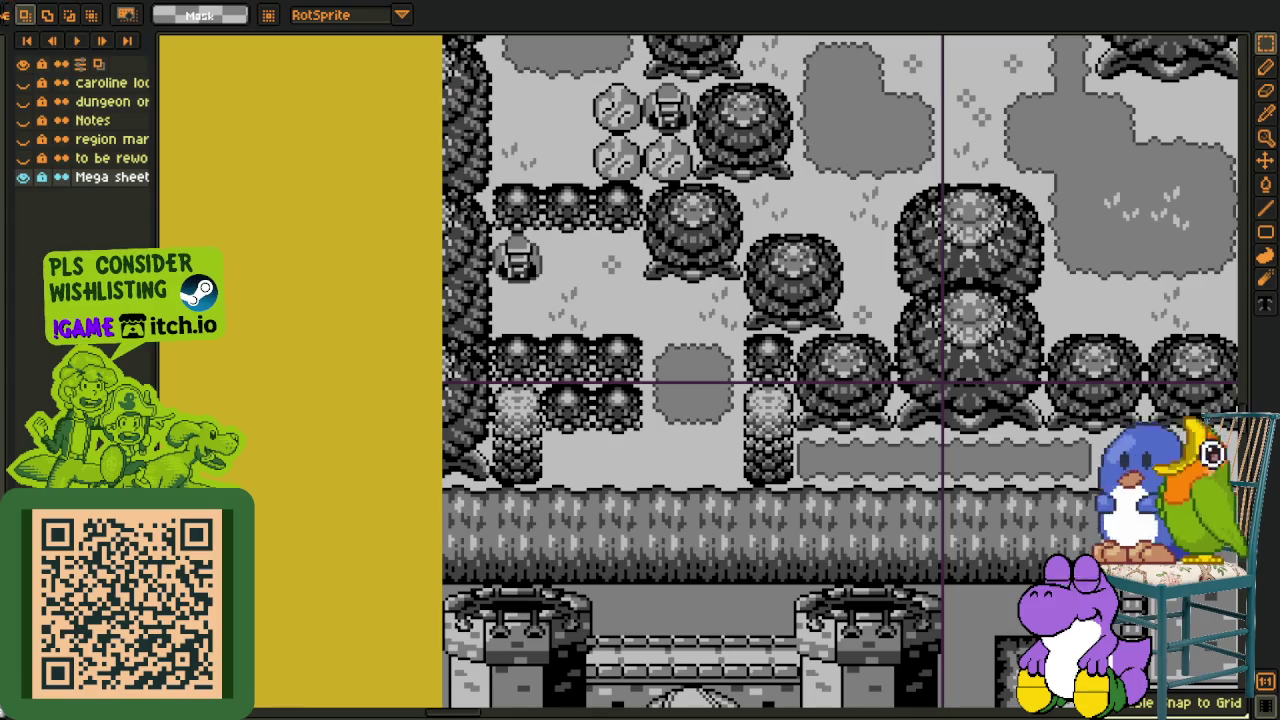
Export the map as working areas Progress so far 34.png, accepting the no-layers warning
{"action": "key", "text": "alt+f"}
{"action": "left_click", "coordinate": [224, 128]}
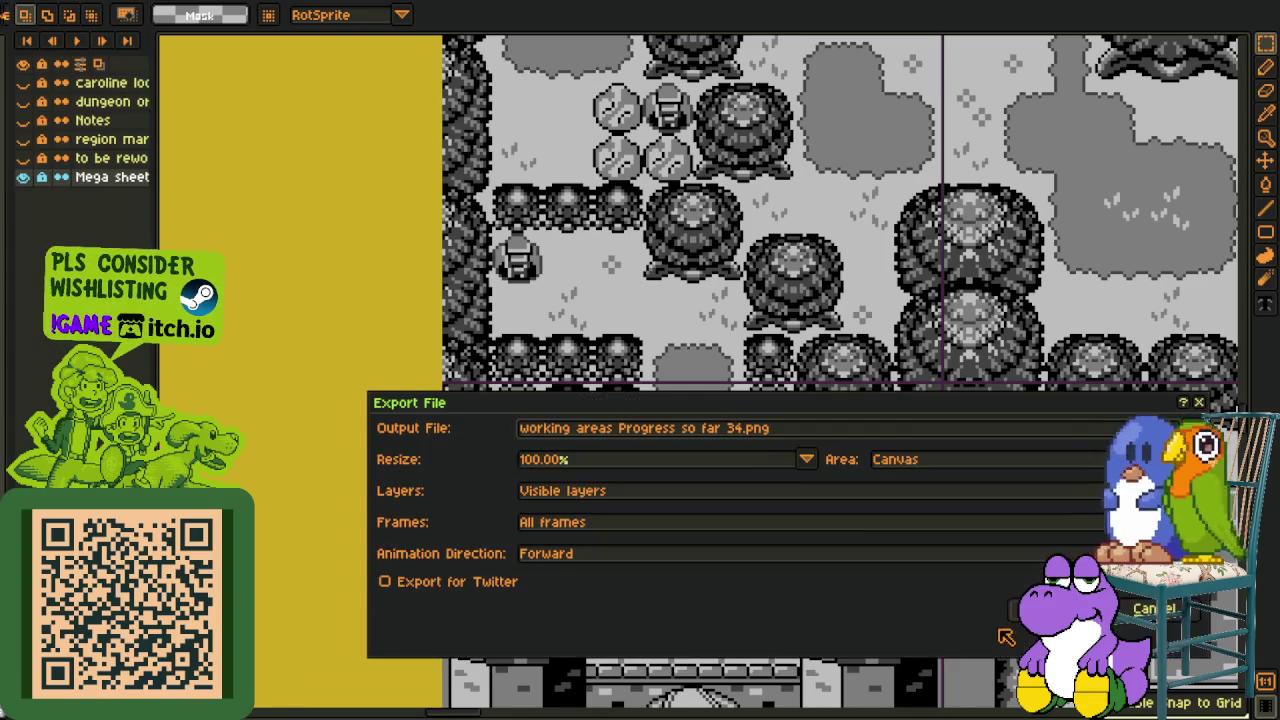
{"action": "key", "text": "Return"}
{"action": "left_click", "coordinate": [598, 440]}
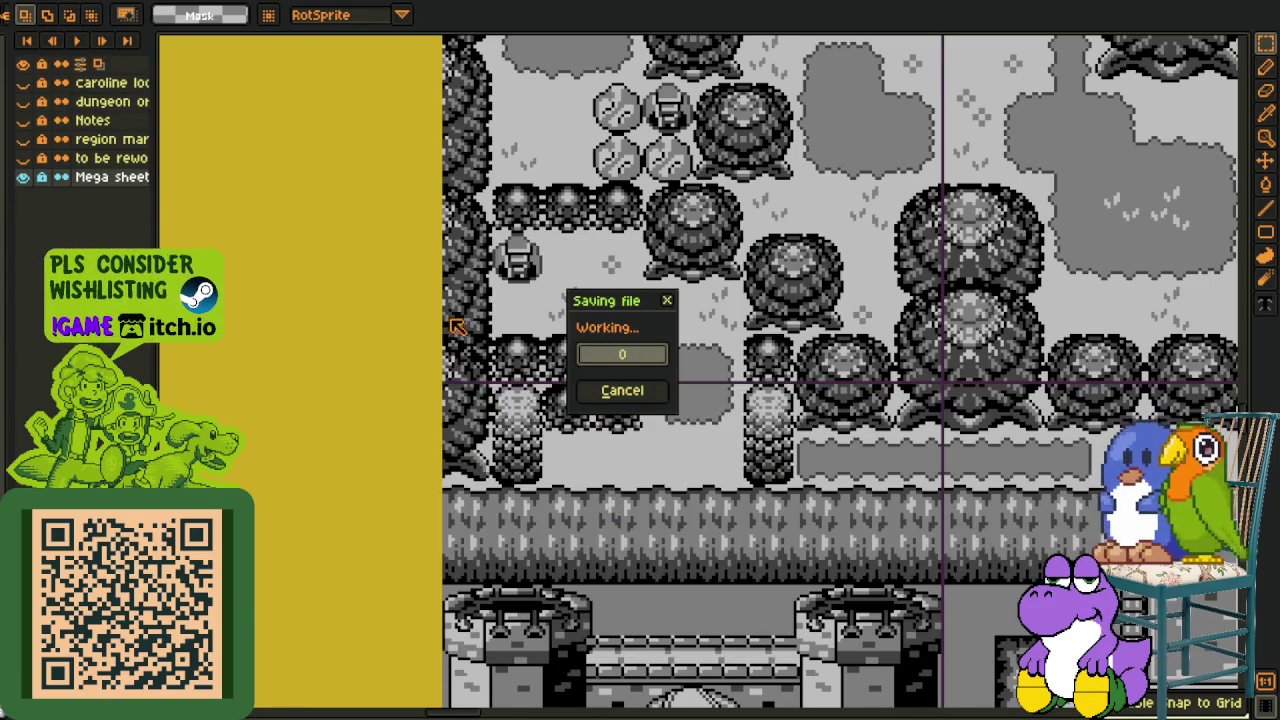
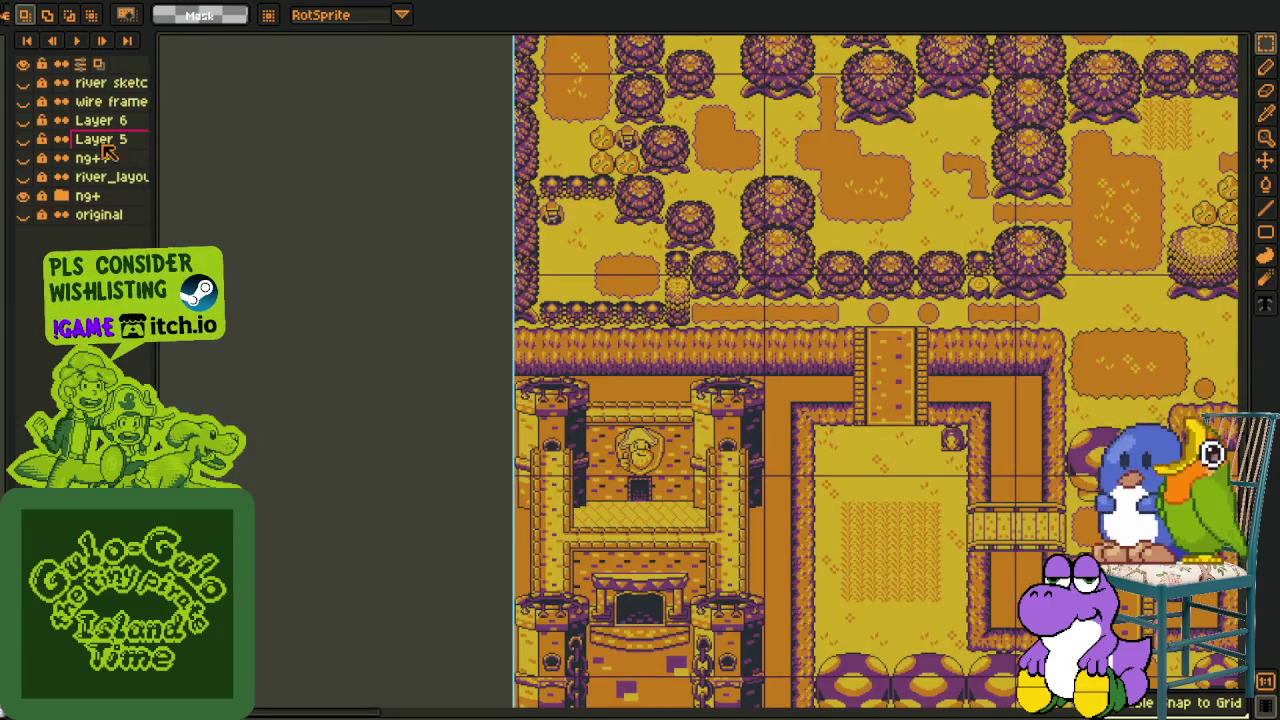
Switch to the coloured version of the map
{"action": "left_click", "coordinate": [61, 196]}
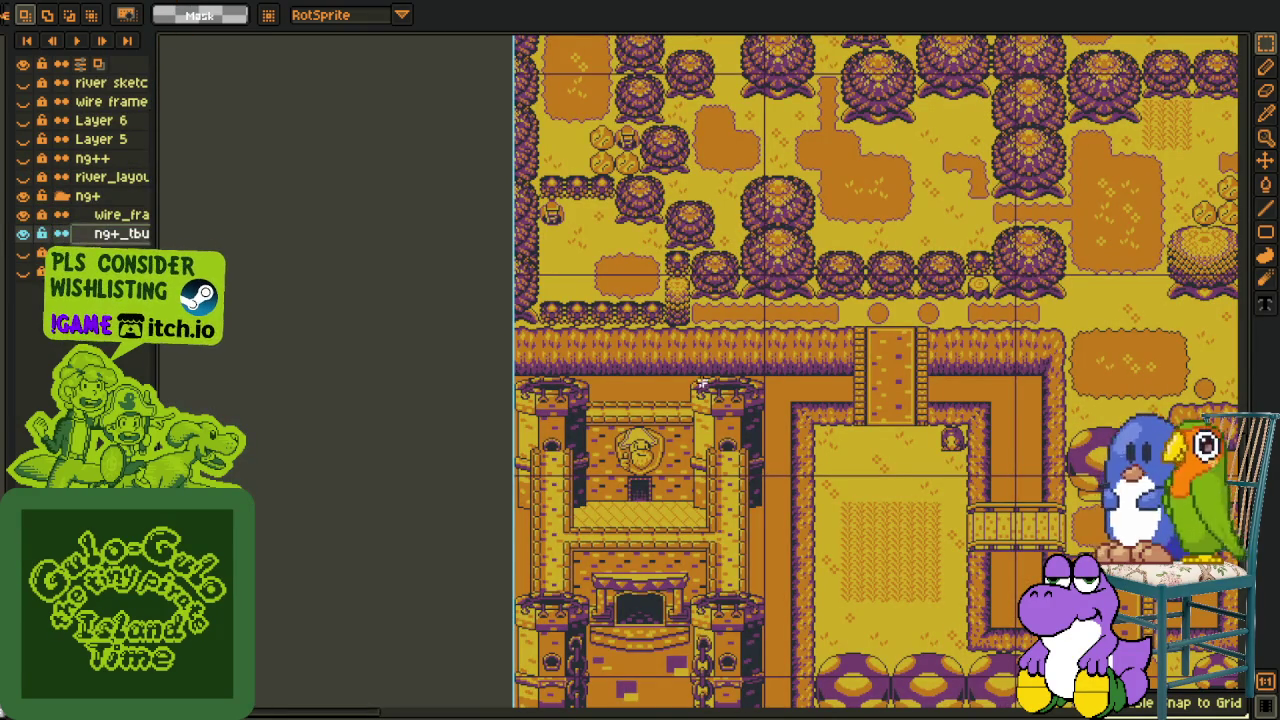
{"action": "scroll", "coordinate": [648, 372], "scroll_direction": "up", "scroll_amount": 2}
{"action": "scroll", "coordinate": [723, 434], "scroll_direction": "up", "scroll_amount": 1}
Paste the grey tile block just above the long hedge row, commit it and save
{"action": "key", "text": "ctrl+v"}
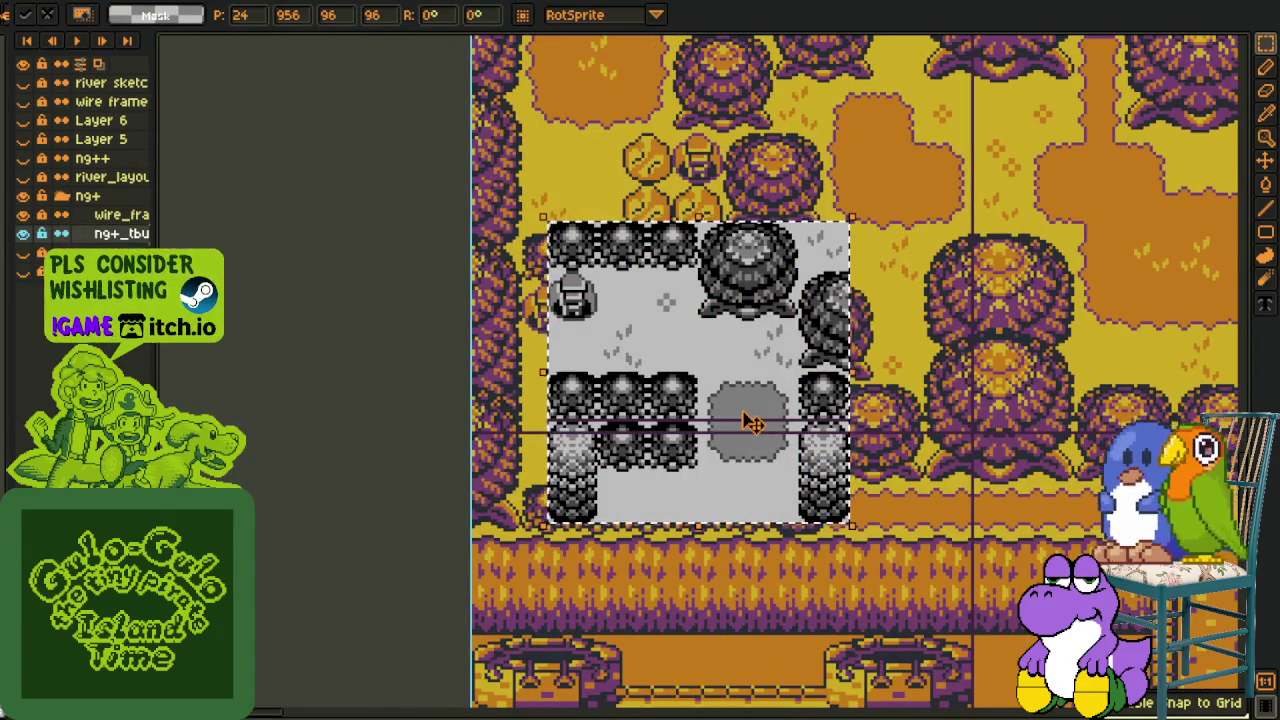
{"action": "left_click_drag", "start_coordinate": [752, 424], "coordinate": [726, 436]}
{"action": "key", "text": "Return"}
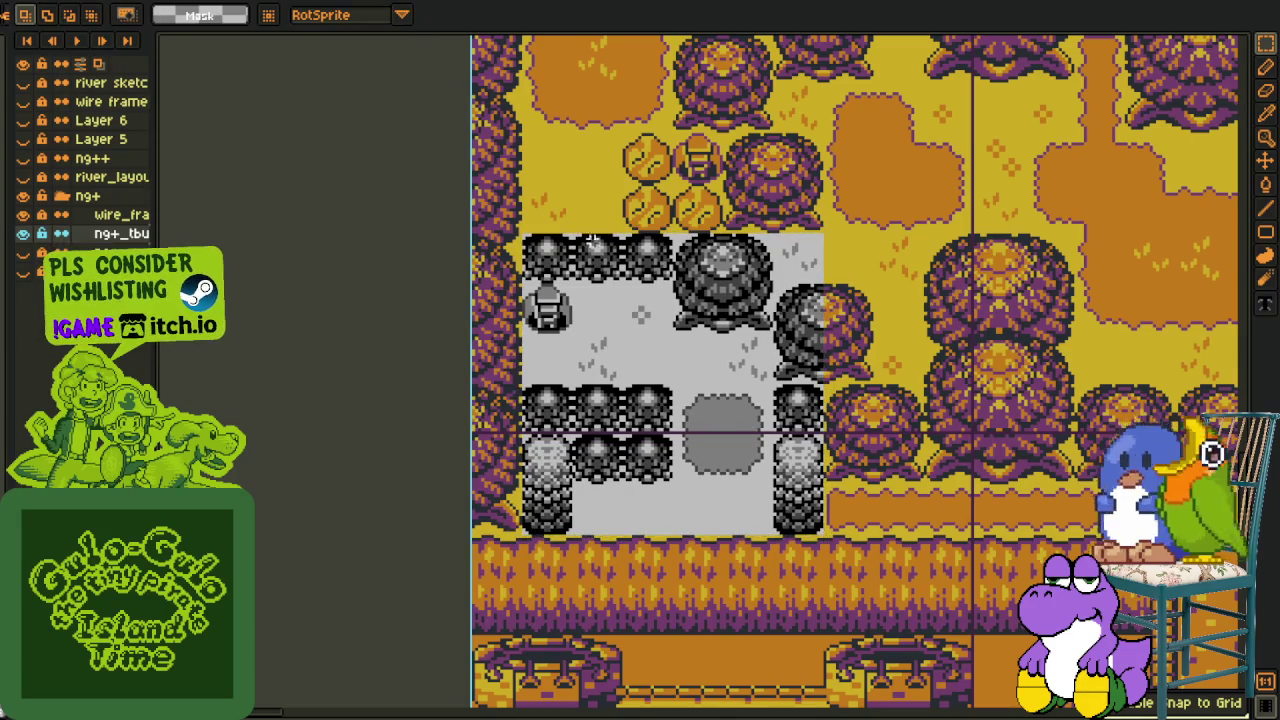
{"action": "key", "text": "ctrl+s"}
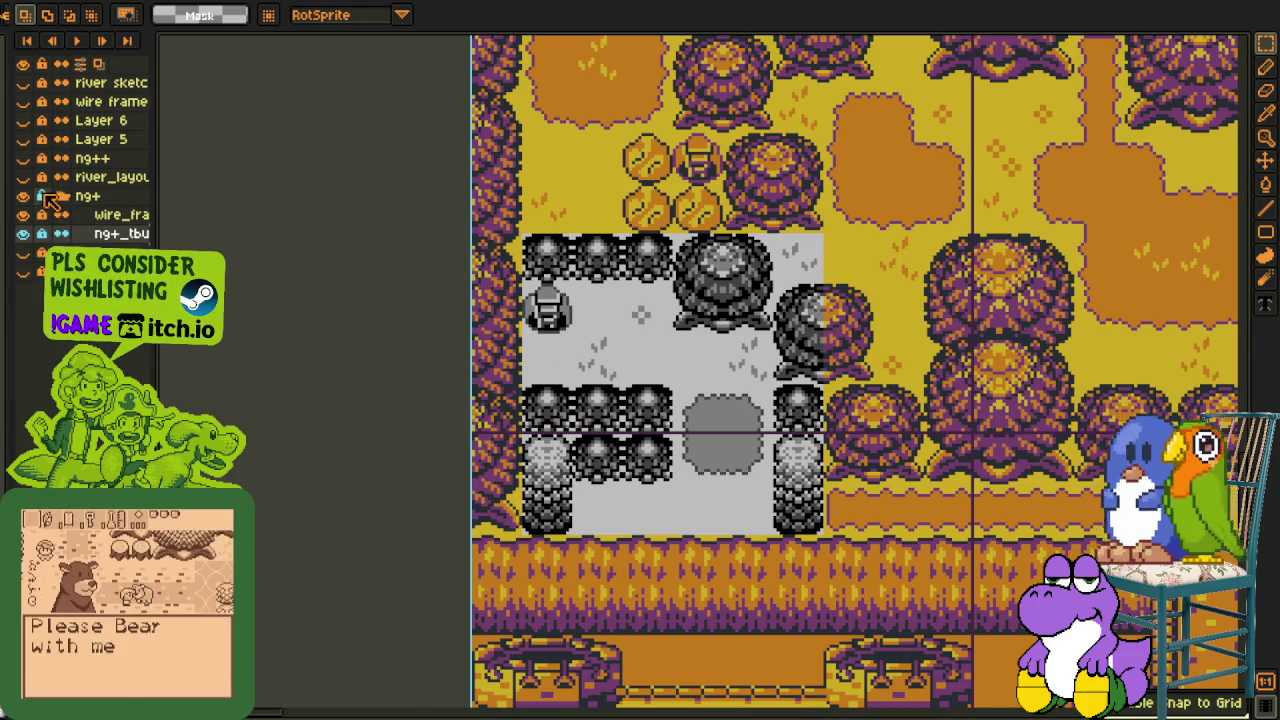
{"action": "key", "text": "i"}
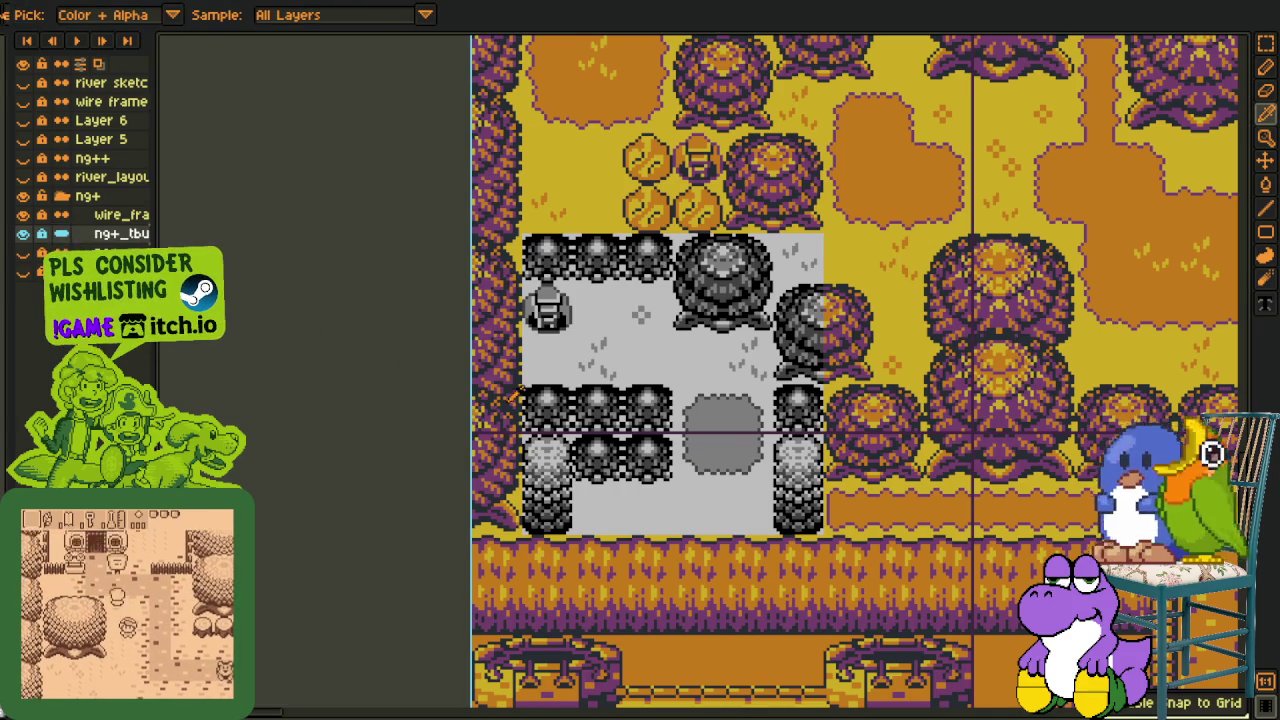
Replace the black pixels with the darkest palette colour and the dark grey pixels with purple
{"action": "scroll", "coordinate": [490, 395], "scroll_direction": "up", "scroll_amount": 1}
{"action": "scroll", "coordinate": [490, 395], "scroll_direction": "up", "scroll_amount": 1}
{"action": "scroll", "coordinate": [560, 400], "scroll_direction": "up", "scroll_amount": 2}
{"action": "scroll", "coordinate": [640, 408], "scroll_direction": "up", "scroll_amount": 1}
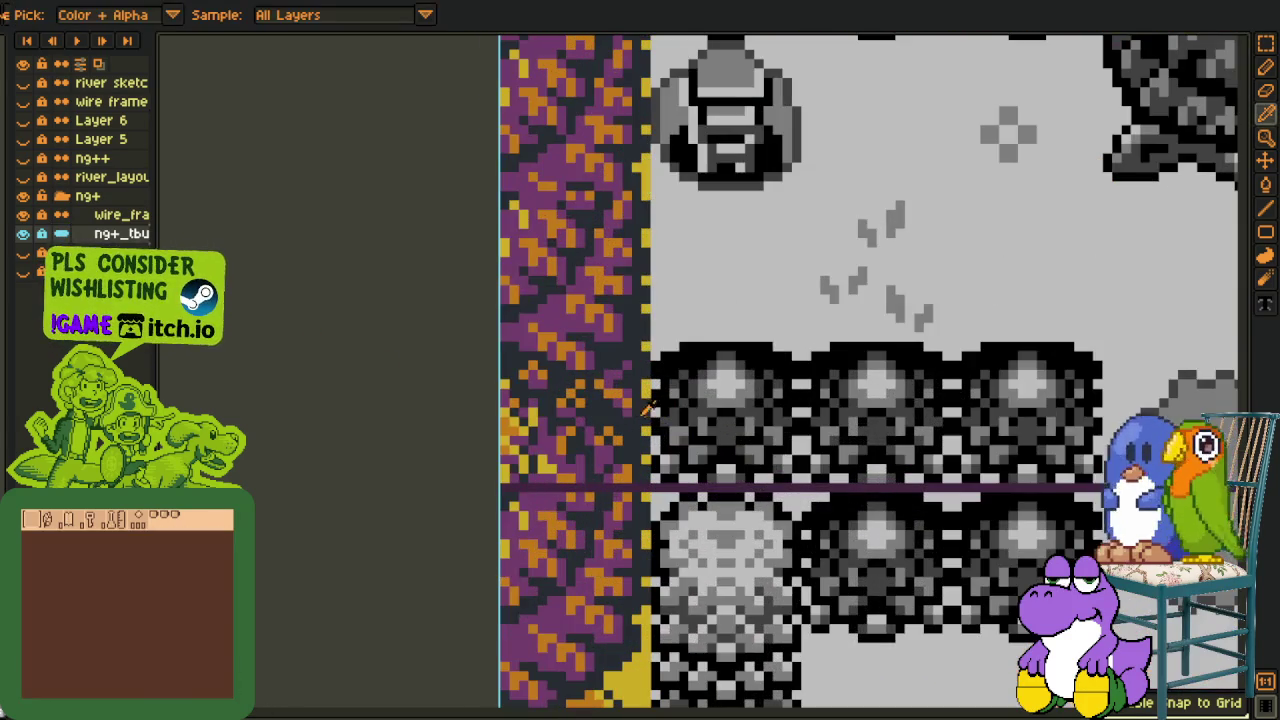
{"action": "key", "text": "shift+r"}
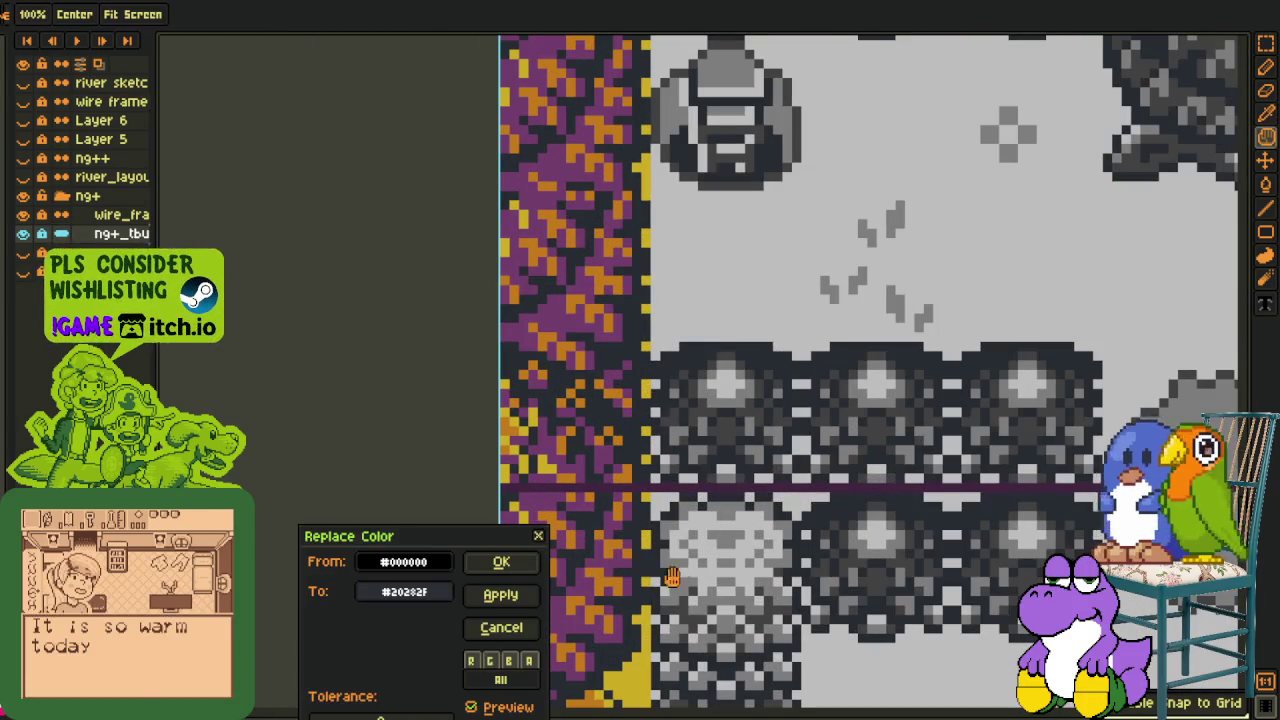
{"action": "key", "text": "Escape"}
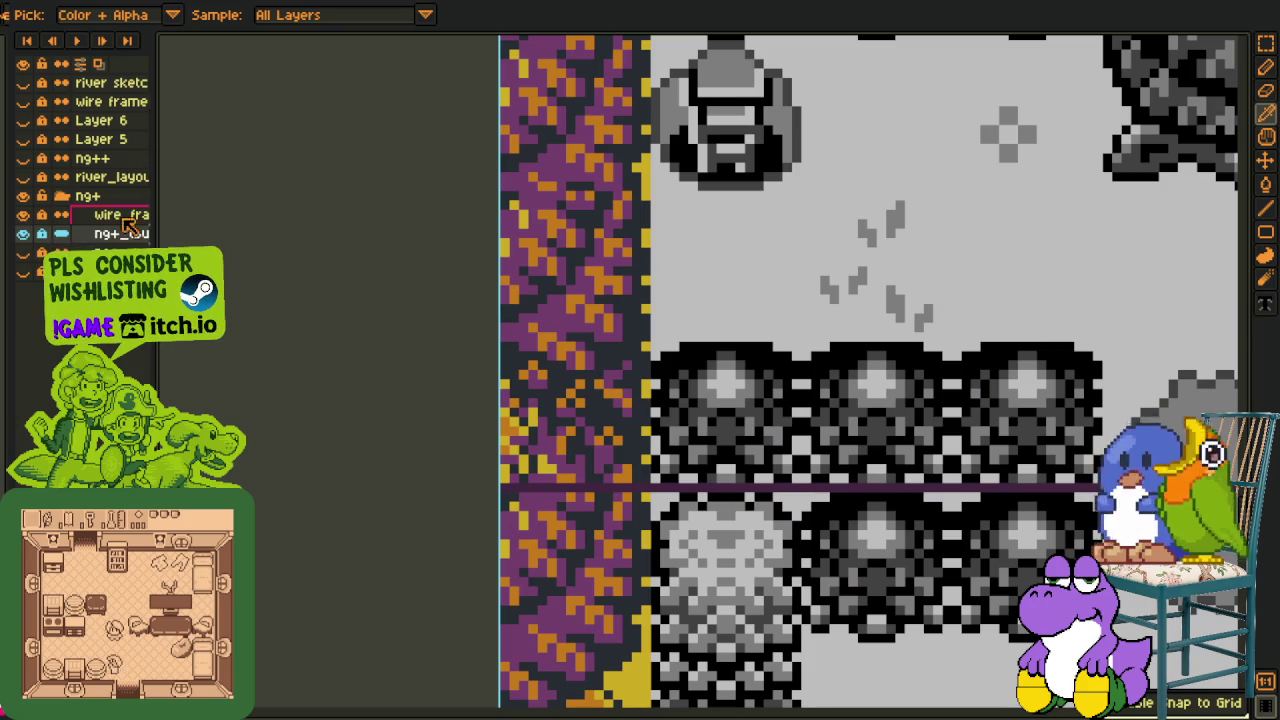
{"action": "key", "text": "shift+r"}
{"action": "left_click", "coordinate": [507, 561]}
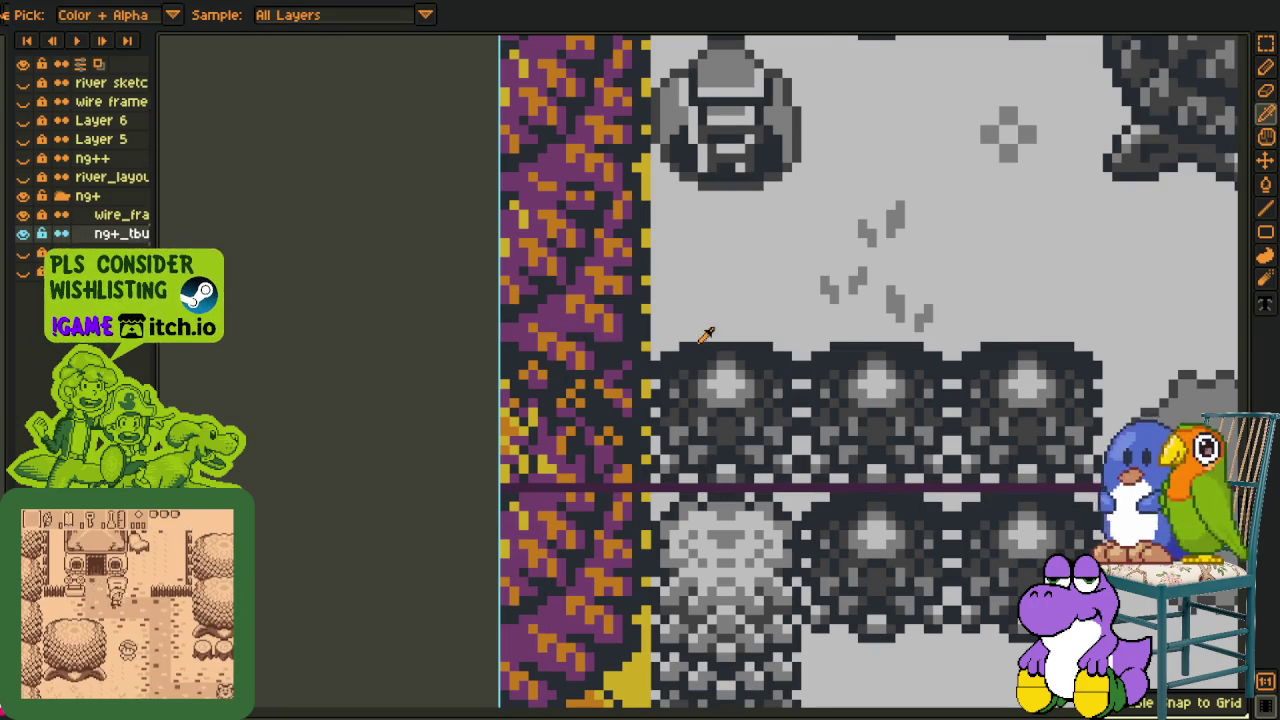
{"action": "key", "text": "shift+r"}
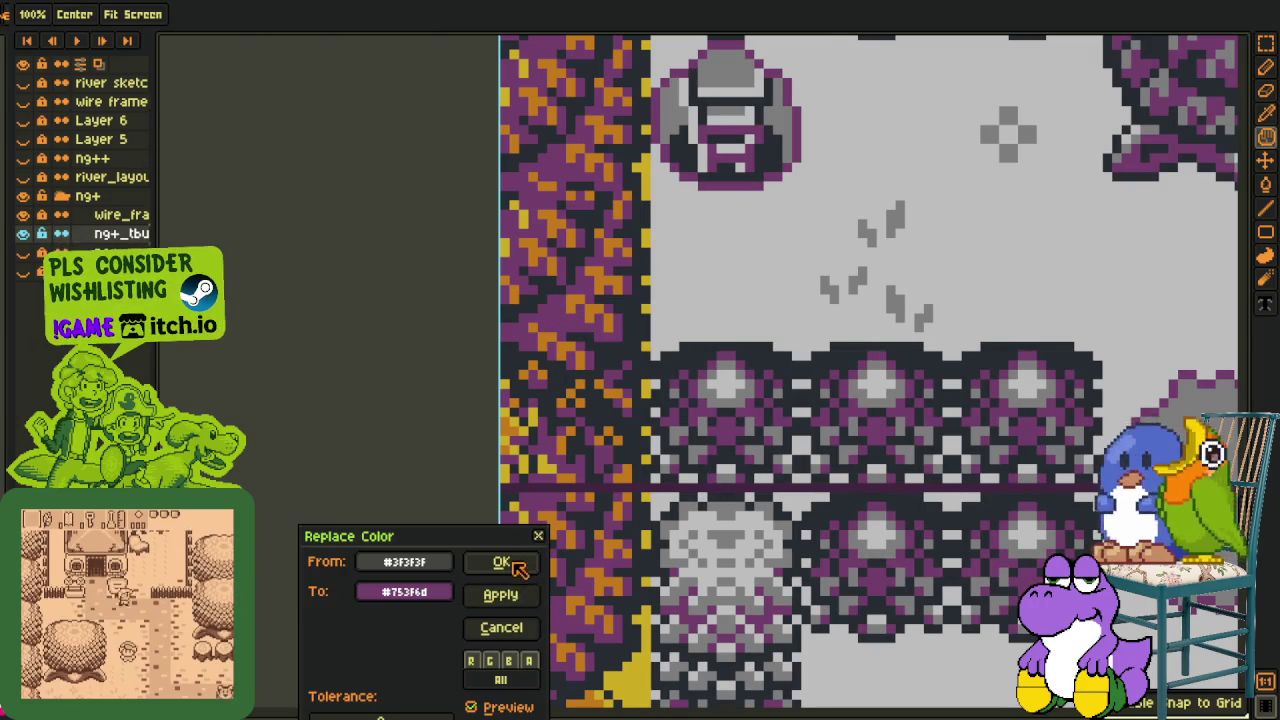
{"action": "left_click", "coordinate": [514, 564]}
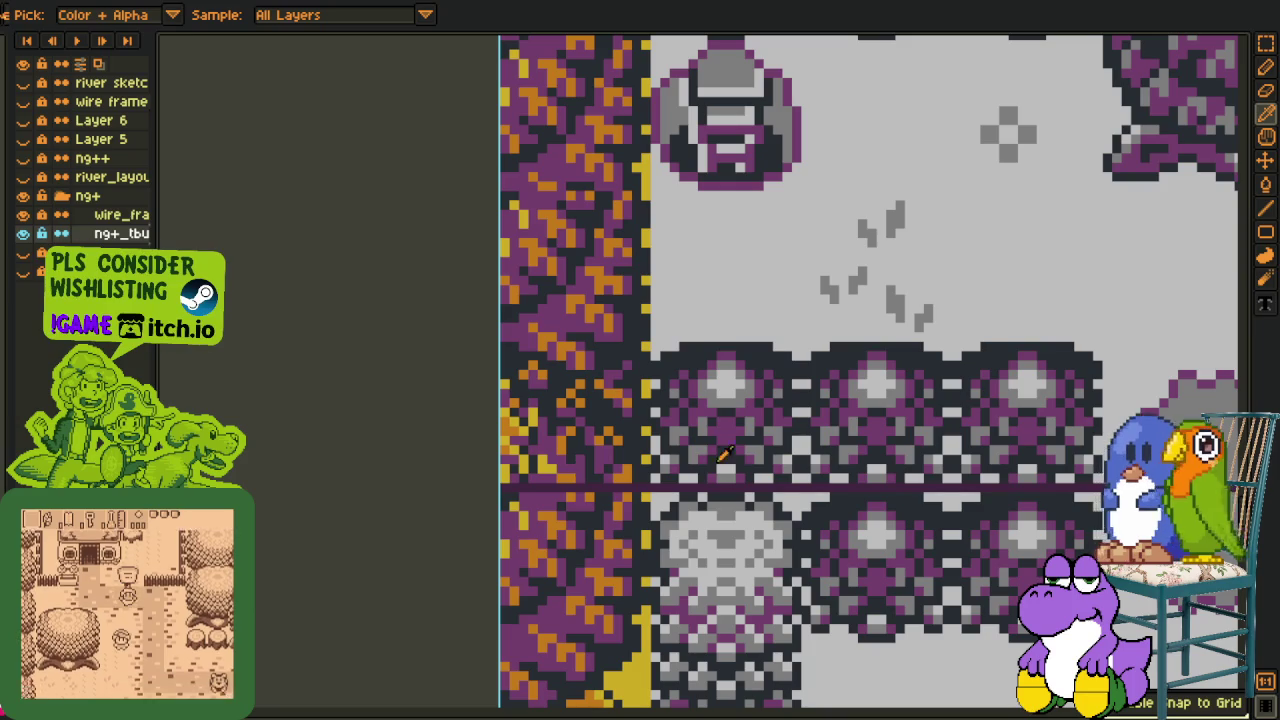
Replace mid grey with orange and light grey with yellow, then save
{"action": "key", "text": "shift+r"}
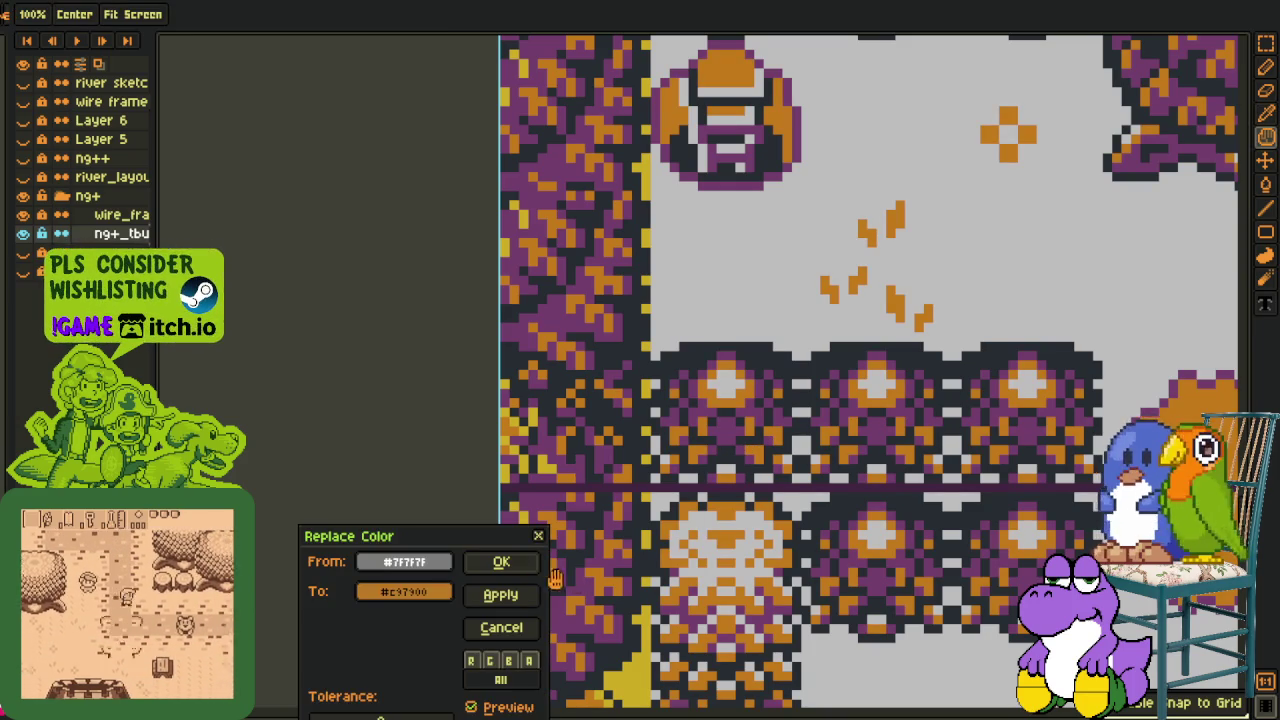
{"action": "left_click", "coordinate": [512, 562]}
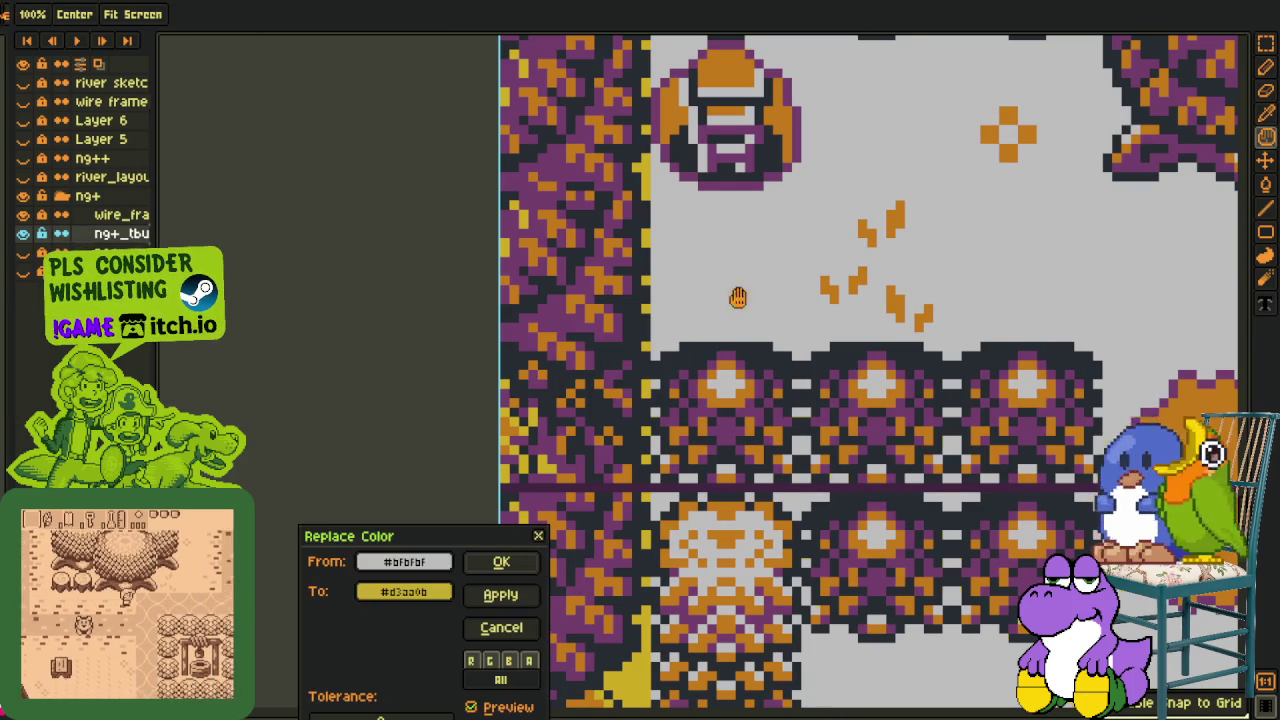
{"action": "key", "text": "shift+r"}
{"action": "left_click", "coordinate": [501, 562]}
{"action": "scroll", "coordinate": [477, 409], "scroll_direction": "down", "scroll_amount": 2}
{"action": "scroll", "coordinate": [391, 423], "scroll_direction": "down", "scroll_amount": 2}
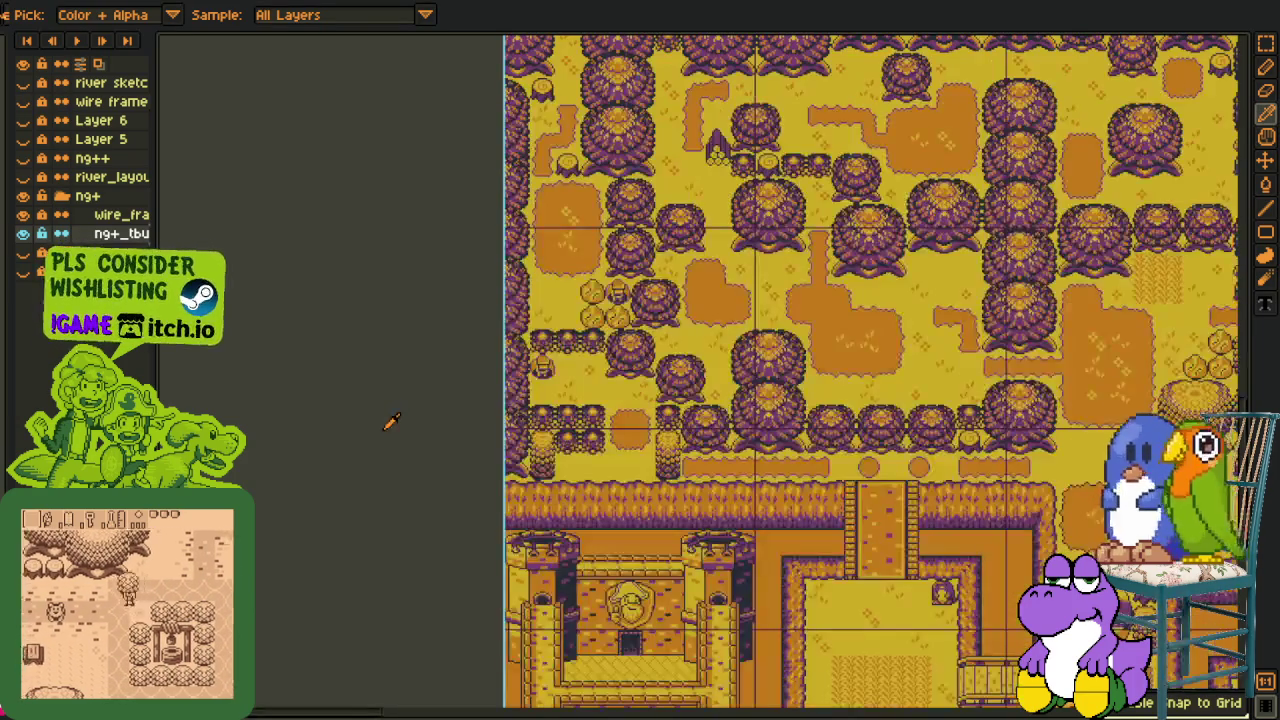
{"action": "key", "text": "ctrl+s"}
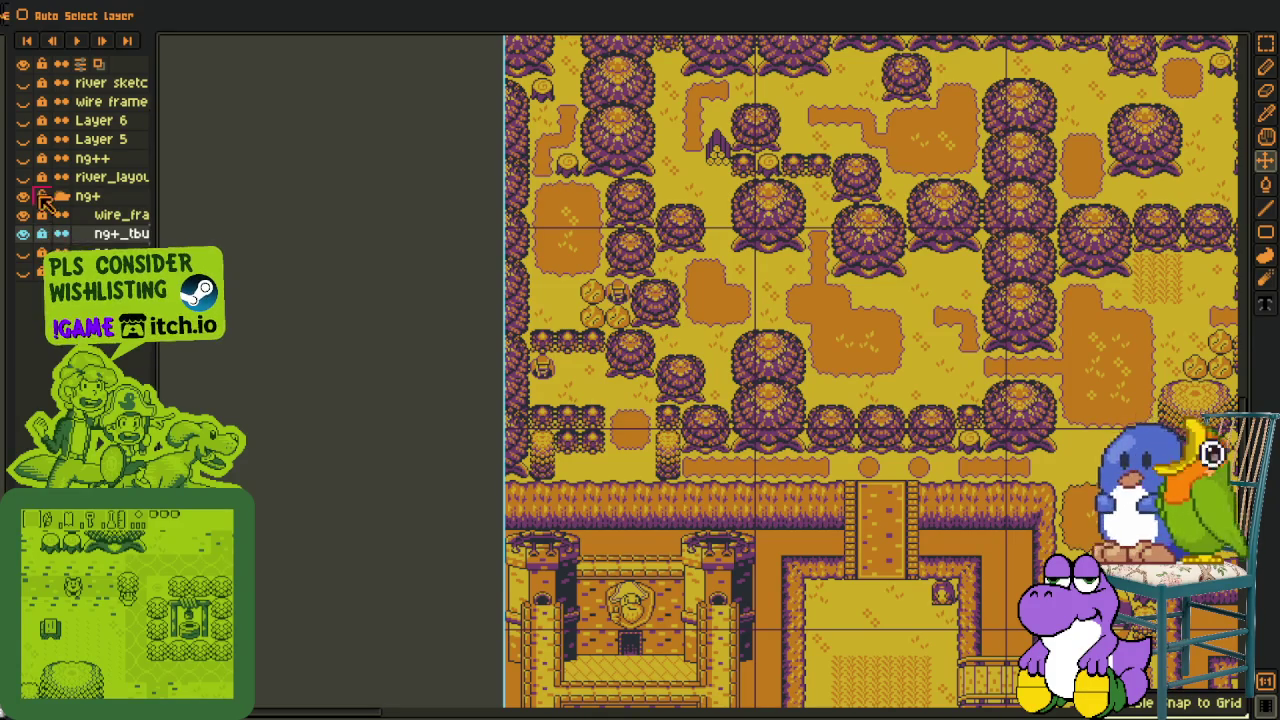
Export the map as new_game_plus_map_2.png and accept flattening the layers
{"action": "left_click", "coordinate": [4, 6]}
{"action": "mouse_move", "coordinate": [40, 122]}
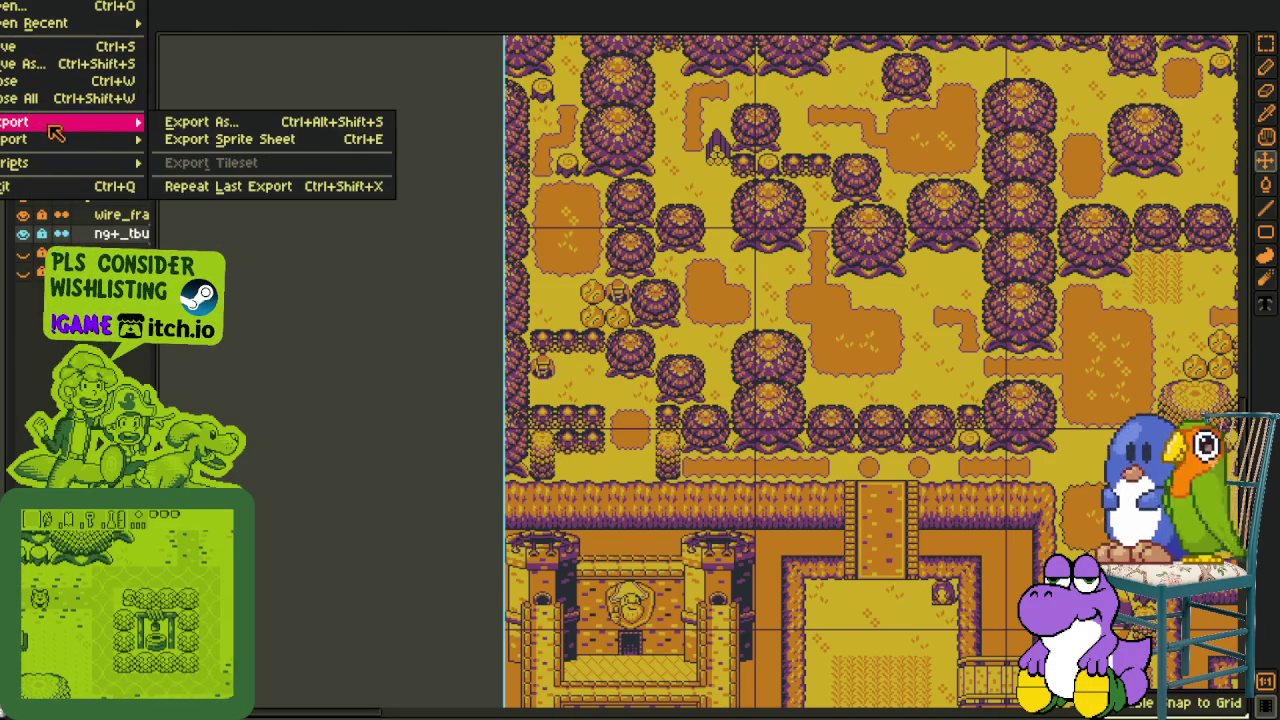
{"action": "left_click", "coordinate": [330, 121]}
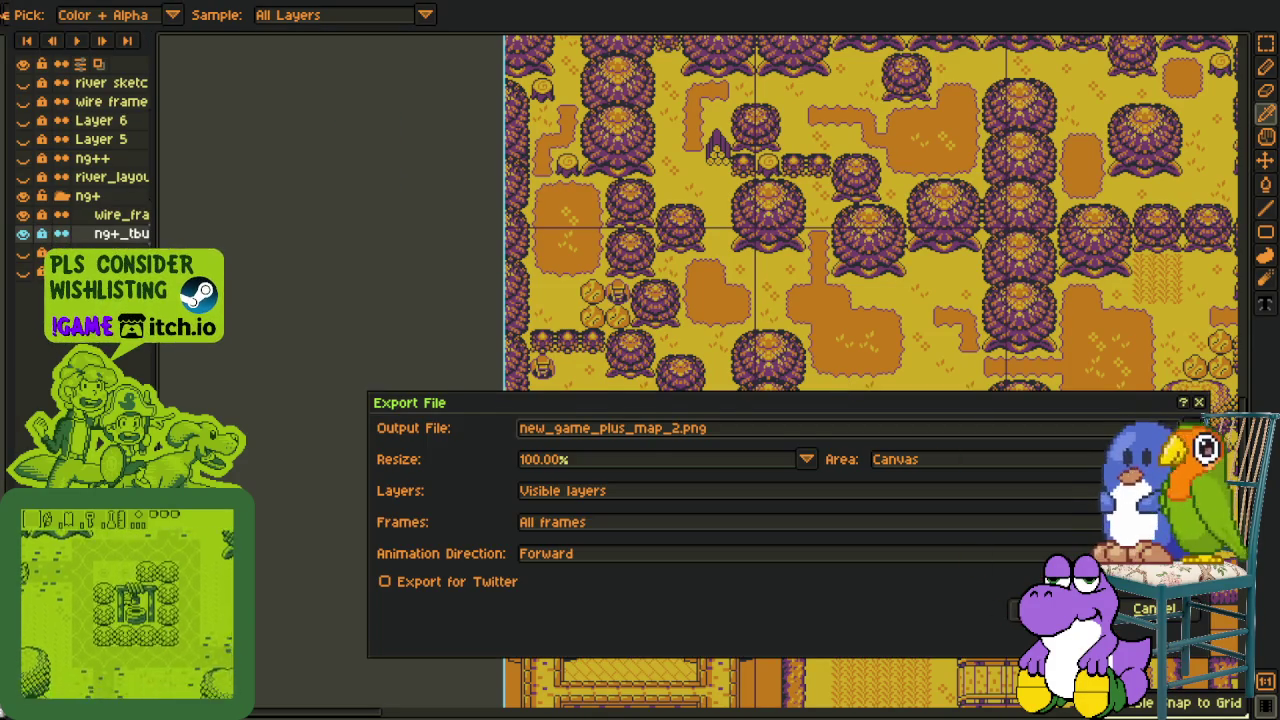
{"action": "key", "text": "Return"}
{"action": "left_click", "coordinate": [585, 438]}
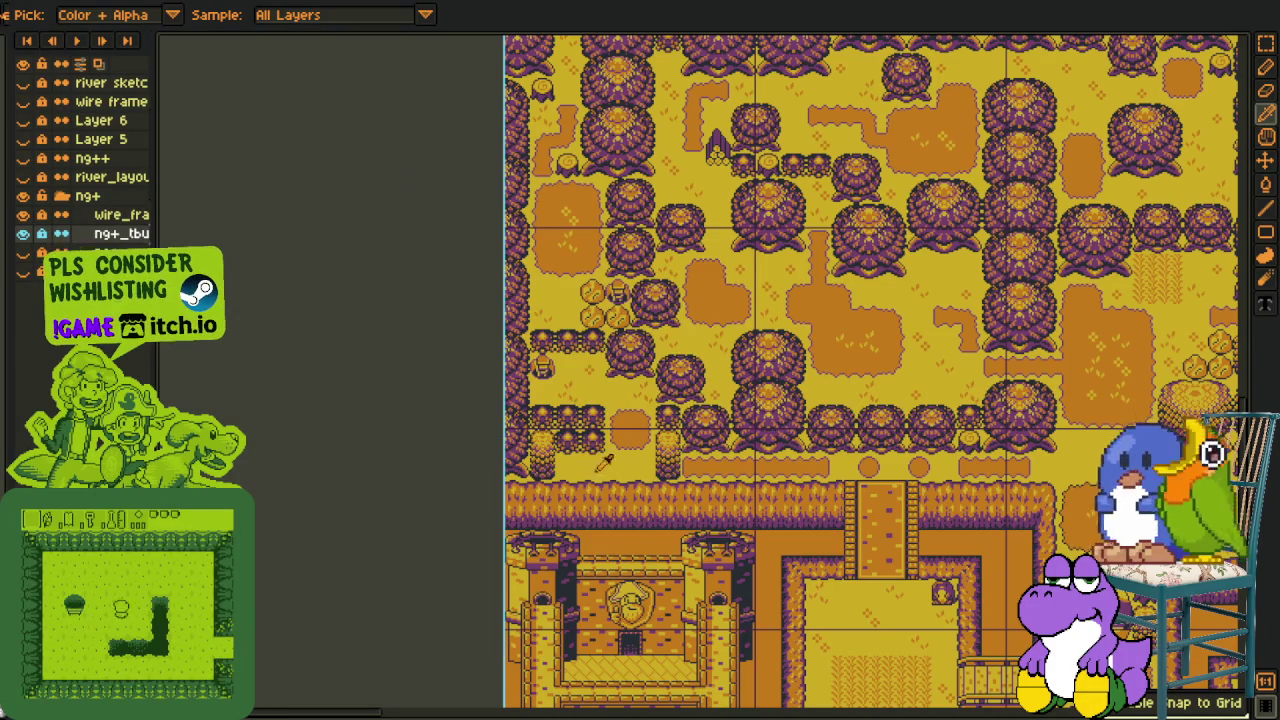
Collapse the ng+ group, show river_layout, ng+, ng++ and Layer 5, and save
{"action": "left_click", "coordinate": [43, 197]}
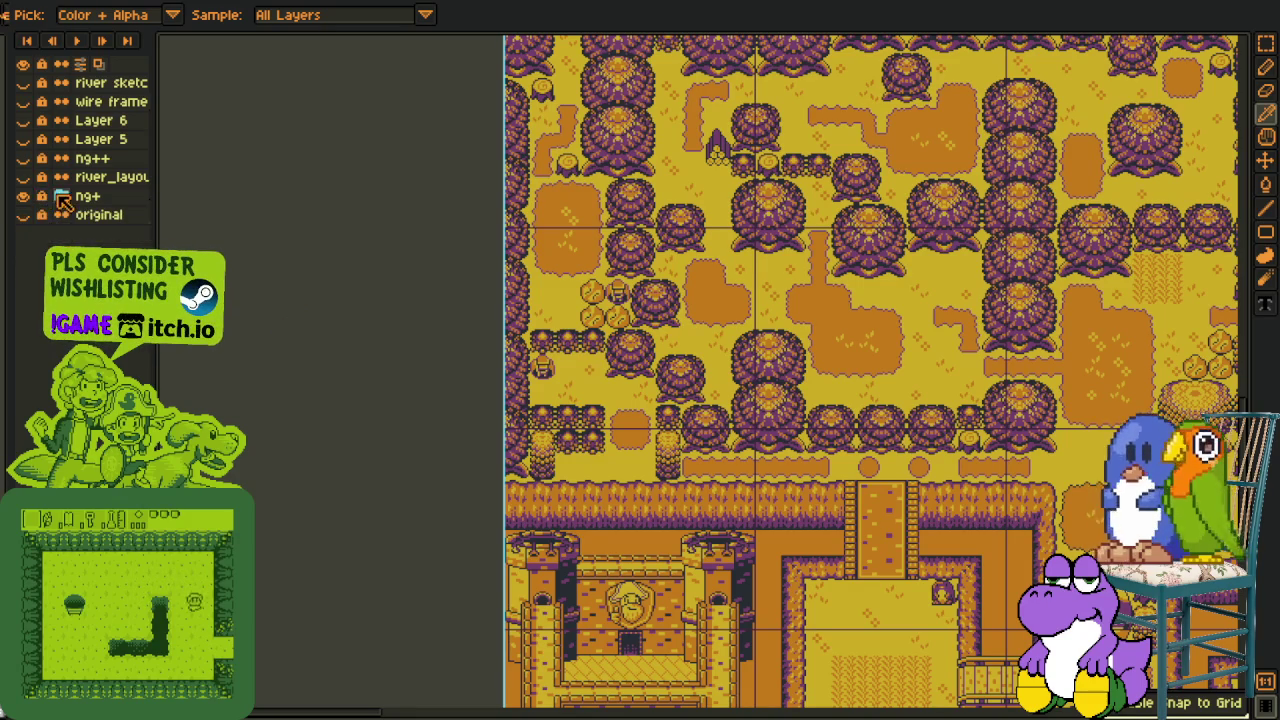
{"action": "left_click", "coordinate": [22, 196]}
{"action": "left_click", "coordinate": [24, 177]}
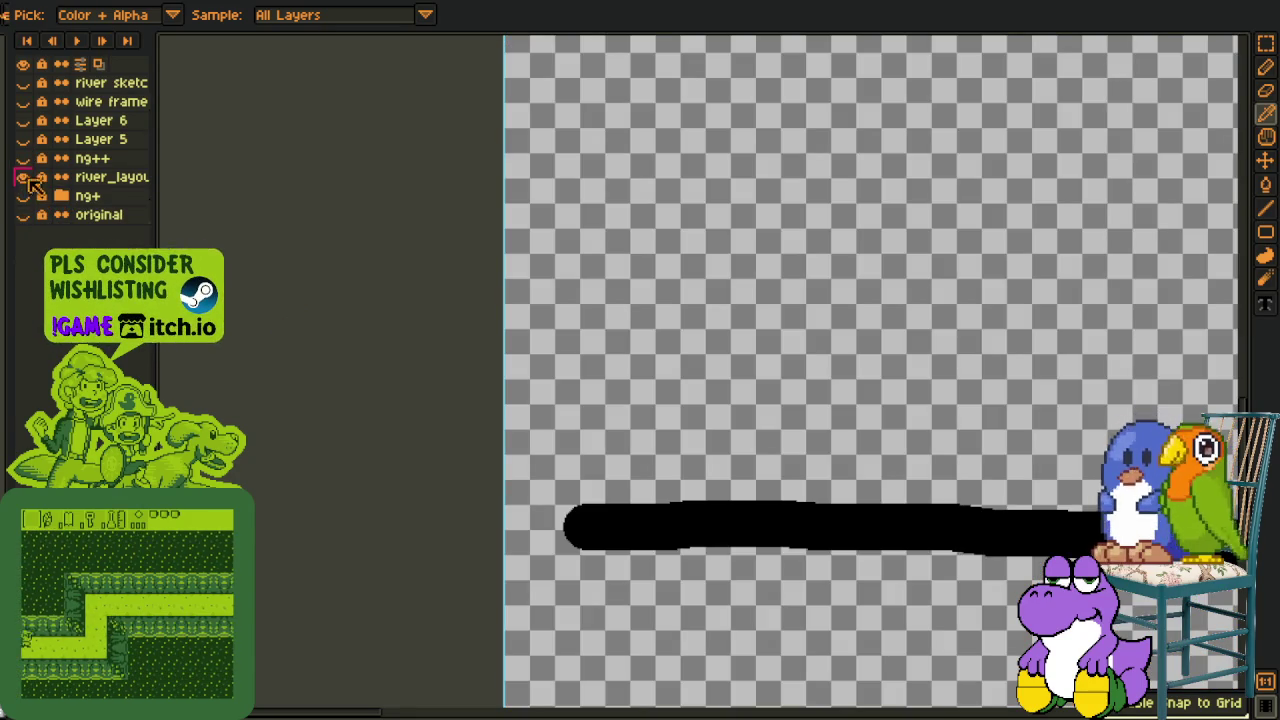
{"action": "left_click", "coordinate": [22, 196]}
{"action": "left_click", "coordinate": [22, 158]}
{"action": "left_click", "coordinate": [22, 139]}
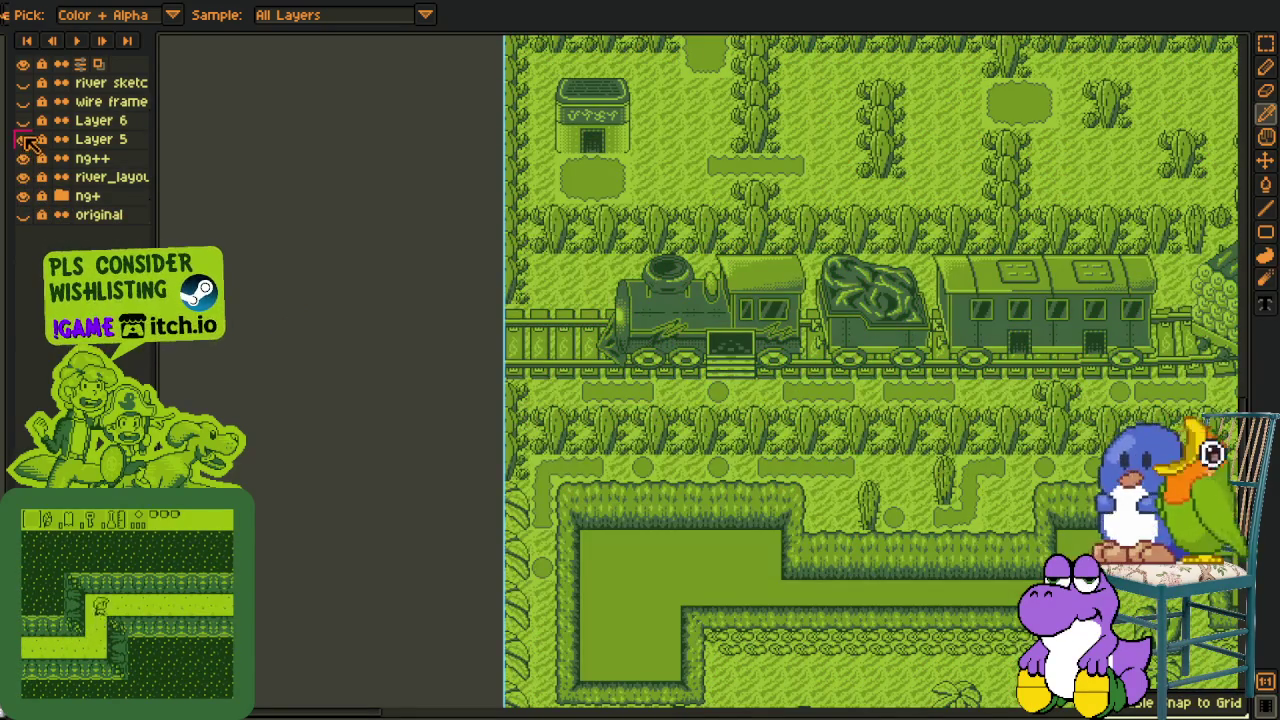
{"action": "key", "text": "ctrl+s"}
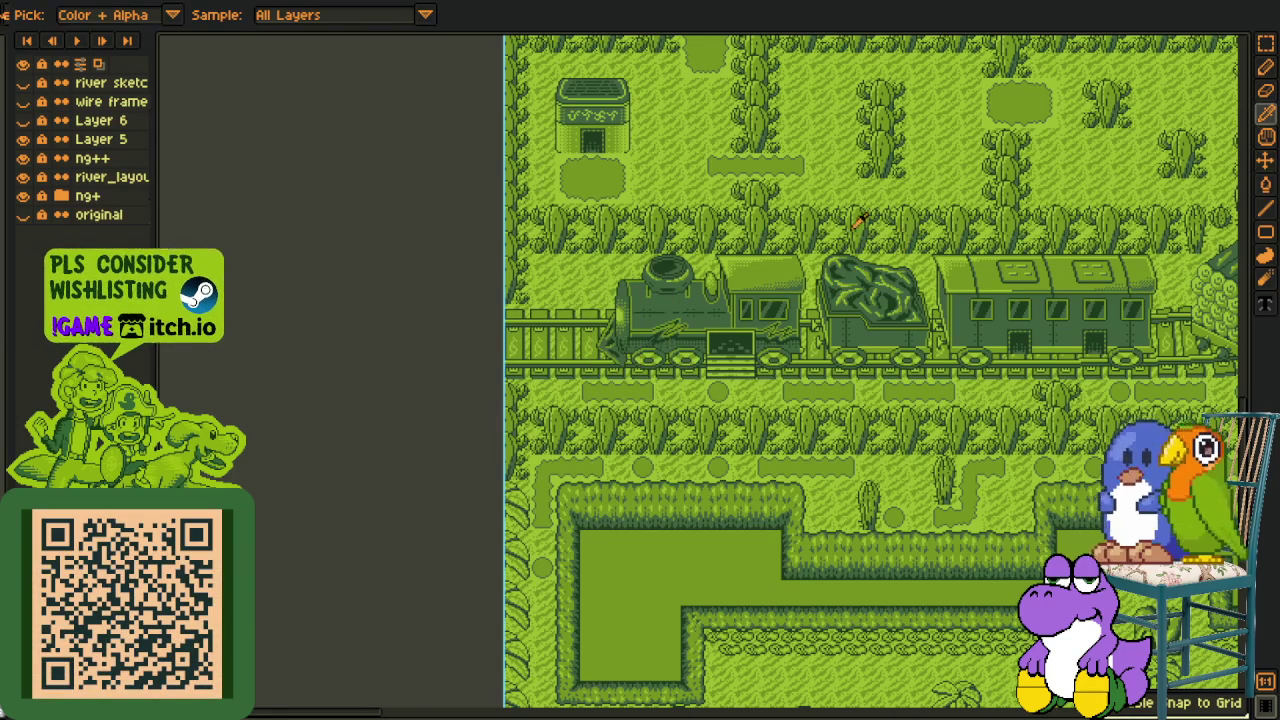
Hide Layer 5, ng++, river_layout and ng+ so only the original map layer shows
{"action": "key", "text": "m"}
{"action": "left_click_drag", "start_coordinate": [955, 203], "coordinate": [254, 249]}
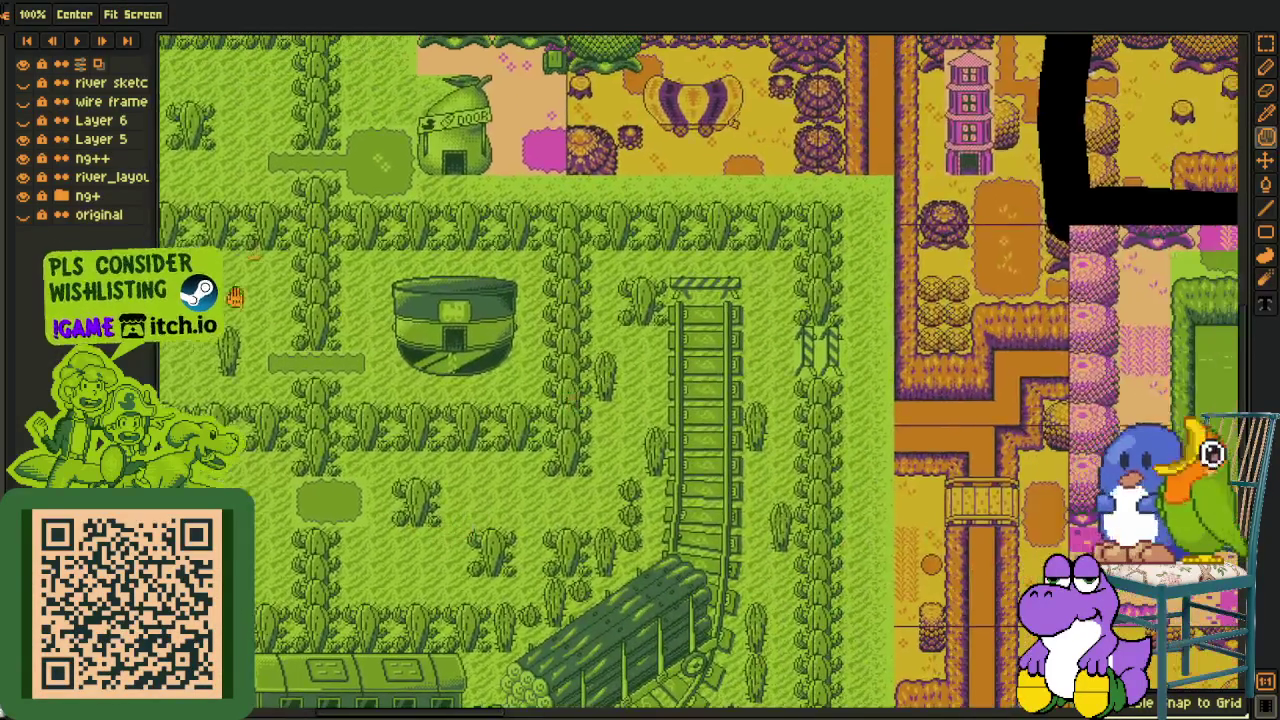
{"action": "scroll", "coordinate": [424, 422], "scroll_direction": "down", "scroll_amount": 3}
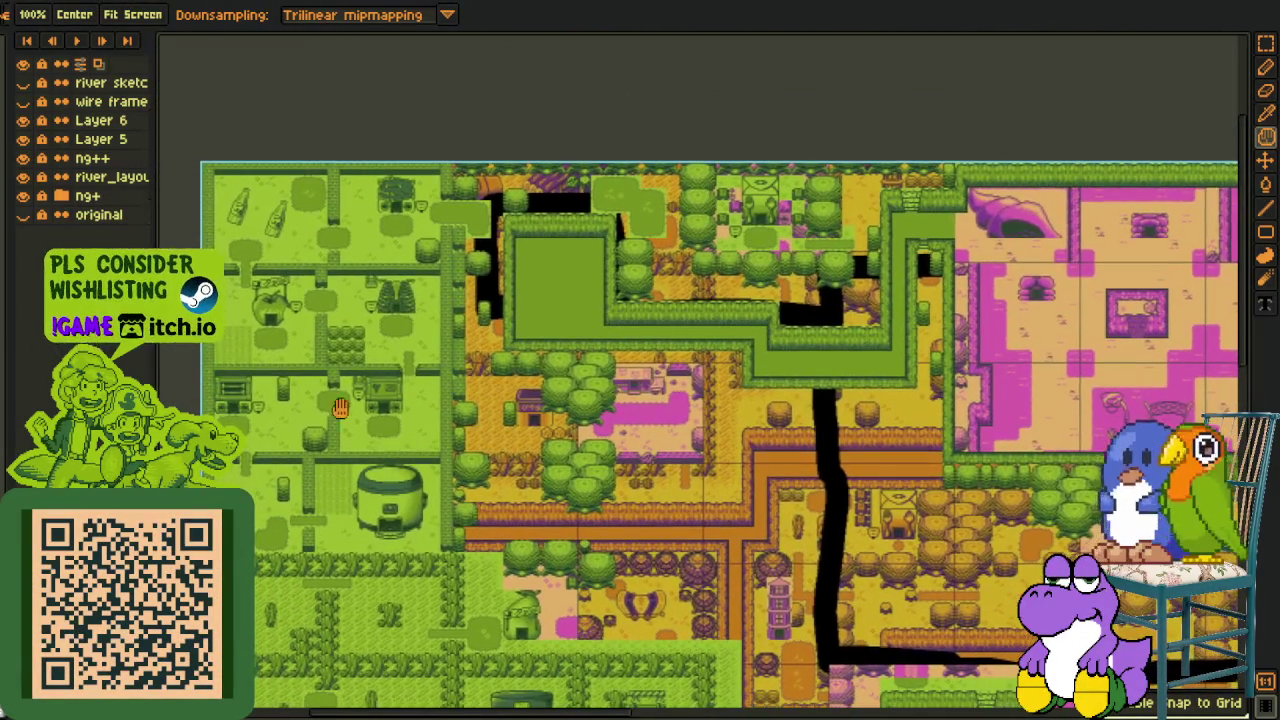
{"action": "left_click", "coordinate": [24, 119]}
{"action": "left_click", "coordinate": [26, 120]}
{"action": "left_click", "coordinate": [24, 139]}
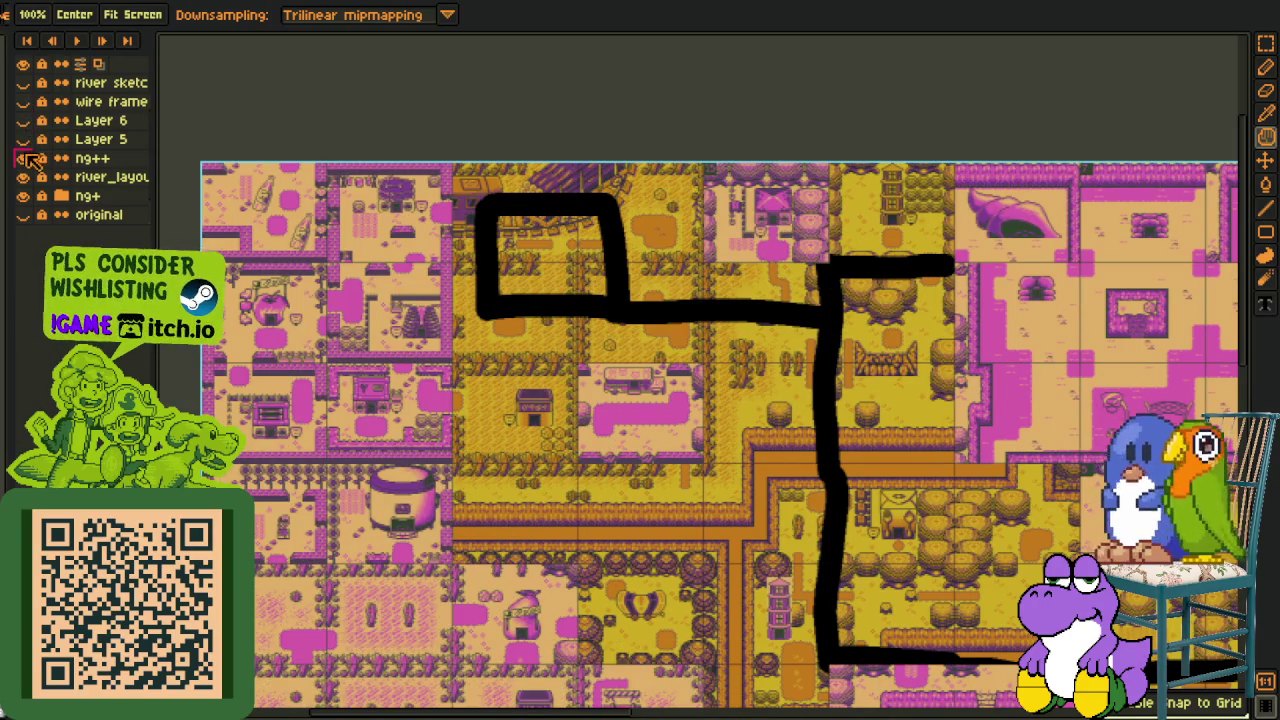
{"action": "left_click", "coordinate": [24, 158]}
{"action": "left_click", "coordinate": [24, 177]}
{"action": "left_click", "coordinate": [24, 196]}
{"action": "left_click", "coordinate": [24, 214]}
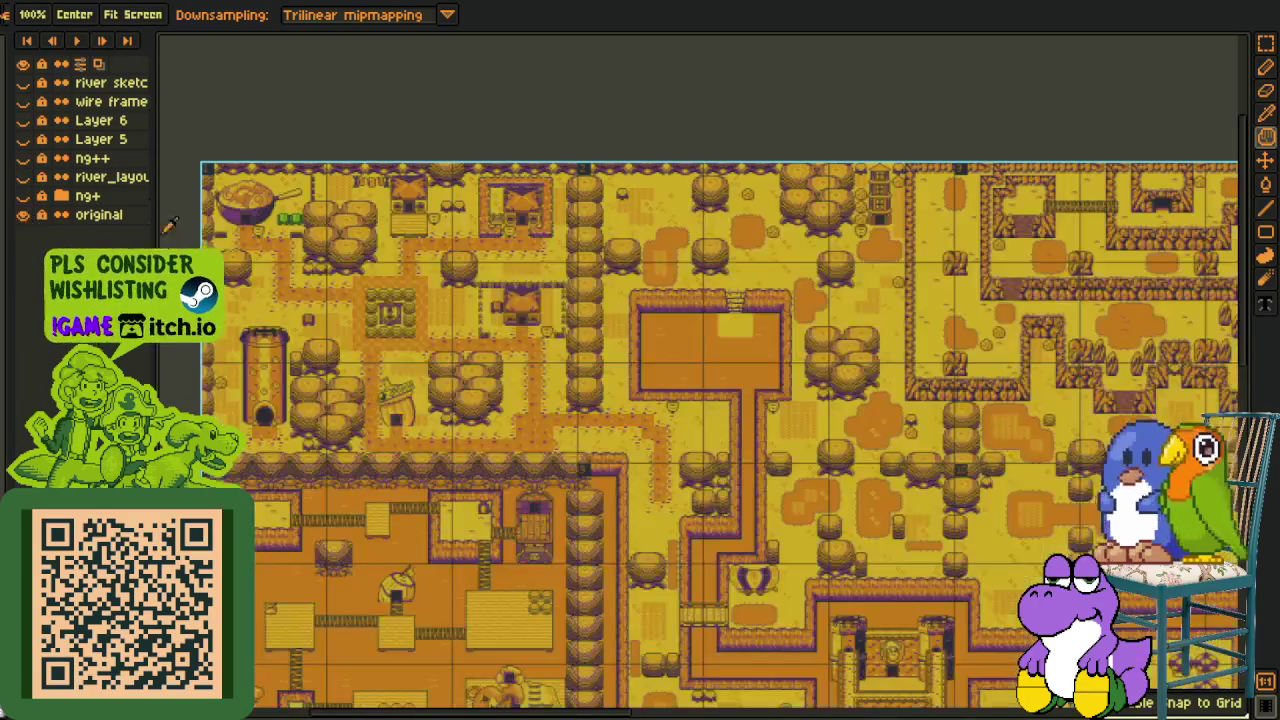
Pan down to bring the map's bottom edge into view
{"action": "left_click_drag", "start_coordinate": [540, 690], "coordinate": [563, 350]}
{"action": "scroll", "coordinate": [430, 395], "scroll_direction": "down", "scroll_amount": 1}
{"action": "scroll", "coordinate": [425, 225], "scroll_direction": "up", "scroll_amount": 2}
{"action": "scroll", "coordinate": [450, 296], "scroll_direction": "up", "scroll_amount": 3}
{"action": "key", "text": "o"}
{"action": "scroll", "coordinate": [442, 370], "scroll_direction": "down", "scroll_amount": 2}
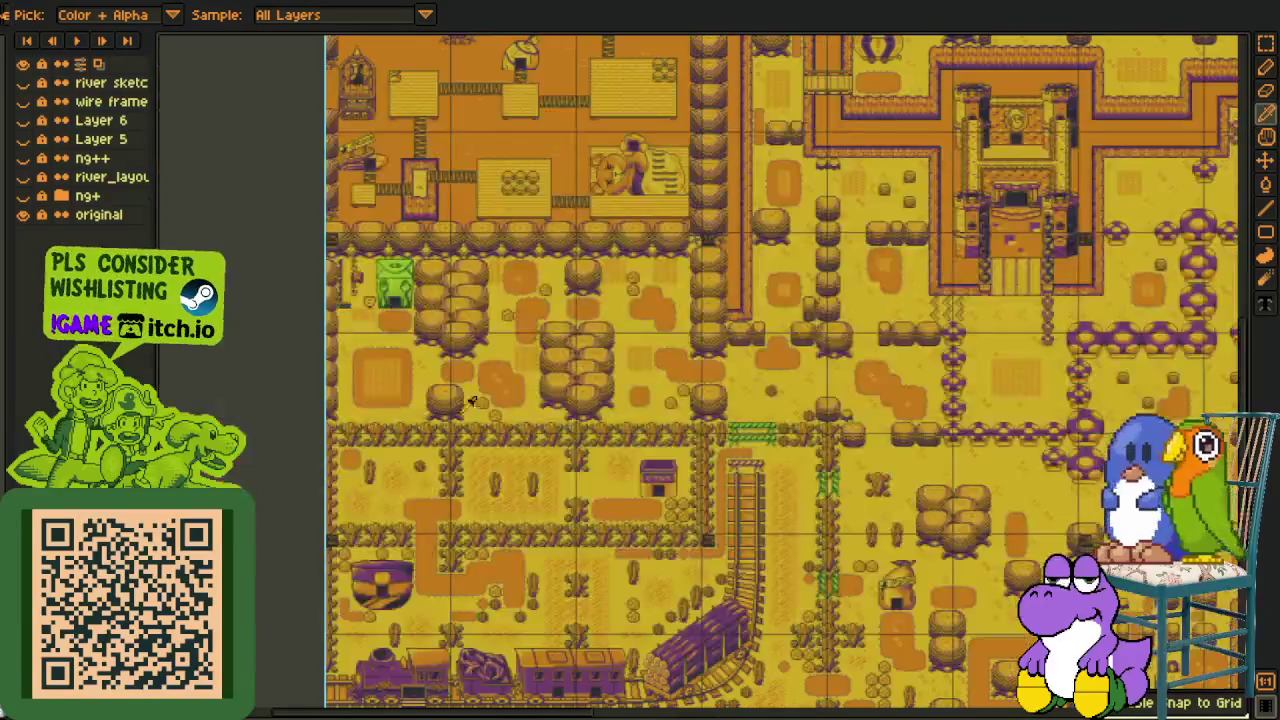
{"action": "left_click_drag", "start_coordinate": [443, 370], "coordinate": [443, 232]}
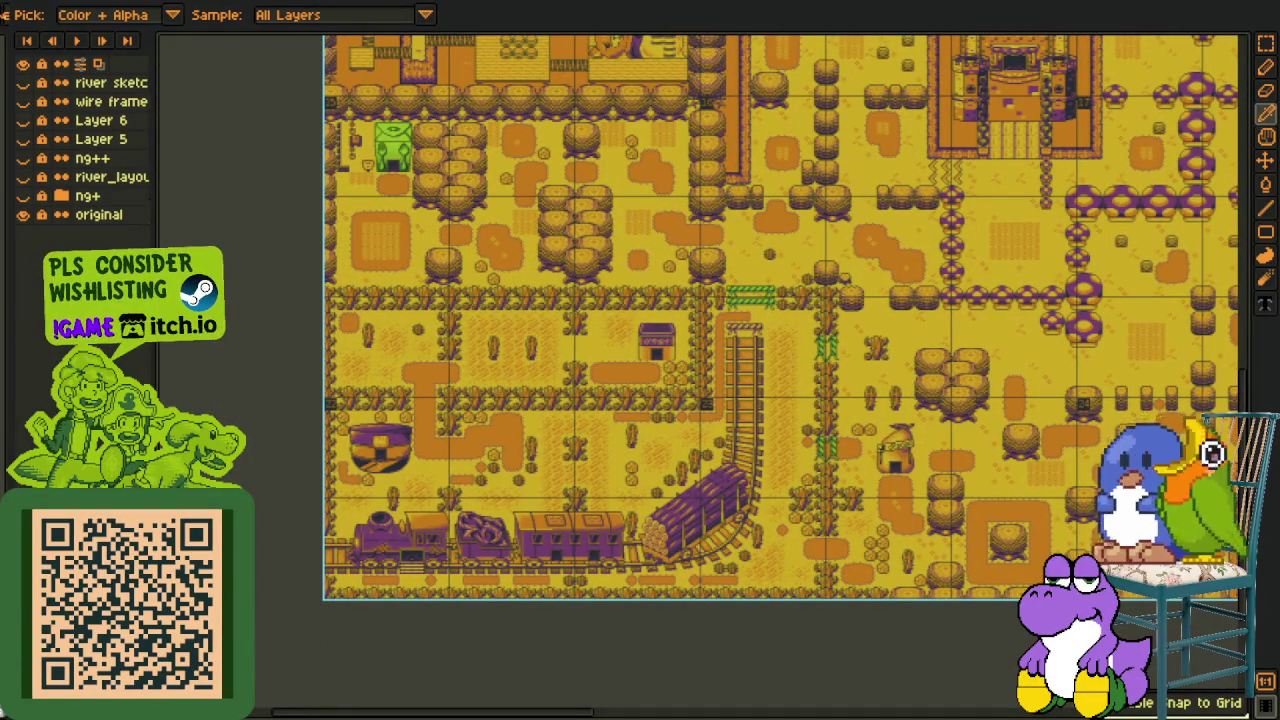
Pan up past the forest above the castle to the train area at the top
{"action": "scroll", "coordinate": [556, 413], "scroll_direction": "up", "scroll_amount": 2}
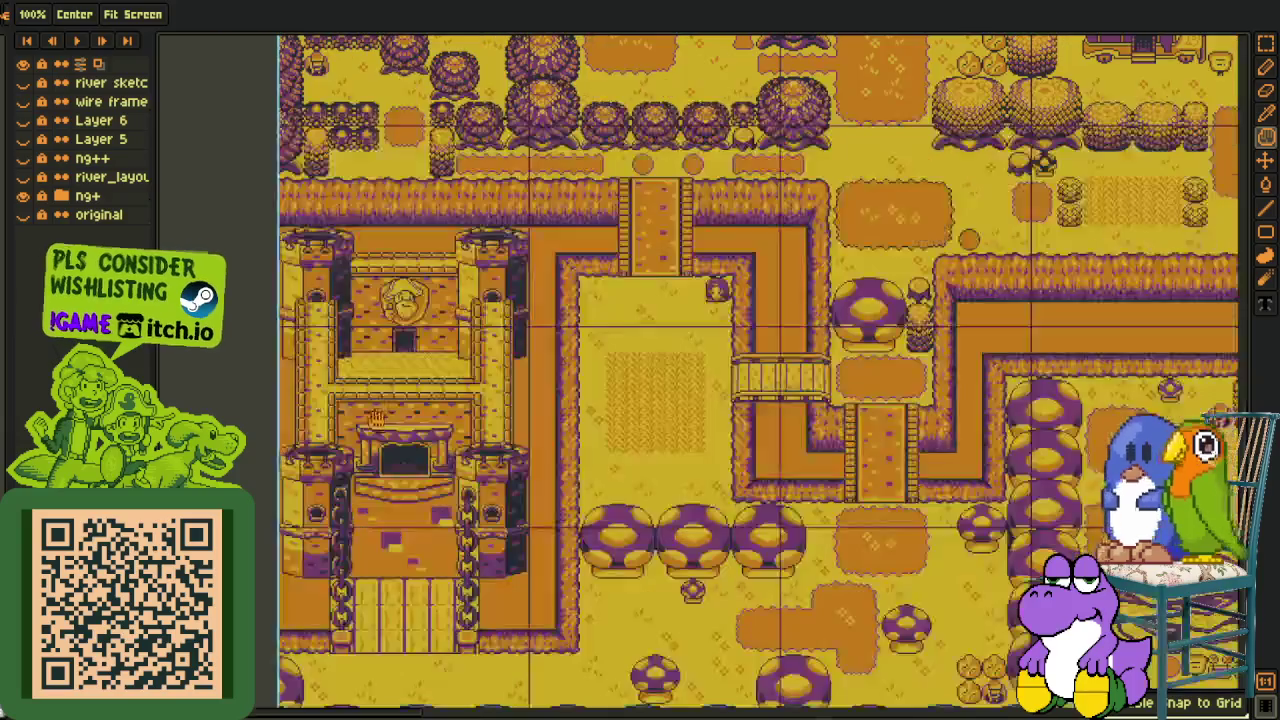
{"action": "scroll", "coordinate": [392, 328], "scroll_direction": "up", "scroll_amount": 2}
{"action": "scroll", "coordinate": [373, 250], "scroll_direction": "down", "scroll_amount": 2}
{"action": "scroll", "coordinate": [500, 300], "scroll_direction": "up", "scroll_amount": 2}
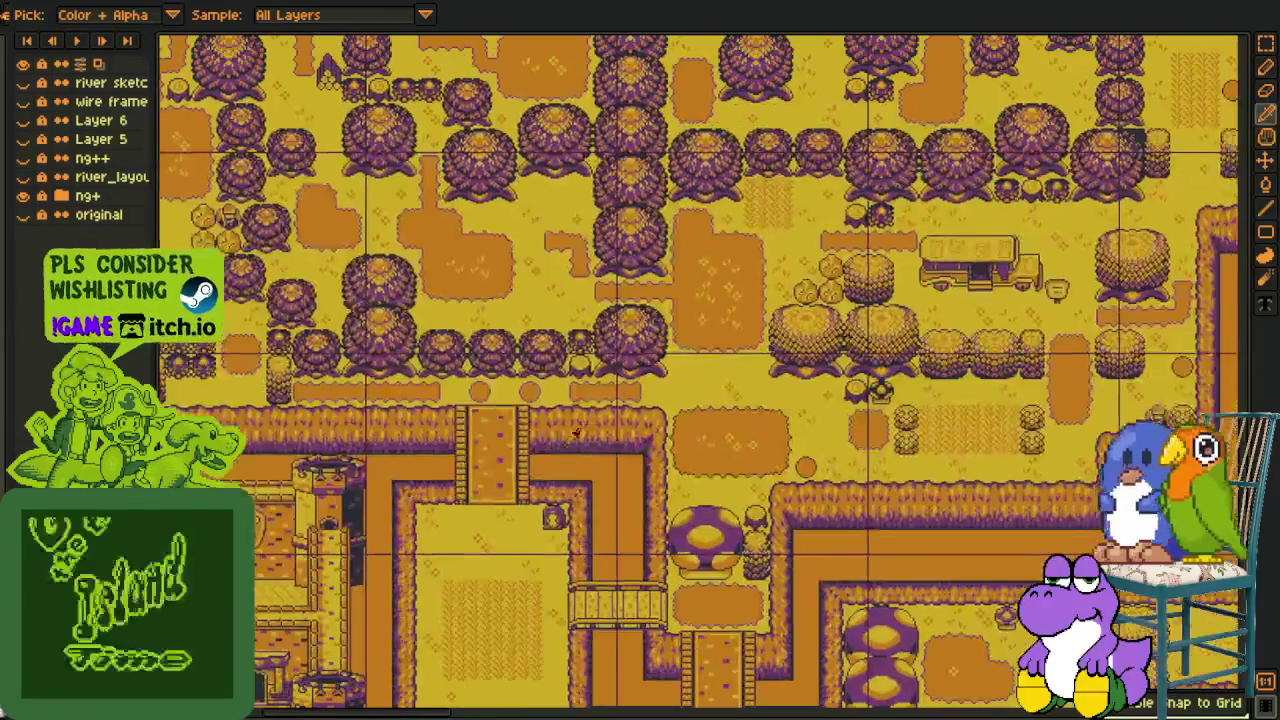
{"action": "left_click_drag", "start_coordinate": [594, 250], "coordinate": [594, 370]}
{"action": "scroll", "coordinate": [594, 370], "scroll_direction": "down", "scroll_amount": 2}
{"action": "mouse_move", "coordinate": [508, 304]}
{"action": "left_mouse_down"}
{"action": "mouse_move", "coordinate": [508, 574]}
{"action": "mouse_move", "coordinate": [508, 446]}
{"action": "left_mouse_up"}
{"action": "scroll", "coordinate": [520, 450], "scroll_direction": "down", "scroll_amount": 2}
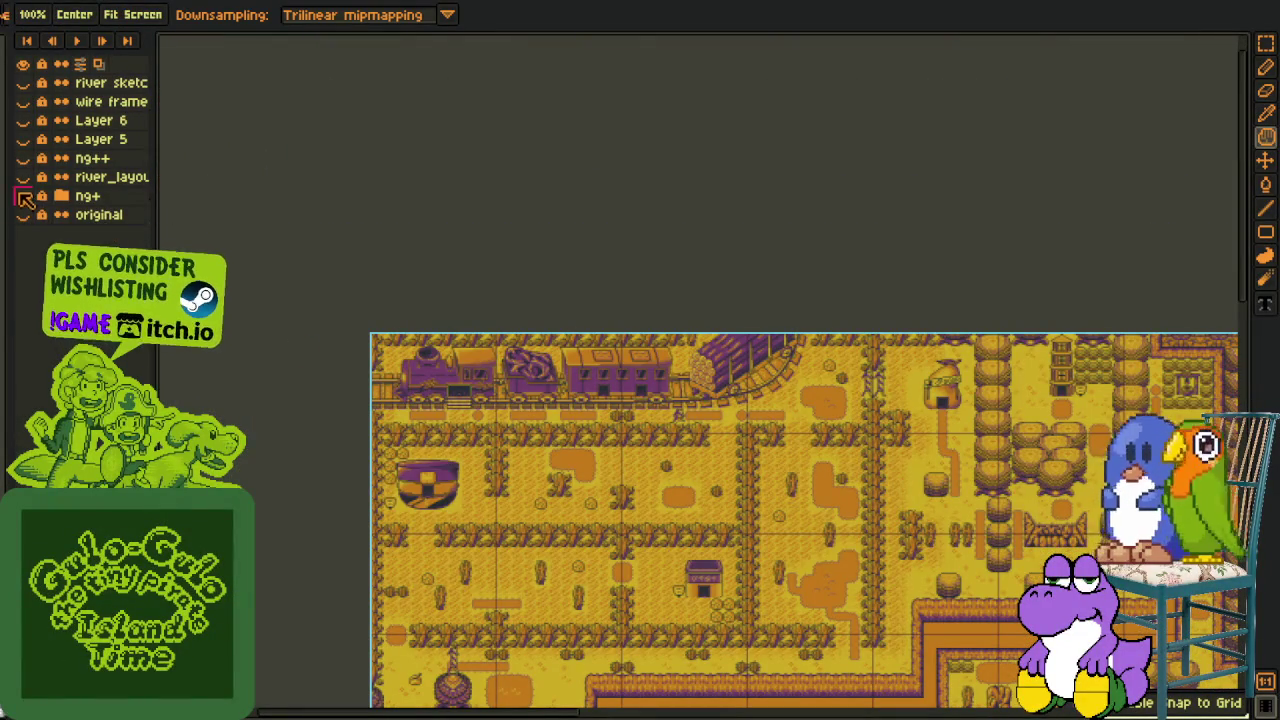
Hide ng+ and show the river_layout, ng++ and green Layer 5 layers
{"action": "left_click", "coordinate": [24, 196]}
{"action": "left_click", "coordinate": [23, 177]}
{"action": "key", "text": "i"}
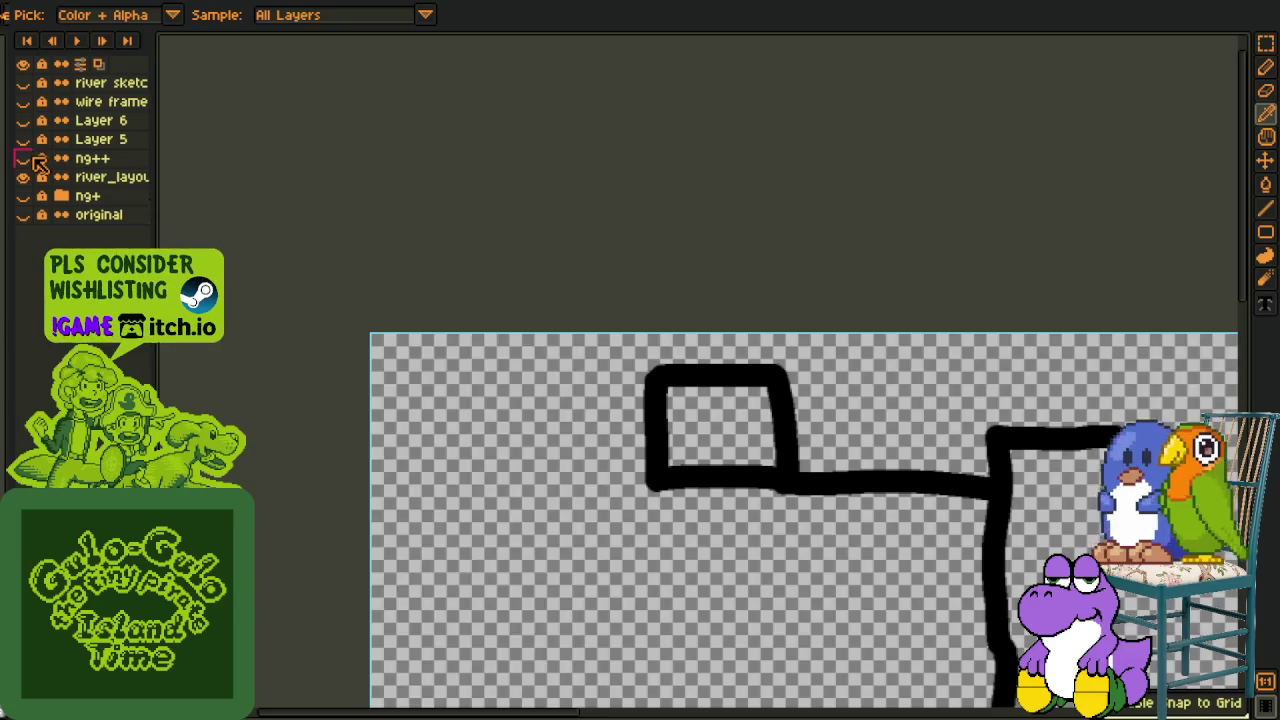
{"action": "left_click", "coordinate": [23, 158]}
{"action": "left_click", "coordinate": [23, 139]}
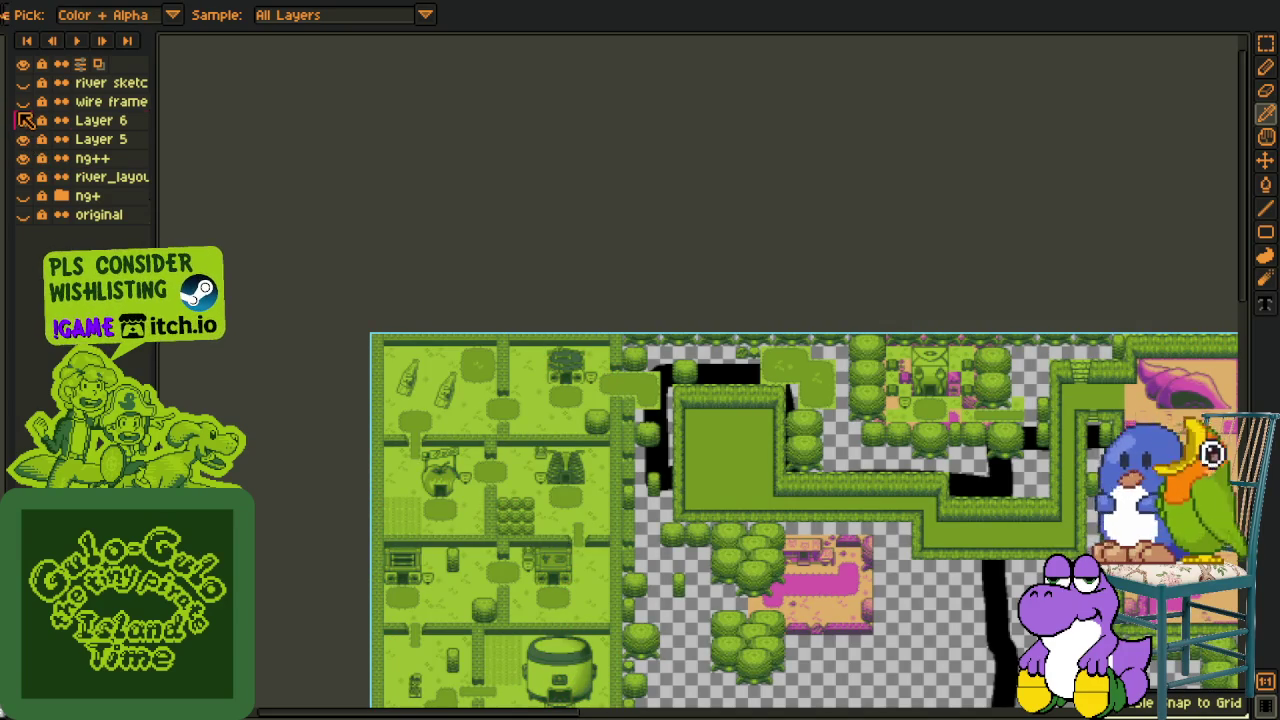
Pan and zoom to inspect the river-layout and castle areas
{"action": "scroll", "coordinate": [650, 311], "scroll_direction": "up", "scroll_amount": 3}
{"action": "left_click_drag", "start_coordinate": [650, 311], "coordinate": [749, 376]}
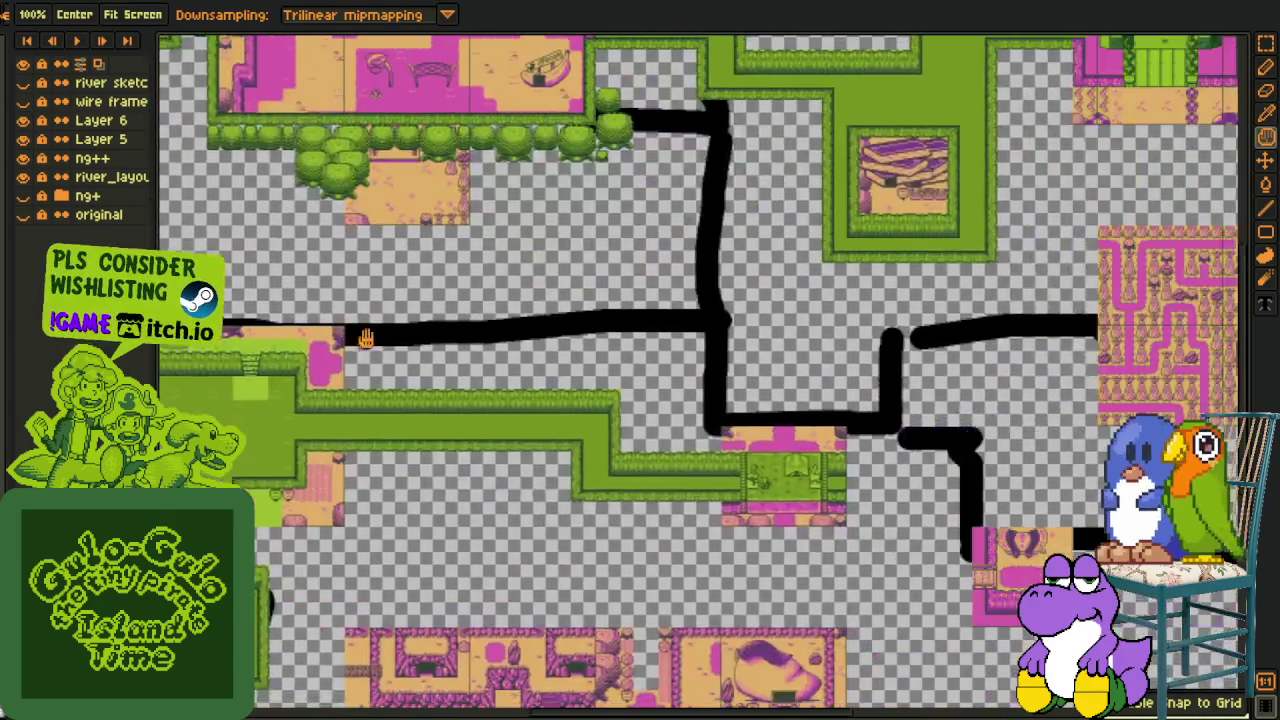
{"action": "key", "text": "i"}
{"action": "key", "text": "h"}
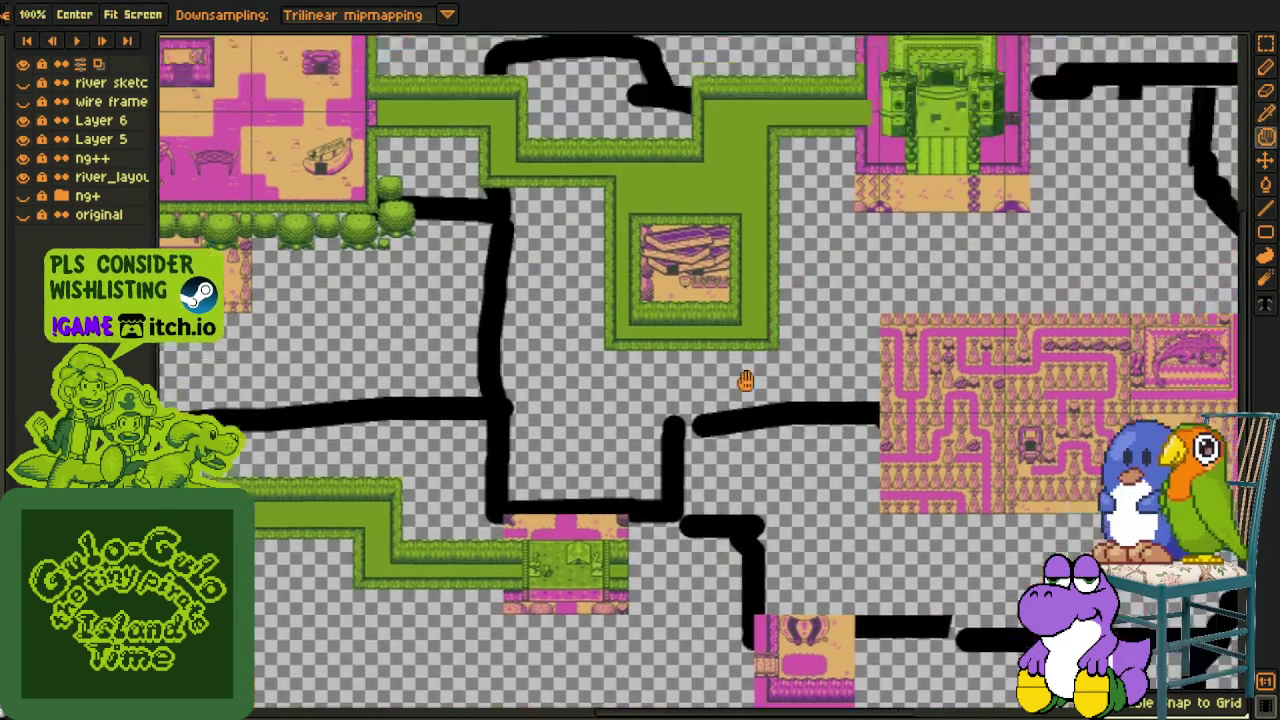
{"action": "left_click_drag", "start_coordinate": [660, 322], "coordinate": [733, 428]}
{"action": "scroll", "coordinate": [733, 428], "scroll_direction": "up", "scroll_amount": 2}
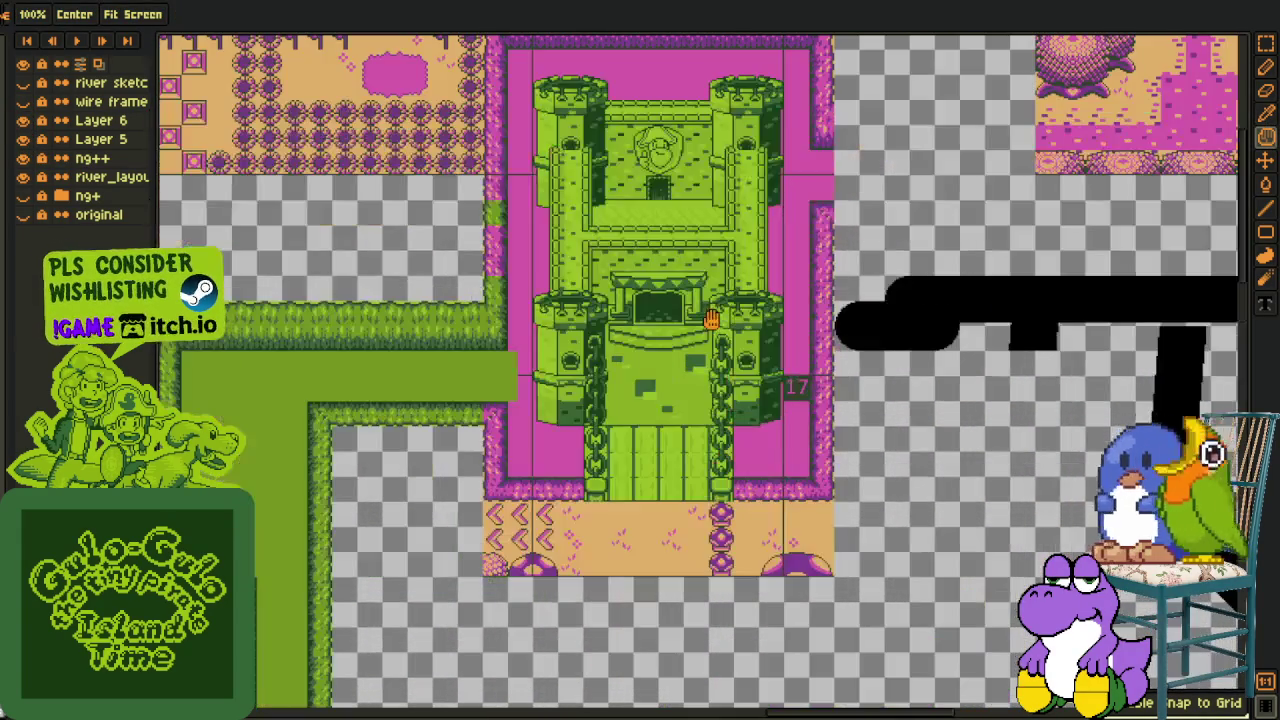
{"action": "scroll", "coordinate": [677, 279], "scroll_direction": "down", "scroll_amount": 2}
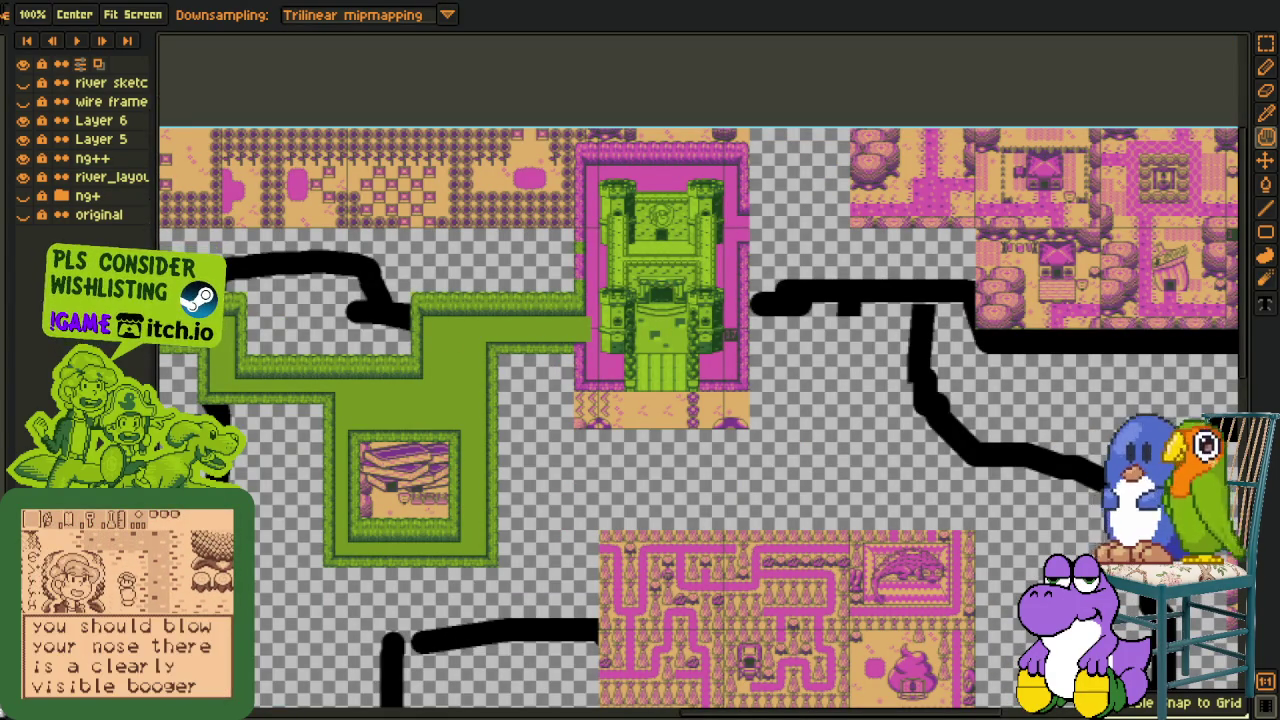
{"action": "key", "text": "o"}
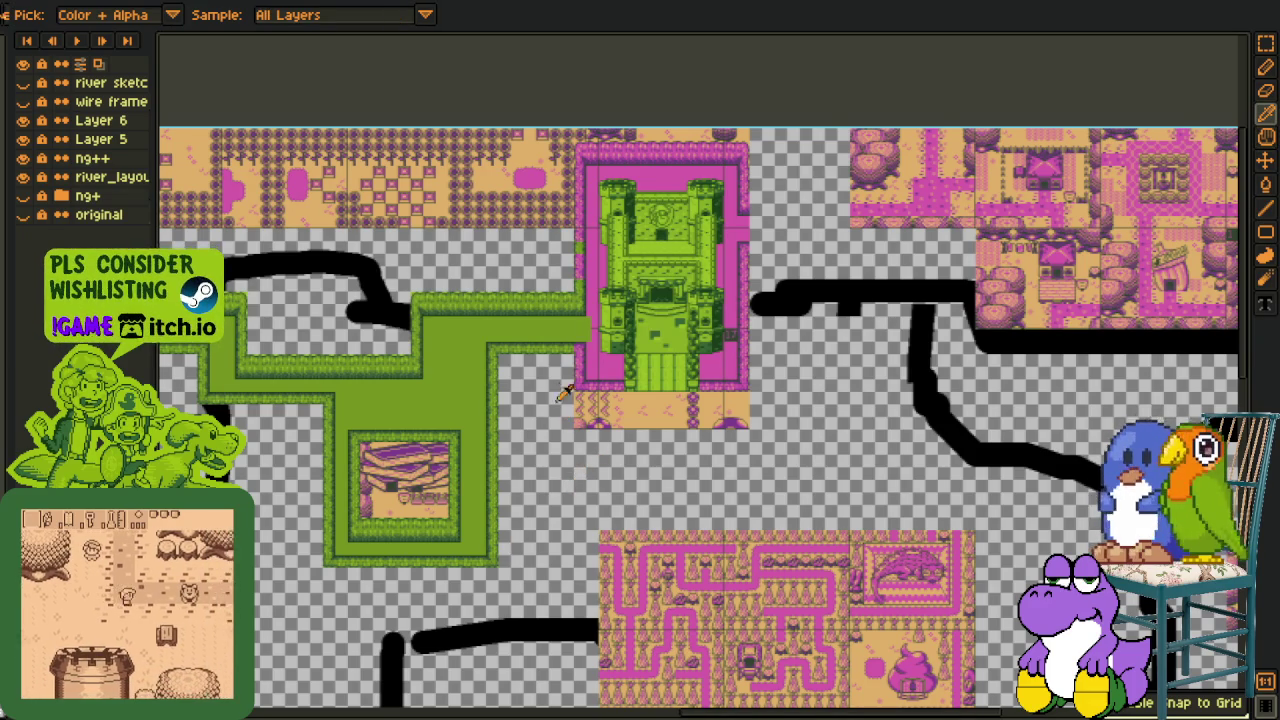
{"action": "scroll", "coordinate": [578, 300], "scroll_direction": "up", "scroll_amount": 2}
{"action": "scroll", "coordinate": [578, 300], "scroll_direction": "up", "scroll_amount": 2}
Briefly show ng+ to compare, then hide it and shift the castle view right
{"action": "left_click", "coordinate": [23, 196]}
{"action": "left_click", "coordinate": [23, 196]}
{"action": "scroll", "coordinate": [517, 200], "scroll_direction": "down", "scroll_amount": 2}
{"action": "scroll", "coordinate": [537, 316], "scroll_direction": "up", "scroll_amount": 2}
{"action": "scroll", "coordinate": [645, 318], "scroll_direction": "up", "scroll_amount": 2}
{"action": "left_click_drag", "start_coordinate": [592, 320], "coordinate": [599, 320]}
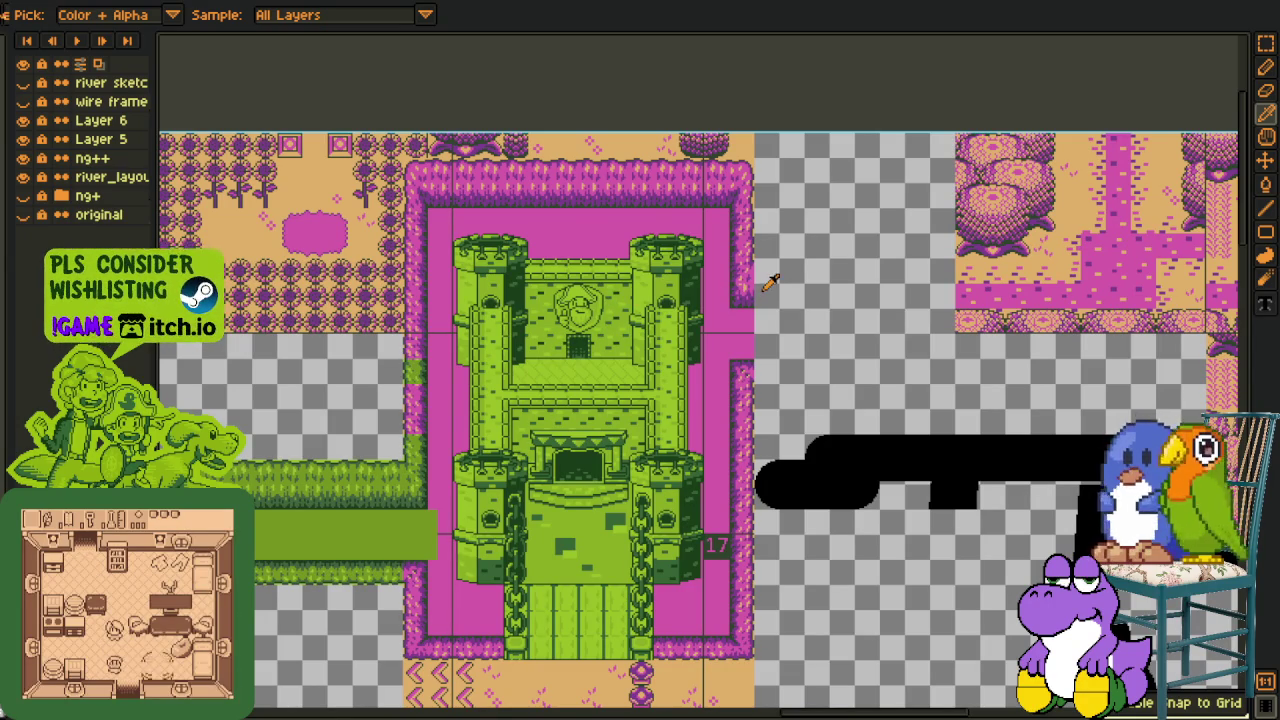
{"action": "scroll", "coordinate": [745, 275], "scroll_direction": "down", "scroll_amount": 3}
{"action": "scroll", "coordinate": [380, 400], "scroll_direction": "up", "scroll_amount": 1}
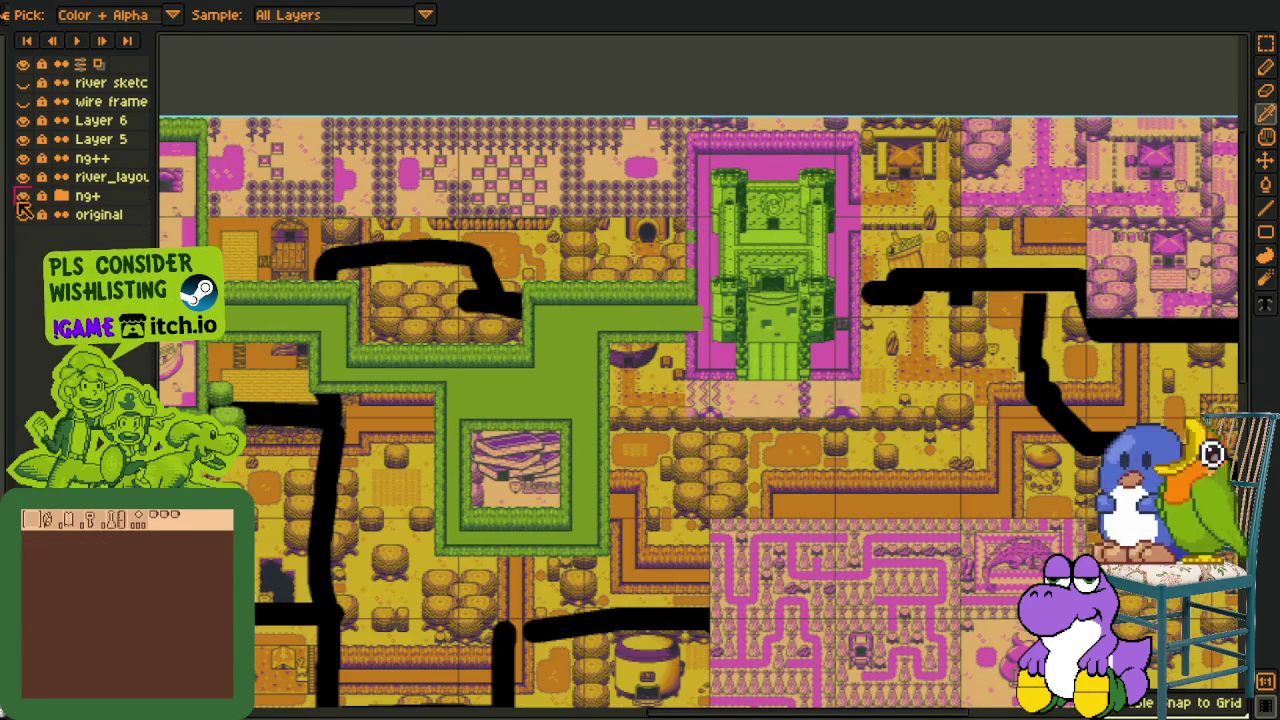
Toggle the yellow original layer, leave it visible, and zoom around the map
{"action": "left_click", "coordinate": [22, 205]}
{"action": "left_click", "coordinate": [22, 205]}
{"action": "left_click", "coordinate": [22, 205]}
{"action": "scroll", "coordinate": [462, 365], "scroll_direction": "down", "scroll_amount": 1}
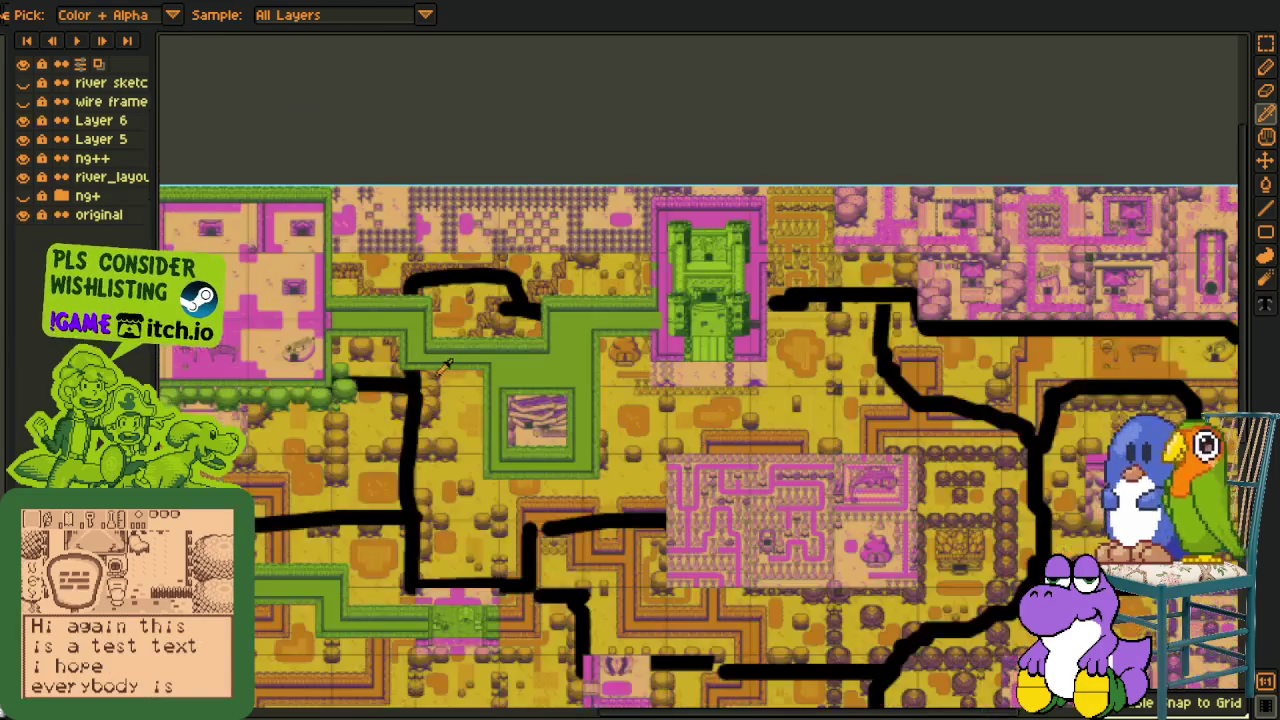
{"action": "scroll", "coordinate": [462, 365], "scroll_direction": "down", "scroll_amount": 1}
{"action": "scroll", "coordinate": [550, 355], "scroll_direction": "up", "scroll_amount": 1}
{"action": "scroll", "coordinate": [600, 350], "scroll_direction": "up", "scroll_amount": 1}
{"action": "scroll", "coordinate": [650, 347], "scroll_direction": "up", "scroll_amount": 1}
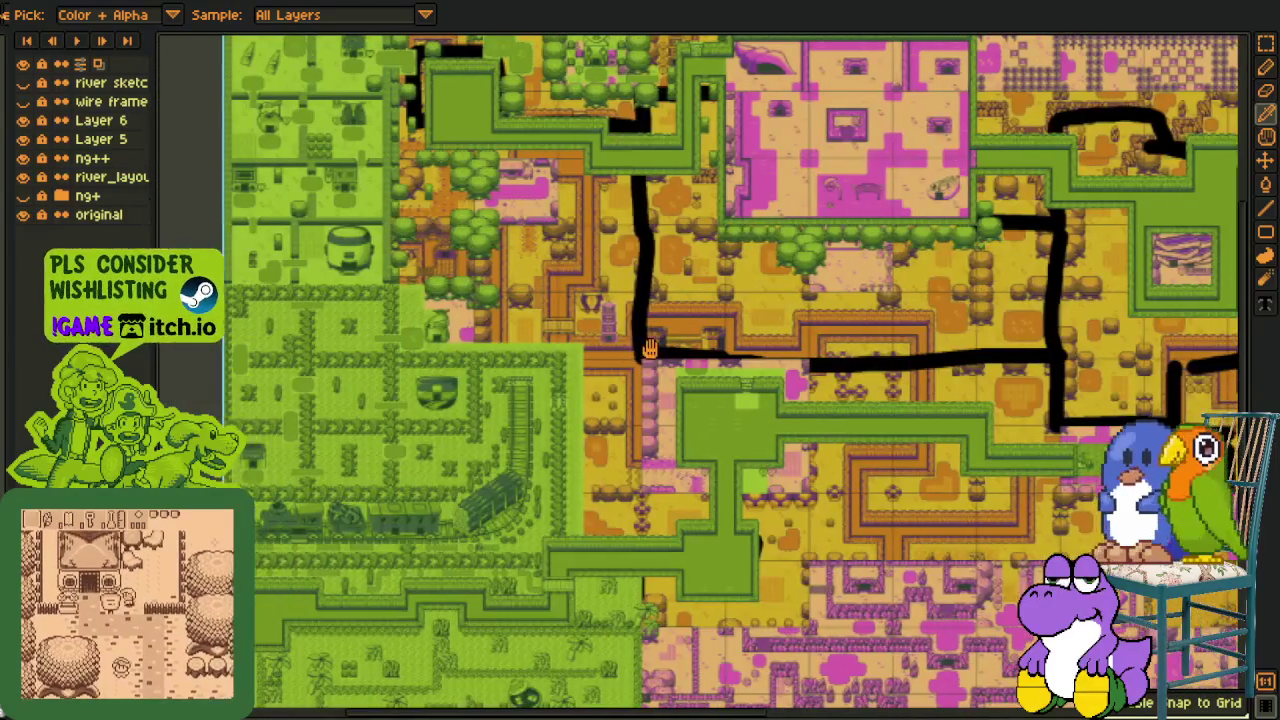
{"action": "scroll", "coordinate": [655, 330], "scroll_direction": "down", "scroll_amount": 1}
{"action": "scroll", "coordinate": [665, 300], "scroll_direction": "down", "scroll_amount": 1}
{"action": "scroll", "coordinate": [675, 280], "scroll_direction": "up", "scroll_amount": 1}
{"action": "scroll", "coordinate": [678, 268], "scroll_direction": "up", "scroll_amount": 1}
{"action": "scroll", "coordinate": [675, 268], "scroll_direction": "up", "scroll_amount": 1}
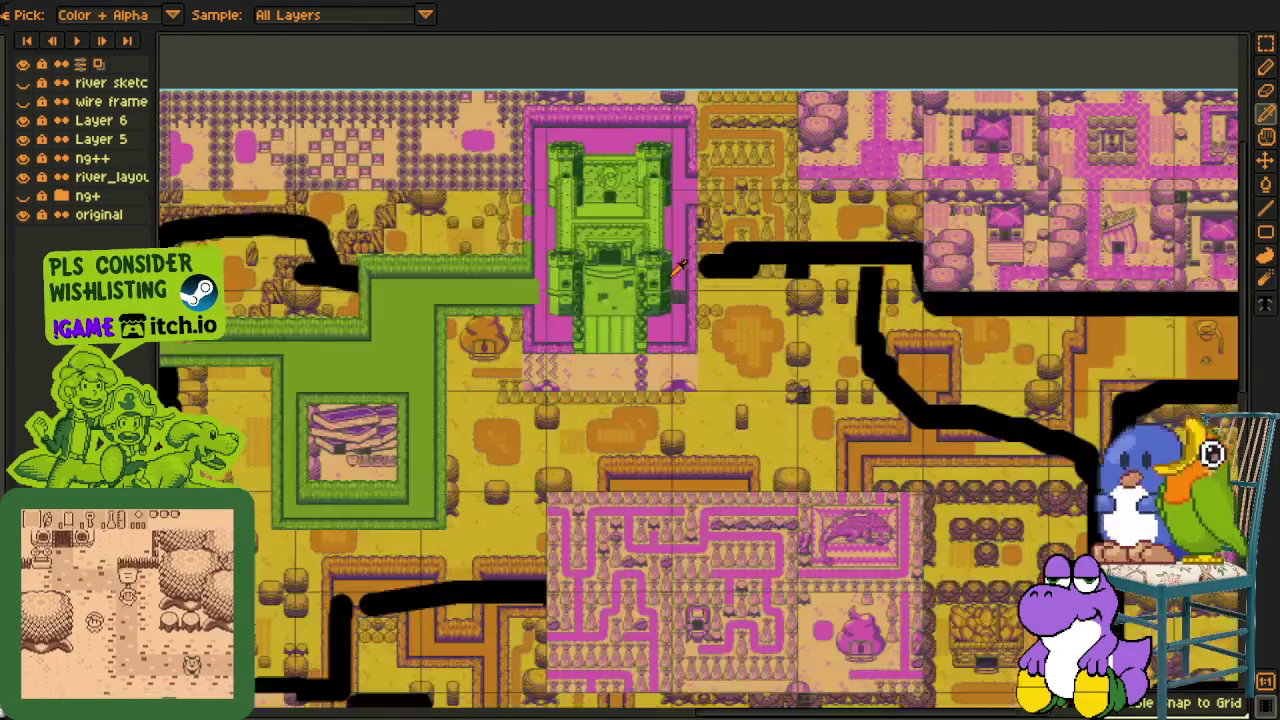
{"action": "scroll", "coordinate": [609, 378], "scroll_direction": "up", "scroll_amount": 2}
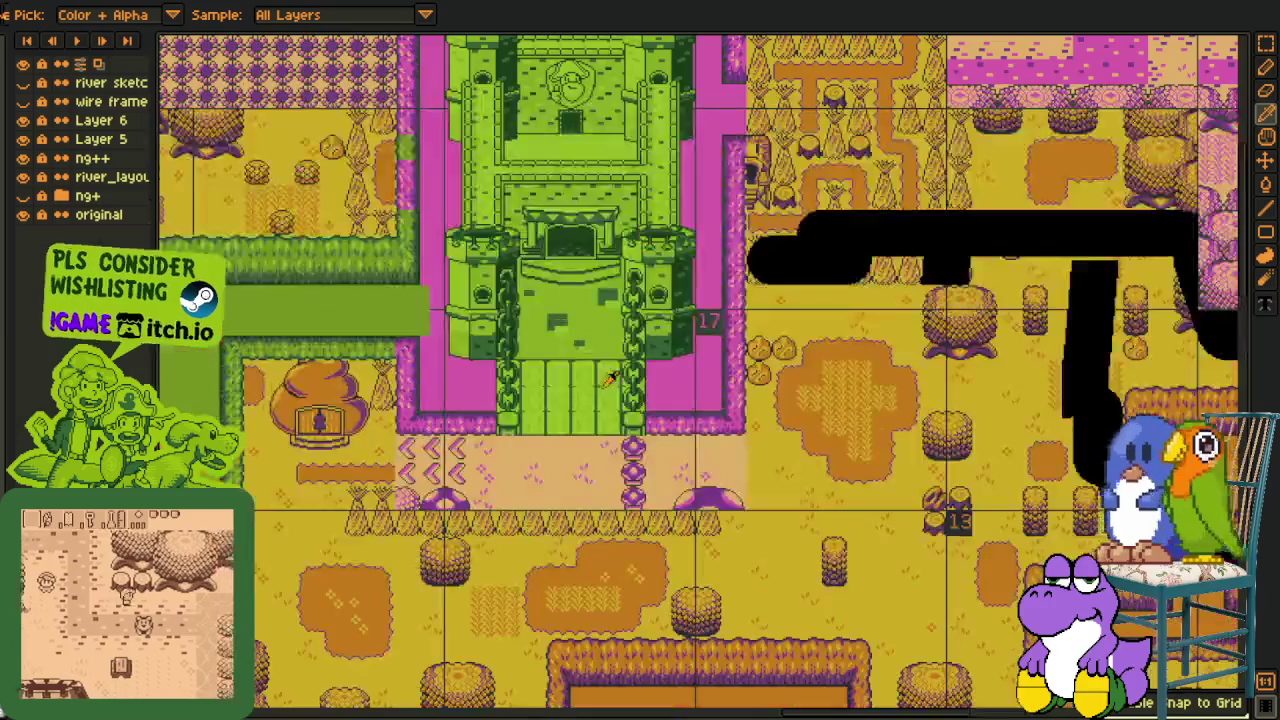
On Layer 6, move the green castle down about 80 px
{"action": "left_click", "coordinate": [24, 120]}
{"action": "left_click", "coordinate": [24, 120]}
{"action": "left_click", "coordinate": [24, 120]}
{"action": "left_click", "coordinate": [24, 120]}
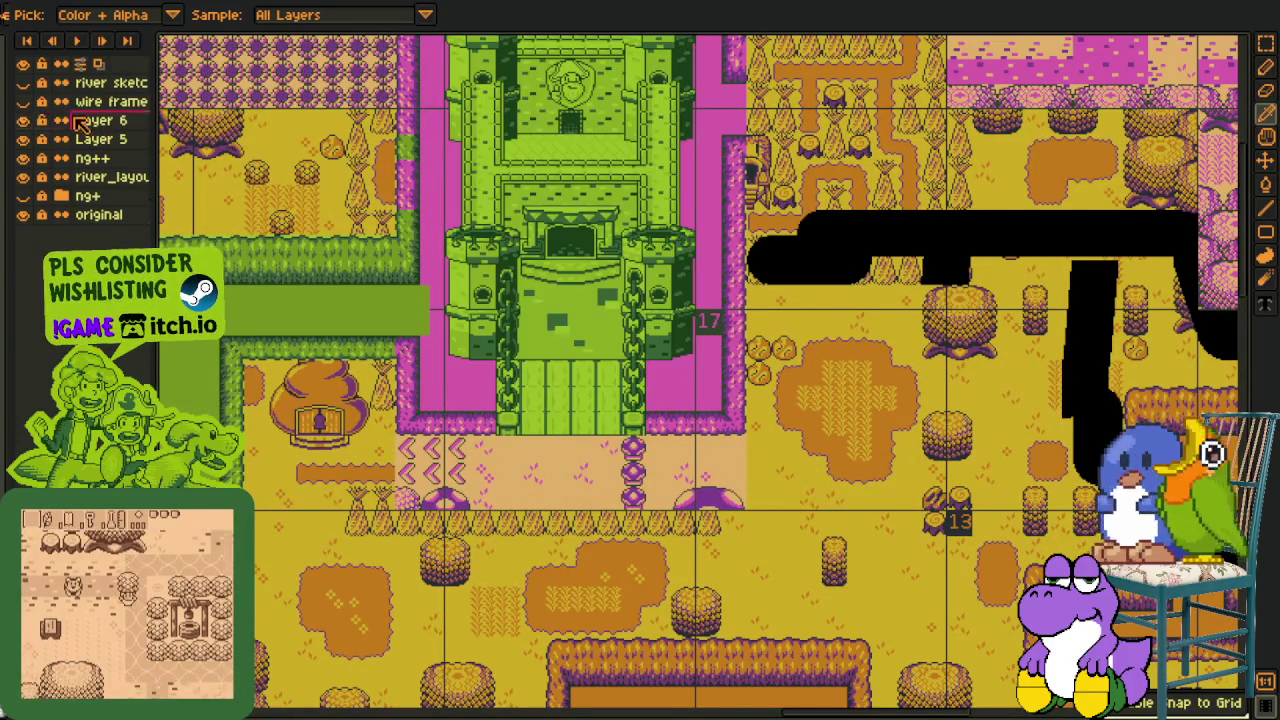
{"action": "left_click", "coordinate": [80, 120]}
{"action": "scroll", "coordinate": [580, 91], "scroll_direction": "down", "scroll_amount": 1}
{"action": "scroll", "coordinate": [487, 145], "scroll_direction": "up", "scroll_amount": 2}
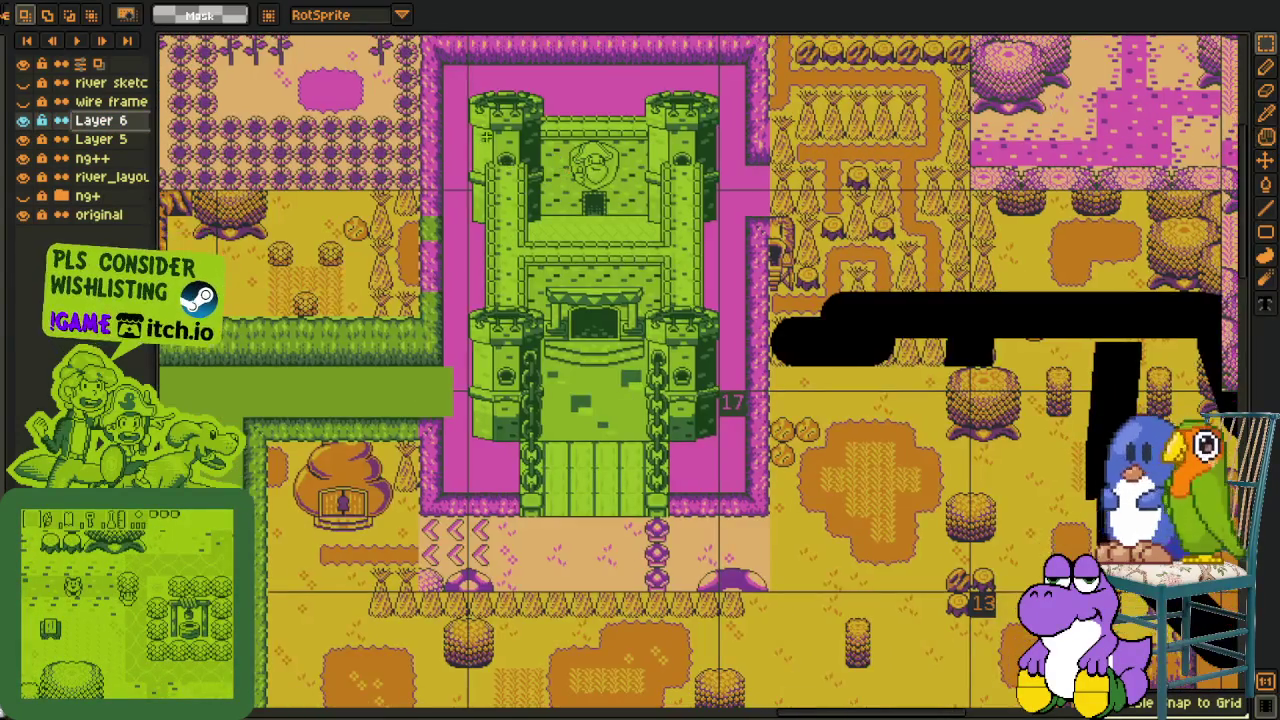
{"action": "left_click_drag", "start_coordinate": [590, 368], "coordinate": [595, 437]}
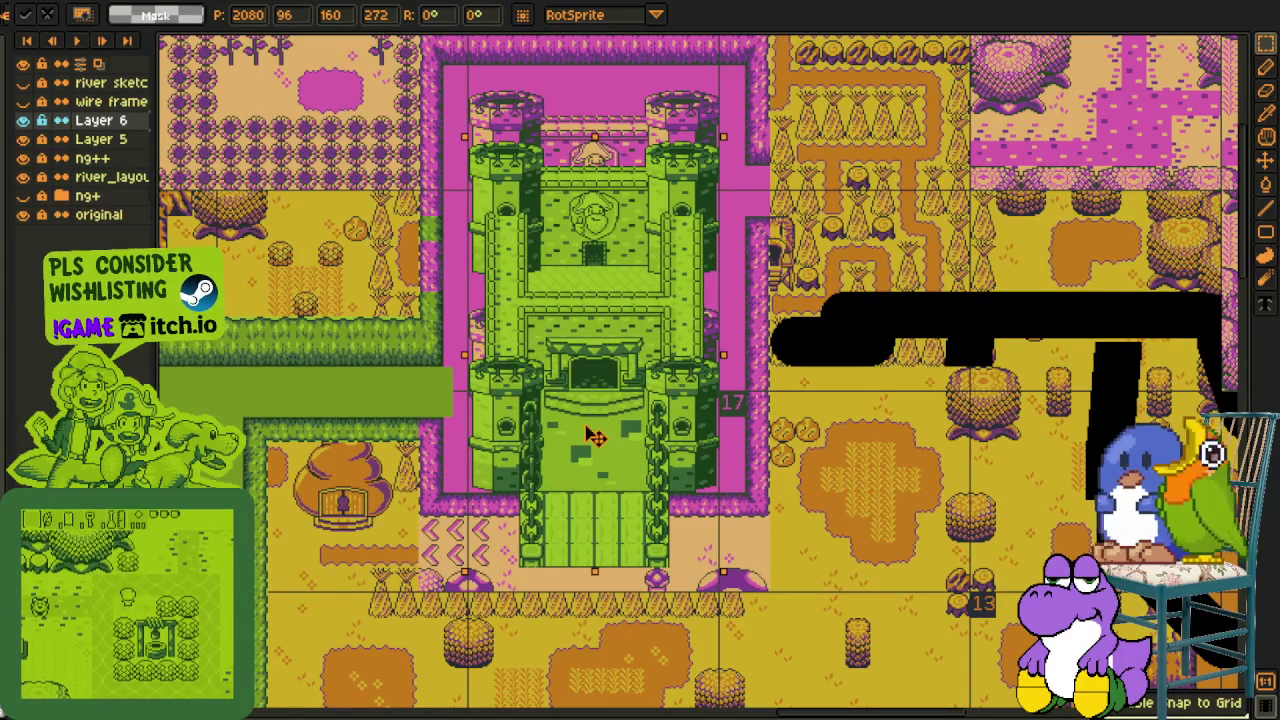
{"action": "key", "text": "Return"}
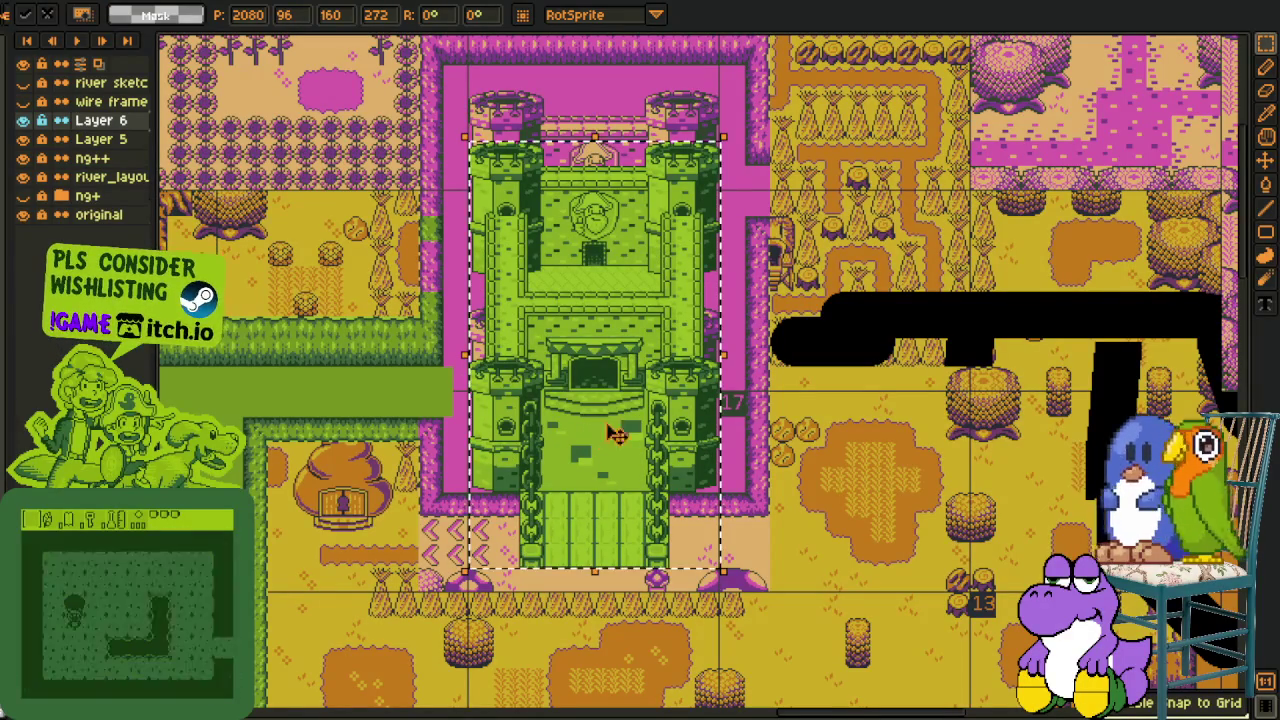
Select the area around the castle and start, then cancel, a transform
{"action": "left_click_drag", "start_coordinate": [800, 390], "coordinate": [777, 398]}
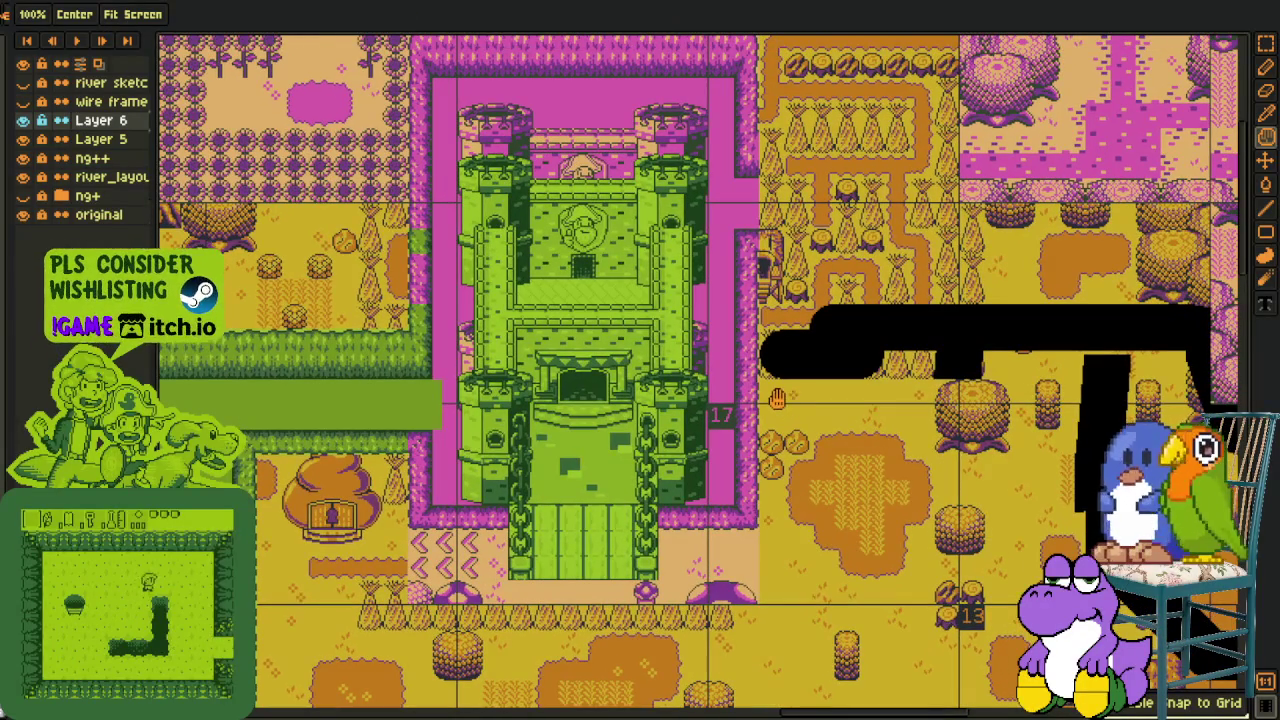
{"action": "left_click_drag", "start_coordinate": [741, 348], "coordinate": [747, 374]}
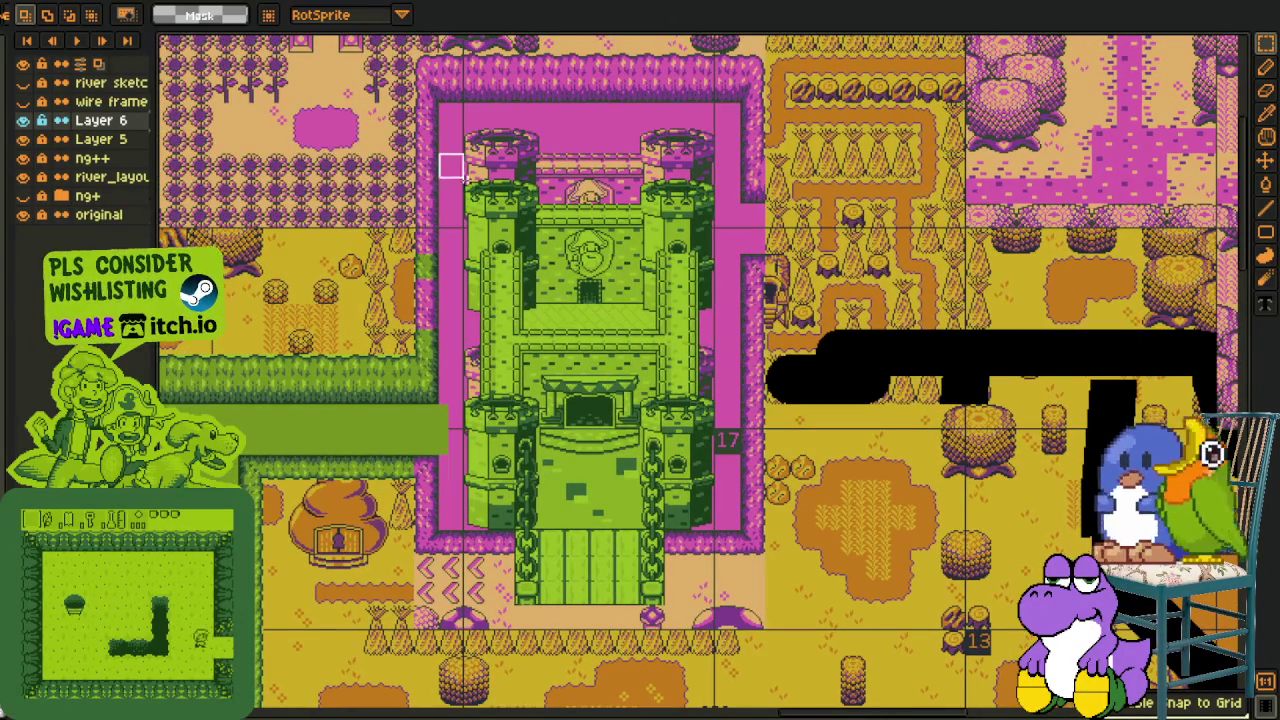
{"action": "left_click", "coordinate": [655, 517]}
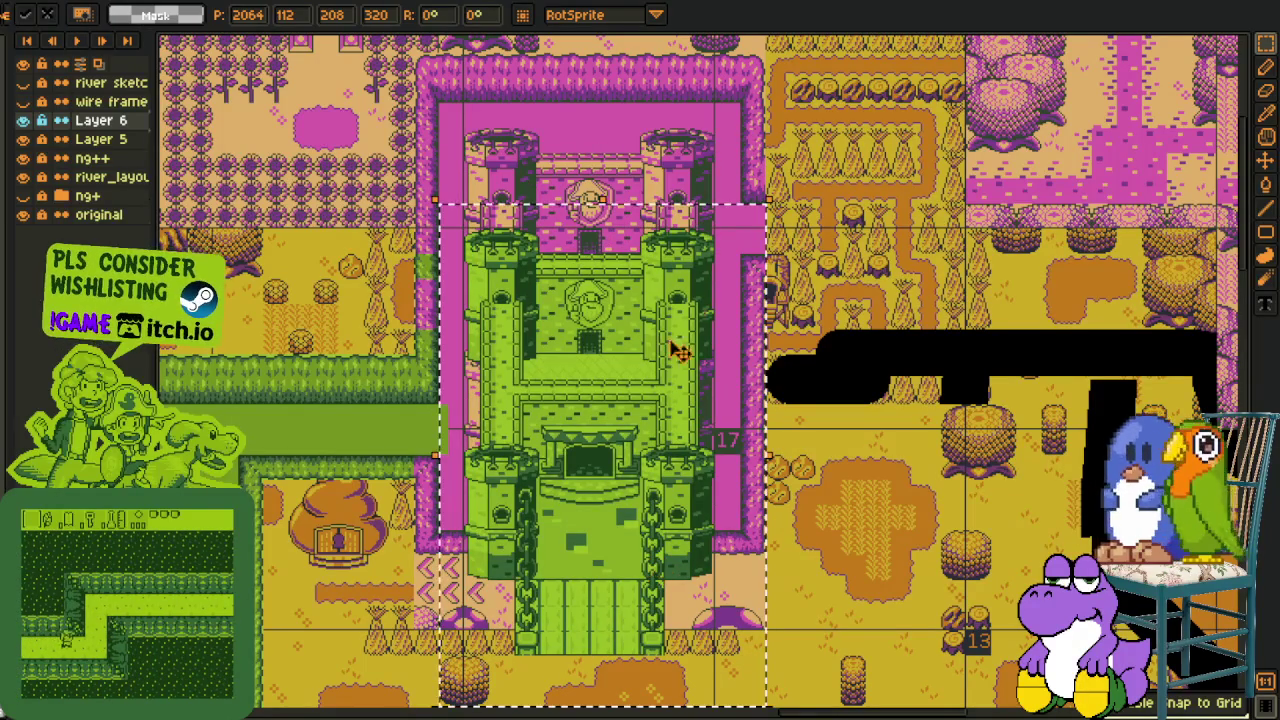
{"action": "key", "text": "Return"}
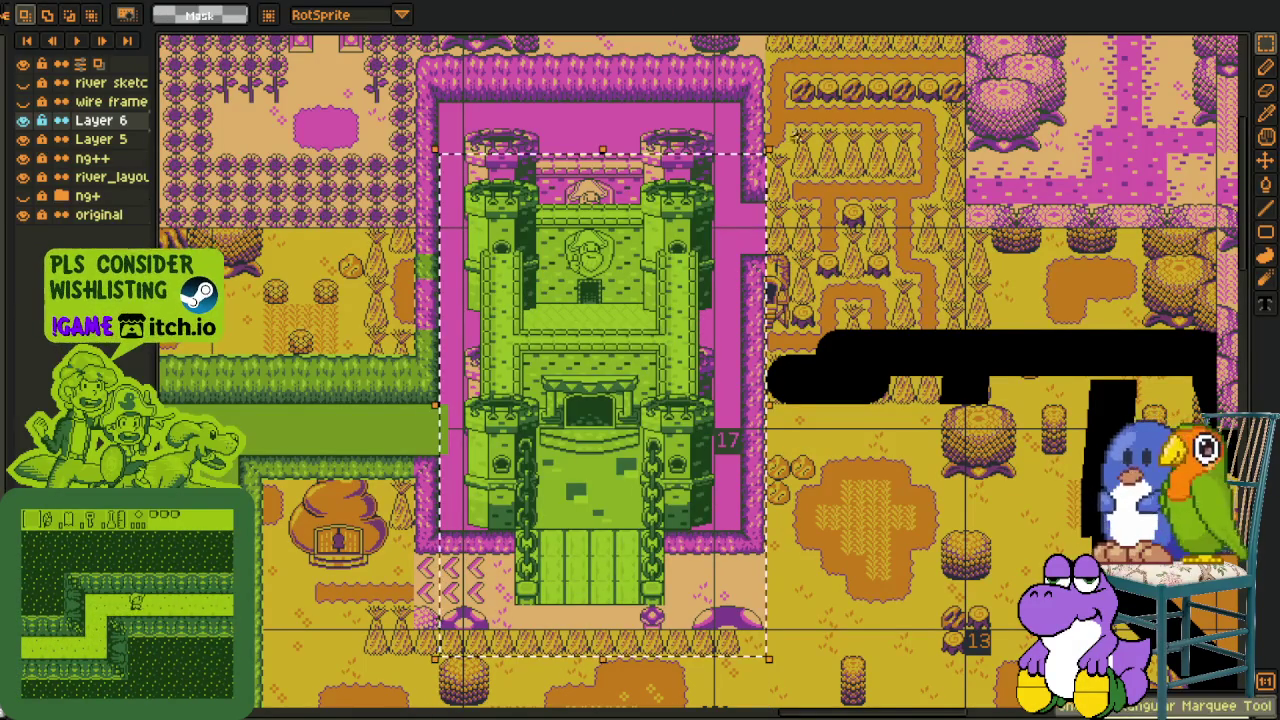
Select a rectangle over the castle and hide the original map layer
{"action": "left_click_drag", "start_coordinate": [630, 105], "coordinate": [645, 255]}
{"action": "scroll", "coordinate": [645, 255], "scroll_direction": "up", "scroll_amount": 2}
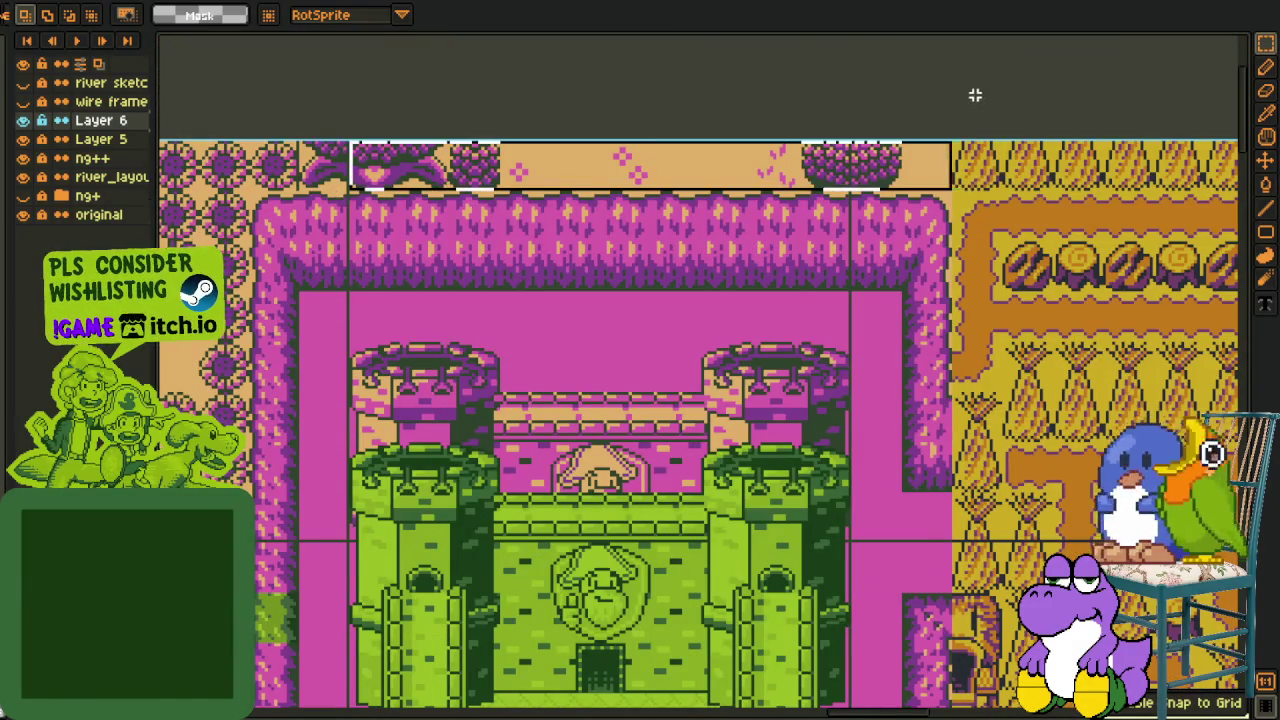
{"action": "left_click_drag", "start_coordinate": [450, 443], "coordinate": [702, 691]}
{"action": "scroll", "coordinate": [722, 682], "scroll_direction": "down", "scroll_amount": 3}
{"action": "scroll", "coordinate": [897, 522], "scroll_direction": "up", "scroll_amount": 1}
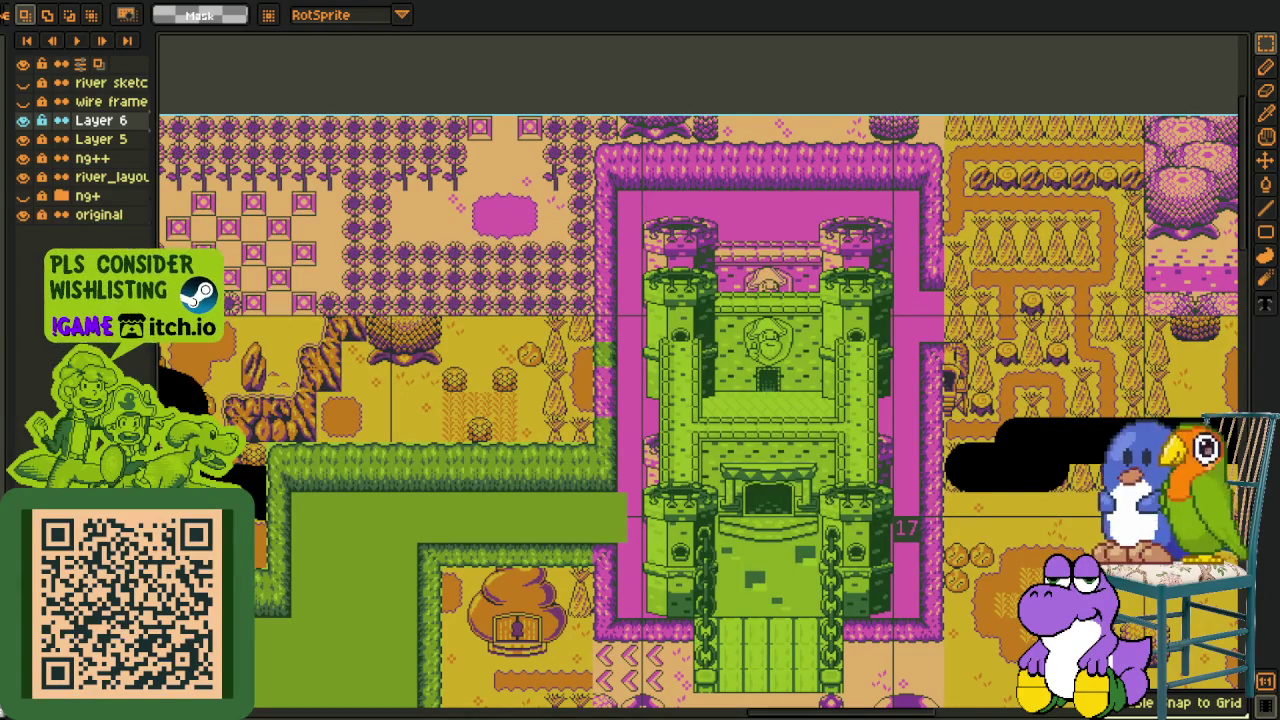
{"action": "left_click_drag", "start_coordinate": [688, 387], "coordinate": [631, 269]}
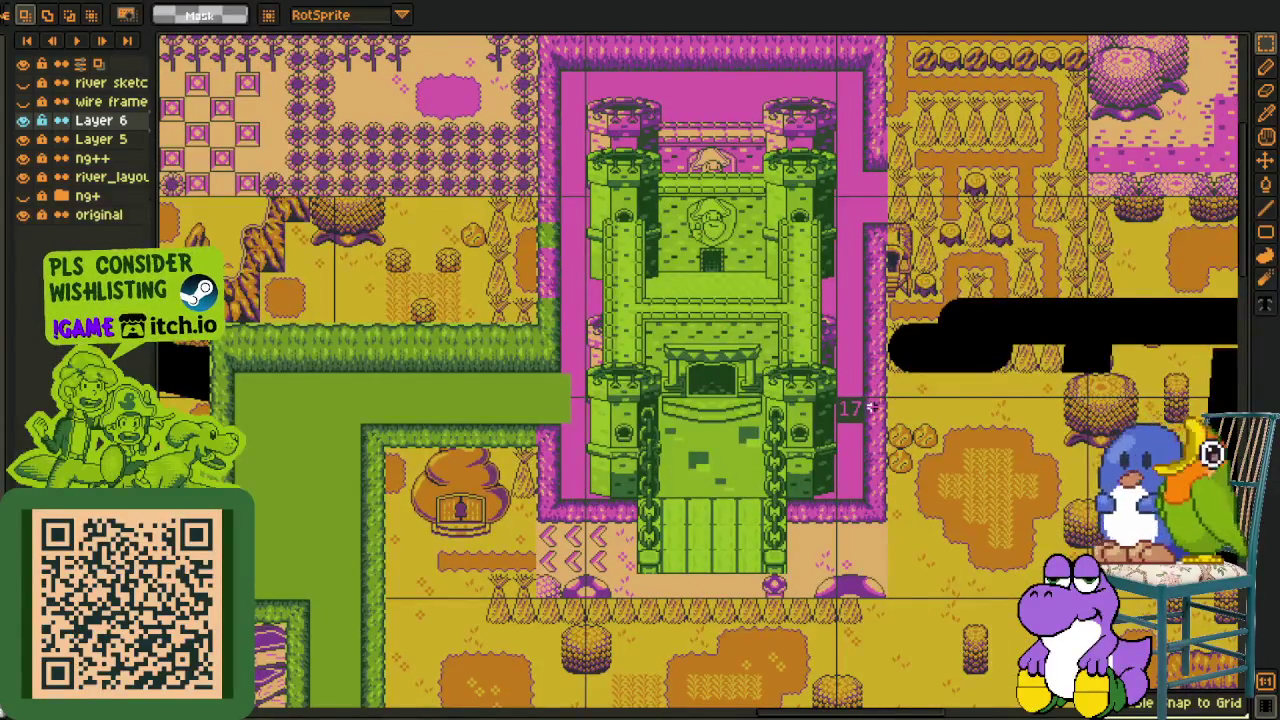
{"action": "left_click_drag", "start_coordinate": [872, 407], "coordinate": [810, 376]}
{"action": "left_click", "coordinate": [23, 215]}
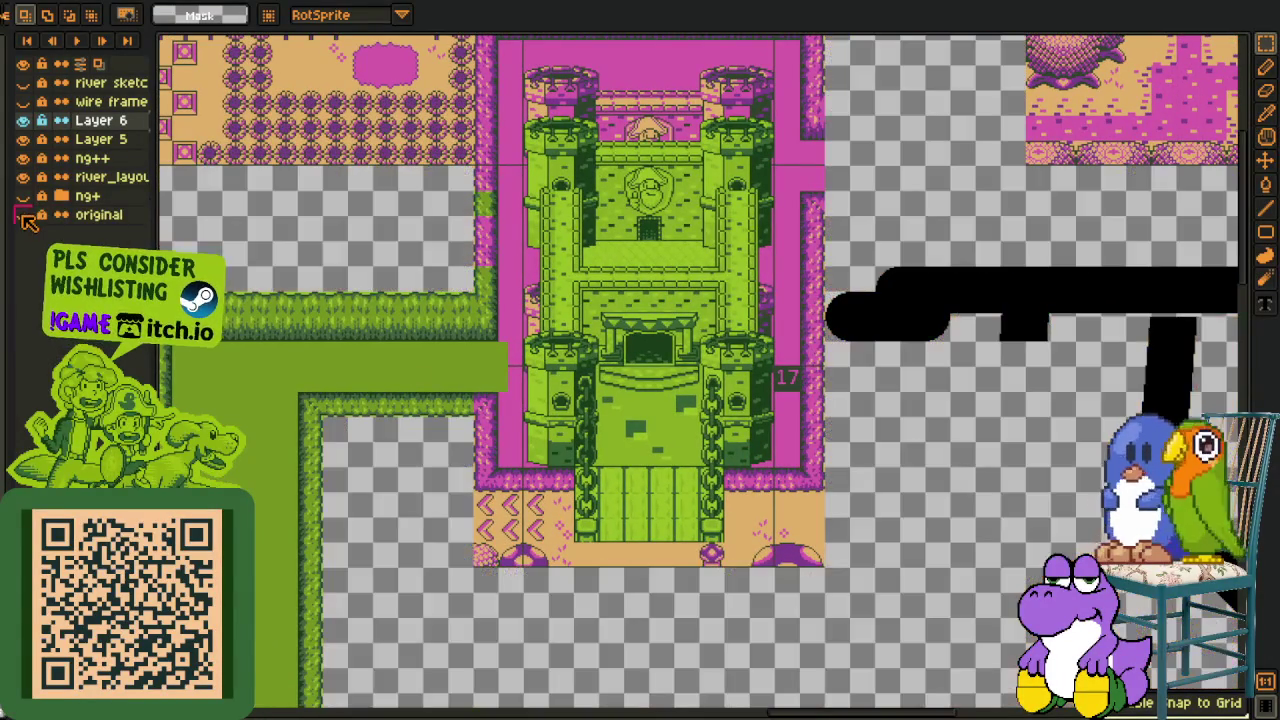
Save the file and briefly toggle the green castle layer to check it
{"action": "left_click_drag", "start_coordinate": [723, 287], "coordinate": [653, 372]}
{"action": "key", "text": "ctrl+s"}
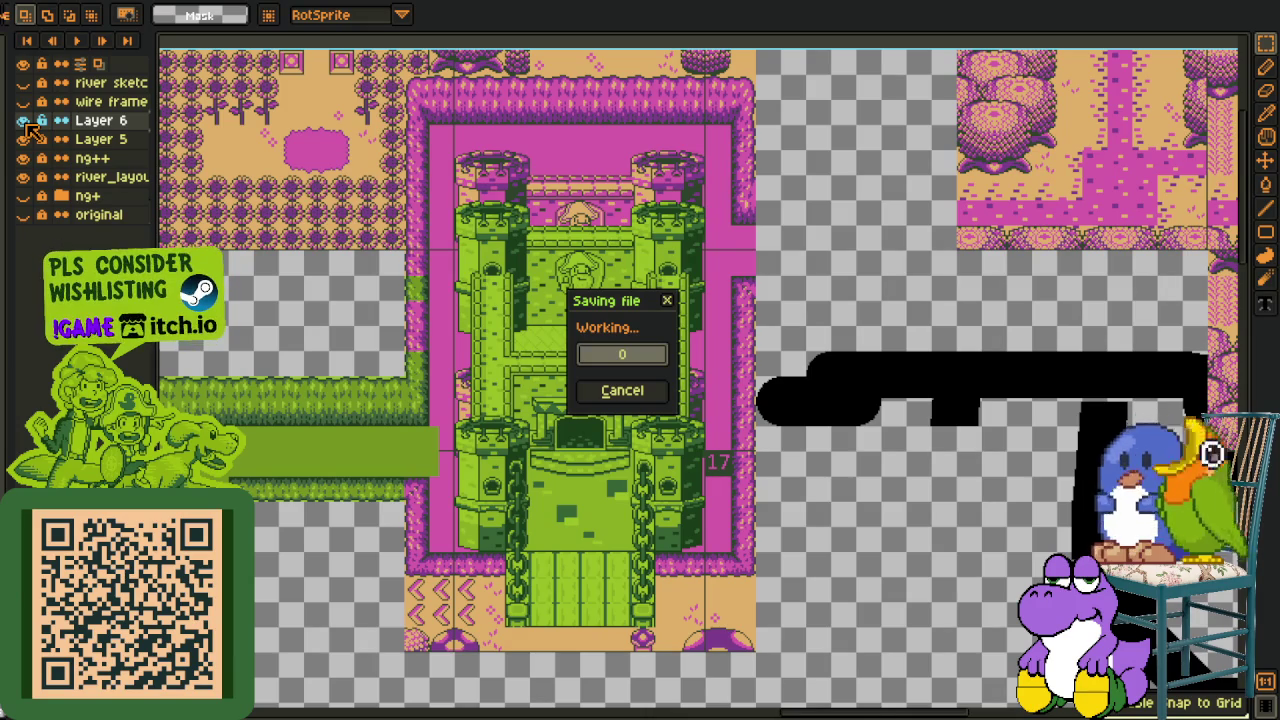
{"action": "left_click", "coordinate": [23, 120]}
{"action": "left_click", "coordinate": [23, 120]}
{"action": "scroll", "coordinate": [580, 240], "scroll_direction": "down", "scroll_amount": 2}
{"action": "scroll", "coordinate": [575, 238], "scroll_direction": "up", "scroll_amount": 2}
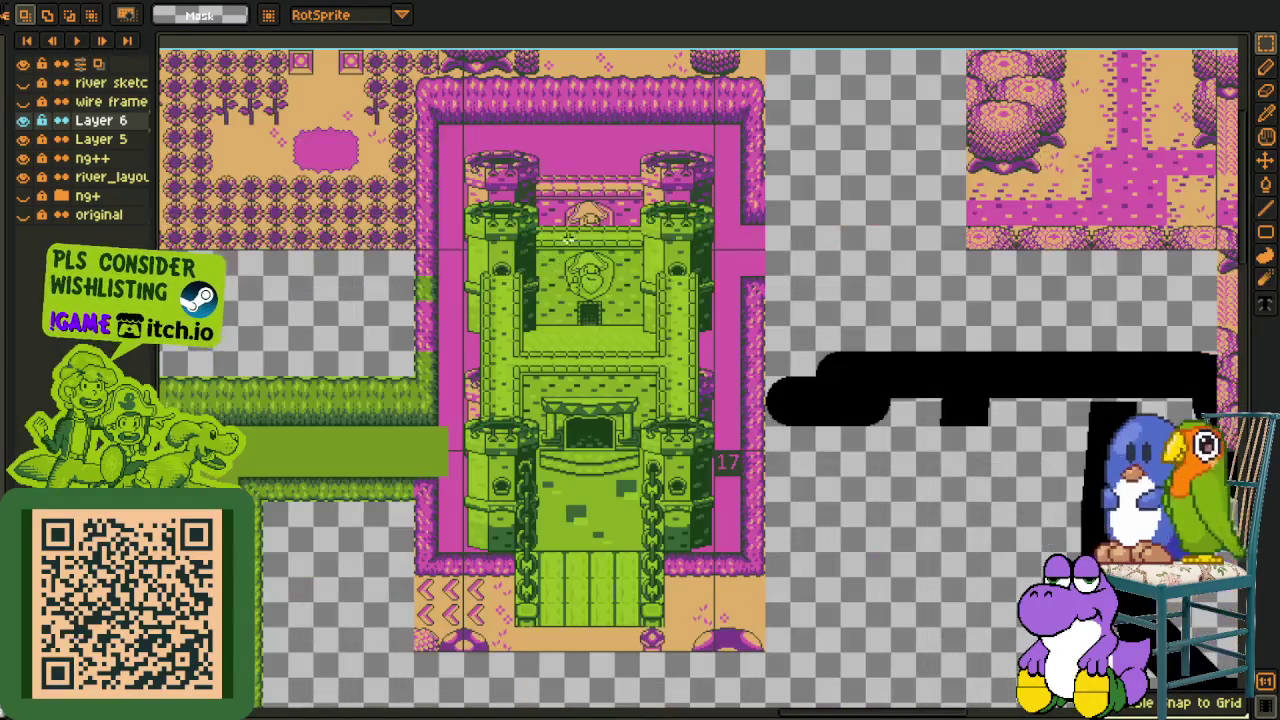
Move the castle 64 px lower into its pink courtyard and show the original layer
{"action": "left_click_drag", "start_coordinate": [466, 176], "coordinate": [794, 703]}
{"action": "scroll", "coordinate": [637, 380], "scroll_direction": "down", "scroll_amount": 2}
{"action": "scroll", "coordinate": [637, 380], "scroll_direction": "up", "scroll_amount": 2}
{"action": "left_click_drag", "start_coordinate": [637, 380], "coordinate": [655, 443]}
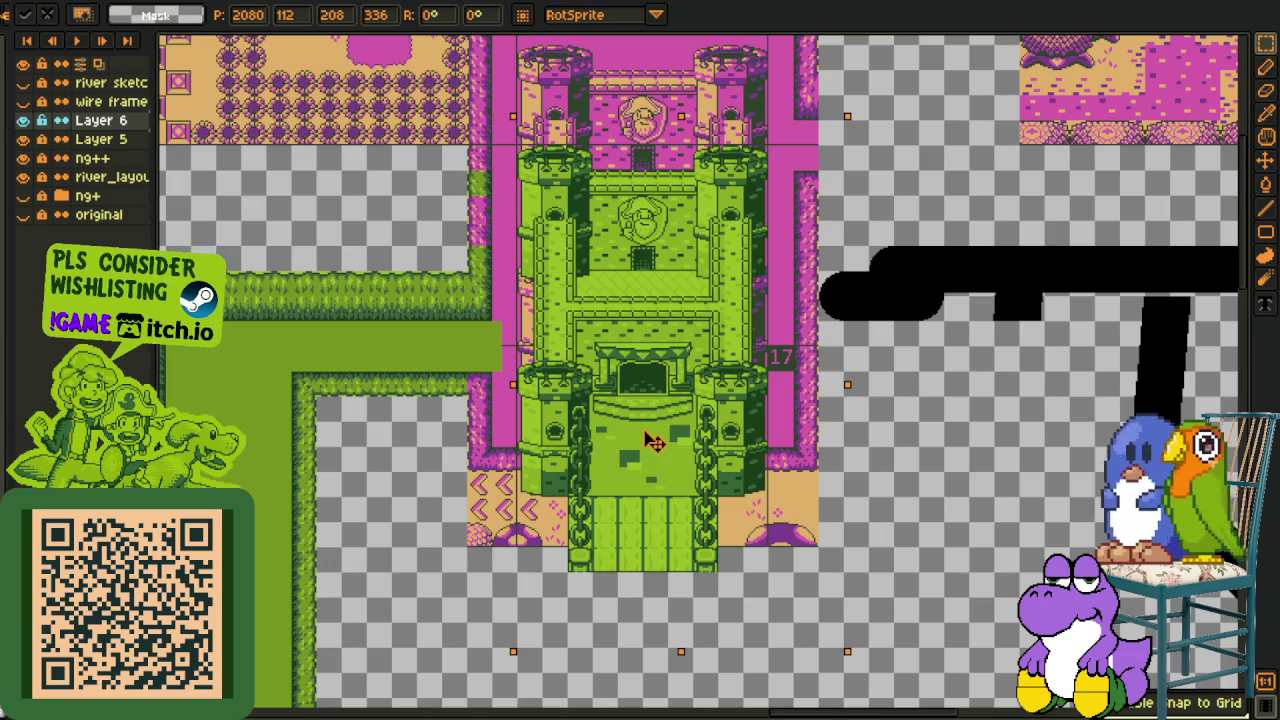
{"action": "left_click_drag", "start_coordinate": [655, 443], "coordinate": [650, 540]}
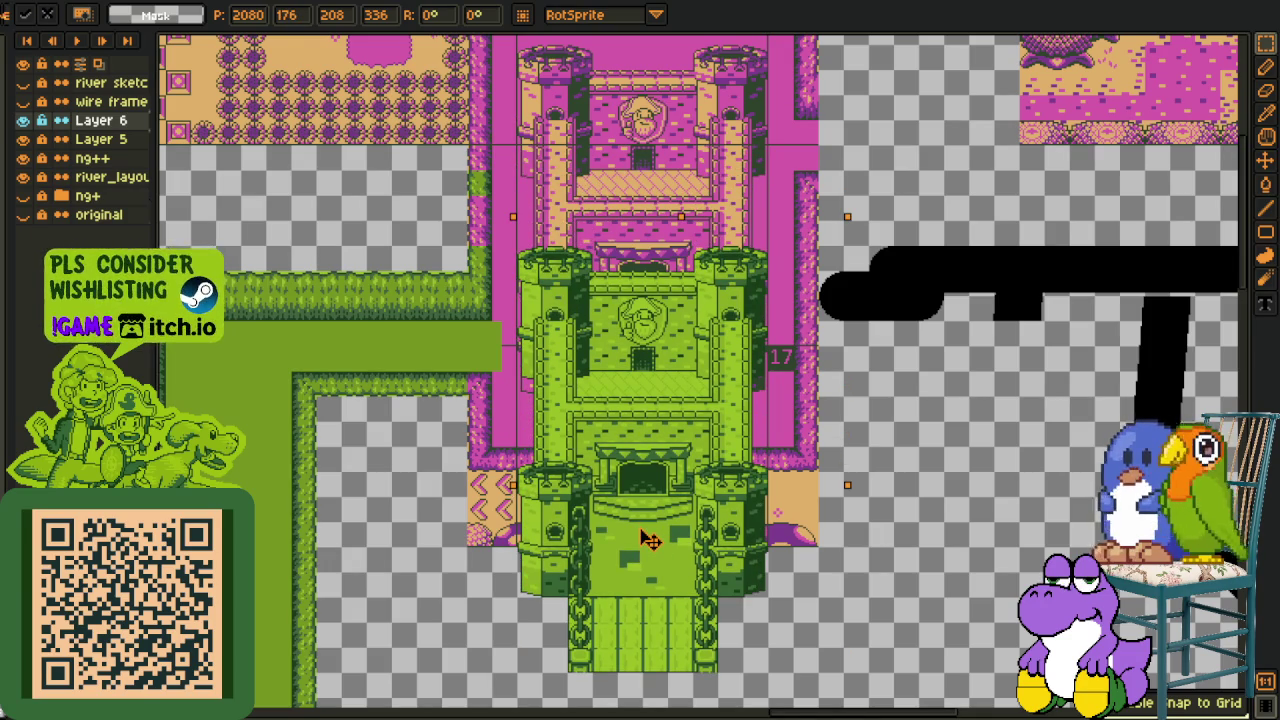
{"action": "left_click", "coordinate": [922, 421]}
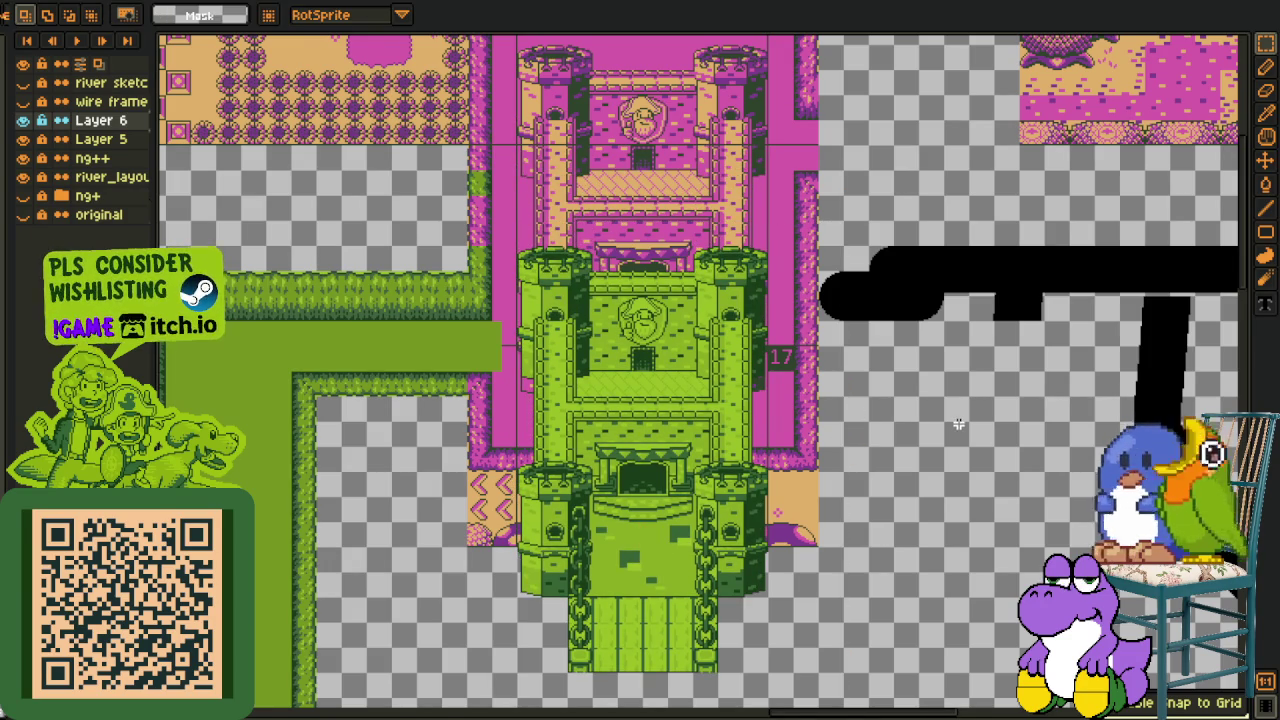
{"action": "scroll", "coordinate": [958, 424], "scroll_direction": "down", "scroll_amount": 3}
{"action": "left_click", "coordinate": [23, 214]}
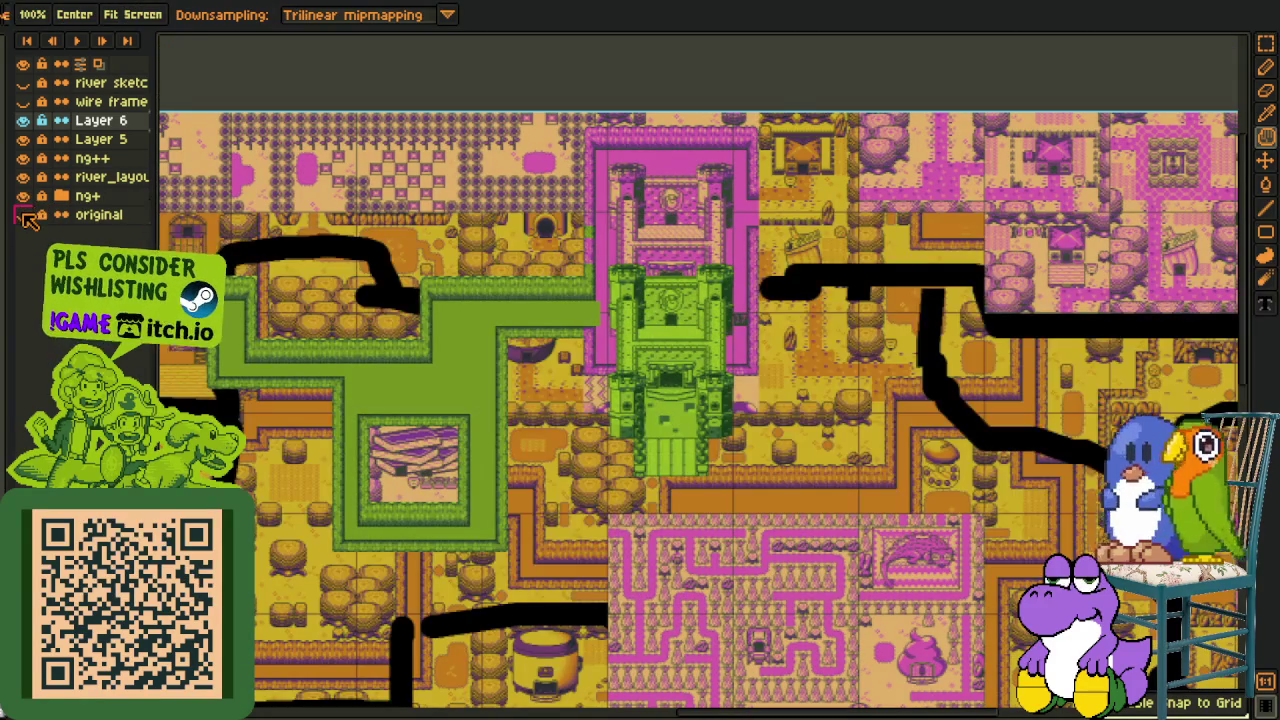
{"action": "scroll", "coordinate": [790, 320], "scroll_direction": "up", "scroll_amount": 2}
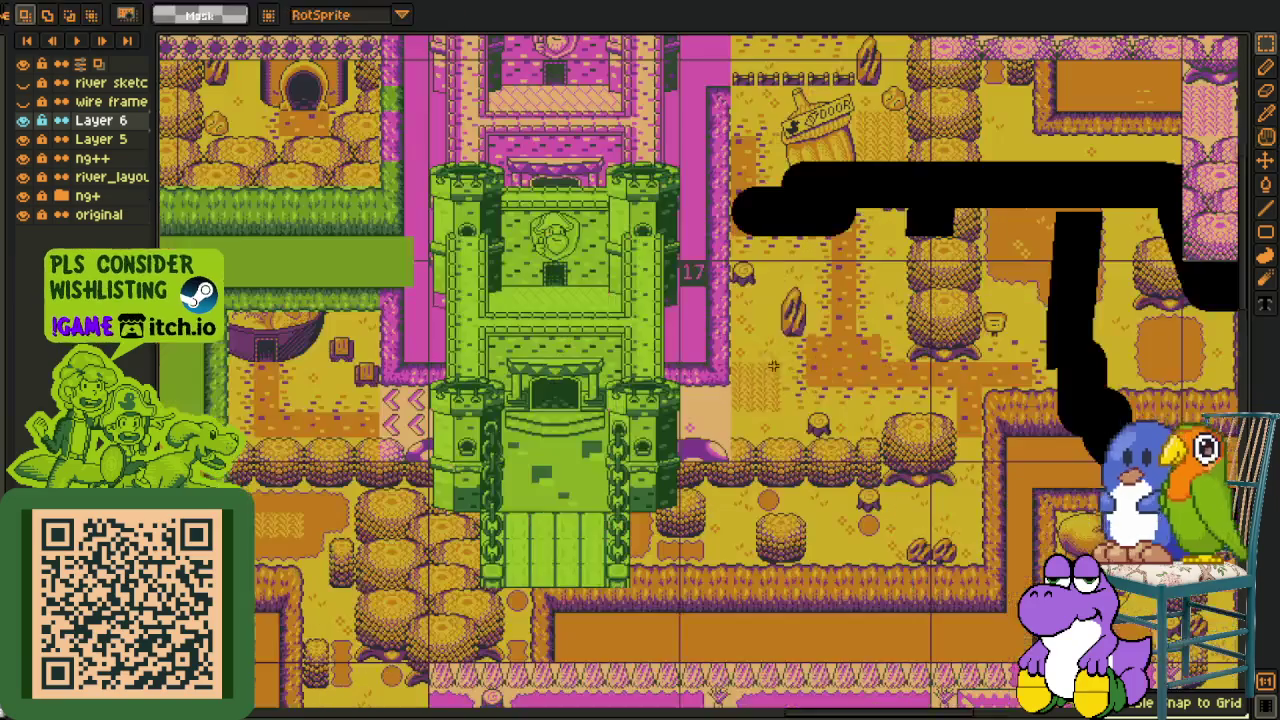
{"action": "left_click_drag", "start_coordinate": [718, 384], "coordinate": [708, 474]}
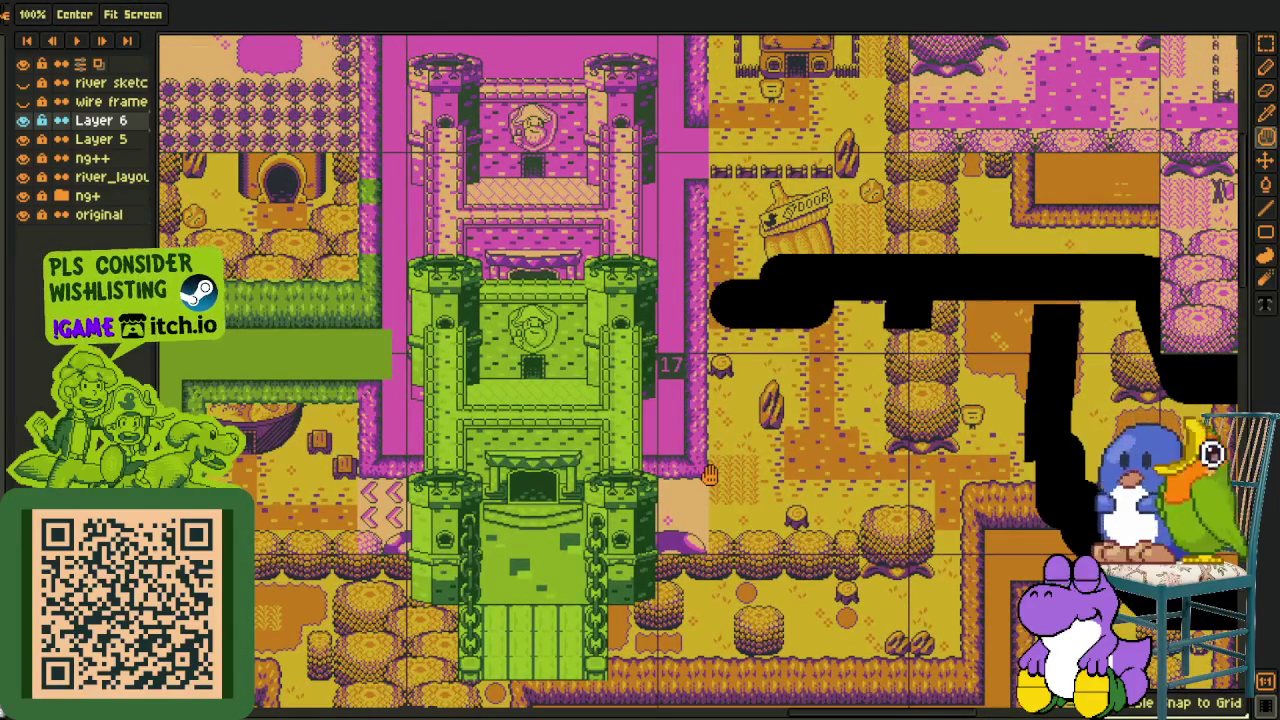
{"action": "key", "text": "r"}
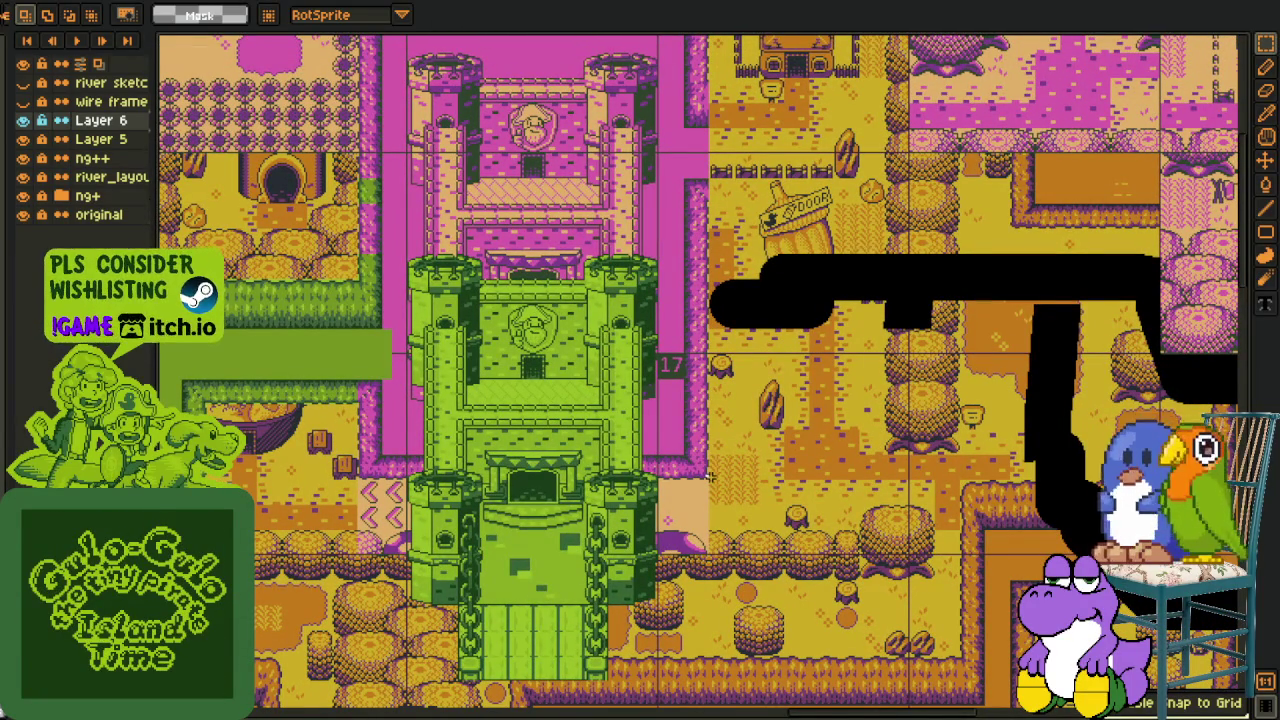
{"action": "scroll", "coordinate": [453, 280], "scroll_direction": "down", "scroll_amount": 3}
{"action": "left_click_drag", "start_coordinate": [490, 229], "coordinate": [438, 284]}
{"action": "scroll", "coordinate": [531, 356], "scroll_direction": "down", "scroll_amount": 2}
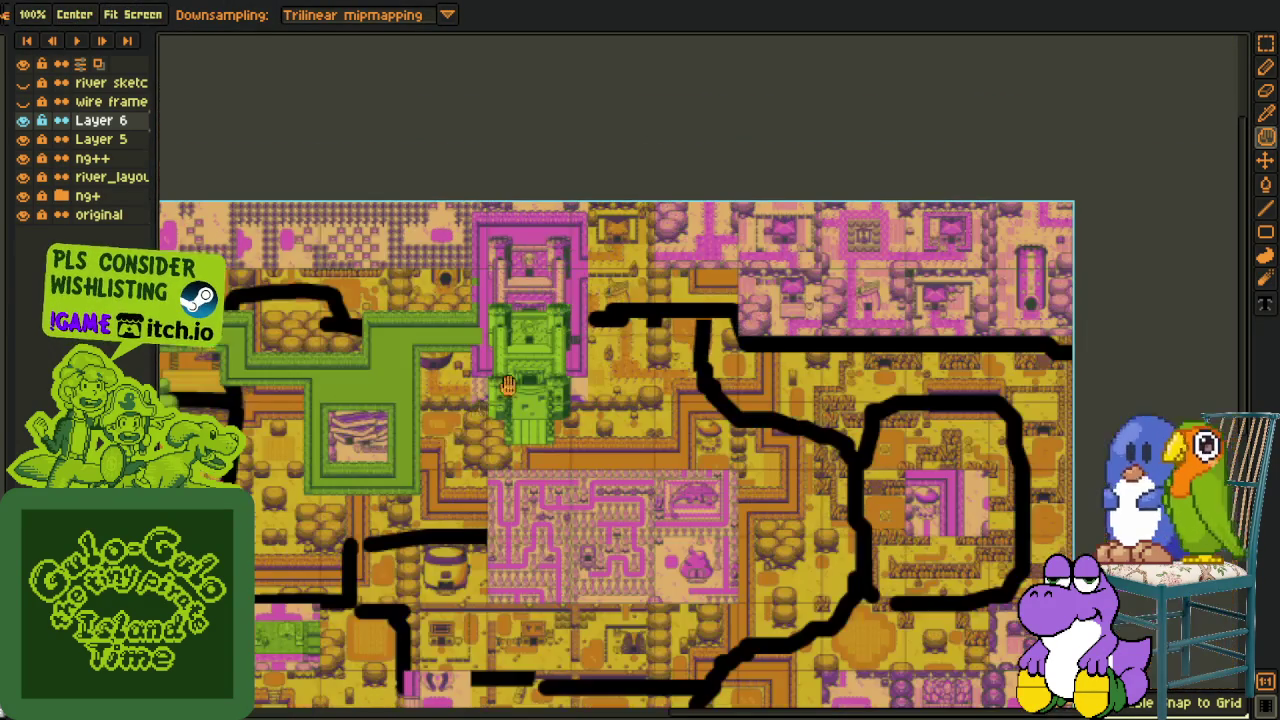
{"action": "left_click_drag", "start_coordinate": [531, 356], "coordinate": [690, 350]}
{"action": "scroll", "coordinate": [690, 350], "scroll_direction": "up", "scroll_amount": 1}
{"action": "mouse_move", "coordinate": [572, 275]}
{"action": "left_mouse_down"}
{"action": "mouse_move", "coordinate": [822, 295]}
{"action": "mouse_move", "coordinate": [581, 307]}
{"action": "left_mouse_up"}
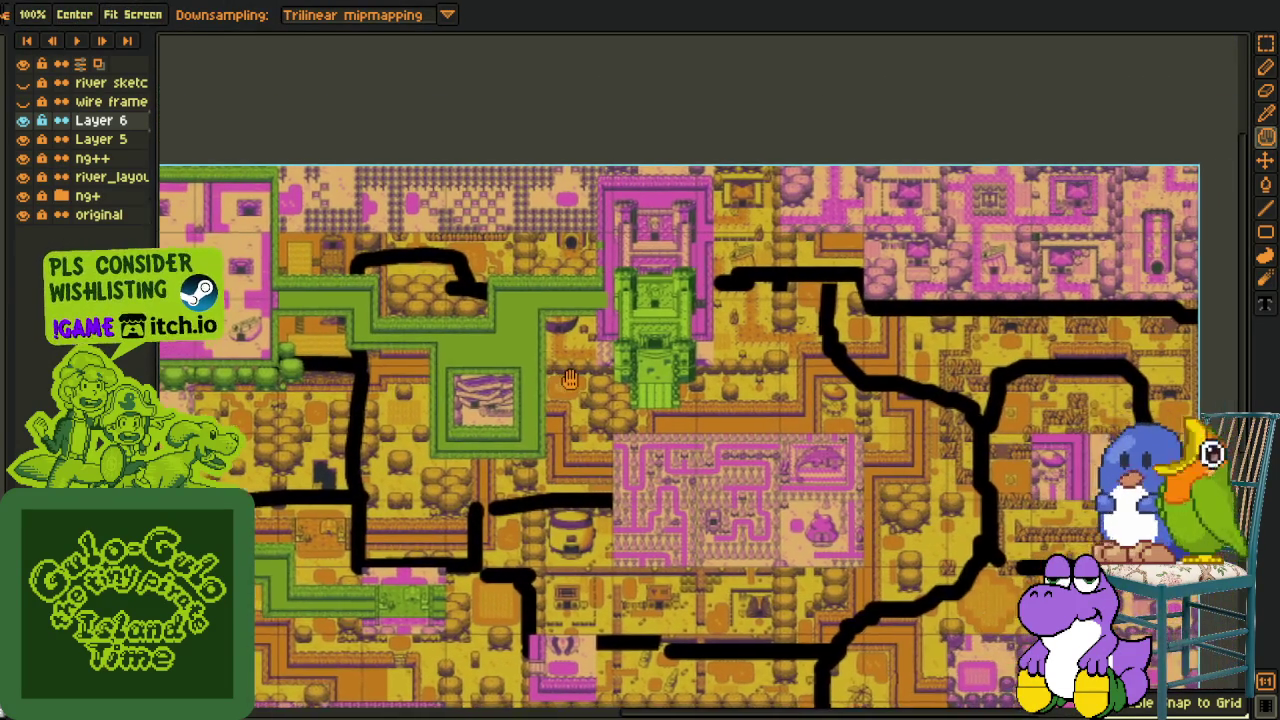
{"action": "scroll", "coordinate": [581, 307], "scroll_direction": "up", "scroll_amount": 1}
{"action": "scroll", "coordinate": [575, 270], "scroll_direction": "up", "scroll_amount": 2}
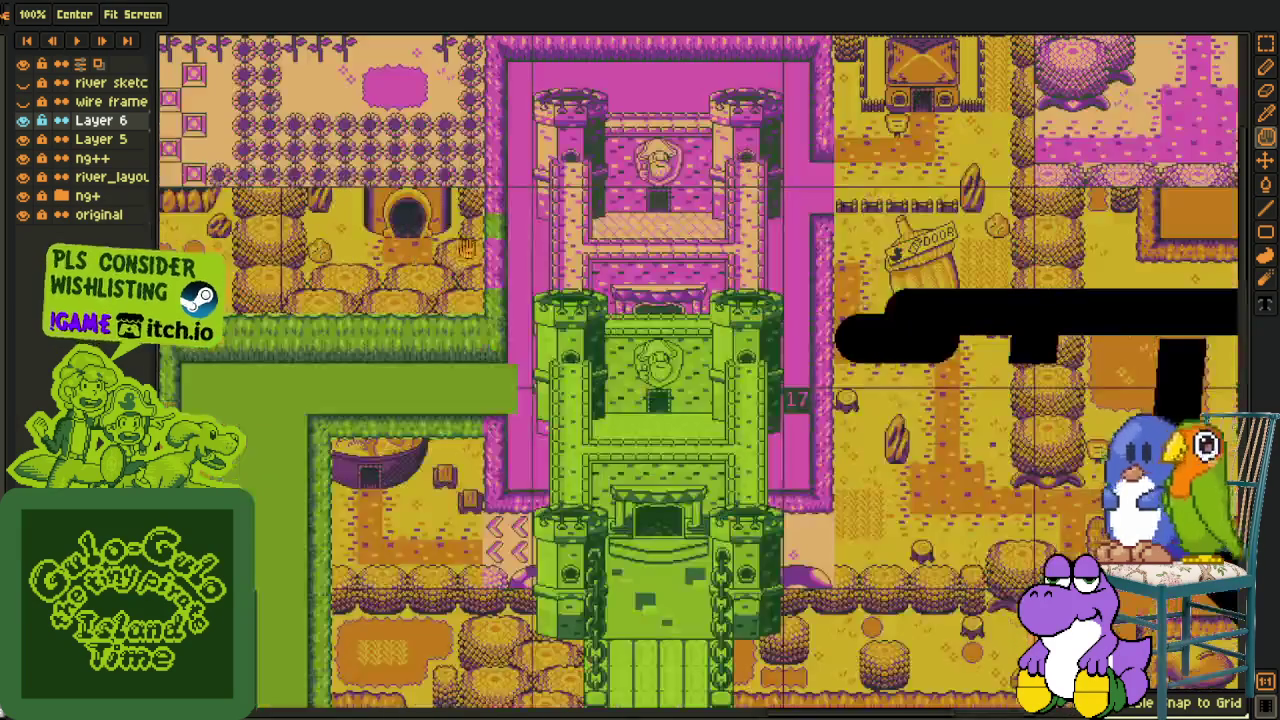
{"action": "left_click_drag", "start_coordinate": [572, 235], "coordinate": [519, 292]}
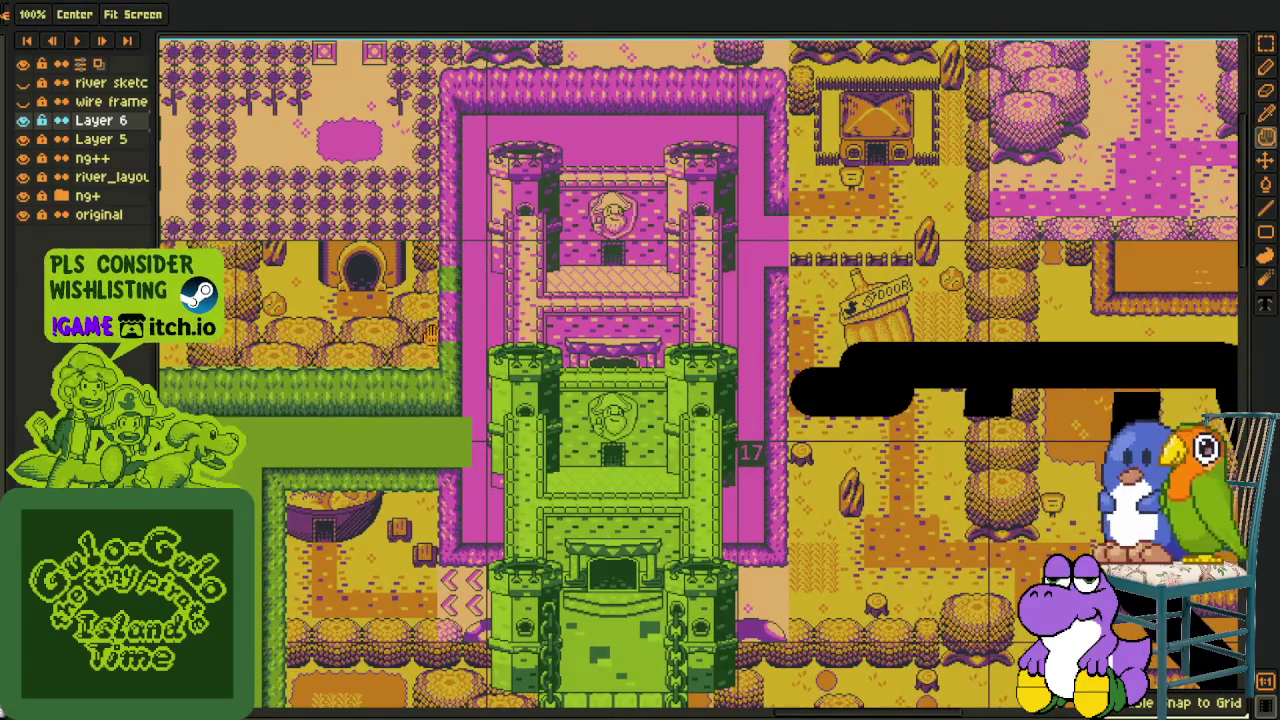
{"action": "scroll", "coordinate": [440, 365], "scroll_direction": "down", "scroll_amount": 2}
{"action": "scroll", "coordinate": [360, 363], "scroll_direction": "up", "scroll_amount": 4}
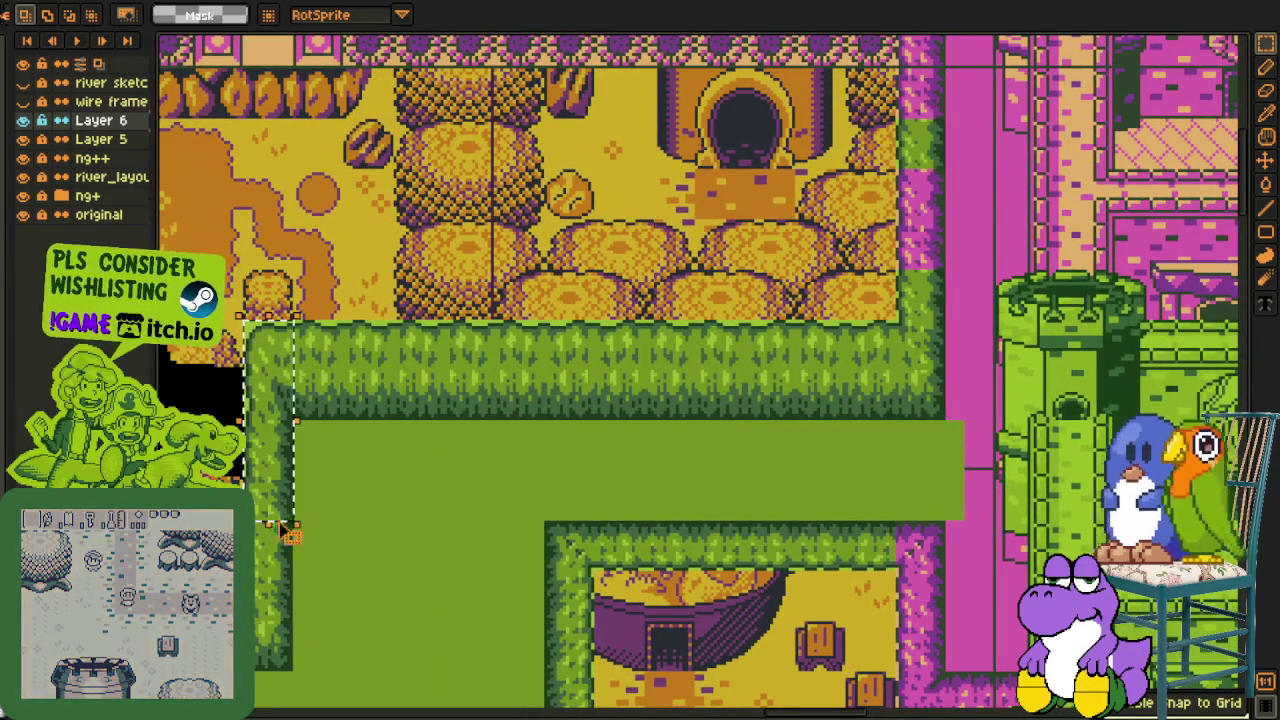
Hide the ng+ ground layer and the river_layout layer
{"action": "left_click_drag", "start_coordinate": [393, 219], "coordinate": [453, 387]}
{"action": "left_click", "coordinate": [453, 387]}
{"action": "scroll", "coordinate": [450, 380], "scroll_direction": "down", "scroll_amount": 2}
{"action": "scroll", "coordinate": [450, 380], "scroll_direction": "down", "scroll_amount": 1}
{"action": "left_click", "coordinate": [24, 139]}
{"action": "left_click", "coordinate": [24, 139]}
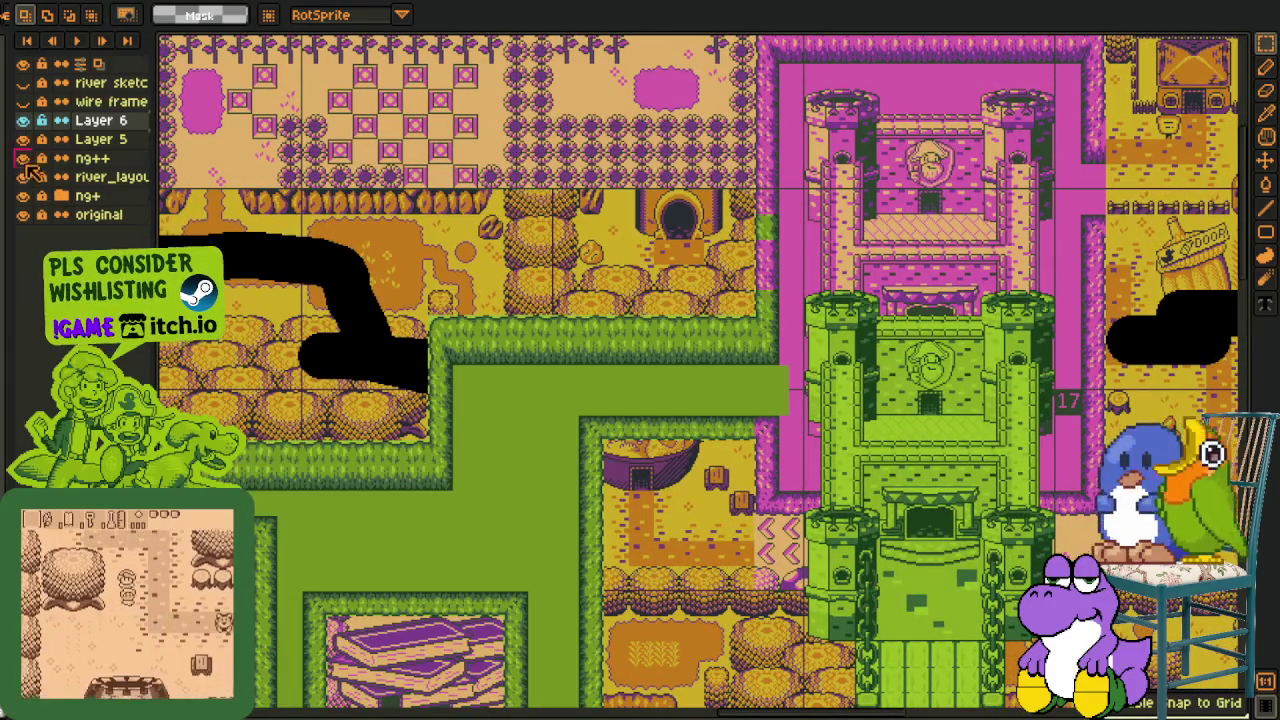
{"action": "left_click", "coordinate": [23, 196]}
{"action": "left_click", "coordinate": [24, 177]}
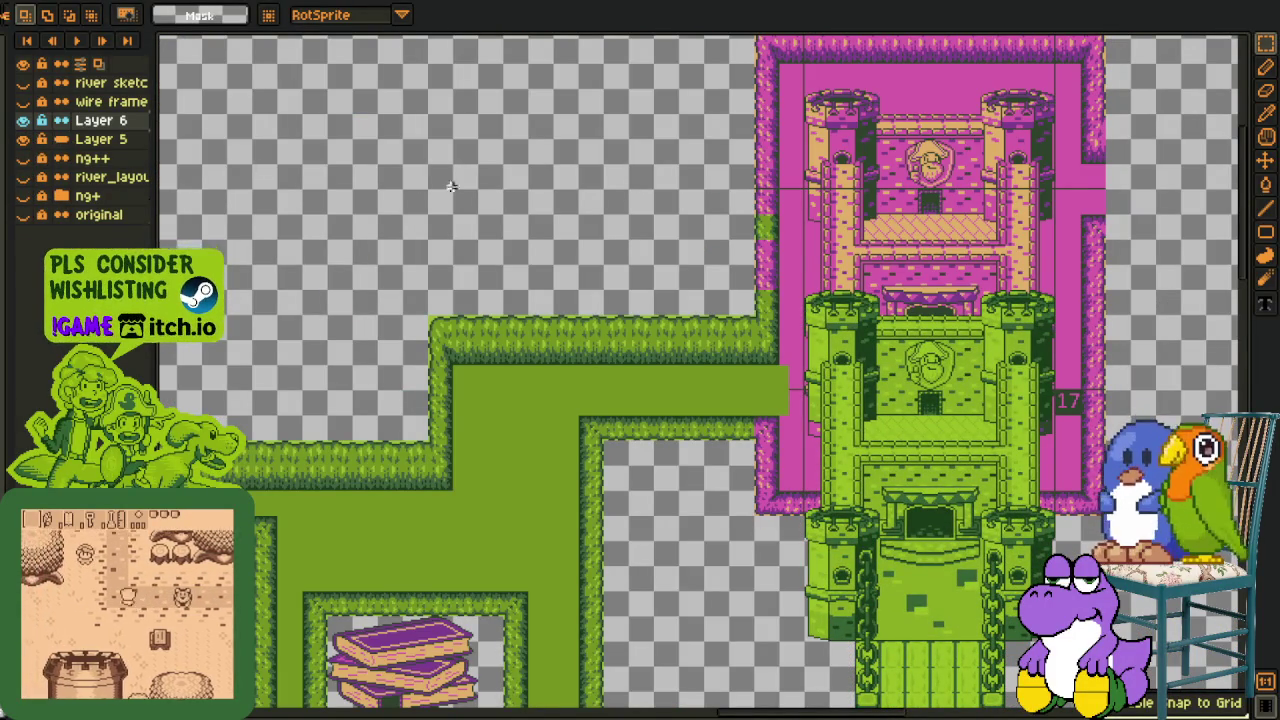
Erase the area around the green castle as a test, then undo to restore it
{"action": "left_click_drag", "start_coordinate": [872, 107], "coordinate": [750, 157]}
{"action": "left_click_drag", "start_coordinate": [630, 62], "coordinate": [1062, 594]}
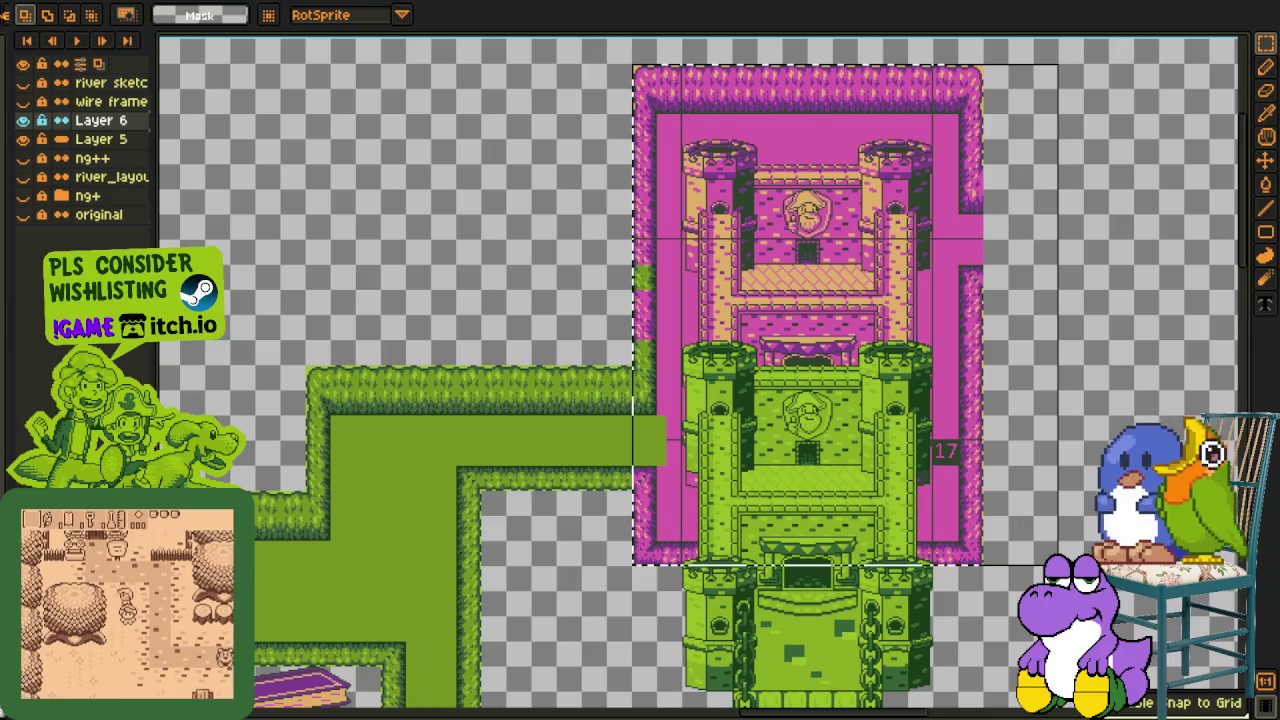
{"action": "left_click", "coordinate": [1096, 487]}
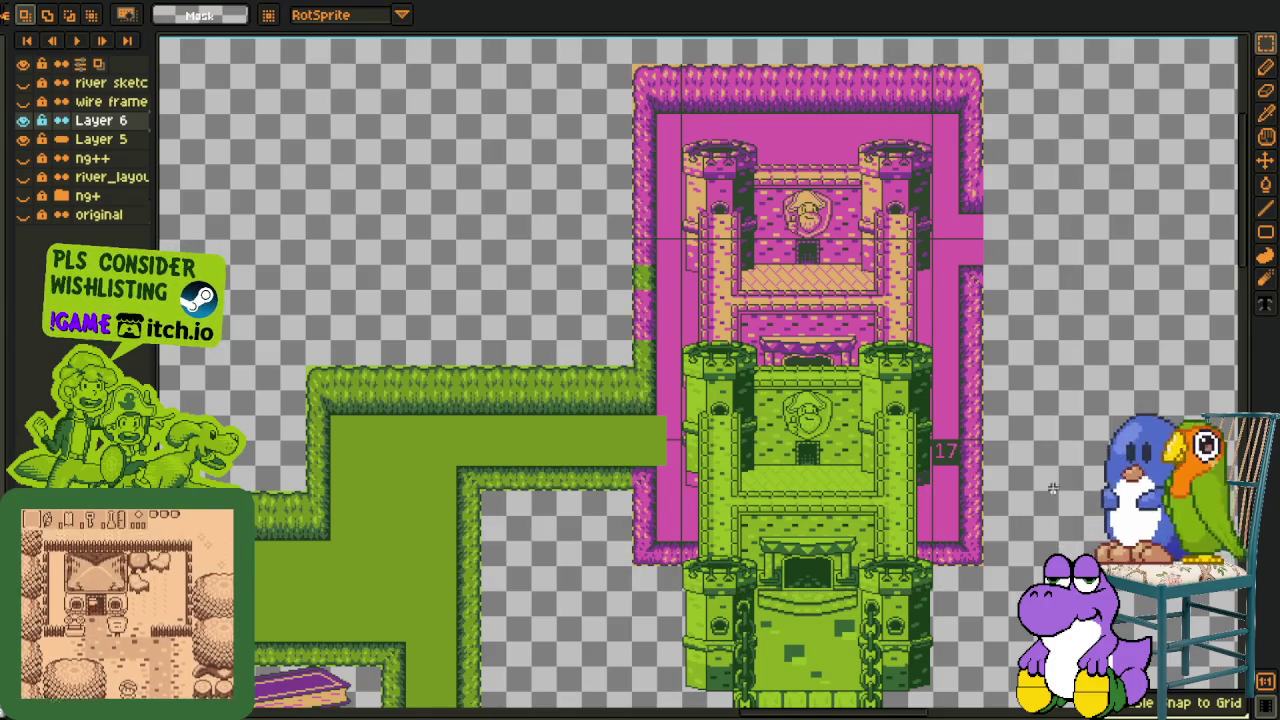
{"action": "left_click_drag", "start_coordinate": [632, 72], "coordinate": [1028, 568]}
{"action": "key", "text": "Delete"}
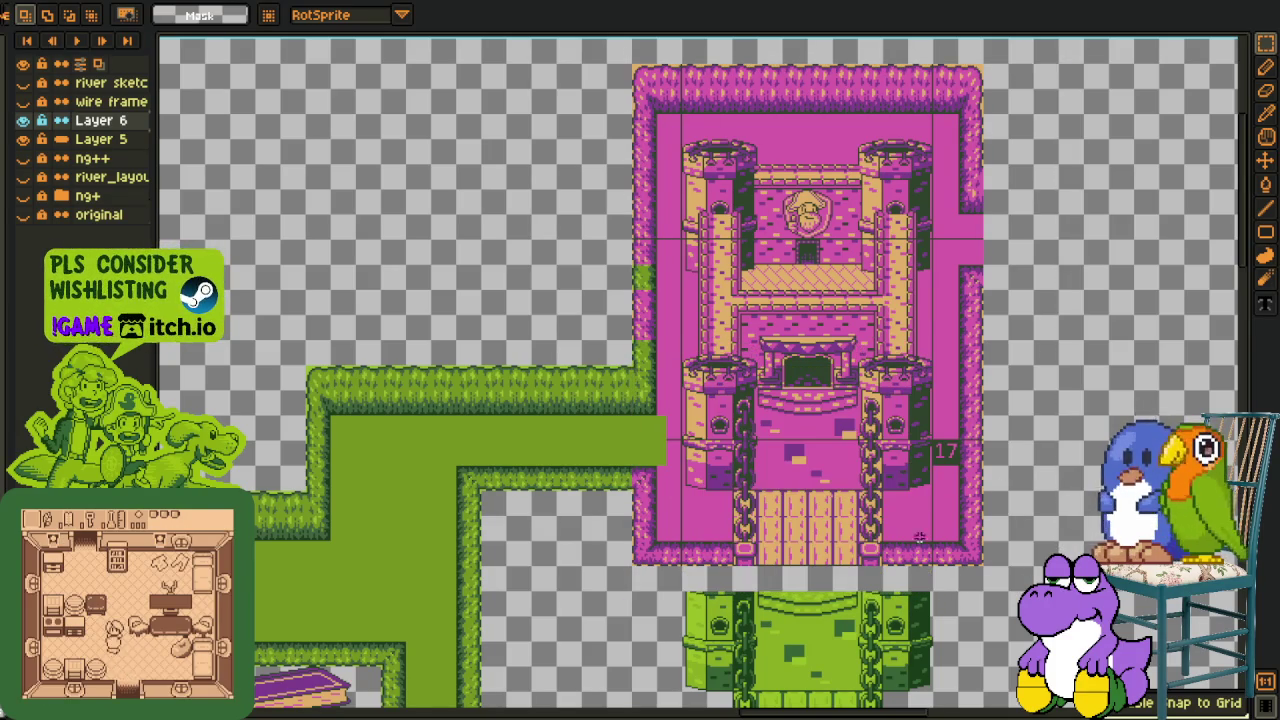
{"action": "key", "text": "ctrl+z"}
{"action": "key", "text": "Down"}
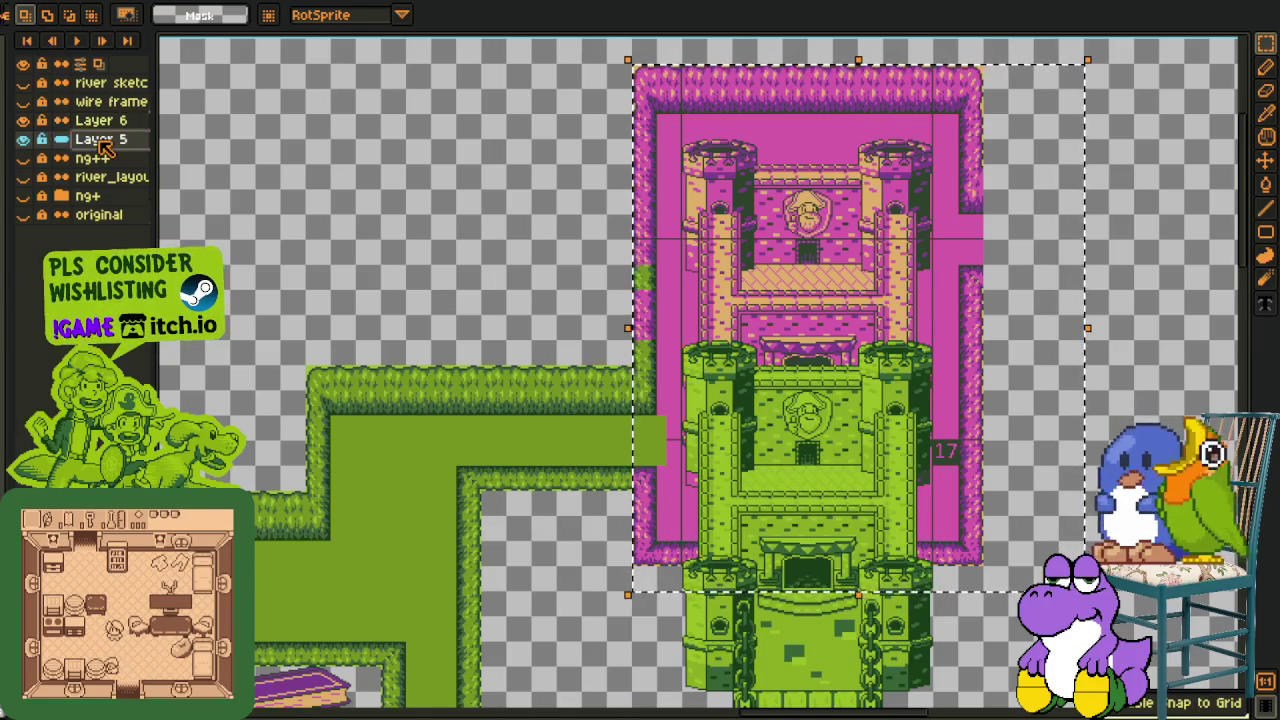
Show the tile grid and make Layer 5 the working layer
{"action": "key", "text": "Delete"}
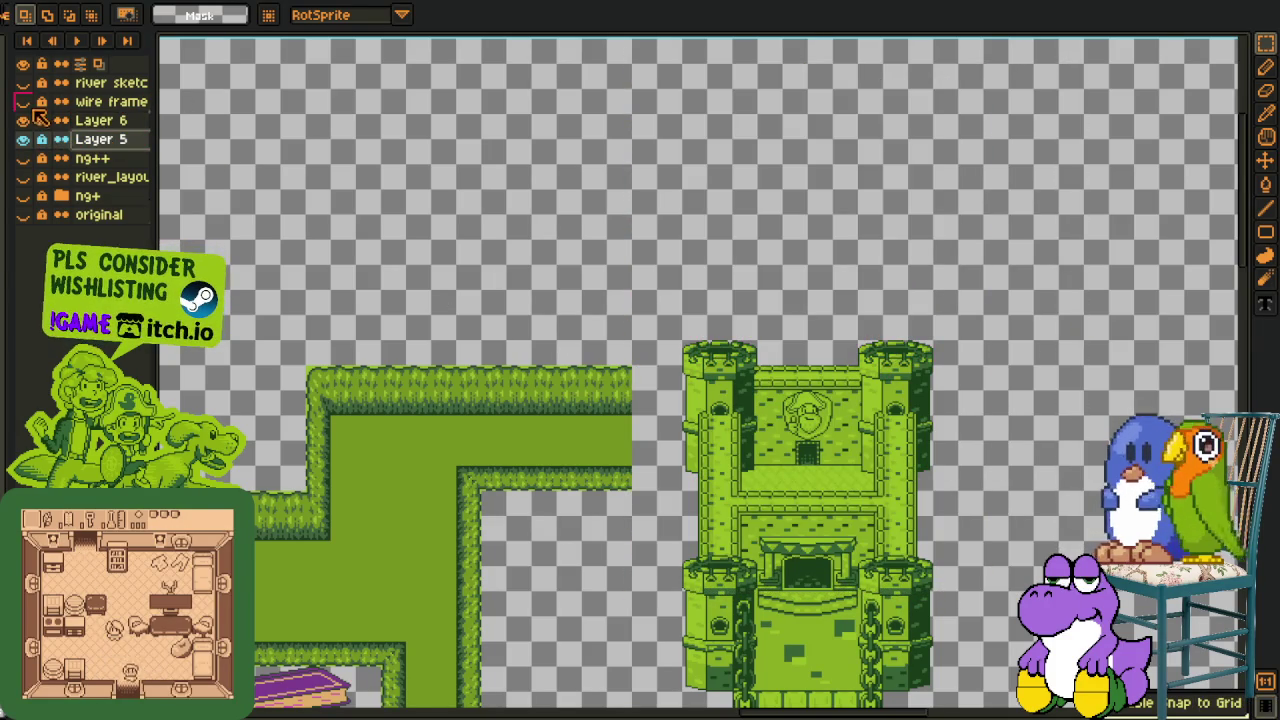
{"action": "key", "text": "ctrl+apostrophe"}
{"action": "key", "text": "h"}
{"action": "scroll", "coordinate": [629, 306], "scroll_direction": "down", "scroll_amount": 2}
{"action": "scroll", "coordinate": [609, 271], "scroll_direction": "up", "scroll_amount": 1}
{"action": "scroll", "coordinate": [601, 266], "scroll_direction": "up", "scroll_amount": 1}
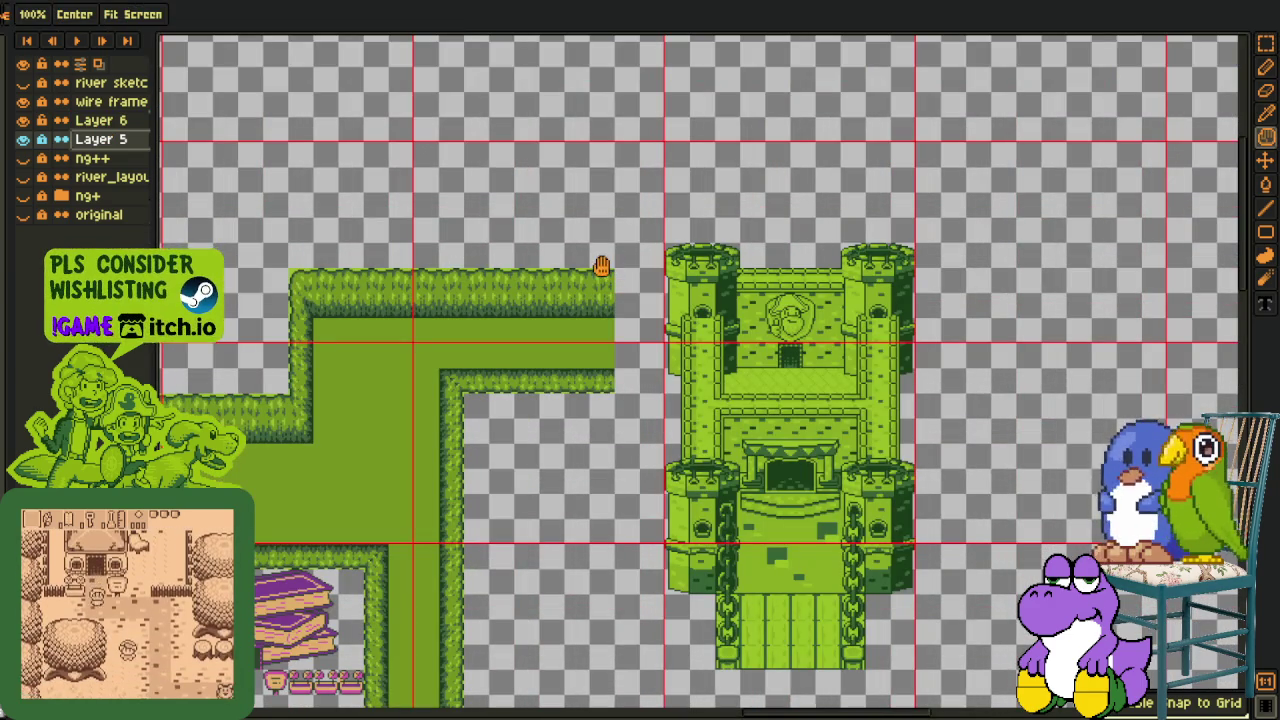
{"action": "key", "text": "m"}
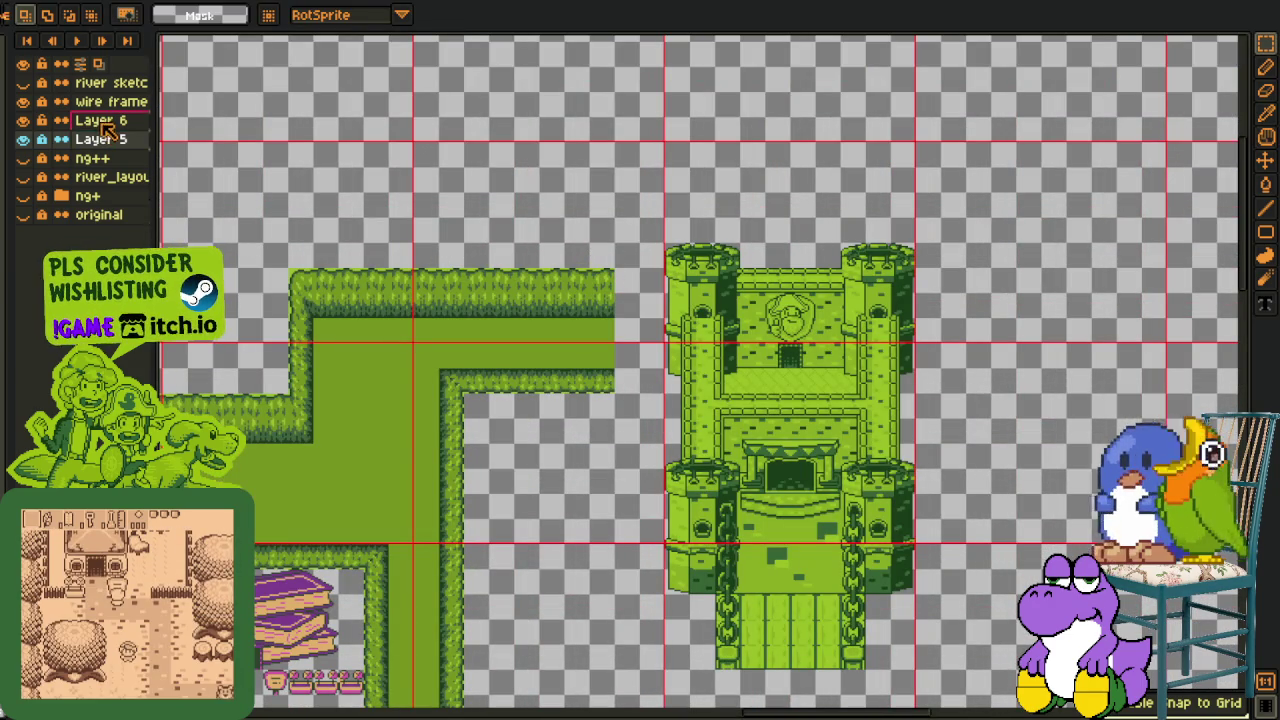
{"action": "left_click", "coordinate": [100, 124]}
{"action": "left_click", "coordinate": [68, 144]}
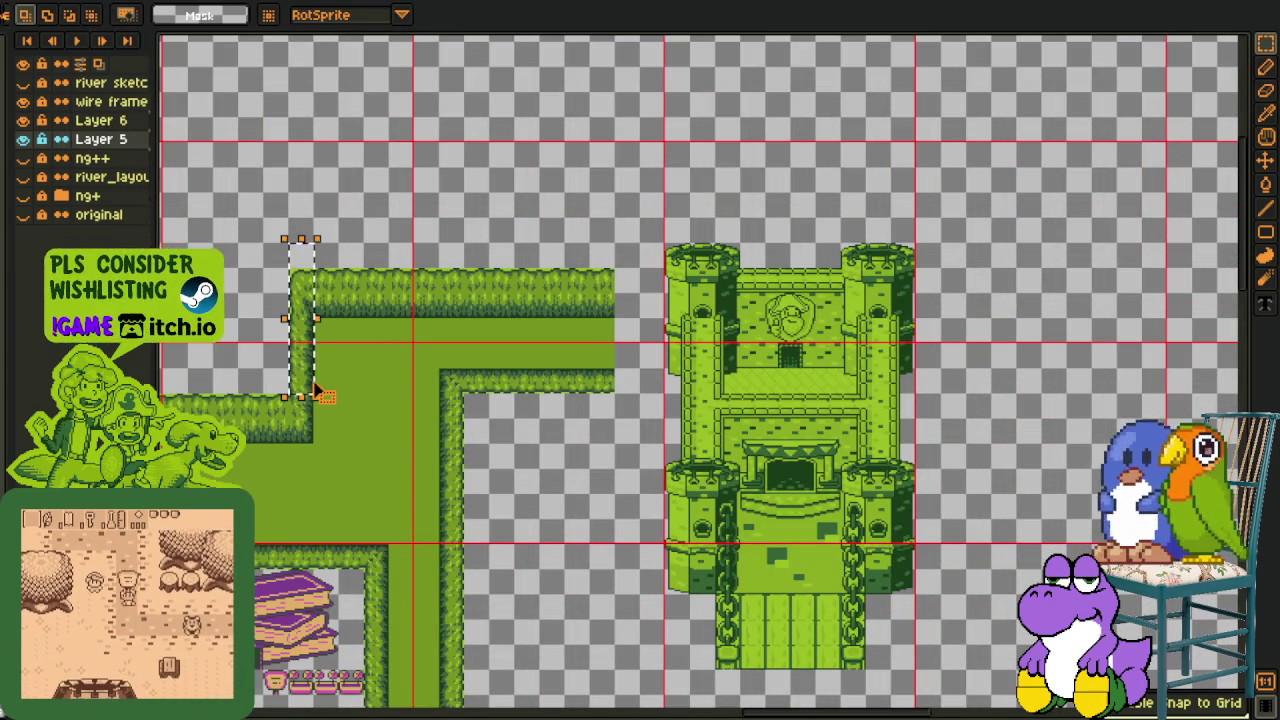
Move the vertical hedge strip up beside the castle
{"action": "mouse_move", "coordinate": [313, 385]}
{"action": "left_mouse_down"}
{"action": "mouse_move", "coordinate": [640, 307]}
{"action": "mouse_move", "coordinate": [646, 285]}
{"action": "left_mouse_up"}
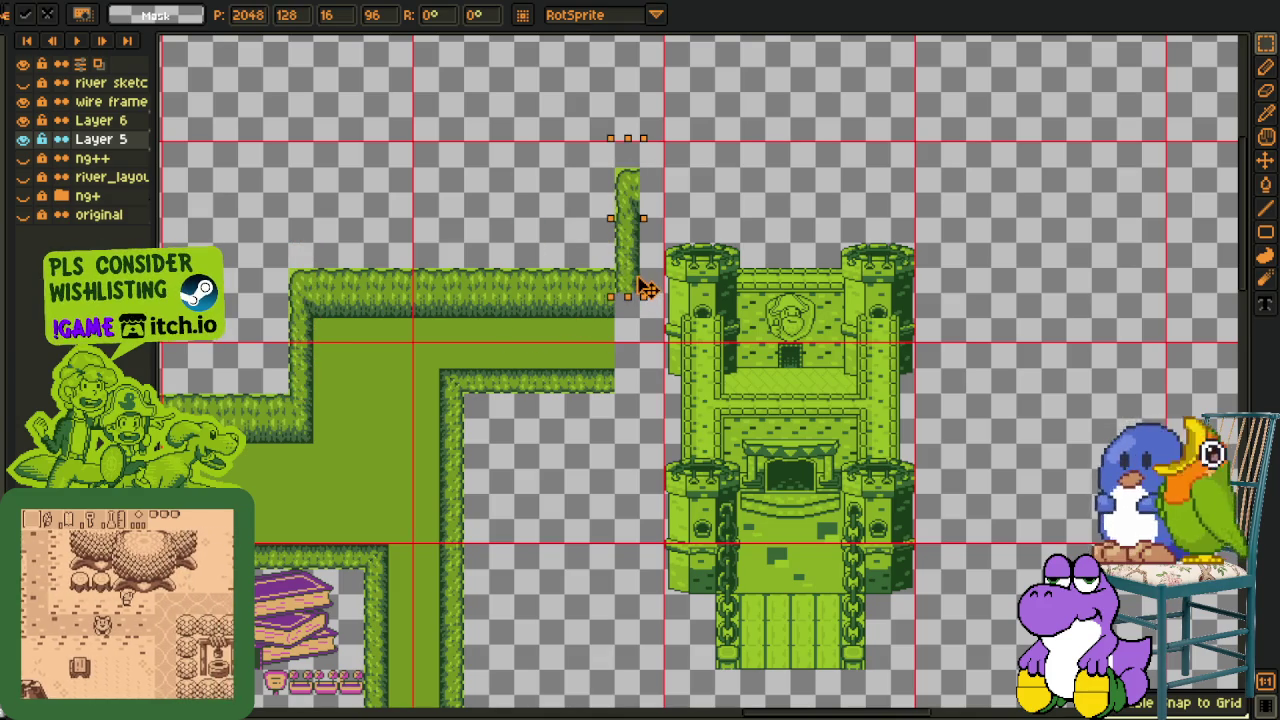
{"action": "key", "text": "p"}
{"action": "mouse_move", "coordinate": [354, 382]}
{"action": "left_mouse_down"}
{"action": "mouse_move", "coordinate": [444, 369]}
{"action": "mouse_move", "coordinate": [408, 432]}
{"action": "mouse_move", "coordinate": [737, 314]}
{"action": "left_mouse_up"}
{"action": "key", "text": "r"}
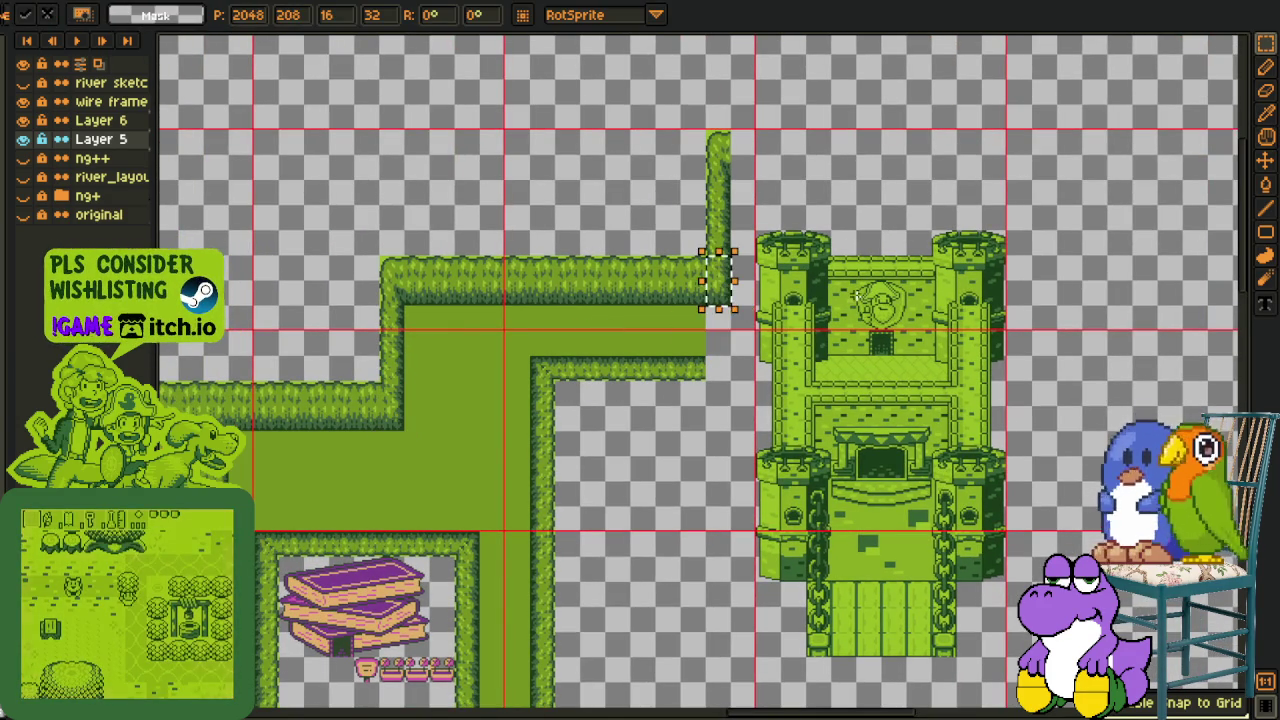
{"action": "key", "text": "ctrl+d"}
{"action": "scroll", "coordinate": [517, 317], "scroll_direction": "down", "scroll_amount": 3}
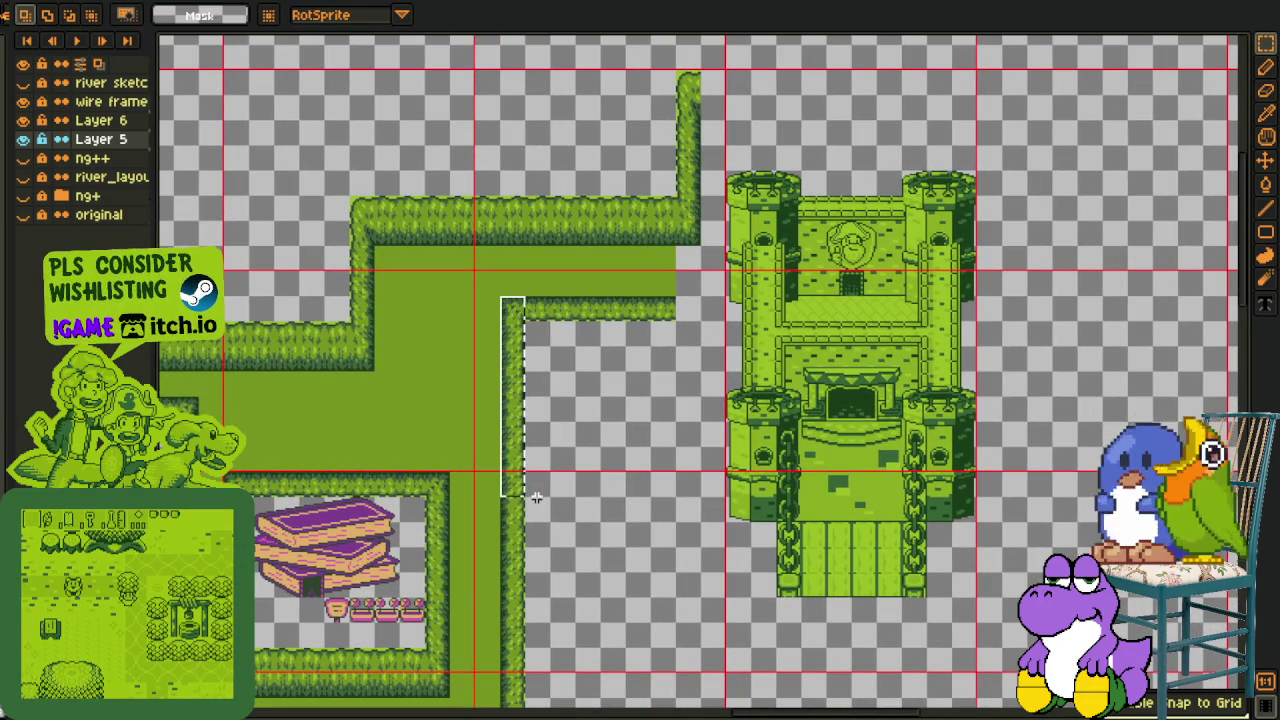
Duplicate the hedge strip along the castle's left side and show the original map layer
{"action": "key", "text": "ctrl+c"}
{"action": "key", "text": "ctrl+v"}
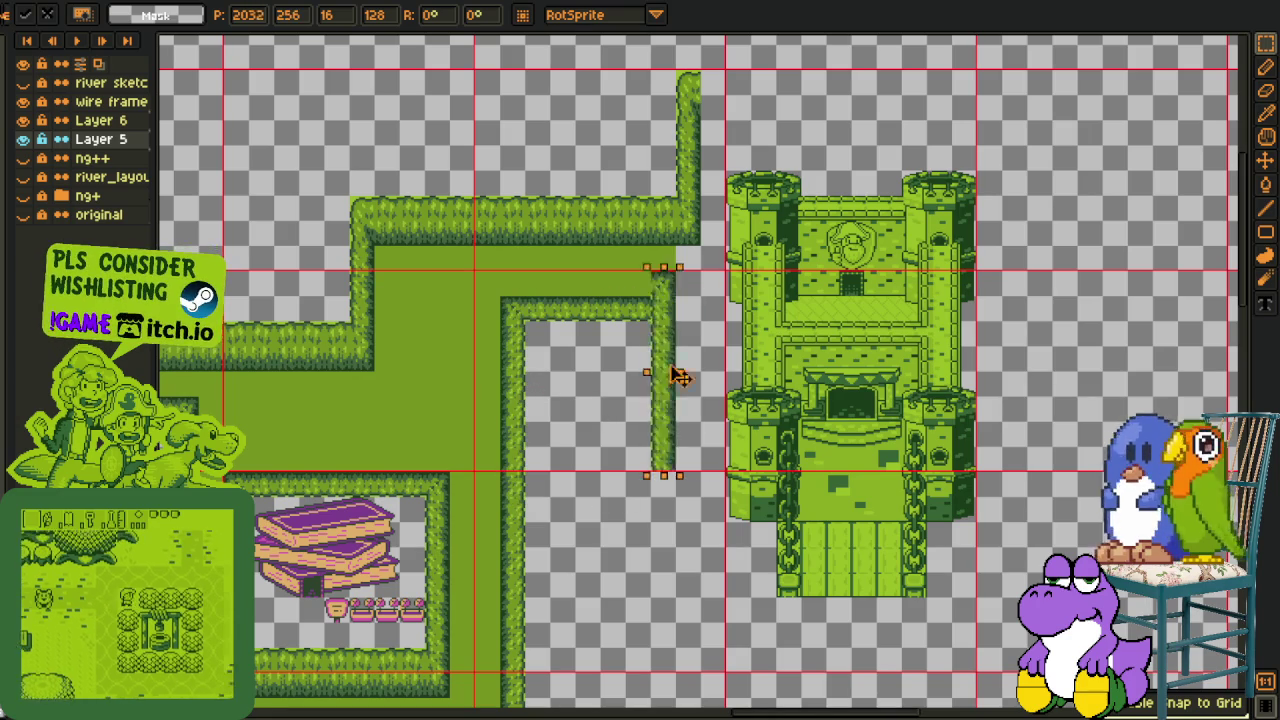
{"action": "left_click_drag", "start_coordinate": [513, 395], "coordinate": [688, 395]}
{"action": "key", "text": "Return"}
{"action": "left_click", "coordinate": [23, 215]}
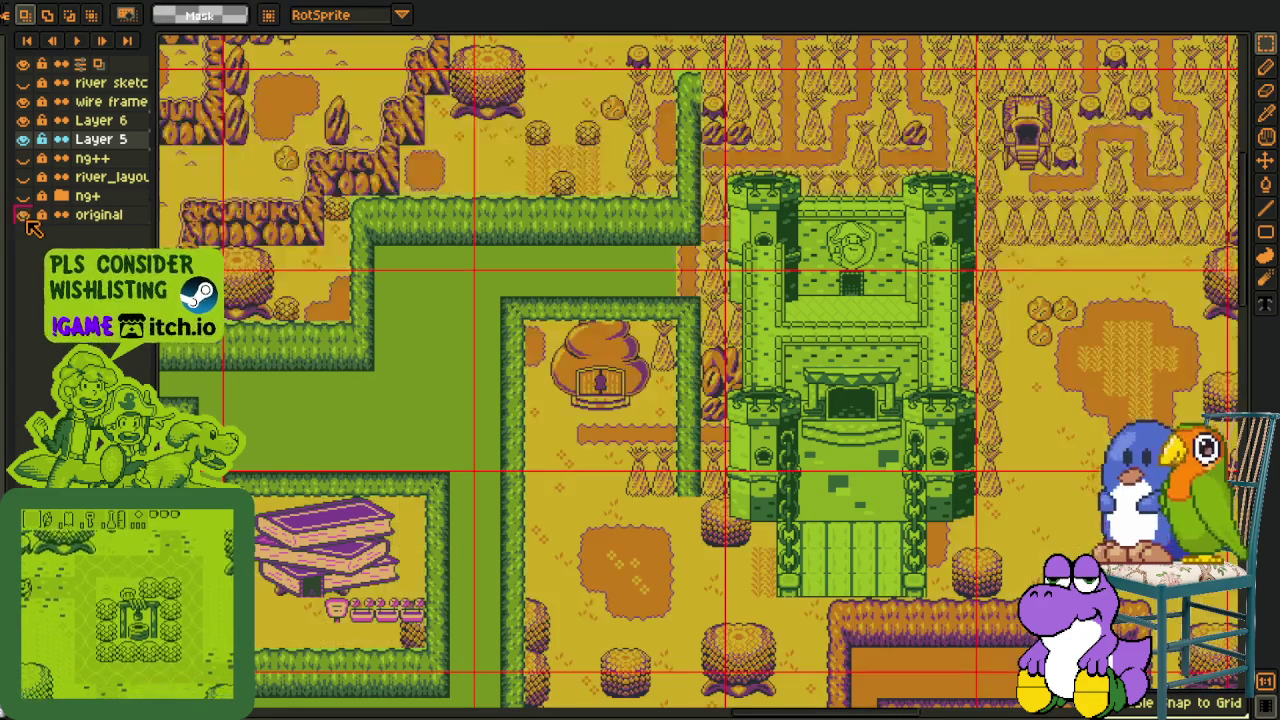
{"action": "left_click", "coordinate": [23, 215]}
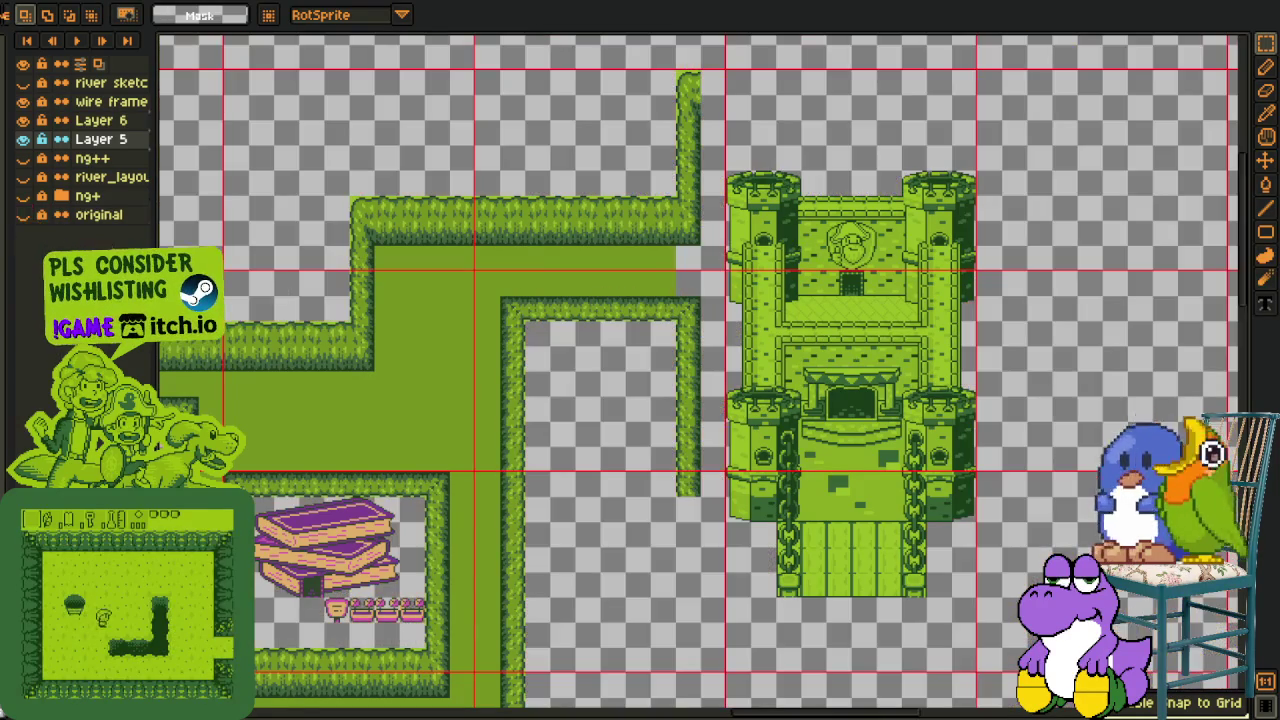
{"action": "left_click_drag", "start_coordinate": [701, 432], "coordinate": [709, 432]}
{"action": "scroll", "coordinate": [709, 432], "scroll_direction": "down", "scroll_amount": 3}
{"action": "left_click_drag", "start_coordinate": [330, 430], "coordinate": [715, 430]}
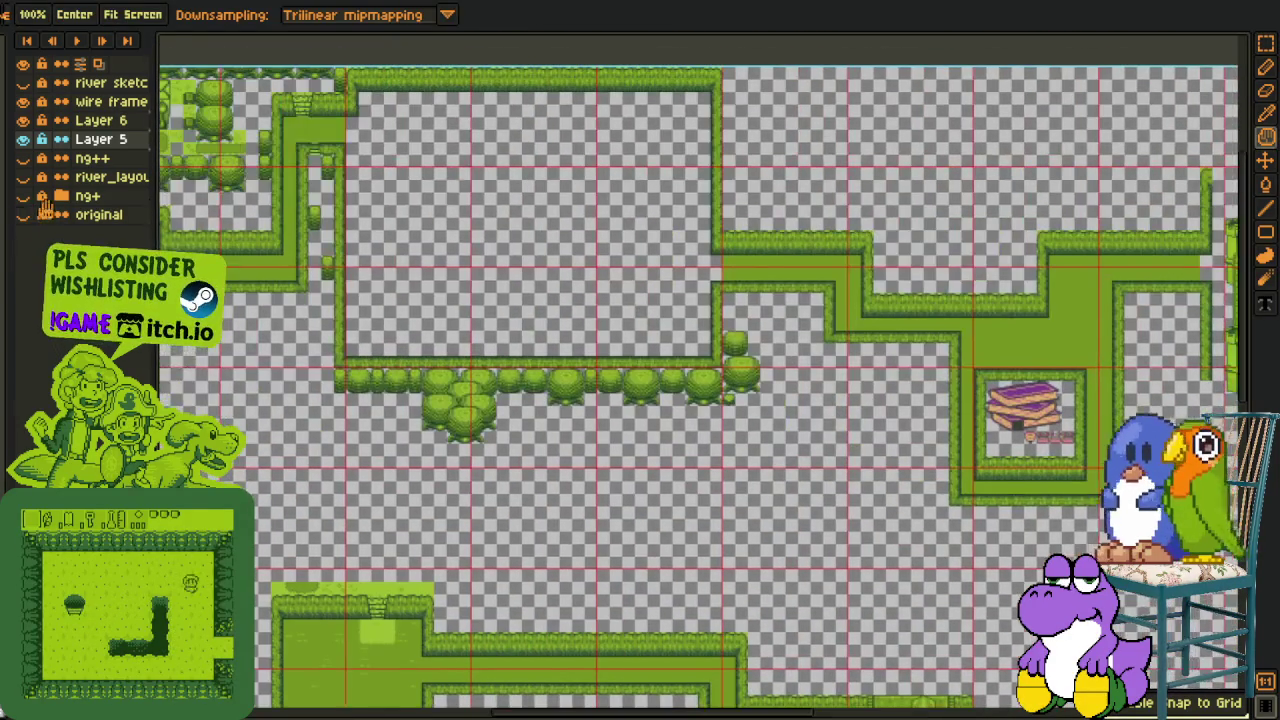
{"action": "left_click", "coordinate": [23, 215]}
{"action": "scroll", "coordinate": [391, 420], "scroll_direction": "up", "scroll_amount": 5}
{"action": "scroll", "coordinate": [391, 422], "scroll_direction": "down", "scroll_amount": 5}
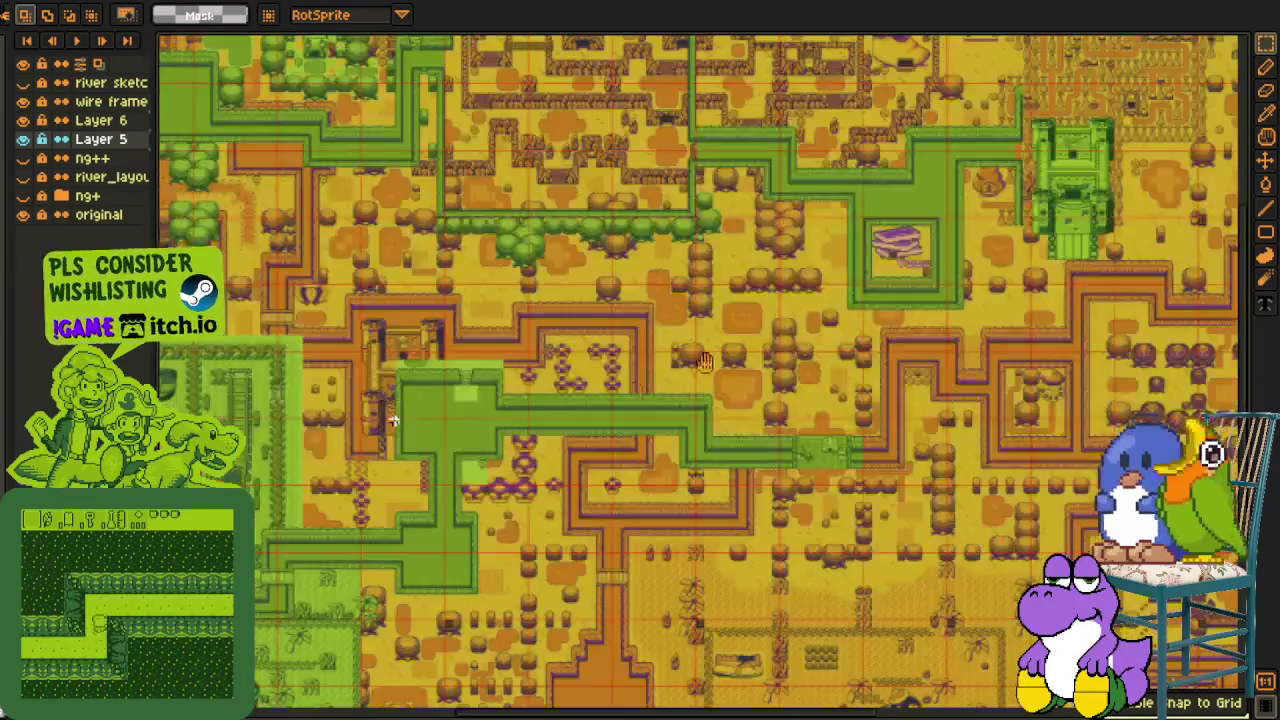
{"action": "scroll", "coordinate": [600, 400], "scroll_direction": "up", "scroll_amount": 3}
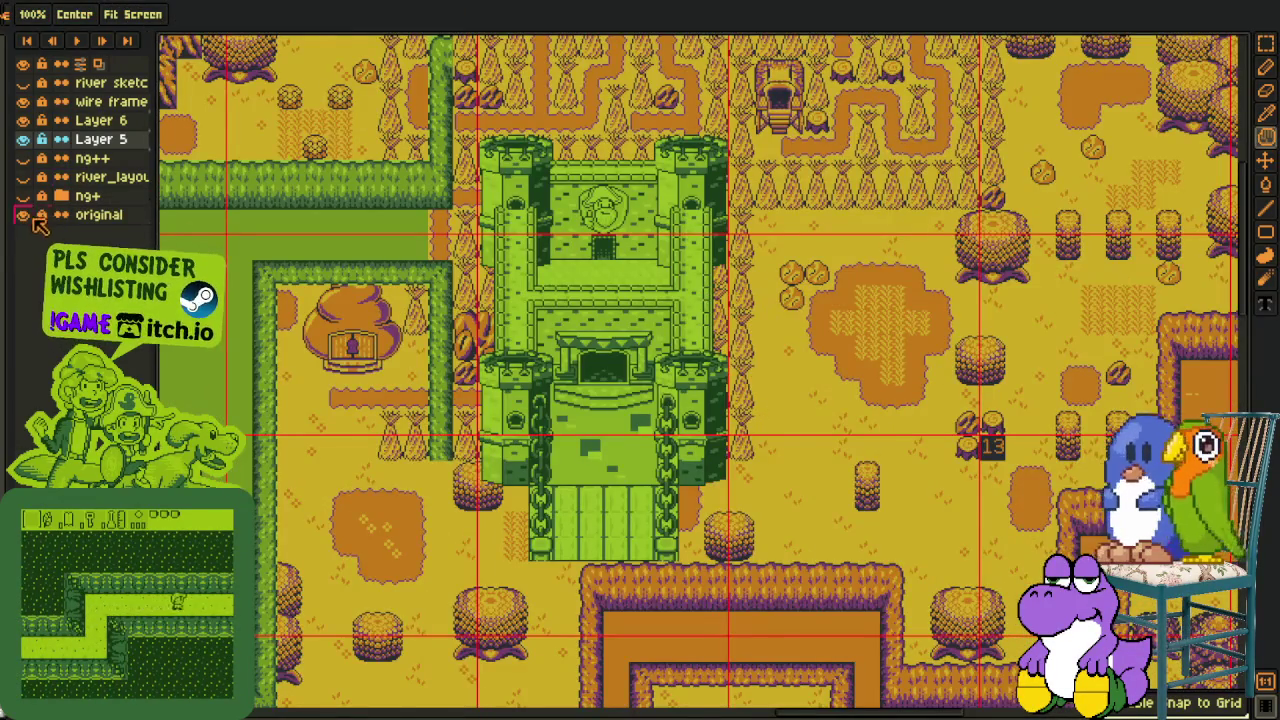
{"action": "left_click", "coordinate": [23, 215]}
{"action": "mouse_move", "coordinate": [290, 308]}
{"action": "left_mouse_down"}
{"action": "mouse_move", "coordinate": [290, 188]}
{"action": "mouse_move", "coordinate": [506, 337]}
{"action": "left_mouse_up"}
Shorten the hedge beside the castle by pulling its lower end up about 50 px
{"action": "left_click_drag", "start_coordinate": [423, 402], "coordinate": [501, 322]}
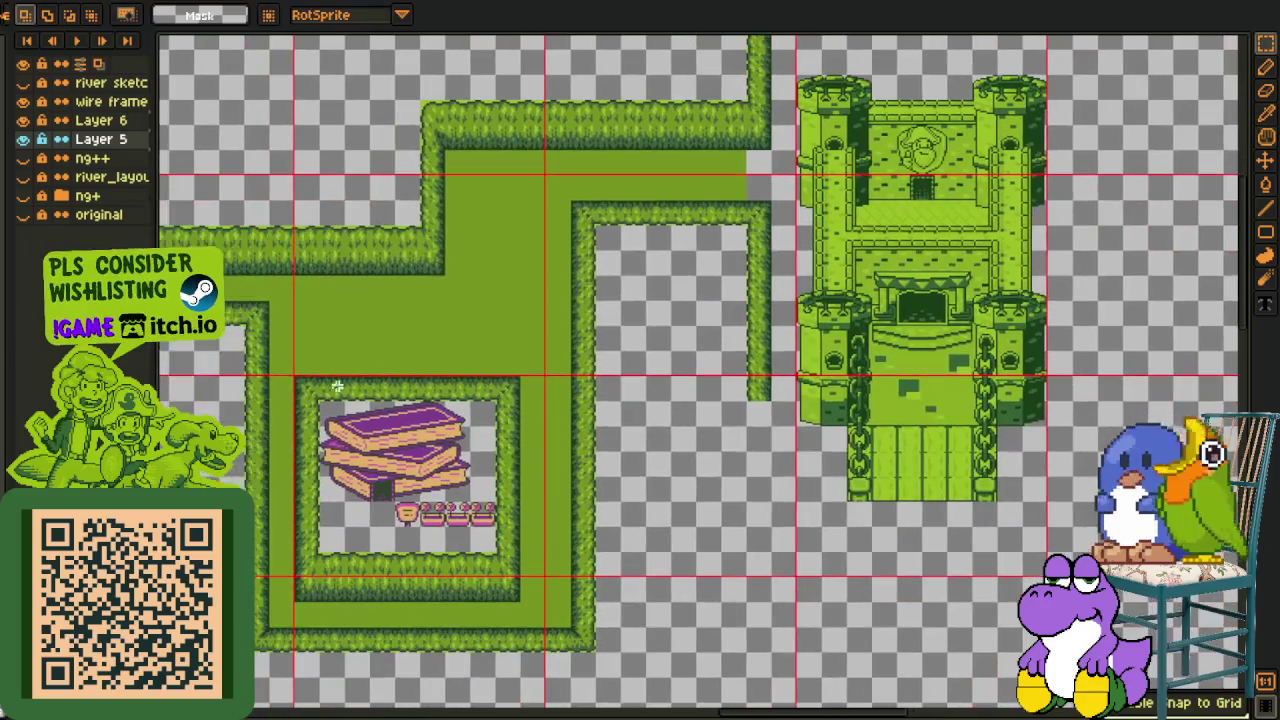
{"action": "mouse_move", "coordinate": [231, 351]}
{"action": "left_mouse_down"}
{"action": "mouse_move", "coordinate": [503, 351]}
{"action": "mouse_move", "coordinate": [364, 462]}
{"action": "mouse_move", "coordinate": [429, 566]}
{"action": "mouse_move", "coordinate": [950, 460]}
{"action": "mouse_move", "coordinate": [924, 444]}
{"action": "left_mouse_up"}
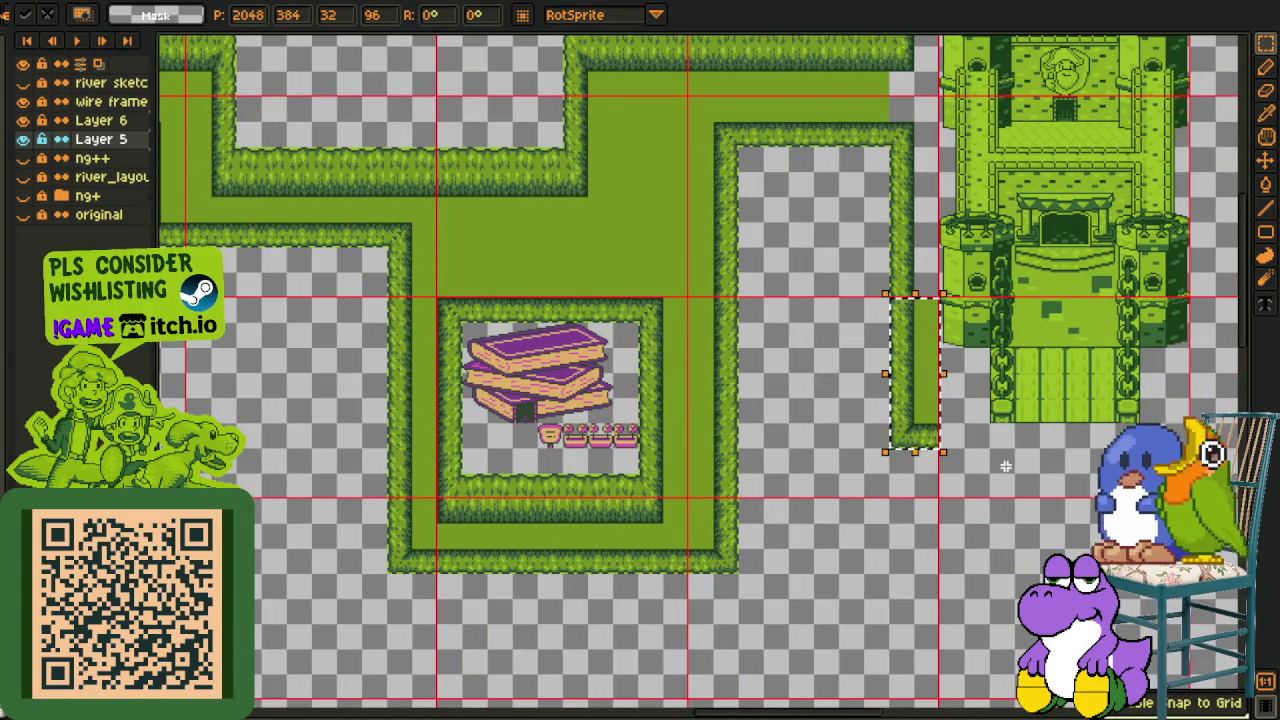
{"action": "left_click", "coordinate": [1006, 466]}
{"action": "scroll", "coordinate": [957, 471], "scroll_direction": "up", "scroll_amount": 3}
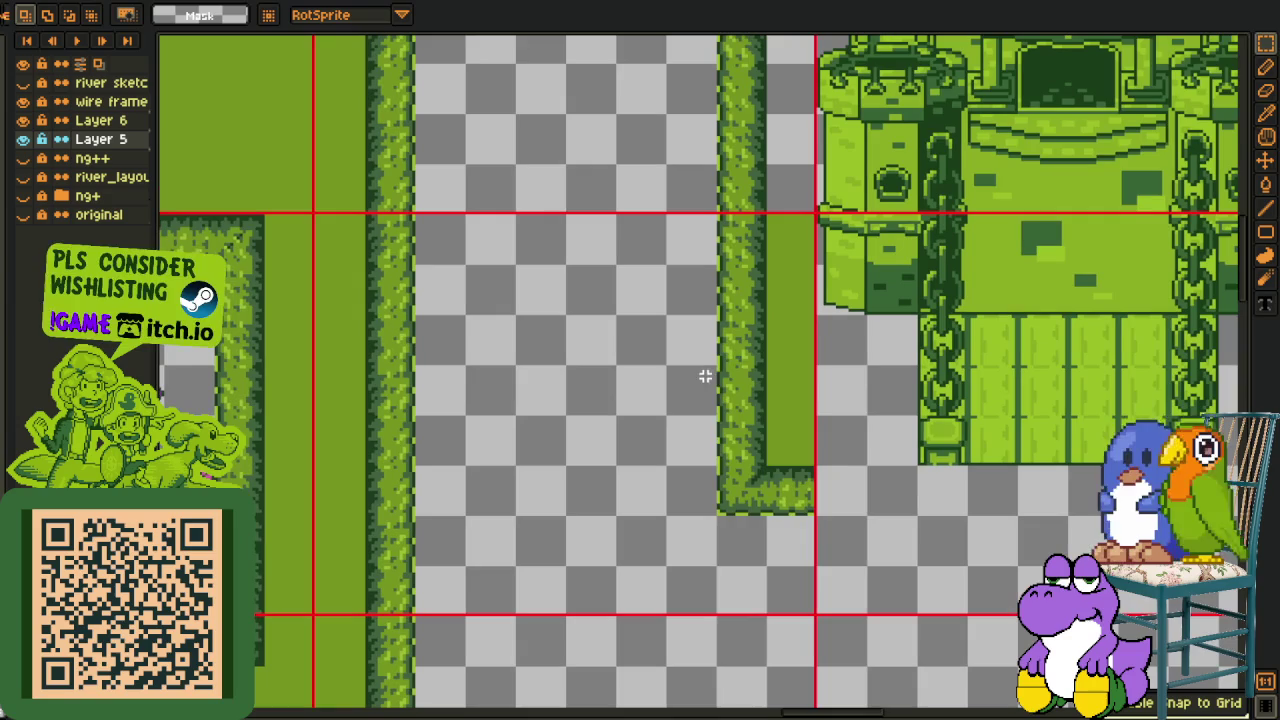
{"action": "mouse_move", "coordinate": [712, 366]}
{"action": "left_mouse_down"}
{"action": "mouse_move", "coordinate": [816, 514]}
{"action": "mouse_move", "coordinate": [790, 455]}
{"action": "left_mouse_up"}
{"action": "left_click", "coordinate": [920, 419]}
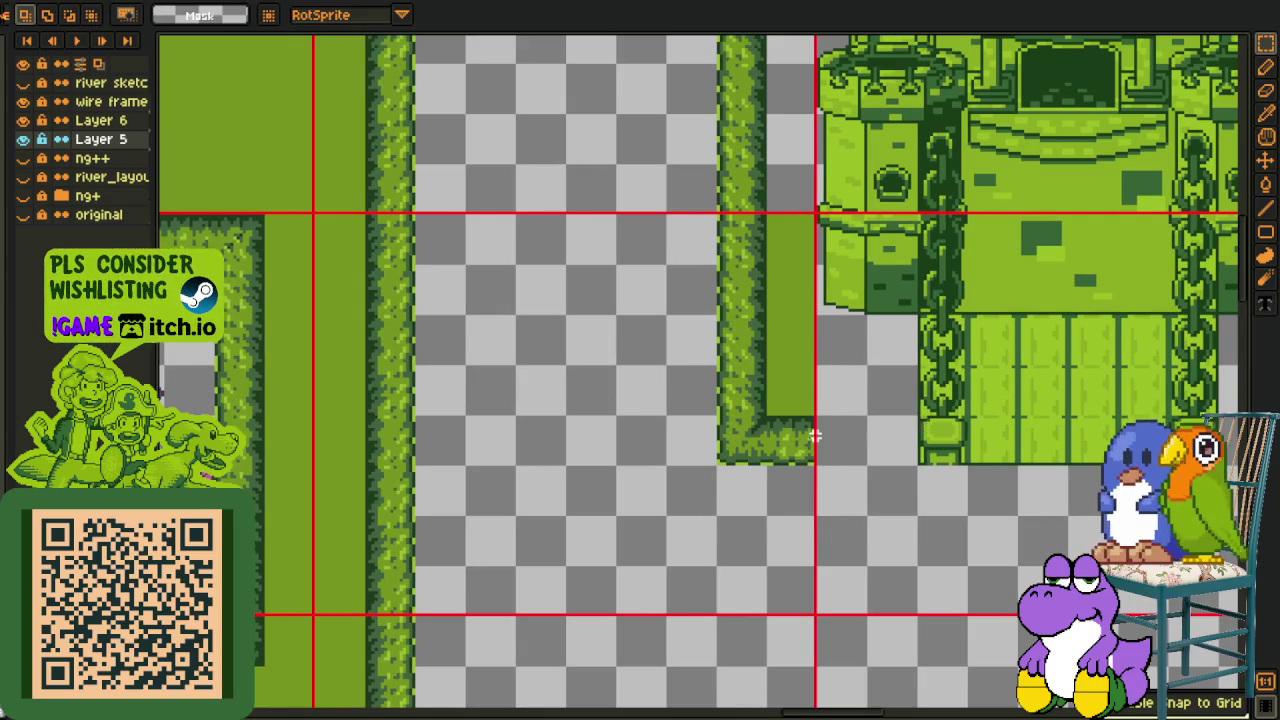
{"action": "scroll", "coordinate": [823, 446], "scroll_direction": "down", "scroll_amount": 1}
{"action": "scroll", "coordinate": [671, 468], "scroll_direction": "down", "scroll_amount": 1}
{"action": "scroll", "coordinate": [679, 456], "scroll_direction": "down", "scroll_amount": 1}
{"action": "scroll", "coordinate": [679, 456], "scroll_direction": "down", "scroll_amount": 1}
{"action": "scroll", "coordinate": [377, 594], "scroll_direction": "up", "scroll_amount": 2}
Move a bottom hedge strip up beside the castle and copy the left-side strip to its right
{"action": "left_click_drag", "start_coordinate": [535, 638], "coordinate": [572, 645]}
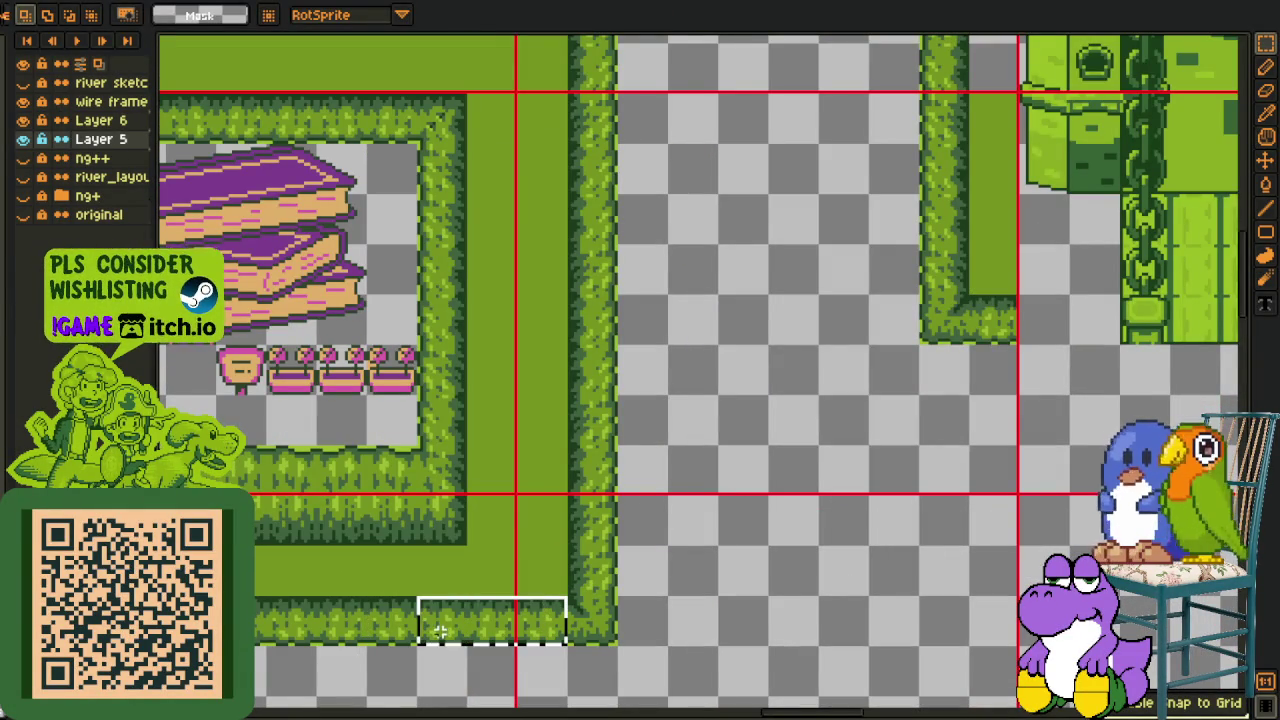
{"action": "left_click_drag", "start_coordinate": [440, 630], "coordinate": [1030, 350]}
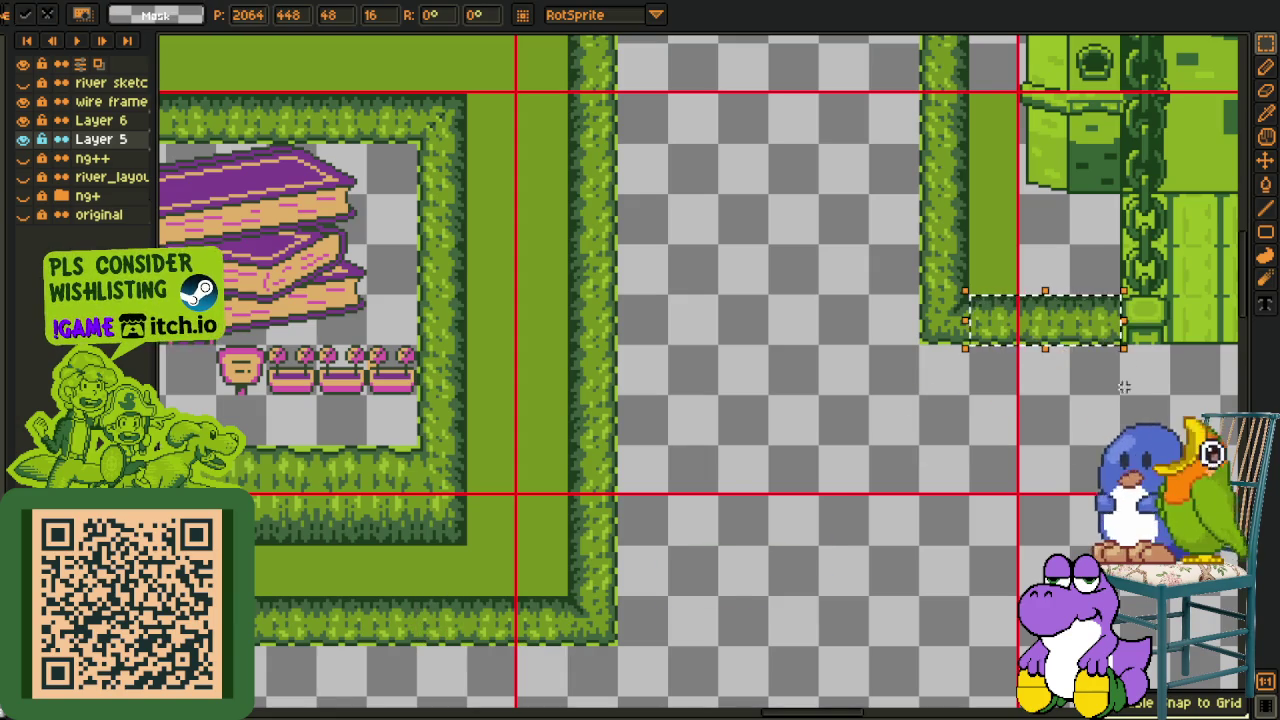
{"action": "left_click_drag", "start_coordinate": [1124, 364], "coordinate": [601, 494]}
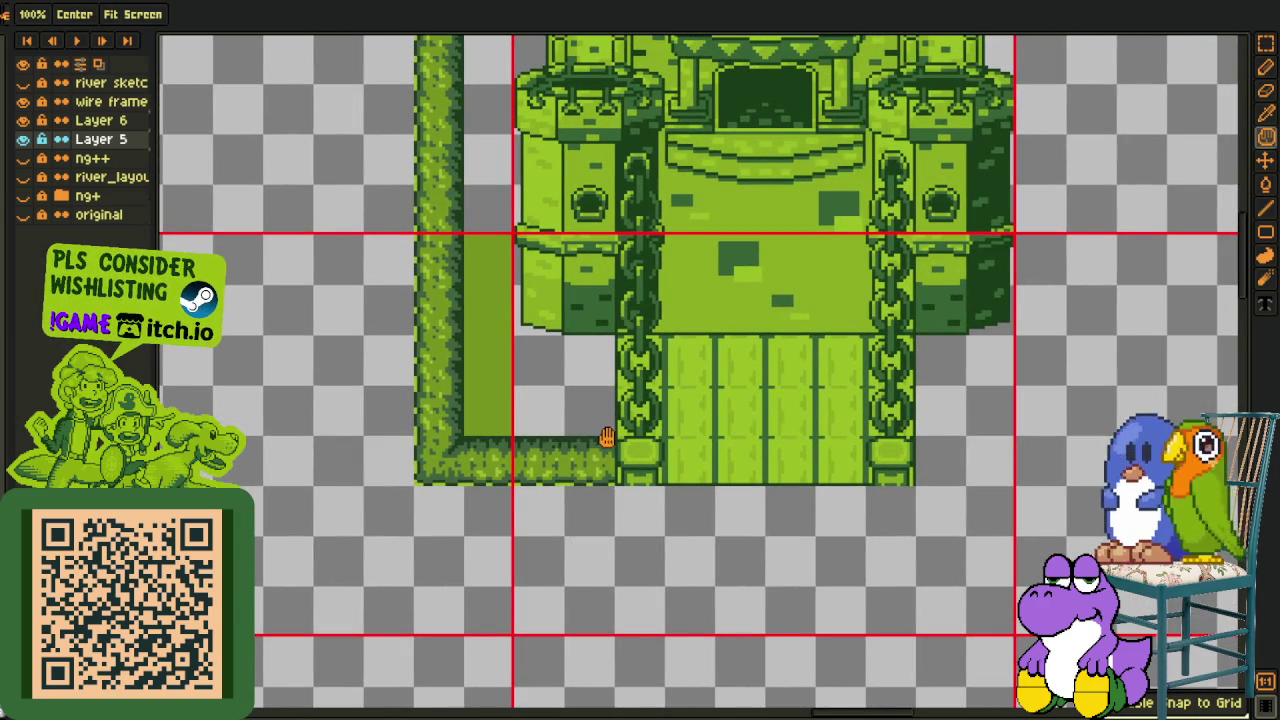
{"action": "key", "text": "r"}
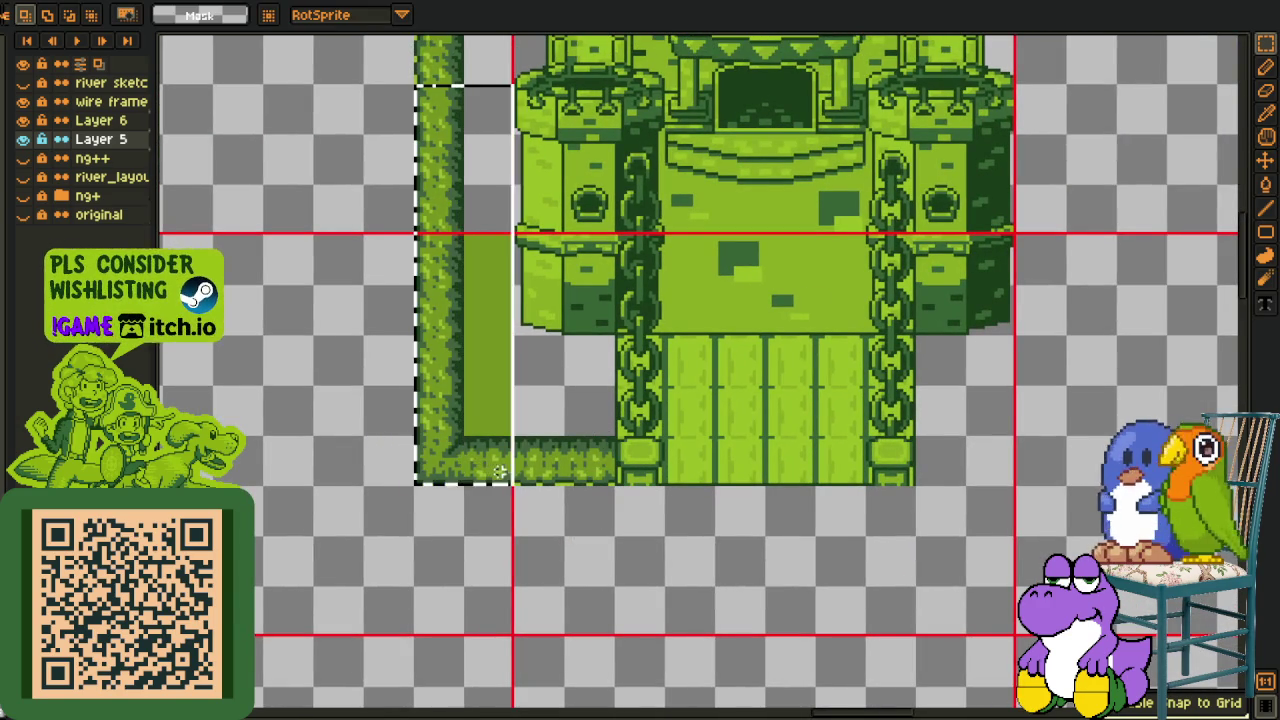
{"action": "left_click_drag", "start_coordinate": [666, 358], "coordinate": [926, 422]}
{"action": "key", "text": "ctrl+v"}
{"action": "left_click_drag", "start_coordinate": [314, 437], "coordinate": [840, 471]}
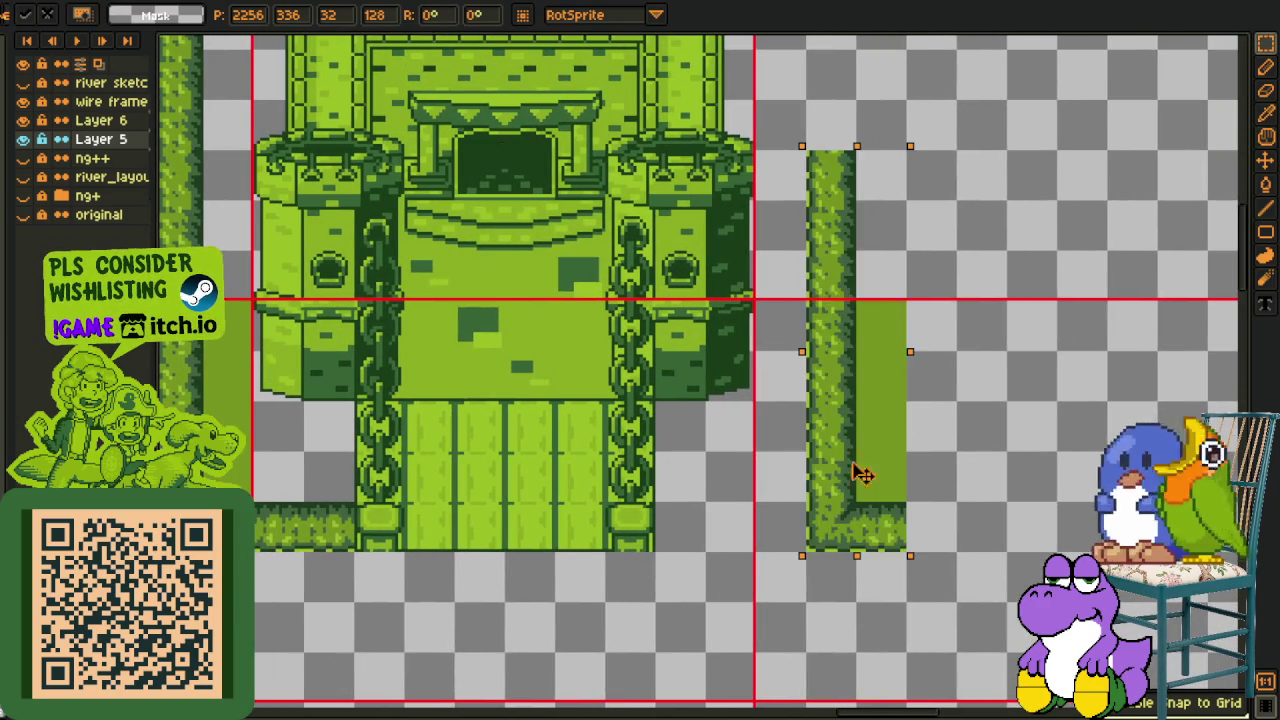
{"action": "left_click", "coordinate": [930, 440]}
{"action": "scroll", "coordinate": [928, 441], "scroll_direction": "down", "scroll_amount": 2}
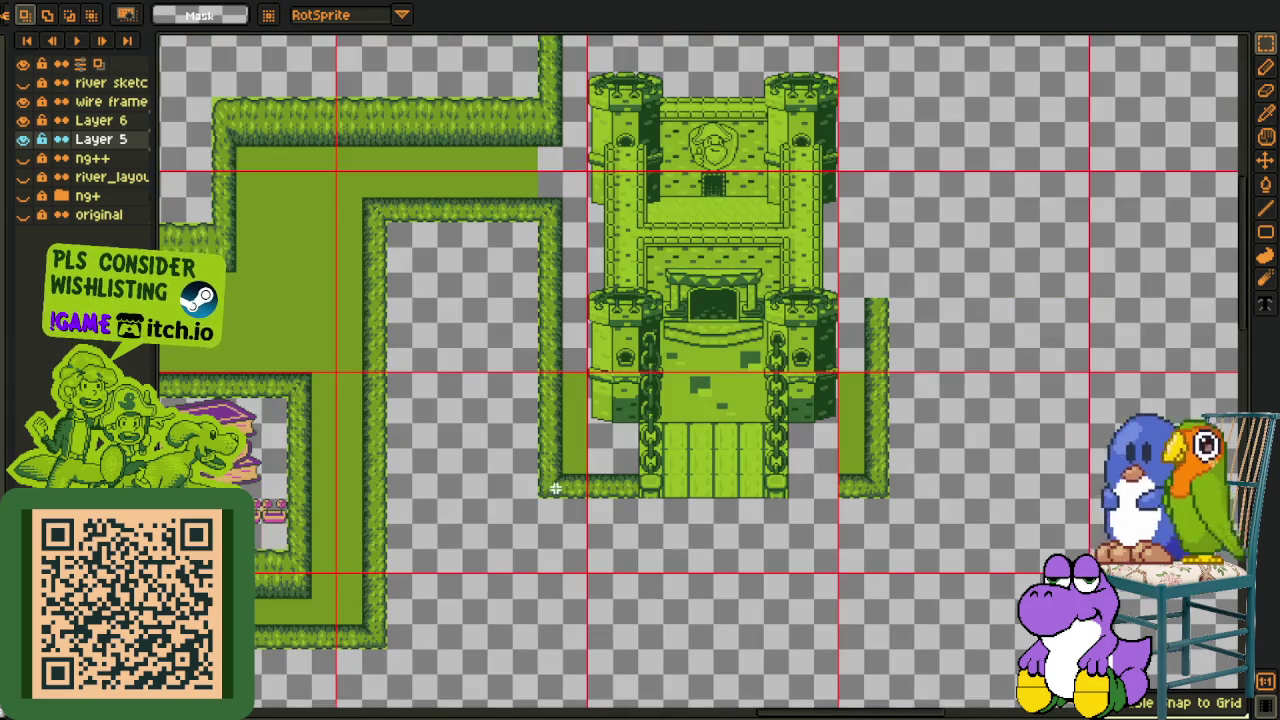
{"action": "scroll", "coordinate": [551, 488], "scroll_direction": "up", "scroll_amount": 2}
Replace the hedge corner below the castle's right with a copied bottom hedge strip
{"action": "left_click_drag", "start_coordinate": [1040, 480], "coordinate": [874, 490]}
{"action": "left_click_drag", "start_coordinate": [994, 468], "coordinate": [940, 522]}
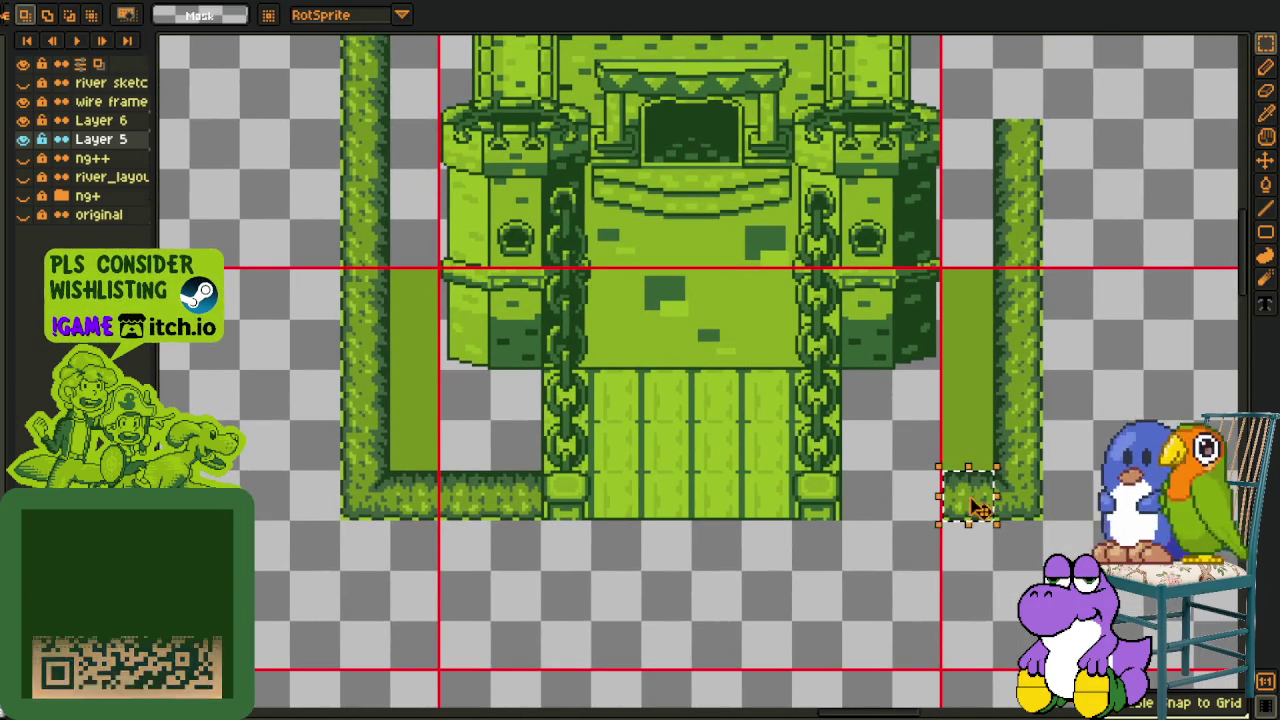
{"action": "key", "text": "Delete"}
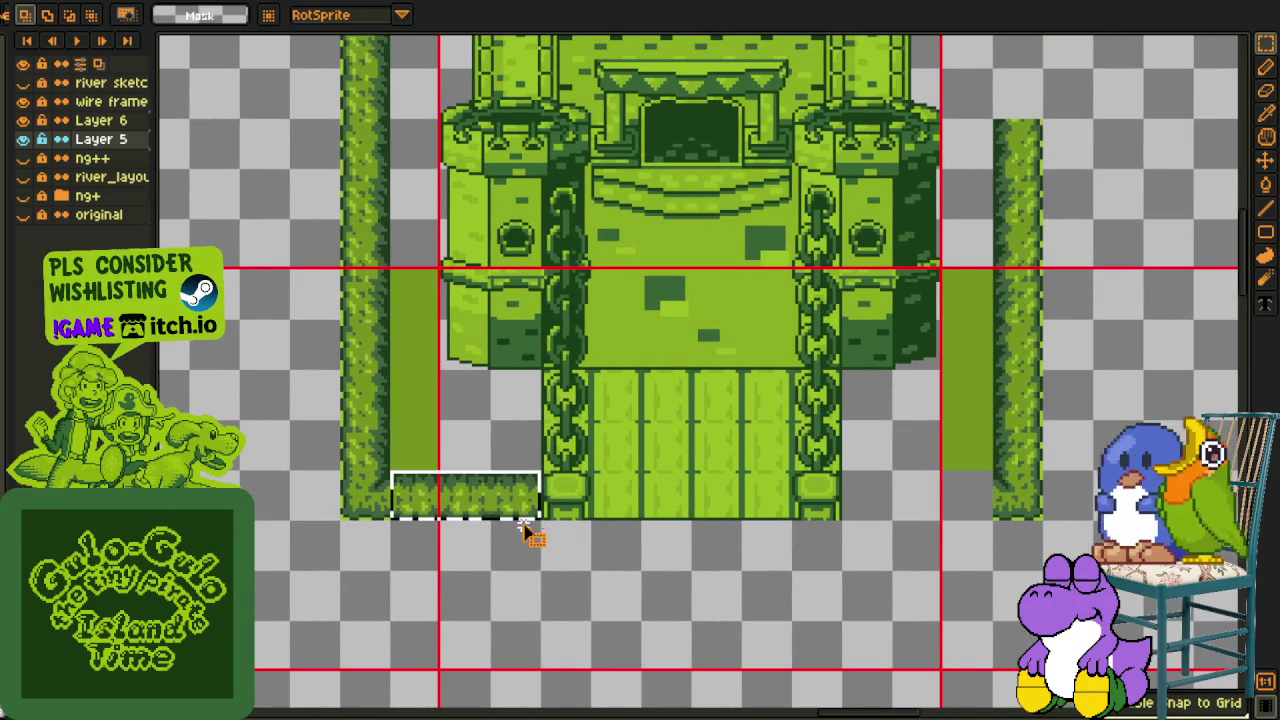
{"action": "key", "text": "ctrl+c"}
{"action": "key", "text": "ctrl+v"}
{"action": "left_click_drag", "start_coordinate": [571, 517], "coordinate": [920, 514]}
{"action": "key", "text": "Return"}
{"action": "left_click_drag", "start_coordinate": [1008, 370], "coordinate": [930, 590]}
{"action": "scroll", "coordinate": [930, 590], "scroll_direction": "down", "scroll_amount": 3}
{"action": "scroll", "coordinate": [900, 538], "scroll_direction": "up", "scroll_amount": 1}
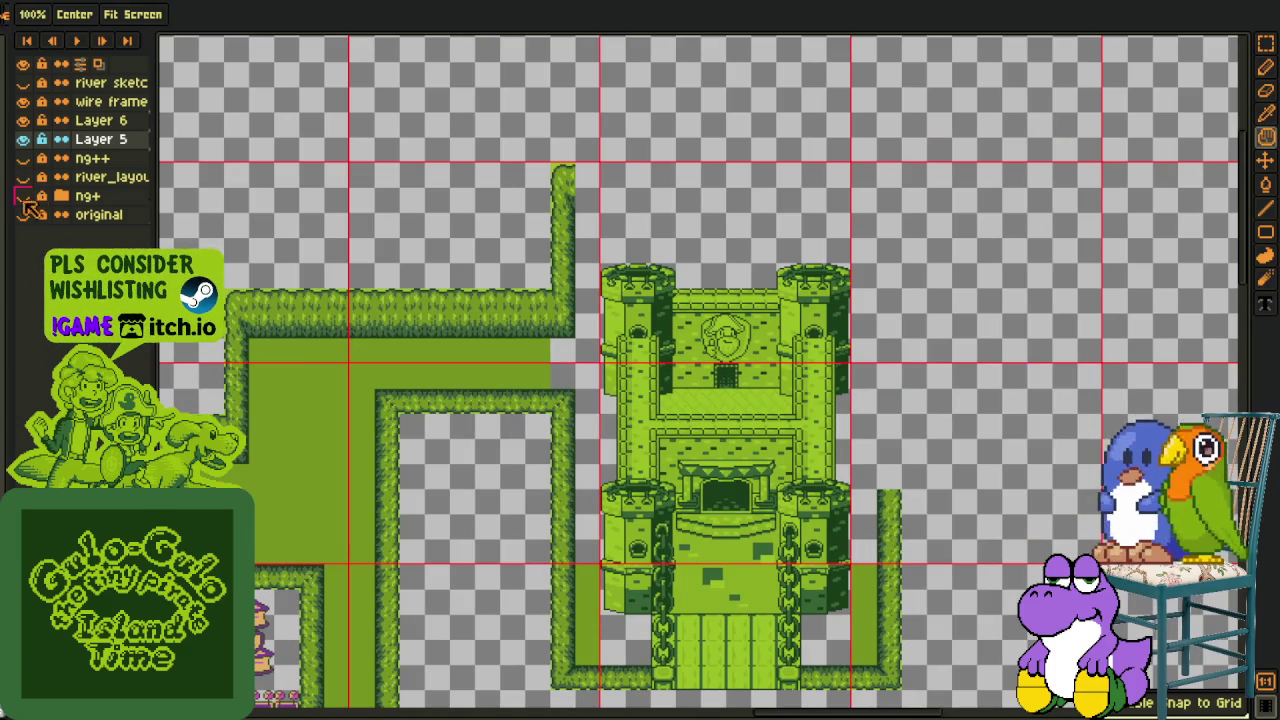
Show the ng+ and pink map layers in place of the yellow town map
{"action": "left_click", "coordinate": [25, 197]}
{"action": "left_click", "coordinate": [25, 216]}
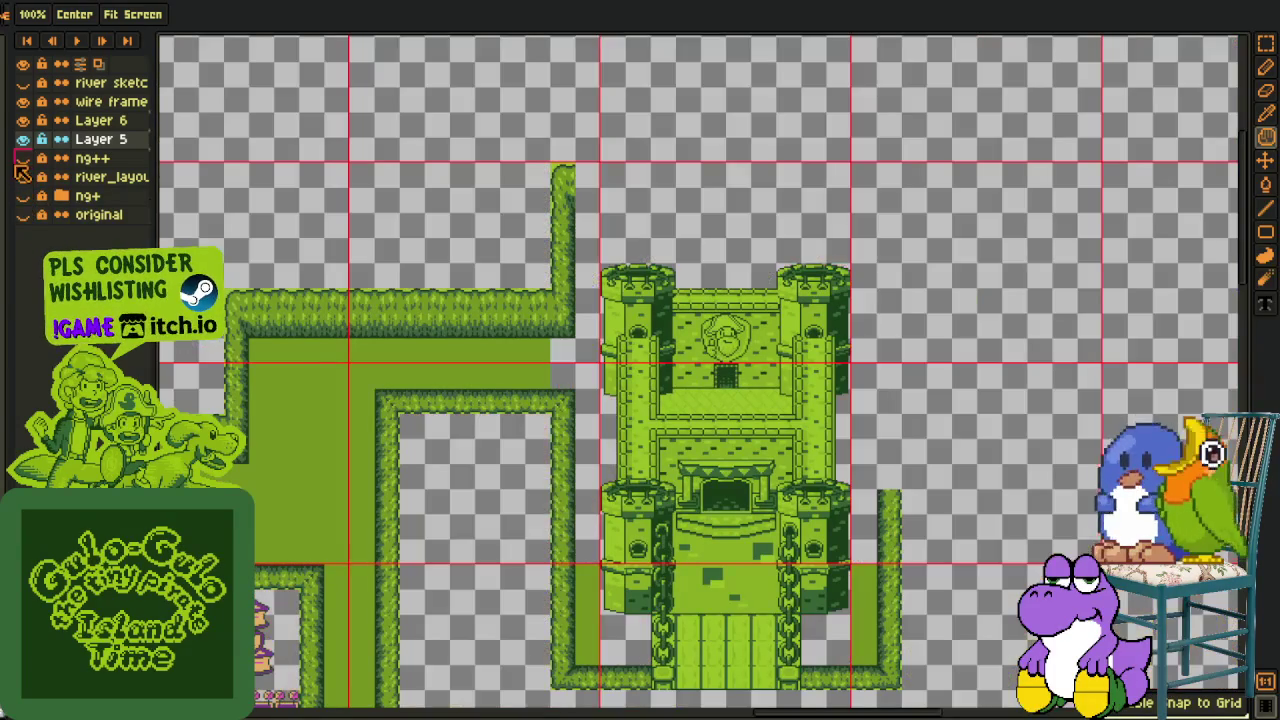
{"action": "left_click", "coordinate": [24, 199]}
{"action": "scroll", "coordinate": [808, 251], "scroll_direction": "down", "scroll_amount": 2}
{"action": "left_click_drag", "start_coordinate": [808, 251], "coordinate": [634, 274]}
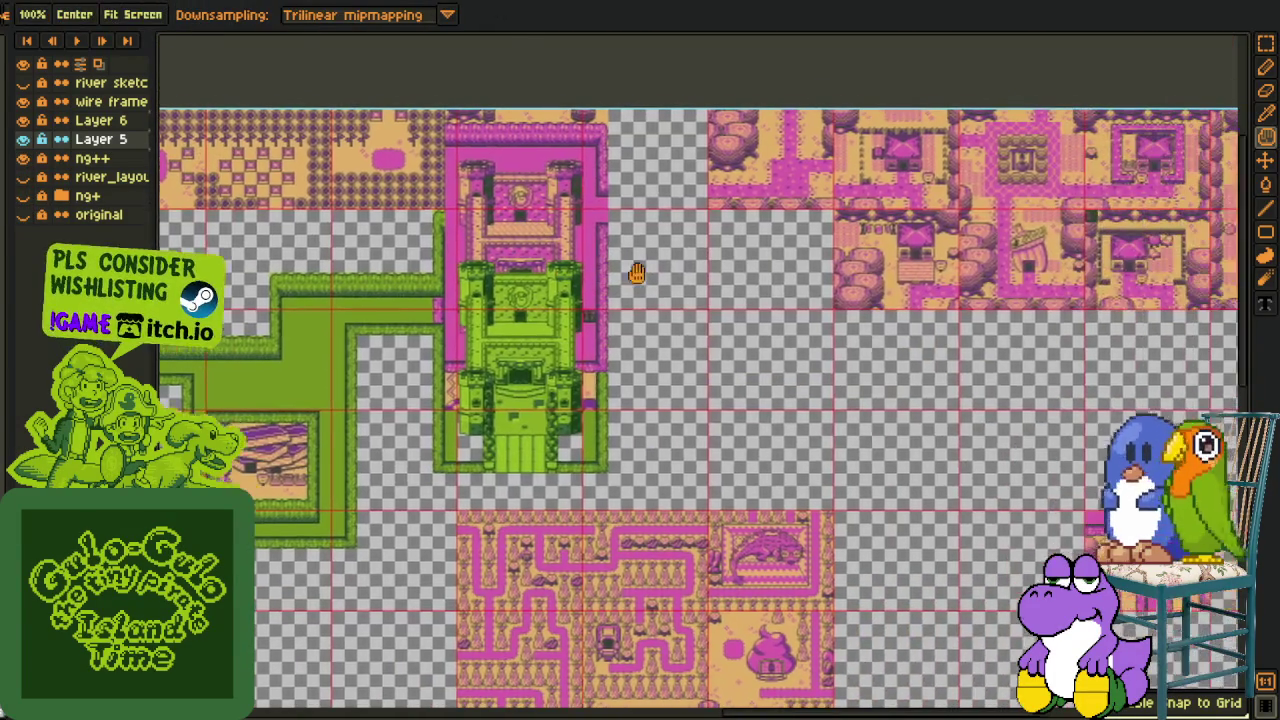
{"action": "scroll", "coordinate": [575, 340], "scroll_direction": "up", "scroll_amount": 2}
{"action": "left_click_drag", "start_coordinate": [602, 343], "coordinate": [603, 500]}
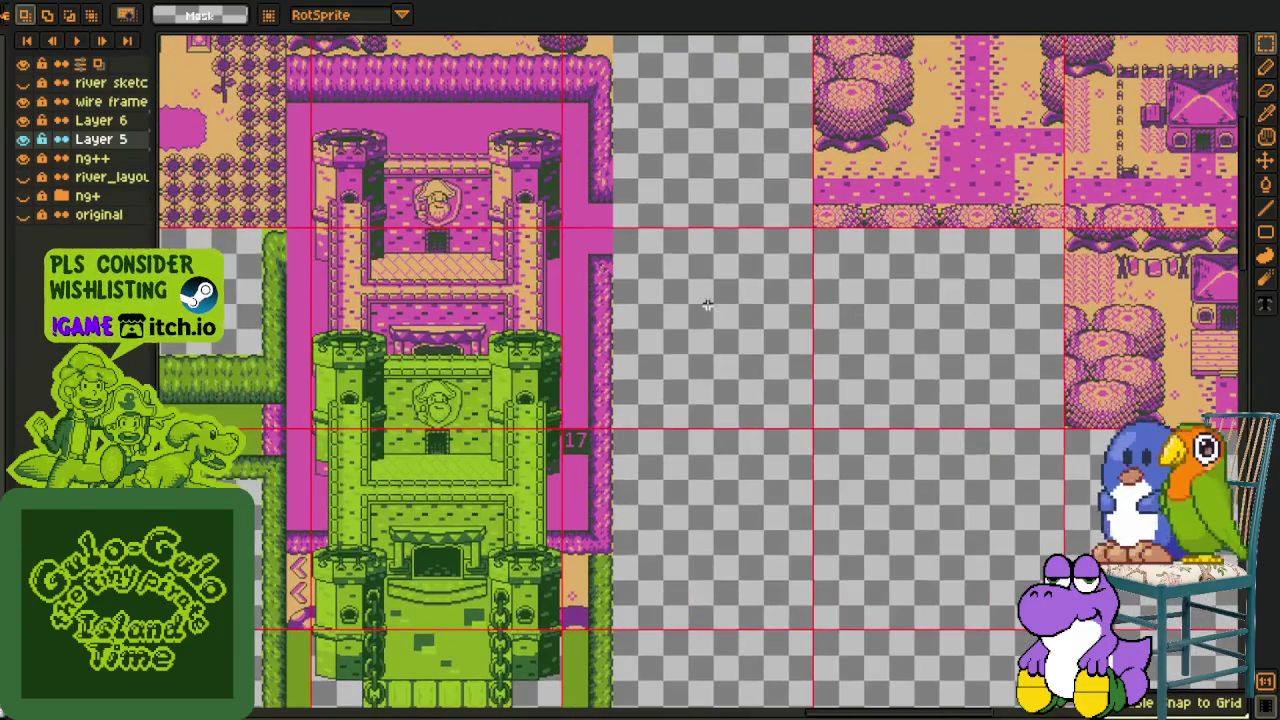
{"action": "scroll", "coordinate": [759, 399], "scroll_direction": "down", "scroll_amount": 3}
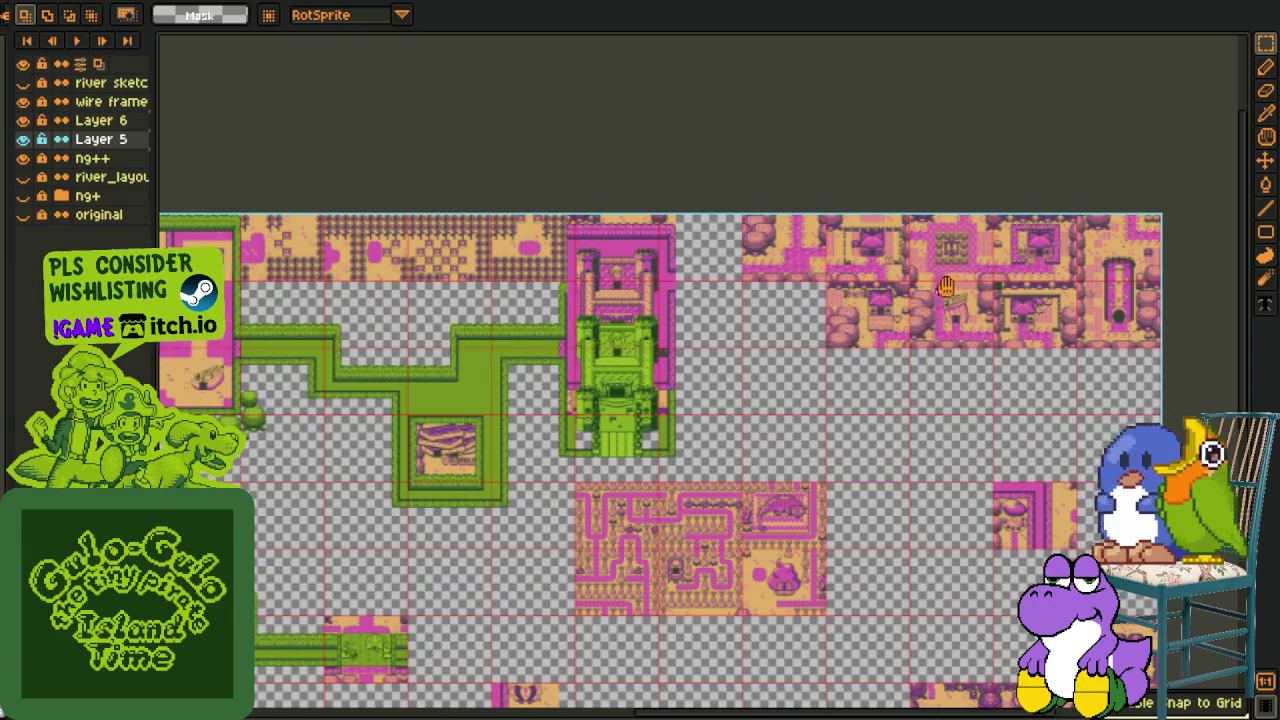
{"action": "scroll", "coordinate": [640, 350], "scroll_direction": "up", "scroll_amount": 1}
{"action": "scroll", "coordinate": [638, 358], "scroll_direction": "up", "scroll_amount": 1}
{"action": "scroll", "coordinate": [636, 370], "scroll_direction": "up", "scroll_amount": 1}
{"action": "scroll", "coordinate": [700, 400], "scroll_direction": "up", "scroll_amount": 1}
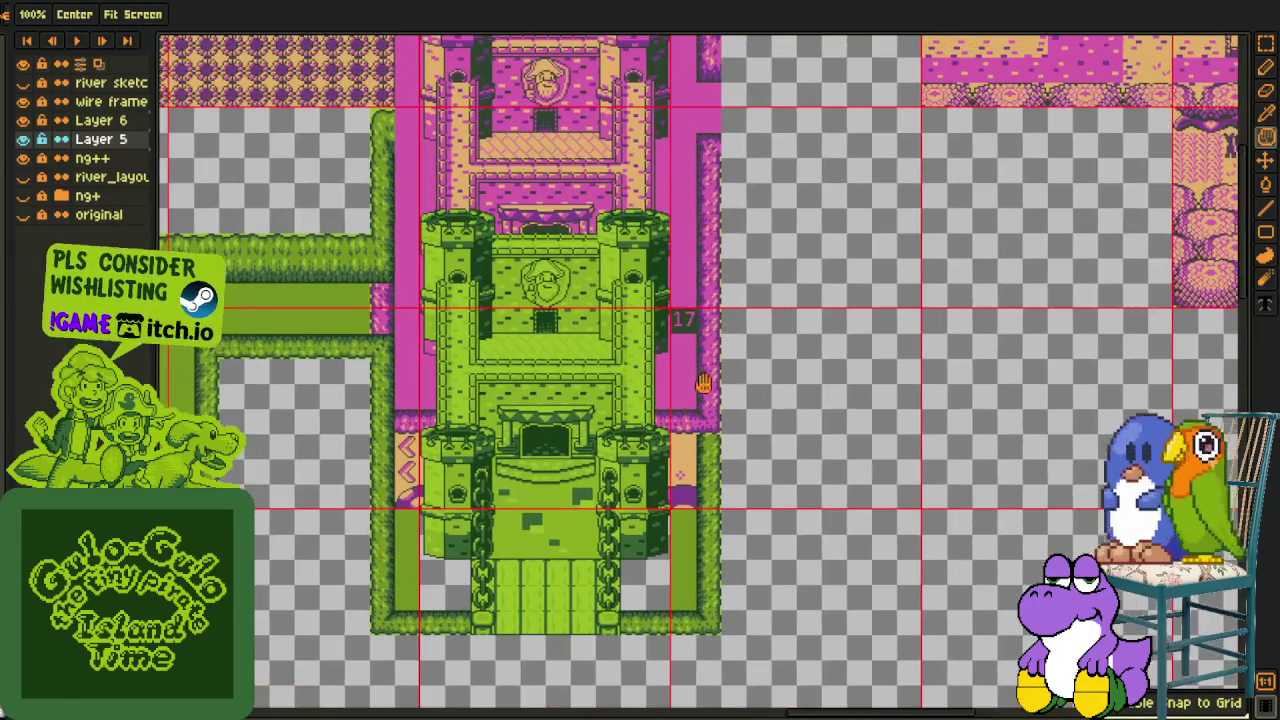
{"action": "scroll", "coordinate": [532, 373], "scroll_direction": "down", "scroll_amount": 1}
{"action": "scroll", "coordinate": [465, 256], "scroll_direction": "up", "scroll_amount": 1}
Move the green strip left of the castle up a tile, mirroring it for the right edge
{"action": "left_click_drag", "start_coordinate": [455, 288], "coordinate": [458, 338]}
{"action": "mouse_move", "coordinate": [468, 270]}
{"action": "left_mouse_down"}
{"action": "mouse_move", "coordinate": [469, 246]}
{"action": "mouse_move", "coordinate": [782, 266]}
{"action": "left_mouse_up"}
{"action": "key", "text": "Return"}
{"action": "key", "text": "shift+h"}
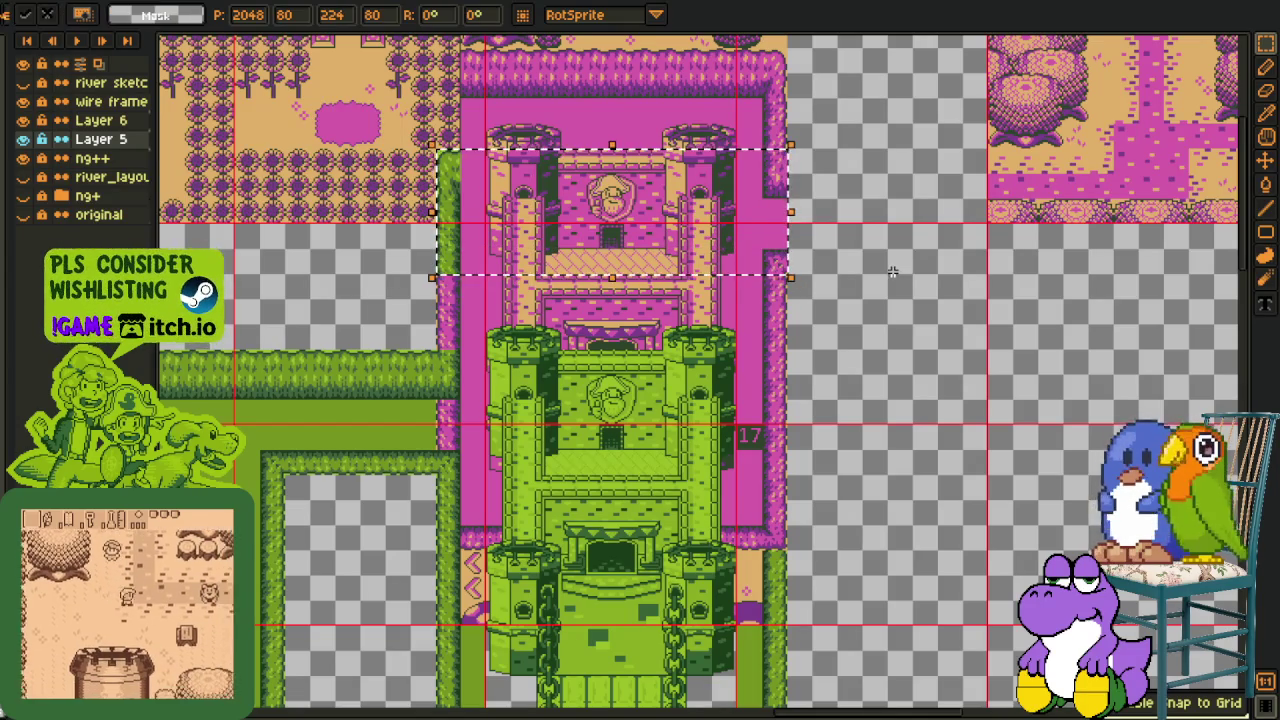
{"action": "left_click", "coordinate": [869, 275]}
{"action": "left_click_drag", "start_coordinate": [480, 395], "coordinate": [678, 335]}
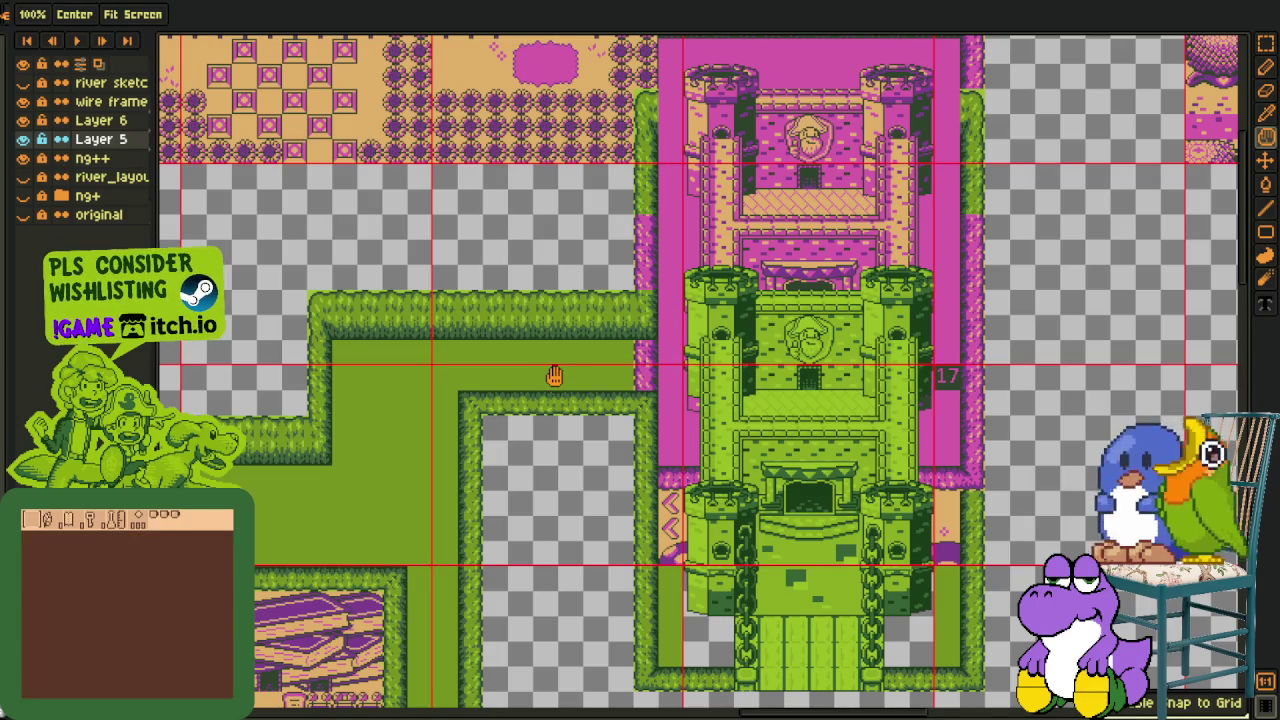
{"action": "left_click_drag", "start_coordinate": [543, 362], "coordinate": [547, 392]}
Add a hedge across the castle's top, raise the right strip ~180 px, fill the left gap
{"action": "key", "text": "m"}
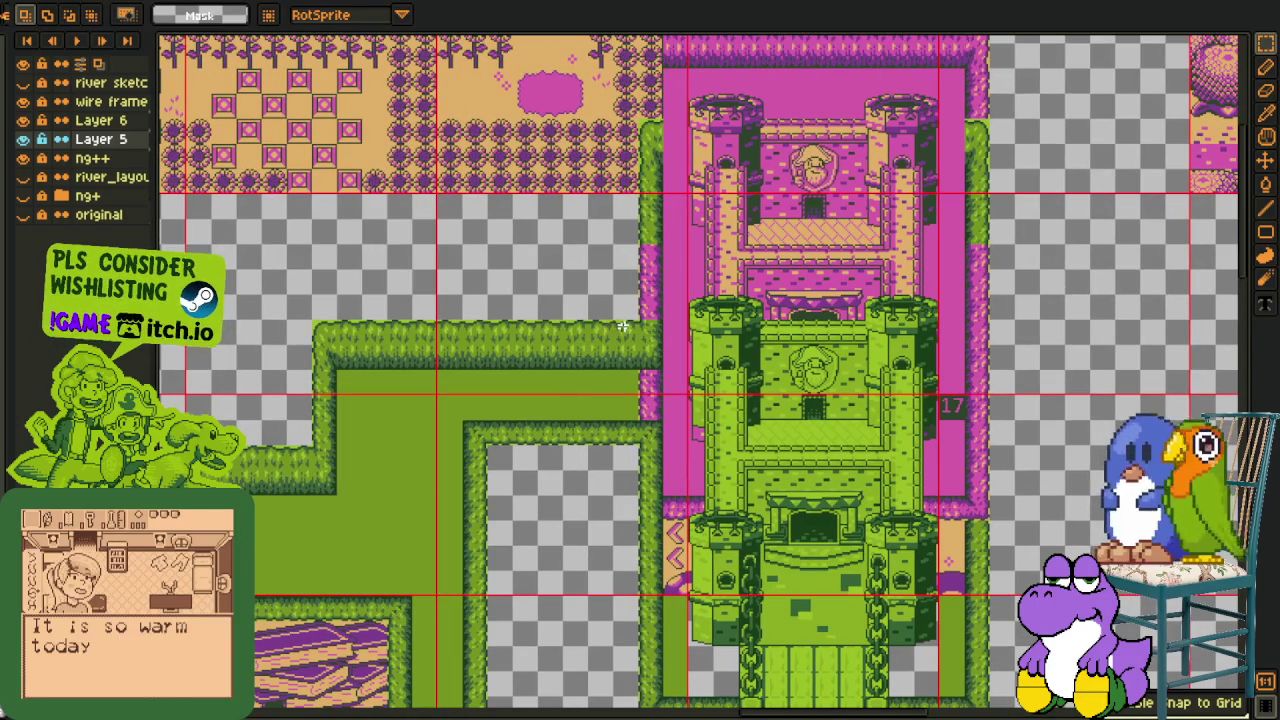
{"action": "left_click_drag", "start_coordinate": [425, 362], "coordinate": [710, 165]}
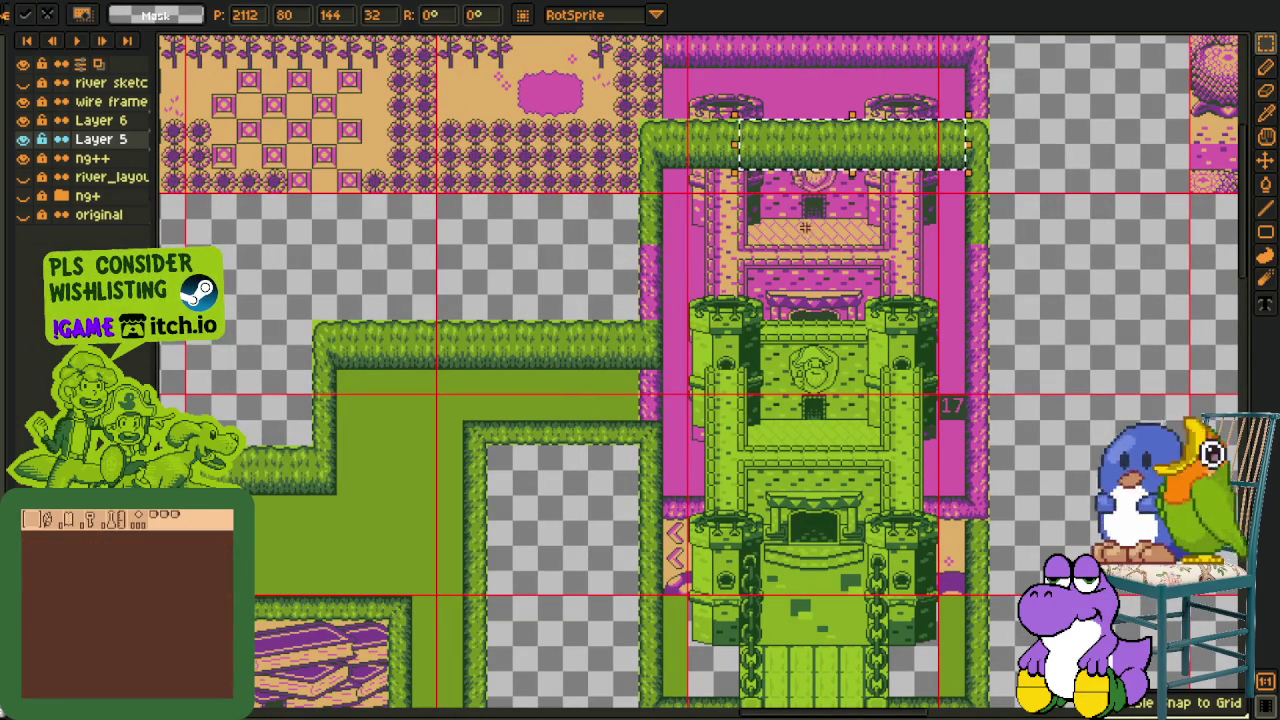
{"action": "left_click", "coordinate": [848, 381]}
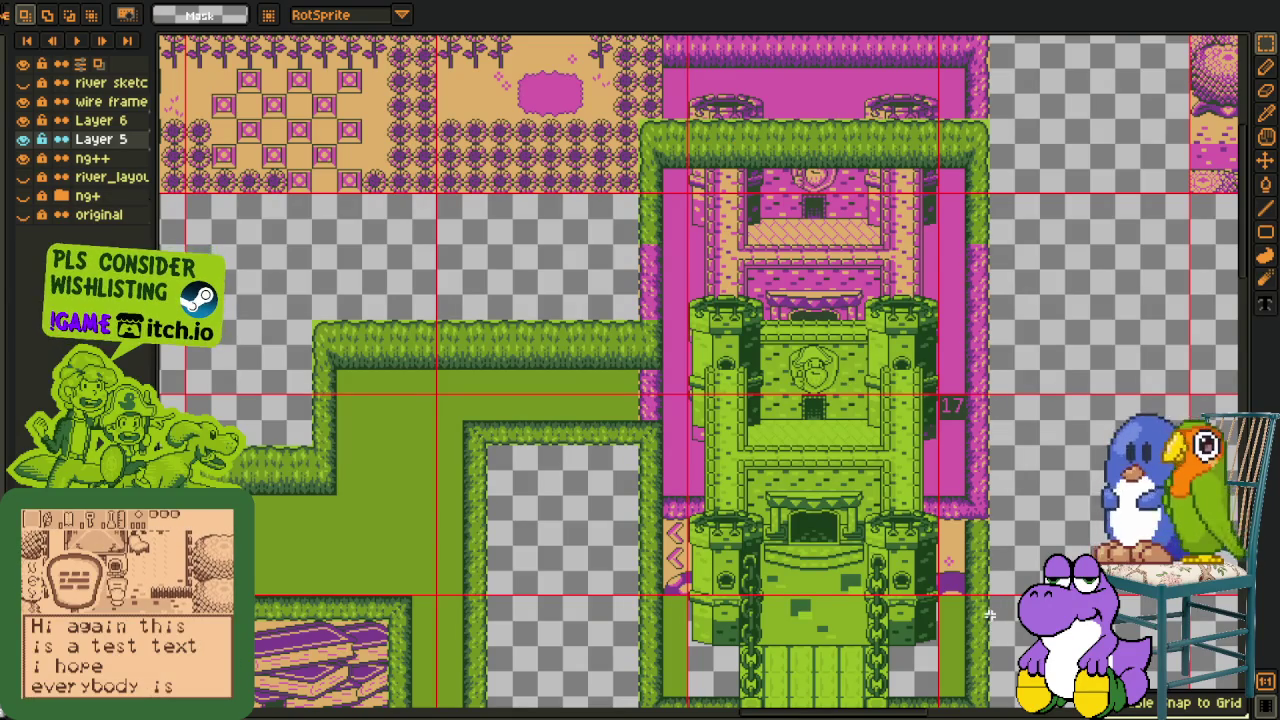
{"action": "left_click_drag", "start_coordinate": [988, 614], "coordinate": [869, 574]}
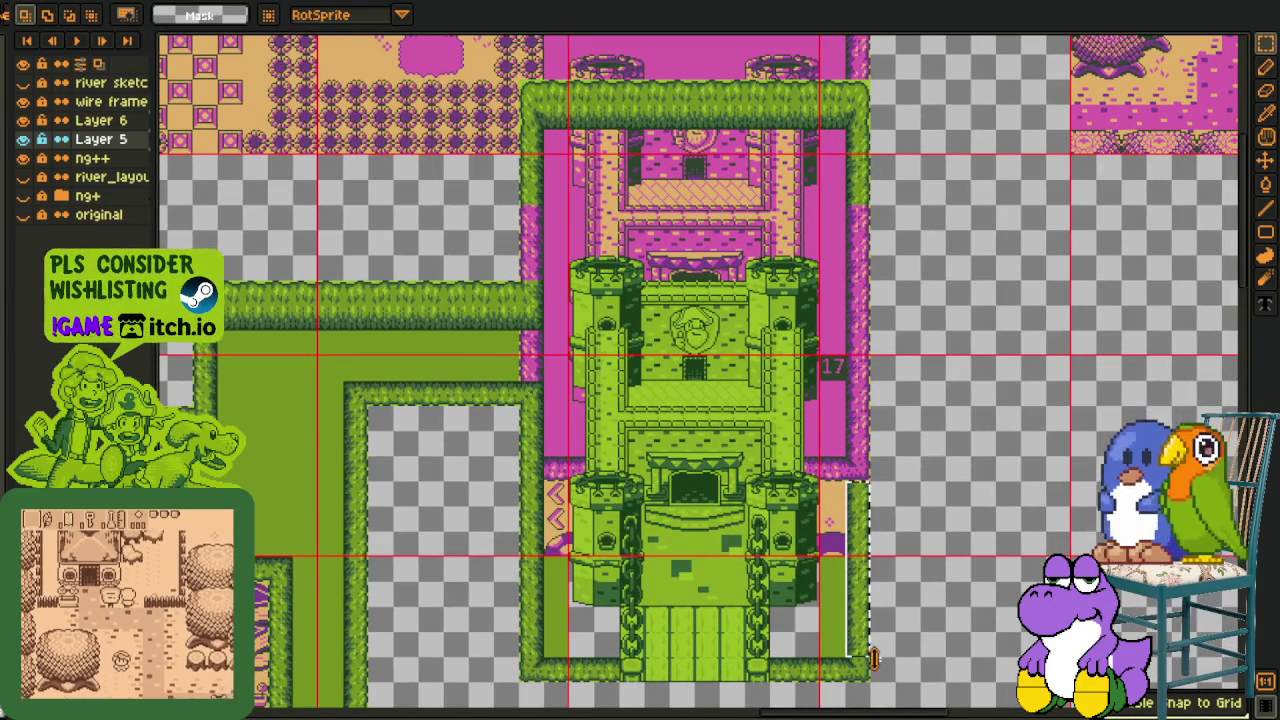
{"action": "left_click_drag", "start_coordinate": [873, 659], "coordinate": [870, 475]}
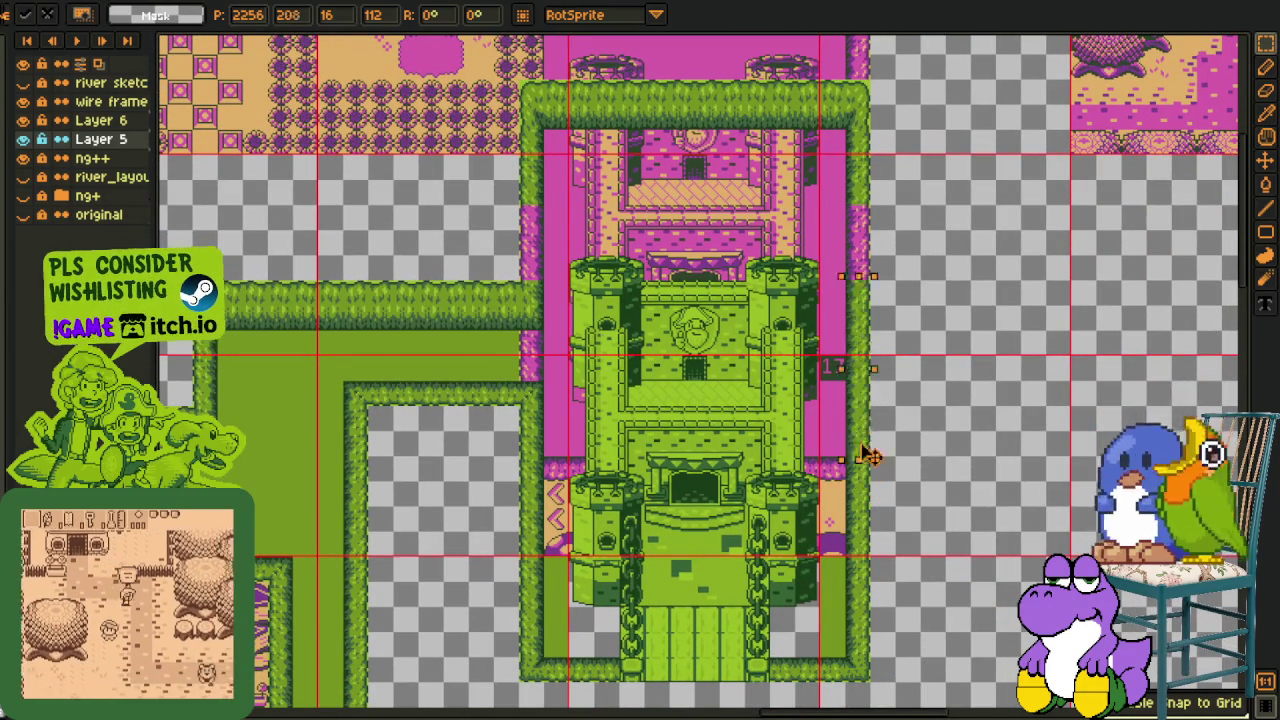
{"action": "left_click", "coordinate": [870, 475]}
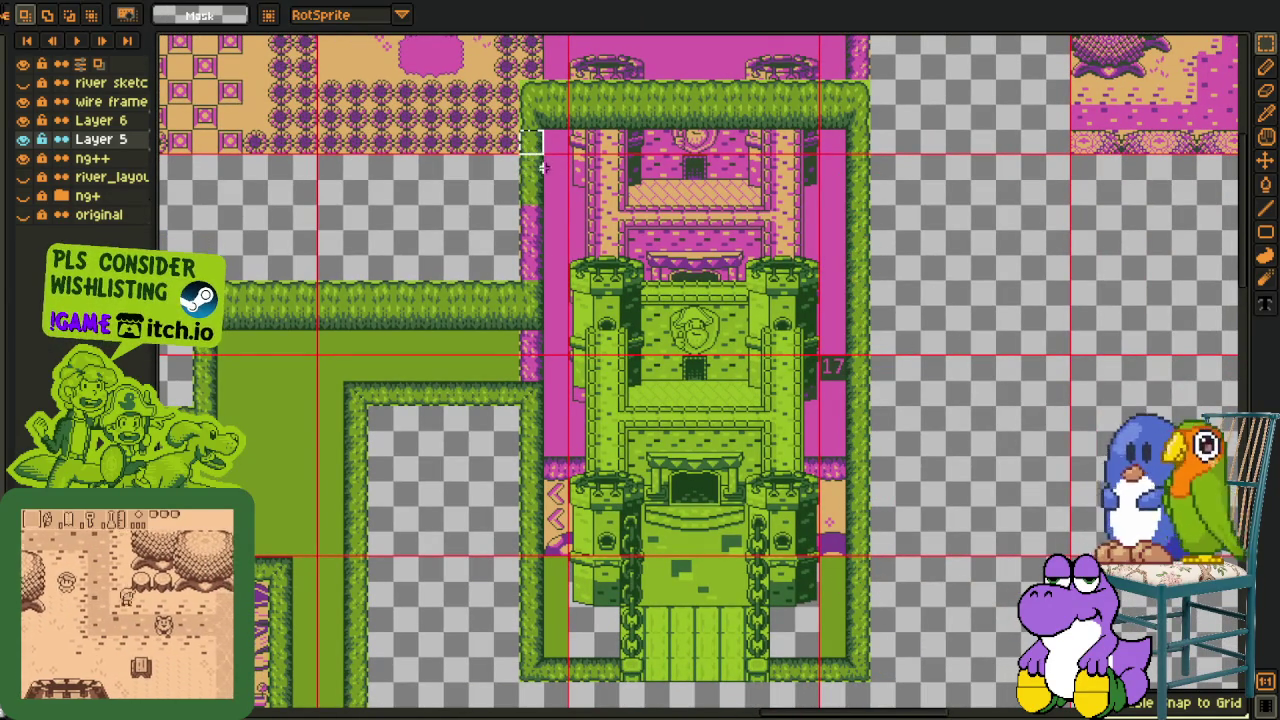
{"action": "left_click_drag", "start_coordinate": [515, 200], "coordinate": [547, 285]}
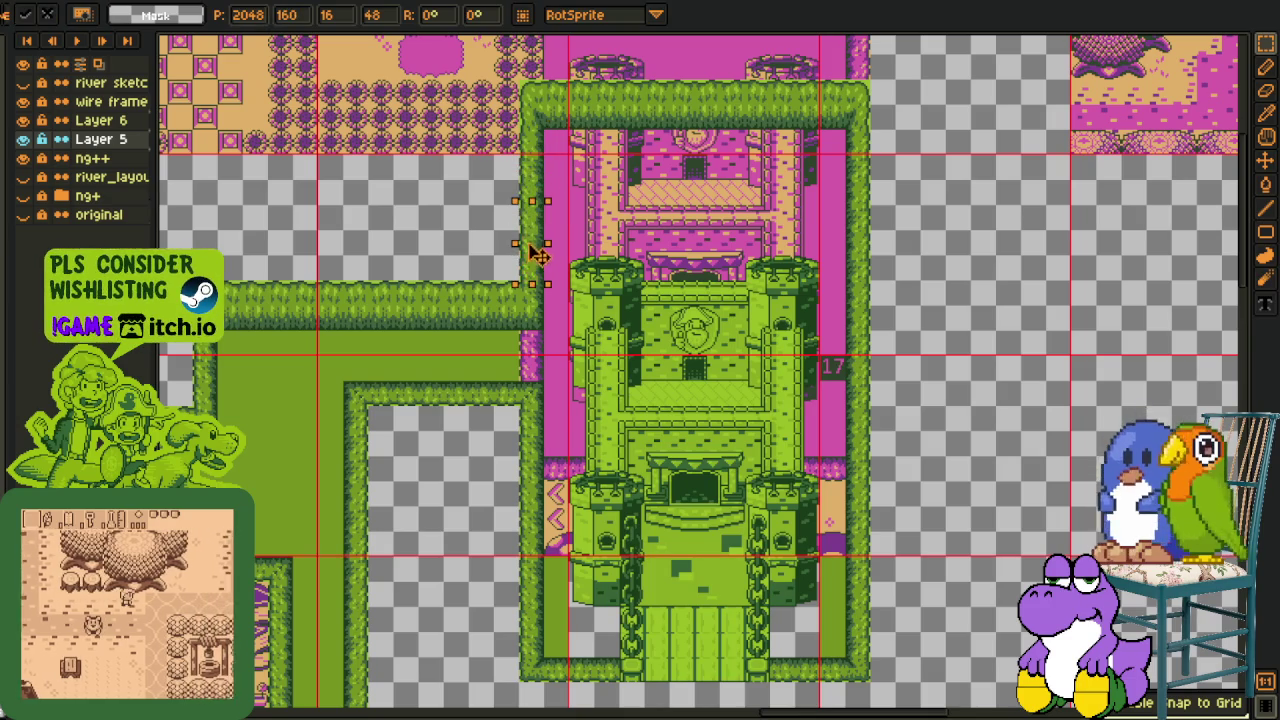
{"action": "left_click", "coordinate": [636, 230]}
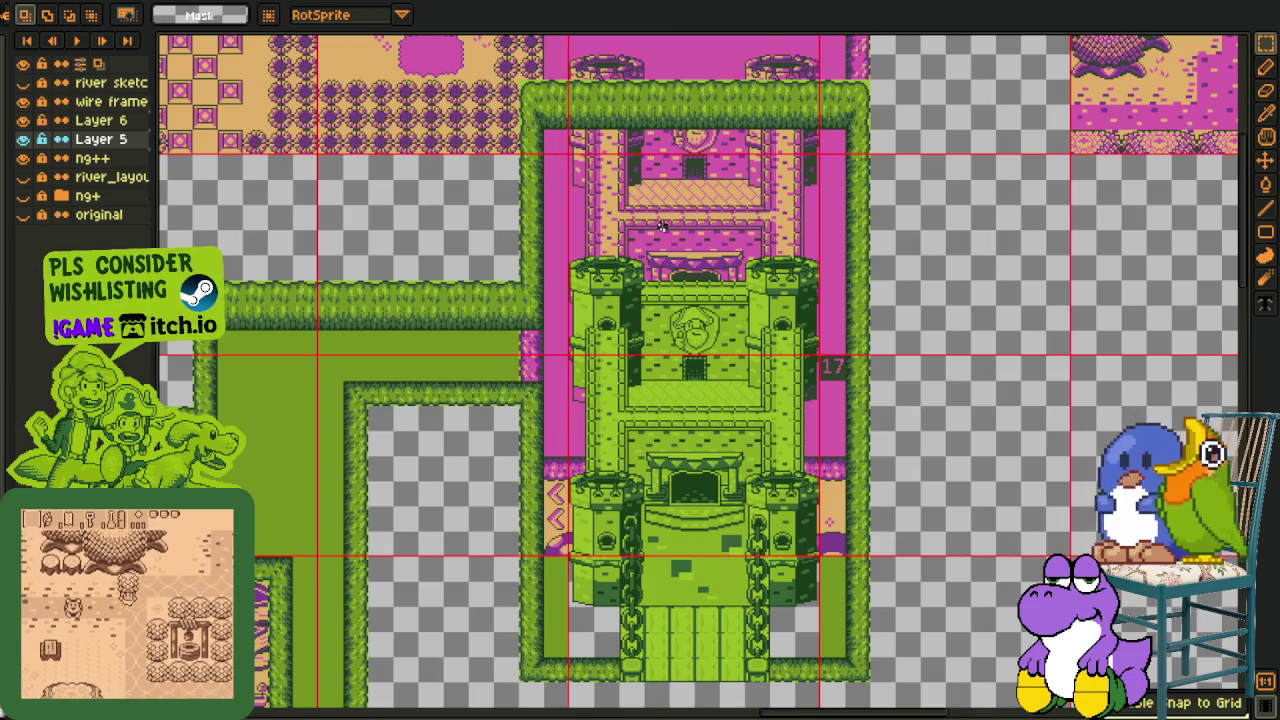
Lower the castle top and its hedge about 100 px and patch the left path
{"action": "left_click_drag", "start_coordinate": [489, 50], "coordinate": [874, 234]}
{"action": "left_click_drag", "start_coordinate": [786, 163], "coordinate": [783, 294]}
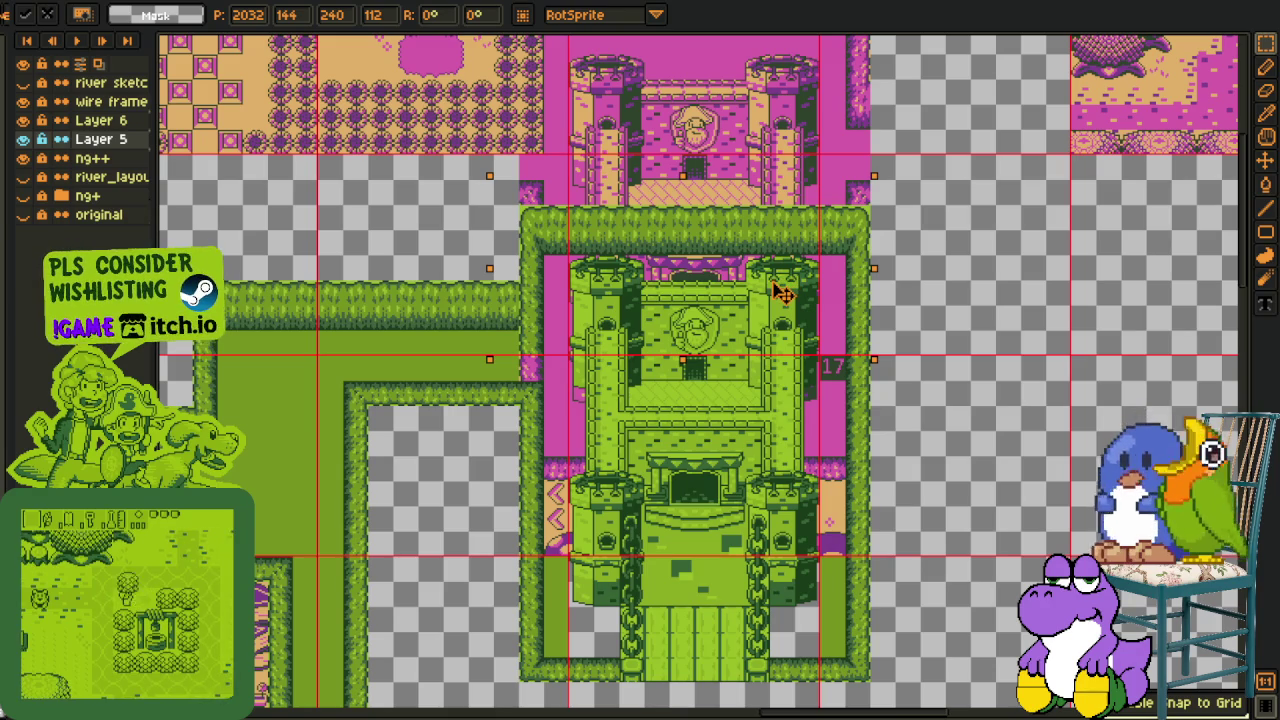
{"action": "left_click_drag", "start_coordinate": [783, 294], "coordinate": [788, 284]}
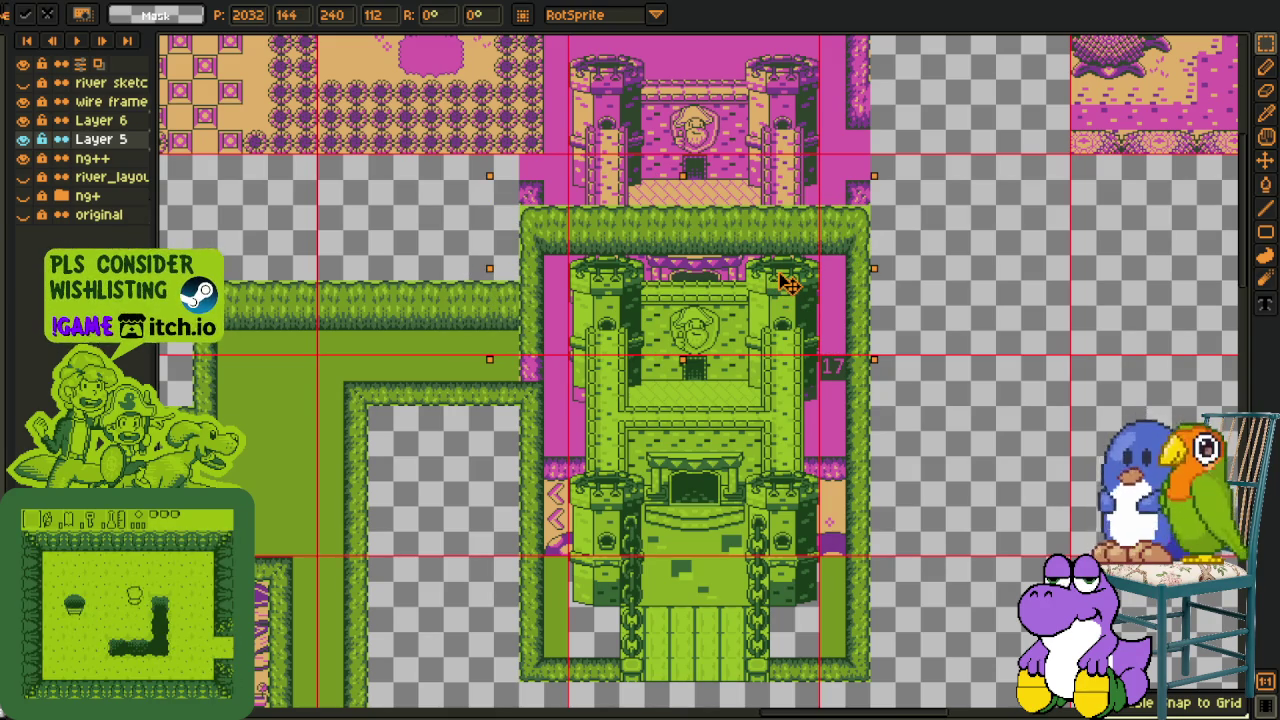
{"action": "left_click", "coordinate": [895, 280]}
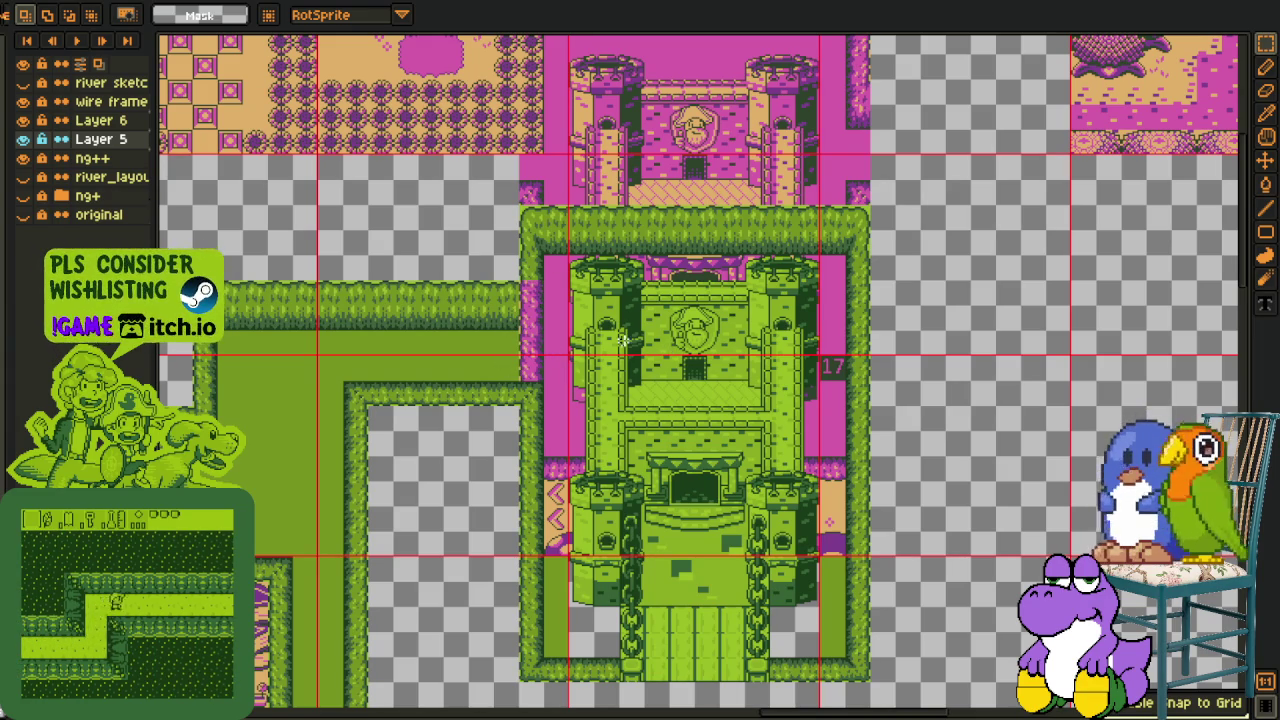
{"action": "left_click_drag", "start_coordinate": [380, 380], "coordinate": [531, 337]}
{"action": "key", "text": "minus"}
{"action": "key", "text": "minus"}
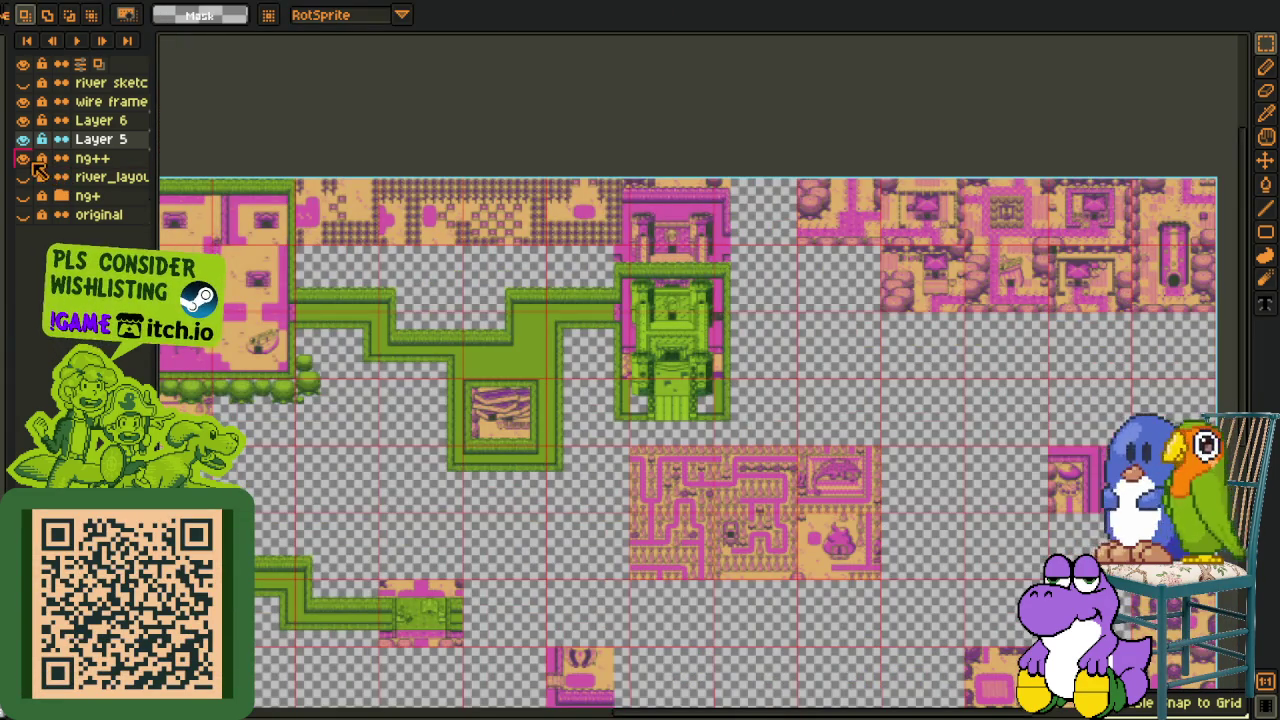
Hide the ng++, wire frame and Layer 6 layers to expose the empty enclosure
{"action": "left_click", "coordinate": [28, 158]}
{"action": "left_click", "coordinate": [24, 102]}
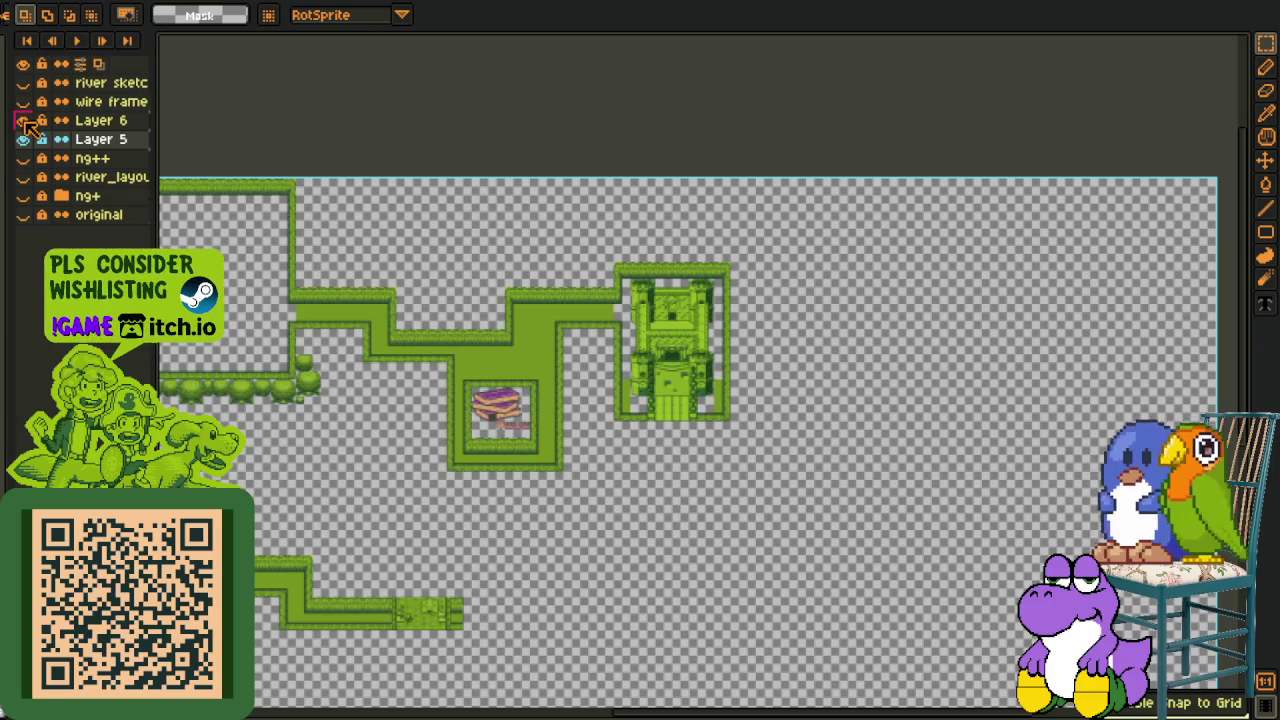
{"action": "scroll", "coordinate": [509, 433], "scroll_direction": "up", "scroll_amount": 1}
{"action": "scroll", "coordinate": [509, 433], "scroll_direction": "up", "scroll_amount": 2}
{"action": "scroll", "coordinate": [509, 433], "scroll_direction": "up", "scroll_amount": 1}
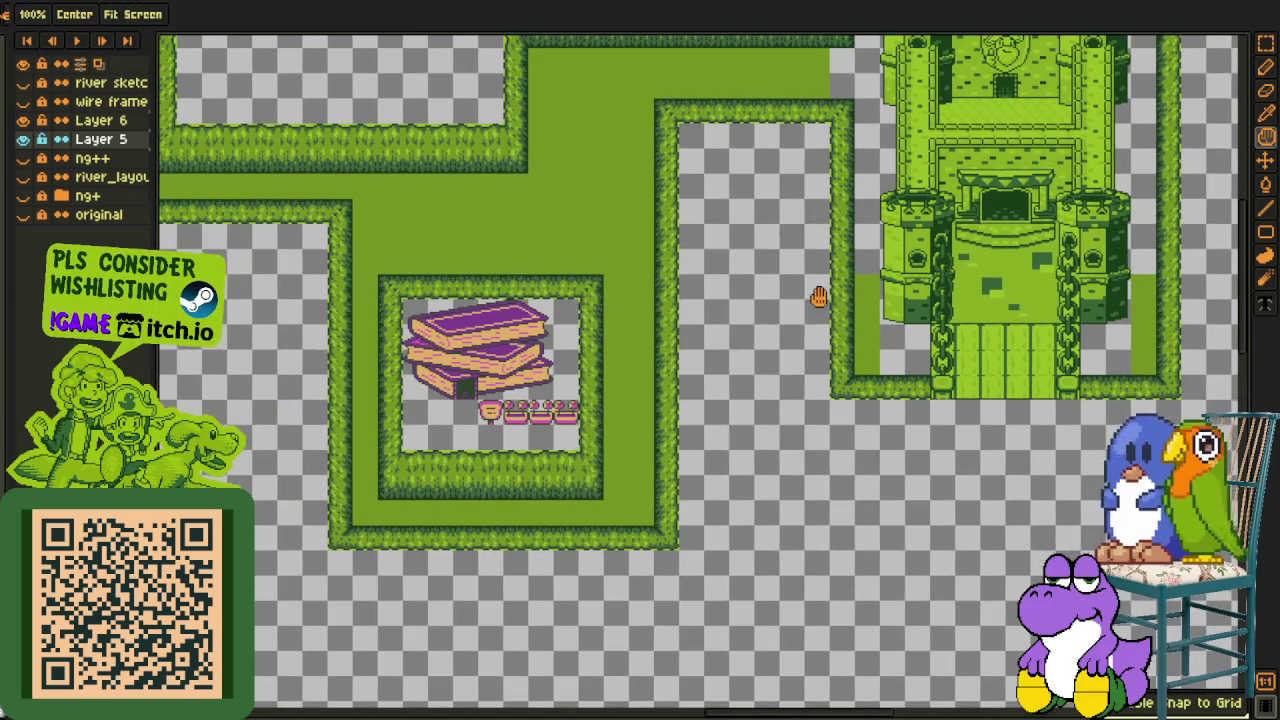
{"action": "left_click_drag", "start_coordinate": [763, 194], "coordinate": [461, 404]}
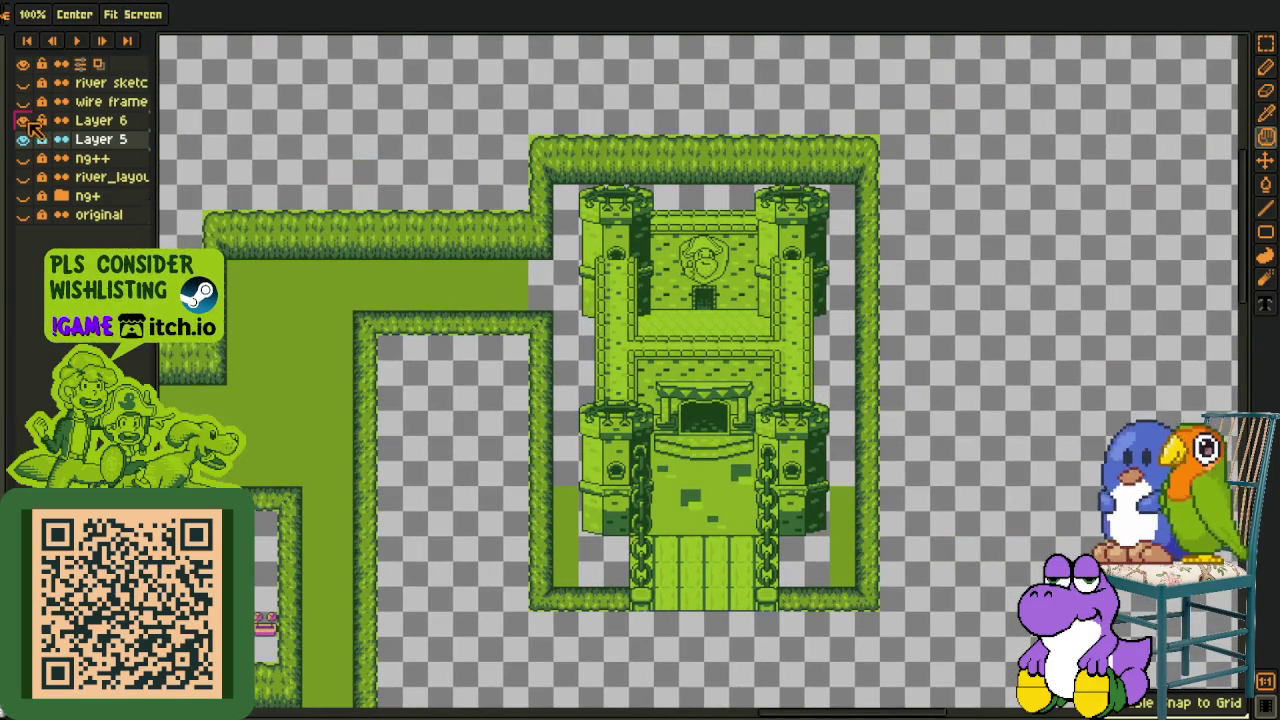
{"action": "left_click", "coordinate": [23, 120]}
Flood-fill the castle's hedge enclosure with green grass
{"action": "key", "text": "i"}
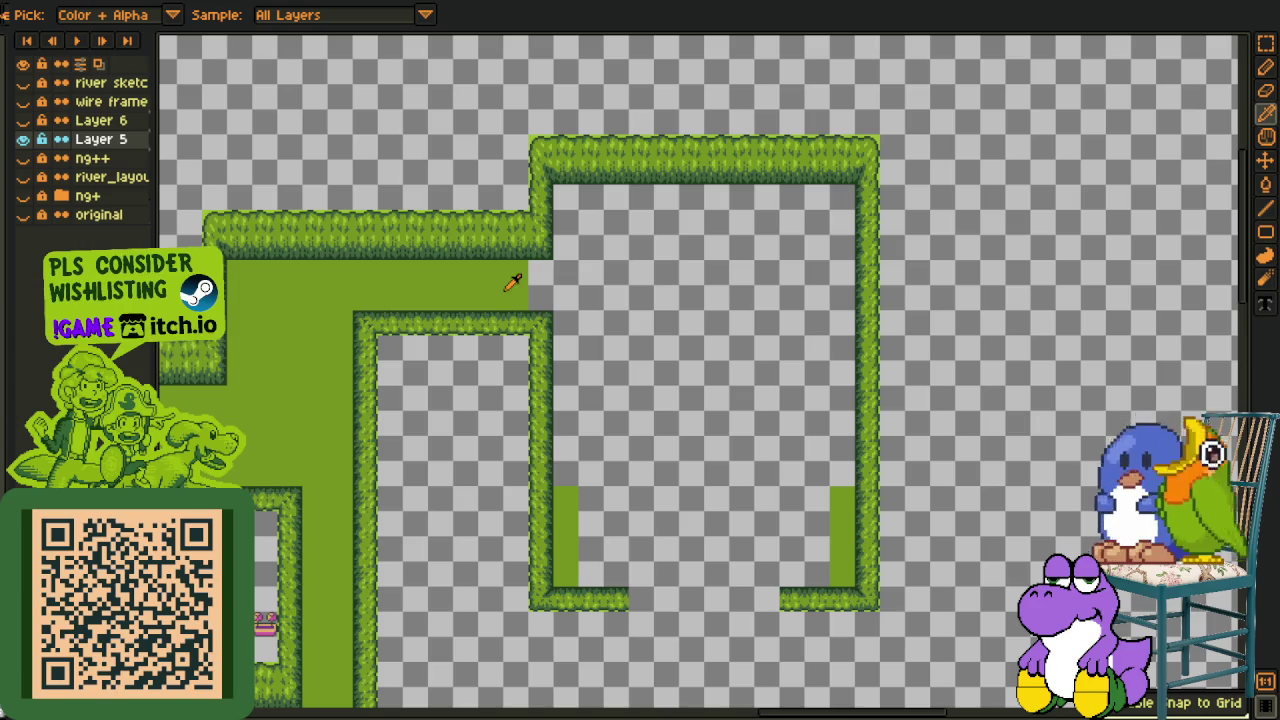
{"action": "scroll", "coordinate": [641, 591], "scroll_direction": "up", "scroll_amount": 2}
{"action": "key", "text": "l"}
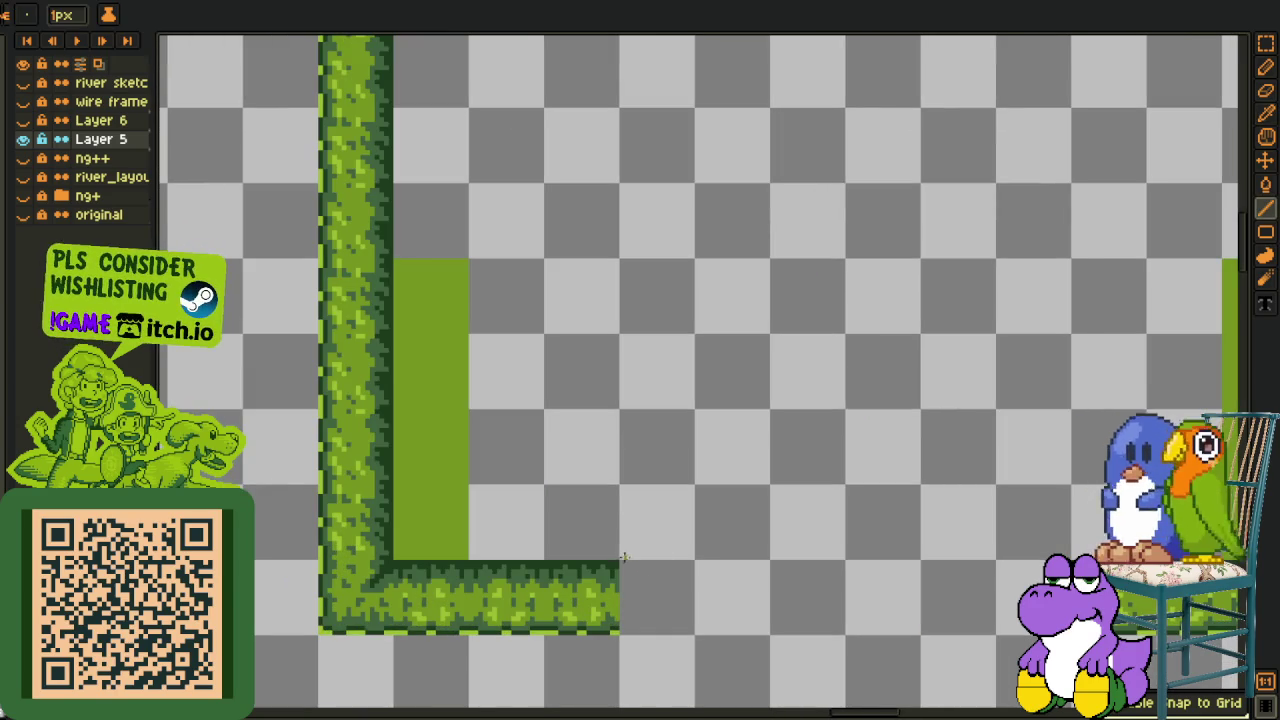
{"action": "key", "text": "g"}
{"action": "left_click", "coordinate": [935, 464]}
{"action": "scroll", "coordinate": [871, 443], "scroll_direction": "down", "scroll_amount": 2}
{"action": "key", "text": "i"}
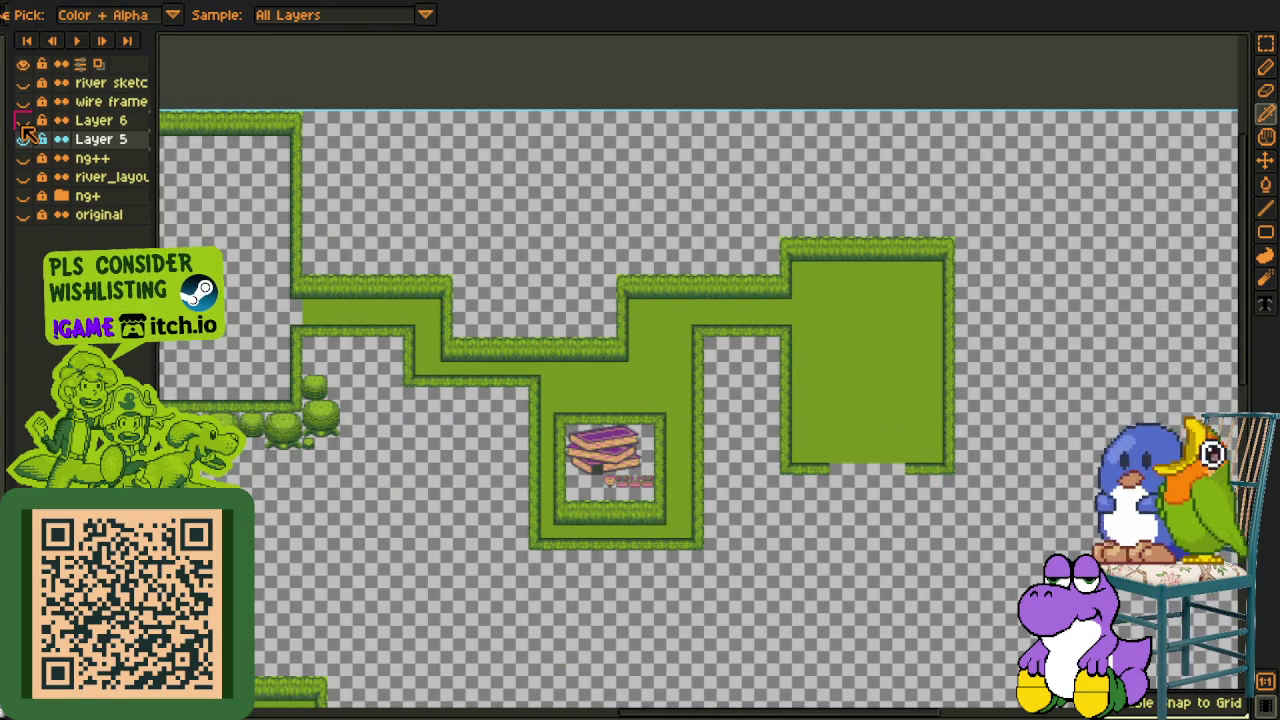
Show Layer 6, merge it down into Layer 5, and show the ng++ map again
{"action": "left_click", "coordinate": [23, 120]}
{"action": "key", "text": "h"}
{"action": "scroll", "coordinate": [718, 332], "scroll_direction": "up", "scroll_amount": 2}
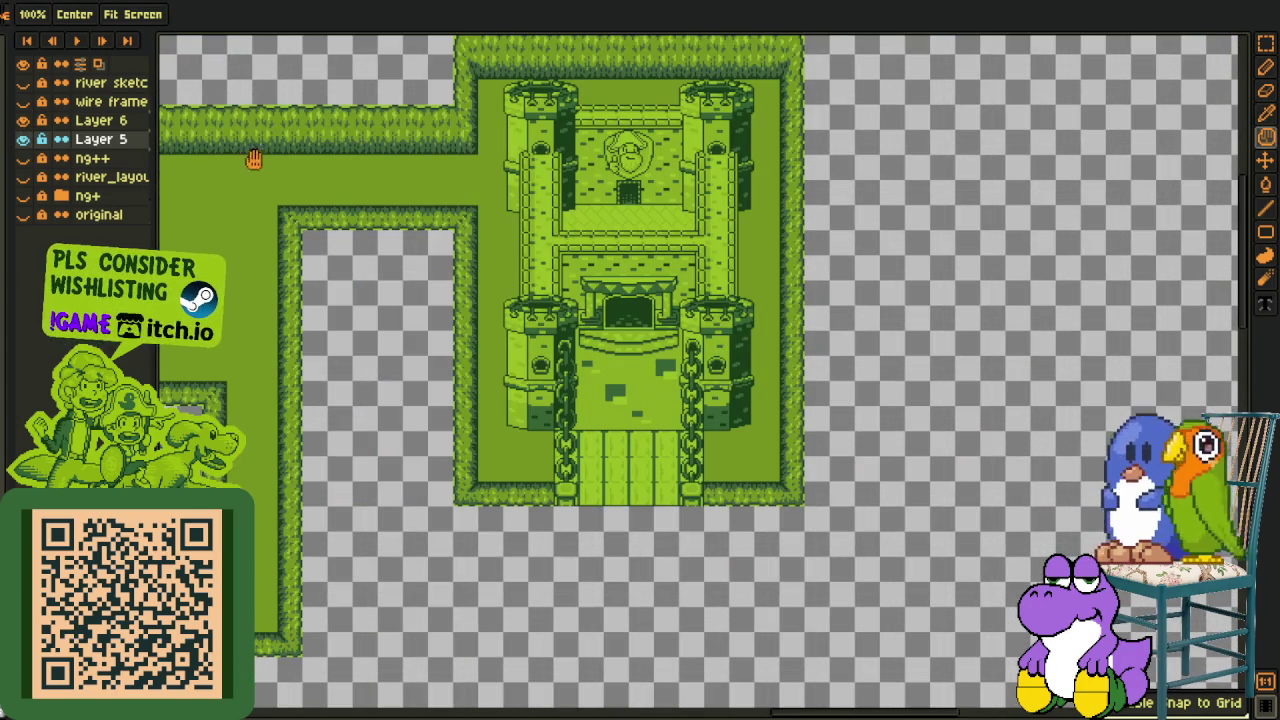
{"action": "right_click", "coordinate": [88, 130]}
{"action": "left_click", "coordinate": [185, 231]}
{"action": "left_click", "coordinate": [23, 139]}
{"action": "scroll", "coordinate": [293, 287], "scroll_direction": "down", "scroll_amount": 3}
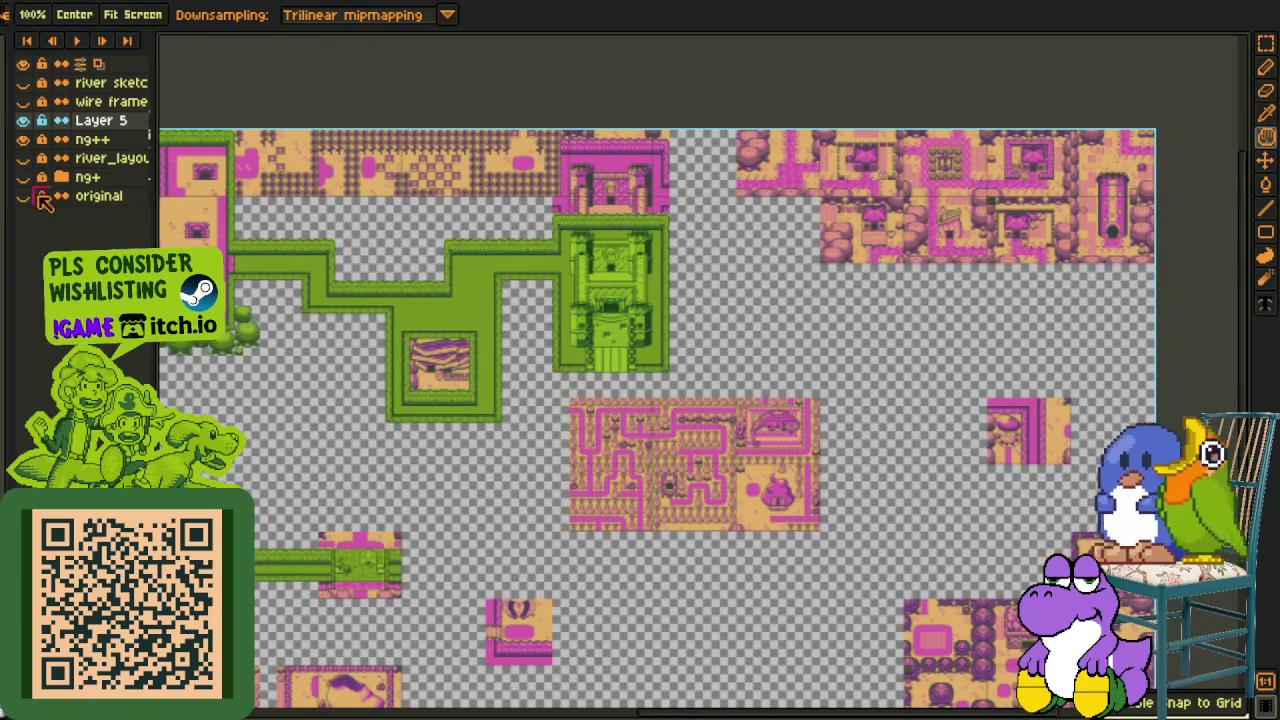
Show the river_layout sketch, ng+ yellow reference map and red tile grid behind the map
{"action": "left_click", "coordinate": [23, 158]}
{"action": "left_click", "coordinate": [23, 177]}
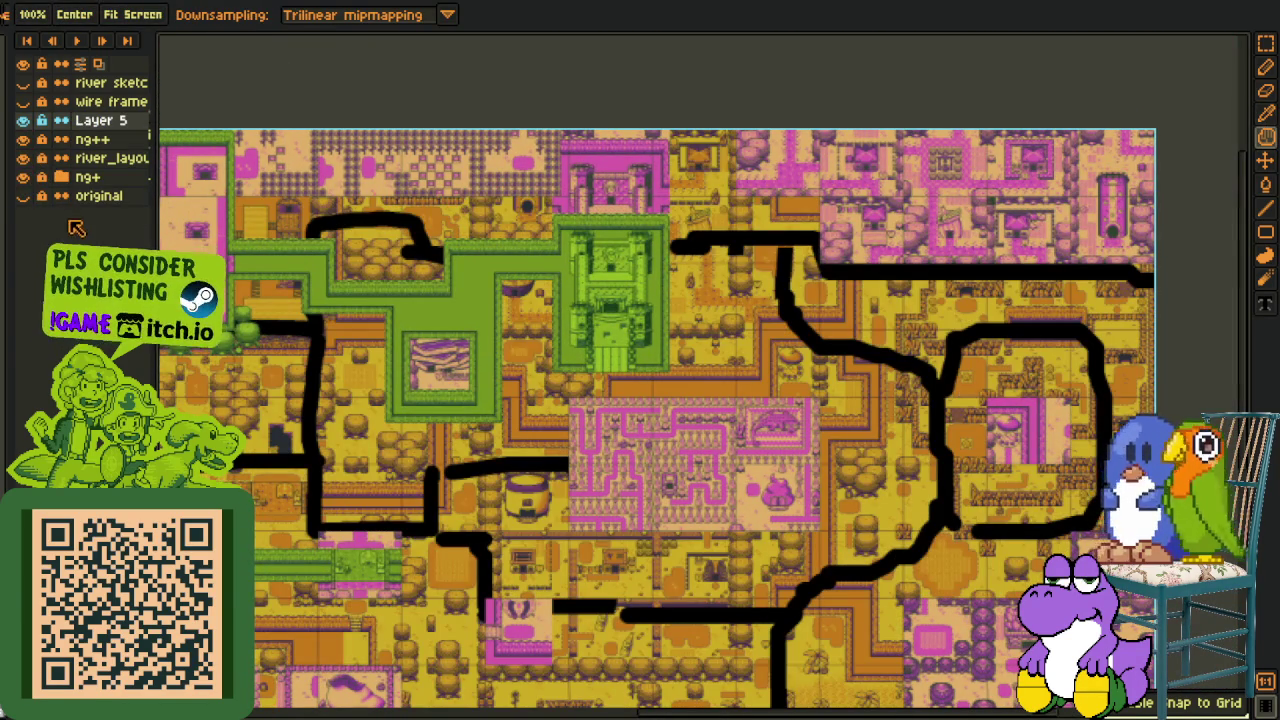
{"action": "key", "text": "o"}
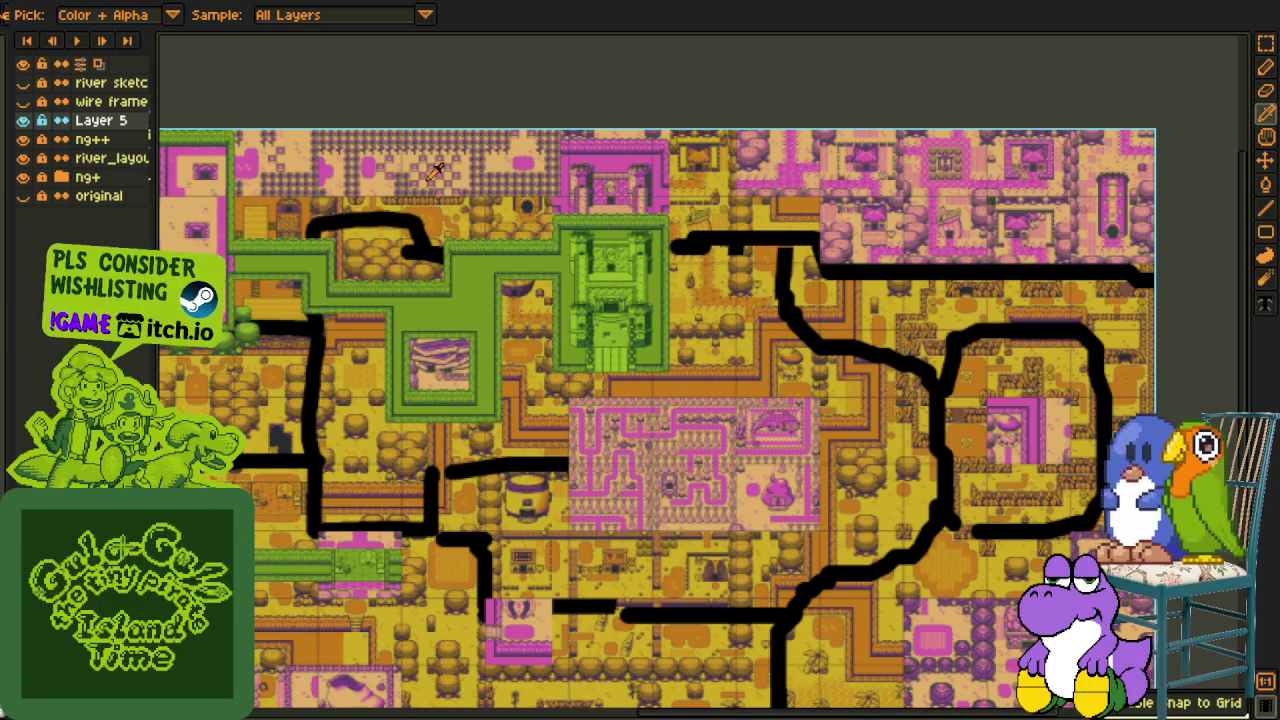
{"action": "scroll", "coordinate": [640, 140], "scroll_direction": "up", "scroll_amount": 1}
{"action": "scroll", "coordinate": [670, 220], "scroll_direction": "up", "scroll_amount": 1}
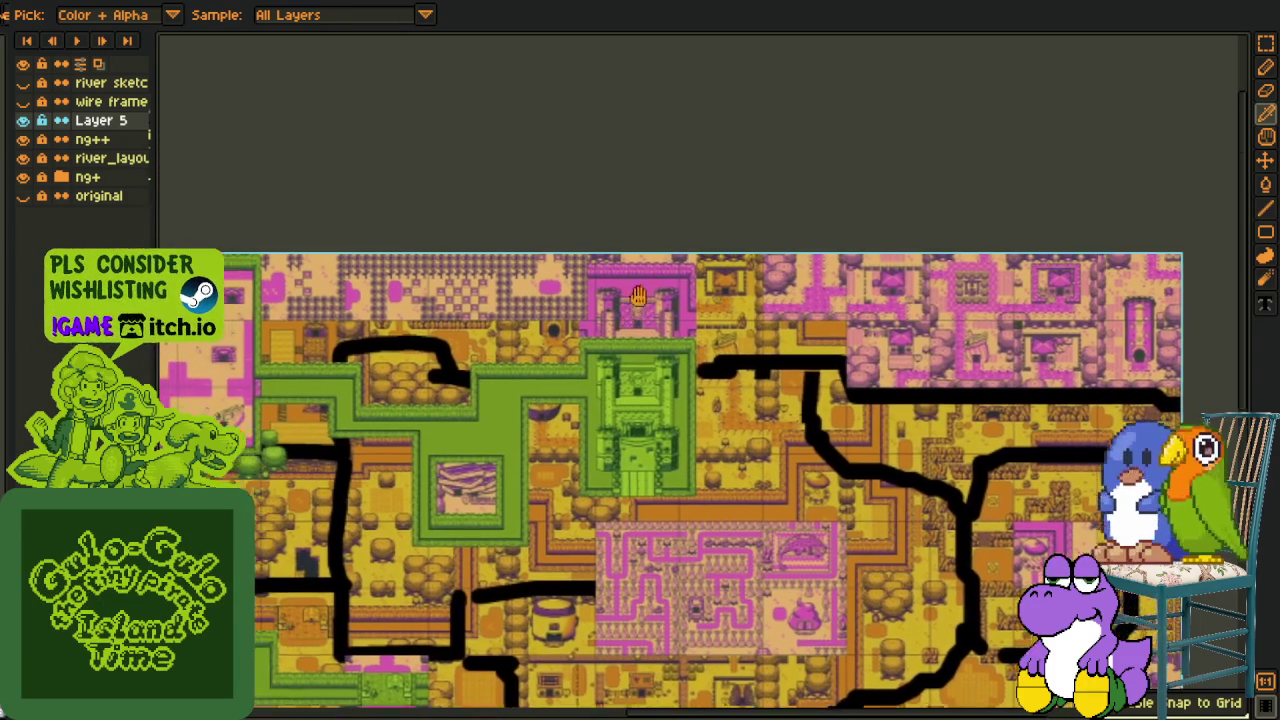
{"action": "scroll", "coordinate": [702, 312], "scroll_direction": "up", "scroll_amount": 1}
{"action": "scroll", "coordinate": [655, 294], "scroll_direction": "up", "scroll_amount": 2}
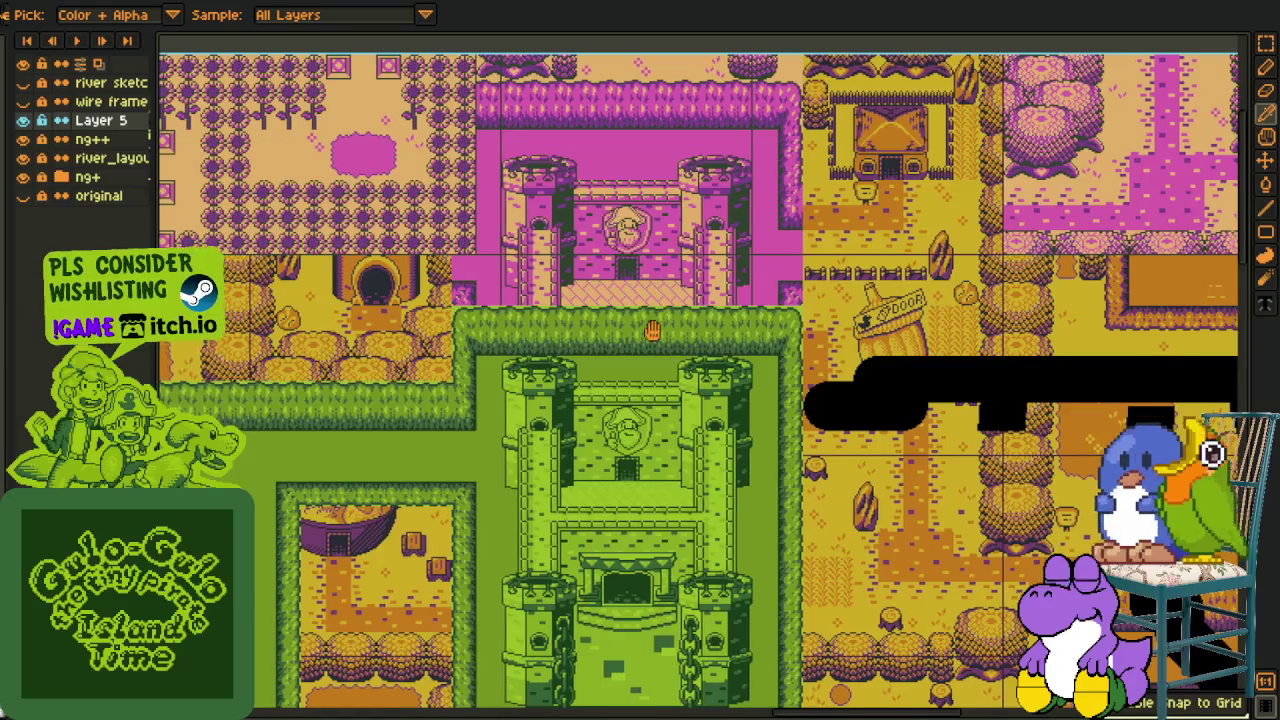
{"action": "left_click", "coordinate": [24, 120]}
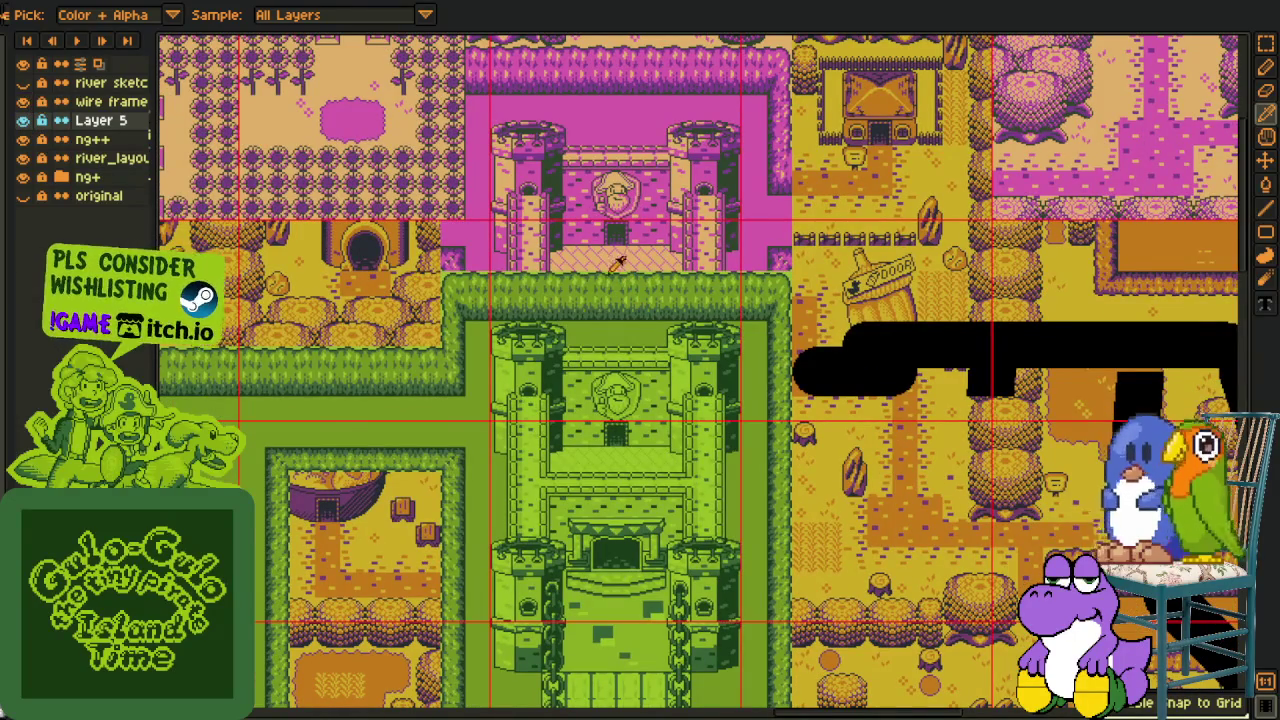
Pan and zoom around the map to centre the view on the green castle
{"action": "scroll", "coordinate": [660, 370], "scroll_direction": "down", "scroll_amount": 2}
{"action": "scroll", "coordinate": [665, 340], "scroll_direction": "up", "scroll_amount": 1}
{"action": "scroll", "coordinate": [668, 364], "scroll_direction": "up", "scroll_amount": 1}
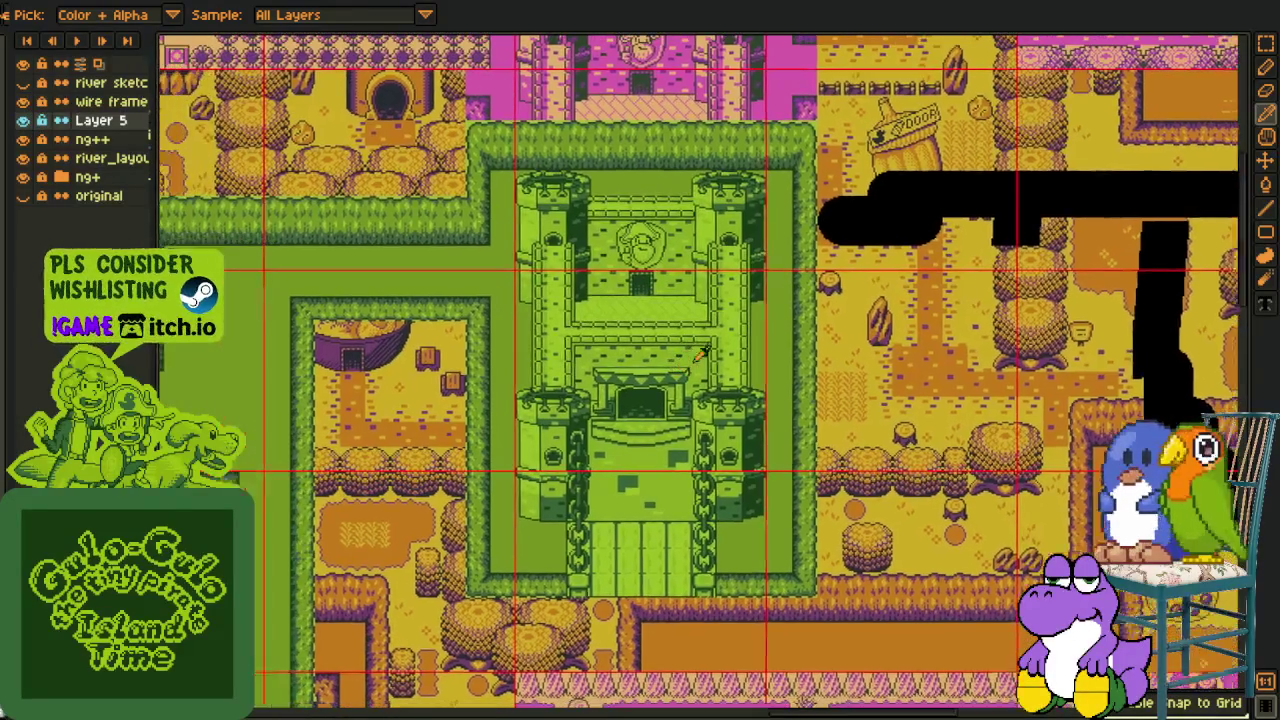
{"action": "scroll", "coordinate": [667, 380], "scroll_direction": "down", "scroll_amount": 2}
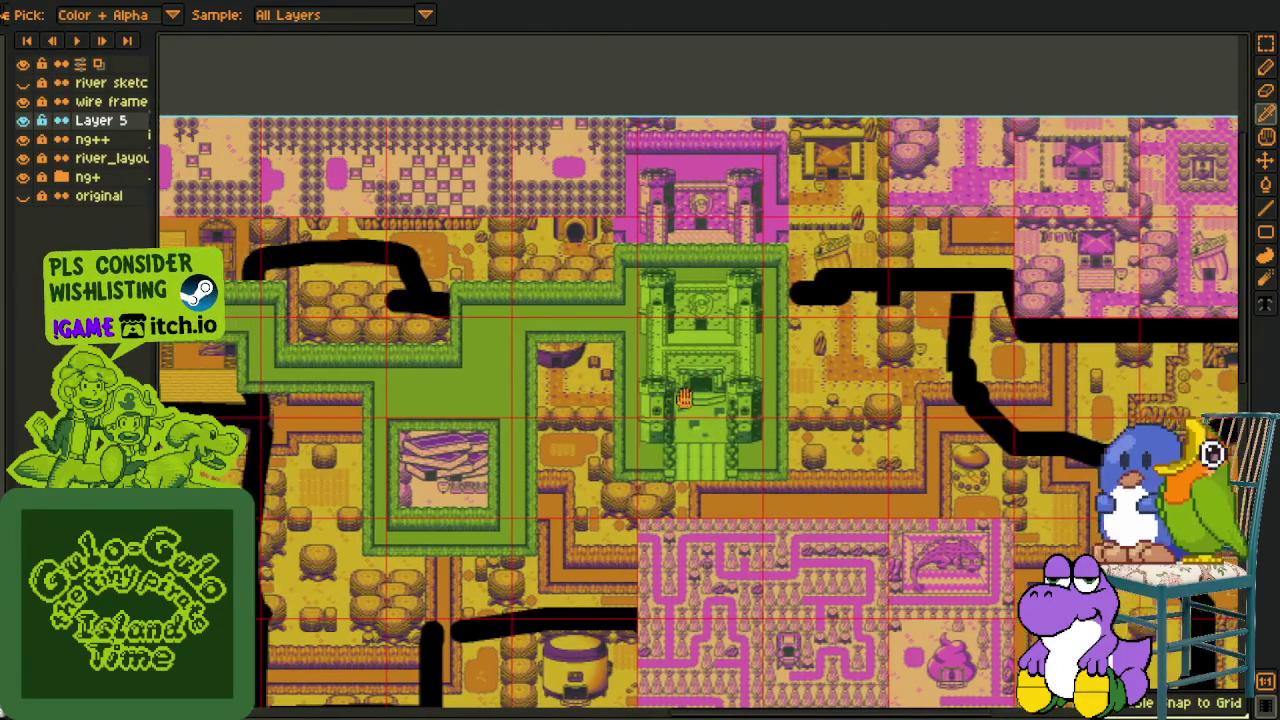
{"action": "scroll", "coordinate": [665, 398], "scroll_direction": "left", "scroll_amount": 3}
{"action": "scroll", "coordinate": [670, 390], "scroll_direction": "left", "scroll_amount": 3}
{"action": "scroll", "coordinate": [697, 368], "scroll_direction": "left", "scroll_amount": 2}
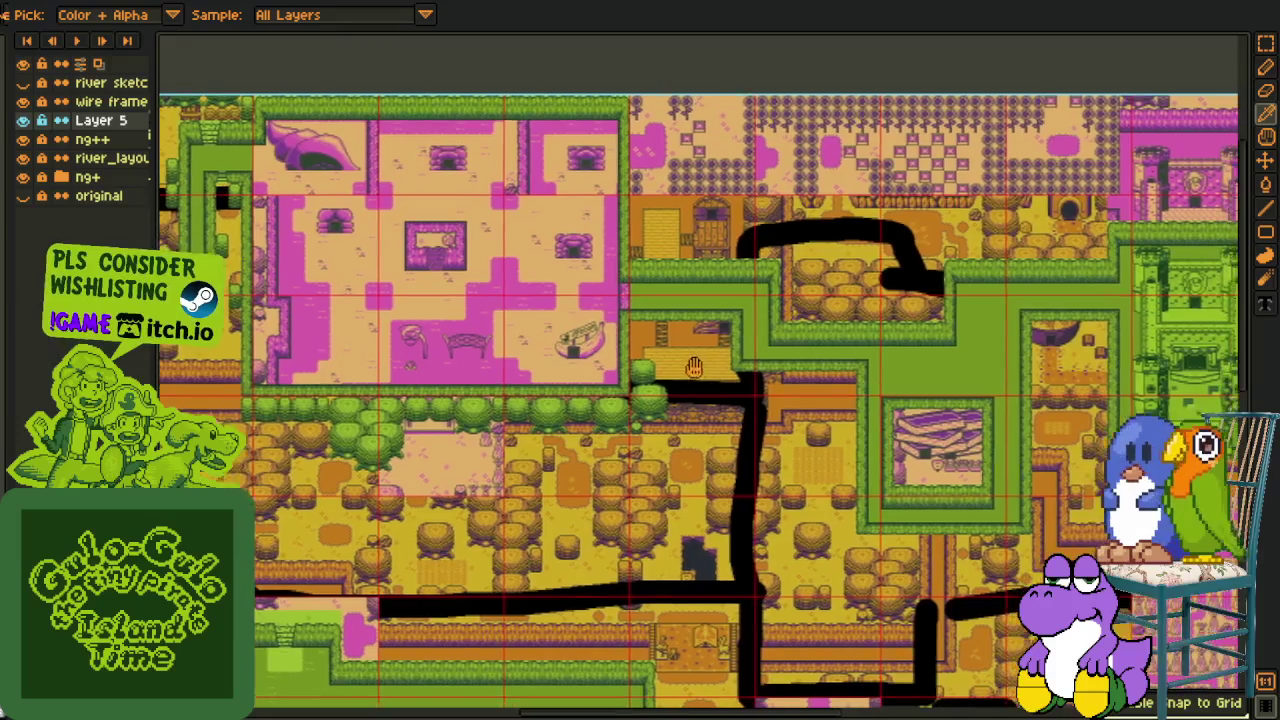
{"action": "scroll", "coordinate": [650, 390], "scroll_direction": "right", "scroll_amount": 5}
{"action": "scroll", "coordinate": [580, 430], "scroll_direction": "up", "scroll_amount": 2}
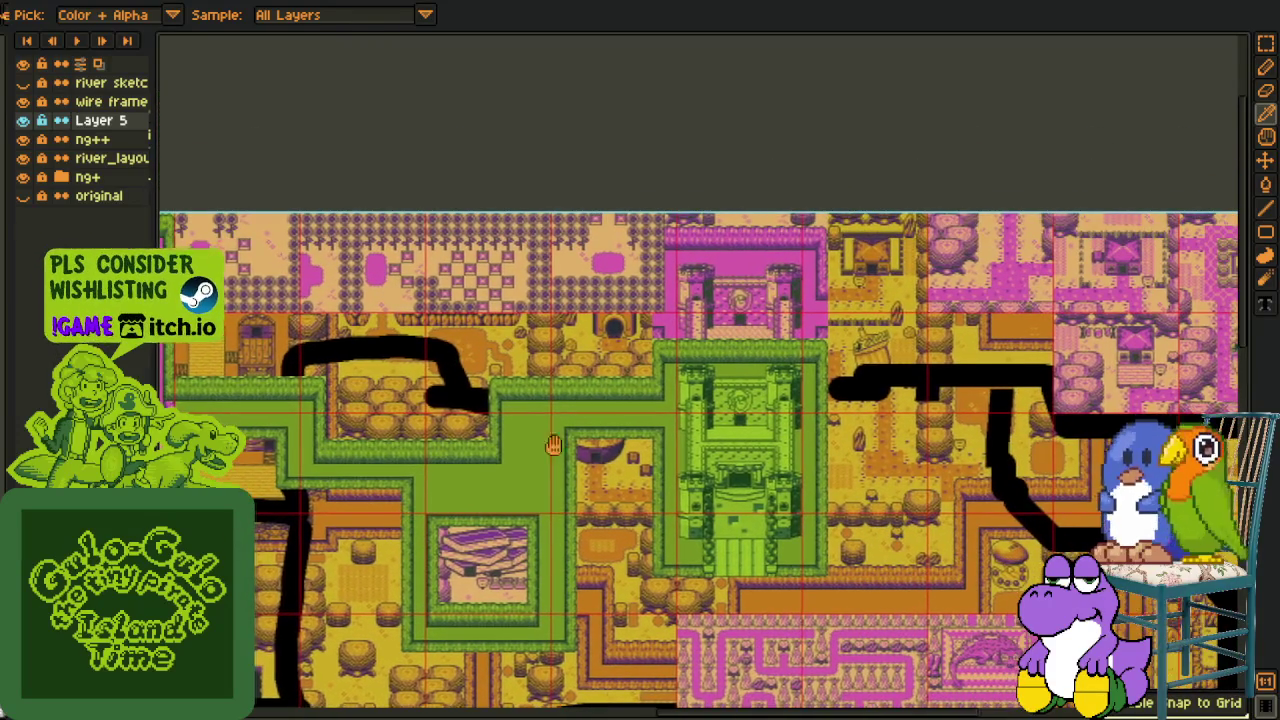
{"action": "left_click_drag", "start_coordinate": [559, 444], "coordinate": [461, 450]}
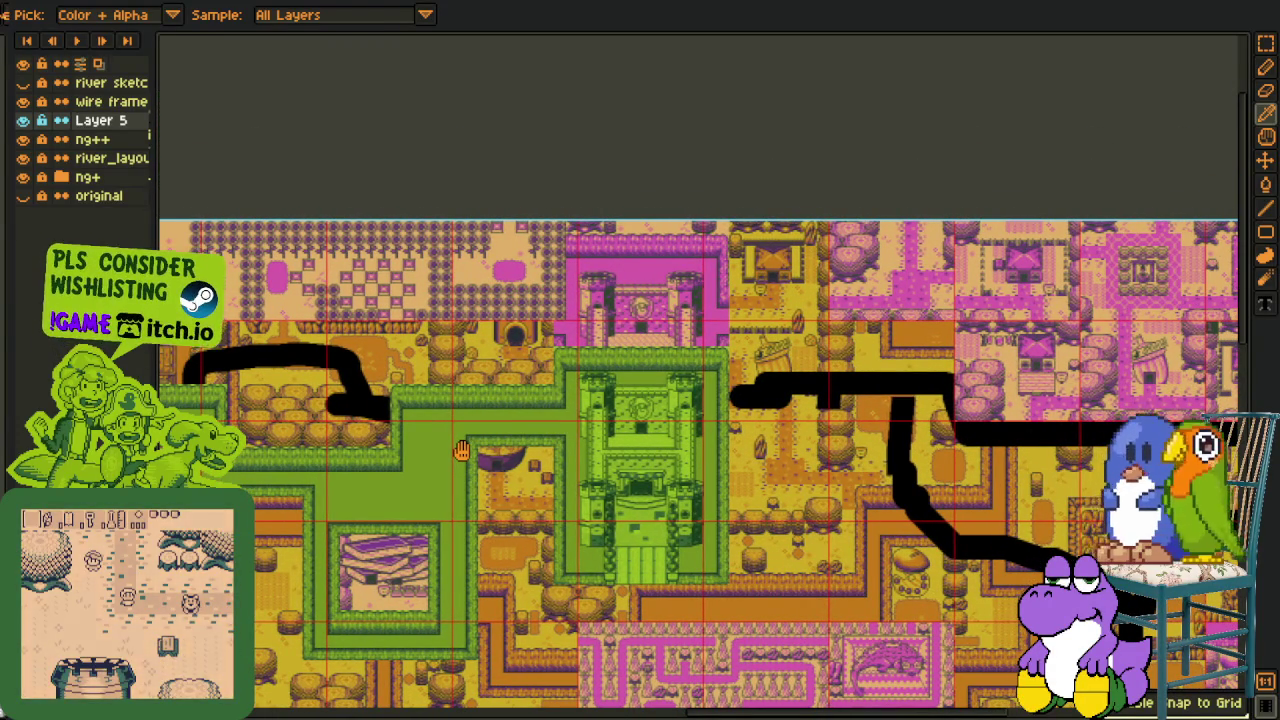
{"action": "scroll", "coordinate": [480, 220], "scroll_direction": "down", "scroll_amount": 1}
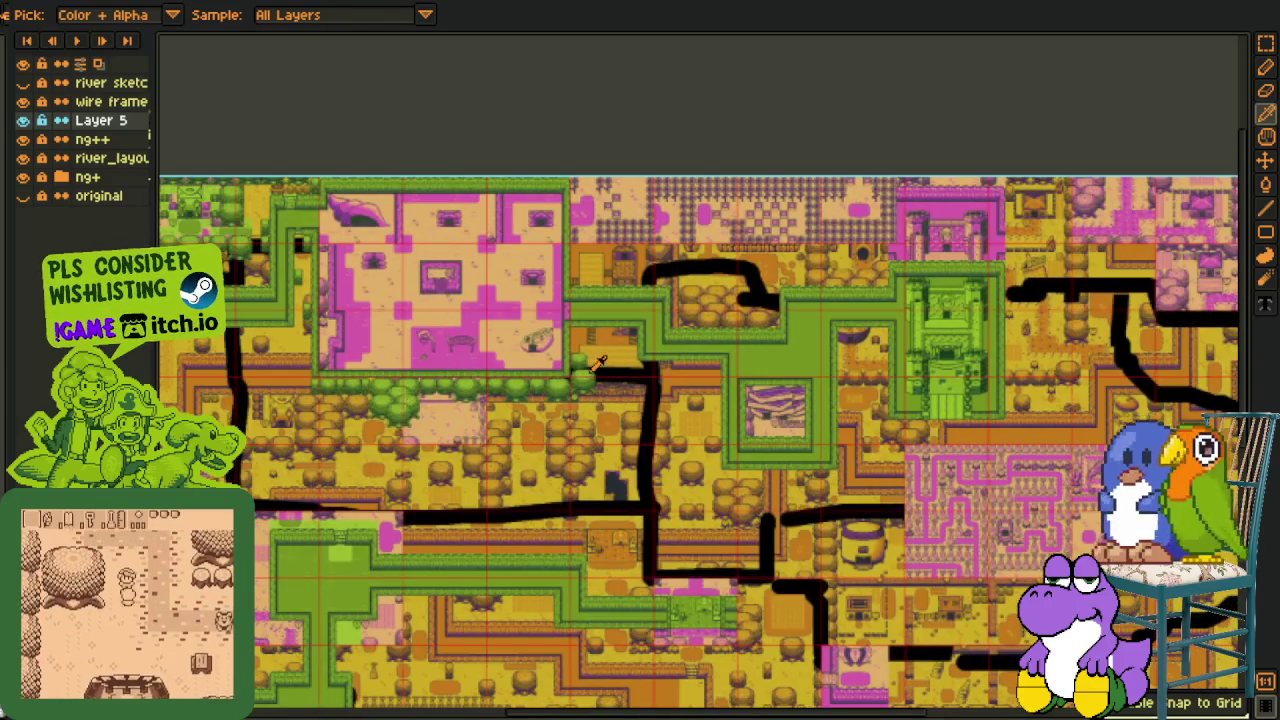
{"action": "scroll", "coordinate": [361, 315], "scroll_direction": "up", "scroll_amount": 3}
Try a marquee copy of a bush, then undo the paste
{"action": "key", "text": "m"}
{"action": "mouse_move", "coordinate": [546, 323]}
{"action": "left_mouse_down"}
{"action": "mouse_move", "coordinate": [694, 465]}
{"action": "mouse_move", "coordinate": [1033, 480]}
{"action": "mouse_move", "coordinate": [1245, 100]}
{"action": "left_mouse_up"}
{"action": "mouse_move", "coordinate": [1171, 313]}
{"action": "left_mouse_down"}
{"action": "mouse_move", "coordinate": [1020, 443]}
{"action": "mouse_move", "coordinate": [808, 400]}
{"action": "left_mouse_up"}
{"action": "key", "text": "ctrl+z"}
Copy the rounded green bush and place the copy beside the pink castle tower
{"action": "scroll", "coordinate": [950, 230], "scroll_direction": "down", "scroll_amount": 2}
{"action": "scroll", "coordinate": [950, 230], "scroll_direction": "down", "scroll_amount": 3}
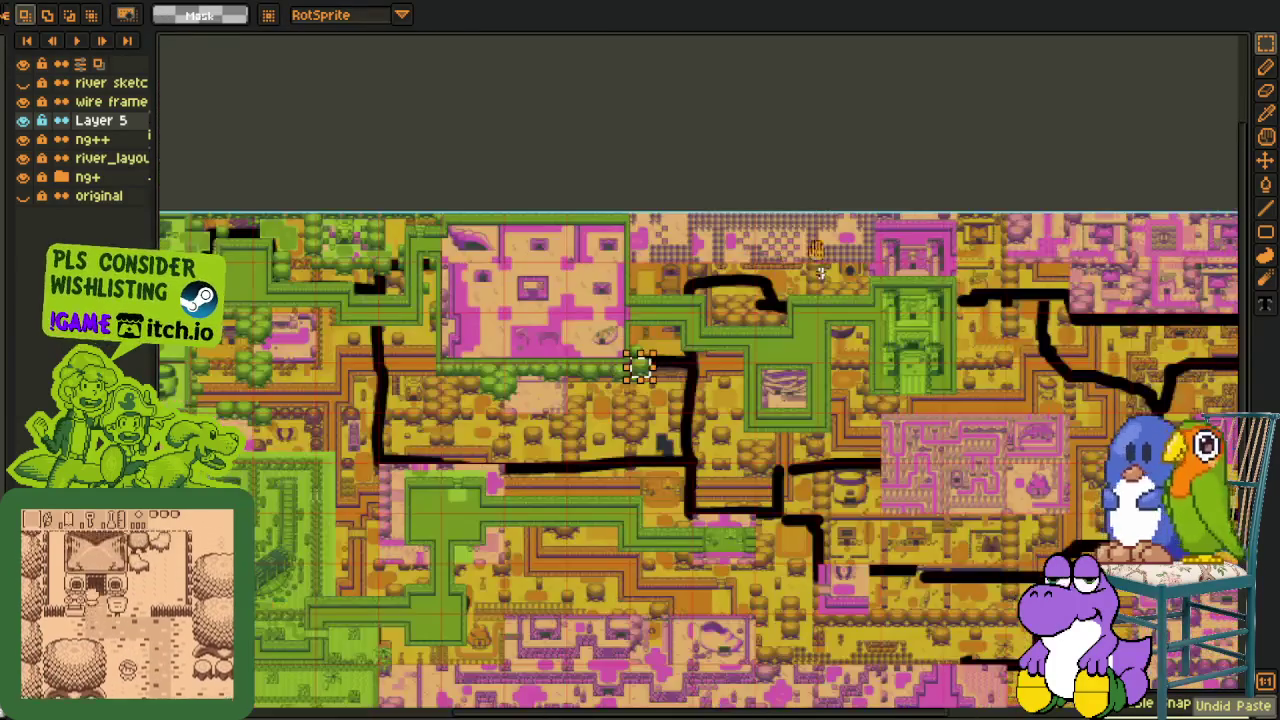
{"action": "scroll", "coordinate": [663, 263], "scroll_direction": "up", "scroll_amount": 2}
{"action": "scroll", "coordinate": [603, 303], "scroll_direction": "up", "scroll_amount": 1}
{"action": "scroll", "coordinate": [594, 263], "scroll_direction": "up", "scroll_amount": 3}
{"action": "left_click_drag", "start_coordinate": [492, 343], "coordinate": [629, 157]}
{"action": "key", "text": "ctrl+c"}
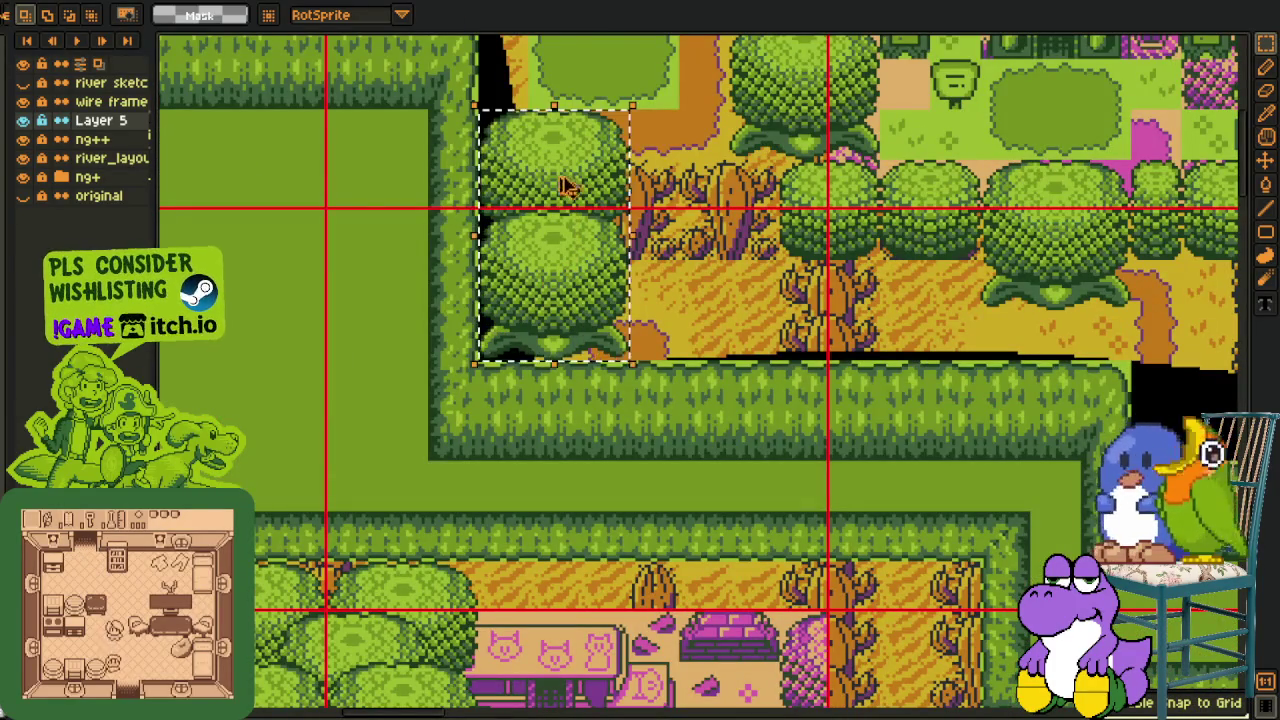
{"action": "key", "text": "ctrl+v"}
{"action": "left_click_drag", "start_coordinate": [1245, 300], "coordinate": [1252, 320]}
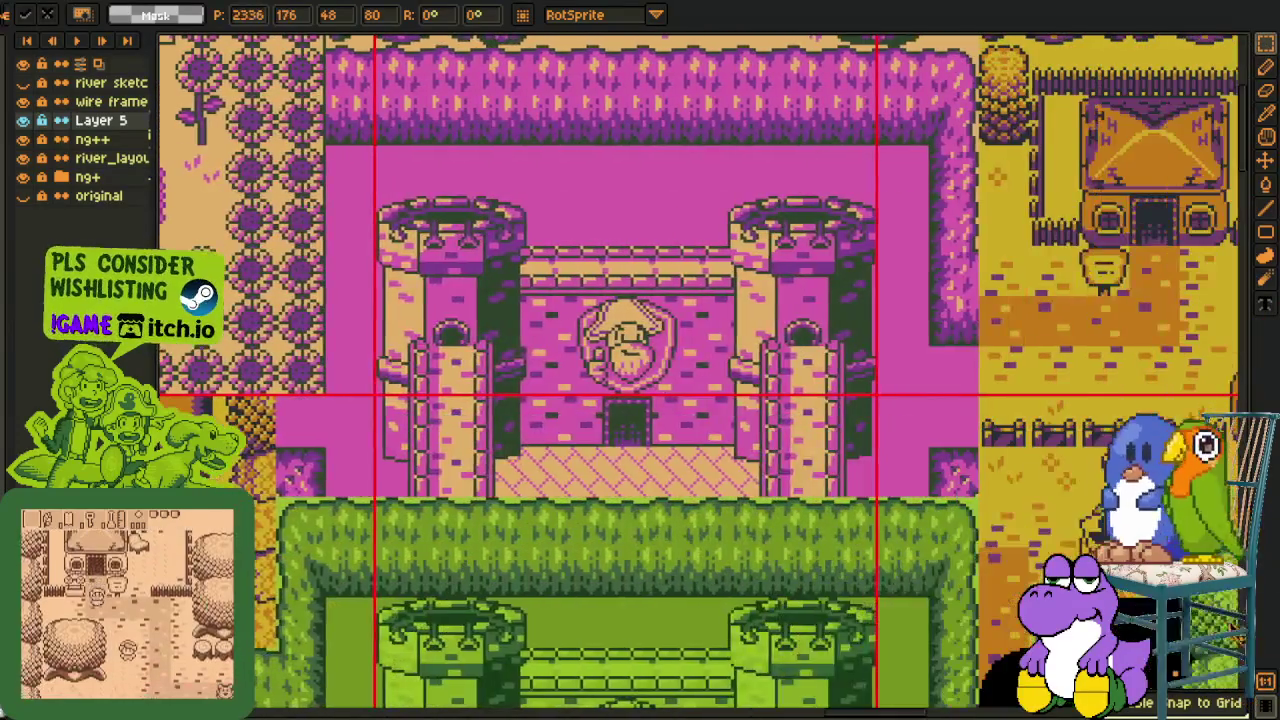
{"action": "mouse_move", "coordinate": [1252, 320]}
{"action": "left_mouse_down"}
{"action": "mouse_move", "coordinate": [428, 338]}
{"action": "mouse_move", "coordinate": [862, 397]}
{"action": "left_mouse_up"}
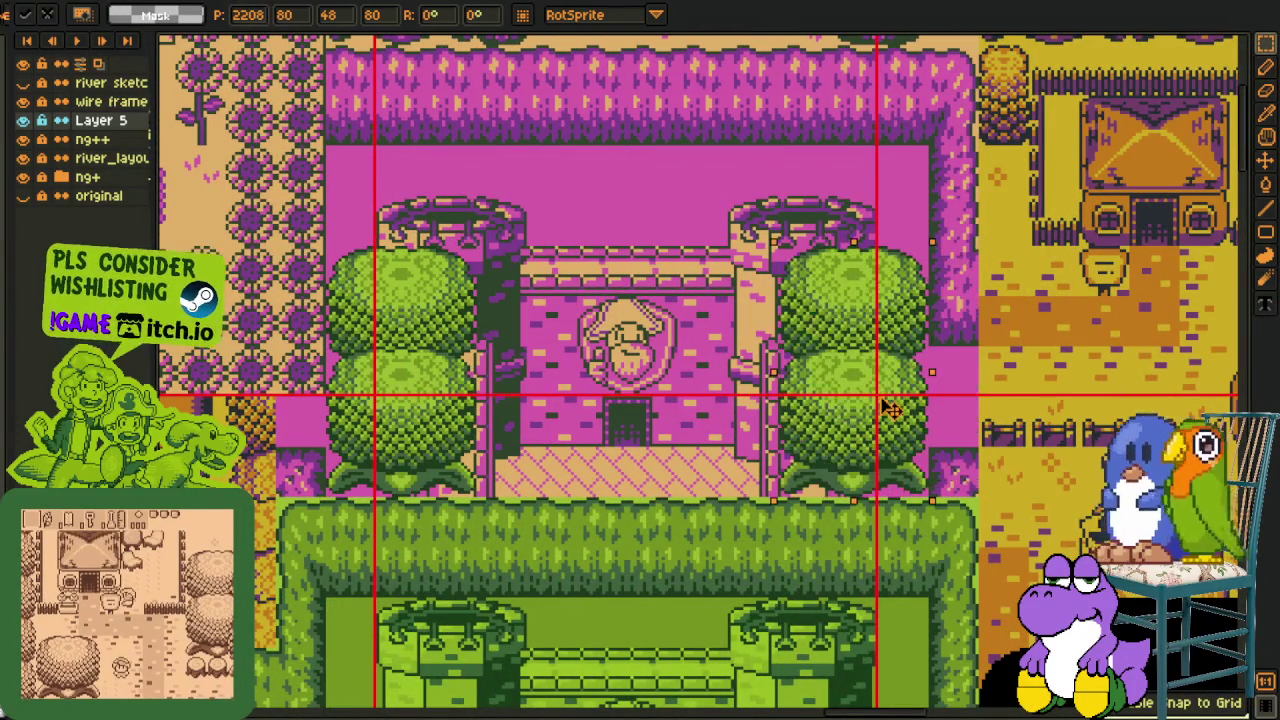
{"action": "key", "text": "Return"}
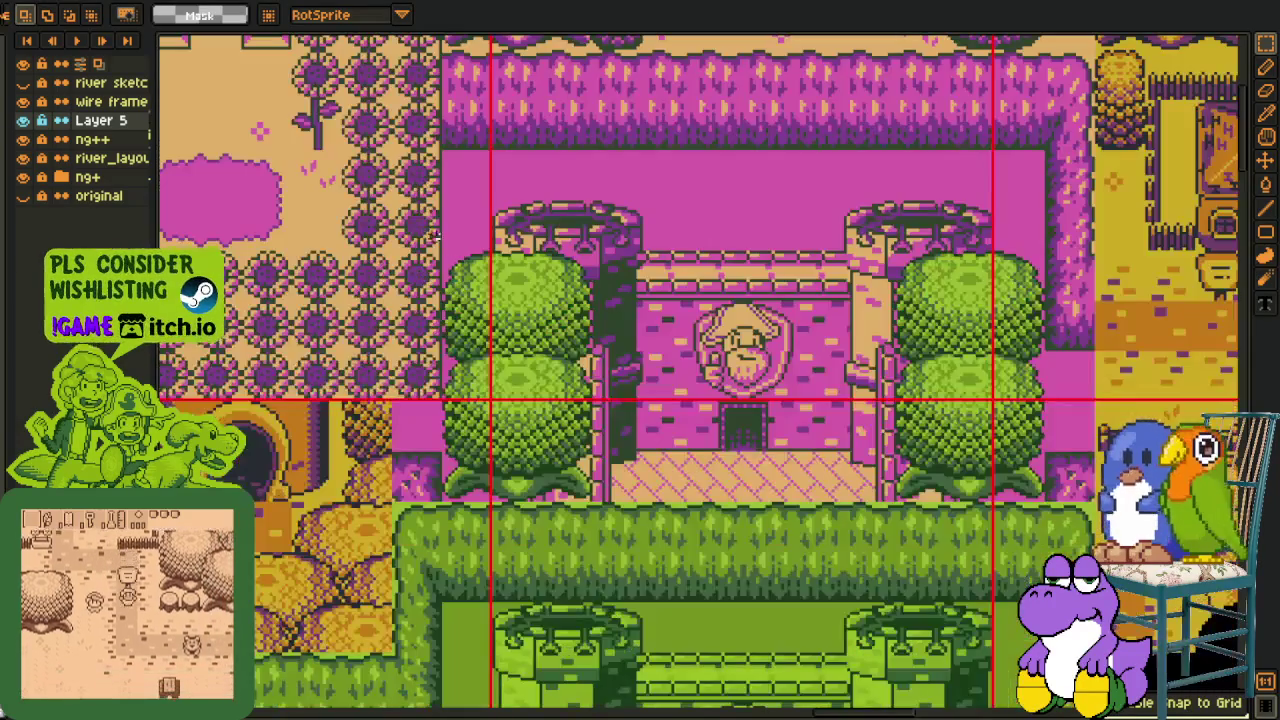
Raise the left bush by the castle up onto its tower
{"action": "left_click_drag", "start_coordinate": [444, 252], "coordinate": [622, 500]}
{"action": "left_click_drag", "start_coordinate": [552, 477], "coordinate": [540, 432]}
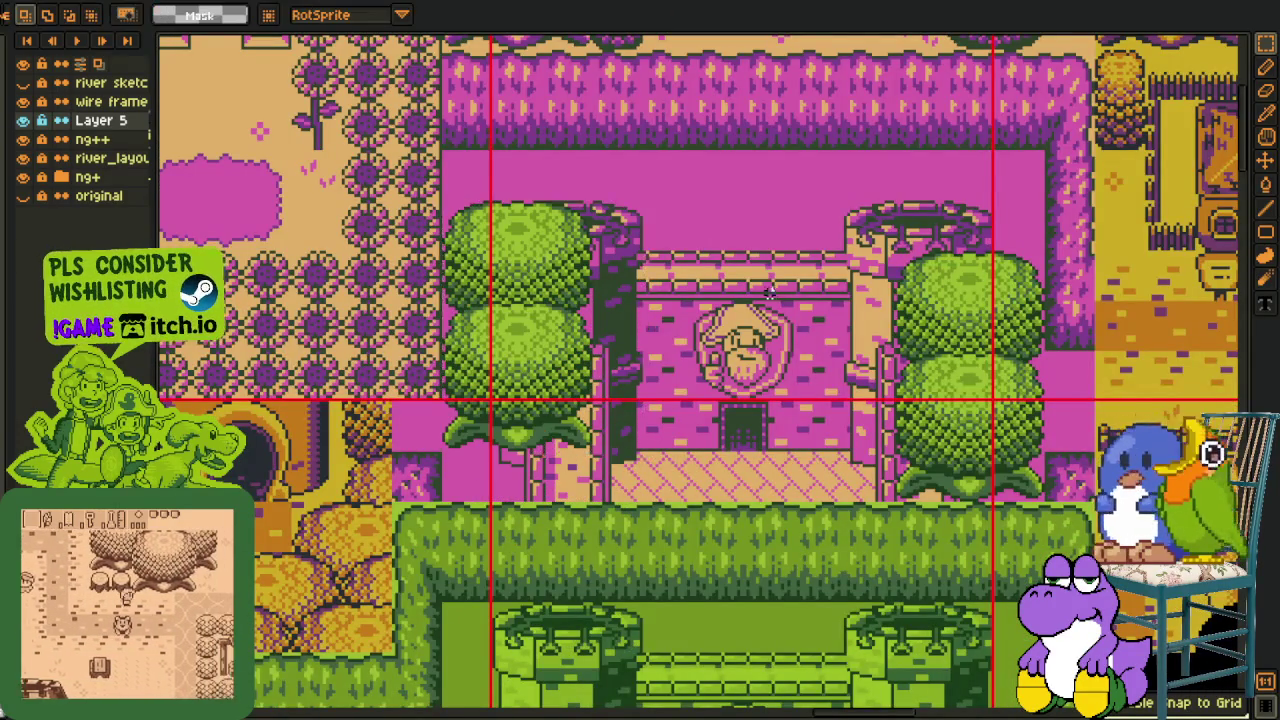
{"action": "scroll", "coordinate": [763, 292], "scroll_direction": "down", "scroll_amount": 1}
{"action": "scroll", "coordinate": [763, 292], "scroll_direction": "down", "scroll_amount": 1}
{"action": "key", "text": "h"}
{"action": "mouse_move", "coordinate": [527, 322]}
{"action": "left_mouse_down"}
{"action": "mouse_move", "coordinate": [543, 320]}
{"action": "mouse_move", "coordinate": [555, 428]}
{"action": "left_mouse_up"}
{"action": "scroll", "coordinate": [555, 428], "scroll_direction": "up", "scroll_amount": 2}
{"action": "scroll", "coordinate": [555, 428], "scroll_direction": "up", "scroll_amount": 1}
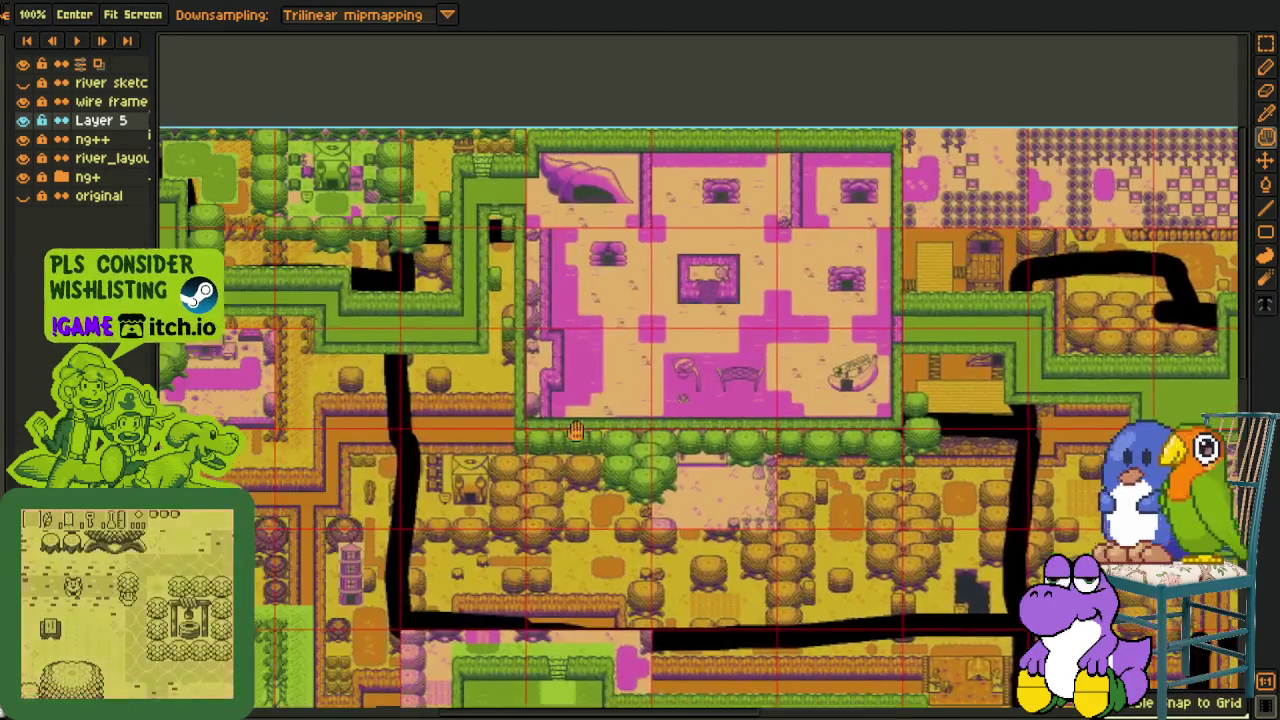
Move the selected tree-top block onto the building roof
{"action": "scroll", "coordinate": [555, 428], "scroll_direction": "up", "scroll_amount": 1}
{"action": "scroll", "coordinate": [555, 428], "scroll_direction": "up", "scroll_amount": 1}
{"action": "key", "text": "m"}
{"action": "mouse_move", "coordinate": [530, 294]}
{"action": "left_mouse_down"}
{"action": "mouse_move", "coordinate": [805, 590]}
{"action": "mouse_move", "coordinate": [607, 535]}
{"action": "mouse_move", "coordinate": [407, 513]}
{"action": "mouse_move", "coordinate": [846, 509]}
{"action": "mouse_move", "coordinate": [1166, 400]}
{"action": "mouse_move", "coordinate": [792, 280]}
{"action": "mouse_move", "coordinate": [753, 303]}
{"action": "mouse_move", "coordinate": [759, 266]}
{"action": "mouse_move", "coordinate": [745, 257]}
{"action": "left_mouse_up"}
{"action": "scroll", "coordinate": [700, 500], "scroll_direction": "down", "scroll_amount": 2}
{"action": "scroll", "coordinate": [607, 535], "scroll_direction": "down", "scroll_amount": 3}
{"action": "scroll", "coordinate": [1166, 400], "scroll_direction": "up", "scroll_amount": 2}
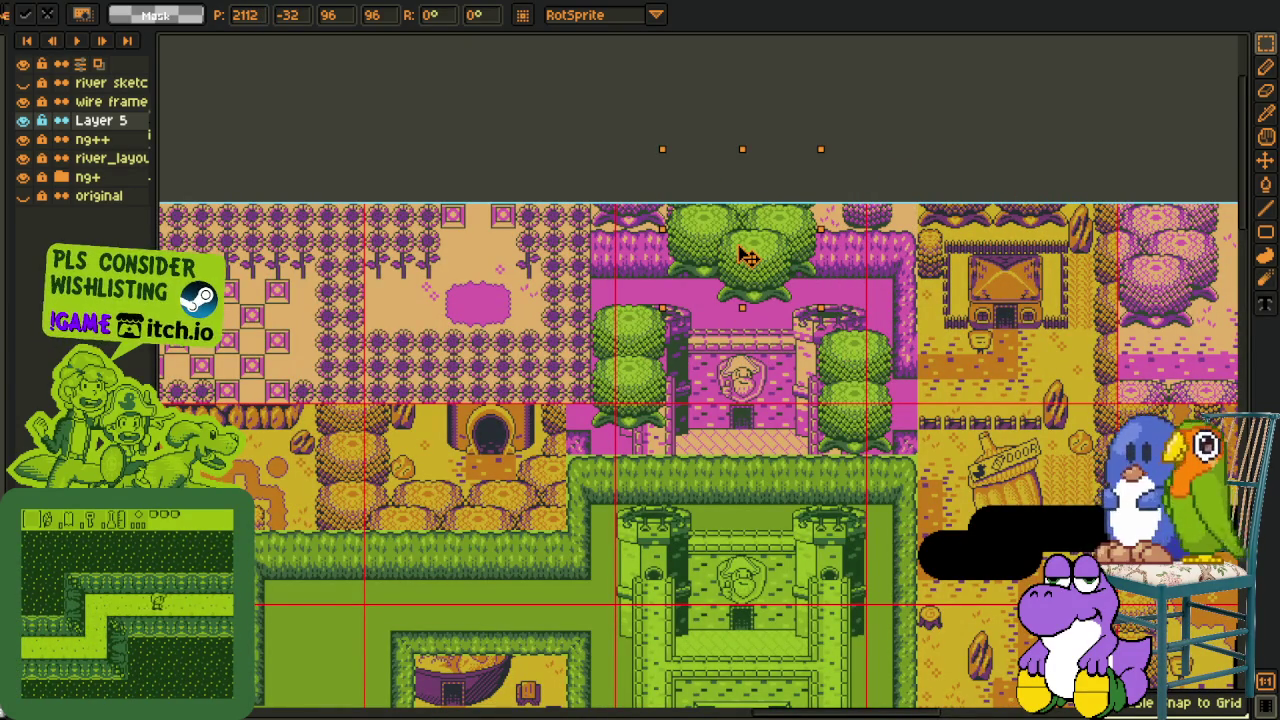
{"action": "key", "text": "ctrl+d"}
{"action": "scroll", "coordinate": [675, 303], "scroll_direction": "up", "scroll_amount": 2}
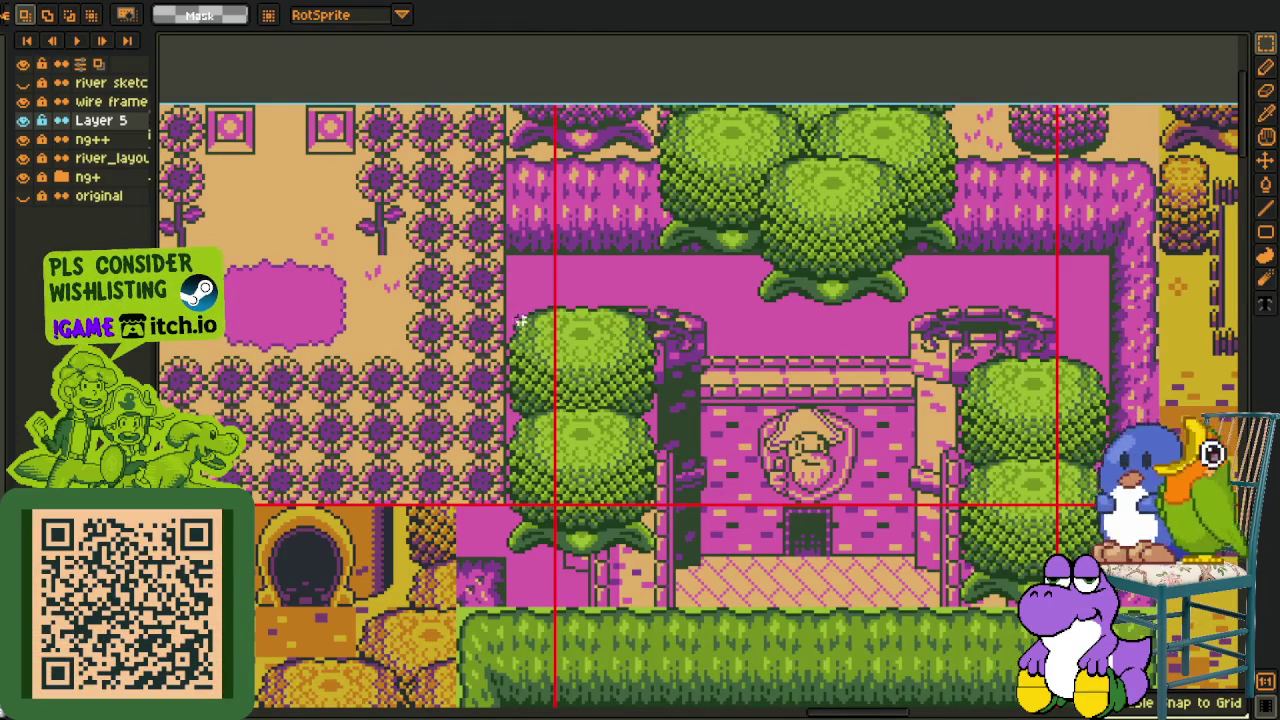
{"action": "left_click_drag", "start_coordinate": [638, 350], "coordinate": [890, 398]}
{"action": "key", "text": "ctrl+d"}
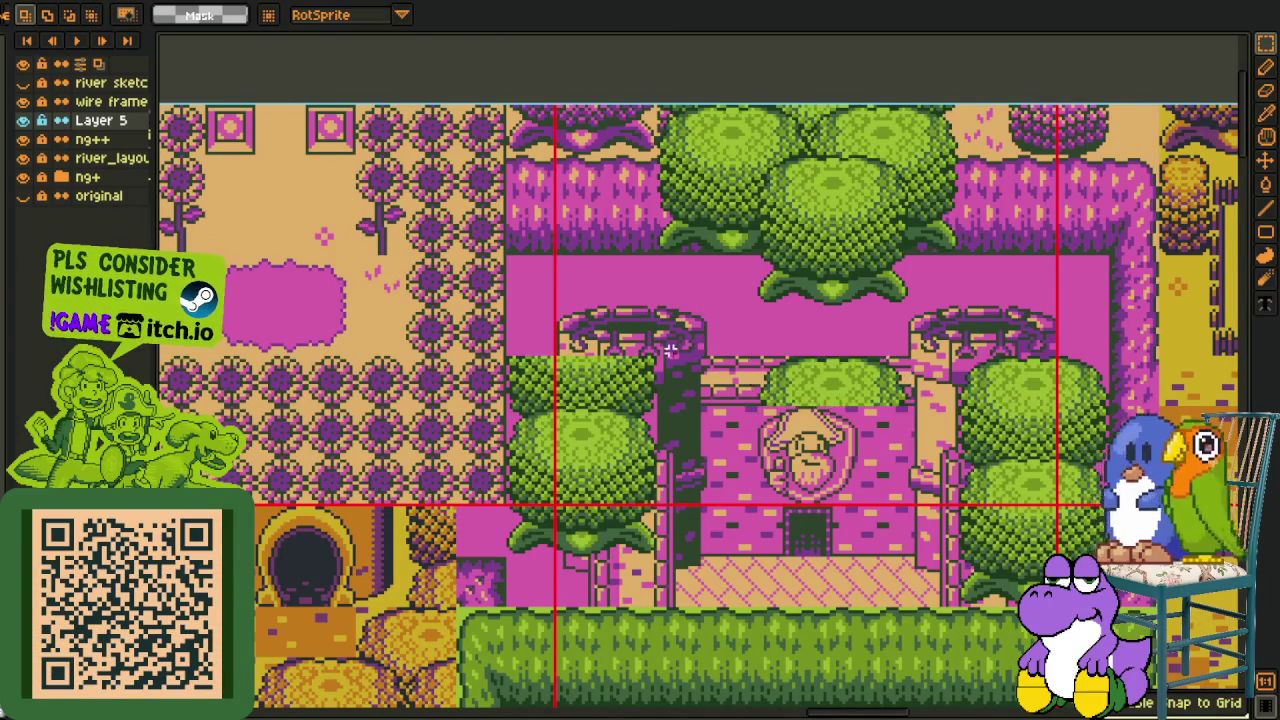
Duplicate the left tree block and place the copy above the original trees
{"action": "left_click_drag", "start_coordinate": [522, 350], "coordinate": [635, 457]}
{"action": "key", "text": "ctrl+d"}
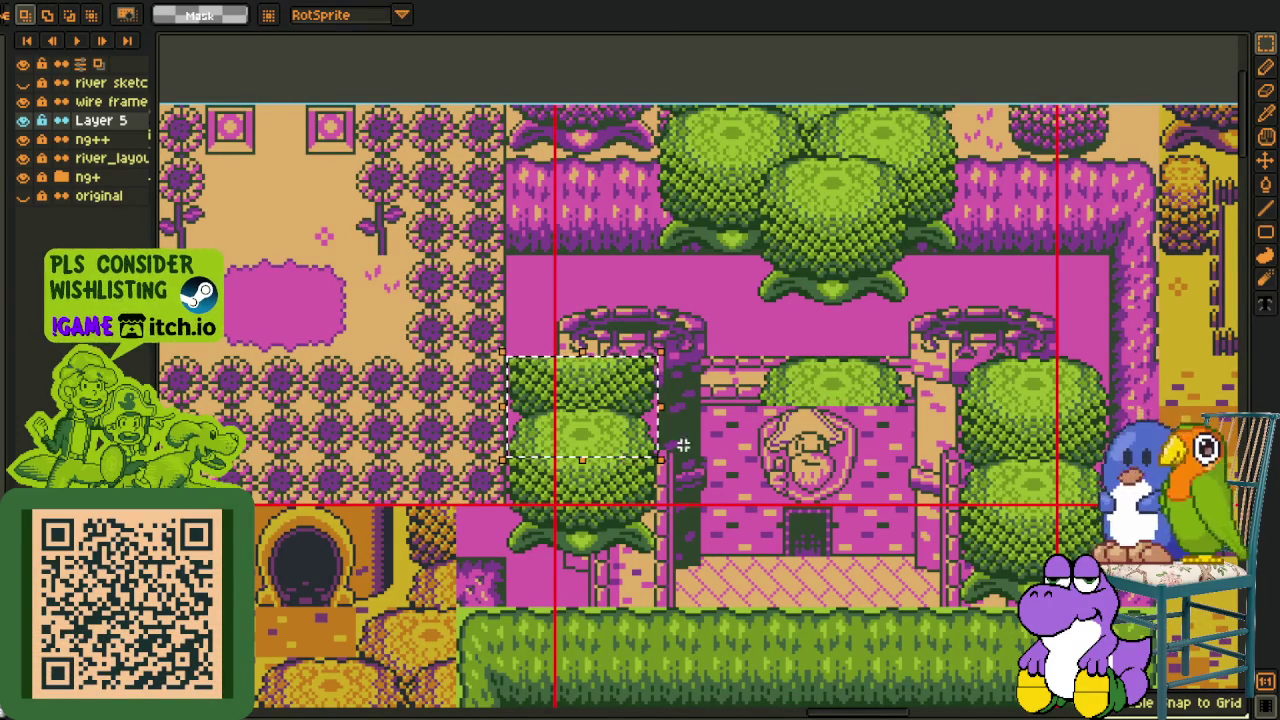
{"action": "key", "text": "ctrl+shift+d"}
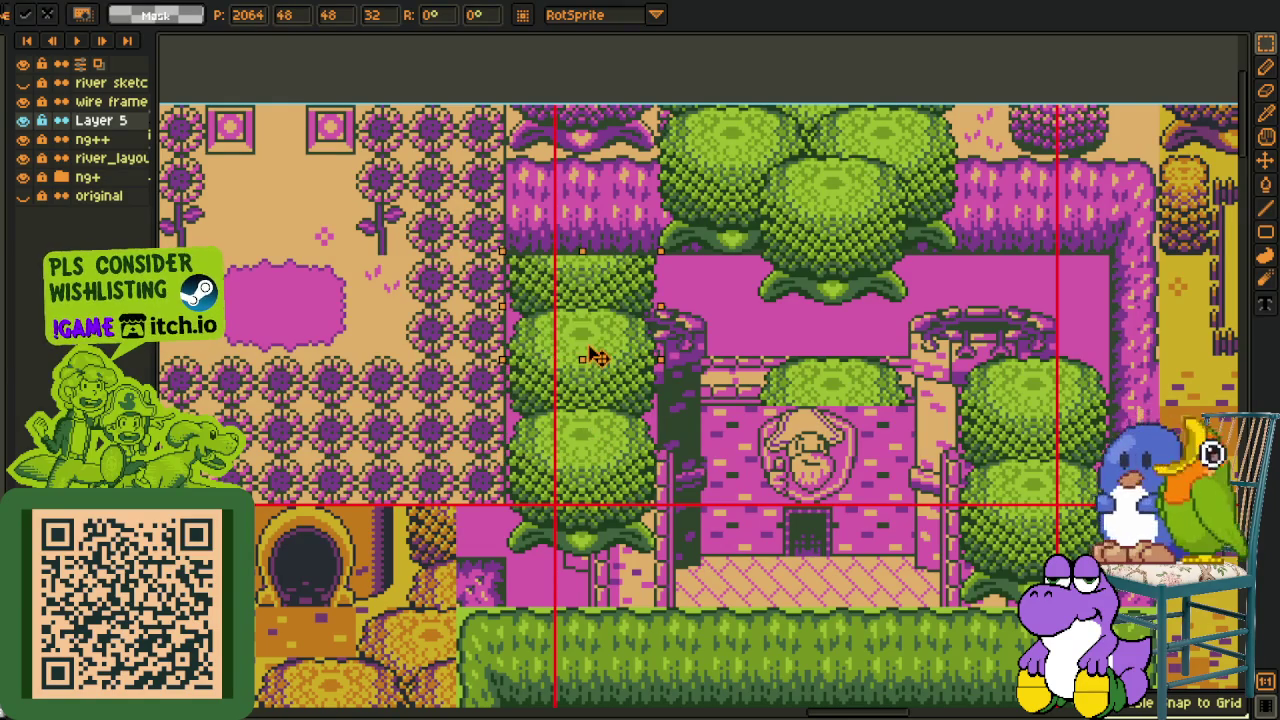
{"action": "mouse_move", "coordinate": [594, 352]}
{"action": "left_mouse_down"}
{"action": "mouse_move", "coordinate": [605, 253]}
{"action": "mouse_move", "coordinate": [657, 120]}
{"action": "left_mouse_up"}
{"action": "key", "text": "Return"}
Delete the small tree above the house to reveal its roof
{"action": "scroll", "coordinate": [600, 400], "scroll_direction": "right", "scroll_amount": 5}
{"action": "left_click_drag", "start_coordinate": [572, 372], "coordinate": [678, 460]}
{"action": "key", "text": "Delete"}
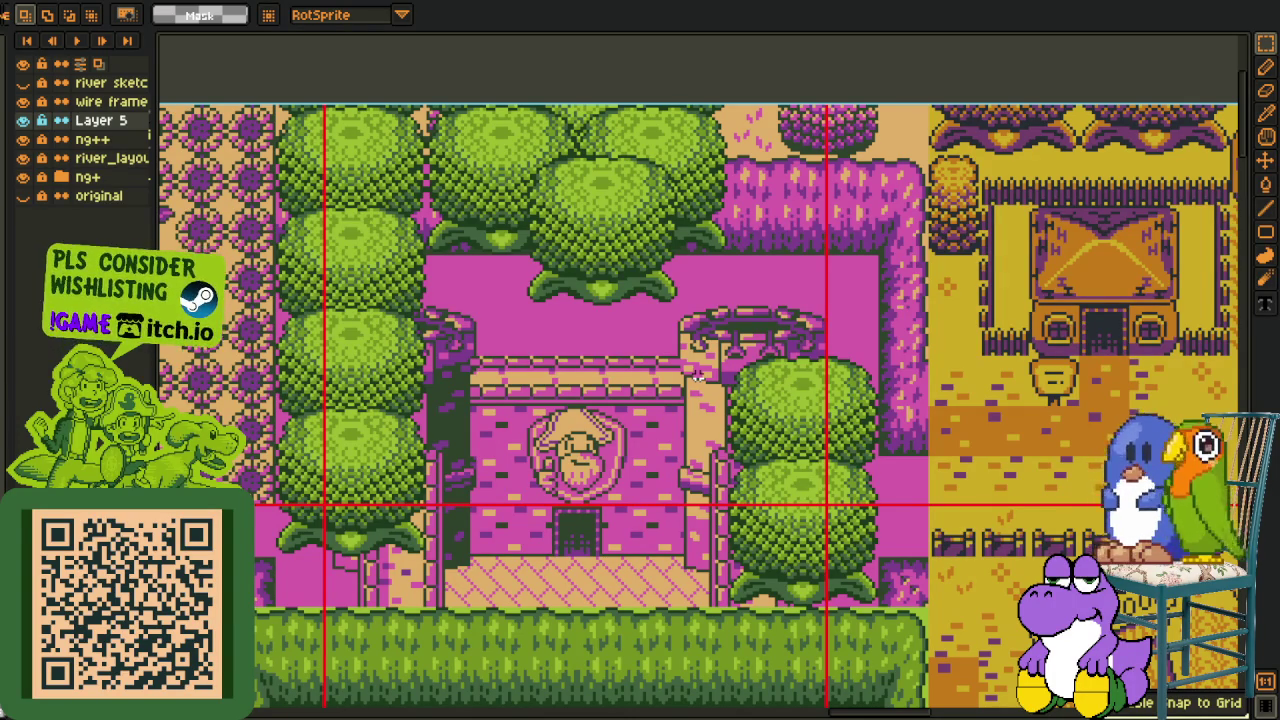
{"action": "scroll", "coordinate": [700, 372], "scroll_direction": "down", "scroll_amount": 3}
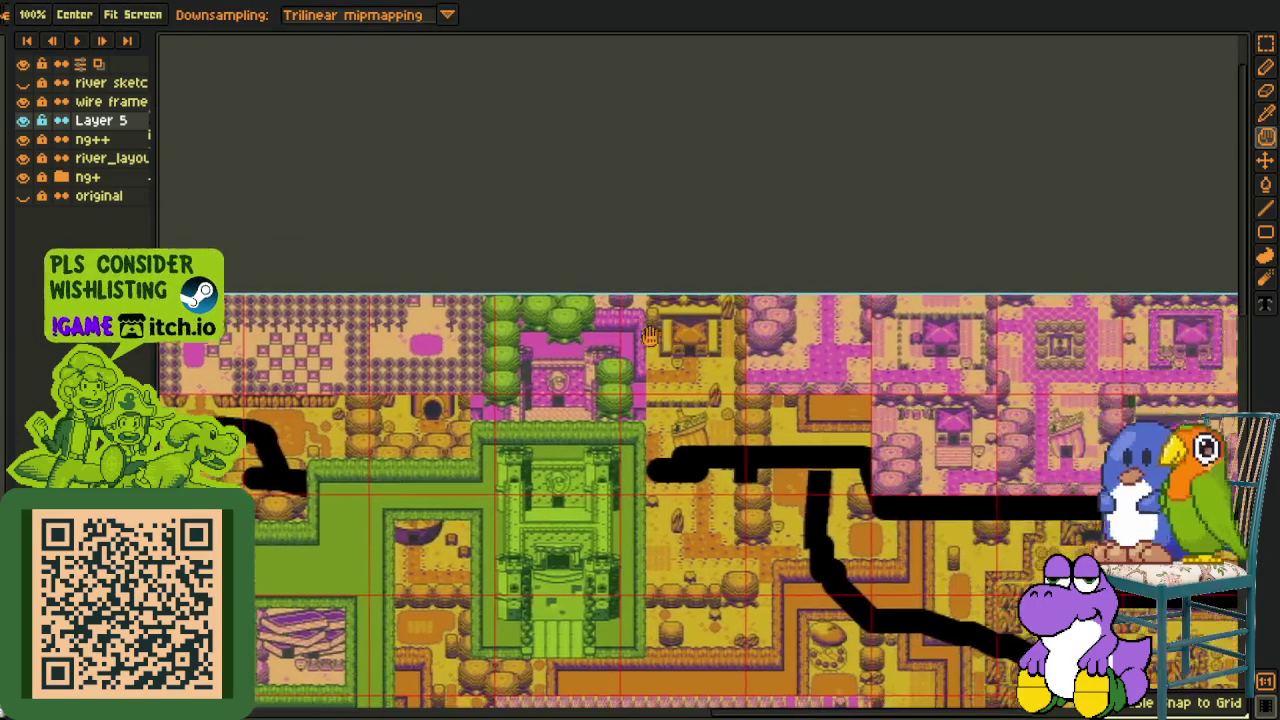
Paste tree-bottom foliage along the map's top edge, save, and hide the river sketch
{"action": "scroll", "coordinate": [663, 338], "scroll_direction": "up", "scroll_amount": 3}
{"action": "key", "text": "ctrl+s"}
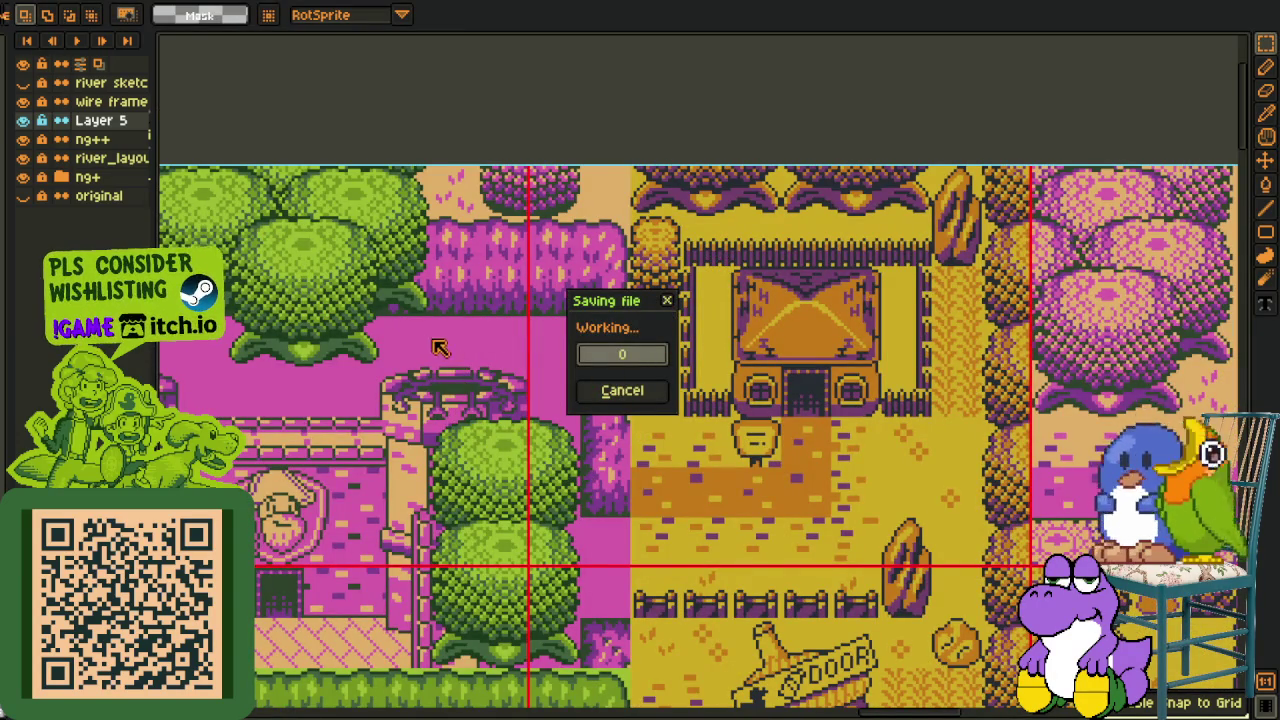
{"action": "key", "text": "space"}
{"action": "mouse_move", "coordinate": [430, 323]}
{"action": "left_mouse_down"}
{"action": "mouse_move", "coordinate": [422, 413]}
{"action": "mouse_move", "coordinate": [600, 260]}
{"action": "mouse_move", "coordinate": [1050, 258]}
{"action": "mouse_move", "coordinate": [841, 327]}
{"action": "left_mouse_up"}
{"action": "key", "text": "ctrl+v"}
{"action": "key", "text": "ctrl+s"}
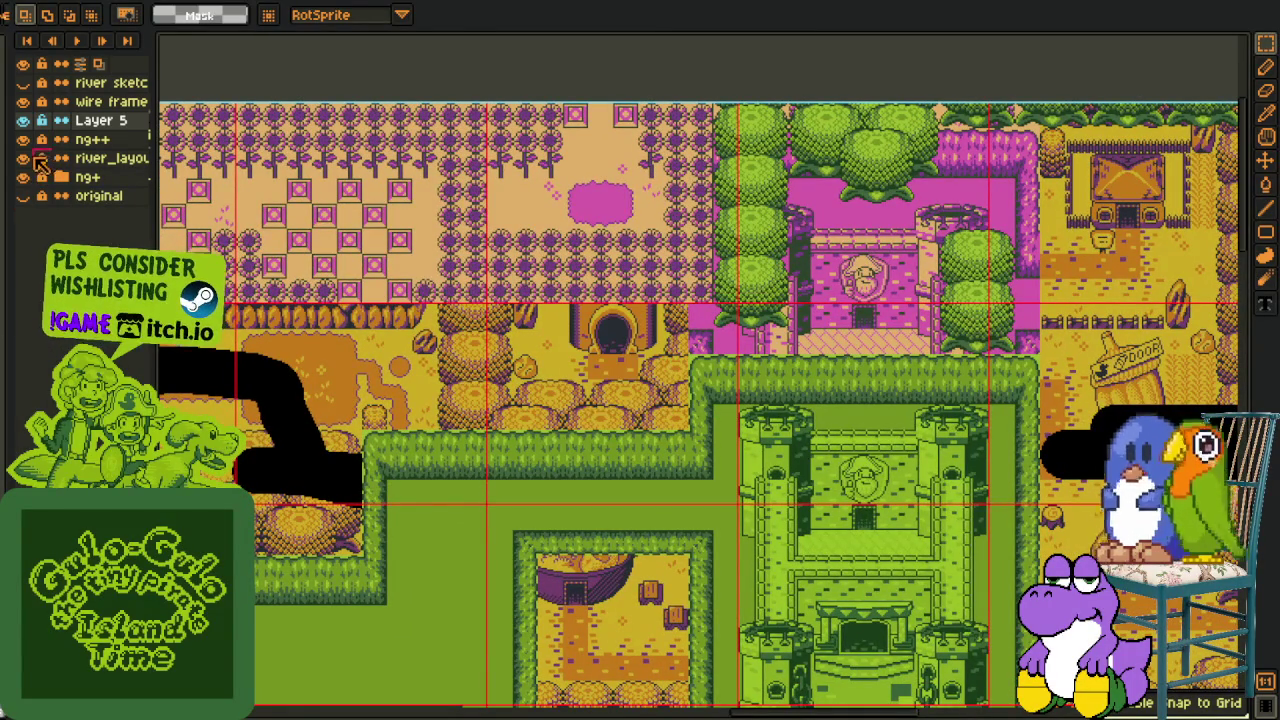
{"action": "left_click", "coordinate": [24, 159]}
Scroll and pan around the map to inspect it without the black river sketch
{"action": "scroll", "coordinate": [470, 472], "scroll_direction": "down", "scroll_amount": 2}
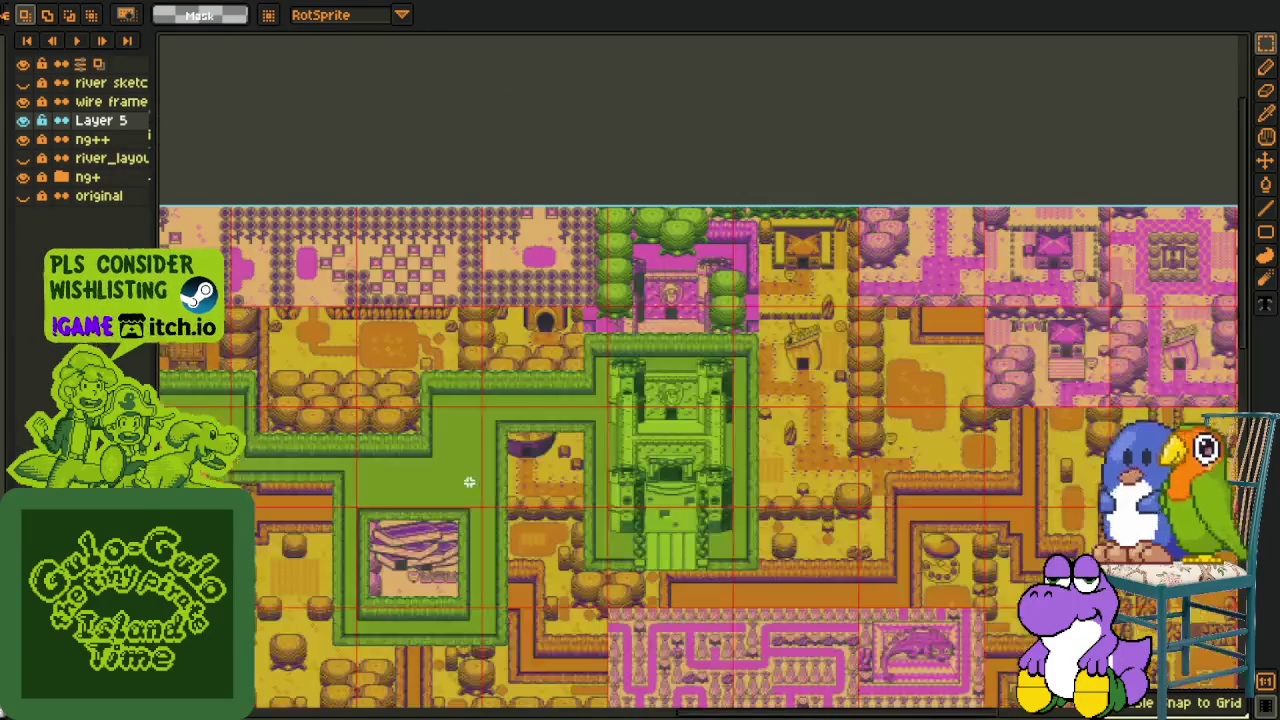
{"action": "scroll", "coordinate": [381, 502], "scroll_direction": "left", "scroll_amount": 5}
{"action": "scroll", "coordinate": [550, 500], "scroll_direction": "left", "scroll_amount": 4}
{"action": "scroll", "coordinate": [720, 498], "scroll_direction": "left", "scroll_amount": 3}
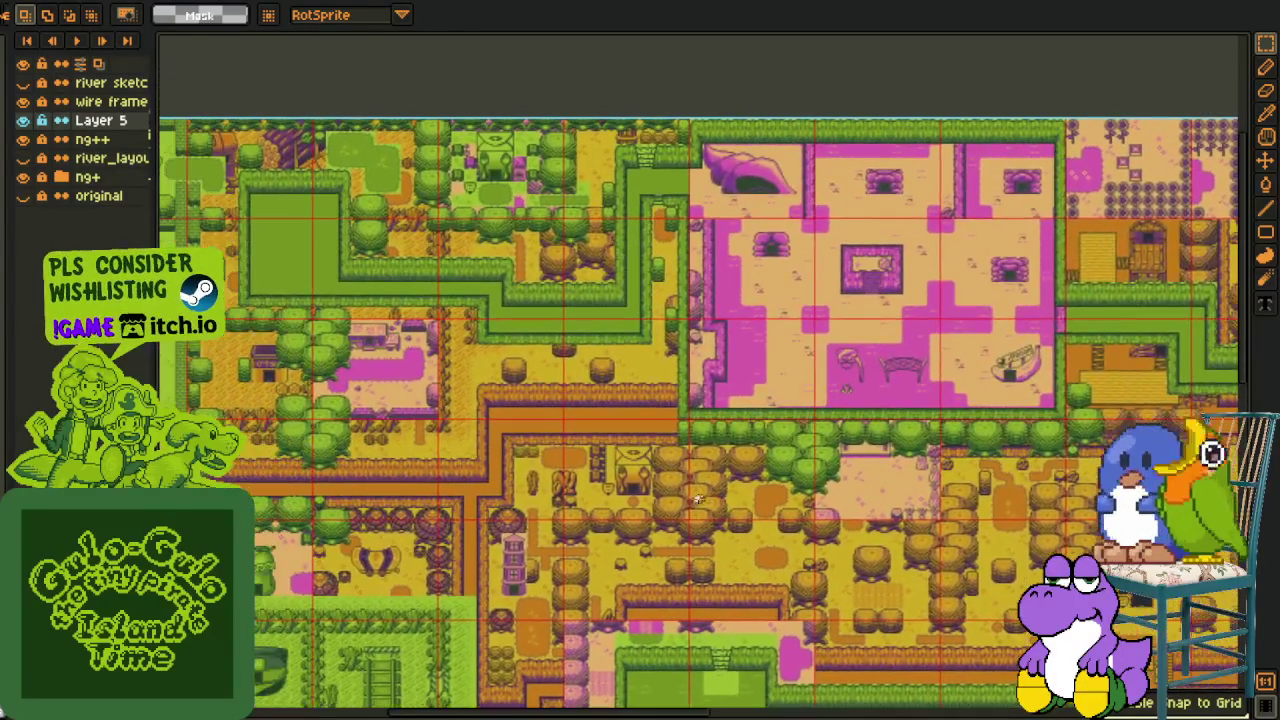
{"action": "left_click_drag", "start_coordinate": [606, 453], "coordinate": [622, 546]}
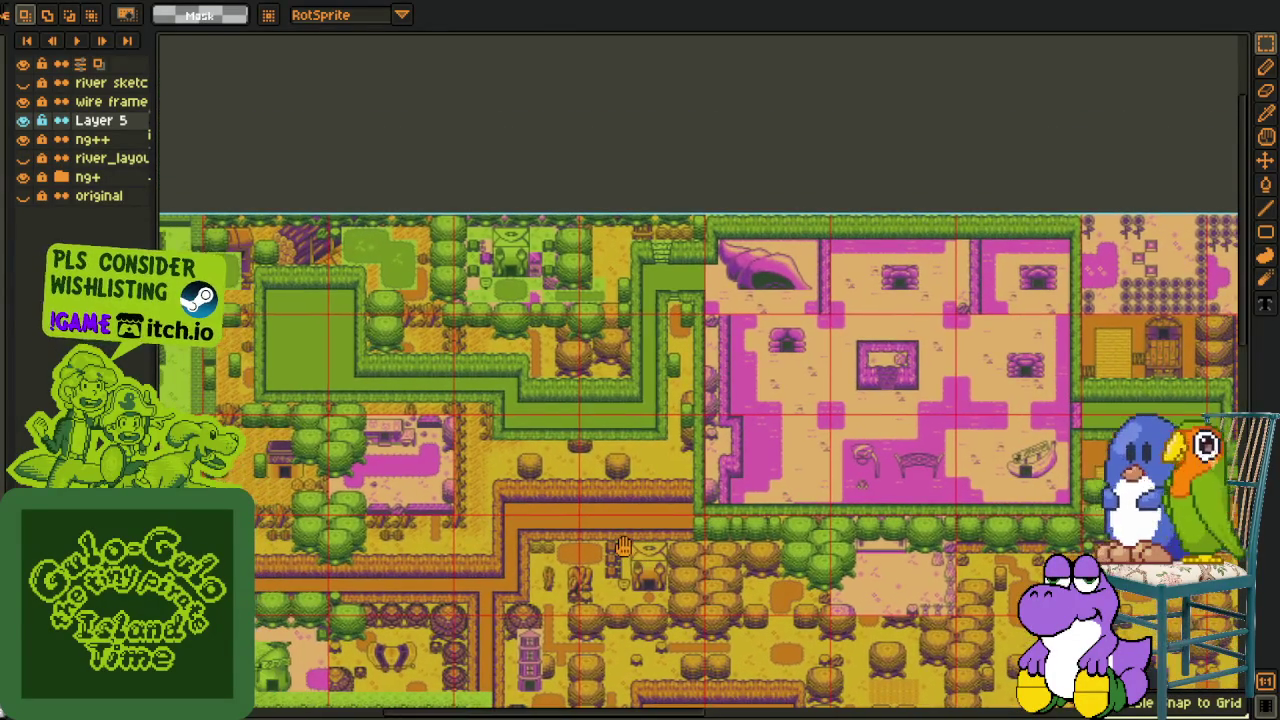
{"action": "scroll", "coordinate": [622, 546], "scroll_direction": "right", "scroll_amount": 4}
{"action": "scroll", "coordinate": [622, 546], "scroll_direction": "right", "scroll_amount": 2}
{"action": "scroll", "coordinate": [622, 546], "scroll_direction": "right", "scroll_amount": 3}
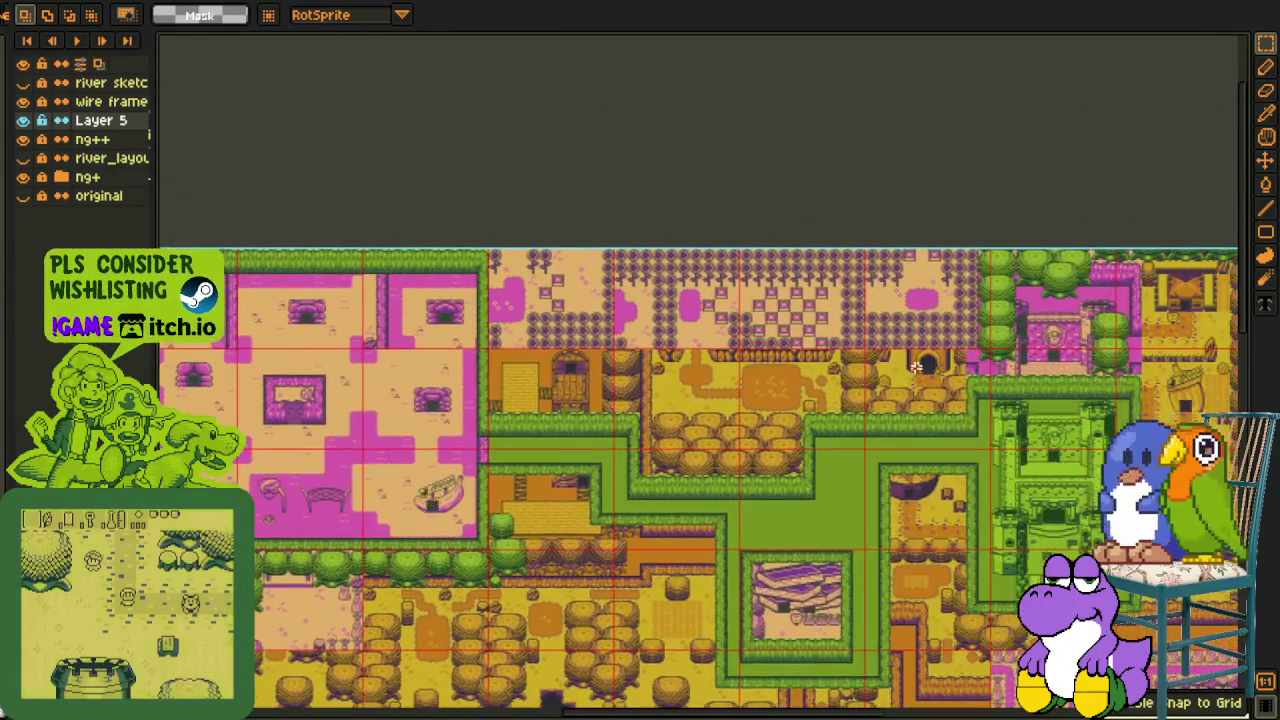
{"action": "scroll", "coordinate": [622, 546], "scroll_direction": "up", "scroll_amount": 3}
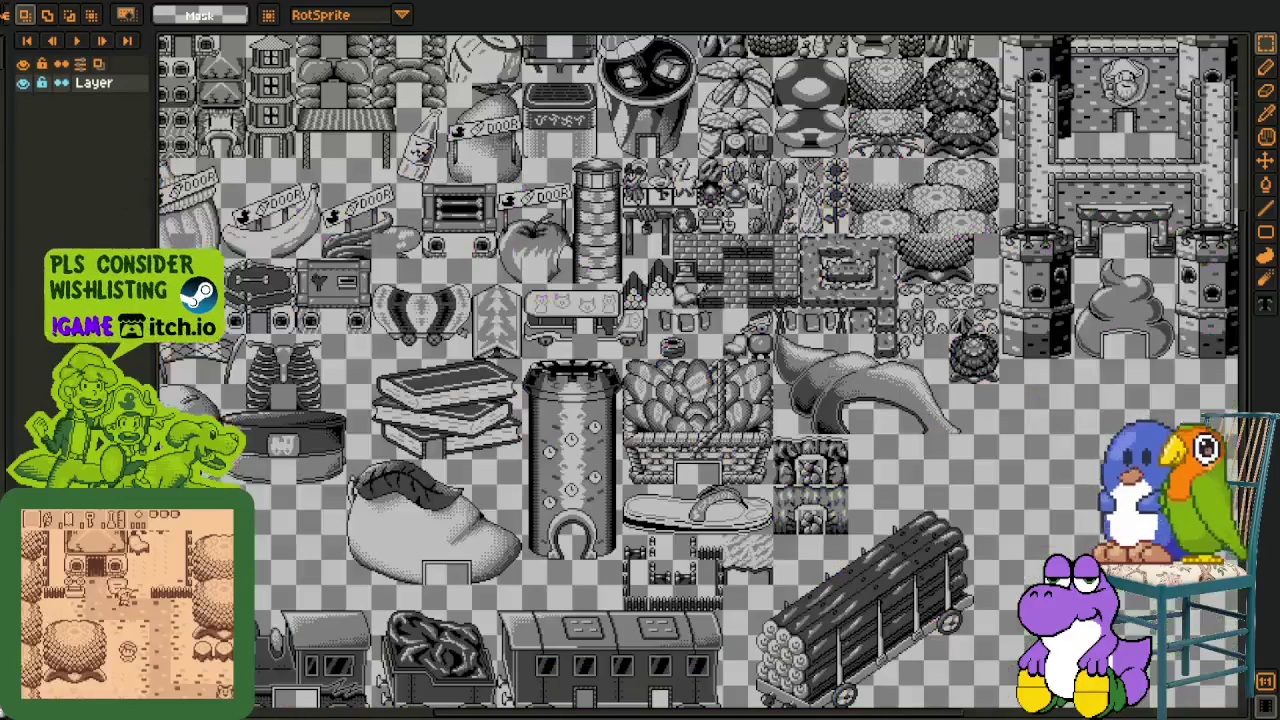
Dock the b-outside_house tileset beside the map and zoom into its sunflower tiles
{"action": "key", "text": "m"}
{"action": "scroll", "coordinate": [629, 271], "scroll_direction": "down", "scroll_amount": 2}
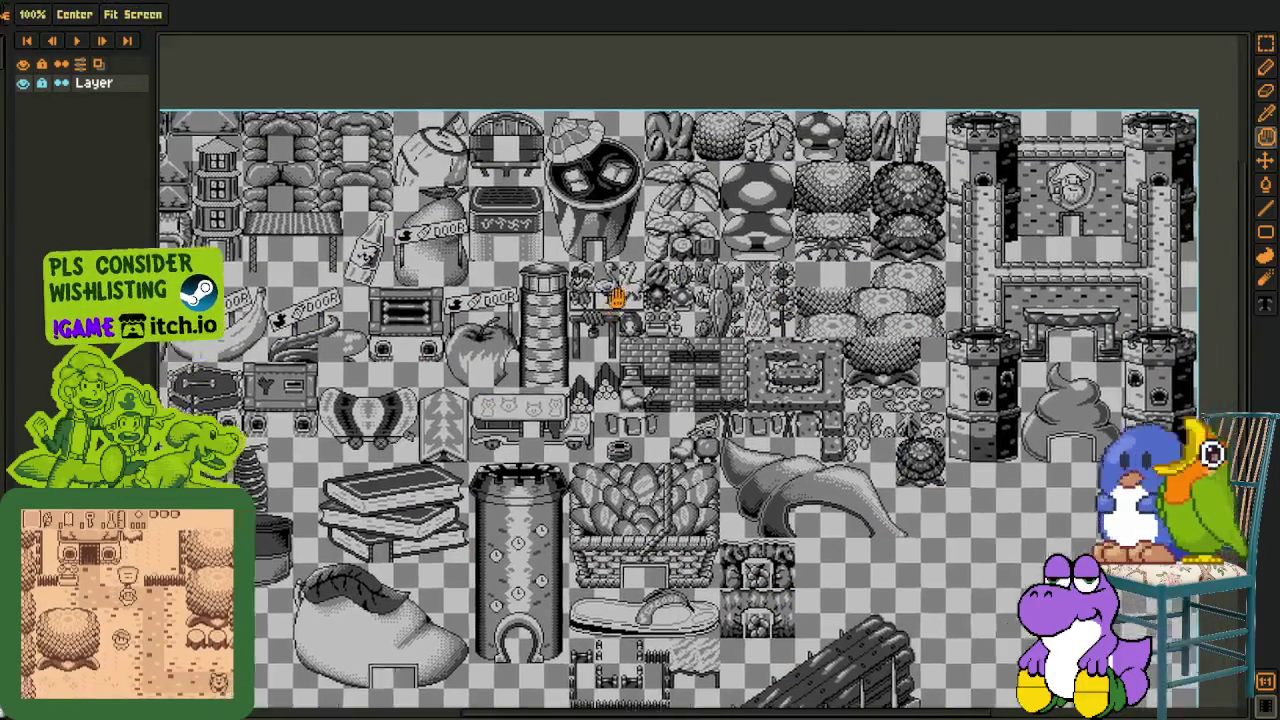
{"action": "scroll", "coordinate": [309, 40], "scroll_direction": "up", "scroll_amount": 2}
{"action": "left_click_drag", "start_coordinate": [287, 3], "coordinate": [1186, 290]}
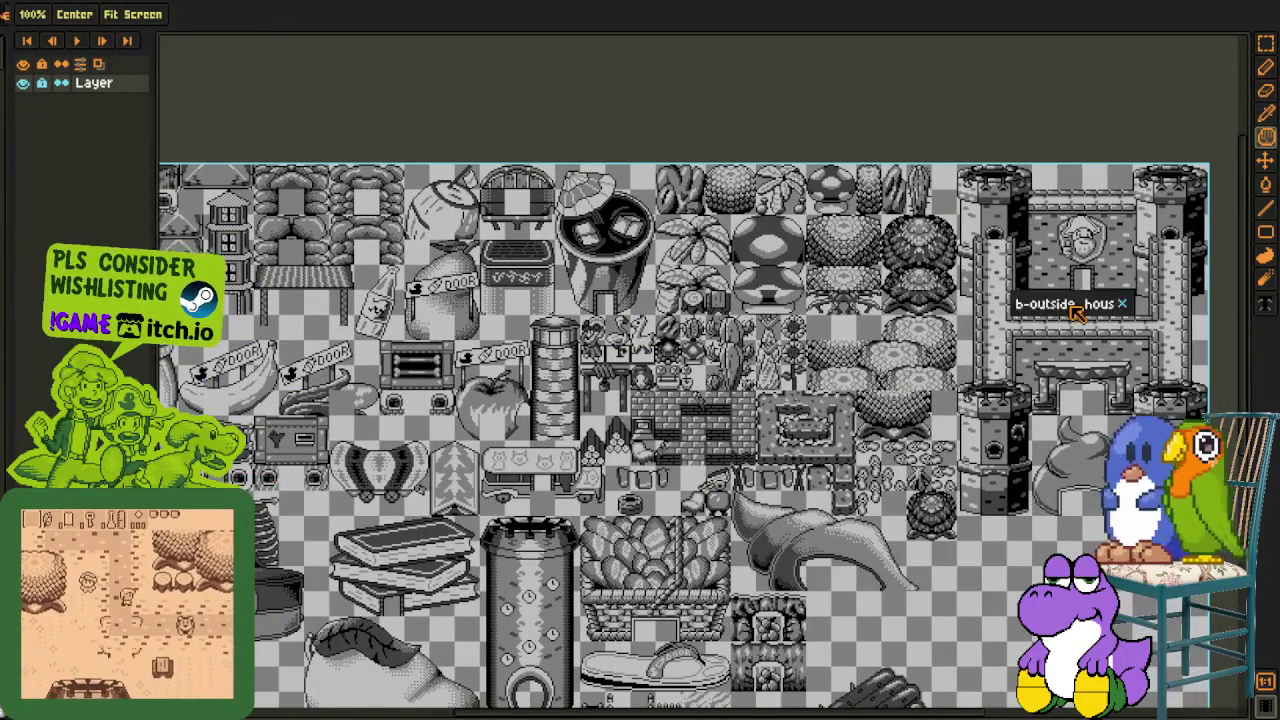
{"action": "scroll", "coordinate": [1085, 380], "scroll_direction": "up", "scroll_amount": 2}
{"action": "scroll", "coordinate": [1085, 380], "scroll_direction": "up", "scroll_amount": 1}
{"action": "scroll", "coordinate": [1085, 380], "scroll_direction": "up", "scroll_amount": 1}
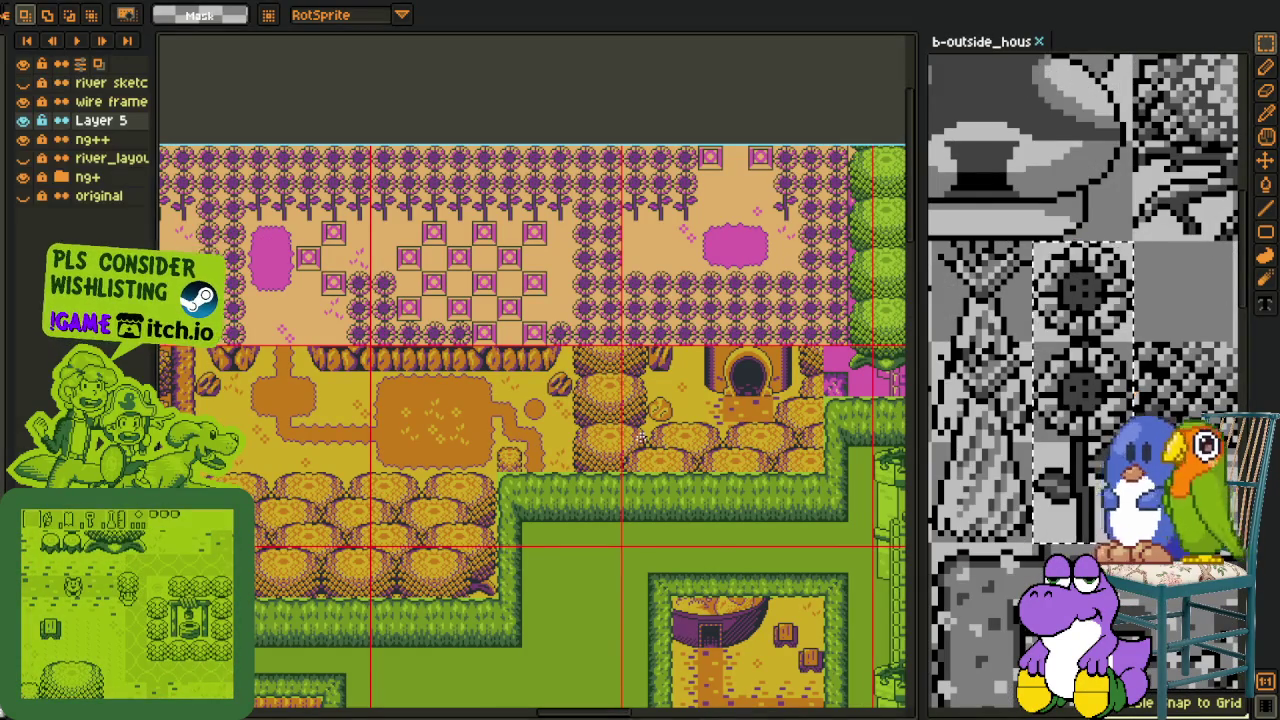
{"action": "scroll", "coordinate": [640, 450], "scroll_direction": "down", "scroll_amount": 2}
{"action": "key", "text": "space"}
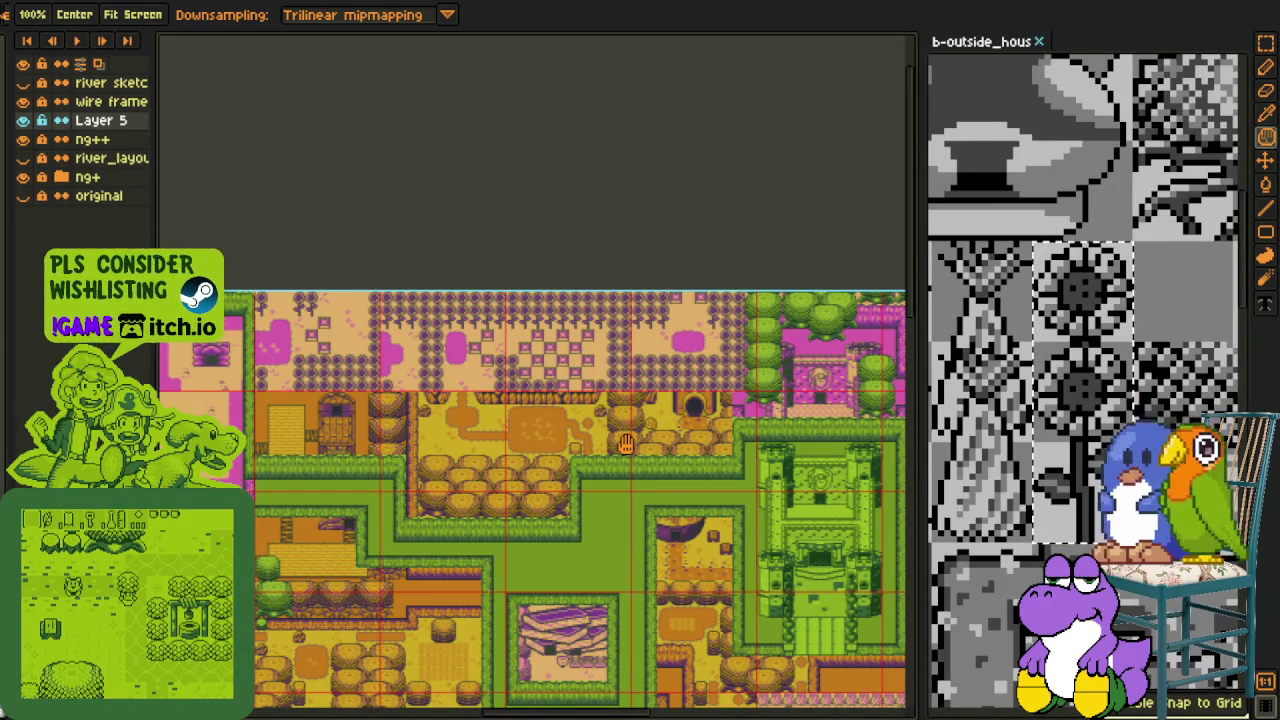
{"action": "scroll", "coordinate": [592, 425], "scroll_direction": "up", "scroll_amount": 1}
{"action": "scroll", "coordinate": [540, 390], "scroll_direction": "up", "scroll_amount": 1}
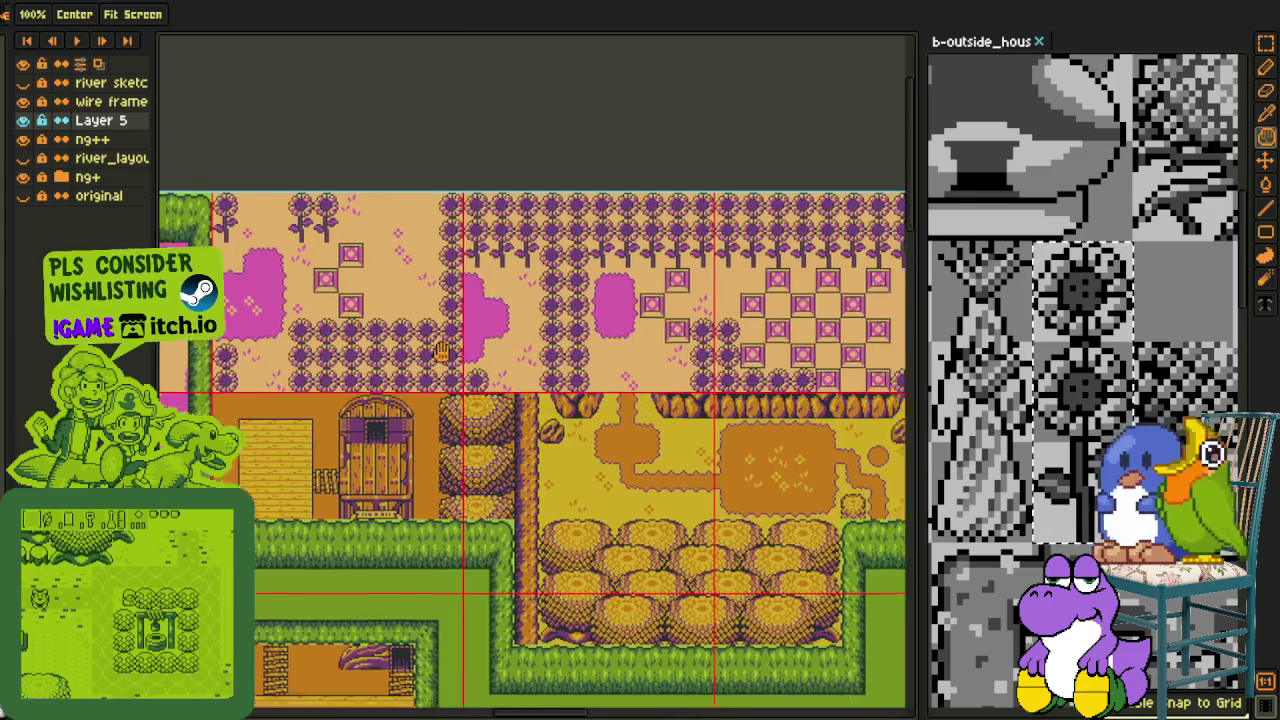
{"action": "scroll", "coordinate": [481, 347], "scroll_direction": "down", "scroll_amount": 2}
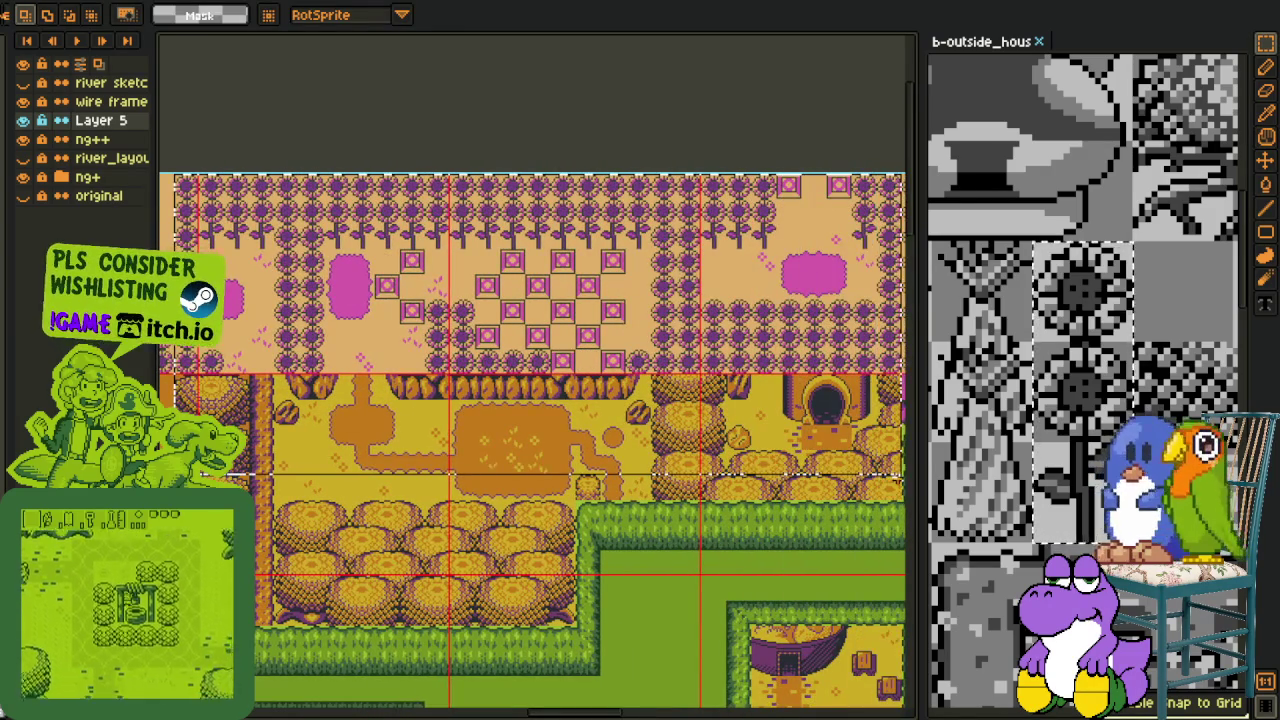
{"action": "left_click_drag", "start_coordinate": [470, 318], "coordinate": [840, 470]}
{"action": "key", "text": "space"}
{"action": "scroll", "coordinate": [583, 396], "scroll_direction": "up", "scroll_amount": 2}
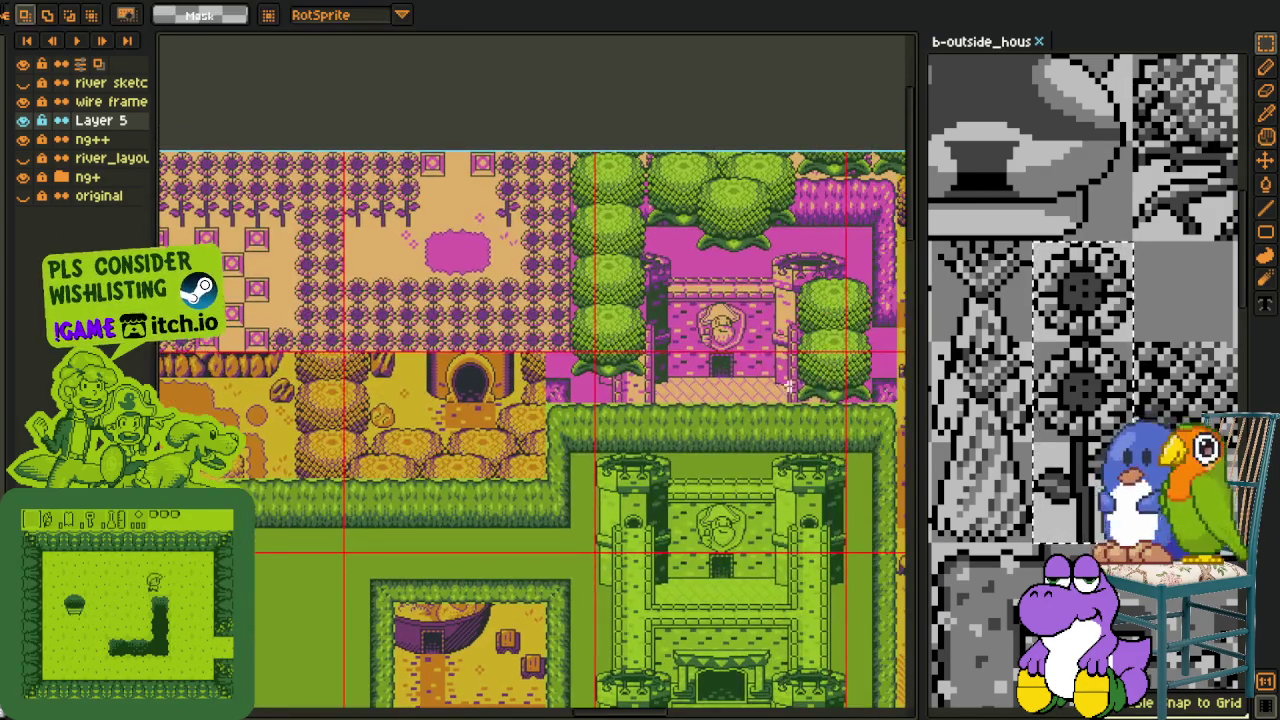
{"action": "scroll", "coordinate": [583, 396], "scroll_direction": "up", "scroll_amount": 2}
{"action": "mouse_move", "coordinate": [376, 380]}
{"action": "left_mouse_down"}
{"action": "mouse_move", "coordinate": [598, 421]}
{"action": "mouse_move", "coordinate": [757, 483]}
{"action": "left_mouse_up"}
{"action": "left_click", "coordinate": [598, 421]}
{"action": "scroll", "coordinate": [680, 423], "scroll_direction": "down", "scroll_amount": 2}
{"action": "key", "text": "space"}
{"action": "scroll", "coordinate": [551, 441], "scroll_direction": "up", "scroll_amount": 1}
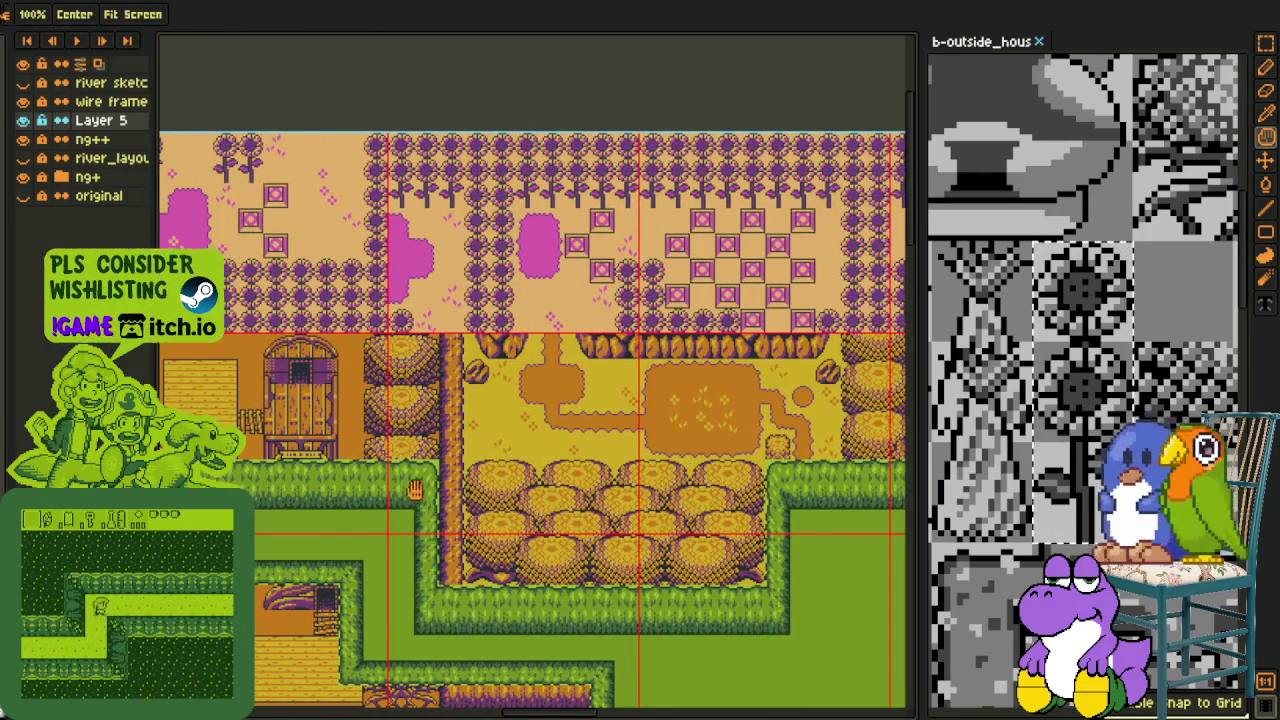
{"action": "left_click_drag", "start_coordinate": [412, 491], "coordinate": [510, 483]}
{"action": "scroll", "coordinate": [588, 451], "scroll_direction": "down", "scroll_amount": 1}
{"action": "scroll", "coordinate": [650, 466], "scroll_direction": "down", "scroll_amount": 1}
{"action": "scroll", "coordinate": [712, 482], "scroll_direction": "down", "scroll_amount": 1}
{"action": "scroll", "coordinate": [712, 482], "scroll_direction": "up", "scroll_amount": 3}
{"action": "left_click_drag", "start_coordinate": [412, 390], "coordinate": [518, 548]}
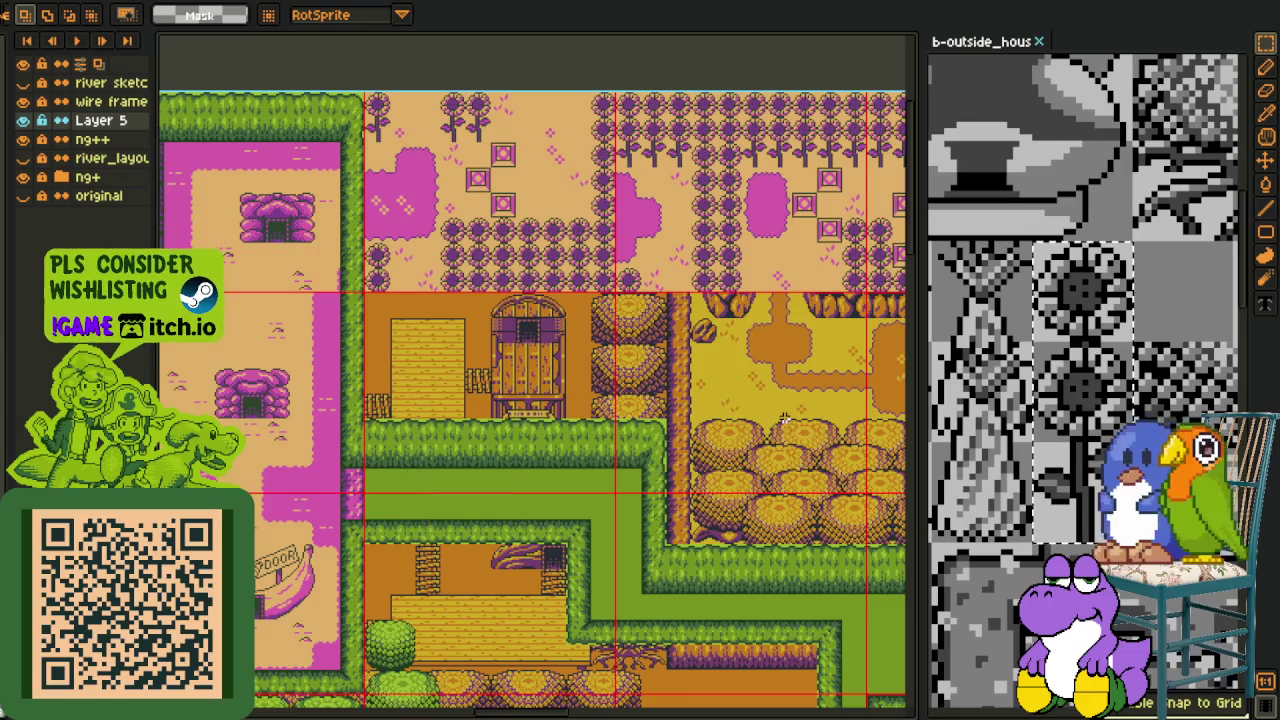
{"action": "scroll", "coordinate": [779, 418], "scroll_direction": "down", "scroll_amount": 2}
{"action": "mouse_move", "coordinate": [779, 418]}
{"action": "left_mouse_down"}
{"action": "mouse_move", "coordinate": [568, 466]}
{"action": "mouse_move", "coordinate": [538, 490]}
{"action": "left_mouse_up"}
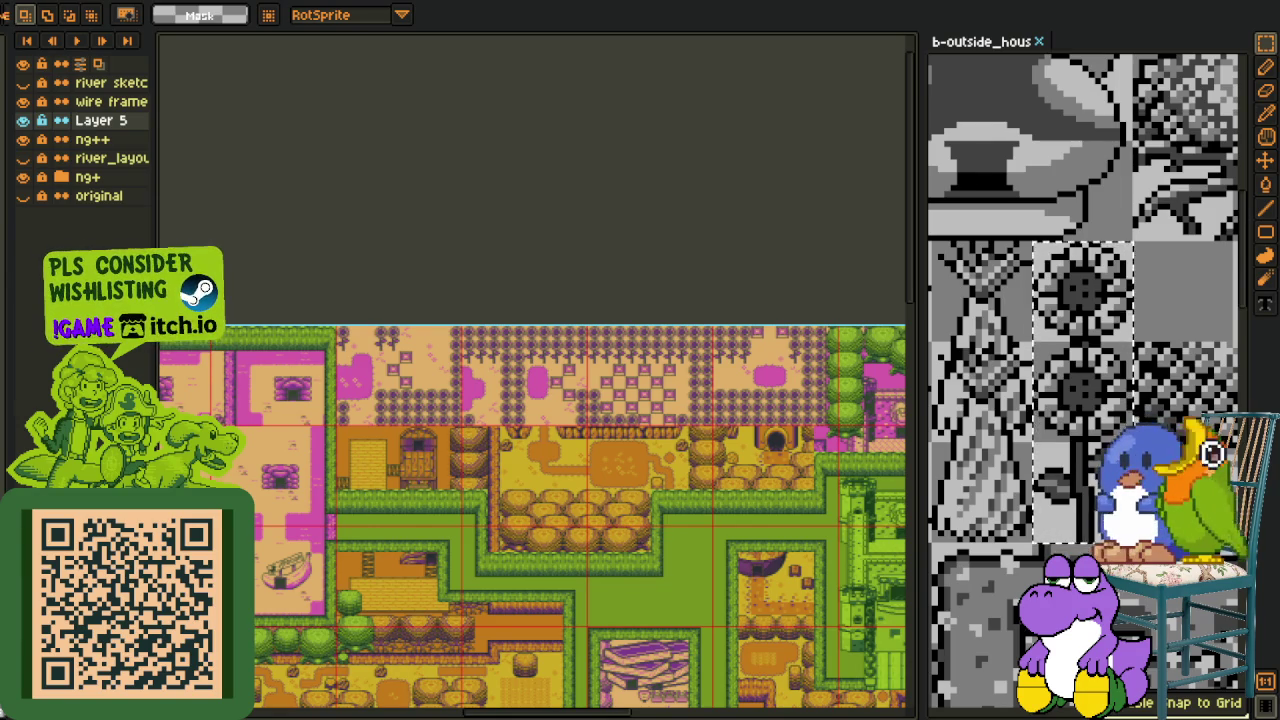
{"action": "scroll", "coordinate": [389, 537], "scroll_direction": "up", "scroll_amount": 2}
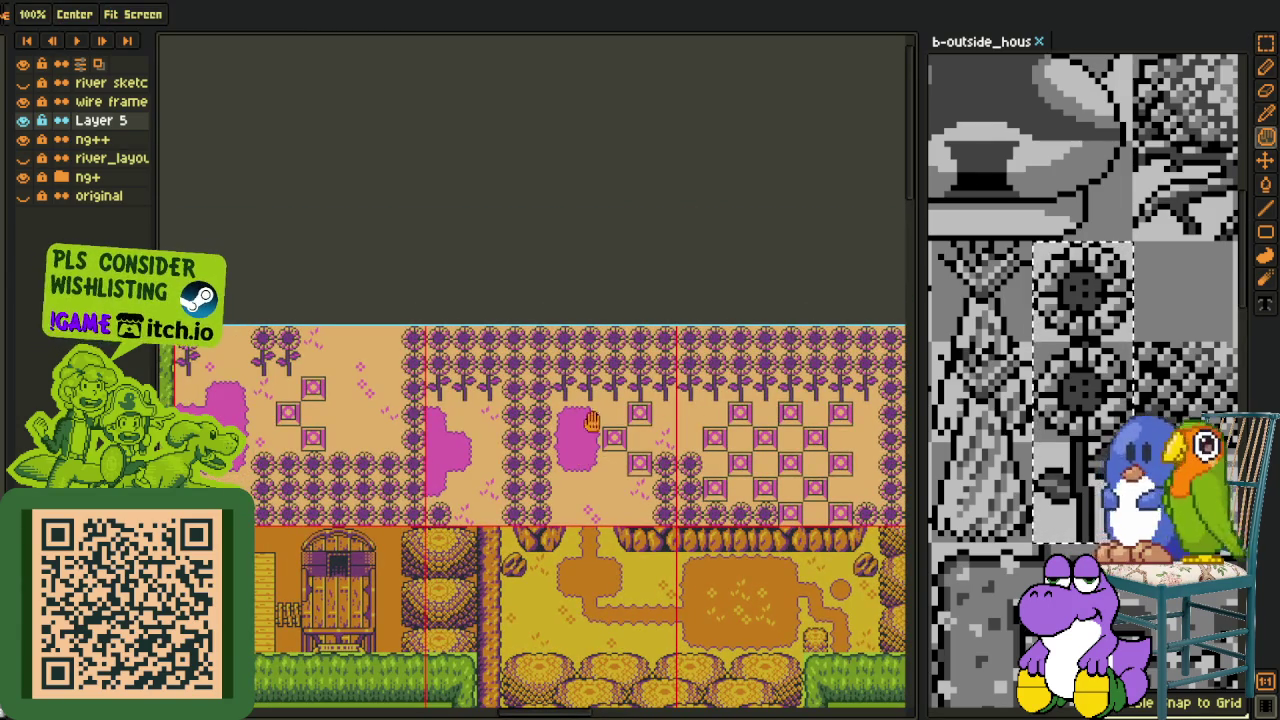
{"action": "key", "text": "r"}
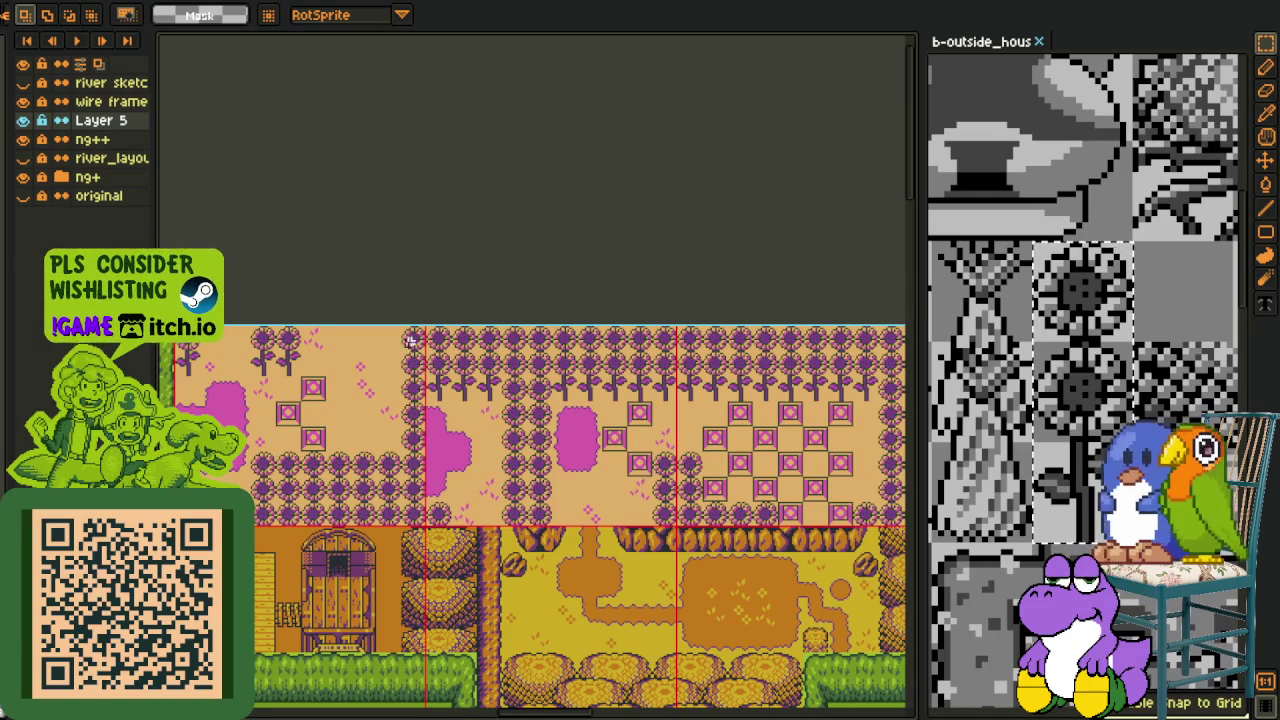
{"action": "left_click", "coordinate": [1085, 306]}
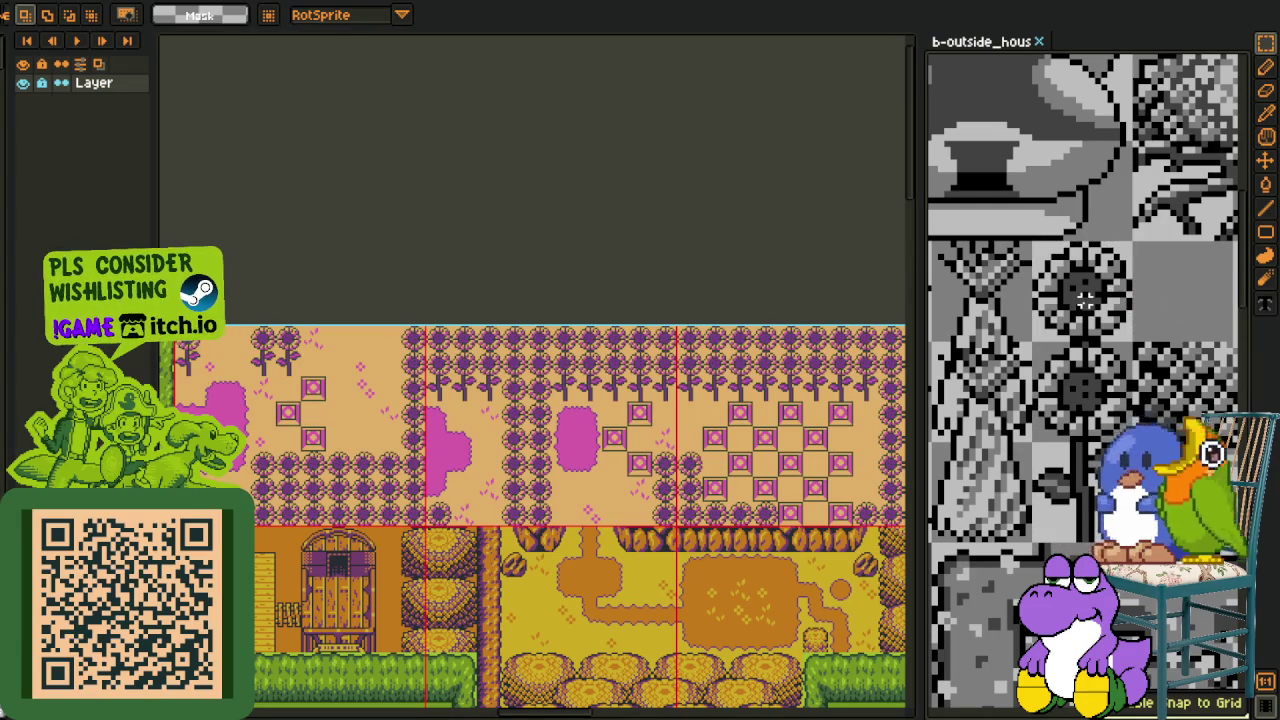
Paste the sunflower tile at the map's top-left edge, test it as a brush, then undo the trial row
{"action": "left_click", "coordinate": [400, 308]}
{"action": "scroll", "coordinate": [400, 308], "scroll_direction": "up", "scroll_amount": 2}
{"action": "scroll", "coordinate": [400, 308], "scroll_direction": "up", "scroll_amount": 1}
{"action": "key", "text": "ctrl+v"}
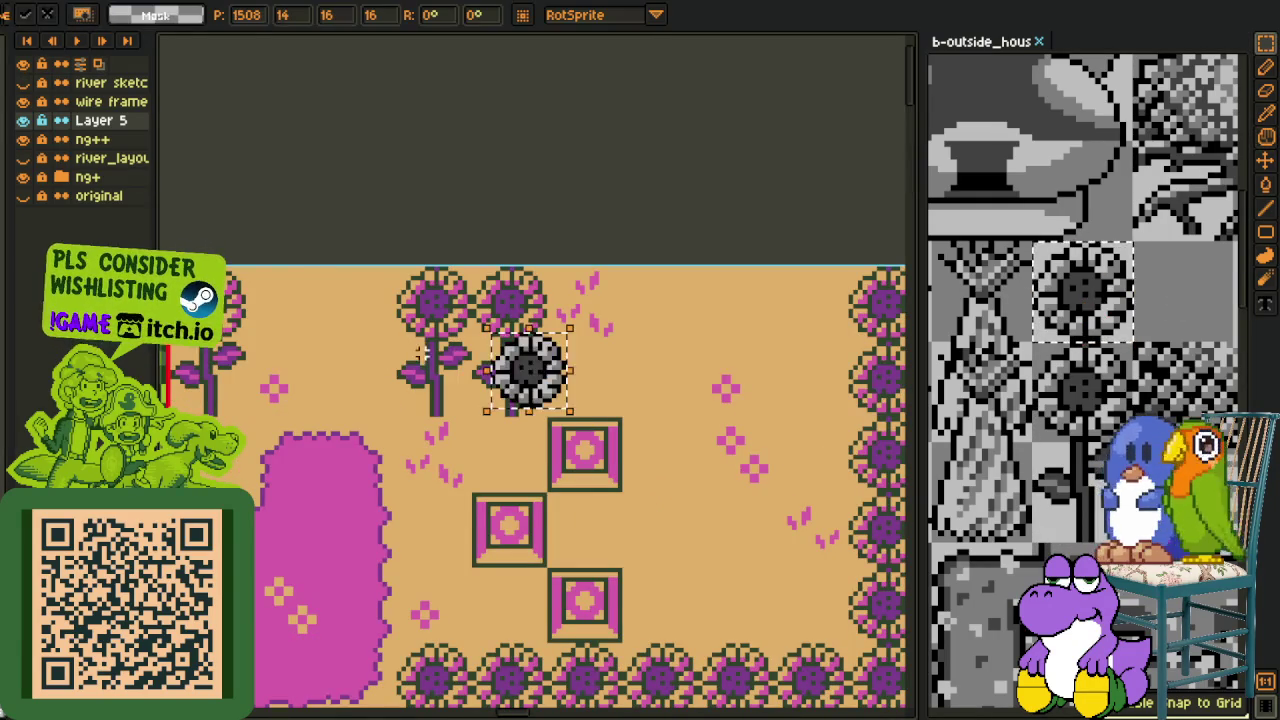
{"action": "left_click_drag", "start_coordinate": [450, 358], "coordinate": [150, 283]}
{"action": "key", "text": "b"}
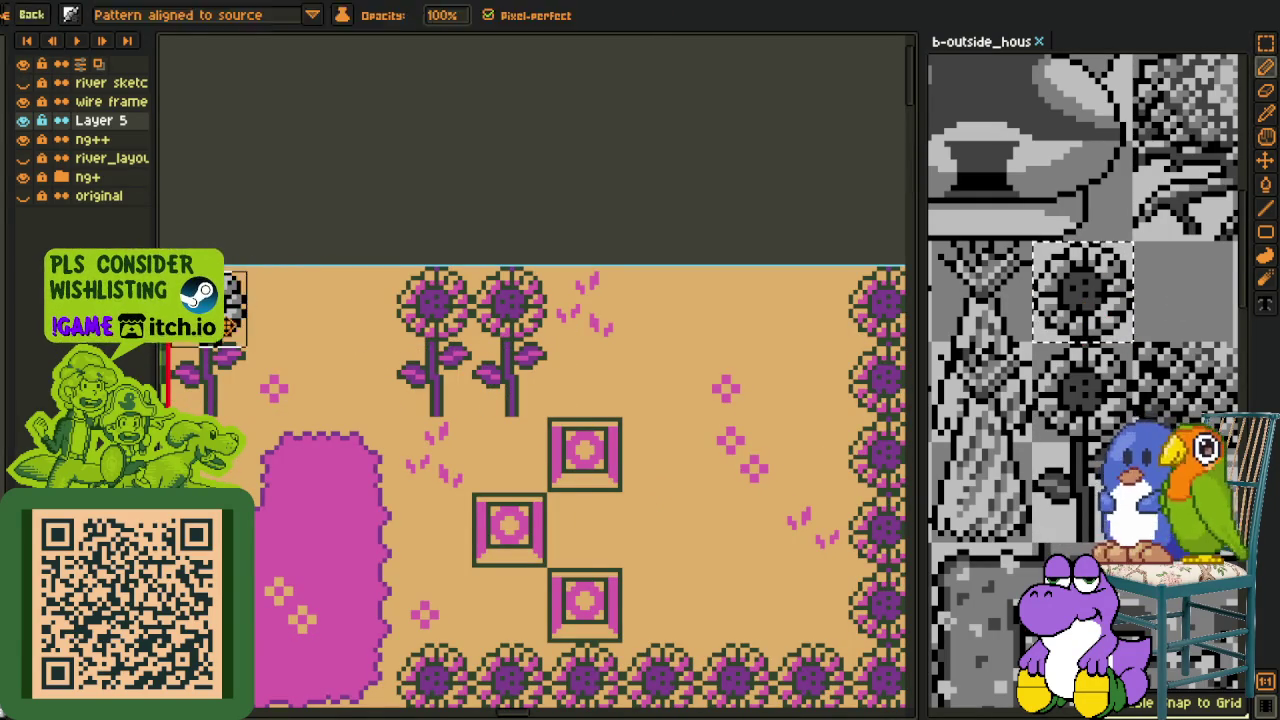
{"action": "left_click_drag", "start_coordinate": [250, 350], "coordinate": [480, 350]}
{"action": "key", "text": "ctrl+z"}
{"action": "mouse_move", "coordinate": [336, 300]}
{"action": "left_mouse_down"}
{"action": "mouse_move", "coordinate": [886, 290]}
{"action": "mouse_move", "coordinate": [480, 322]}
{"action": "mouse_move", "coordinate": [886, 322]}
{"action": "mouse_move", "coordinate": [408, 325]}
{"action": "mouse_move", "coordinate": [700, 325]}
{"action": "mouse_move", "coordinate": [633, 322]}
{"action": "left_mouse_up"}
{"action": "key", "text": "l"}
Turn the tileset's grey sunflower into a brush and stamp it down the third column
{"action": "scroll", "coordinate": [723, 322], "scroll_direction": "down", "scroll_amount": 2}
{"action": "left_click", "coordinate": [1077, 400]}
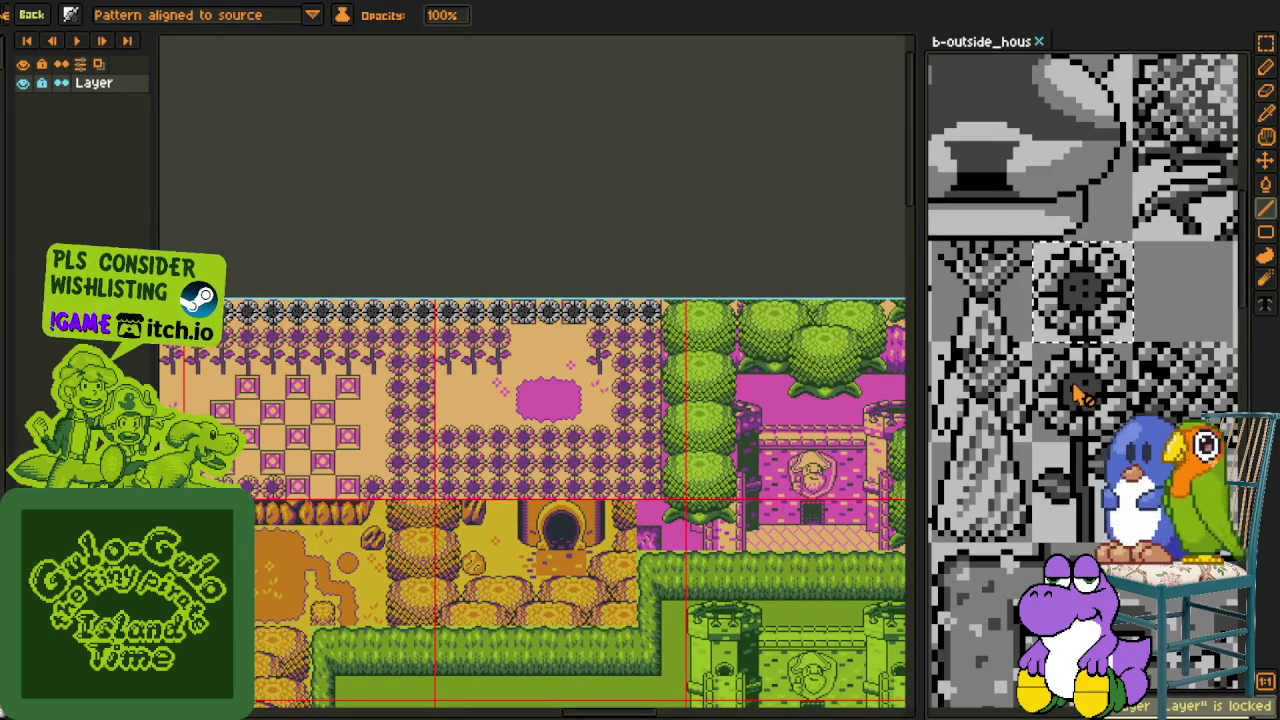
{"action": "key", "text": "m"}
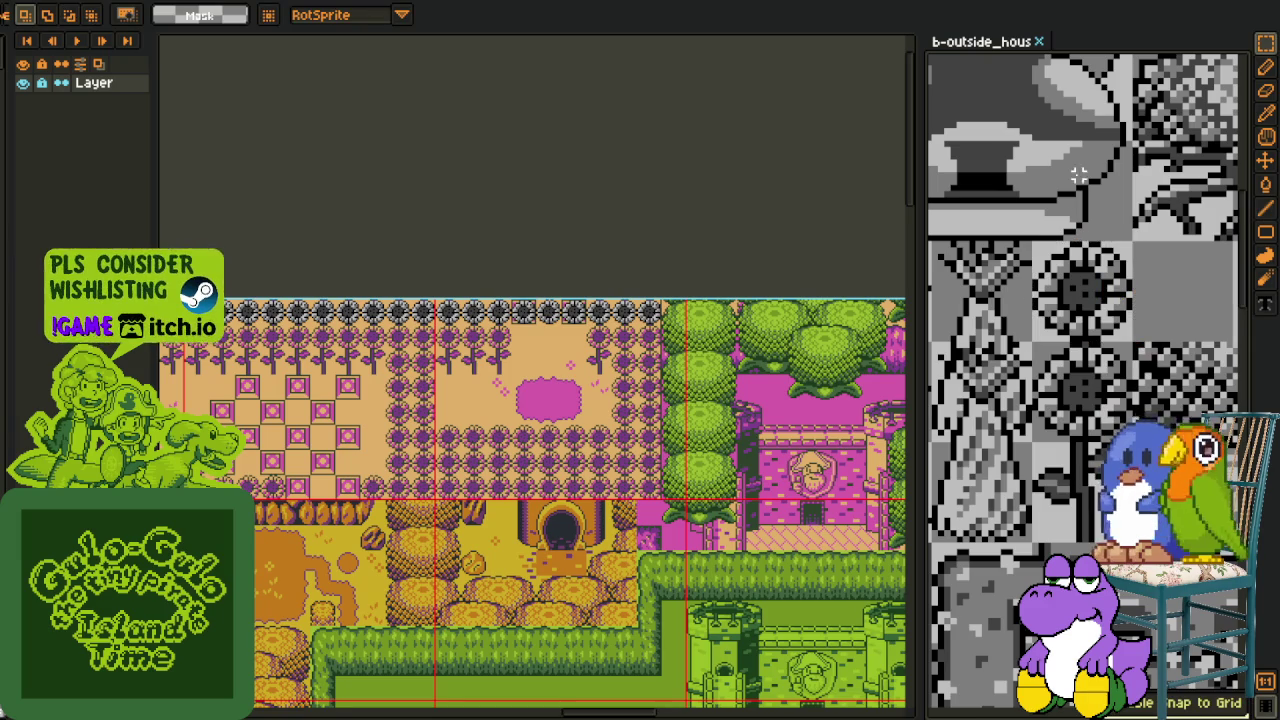
{"action": "scroll", "coordinate": [650, 346], "scroll_direction": "up", "scroll_amount": 2}
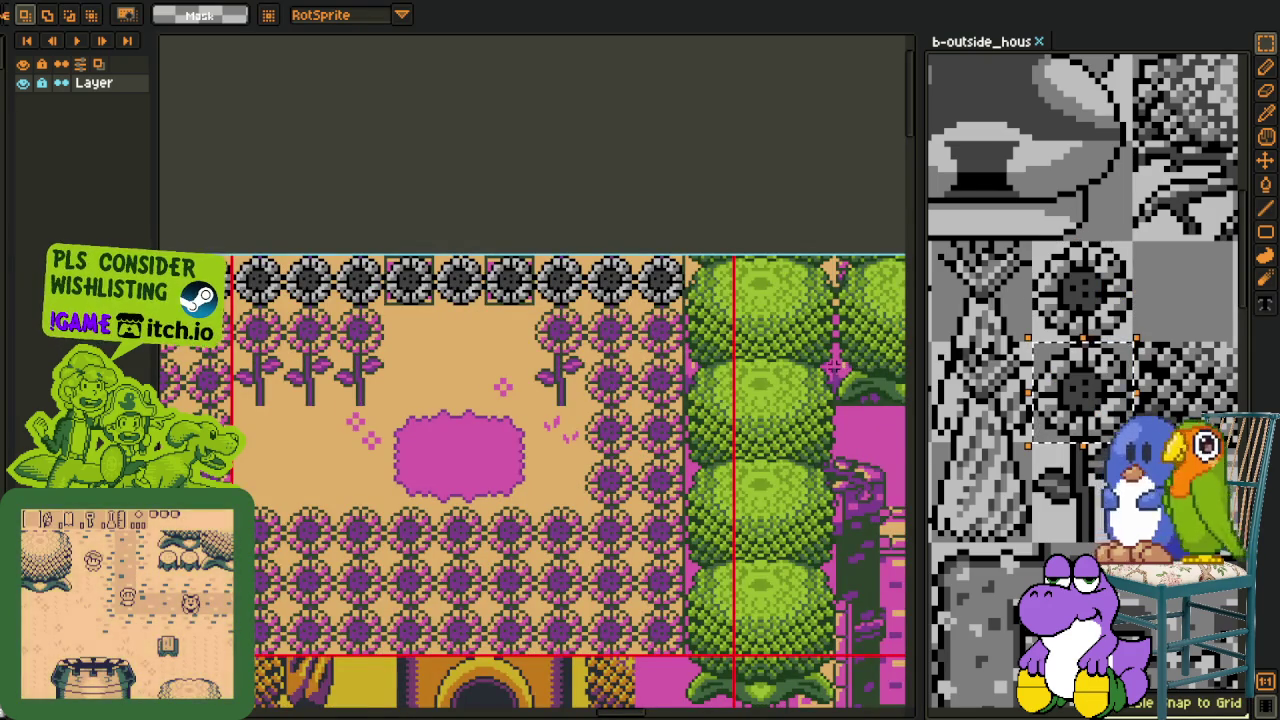
{"action": "key", "text": "ctrl+b"}
{"action": "scroll", "coordinate": [686, 314], "scroll_direction": "up", "scroll_amount": 1}
{"action": "scroll", "coordinate": [634, 337], "scroll_direction": "up", "scroll_amount": 1}
{"action": "scroll", "coordinate": [629, 337], "scroll_direction": "up", "scroll_amount": 1}
{"action": "scroll", "coordinate": [630, 333], "scroll_direction": "up", "scroll_amount": 1}
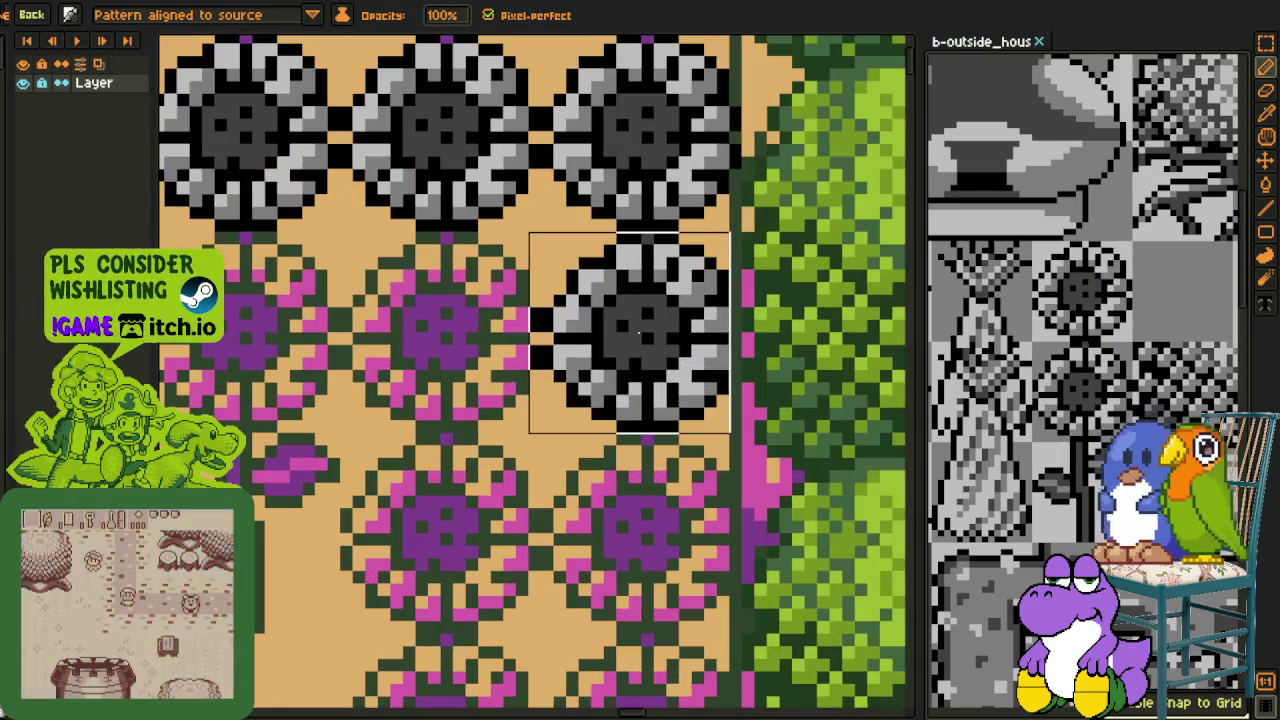
{"action": "left_click_drag", "start_coordinate": [638, 333], "coordinate": [642, 647]}
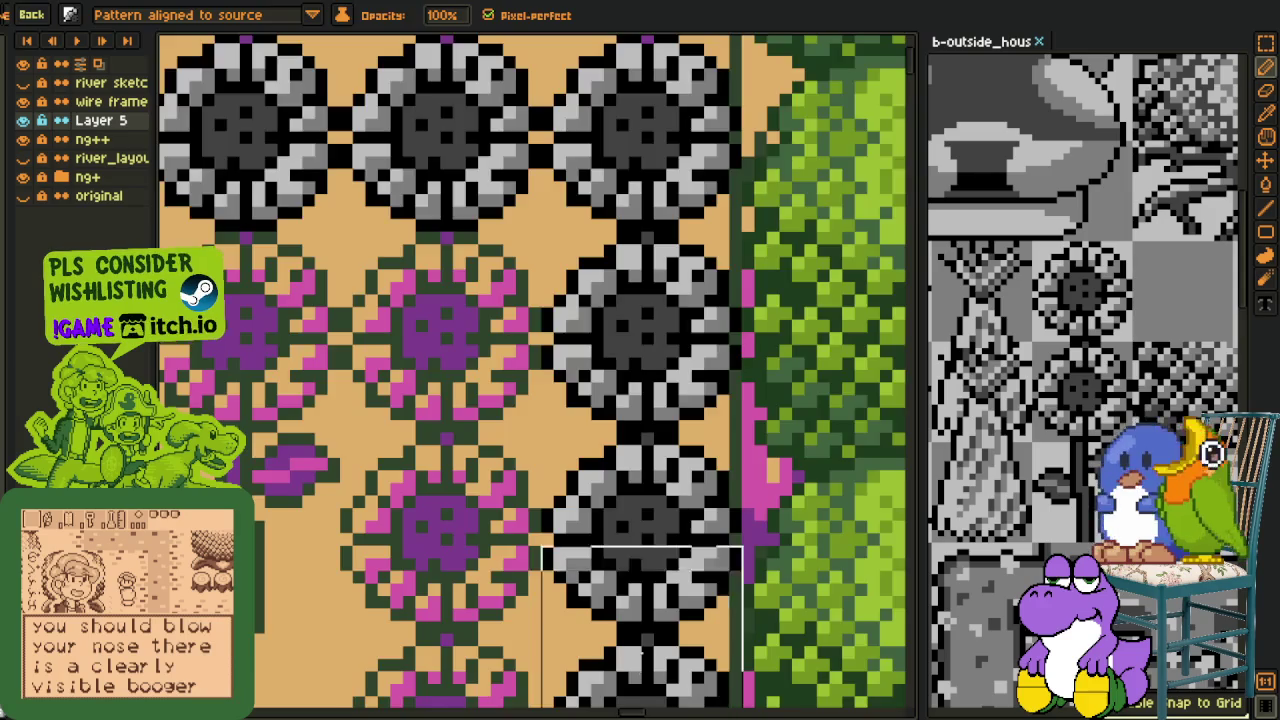
Pan the canvas and keep stamping grey sunflowers down the column to the field's lower edge
{"action": "key", "text": "h"}
{"action": "scroll", "coordinate": [642, 647], "scroll_direction": "down", "scroll_amount": 2}
{"action": "left_click_drag", "start_coordinate": [630, 700], "coordinate": [634, 385]}
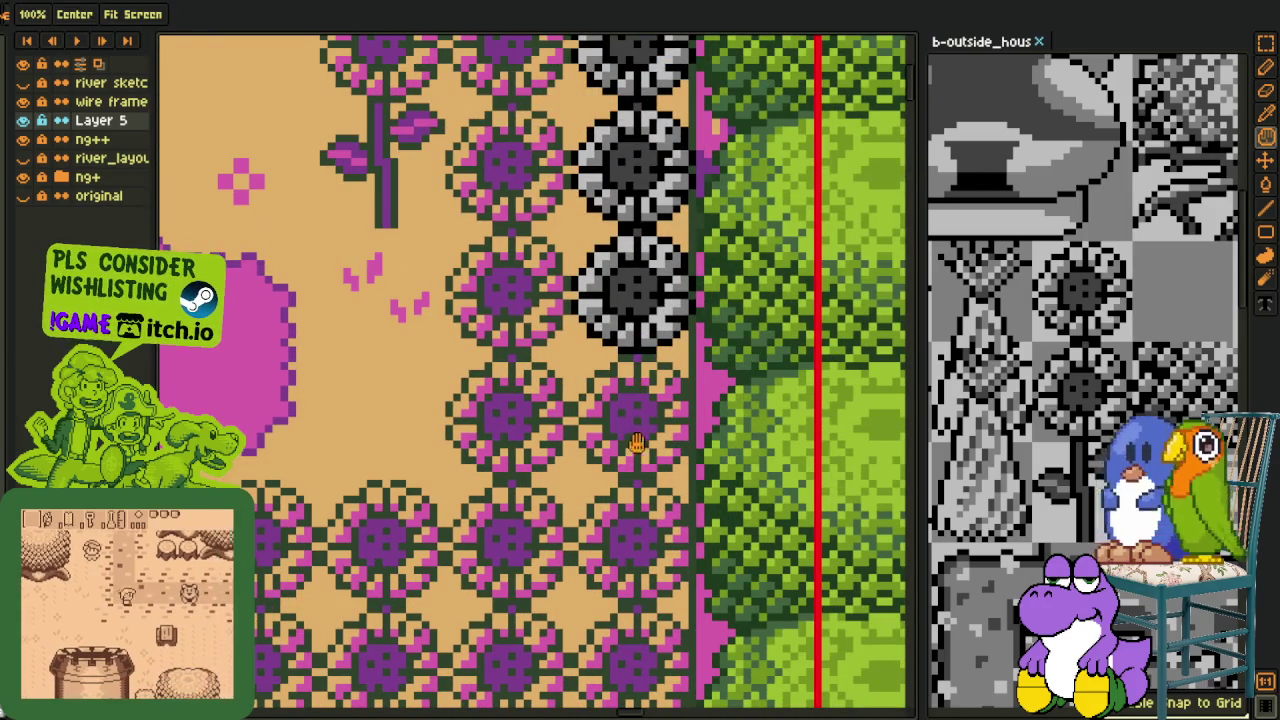
{"action": "key", "text": "ctrl+b"}
{"action": "left_click_drag", "start_coordinate": [634, 452], "coordinate": [634, 680]}
{"action": "key", "text": "h"}
{"action": "scroll", "coordinate": [613, 380], "scroll_direction": "down", "scroll_amount": 2}
{"action": "left_click_drag", "start_coordinate": [613, 380], "coordinate": [599, 243]}
{"action": "key", "text": "ctrl+b"}
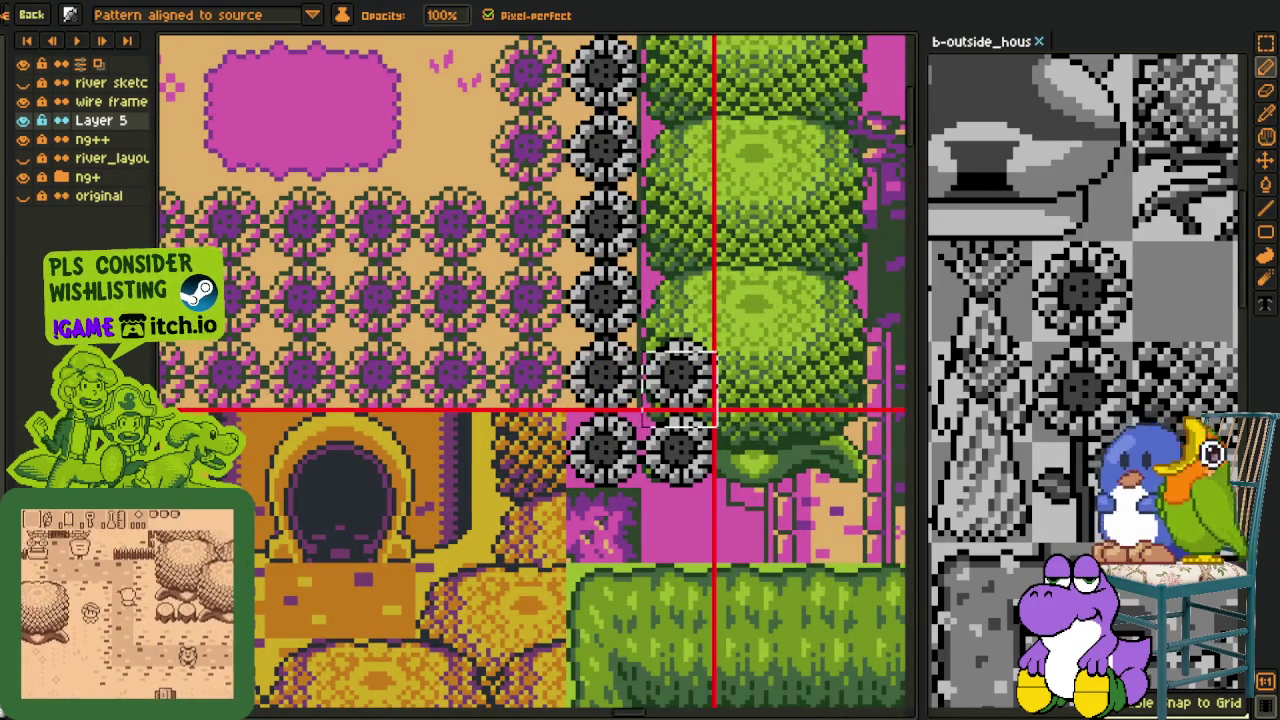
Undo the last two grey sunflower stampings and return to the brush
{"action": "key", "text": "m"}
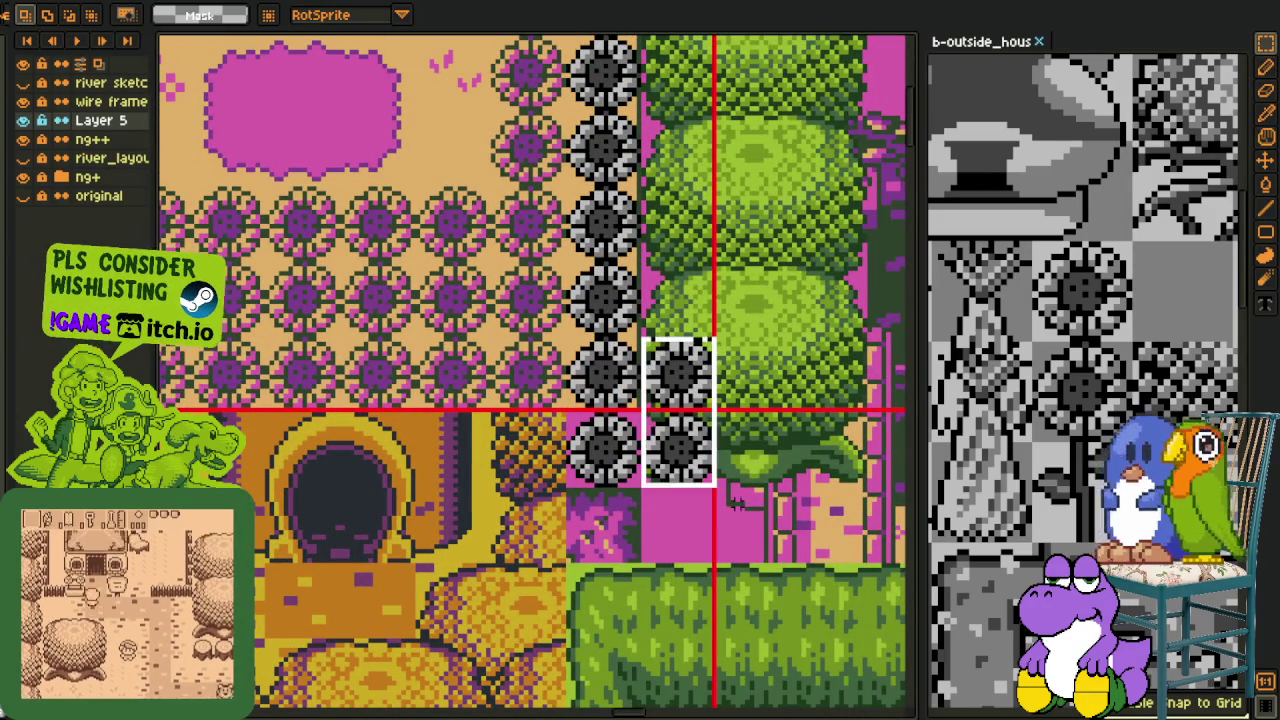
{"action": "key", "text": "ctrl+z"}
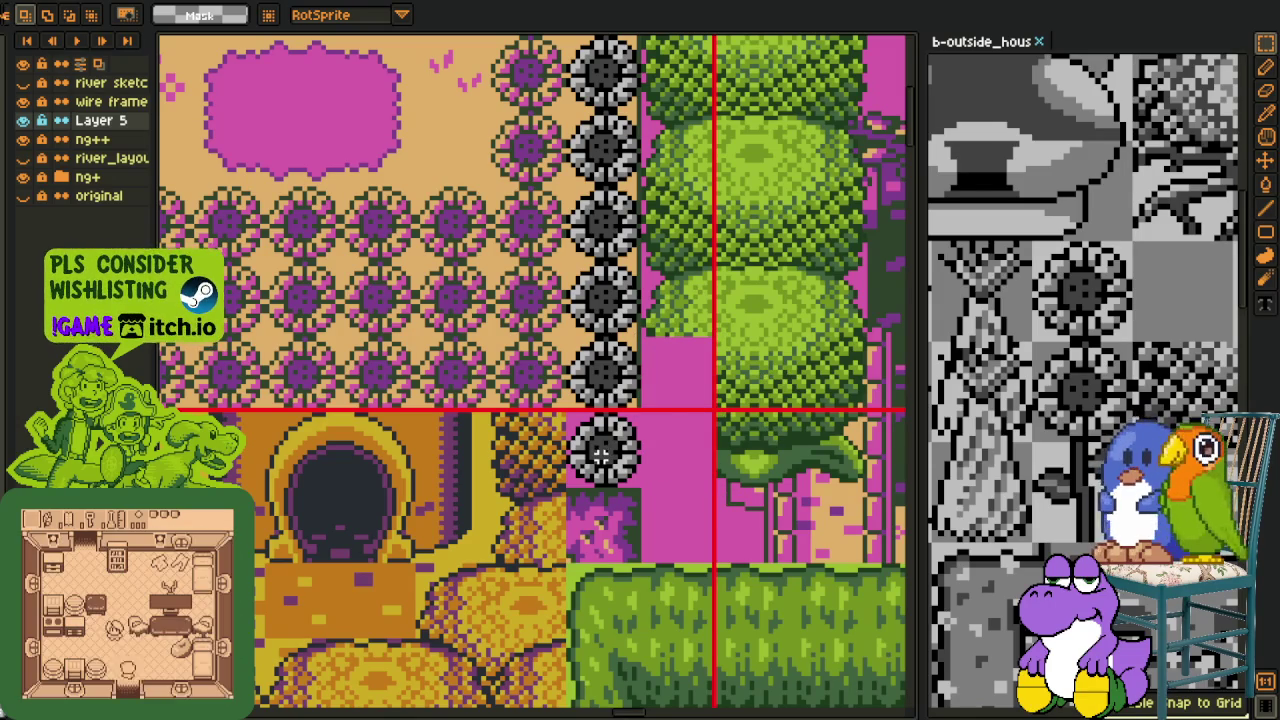
{"action": "key", "text": "ctrl+z"}
{"action": "key", "text": "ctrl+z"}
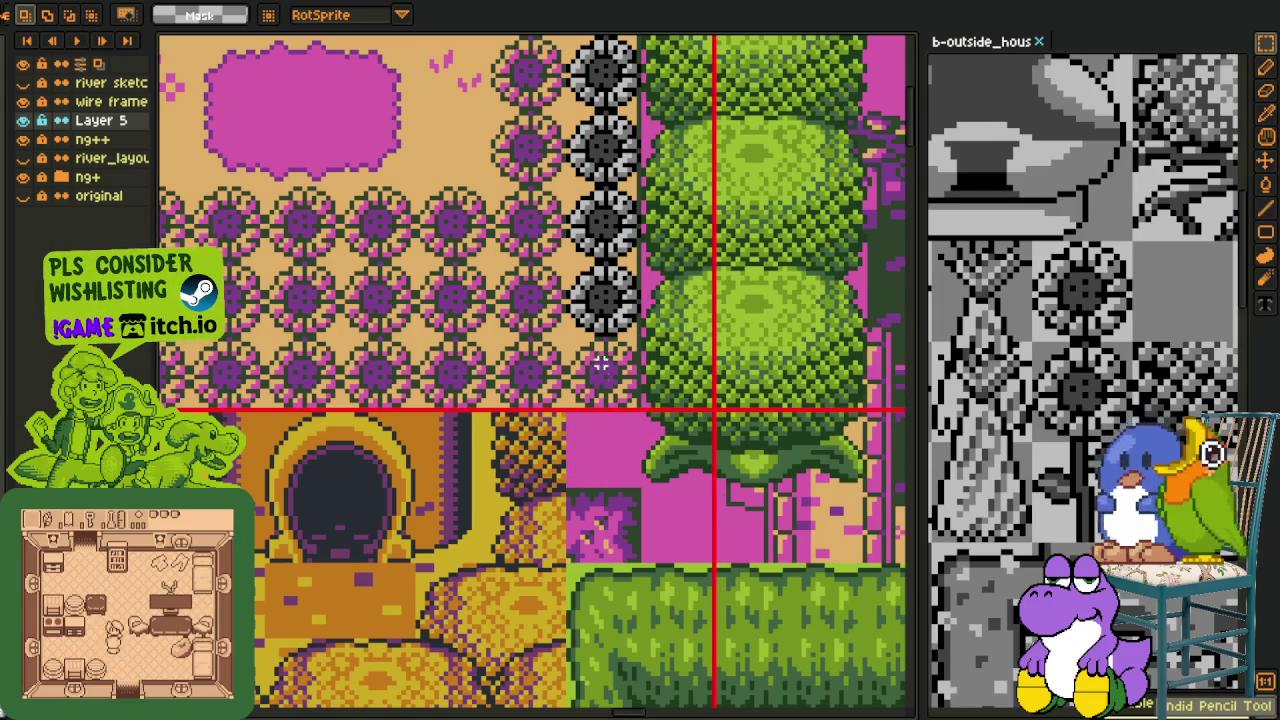
{"action": "key", "text": "b"}
{"action": "scroll", "coordinate": [609, 355], "scroll_direction": "down", "scroll_amount": 3}
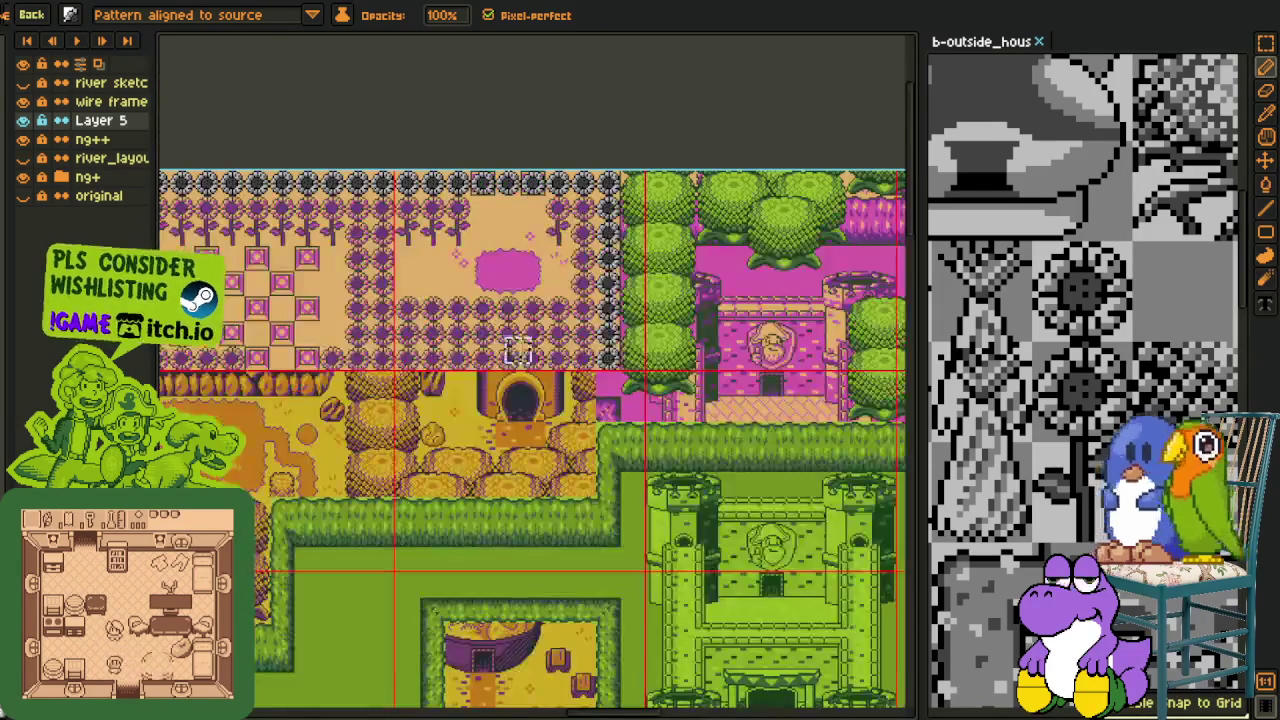
{"action": "scroll", "coordinate": [690, 385], "scroll_direction": "up", "scroll_amount": 2}
{"action": "scroll", "coordinate": [690, 385], "scroll_direction": "up", "scroll_amount": 1}
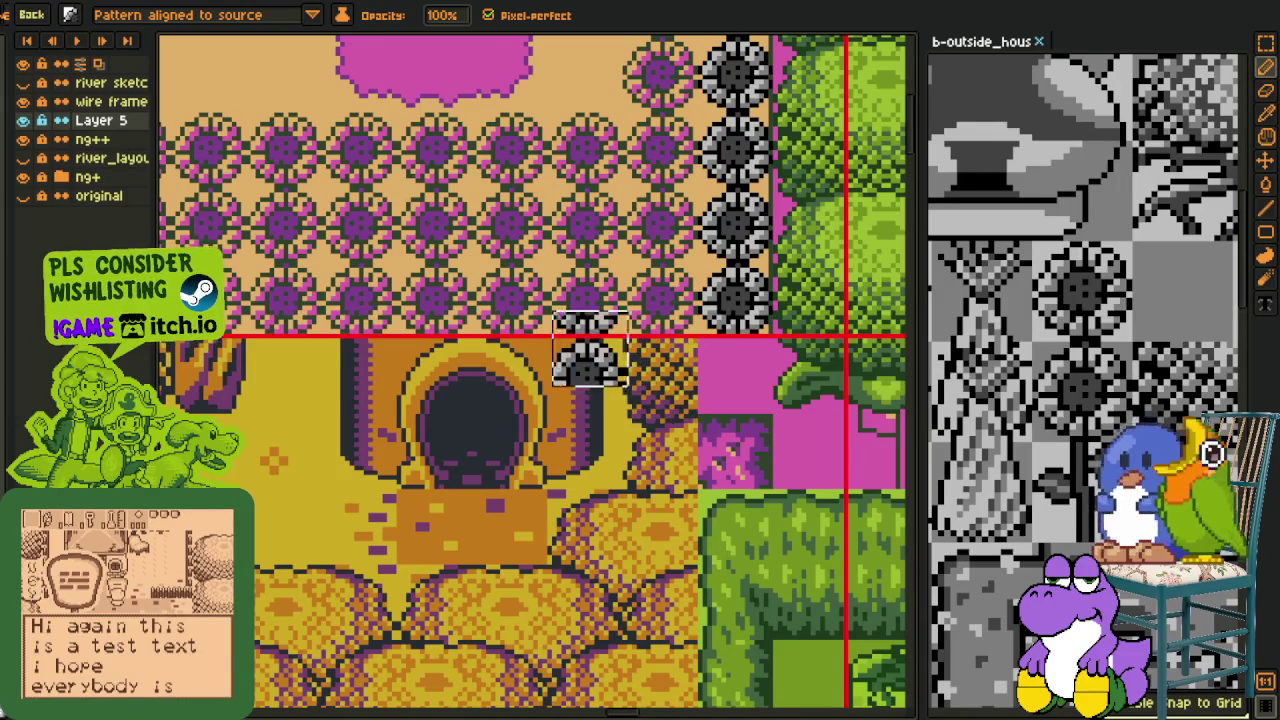
Stamp grey sunflower rows leftward and rightward along the border, undoing stray lower tiles
{"action": "mouse_move", "coordinate": [580, 372]}
{"action": "left_mouse_down"}
{"action": "mouse_move", "coordinate": [385, 372]}
{"action": "mouse_move", "coordinate": [773, 427]}
{"action": "mouse_move", "coordinate": [383, 425]}
{"action": "left_mouse_up"}
{"action": "key", "text": "h"}
{"action": "key", "text": "b"}
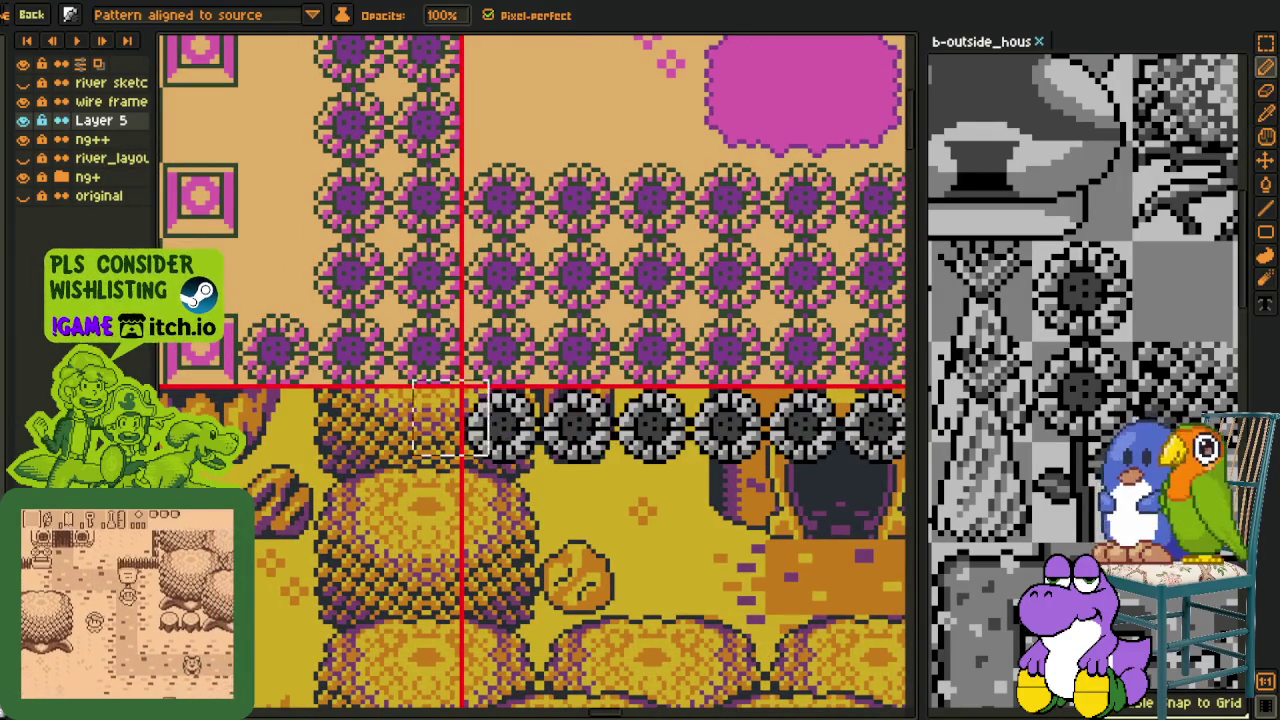
{"action": "scroll", "coordinate": [383, 425], "scroll_direction": "down", "scroll_amount": 2}
{"action": "scroll", "coordinate": [383, 421], "scroll_direction": "up", "scroll_amount": 1}
{"action": "scroll", "coordinate": [383, 421], "scroll_direction": "up", "scroll_amount": 1}
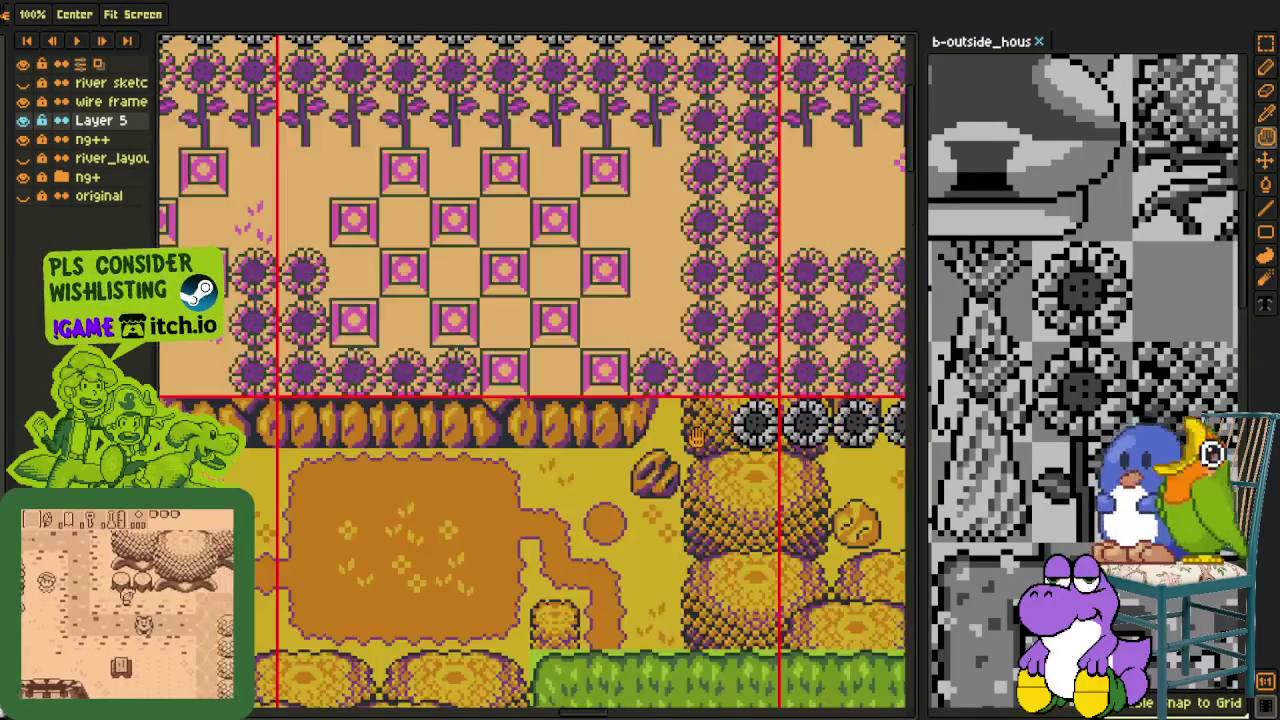
{"action": "key", "text": "b"}
{"action": "key", "text": "ctrl+z"}
{"action": "mouse_move", "coordinate": [710, 425]}
{"action": "left_mouse_down"}
{"action": "mouse_move", "coordinate": [410, 426]}
{"action": "mouse_move", "coordinate": [778, 460]}
{"action": "mouse_move", "coordinate": [700, 492]}
{"action": "left_mouse_up"}
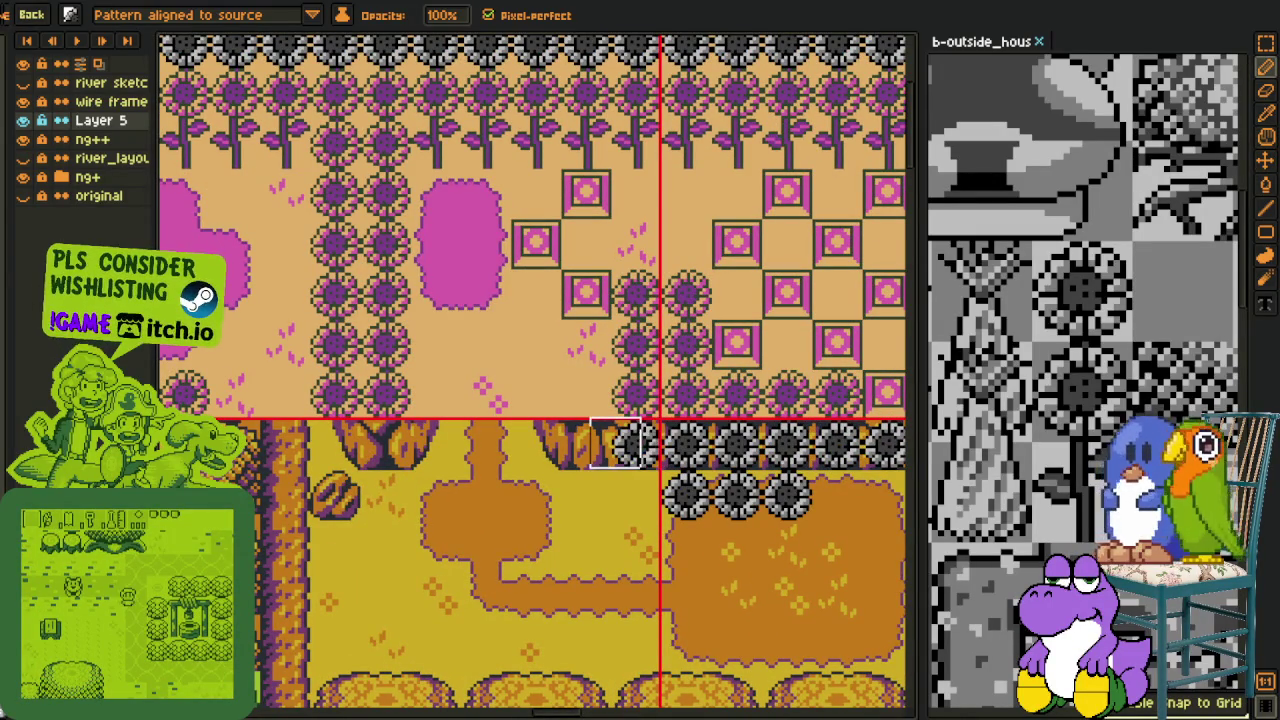
{"action": "left_click_drag", "start_coordinate": [615, 443], "coordinate": [634, 487]}
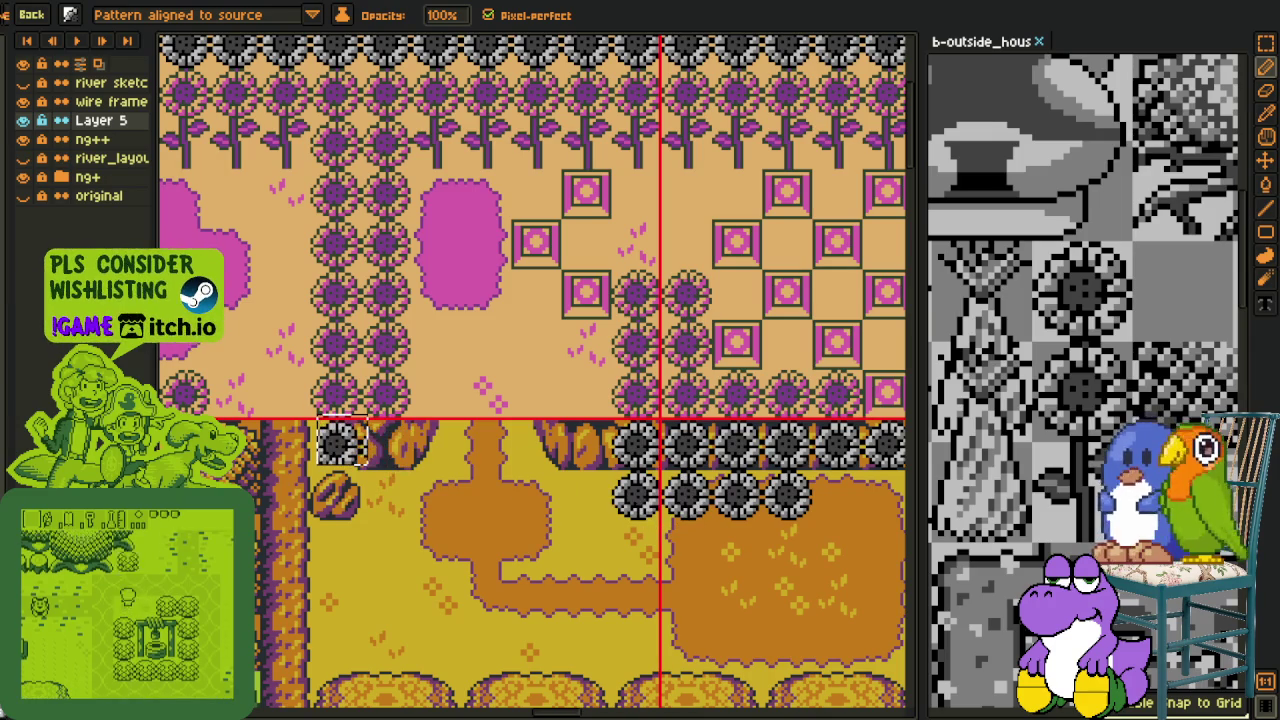
Stamp two rows of grey sunflowers across the door area and further right
{"action": "scroll", "coordinate": [433, 437], "scroll_direction": "down", "scroll_amount": 5}
{"action": "scroll", "coordinate": [433, 437], "scroll_direction": "up", "scroll_amount": 1}
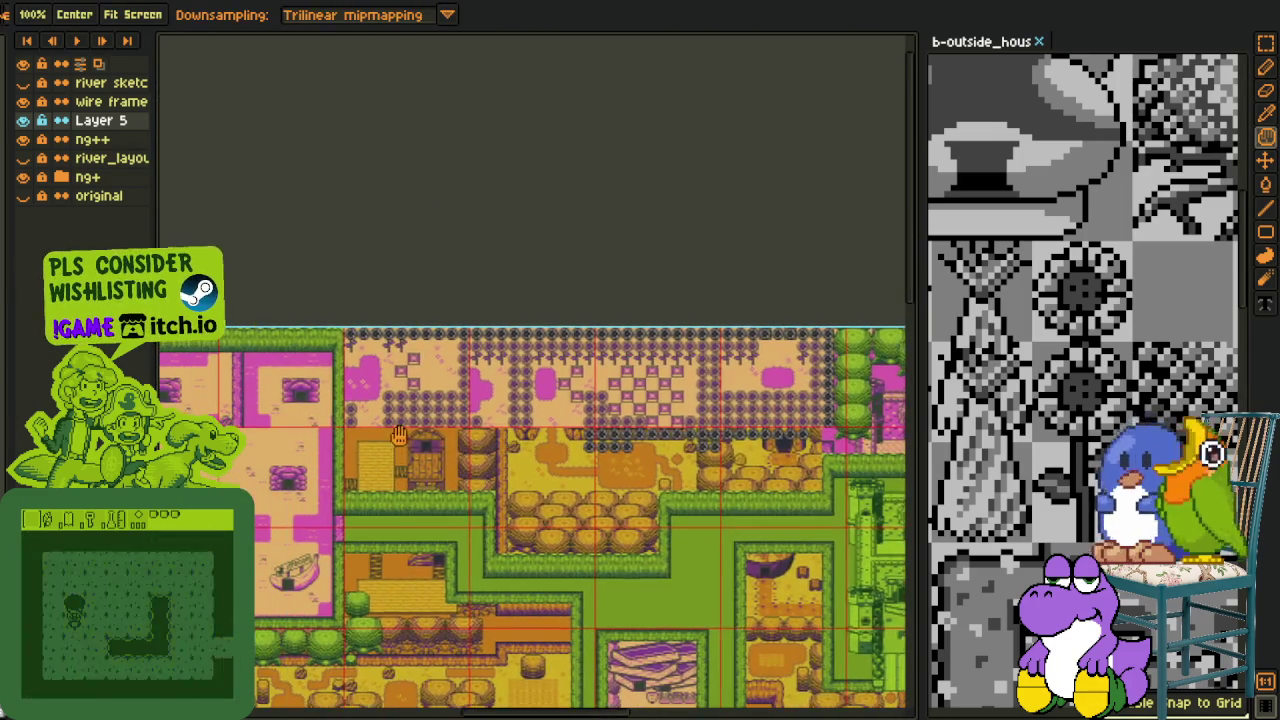
{"action": "scroll", "coordinate": [400, 440], "scroll_direction": "up", "scroll_amount": 1}
{"action": "scroll", "coordinate": [465, 438], "scroll_direction": "up", "scroll_amount": 1}
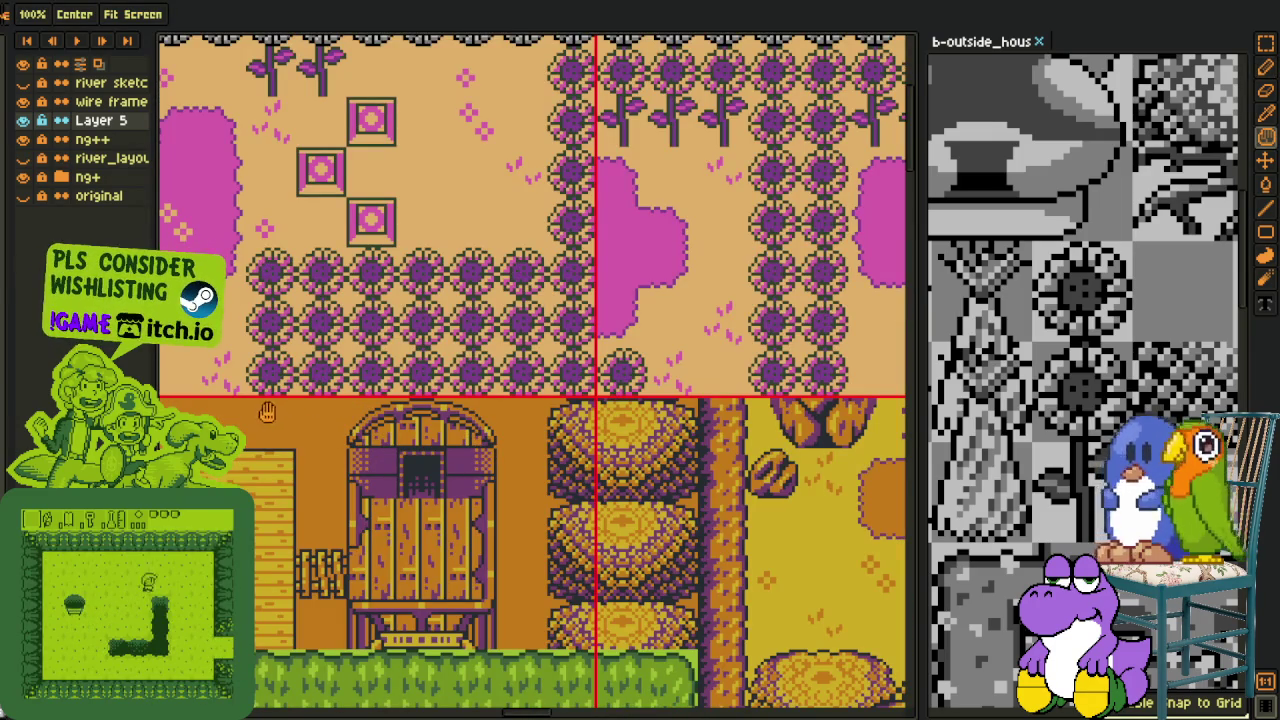
{"action": "left_click_drag", "start_coordinate": [270, 425], "coordinate": [770, 475]}
{"action": "left_click_drag", "start_coordinate": [537, 425], "coordinate": [820, 475]}
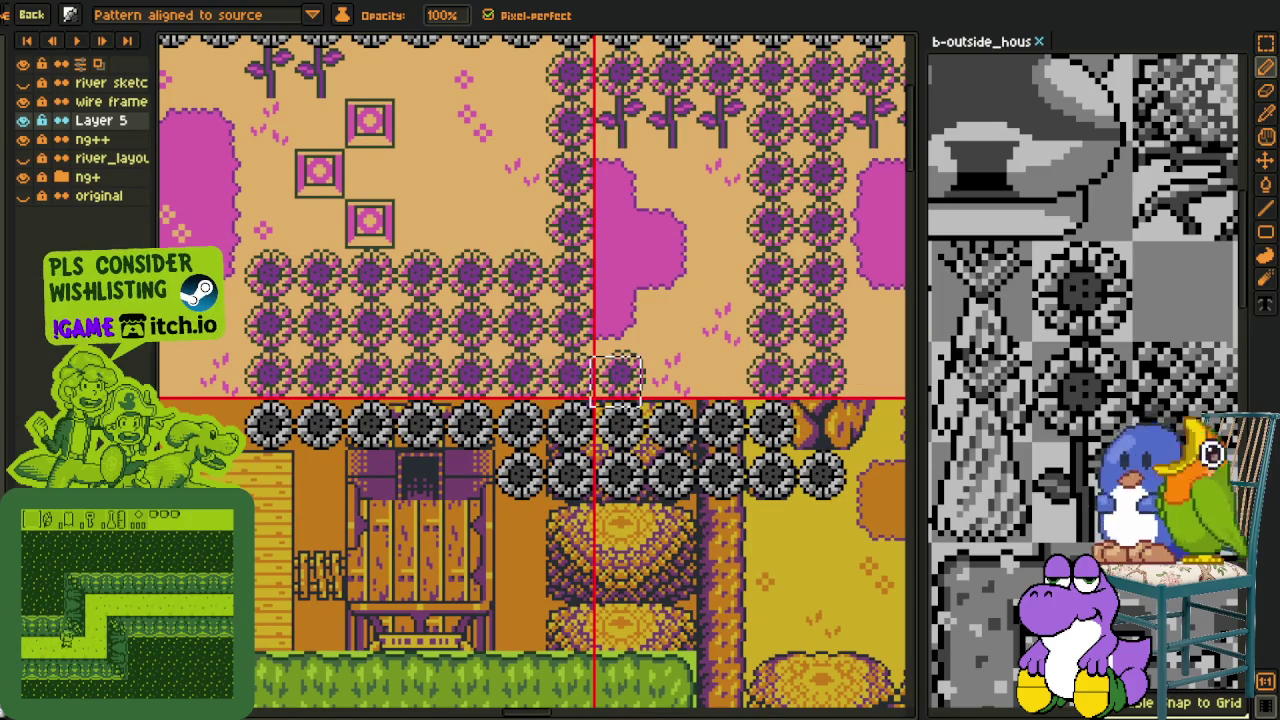
Fill the gap in the grey row and replace the remaining purple sunflowers with grey ones
{"action": "scroll", "coordinate": [620, 372], "scroll_direction": "down", "scroll_amount": 2}
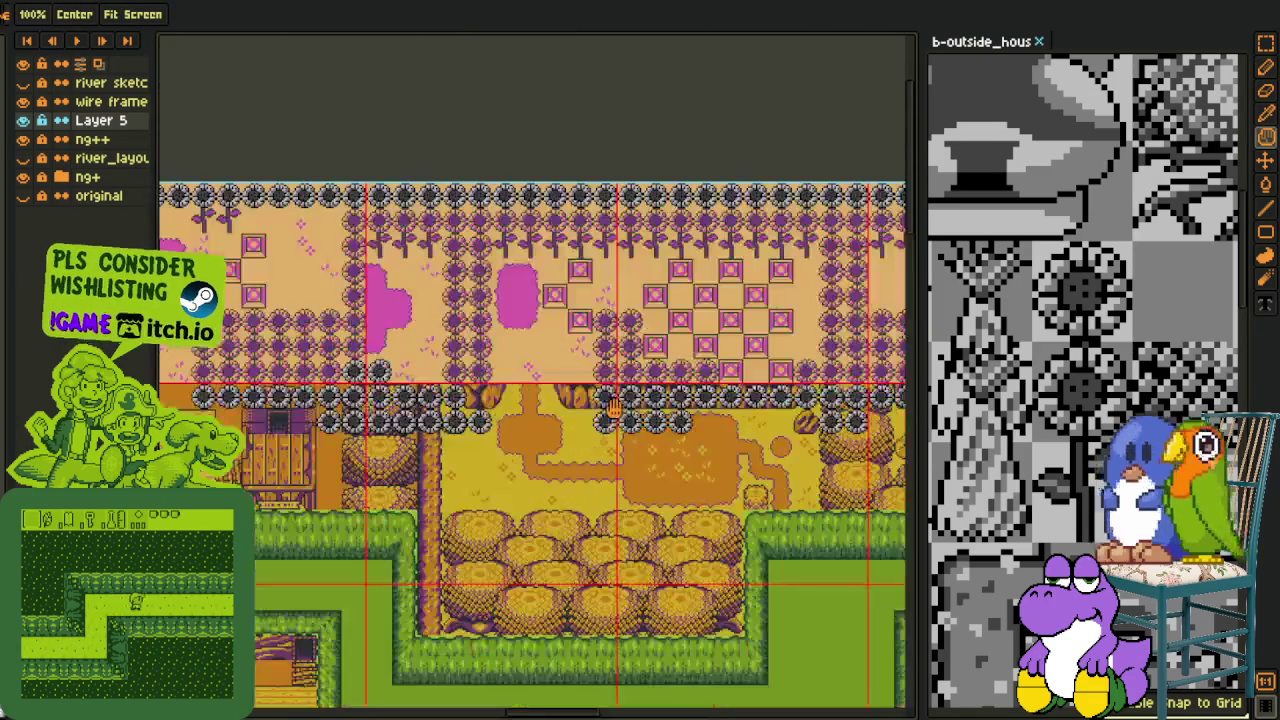
{"action": "scroll", "coordinate": [477, 399], "scroll_direction": "up", "scroll_amount": 2}
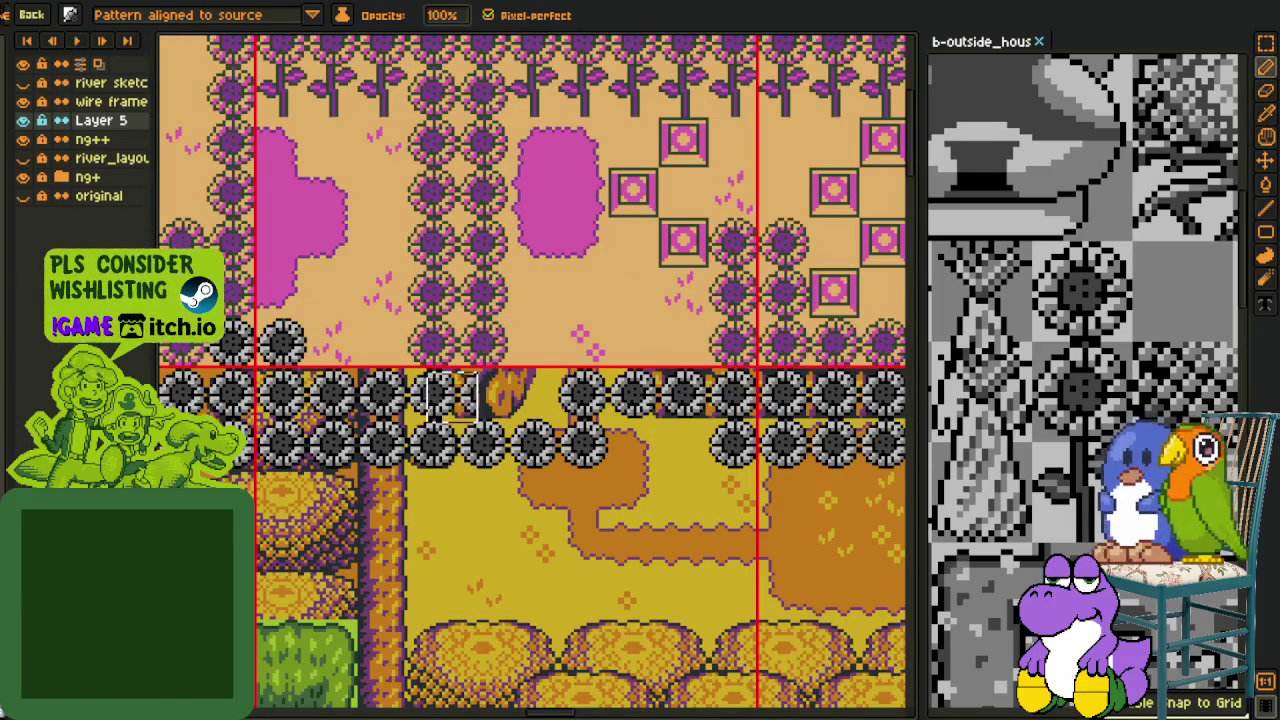
{"action": "left_click", "coordinate": [483, 392]}
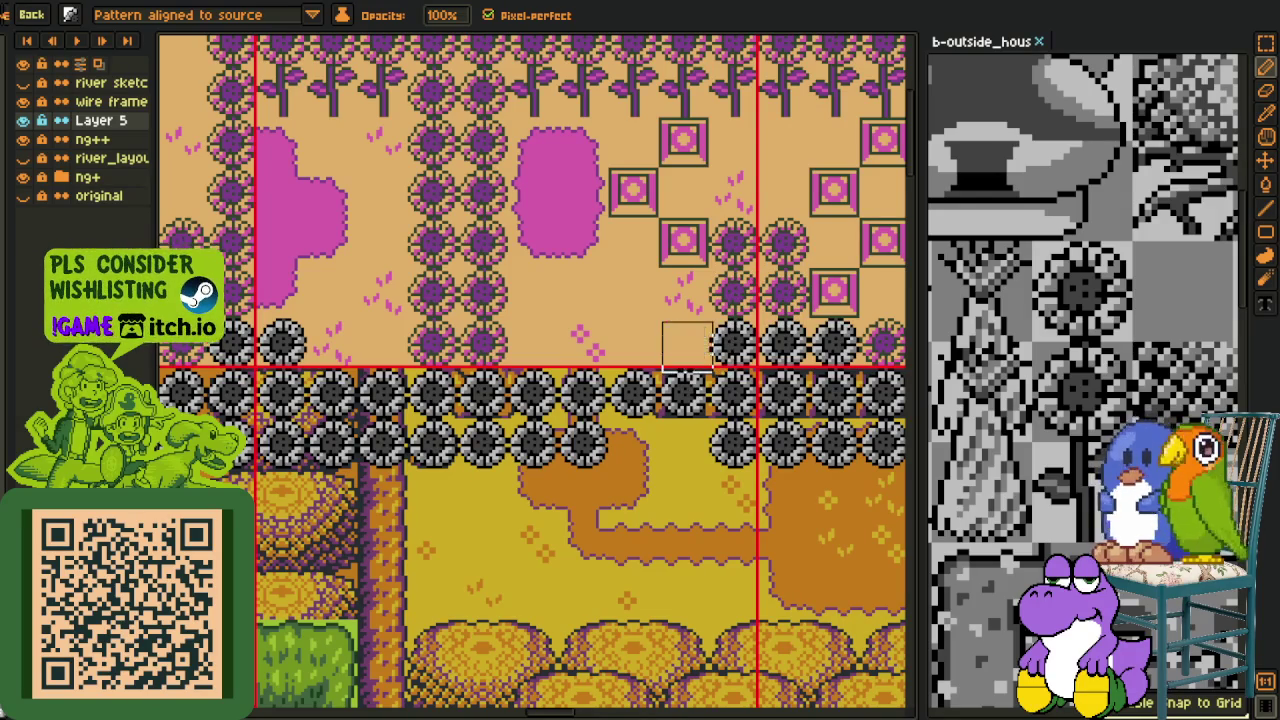
{"action": "mouse_move", "coordinate": [685, 343]}
{"action": "left_mouse_down"}
{"action": "mouse_move", "coordinate": [597, 373]}
{"action": "mouse_move", "coordinate": [407, 403]}
{"action": "left_mouse_up"}
{"action": "left_click_drag", "start_coordinate": [583, 380], "coordinate": [633, 380]}
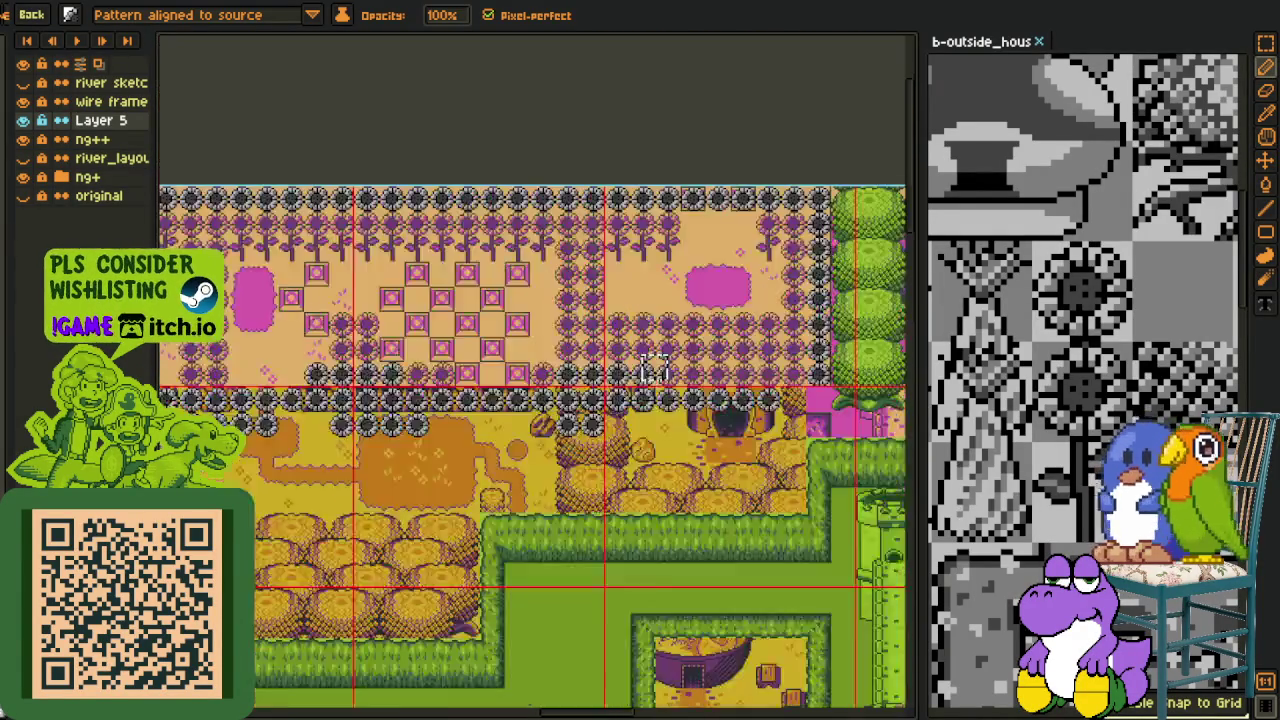
{"action": "mouse_move", "coordinate": [553, 338]}
{"action": "left_mouse_down"}
{"action": "mouse_move", "coordinate": [628, 347]}
{"action": "mouse_move", "coordinate": [655, 380]}
{"action": "left_mouse_up"}
{"action": "left_click_drag", "start_coordinate": [525, 337], "coordinate": [310, 330]}
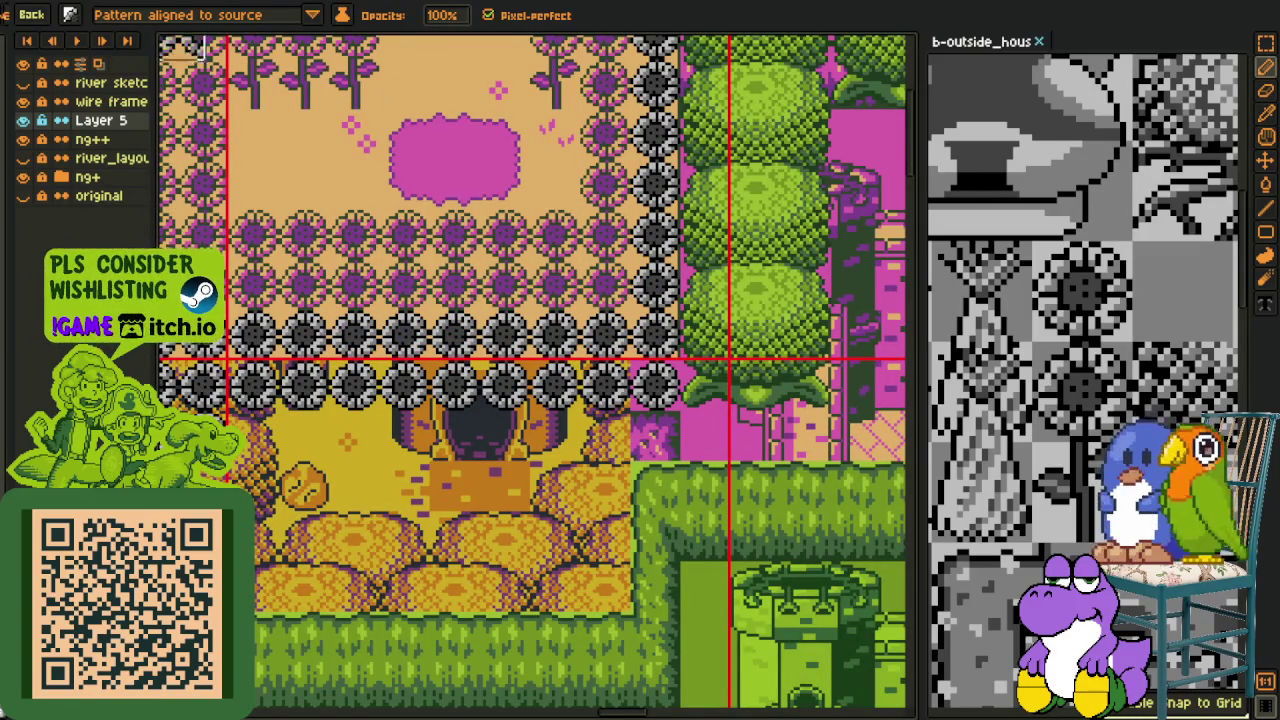
{"action": "left_click", "coordinate": [72, 18]}
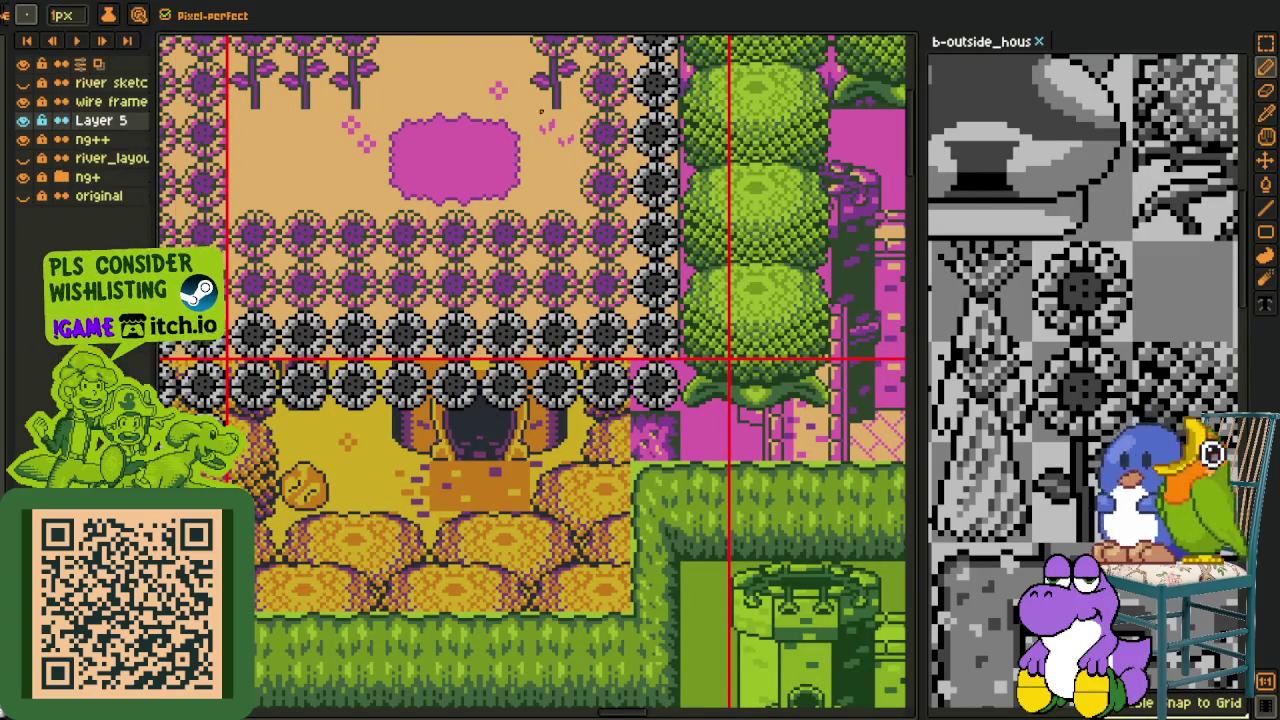
Paste a tile from the tileset onto the field's edge and commit it
{"action": "scroll", "coordinate": [655, 385], "scroll_direction": "up", "scroll_amount": 1}
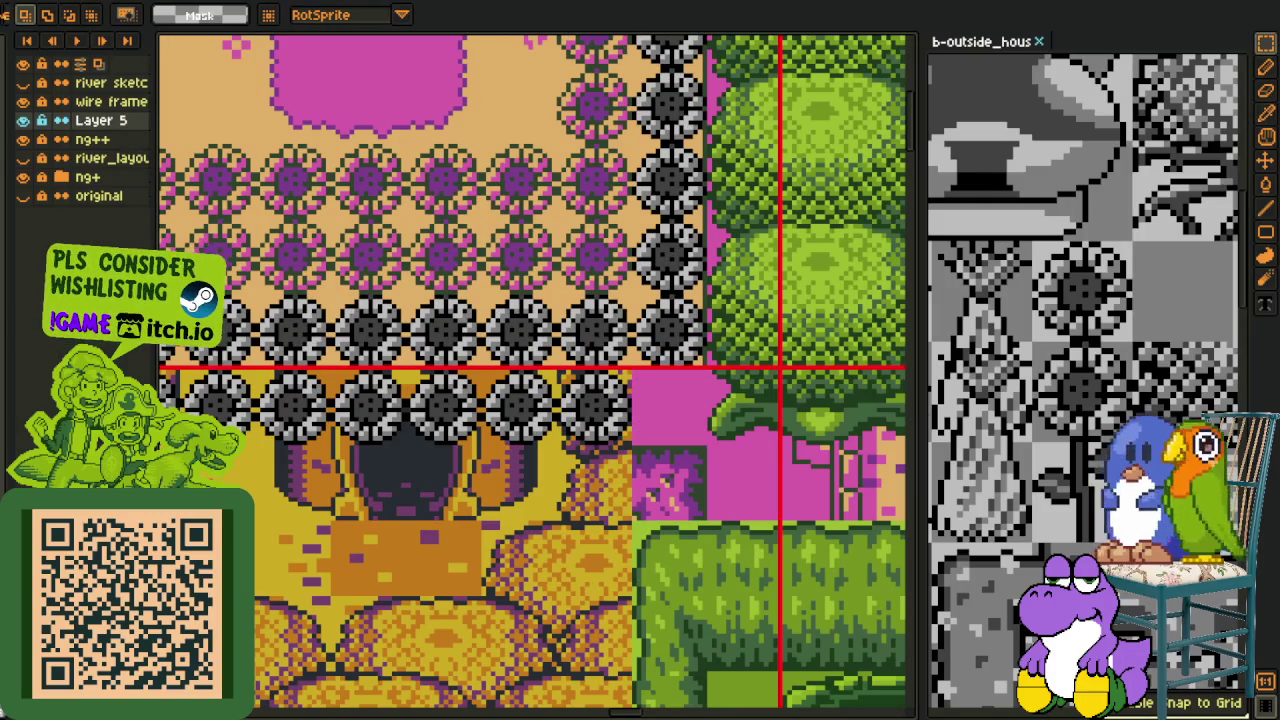
{"action": "left_click", "coordinate": [1073, 460]}
{"action": "key", "text": "ctrl+v"}
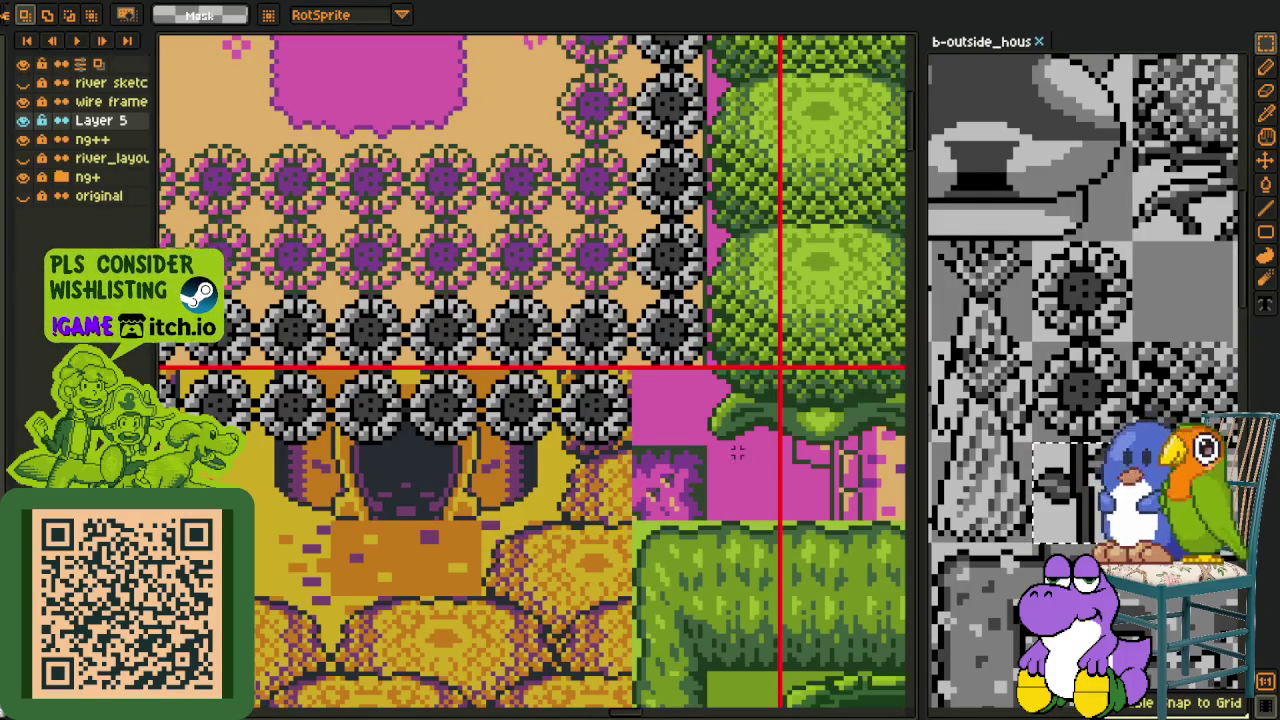
{"action": "mouse_move", "coordinate": [530, 403]}
{"action": "left_mouse_down"}
{"action": "mouse_move", "coordinate": [690, 437]}
{"action": "mouse_move", "coordinate": [590, 502]}
{"action": "left_mouse_up"}
{"action": "key", "text": "Return"}
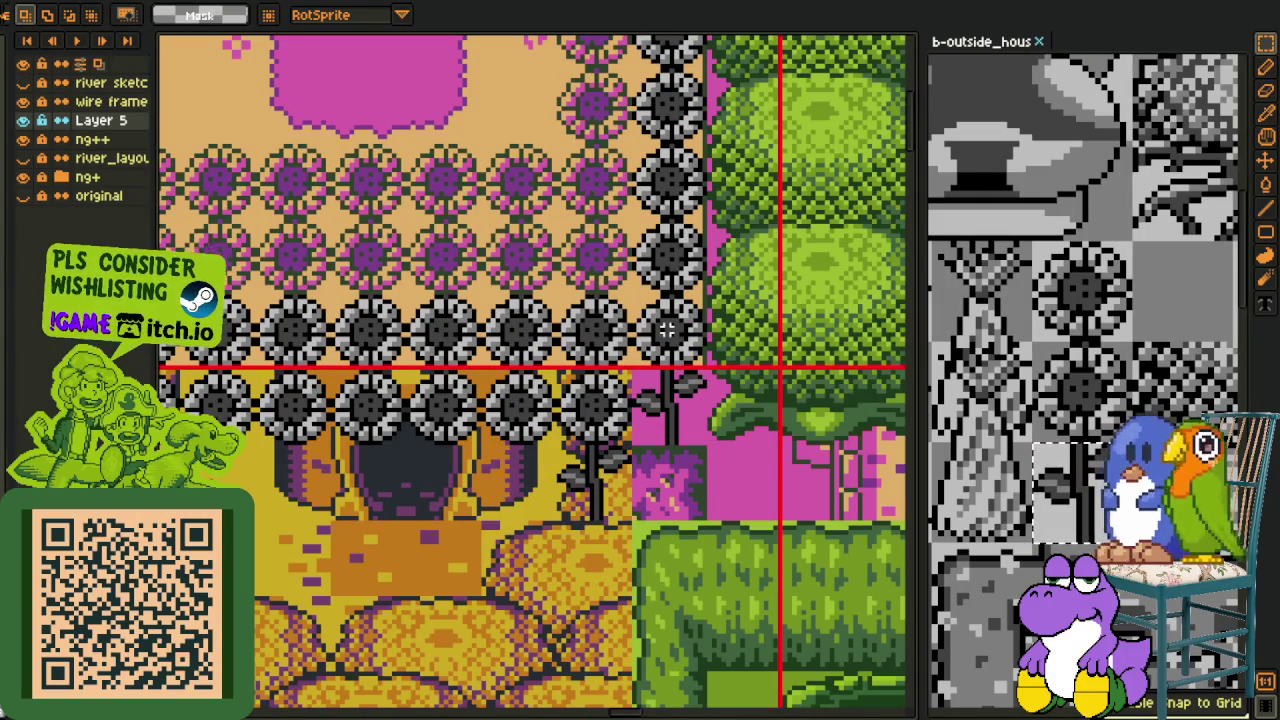
Move the stem tile up one tile and erase the leftover sunflower tile
{"action": "left_click_drag", "start_coordinate": [632, 372], "coordinate": [708, 448]}
{"action": "left_click_drag", "start_coordinate": [670, 410], "coordinate": [670, 330]}
{"action": "left_click", "coordinate": [705, 450]}
{"action": "left_click_drag", "start_coordinate": [630, 372], "coordinate": [570, 440]}
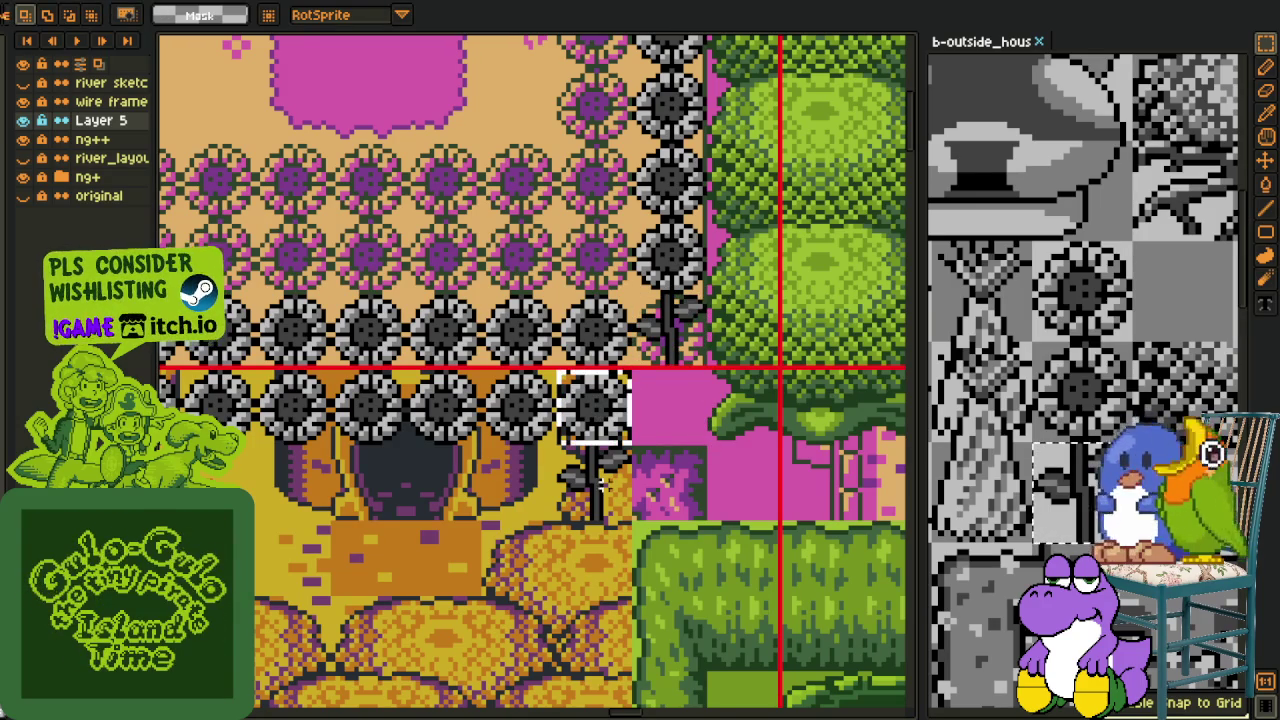
{"action": "key", "text": "Delete"}
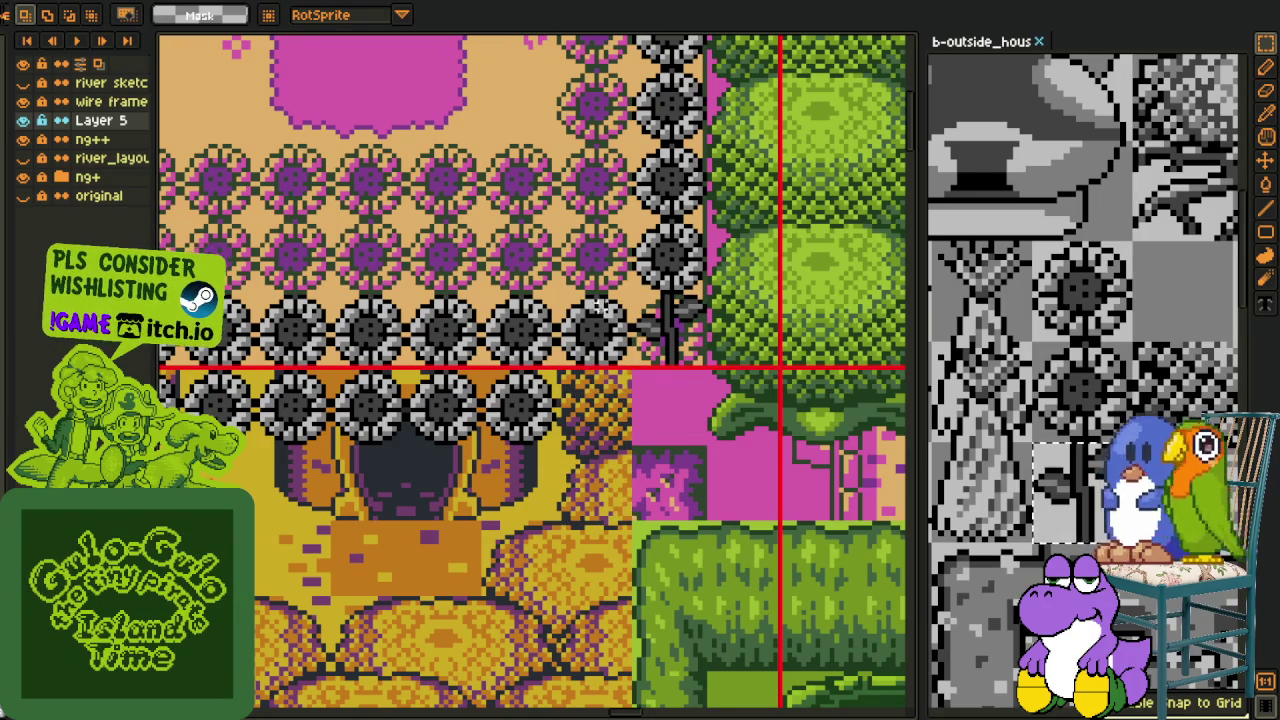
Copy the spiral stump from the tileset and place it at the field's edge
{"action": "scroll", "coordinate": [870, 389], "scroll_direction": "down", "scroll_amount": 1}
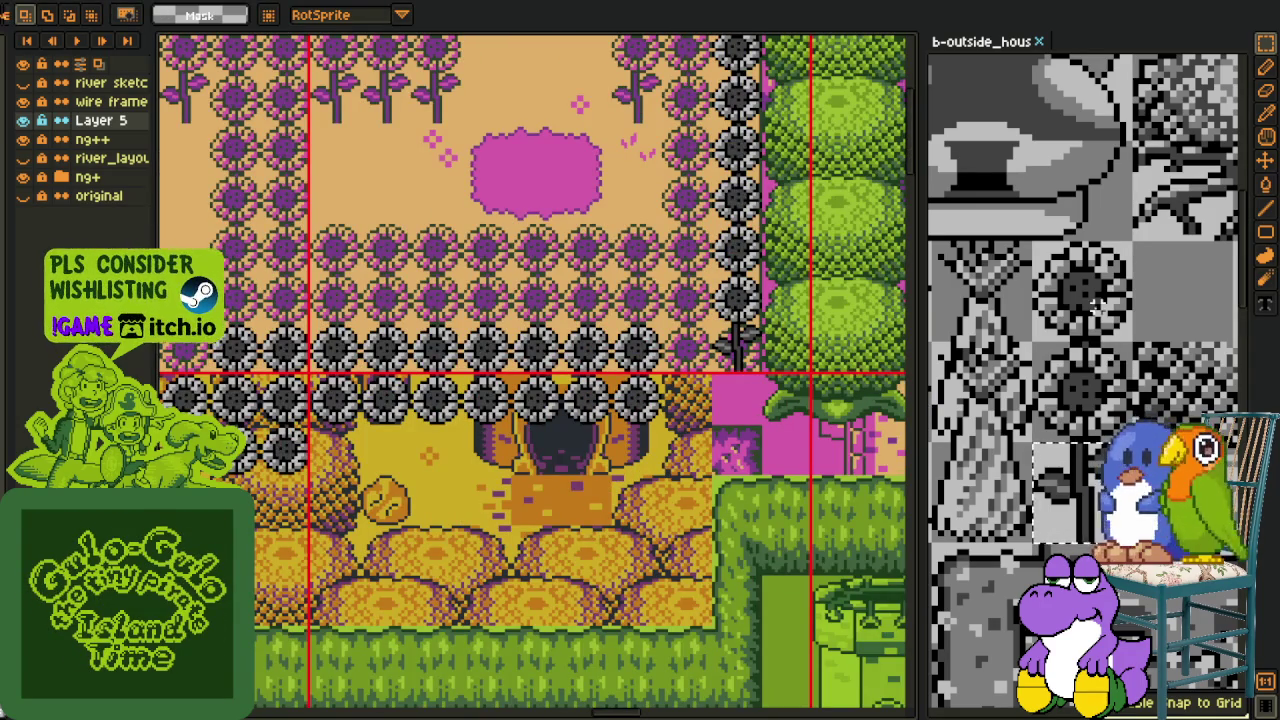
{"action": "scroll", "coordinate": [1097, 303], "scroll_direction": "down", "scroll_amount": 3}
{"action": "scroll", "coordinate": [1060, 365], "scroll_direction": "up", "scroll_amount": 3}
{"action": "left_click_drag", "start_coordinate": [961, 217], "coordinate": [1066, 282]}
{"action": "key", "text": "r"}
{"action": "key", "text": "ctrl+c"}
{"action": "scroll", "coordinate": [735, 410], "scroll_direction": "up", "scroll_amount": 2}
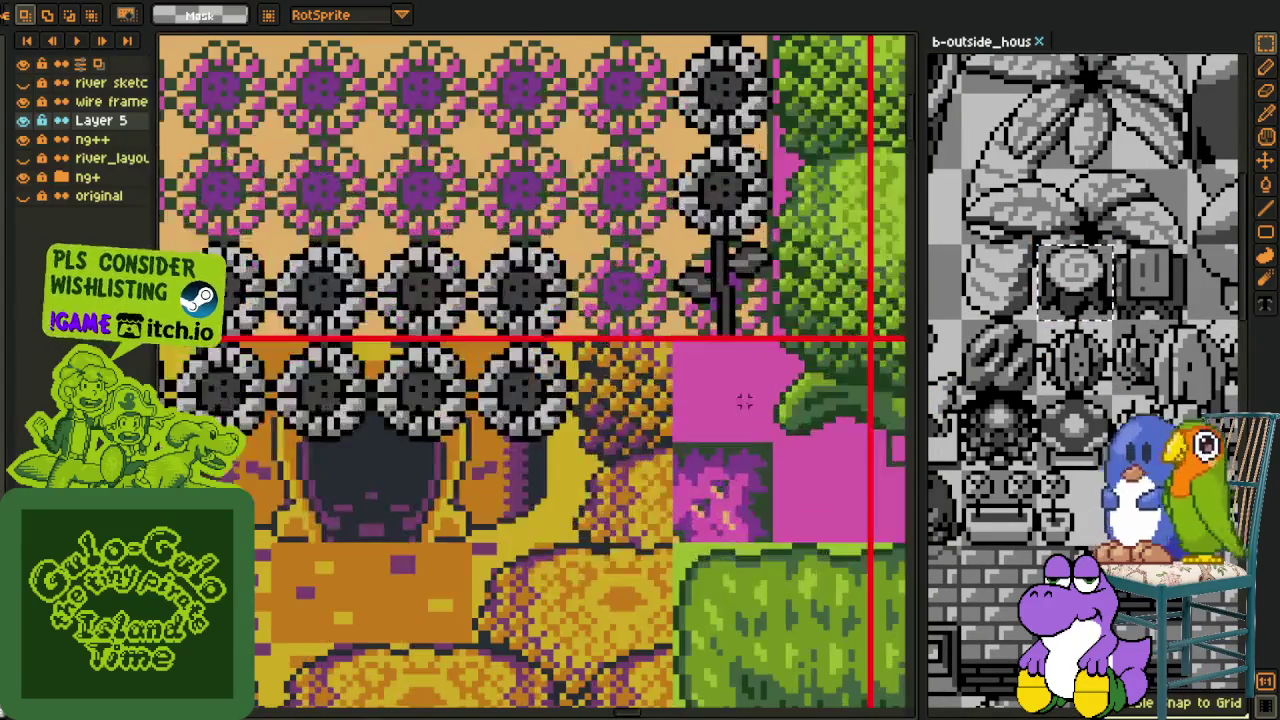
{"action": "key", "text": "ctrl+v"}
{"action": "left_click_drag", "start_coordinate": [543, 165], "coordinate": [736, 393]}
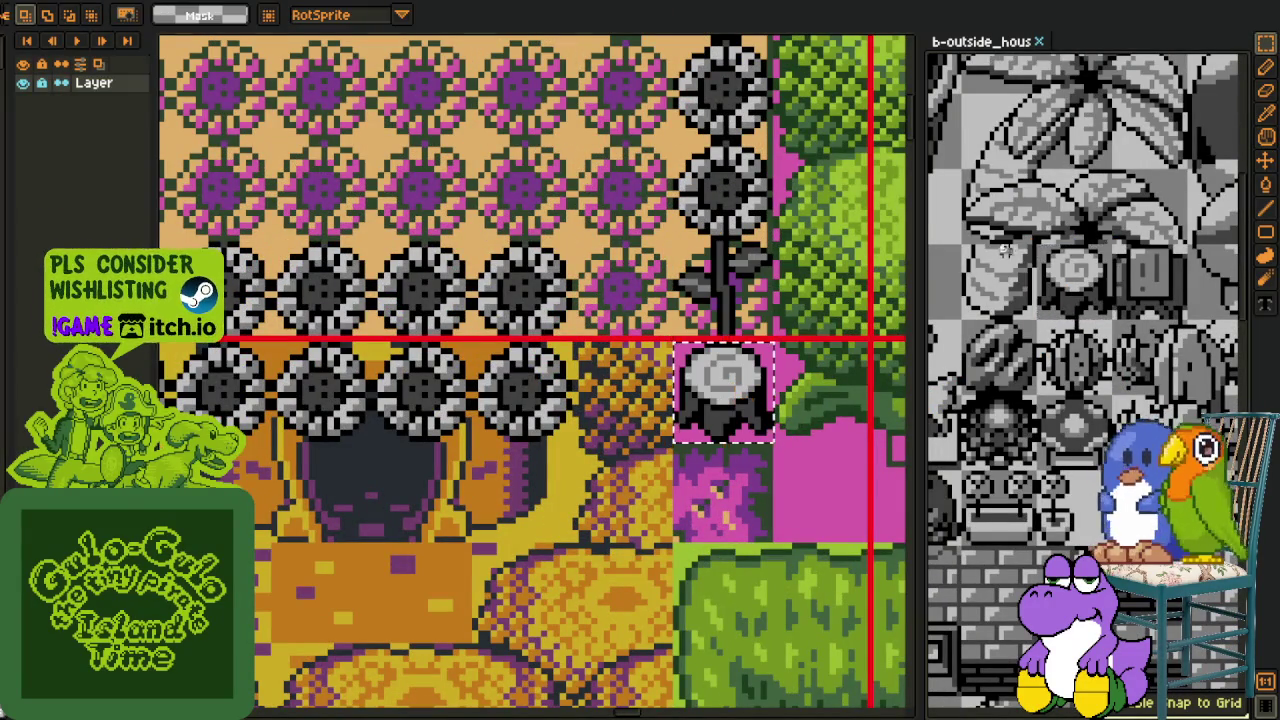
{"action": "left_click", "coordinate": [607, 388]}
Paste a second copy and commit it just left of the first
{"action": "key", "text": "ctrl+v"}
{"action": "left_click_drag", "start_coordinate": [528, 92], "coordinate": [625, 387]}
{"action": "key", "text": "Return"}
{"action": "scroll", "coordinate": [518, 298], "scroll_direction": "down", "scroll_amount": 1}
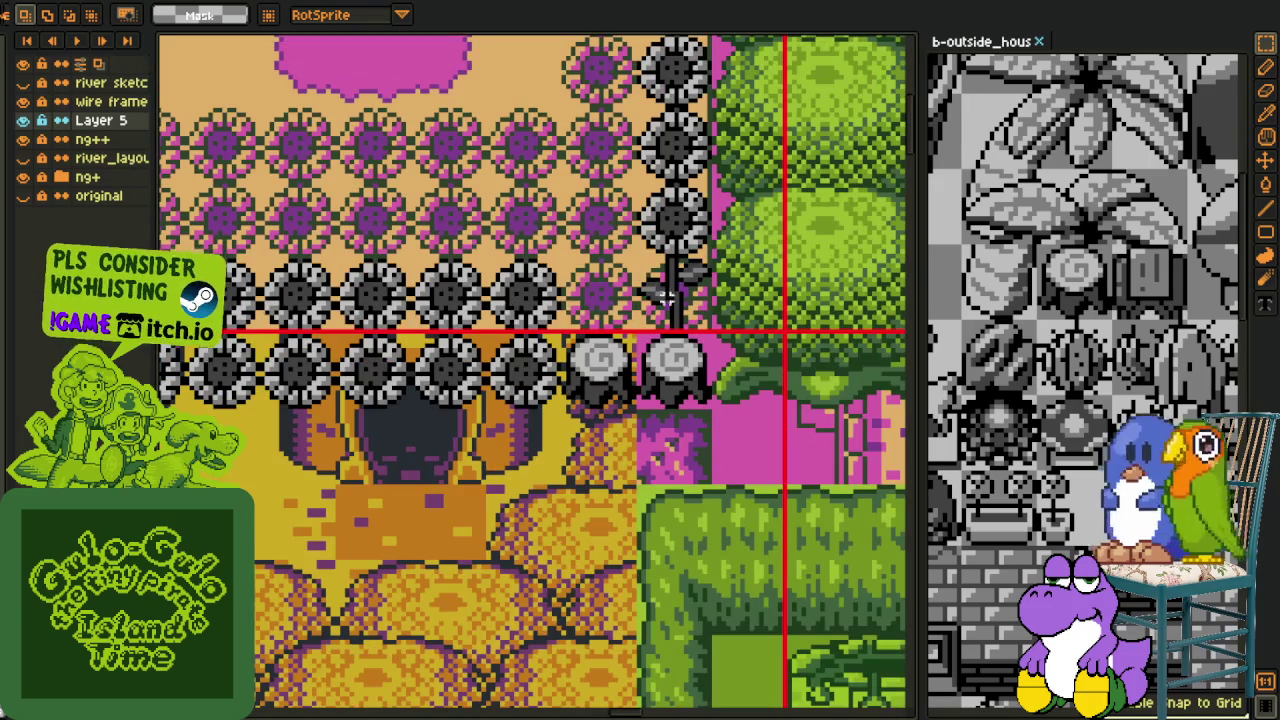
{"action": "key", "text": "ctrl+v"}
{"action": "left_click_drag", "start_coordinate": [675, 300], "coordinate": [603, 300]}
{"action": "key", "text": "Return"}
{"action": "scroll", "coordinate": [676, 340], "scroll_direction": "down", "scroll_amount": 1}
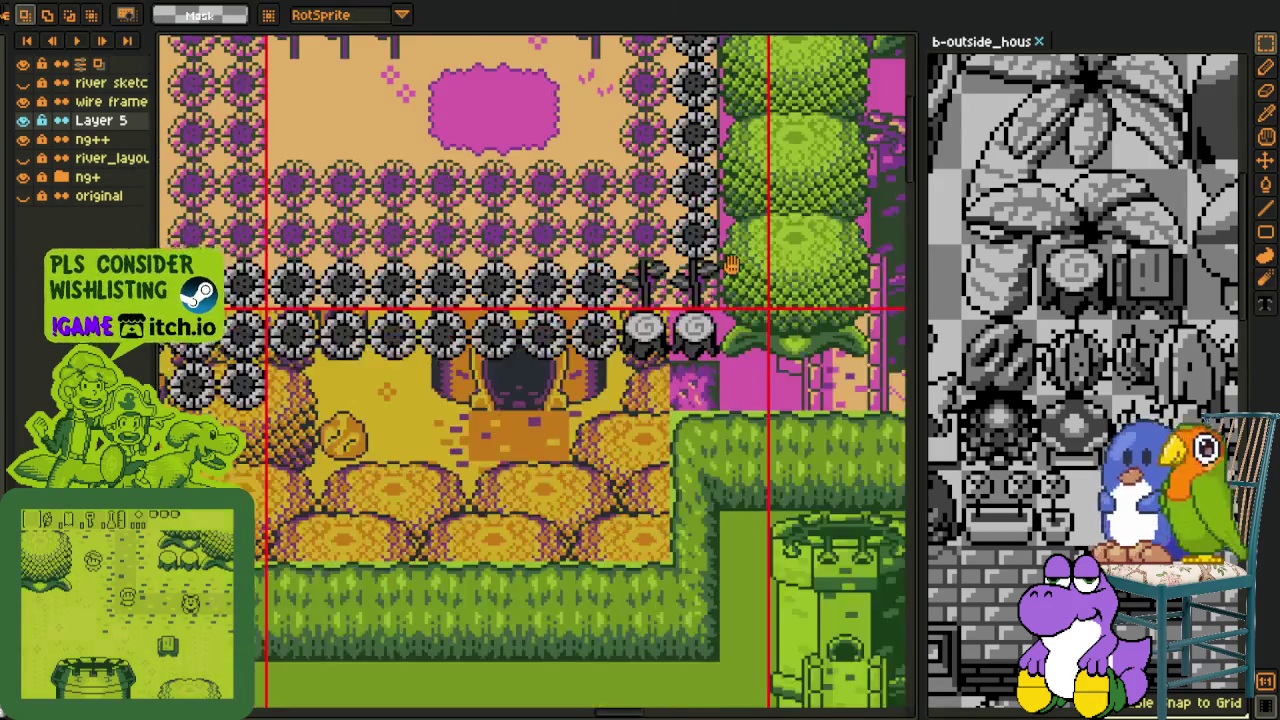
Pan the map to review the sunflower rows, then return to the reference tile sheet
{"action": "key", "text": "h"}
{"action": "scroll", "coordinate": [594, 350], "scroll_direction": "down", "scroll_amount": 1}
{"action": "left_click_drag", "start_coordinate": [620, 380], "coordinate": [661, 400]}
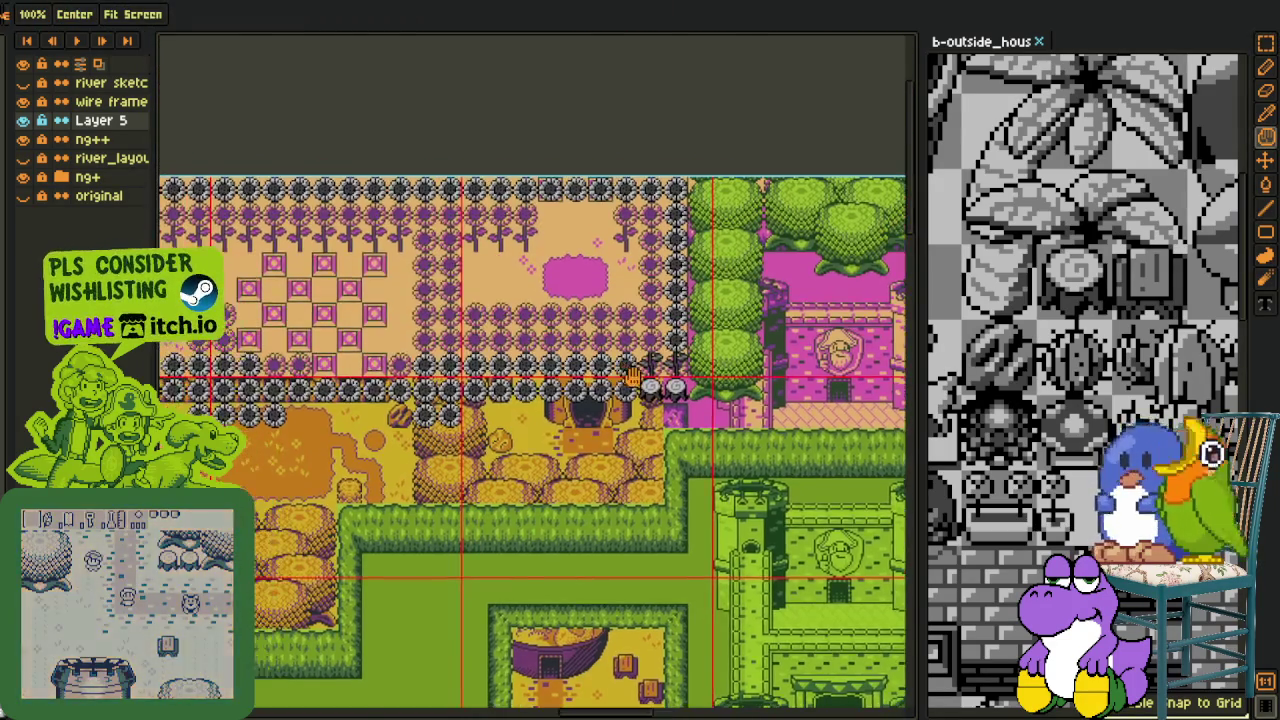
{"action": "scroll", "coordinate": [661, 428], "scroll_direction": "up", "scroll_amount": 1}
{"action": "key", "text": "m"}
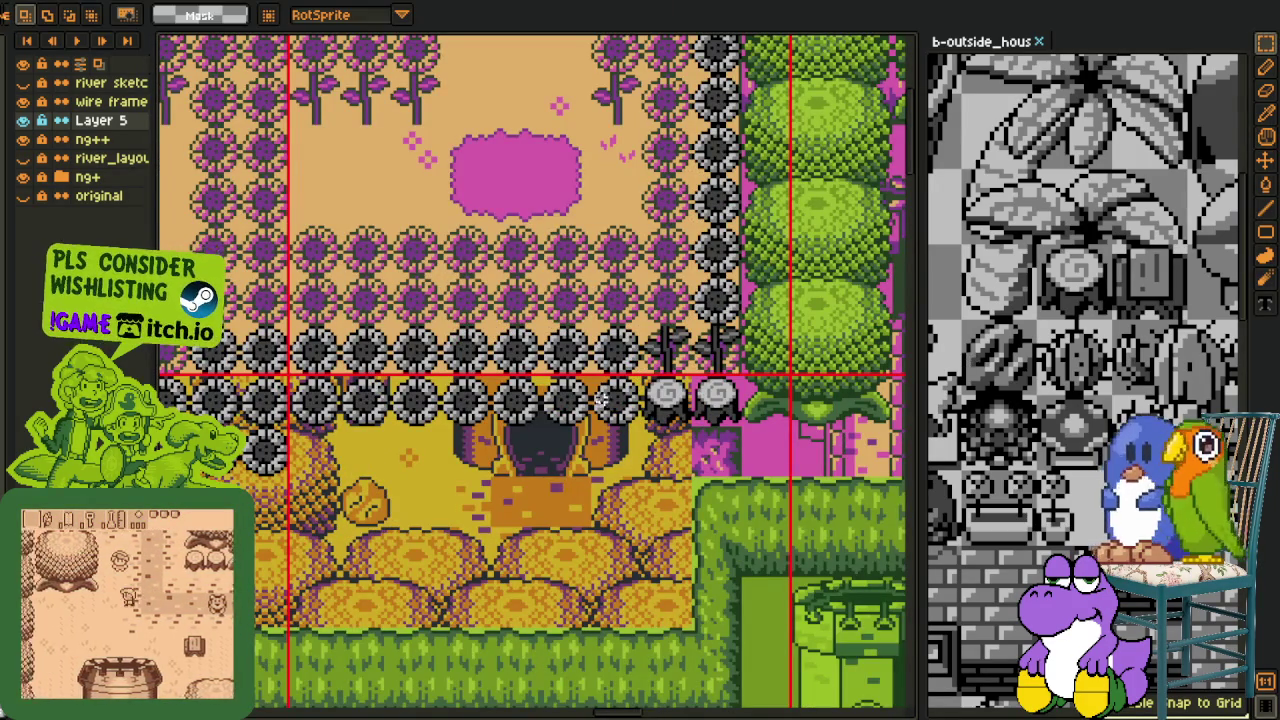
{"action": "scroll", "coordinate": [1114, 320], "scroll_direction": "down", "scroll_amount": 2}
{"action": "left_click", "coordinate": [1114, 320]}
{"action": "key", "text": "h"}
{"action": "scroll", "coordinate": [1085, 380], "scroll_direction": "up", "scroll_amount": 2}
Paste the plant stem onto the dark doorway and remove two stacked grey sunflower tiles
{"action": "key", "text": "m"}
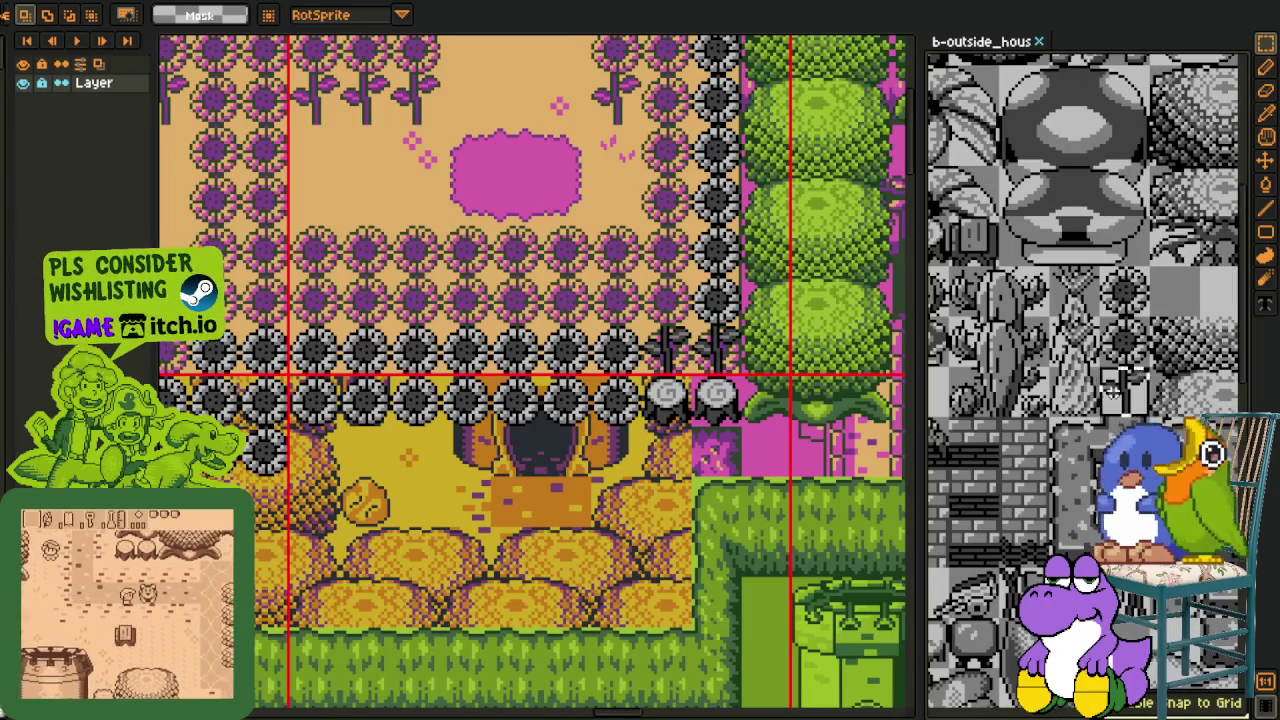
{"action": "left_click", "coordinate": [620, 430]}
{"action": "scroll", "coordinate": [620, 430], "scroll_direction": "up", "scroll_amount": 2}
{"action": "key", "text": "ctrl+v"}
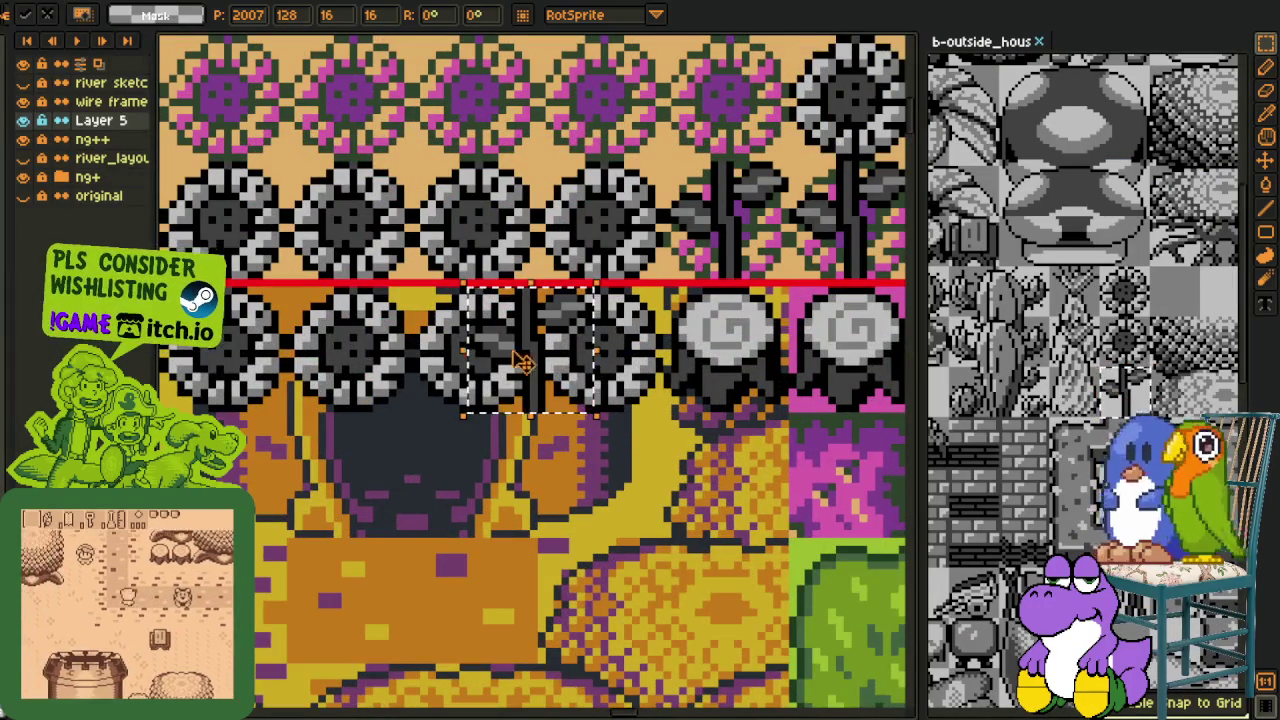
{"action": "left_click_drag", "start_coordinate": [560, 340], "coordinate": [507, 460]}
{"action": "left_click", "coordinate": [614, 365]}
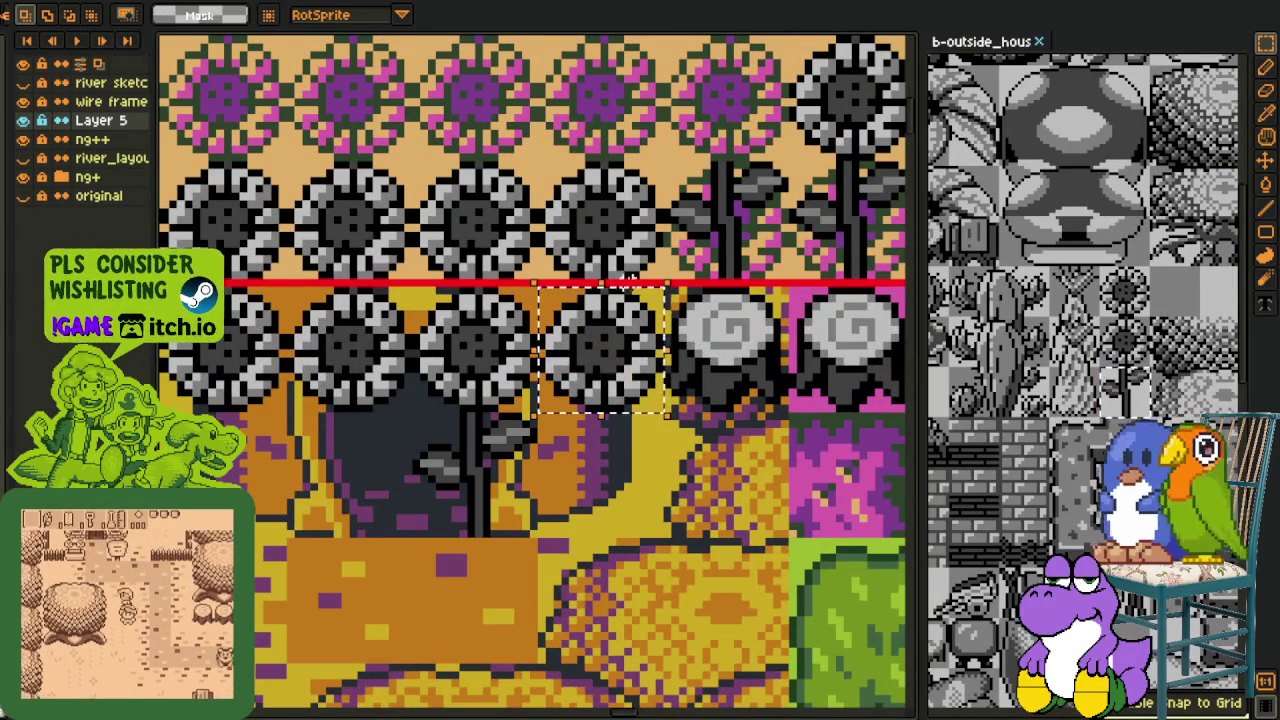
{"action": "left_click", "coordinate": [618, 372]}
{"action": "left_click", "coordinate": [614, 215]}
Paste the grey leaf tile from the reference sheet to the left of the stumps
{"action": "left_click", "coordinate": [995, 370]}
{"action": "scroll", "coordinate": [993, 370], "scroll_direction": "left", "scroll_amount": 3}
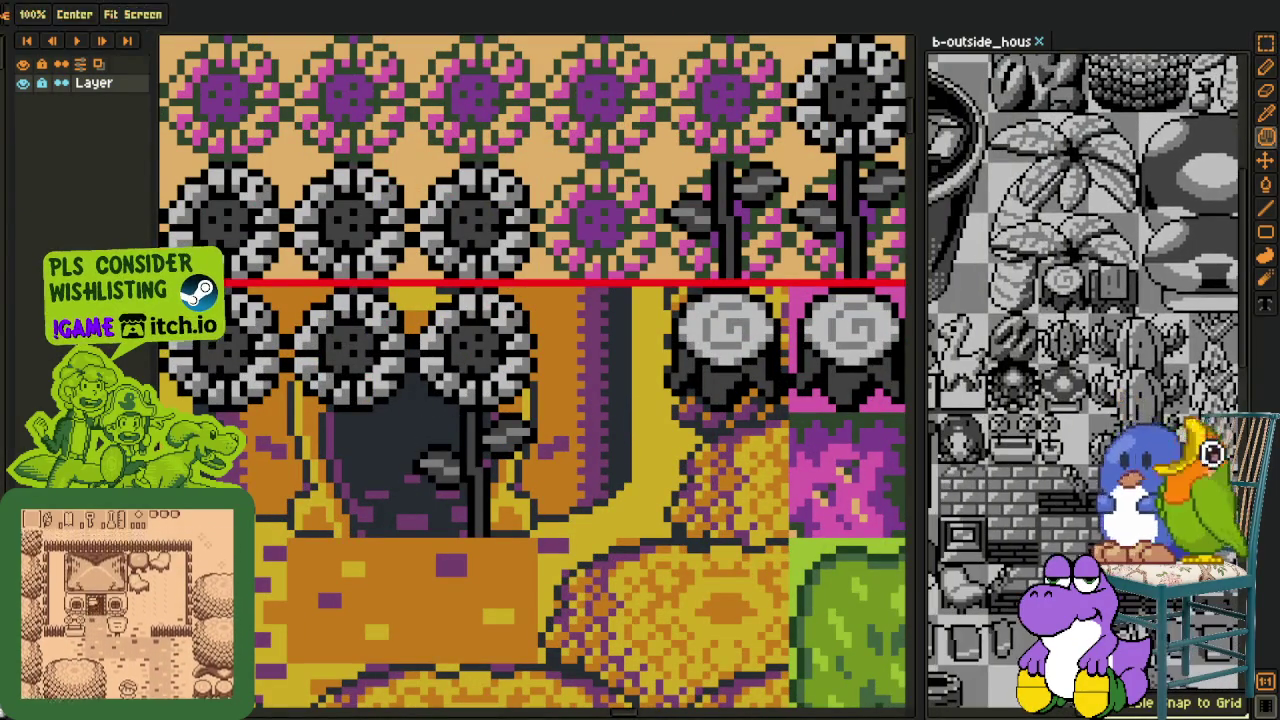
{"action": "left_click", "coordinate": [668, 390]}
{"action": "key", "text": "ctrl+v"}
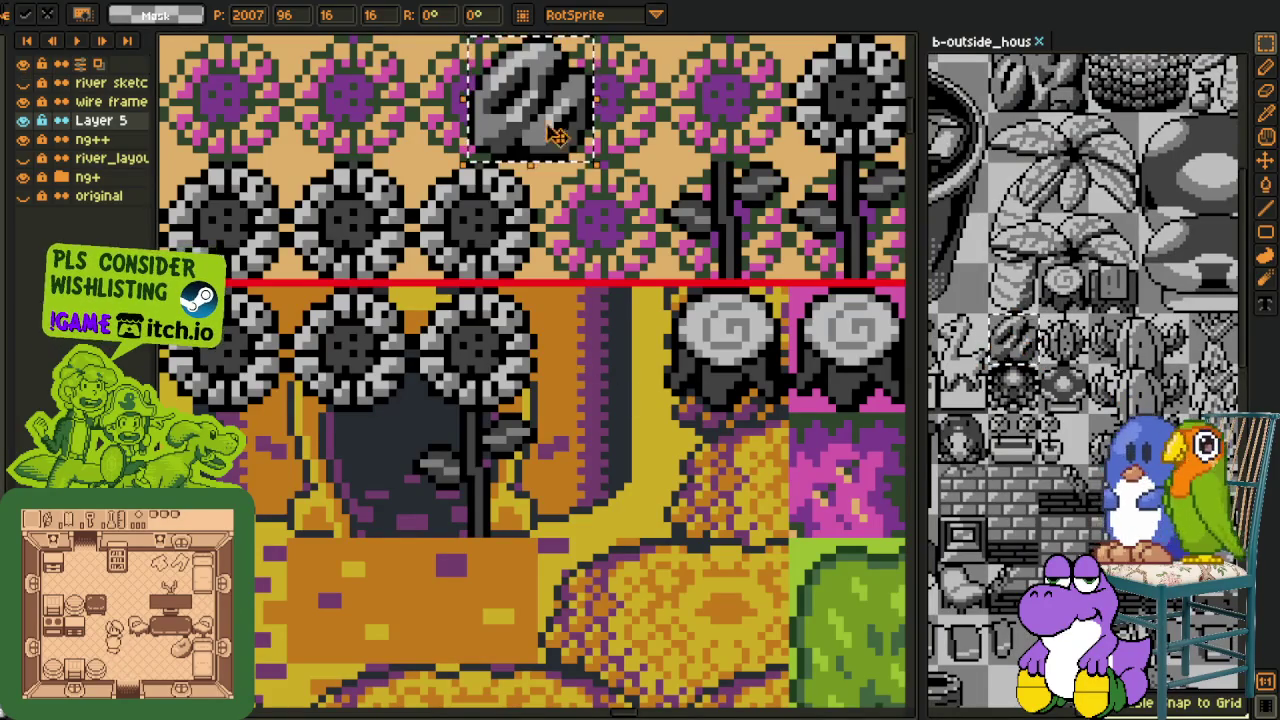
{"action": "left_click_drag", "start_coordinate": [566, 95], "coordinate": [623, 350]}
{"action": "left_click", "coordinate": [648, 237]}
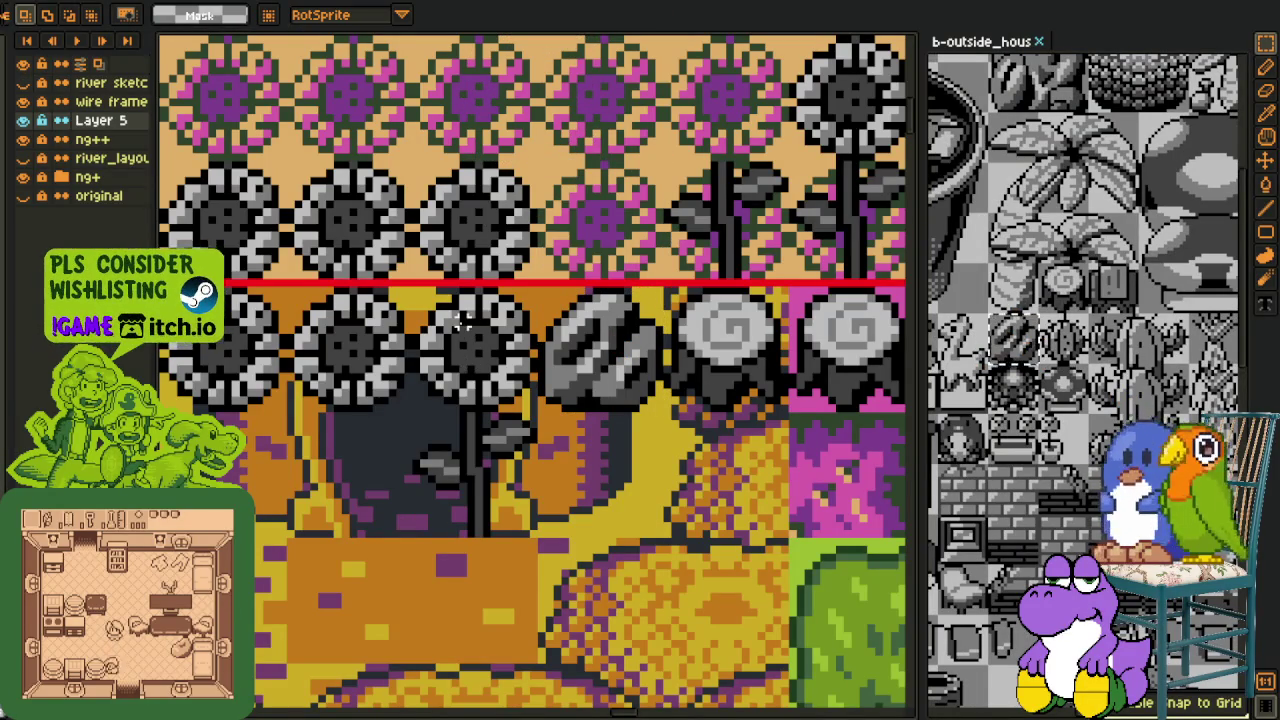
Duplicate a block of stalked sunflowers and shift the copy up and one tile right
{"action": "left_click_drag", "start_coordinate": [470, 385], "coordinate": [537, 534]}
{"action": "key", "text": "ctrl+c"}
{"action": "key", "text": "ctrl+v"}
{"action": "mouse_move", "coordinate": [480, 440]}
{"action": "left_mouse_down"}
{"action": "mouse_move", "coordinate": [660, 185]}
{"action": "mouse_move", "coordinate": [737, 166]}
{"action": "left_mouse_up"}
{"action": "key", "text": "Return"}
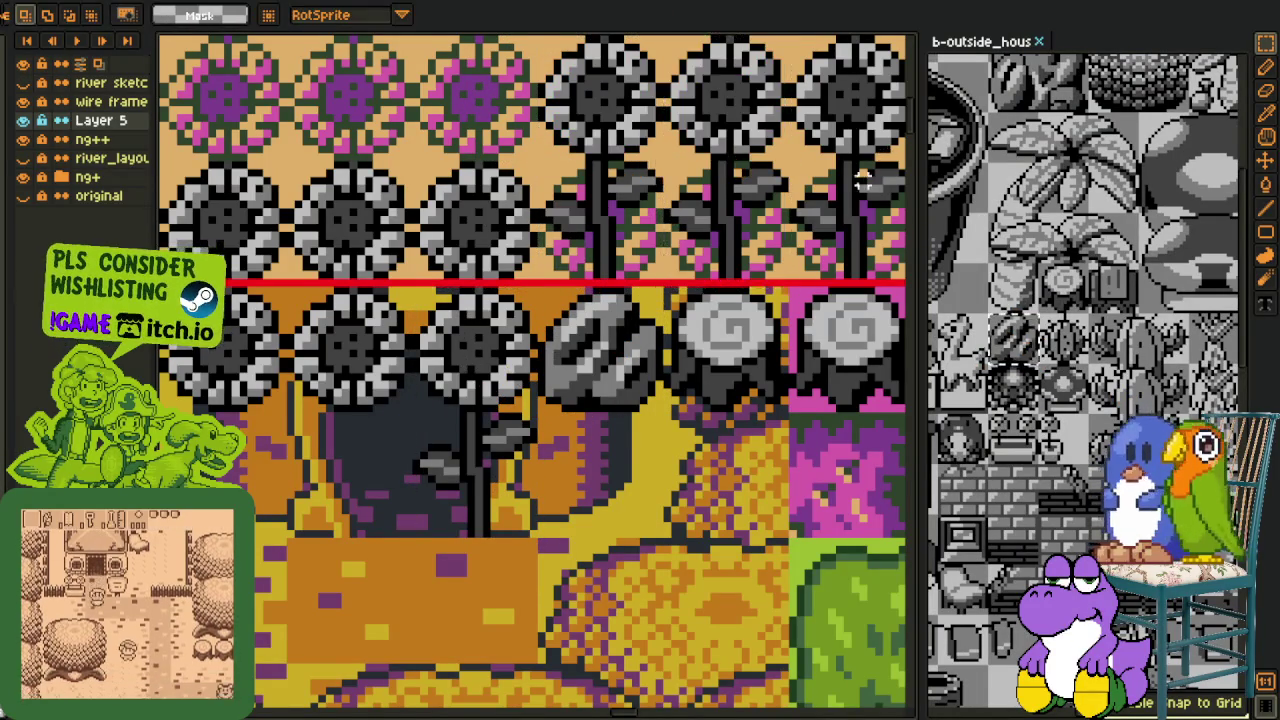
{"action": "scroll", "coordinate": [757, 347], "scroll_direction": "down", "scroll_amount": 2}
{"action": "scroll", "coordinate": [757, 347], "scroll_direction": "up", "scroll_amount": 1}
{"action": "scroll", "coordinate": [757, 347], "scroll_direction": "down", "scroll_amount": 1}
{"action": "scroll", "coordinate": [757, 347], "scroll_direction": "up", "scroll_amount": 1}
Move a single sunflower tile down one row and raise a stem piece beside the left flowers
{"action": "mouse_move", "coordinate": [680, 268]}
{"action": "left_mouse_down"}
{"action": "mouse_move", "coordinate": [856, 302]}
{"action": "mouse_move", "coordinate": [600, 450]}
{"action": "mouse_move", "coordinate": [418, 468]}
{"action": "left_mouse_up"}
{"action": "key", "text": "space"}
{"action": "left_click_drag", "start_coordinate": [247, 447], "coordinate": [517, 352]}
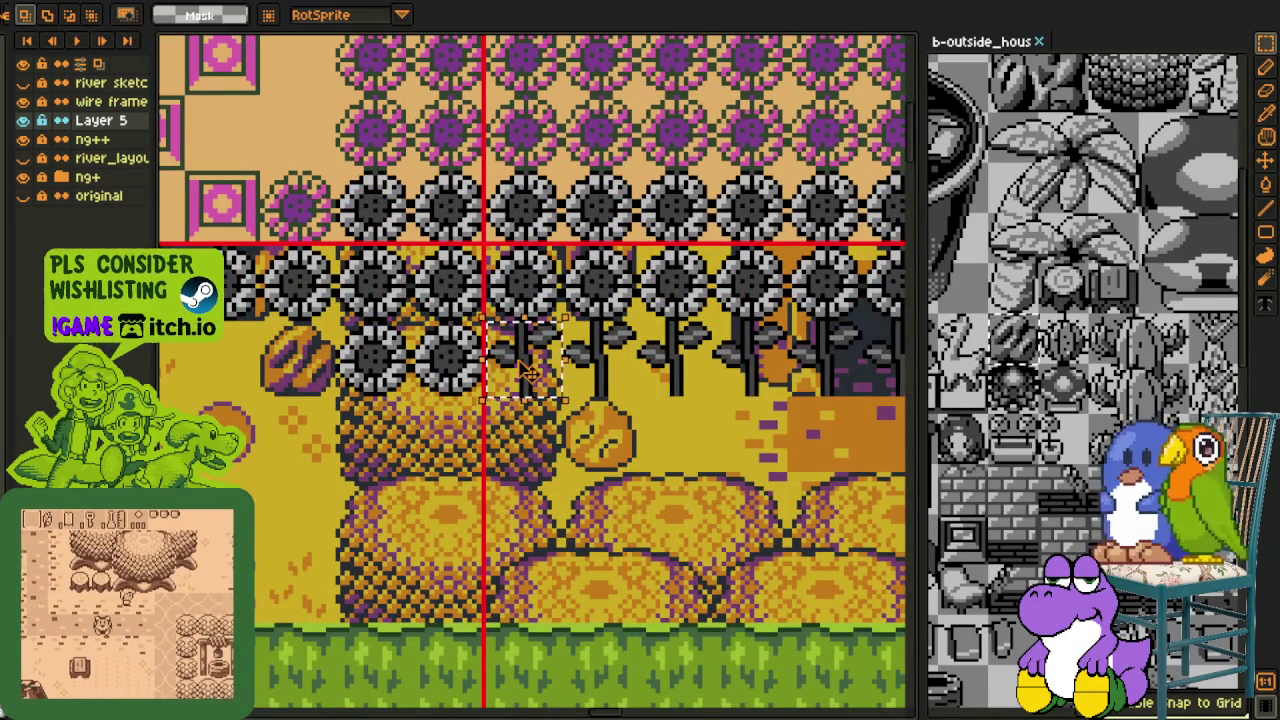
{"action": "mouse_move", "coordinate": [512, 318]}
{"action": "left_mouse_down"}
{"action": "mouse_move", "coordinate": [527, 297]}
{"action": "mouse_move", "coordinate": [527, 375]}
{"action": "left_mouse_up"}
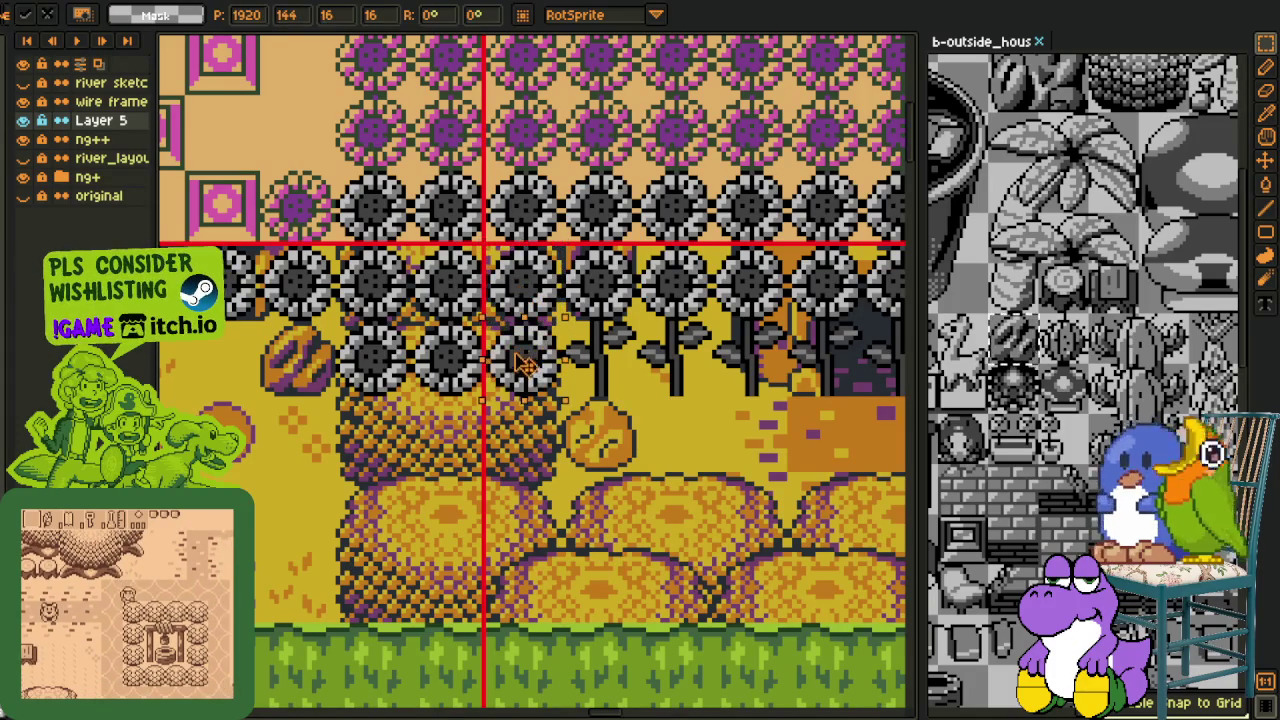
{"action": "mouse_move", "coordinate": [562, 322]}
{"action": "left_mouse_down"}
{"action": "mouse_move", "coordinate": [803, 362]}
{"action": "mouse_move", "coordinate": [858, 390]}
{"action": "mouse_move", "coordinate": [530, 475]}
{"action": "left_mouse_up"}
{"action": "left_click", "coordinate": [695, 418]}
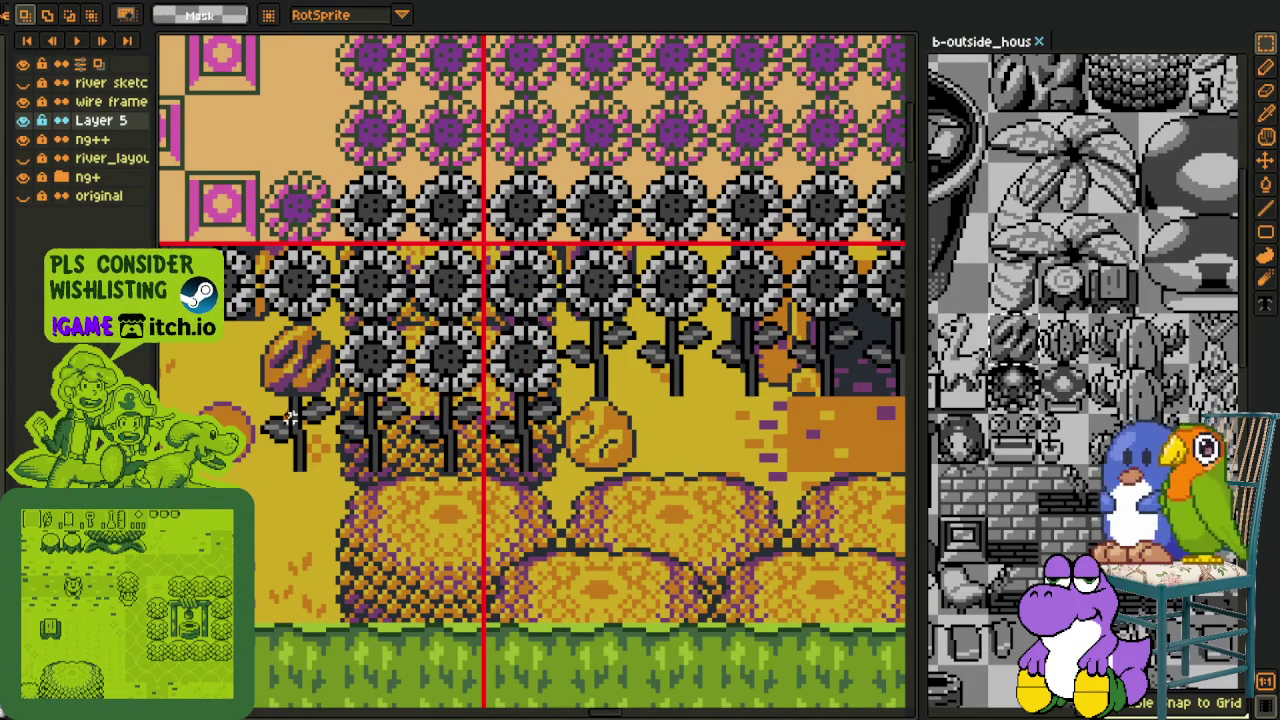
{"action": "left_click_drag", "start_coordinate": [300, 435], "coordinate": [300, 362]}
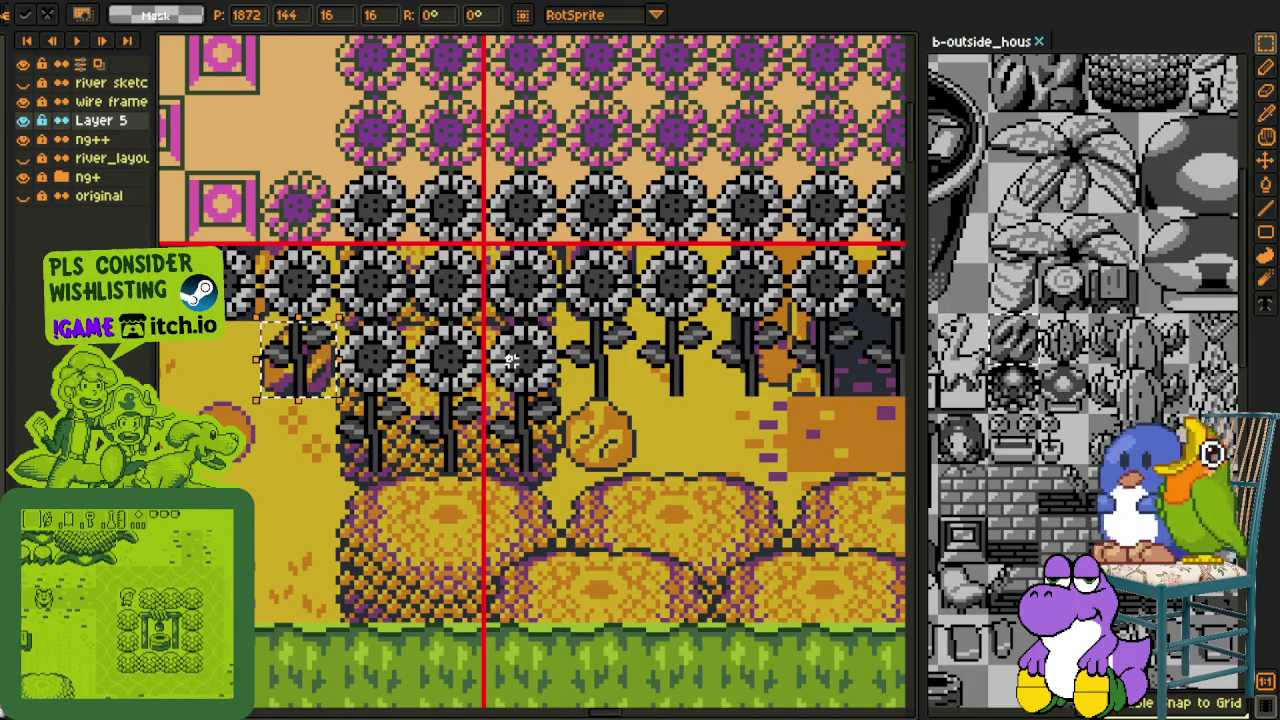
Move the row of lower stems down onto the orange path, shifted left
{"action": "left_click_drag", "start_coordinate": [510, 360], "coordinate": [742, 402]}
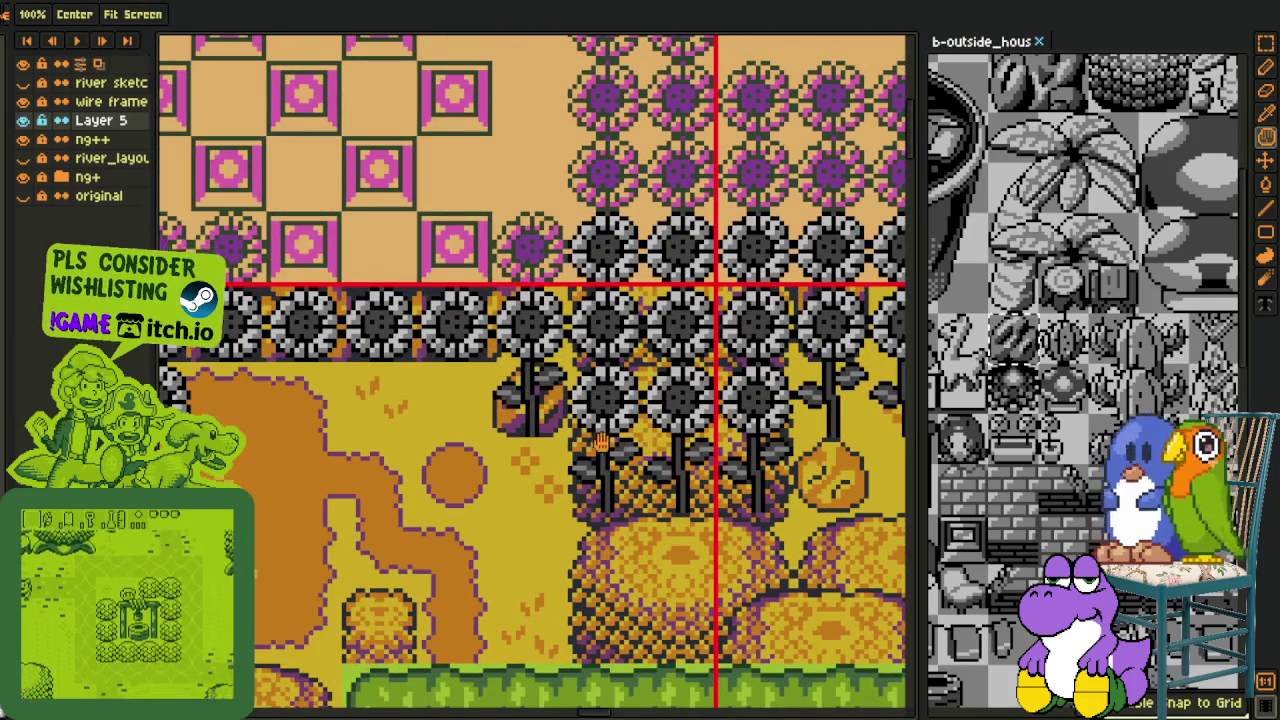
{"action": "left_click_drag", "start_coordinate": [566, 436], "coordinate": [796, 514]}
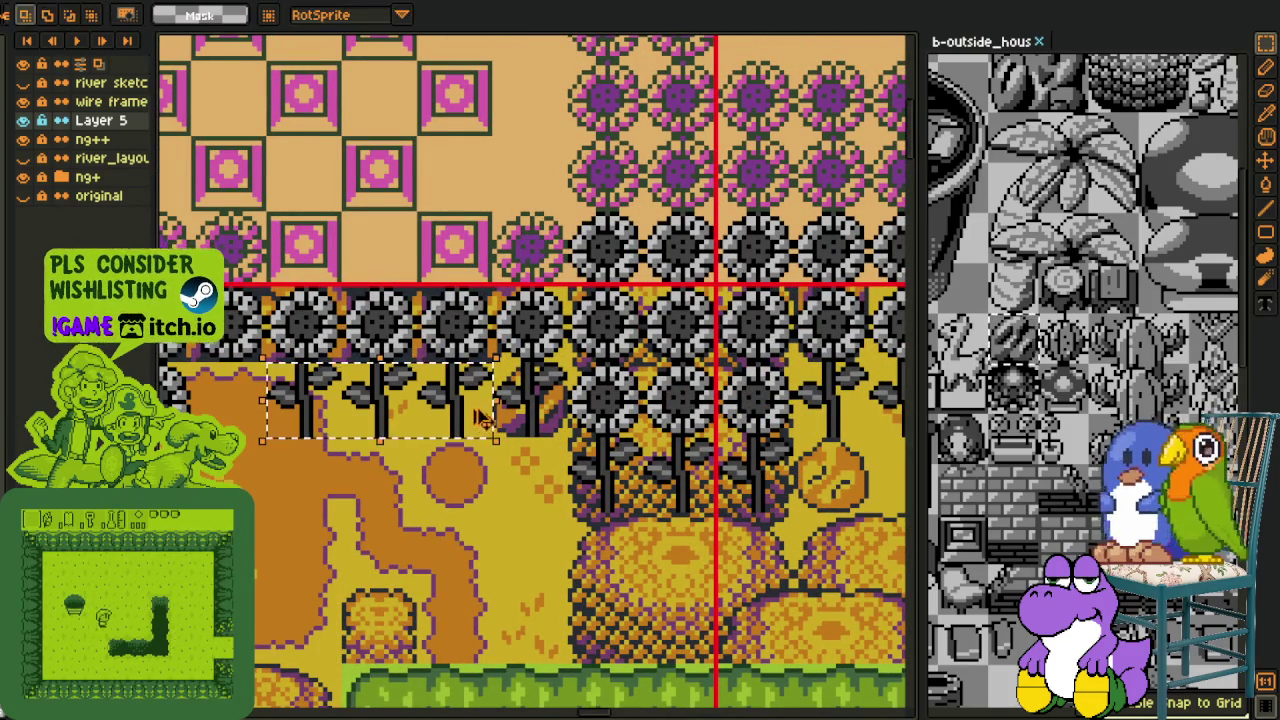
{"action": "scroll", "coordinate": [588, 396], "scroll_direction": "down", "scroll_amount": 2}
{"action": "left_click_drag", "start_coordinate": [587, 395], "coordinate": [600, 317]}
{"action": "scroll", "coordinate": [423, 417], "scroll_direction": "up", "scroll_amount": 2}
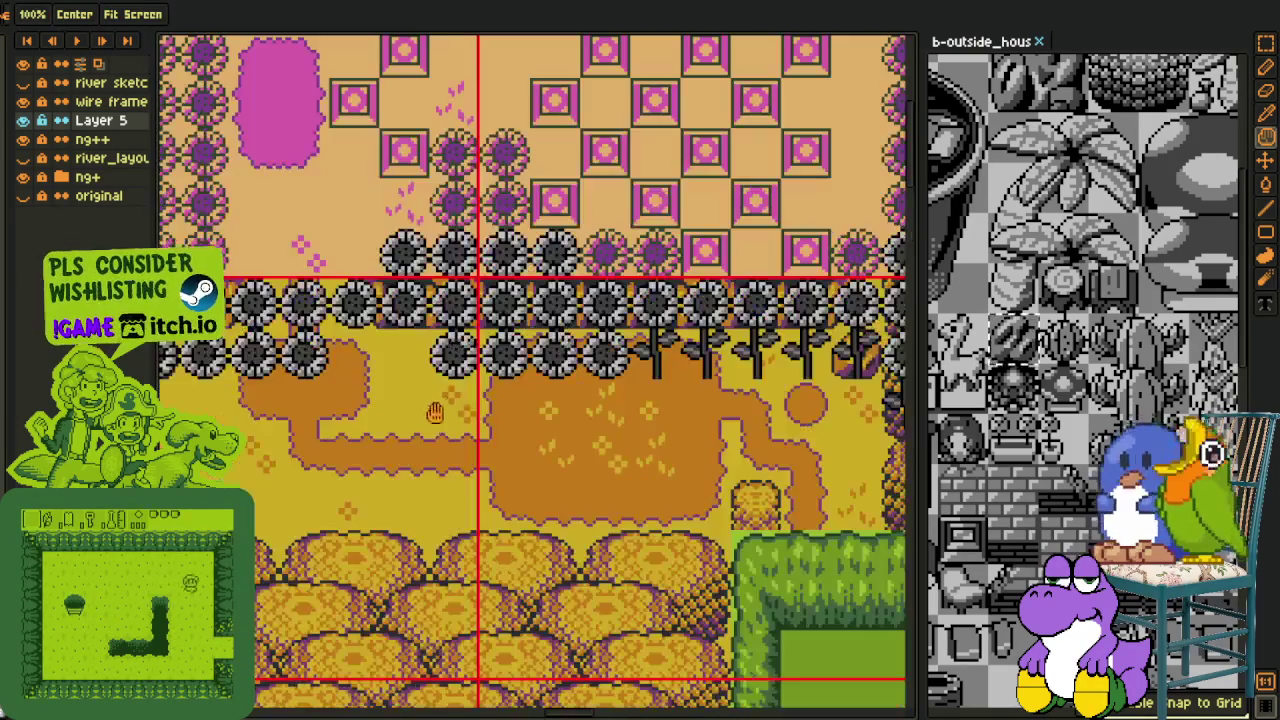
{"action": "mouse_move", "coordinate": [720, 370]}
{"action": "left_mouse_down"}
{"action": "mouse_move", "coordinate": [580, 410]}
{"action": "mouse_move", "coordinate": [423, 390]}
{"action": "mouse_move", "coordinate": [630, 430]}
{"action": "mouse_move", "coordinate": [308, 418]}
{"action": "mouse_move", "coordinate": [580, 425]}
{"action": "mouse_move", "coordinate": [373, 422]}
{"action": "left_mouse_up"}
{"action": "key", "text": "Return"}
{"action": "key", "text": "Return"}
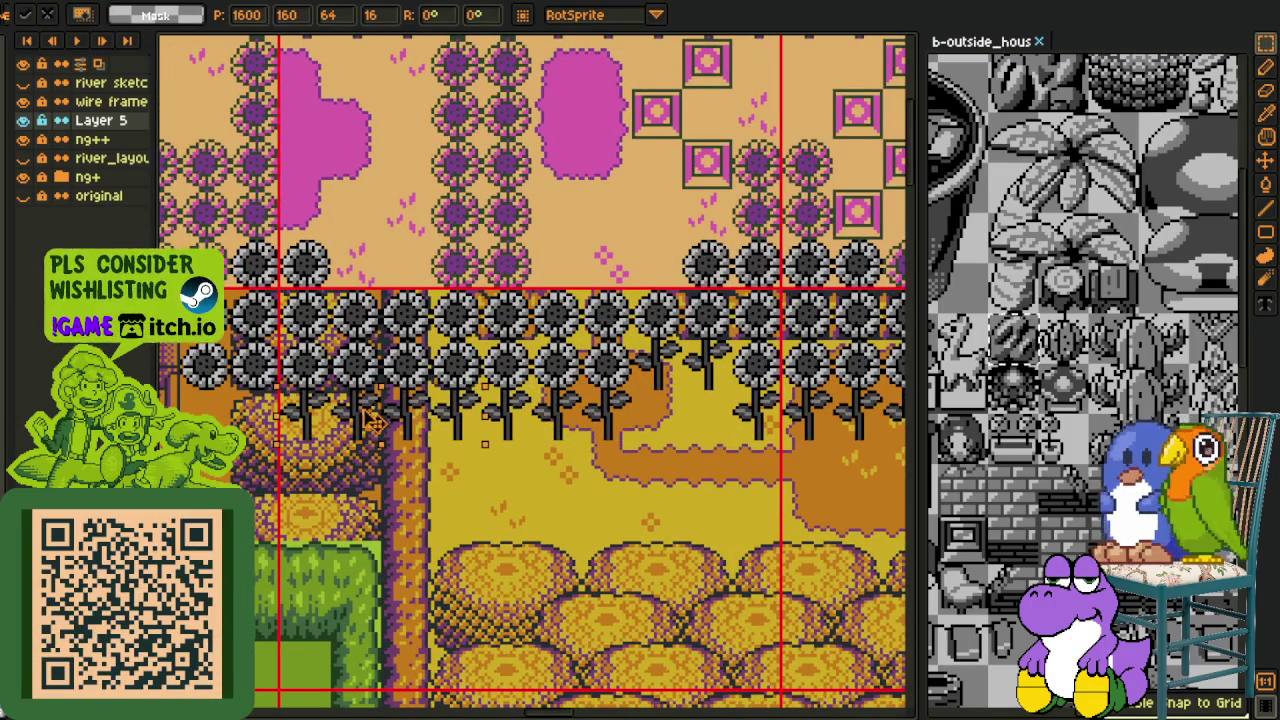
Fix the stem row under the left flowers and save the map with Ctrl+S
{"action": "left_click_drag", "start_coordinate": [242, 487], "coordinate": [462, 527]}
{"action": "key", "text": "ctrl+d"}
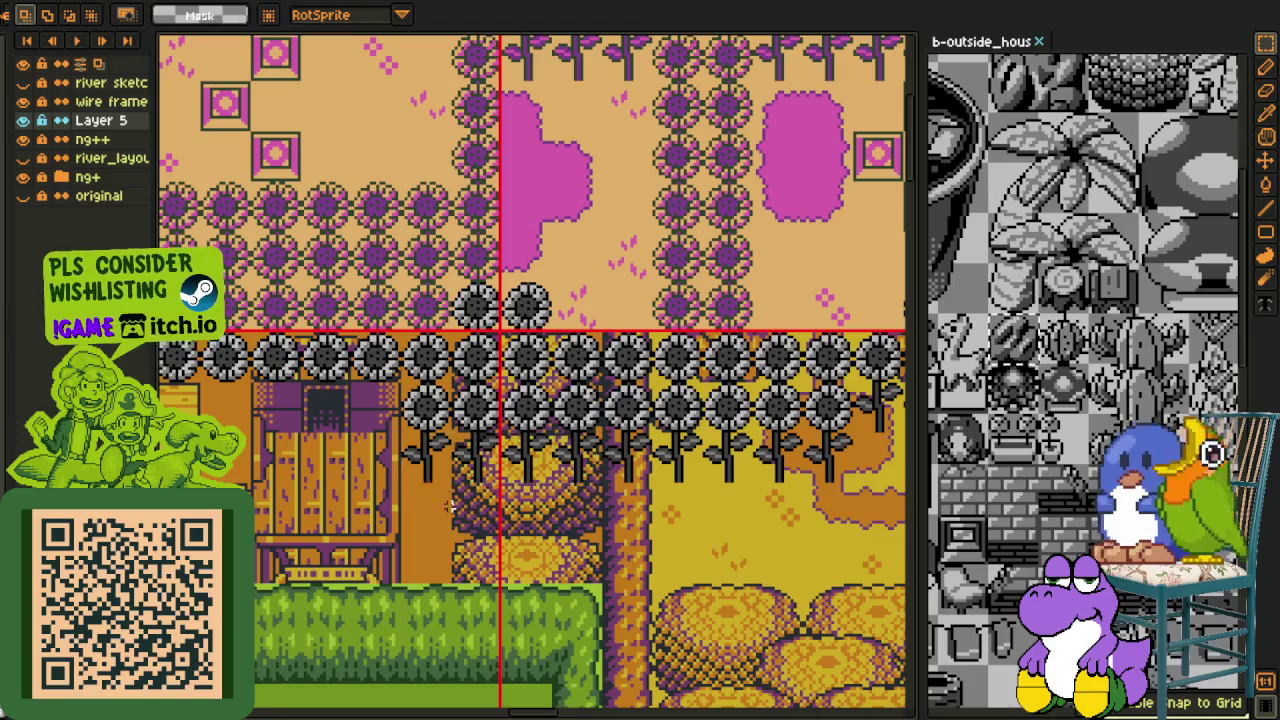
{"action": "mouse_move", "coordinate": [640, 468]}
{"action": "left_mouse_down"}
{"action": "mouse_move", "coordinate": [413, 447]}
{"action": "mouse_move", "coordinate": [620, 470]}
{"action": "left_mouse_up"}
{"action": "scroll", "coordinate": [563, 485], "scroll_direction": "down", "scroll_amount": 1}
{"action": "left_click_drag", "start_coordinate": [420, 485], "coordinate": [563, 485]}
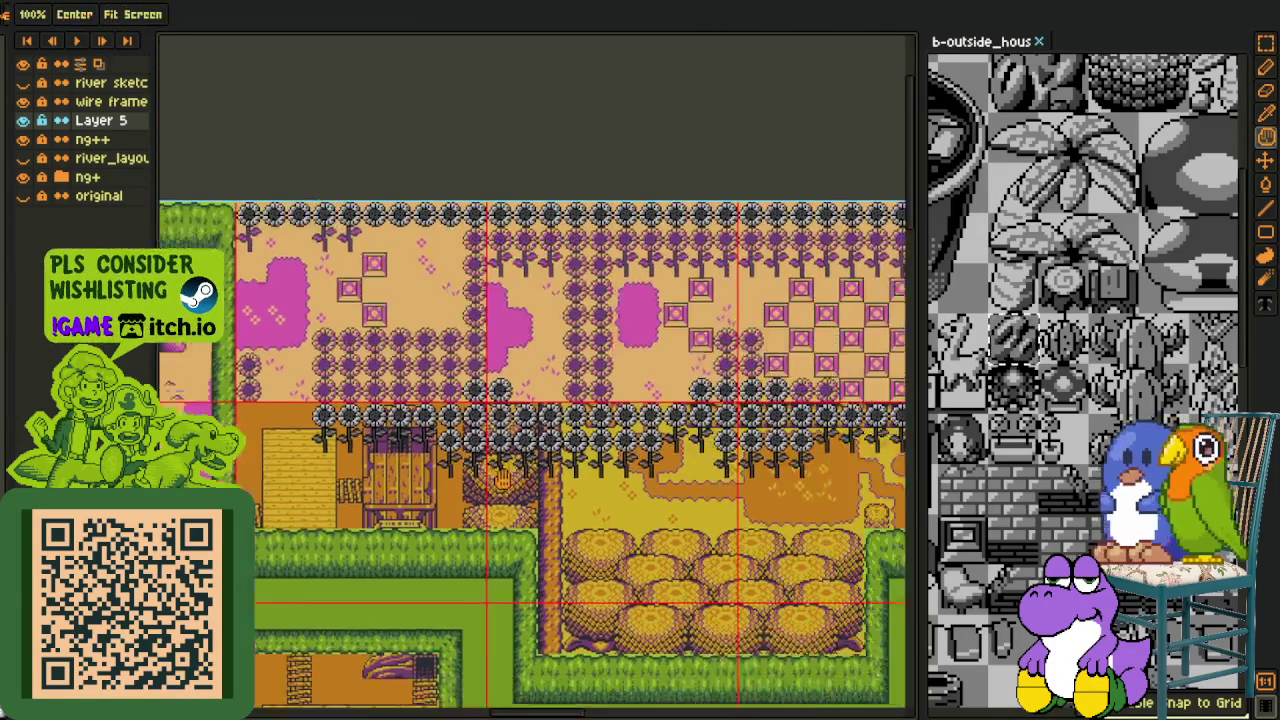
{"action": "left_click_drag", "start_coordinate": [815, 487], "coordinate": [590, 472]}
{"action": "key", "text": "ctrl+s"}
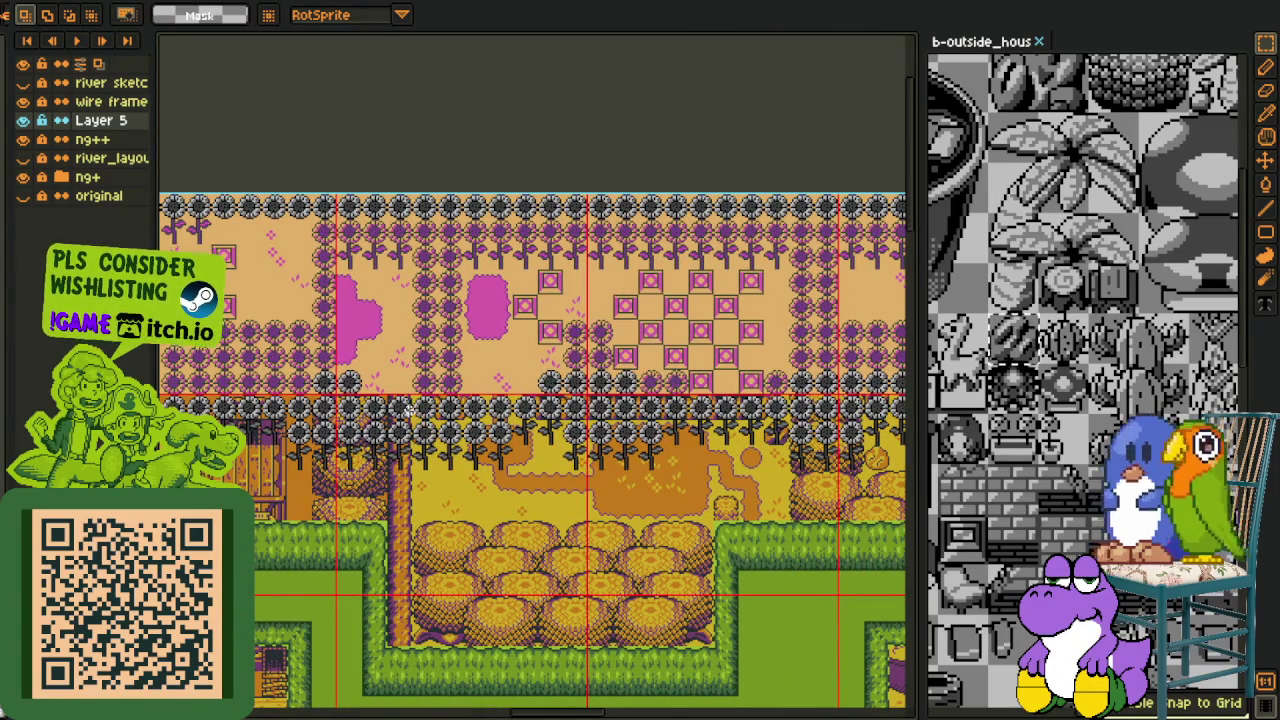
Raise the selected sunflower row by one tile and commit it
{"action": "scroll", "coordinate": [442, 389], "scroll_direction": "down", "scroll_amount": 1}
{"action": "scroll", "coordinate": [442, 389], "scroll_direction": "up", "scroll_amount": 1}
{"action": "scroll", "coordinate": [396, 395], "scroll_direction": "up", "scroll_amount": 1}
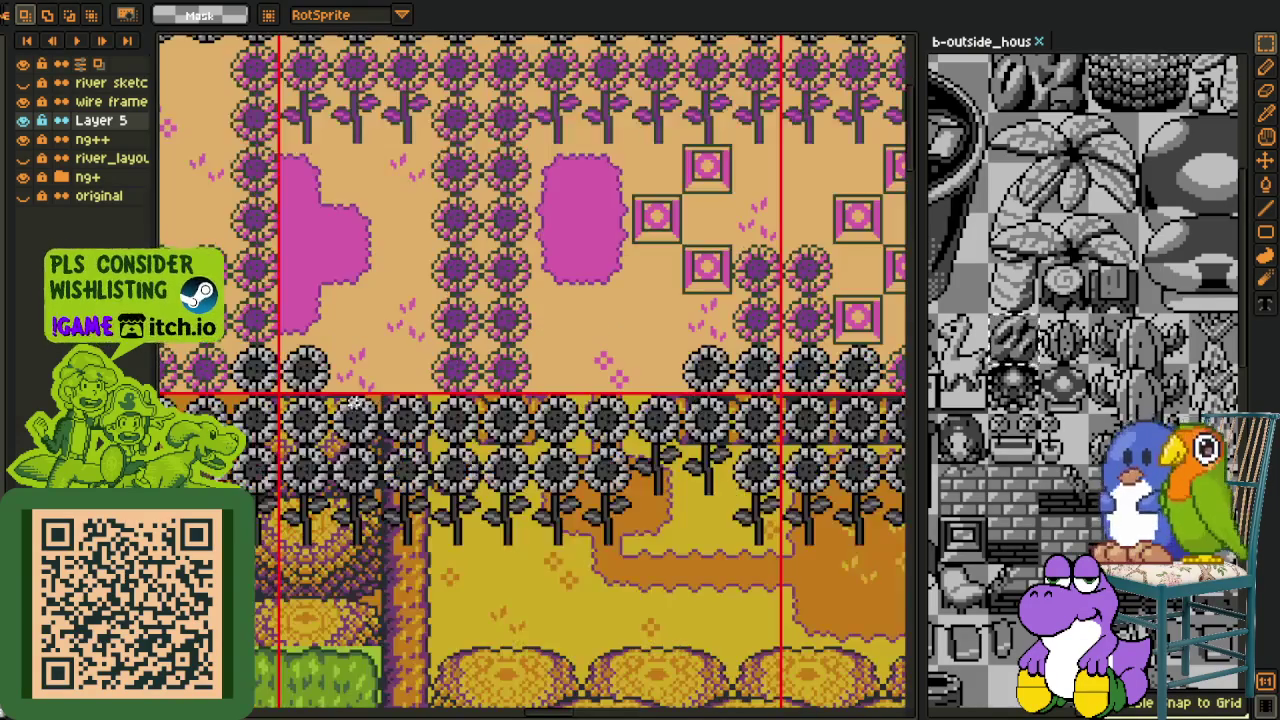
{"action": "left_click_drag", "start_coordinate": [606, 453], "coordinate": [576, 398]}
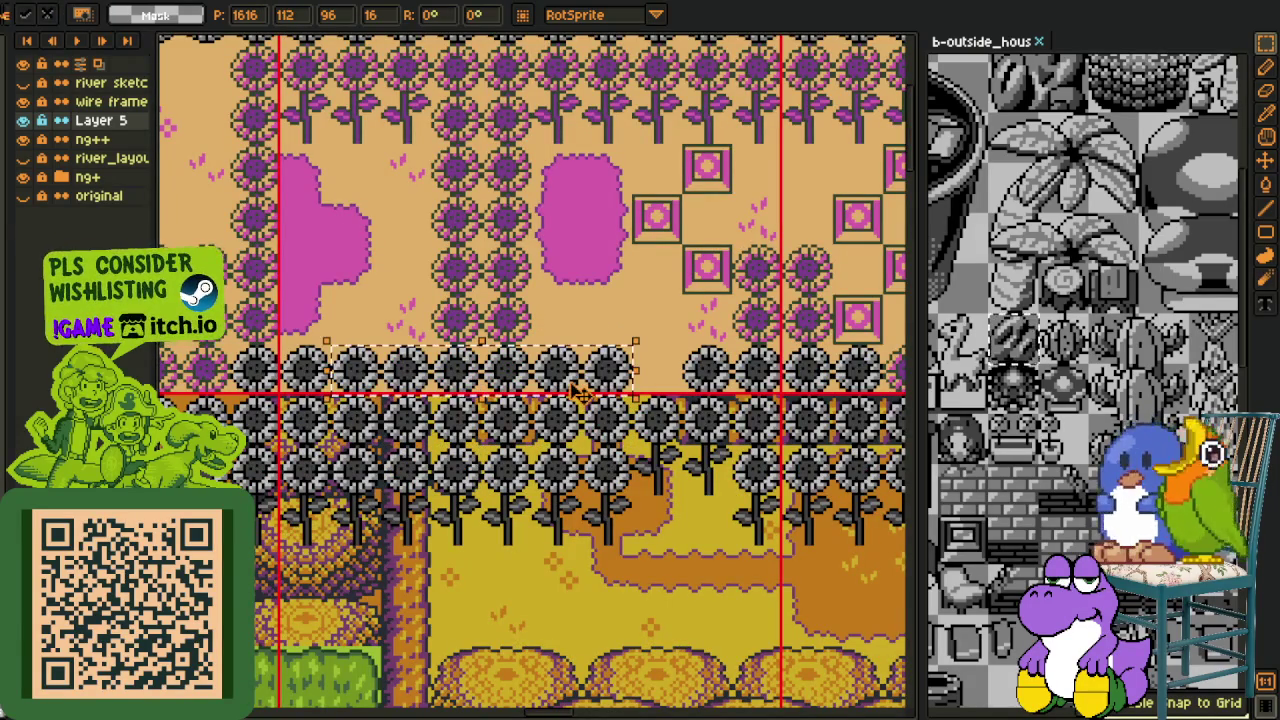
{"action": "left_click", "coordinate": [752, 368]}
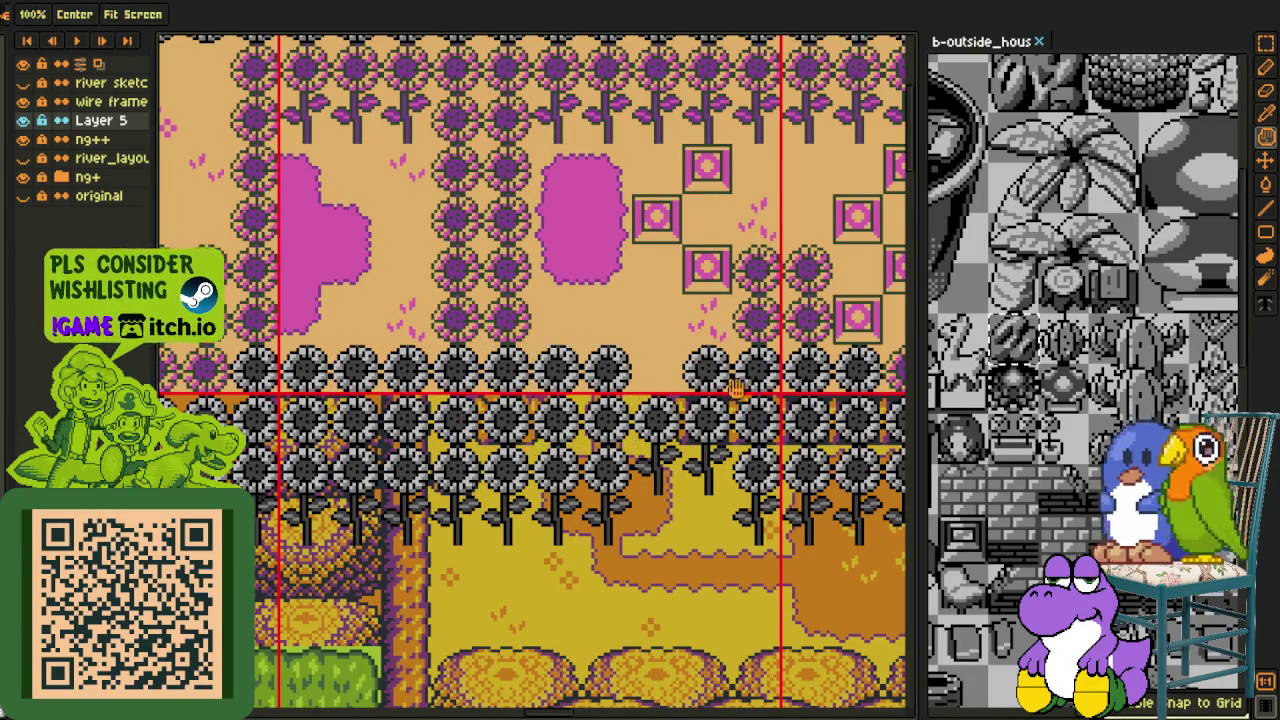
{"action": "left_click_drag", "start_coordinate": [735, 388], "coordinate": [612, 423]}
{"action": "scroll", "coordinate": [535, 450], "scroll_direction": "up", "scroll_amount": 1}
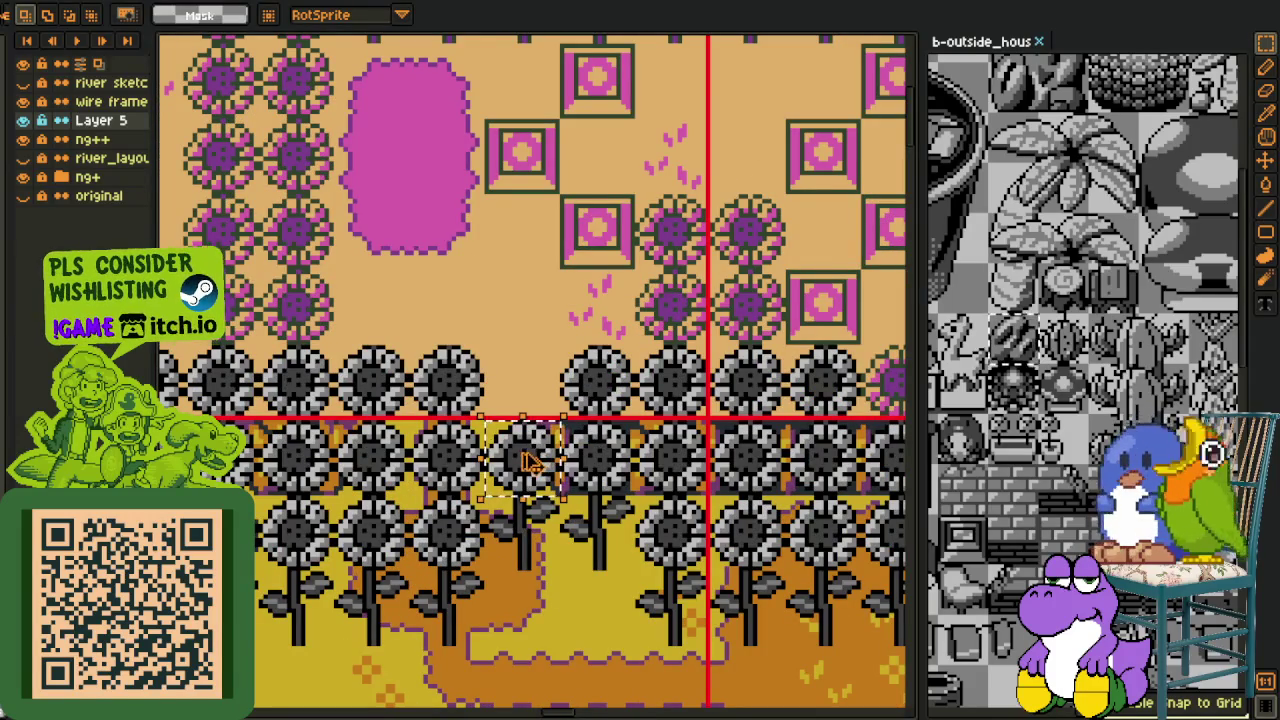
{"action": "scroll", "coordinate": [530, 460], "scroll_direction": "down", "scroll_amount": 3}
{"action": "left_click_drag", "start_coordinate": [590, 305], "coordinate": [640, 400]}
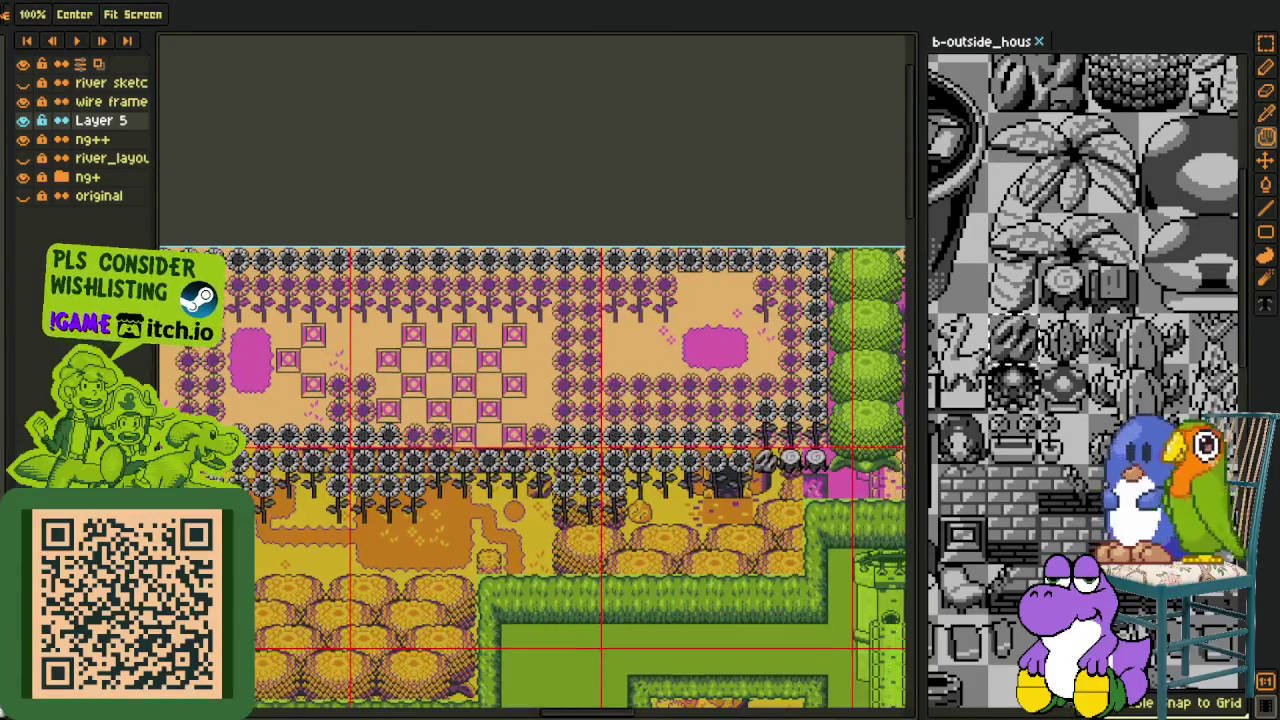
Move a grey sunflower into the lower row, one cell up-right, and commit it
{"action": "scroll", "coordinate": [642, 410], "scroll_direction": "up", "scroll_amount": 1}
{"action": "scroll", "coordinate": [655, 428], "scroll_direction": "up", "scroll_amount": 1}
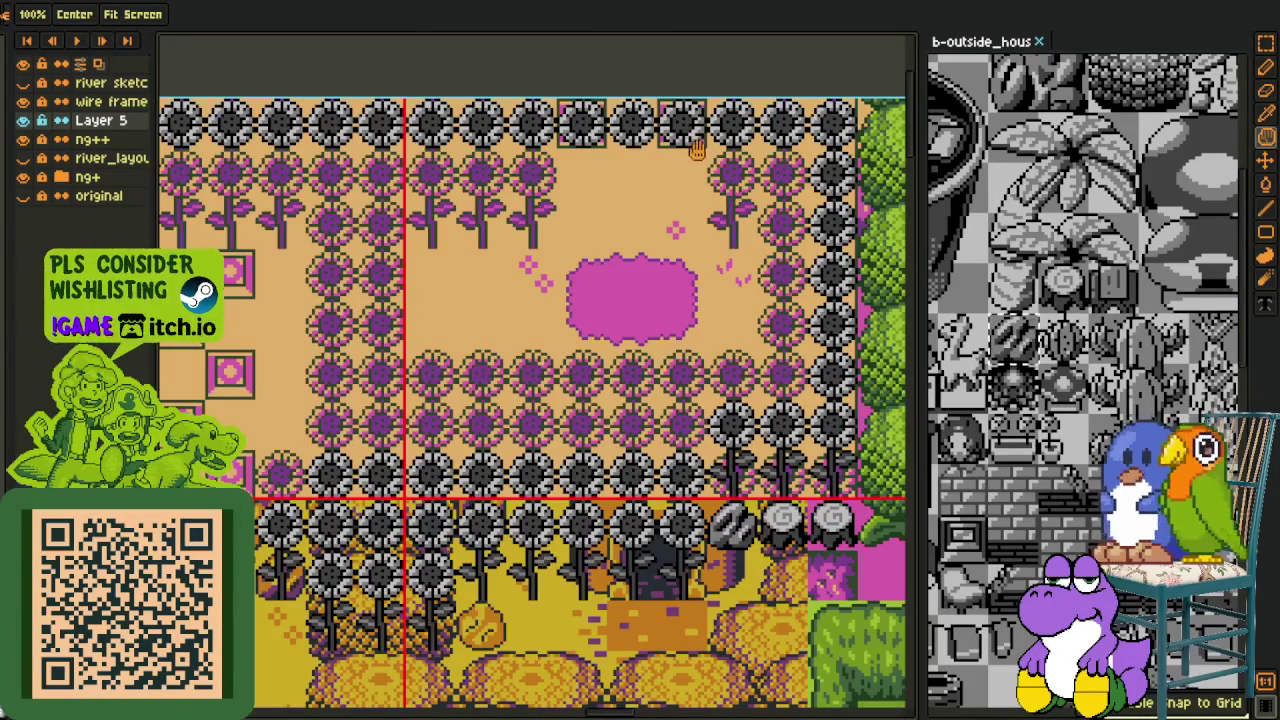
{"action": "key", "text": "r"}
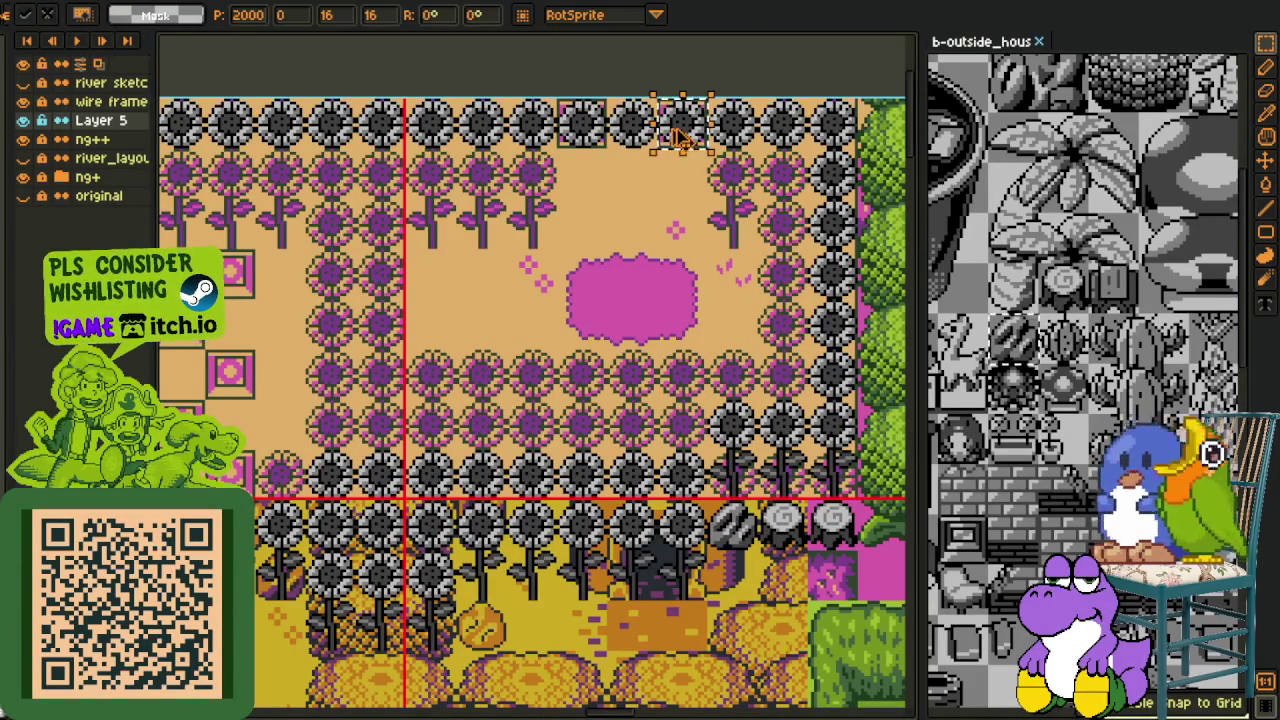
{"action": "left_click_drag", "start_coordinate": [680, 138], "coordinate": [277, 488]}
{"action": "scroll", "coordinate": [490, 425], "scroll_direction": "up", "scroll_amount": 2}
{"action": "mouse_move", "coordinate": [493, 427]}
{"action": "left_mouse_down"}
{"action": "mouse_move", "coordinate": [665, 337]}
{"action": "mouse_move", "coordinate": [855, 335]}
{"action": "left_mouse_up"}
{"action": "scroll", "coordinate": [855, 335], "scroll_direction": "down", "scroll_amount": 1}
{"action": "scroll", "coordinate": [678, 335], "scroll_direction": "up", "scroll_amount": 1}
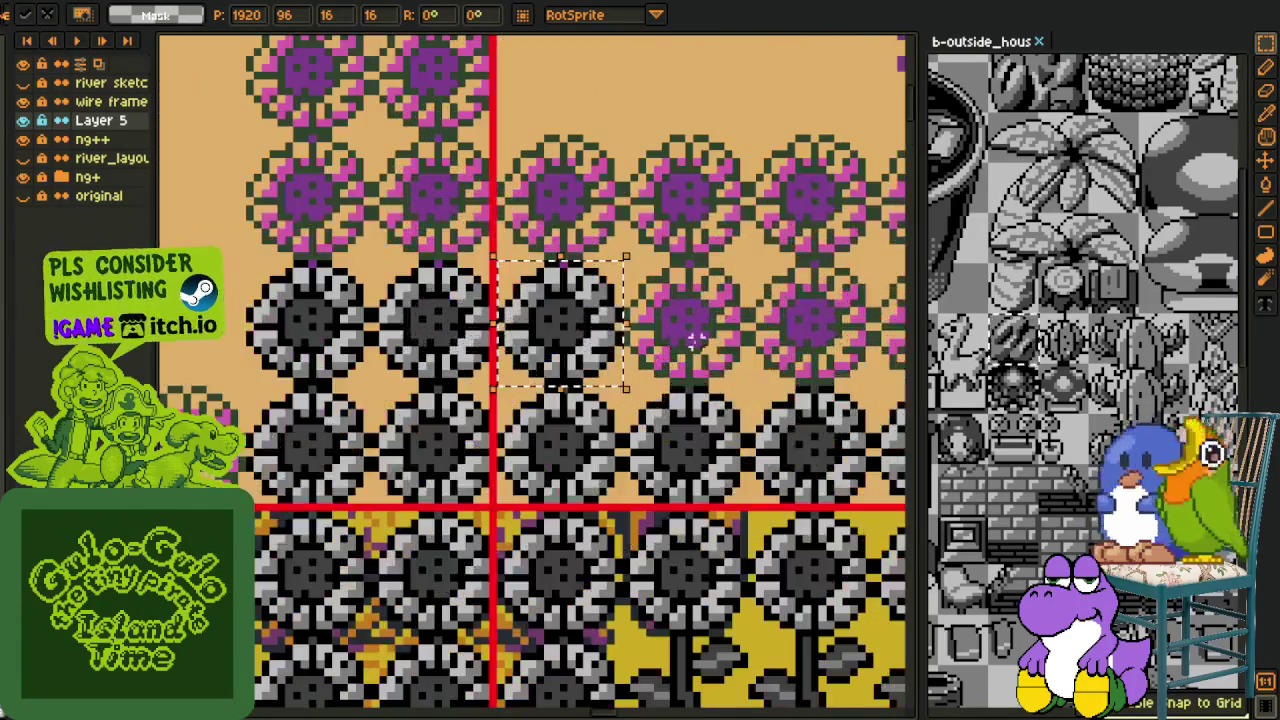
{"action": "key", "text": "ctrl+d"}
Shift three grey sunflowers four tiles right, then further up and right
{"action": "scroll", "coordinate": [520, 403], "scroll_direction": "down", "scroll_amount": 1}
{"action": "scroll", "coordinate": [520, 403], "scroll_direction": "up", "scroll_amount": 1}
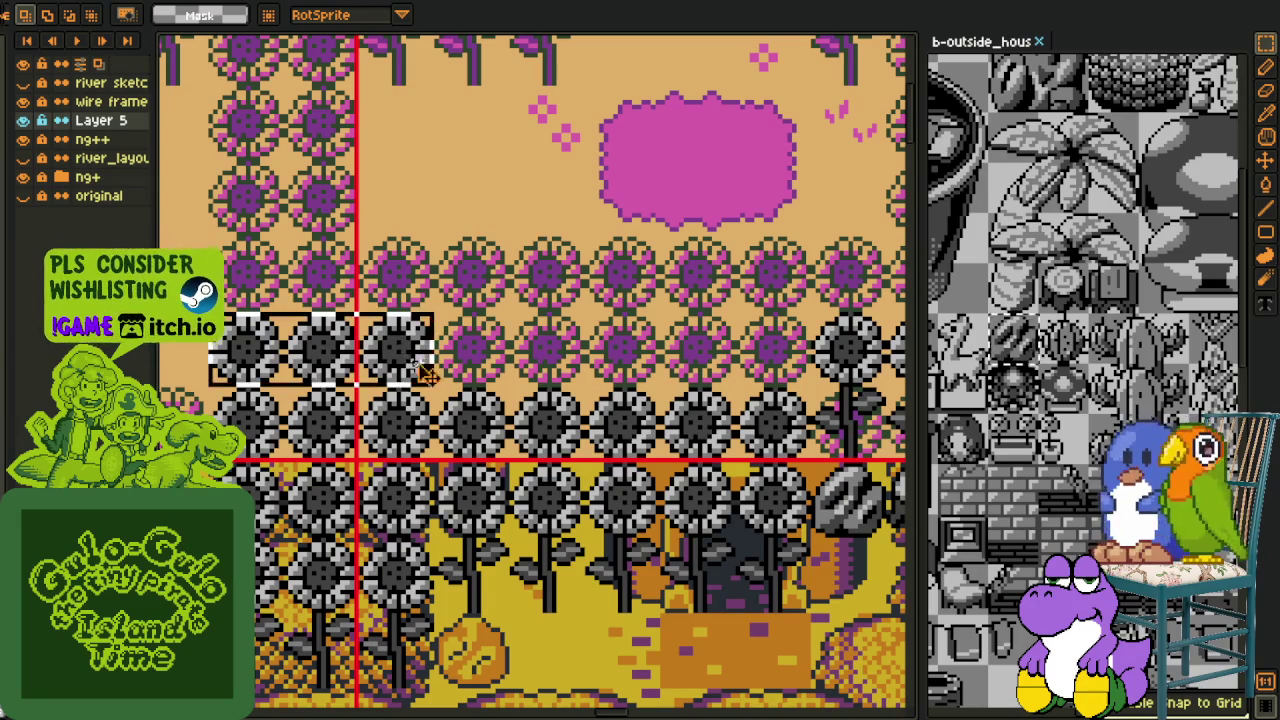
{"action": "left_click_drag", "start_coordinate": [418, 367], "coordinate": [745, 368]}
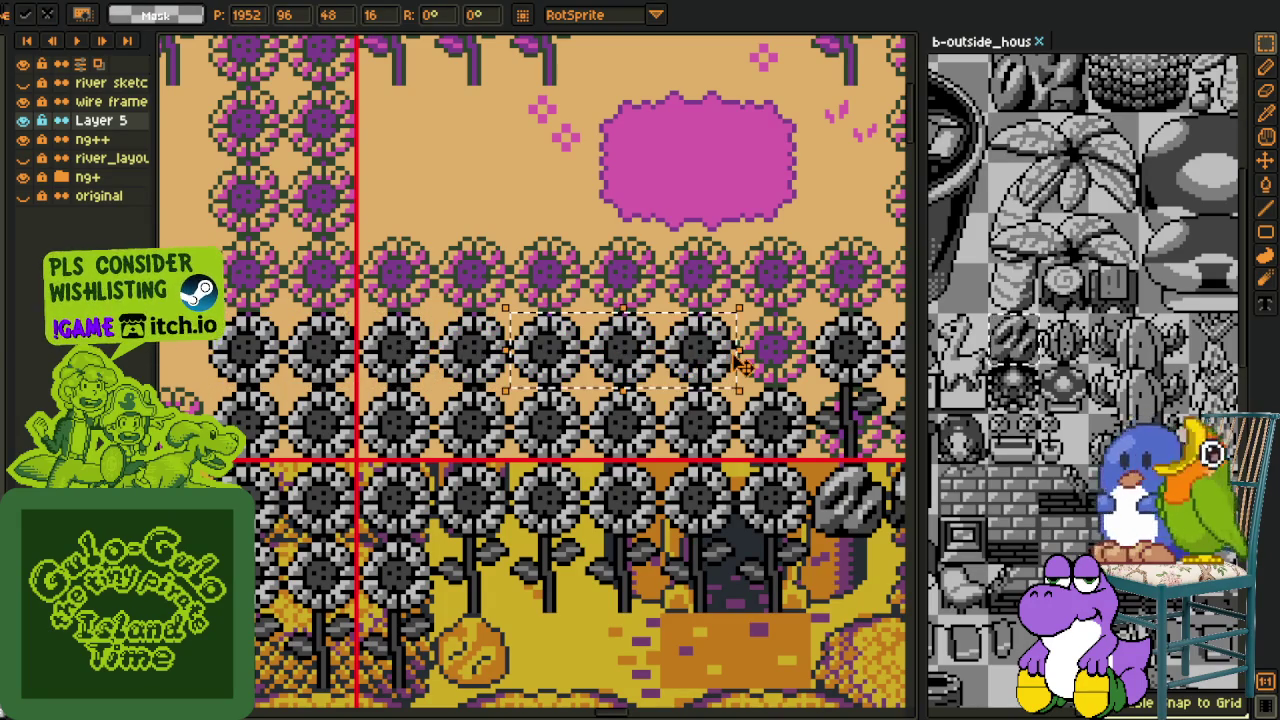
{"action": "key", "text": "ctrl+d"}
{"action": "scroll", "coordinate": [600, 390], "scroll_direction": "down", "scroll_amount": 1}
{"action": "scroll", "coordinate": [497, 410], "scroll_direction": "up", "scroll_amount": 1}
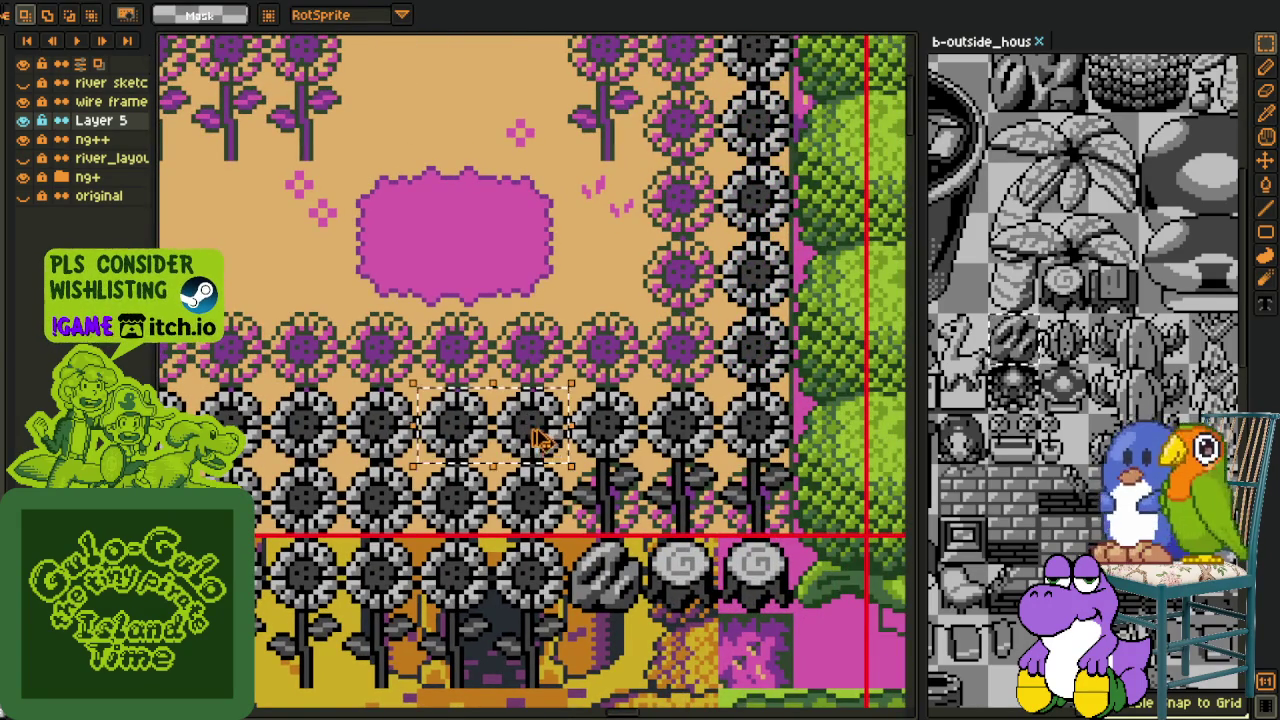
{"action": "left_click_drag", "start_coordinate": [540, 440], "coordinate": [690, 365]}
{"action": "key", "text": "ctrl+d"}
{"action": "scroll", "coordinate": [597, 347], "scroll_direction": "down", "scroll_amount": 1}
{"action": "left_click_drag", "start_coordinate": [597, 345], "coordinate": [440, 240]}
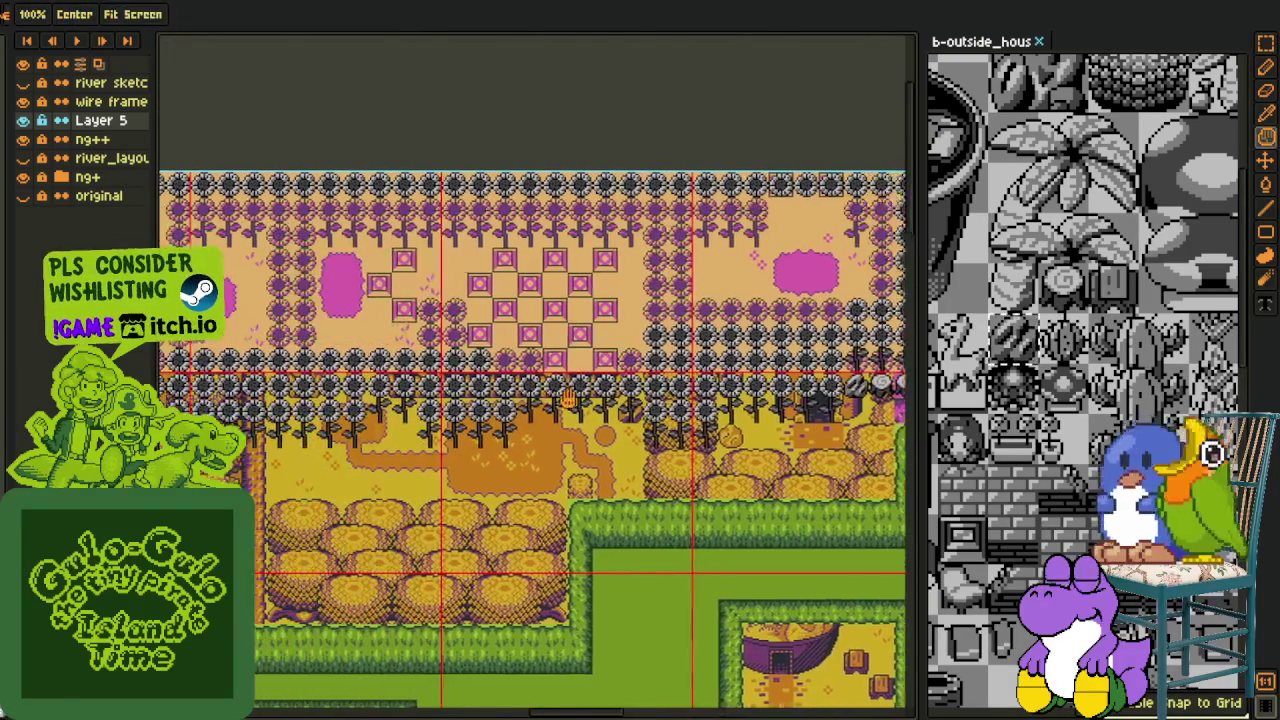
Move one sunflower tile to the left and drop it in place
{"action": "scroll", "coordinate": [430, 350], "scroll_direction": "up", "scroll_amount": 1}
{"action": "scroll", "coordinate": [428, 352], "scroll_direction": "up", "scroll_amount": 1}
{"action": "scroll", "coordinate": [427, 352], "scroll_direction": "up", "scroll_amount": 1}
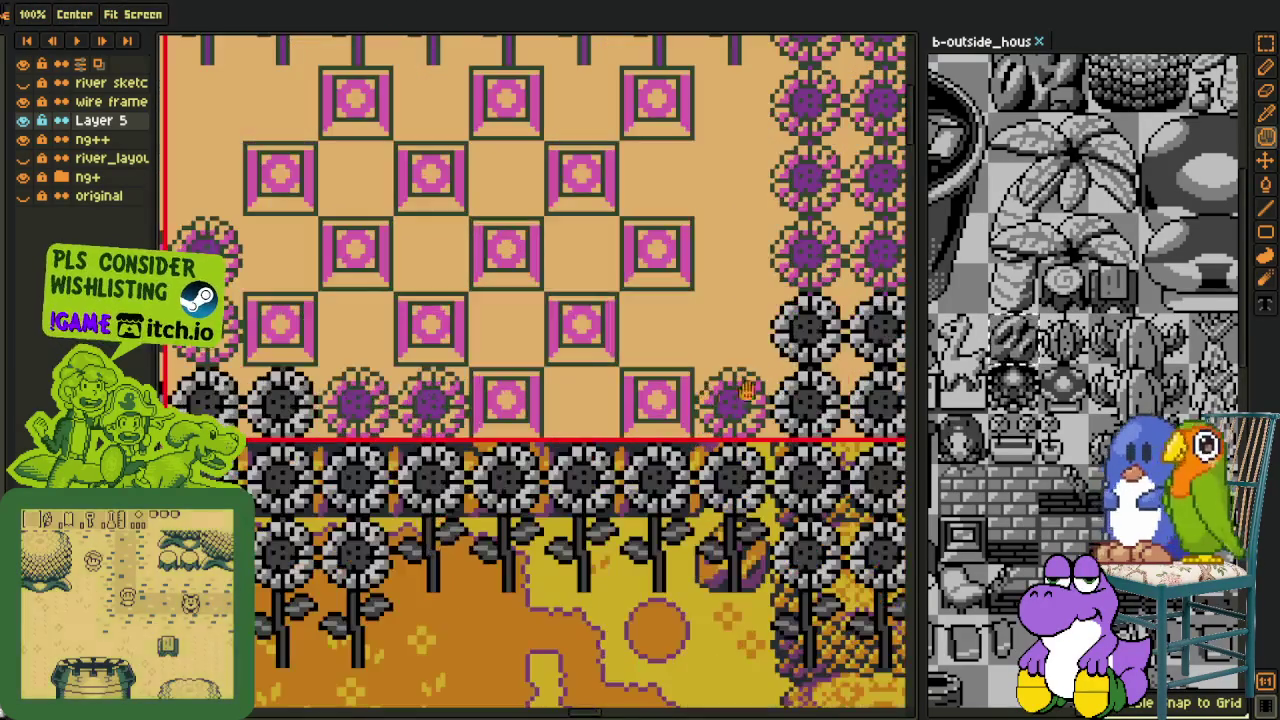
{"action": "mouse_move", "coordinate": [808, 370]}
{"action": "left_mouse_down"}
{"action": "mouse_move", "coordinate": [731, 373]}
{"action": "mouse_move", "coordinate": [655, 405]}
{"action": "left_mouse_up"}
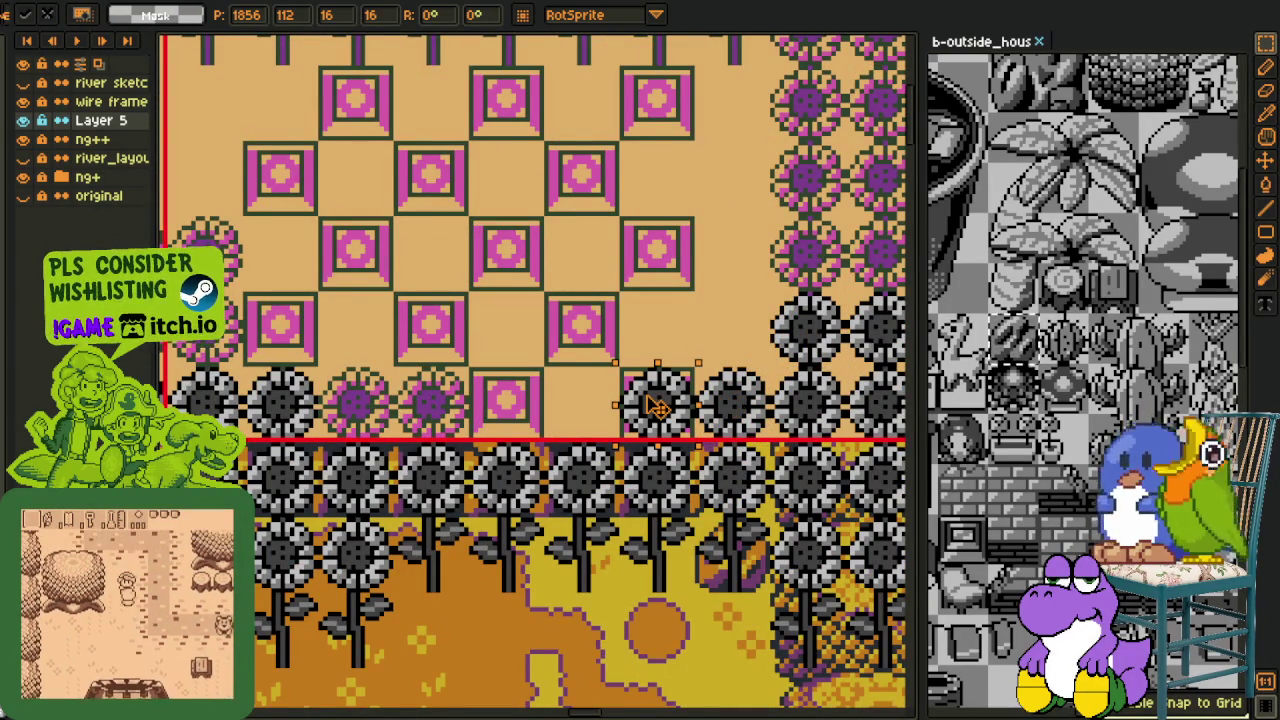
{"action": "left_click", "coordinate": [657, 405]}
Move a pair of grey sunflowers two tiles left
{"action": "mouse_move", "coordinate": [620, 370]}
{"action": "left_mouse_down"}
{"action": "mouse_move", "coordinate": [742, 405]}
{"action": "mouse_move", "coordinate": [620, 425]}
{"action": "mouse_move", "coordinate": [457, 425]}
{"action": "mouse_move", "coordinate": [232, 345]}
{"action": "mouse_move", "coordinate": [580, 388]}
{"action": "left_mouse_up"}
{"action": "scroll", "coordinate": [440, 378], "scroll_direction": "left", "scroll_amount": 3}
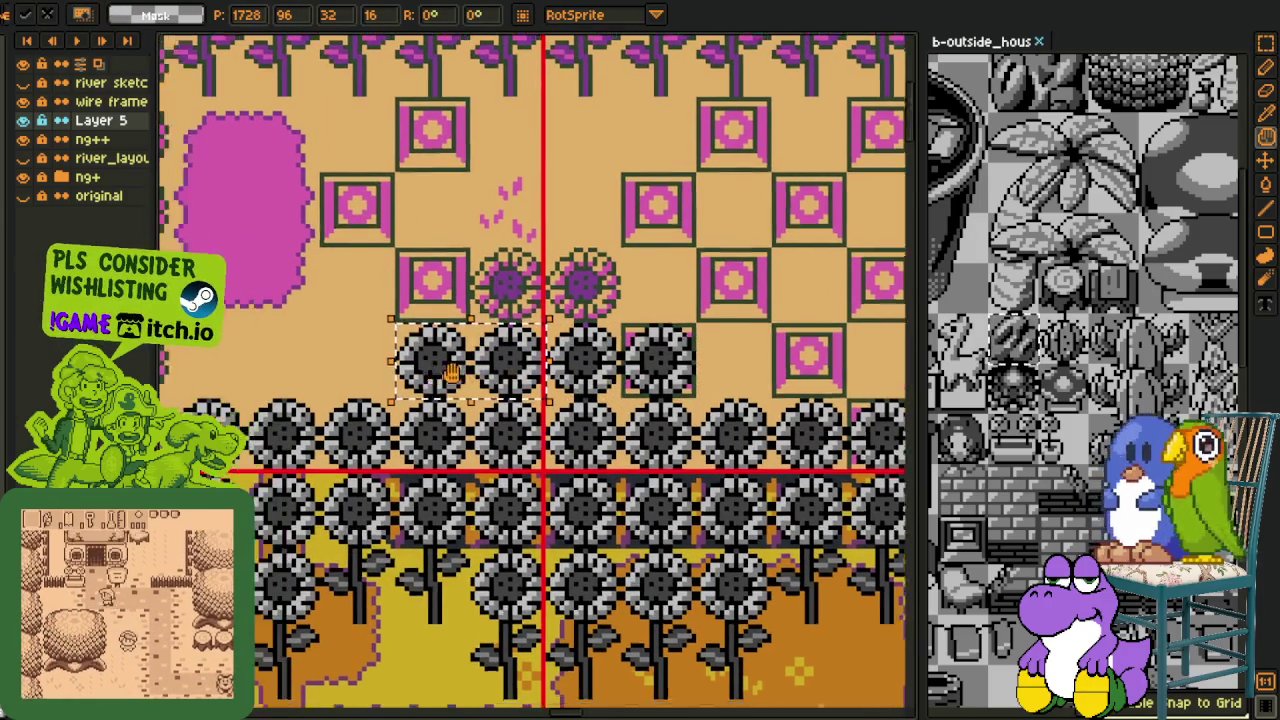
{"action": "left_click_drag", "start_coordinate": [440, 378], "coordinate": [425, 368]}
{"action": "scroll", "coordinate": [425, 368], "scroll_direction": "down", "scroll_amount": 2}
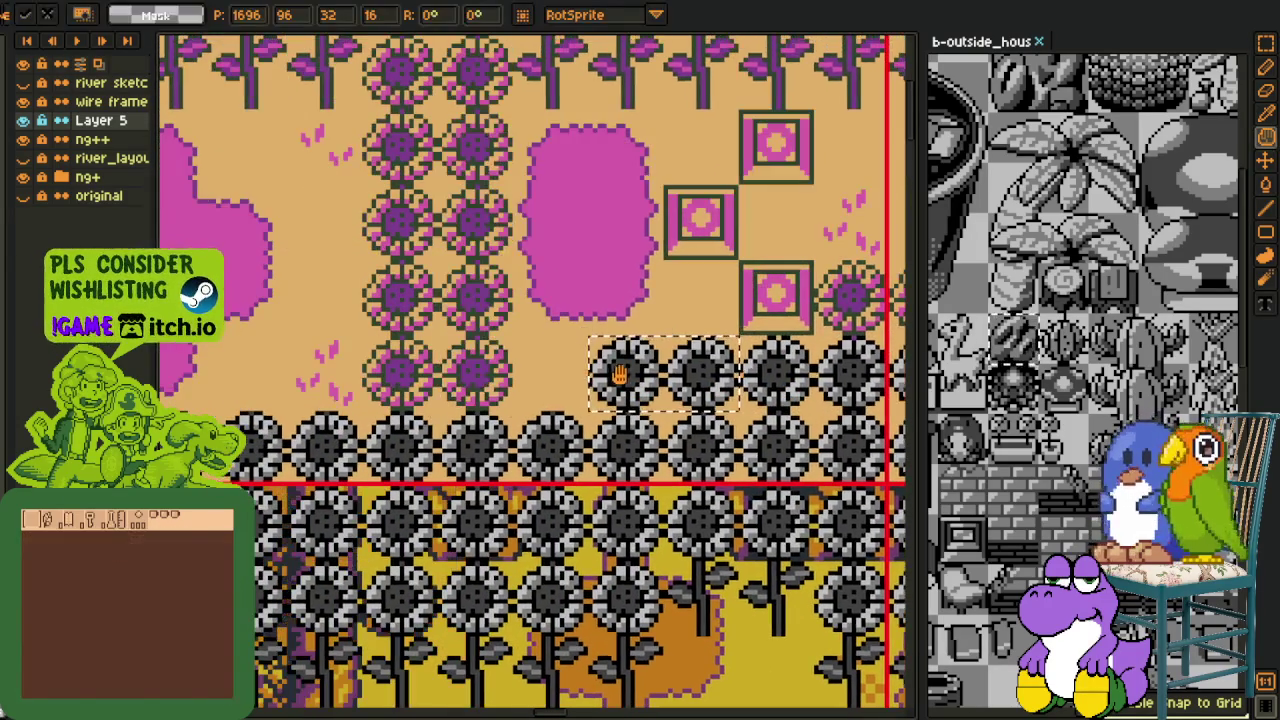
{"action": "key", "text": "h"}
{"action": "scroll", "coordinate": [420, 408], "scroll_direction": "down", "scroll_amount": 1}
{"action": "key", "text": "m"}
{"action": "scroll", "coordinate": [410, 395], "scroll_direction": "up", "scroll_amount": 1}
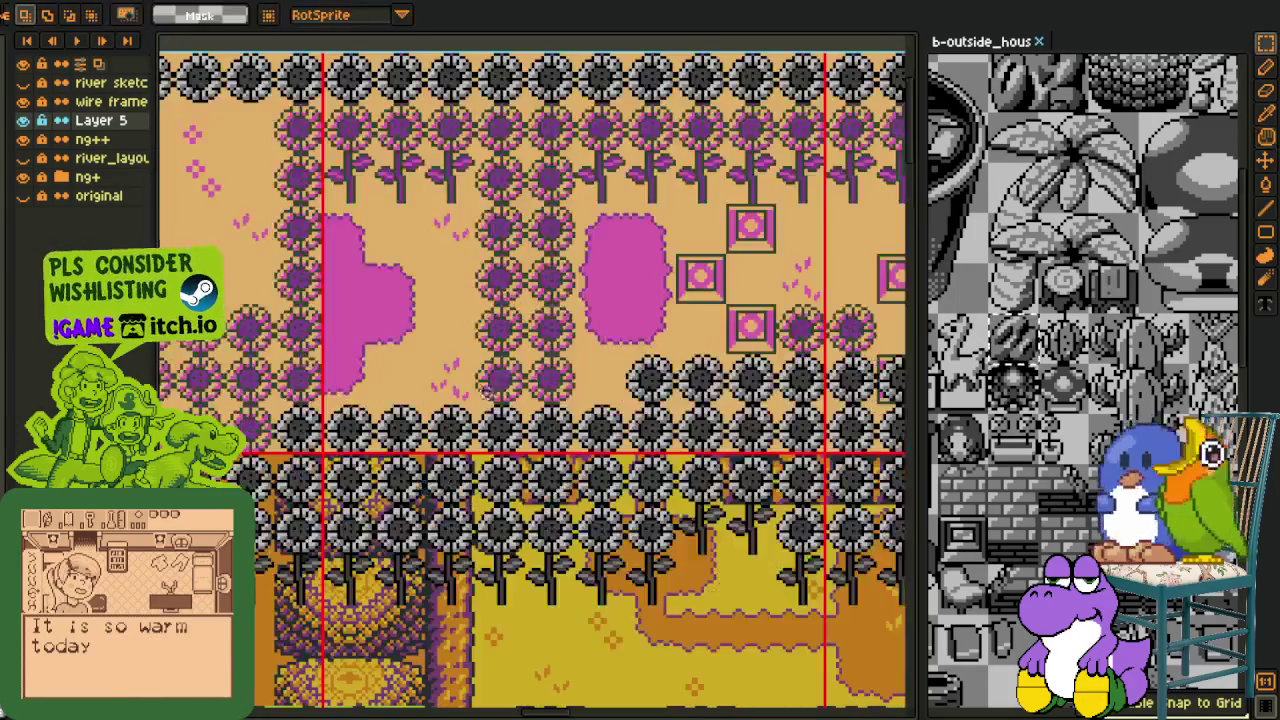
Slide another grey sunflower pair left and down into the lower row's gap
{"action": "mouse_move", "coordinate": [726, 354]}
{"action": "left_mouse_down"}
{"action": "mouse_move", "coordinate": [830, 406]}
{"action": "mouse_move", "coordinate": [565, 390]}
{"action": "left_mouse_up"}
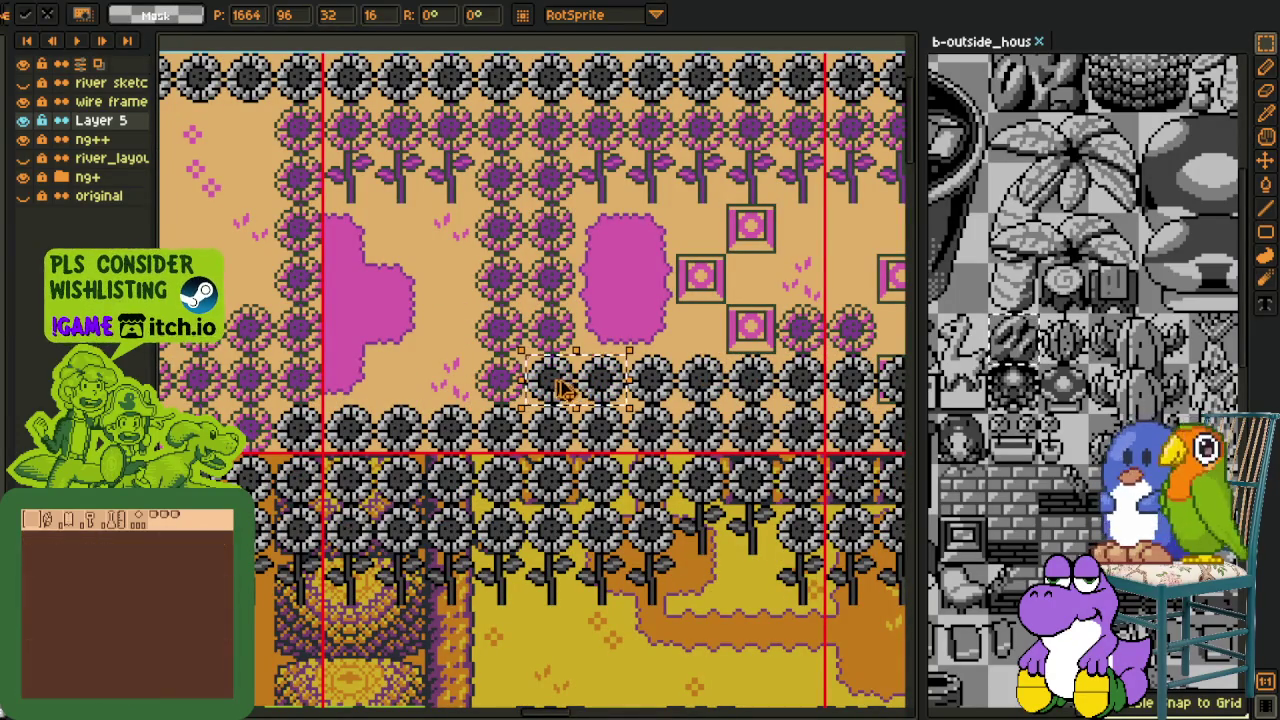
{"action": "left_click_drag", "start_coordinate": [565, 390], "coordinate": [370, 390]}
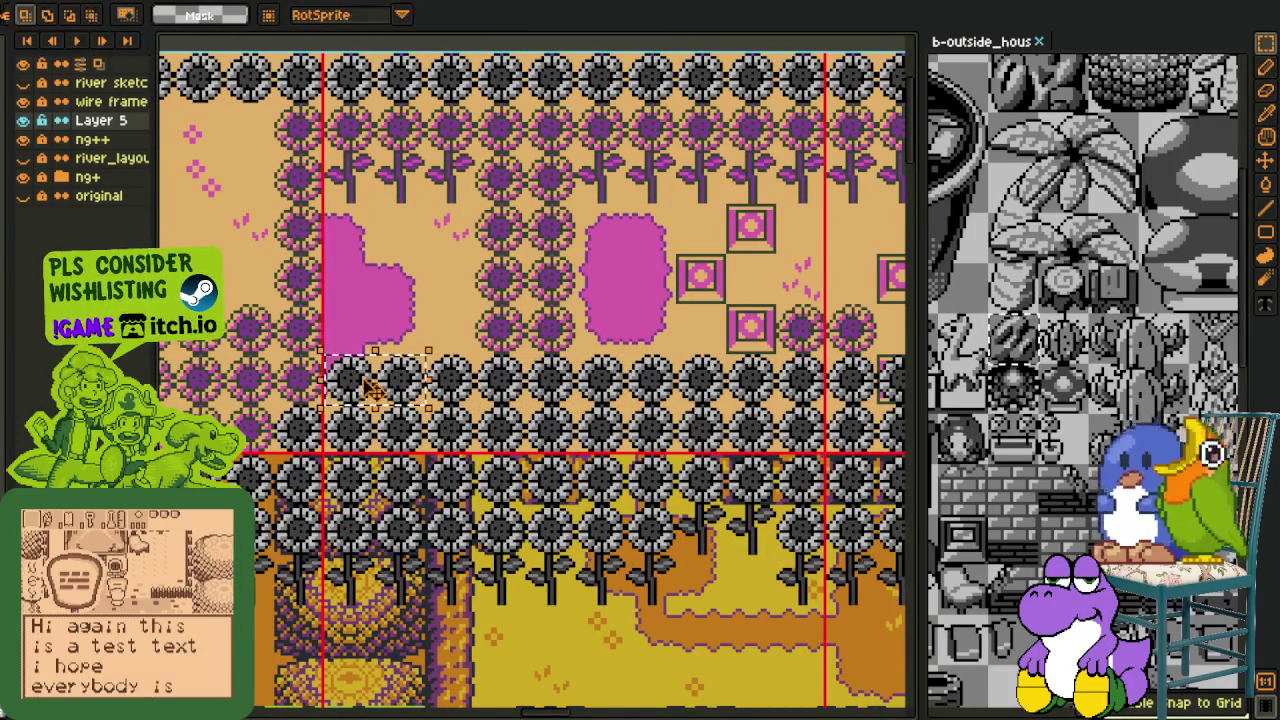
{"action": "left_click_drag", "start_coordinate": [208, 412], "coordinate": [423, 412]}
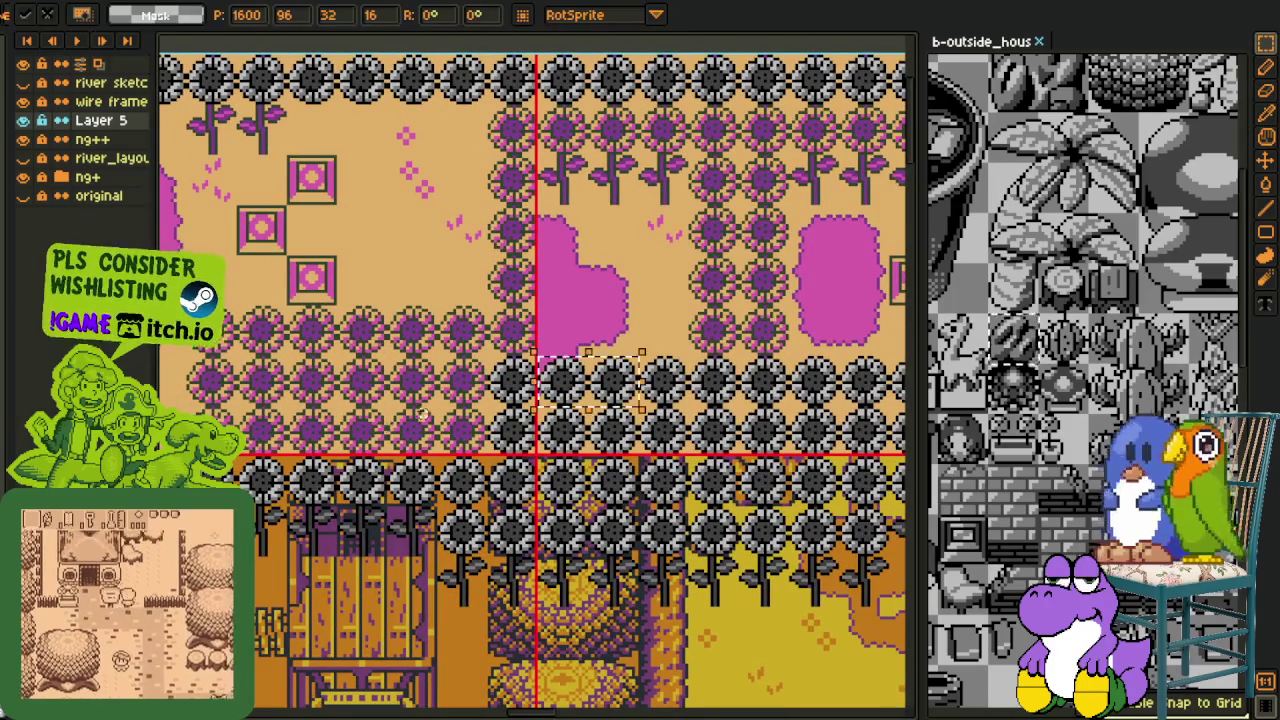
{"action": "left_click_drag", "start_coordinate": [563, 380], "coordinate": [255, 443]}
{"action": "key", "text": "Return"}
Select the strip of sunflower stems at the top and move it down and right
{"action": "scroll", "coordinate": [330, 460], "scroll_direction": "down", "scroll_amount": 3}
{"action": "scroll", "coordinate": [380, 475], "scroll_direction": "up", "scroll_amount": 1}
{"action": "scroll", "coordinate": [391, 482], "scroll_direction": "up", "scroll_amount": 1}
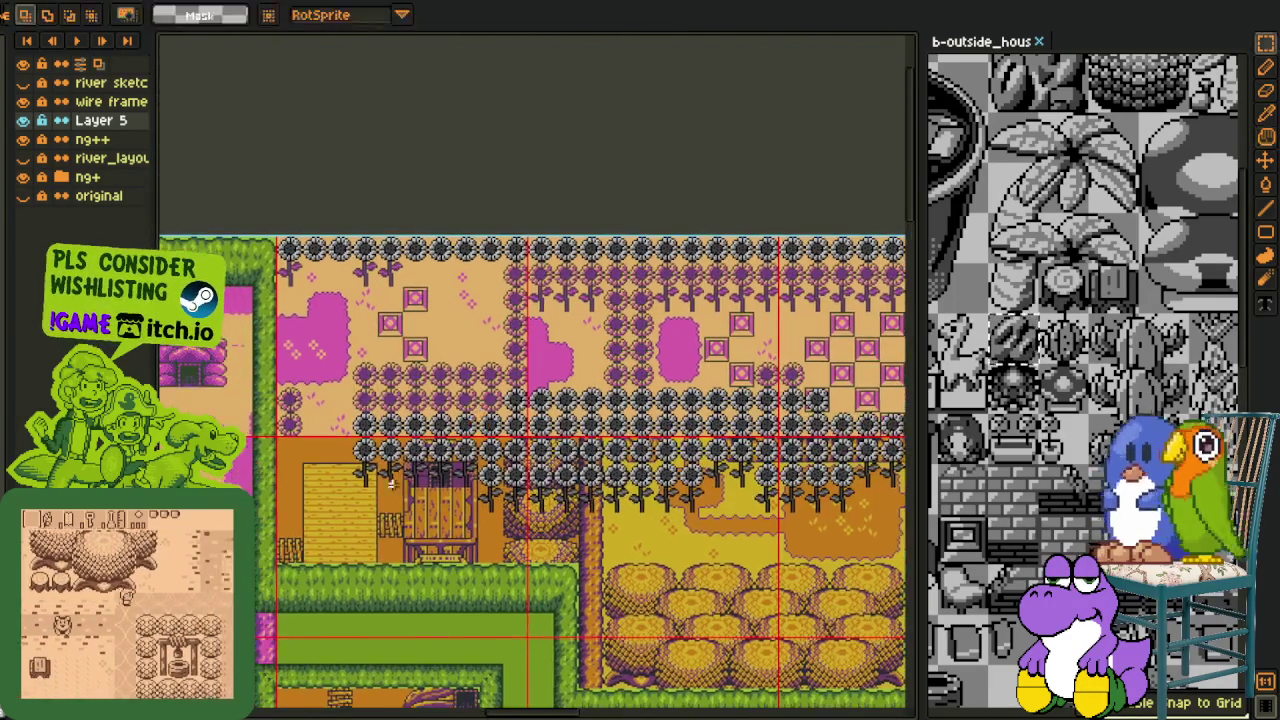
{"action": "scroll", "coordinate": [391, 482], "scroll_direction": "up", "scroll_amount": 1}
{"action": "left_click_drag", "start_coordinate": [423, 436], "coordinate": [560, 490]}
{"action": "scroll", "coordinate": [250, 30], "scroll_direction": "up", "scroll_amount": 1}
{"action": "mouse_move", "coordinate": [250, 30]}
{"action": "left_mouse_down"}
{"action": "mouse_move", "coordinate": [495, 300]}
{"action": "mouse_move", "coordinate": [745, 300]}
{"action": "left_mouse_up"}
Cancel the accidental Canvas Size dialog and undo the last stem strip move
{"action": "key", "text": "ctrl+alt+c"}
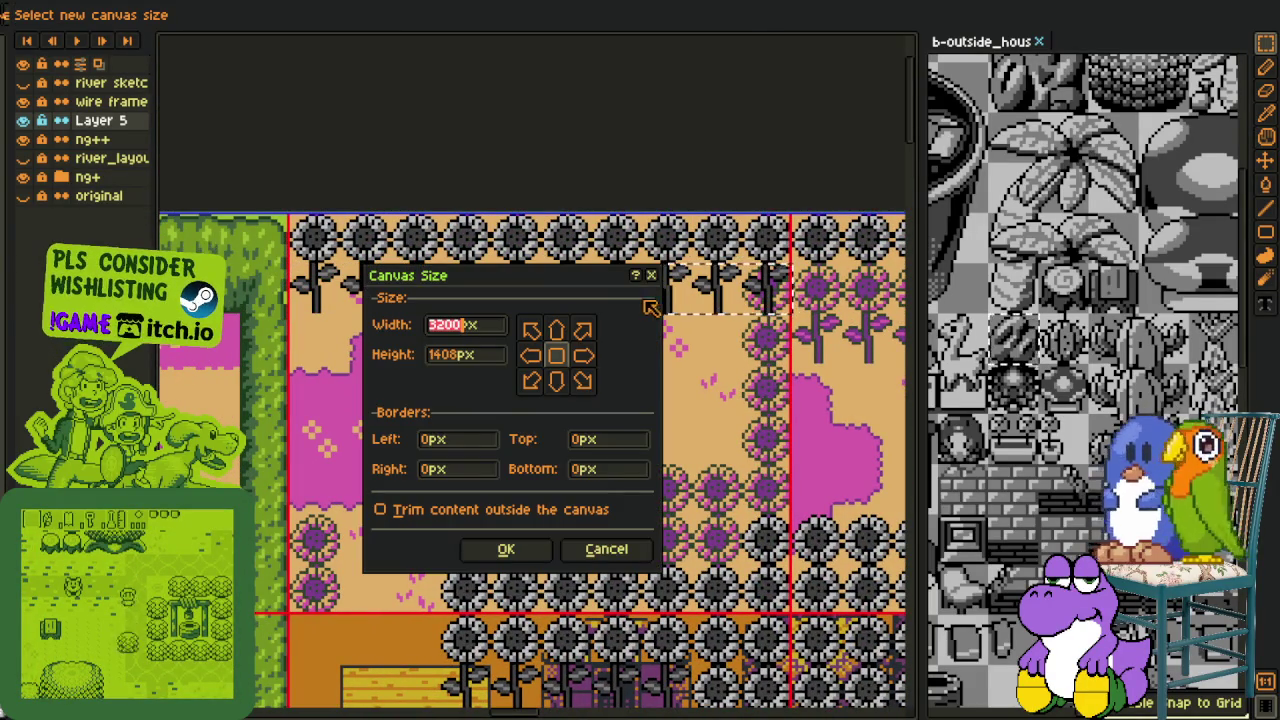
{"action": "key", "text": "Escape"}
{"action": "key", "text": "ctrl+z"}
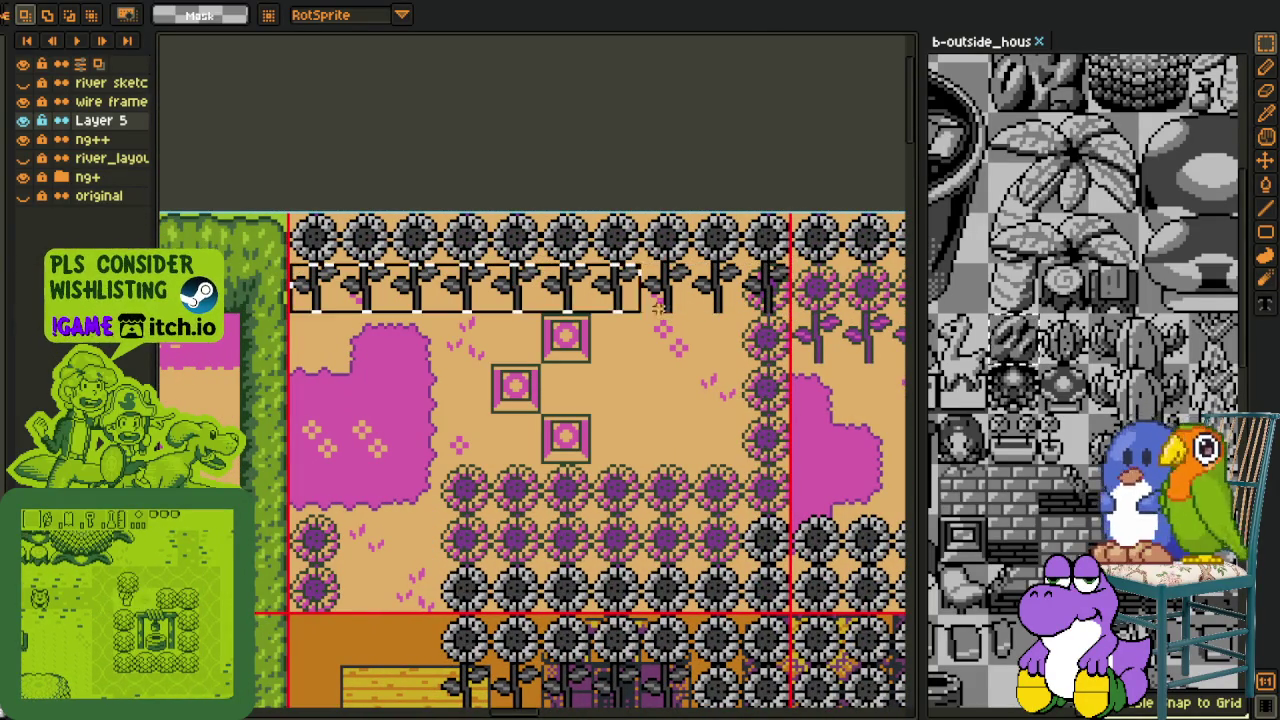
Paste a longer stem strip further right beneath the top sunflowers
{"action": "key", "text": "ctrl+v"}
{"action": "scroll", "coordinate": [710, 315], "scroll_direction": "right", "scroll_amount": 5}
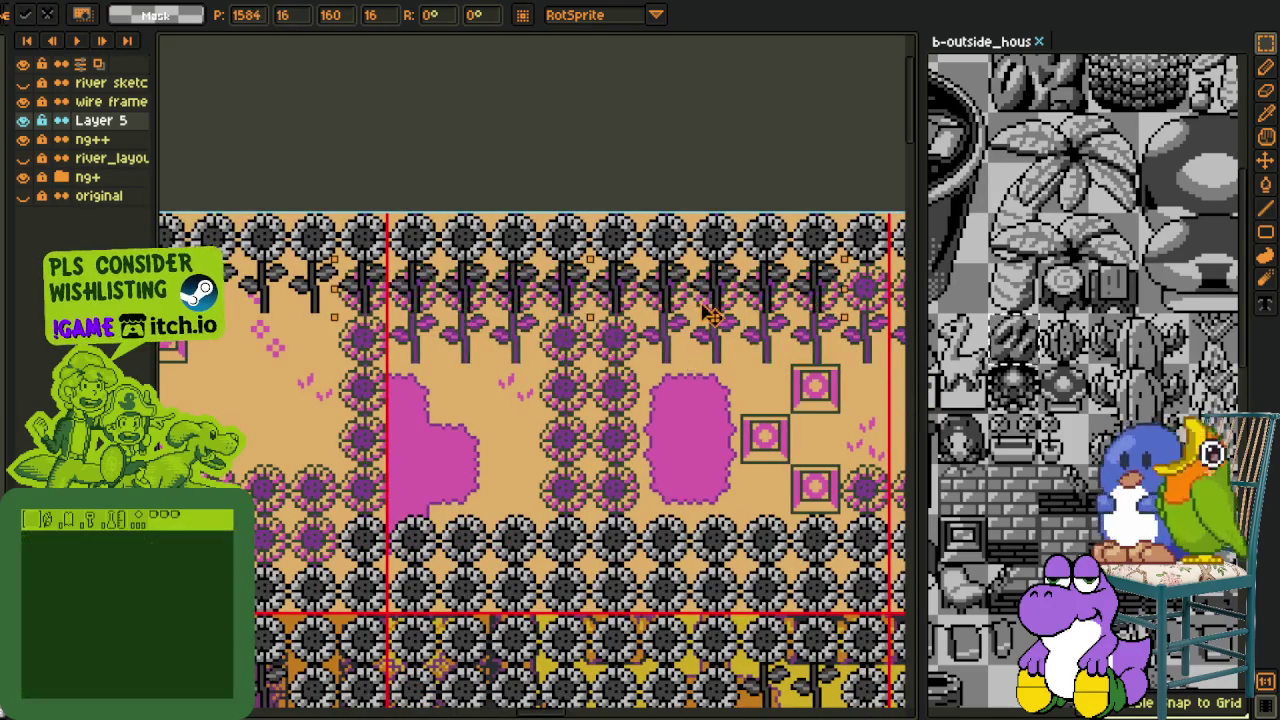
{"action": "scroll", "coordinate": [710, 315], "scroll_direction": "up", "scroll_amount": 1}
{"action": "scroll", "coordinate": [710, 315], "scroll_direction": "right", "scroll_amount": 4}
{"action": "scroll", "coordinate": [710, 315], "scroll_direction": "right", "scroll_amount": 2}
{"action": "left_click_drag", "start_coordinate": [360, 370], "coordinate": [815, 370]}
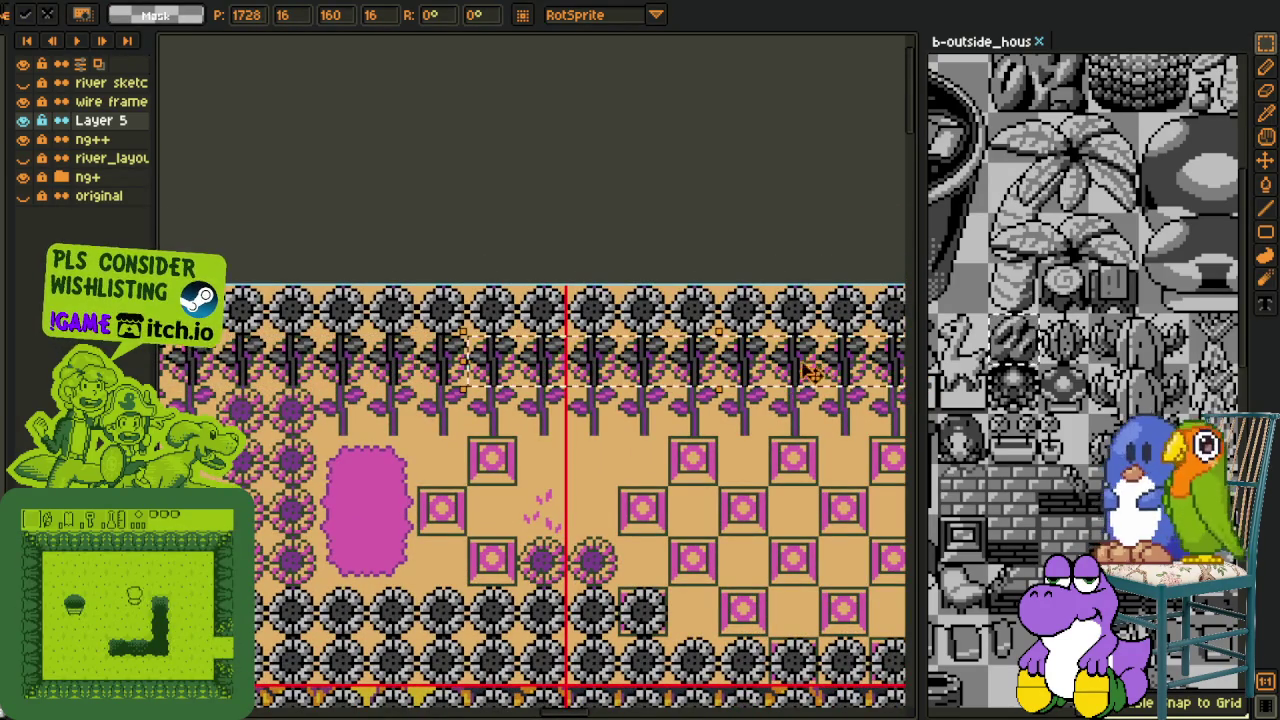
{"action": "scroll", "coordinate": [815, 370], "scroll_direction": "left", "scroll_amount": 5}
{"action": "left_click_drag", "start_coordinate": [360, 388], "coordinate": [773, 390]}
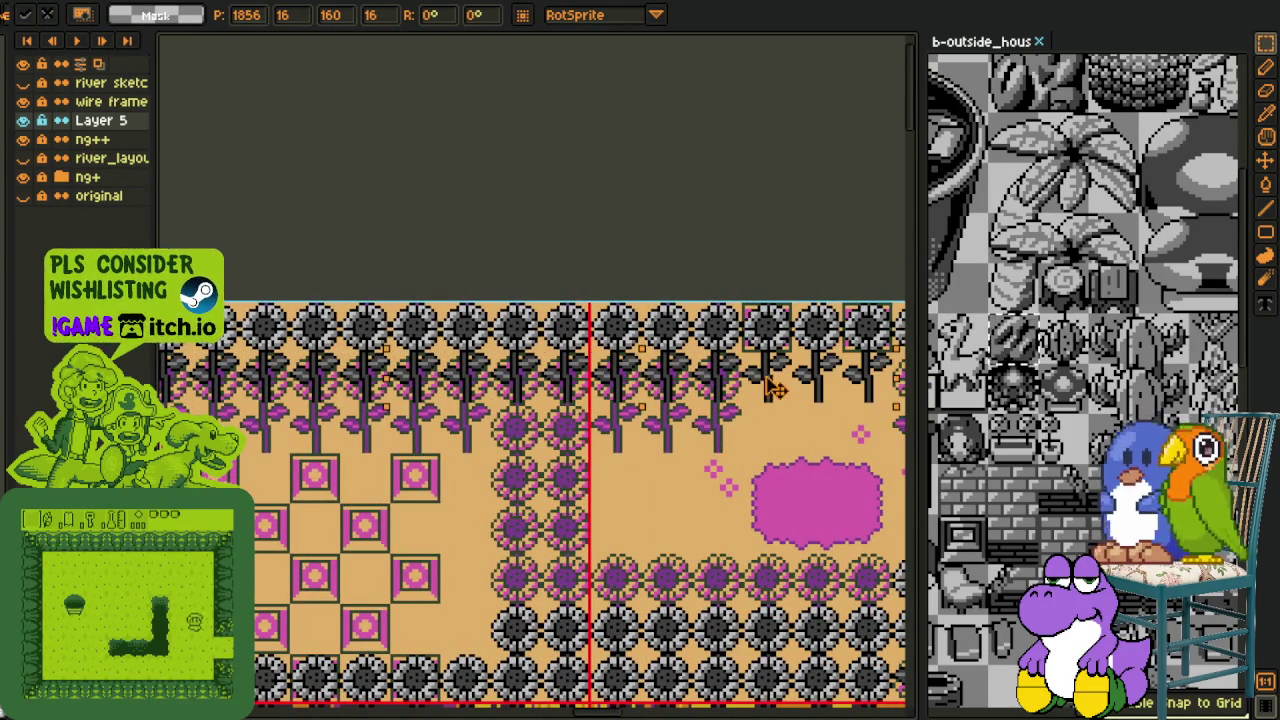
Nudge the stem strip to the top row's right end and save the map
{"action": "scroll", "coordinate": [775, 390], "scroll_direction": "up", "scroll_amount": 1}
{"action": "scroll", "coordinate": [775, 390], "scroll_direction": "right", "scroll_amount": 4}
{"action": "scroll", "coordinate": [775, 390], "scroll_direction": "right", "scroll_amount": 1}
{"action": "left_click_drag", "start_coordinate": [368, 400], "coordinate": [468, 400]}
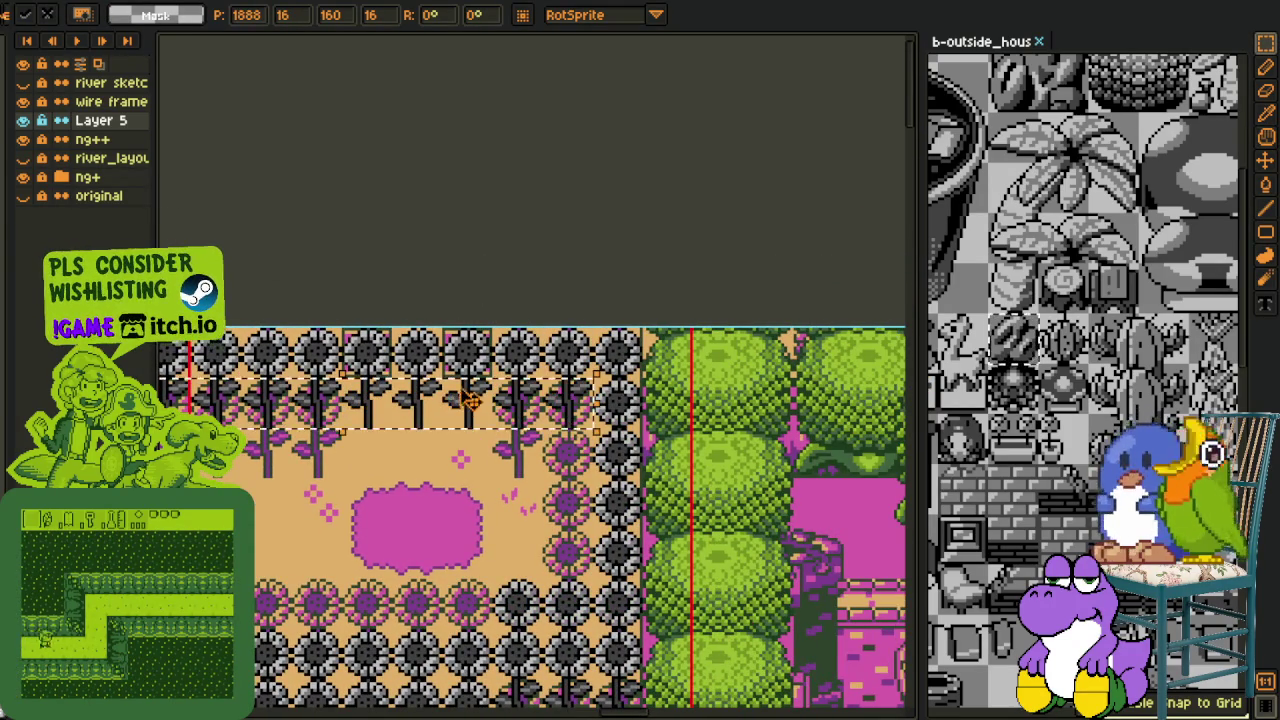
{"action": "scroll", "coordinate": [486, 260], "scroll_direction": "down", "scroll_amount": 1}
{"action": "scroll", "coordinate": [486, 260], "scroll_direction": "down", "scroll_amount": 1}
{"action": "key", "text": "ctrl+s"}
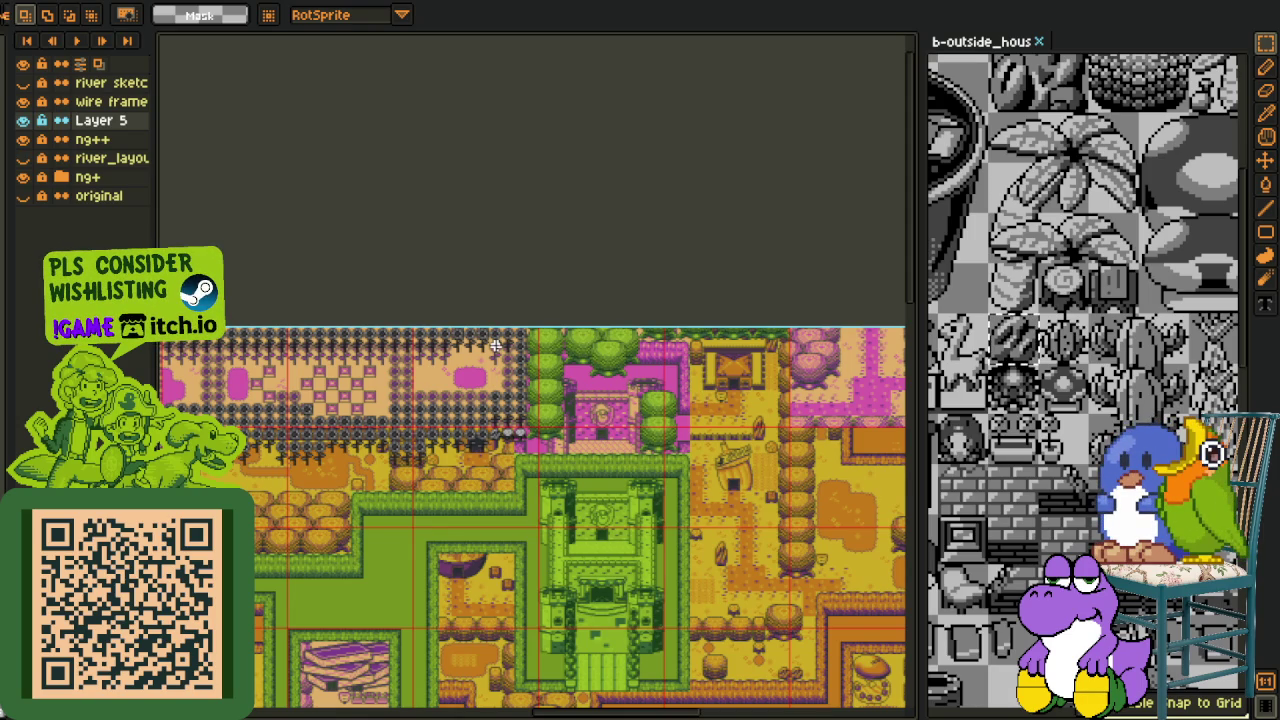
Reposition the single sunflower column at the field's left edge
{"action": "scroll", "coordinate": [495, 345], "scroll_direction": "up", "scroll_amount": 3}
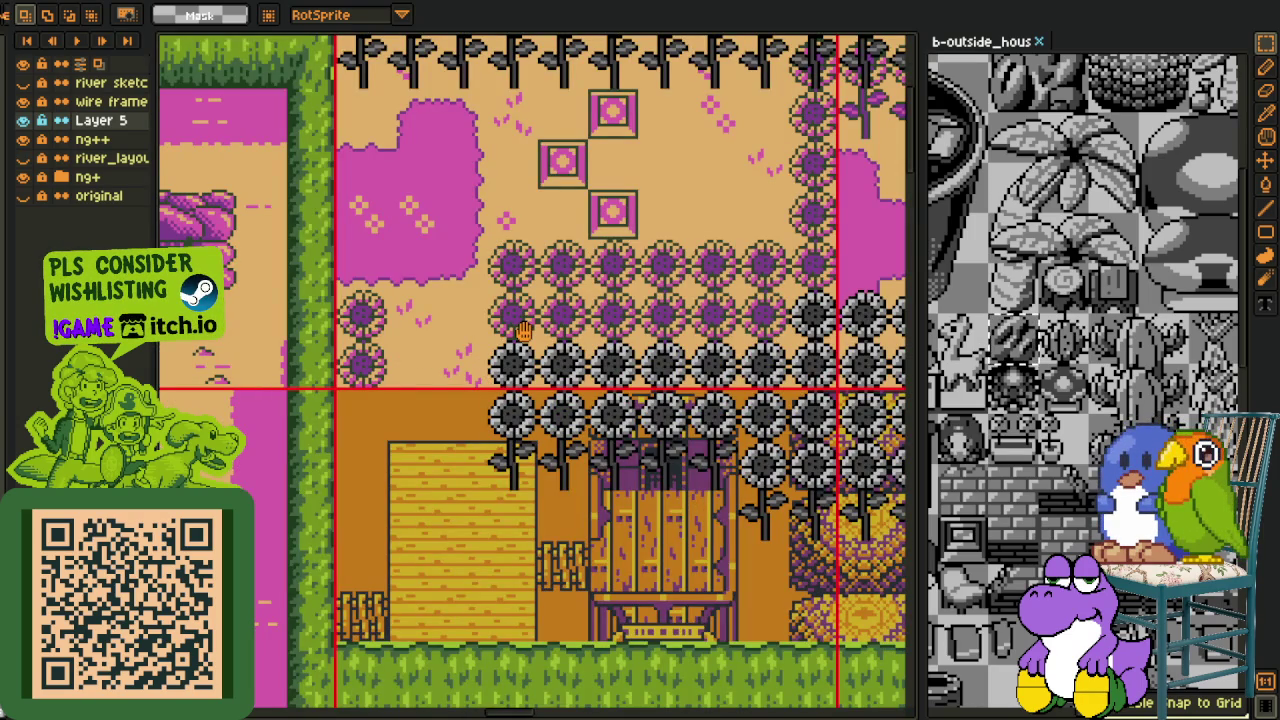
{"action": "left_click_drag", "start_coordinate": [523, 330], "coordinate": [485, 418]}
{"action": "mouse_move", "coordinate": [450, 428]}
{"action": "left_mouse_down"}
{"action": "mouse_move", "coordinate": [540, 555]}
{"action": "mouse_move", "coordinate": [390, 555]}
{"action": "left_mouse_up"}
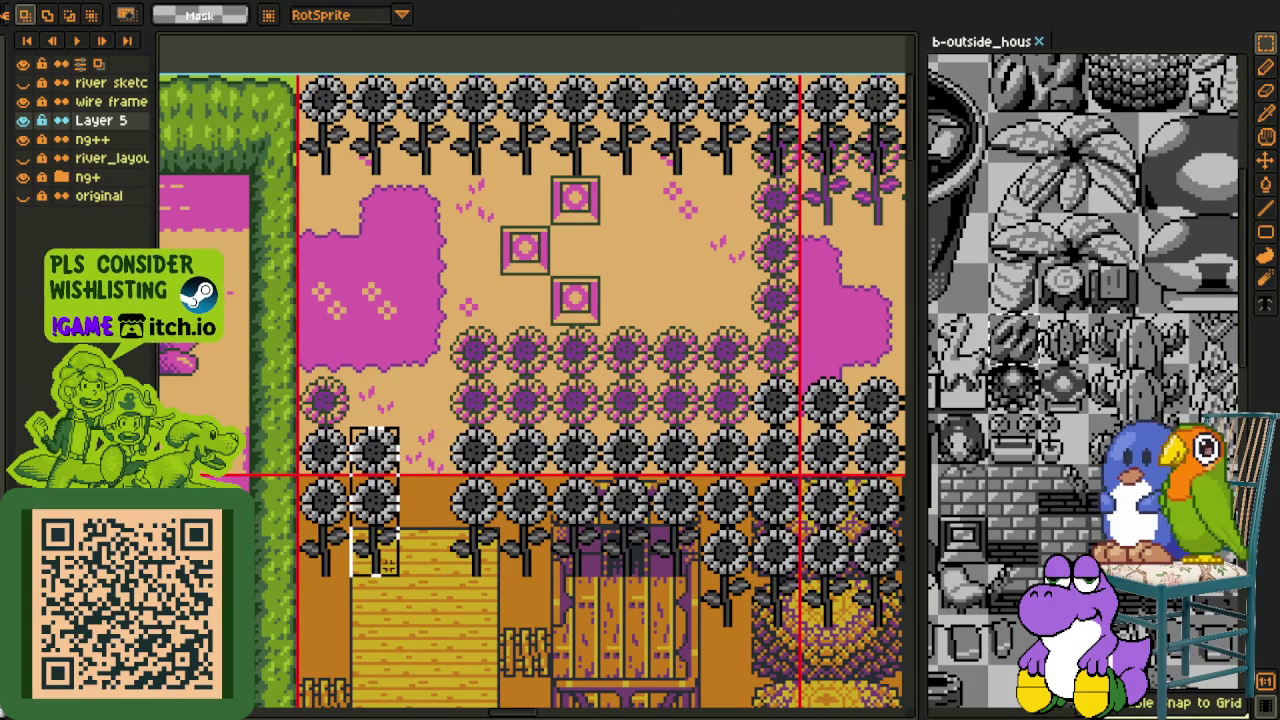
{"action": "key", "text": "ctrl+z"}
{"action": "mouse_move", "coordinate": [299, 421]}
{"action": "left_mouse_down"}
{"action": "mouse_move", "coordinate": [351, 528]}
{"action": "mouse_move", "coordinate": [340, 455]}
{"action": "left_mouse_up"}
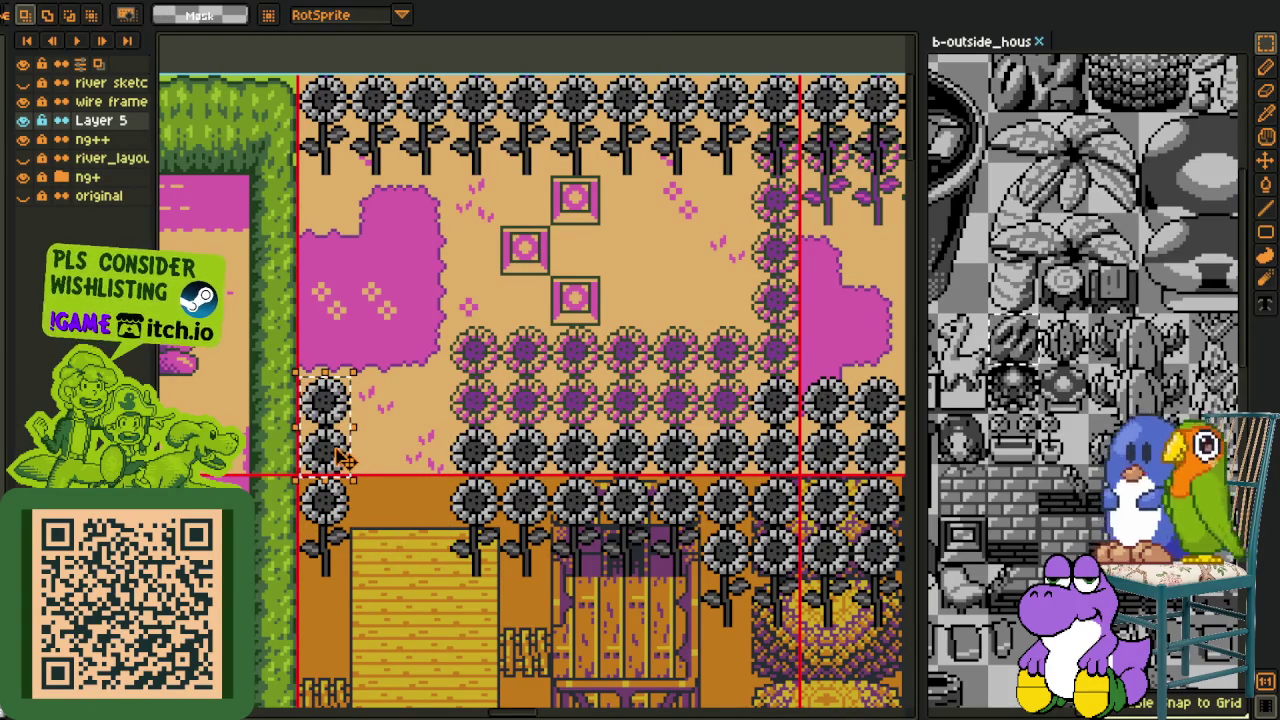
{"action": "left_click", "coordinate": [323, 205]}
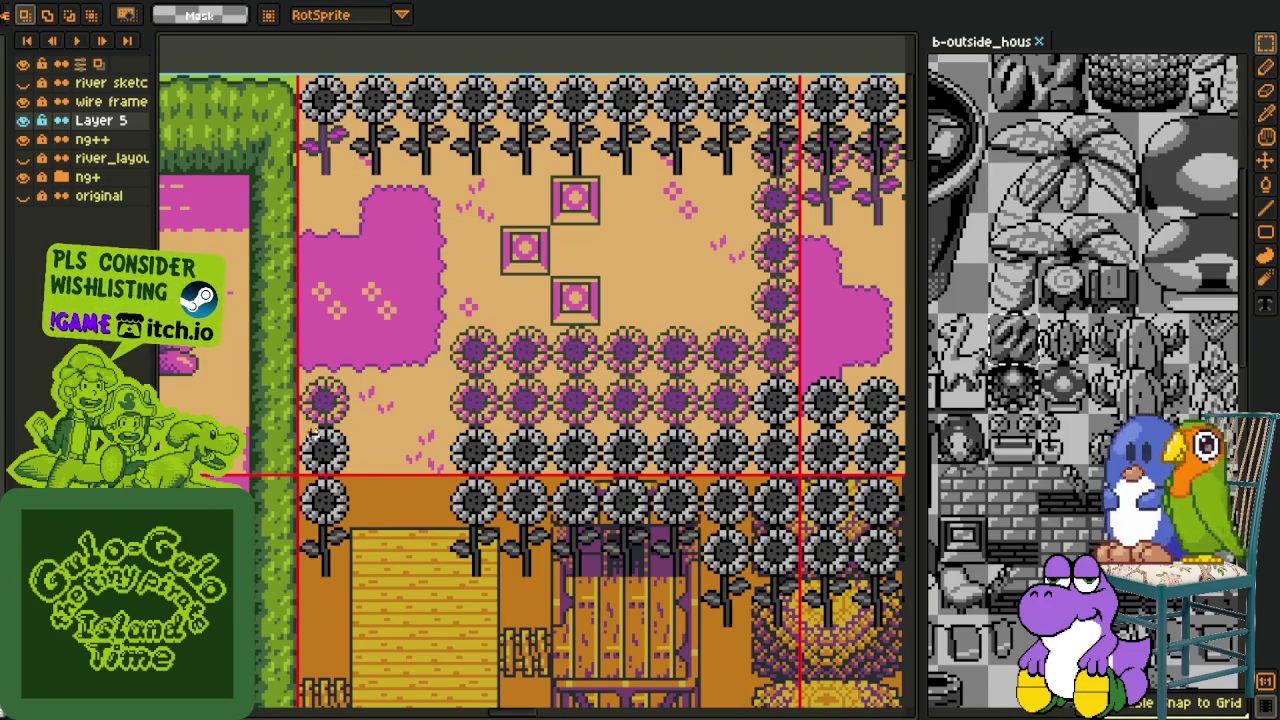
Copy two left-column sunflowers upward along the hedge, commit, and save the map
{"action": "left_click_drag", "start_coordinate": [298, 428], "coordinate": [352, 532]}
{"action": "left_click_drag", "start_coordinate": [340, 480], "coordinate": [335, 217]}
{"action": "key", "text": "ctrl+d"}
{"action": "scroll", "coordinate": [467, 223], "scroll_direction": "down", "scroll_amount": 2}
{"action": "key", "text": "ctrl+s"}
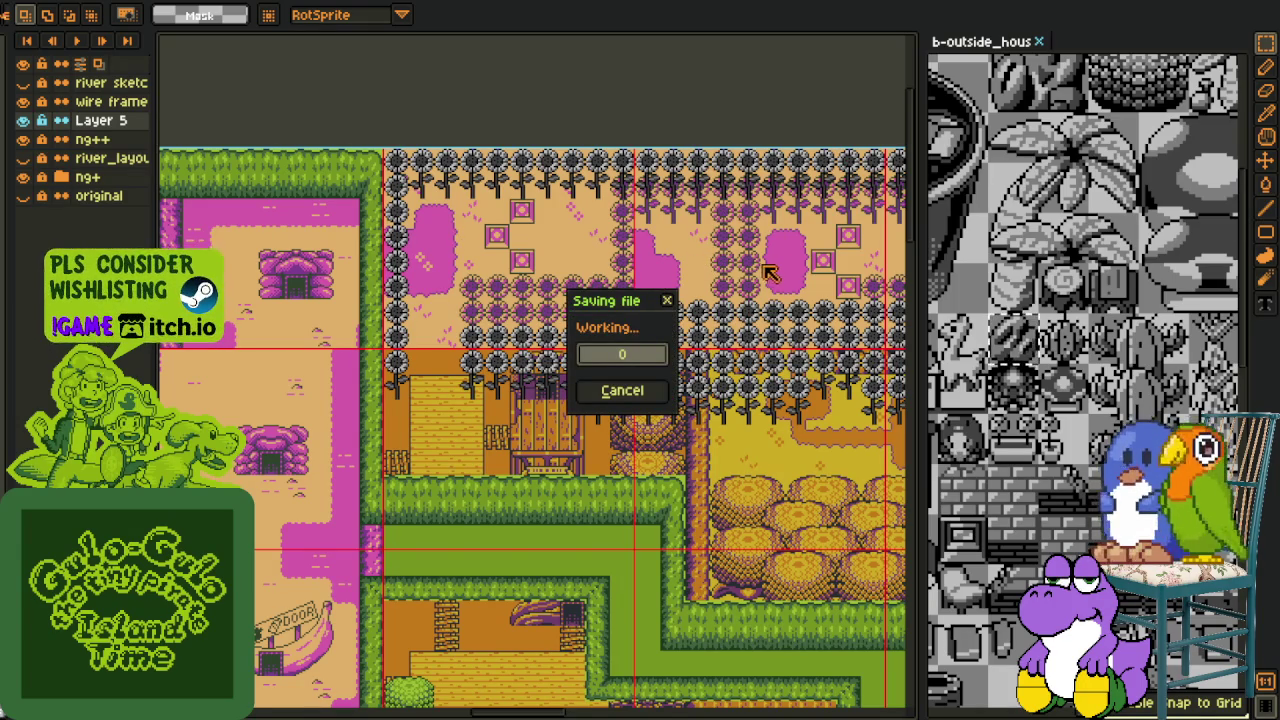
{"action": "mouse_move", "coordinate": [762, 276]}
{"action": "left_mouse_down"}
{"action": "mouse_move", "coordinate": [296, 340]}
{"action": "mouse_move", "coordinate": [384, 315]}
{"action": "left_mouse_up"}
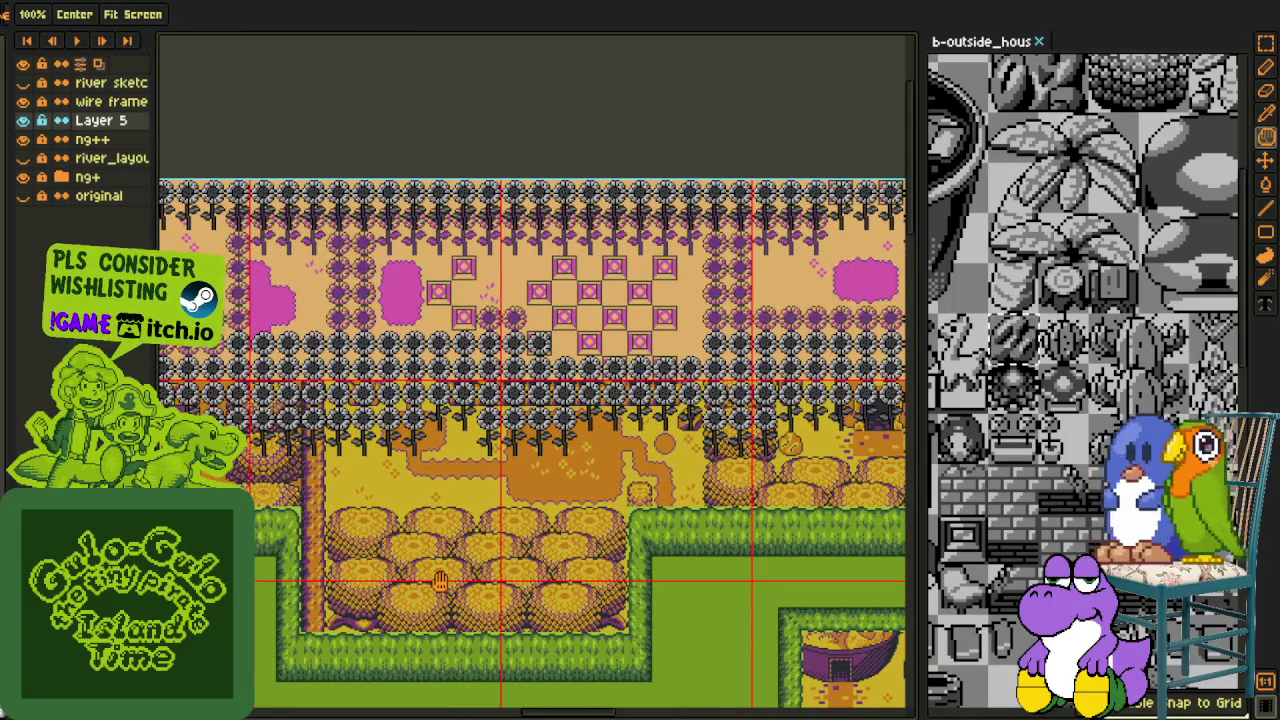
{"action": "scroll", "coordinate": [548, 580], "scroll_direction": "down", "scroll_amount": 2}
{"action": "scroll", "coordinate": [600, 522], "scroll_direction": "up", "scroll_amount": 1}
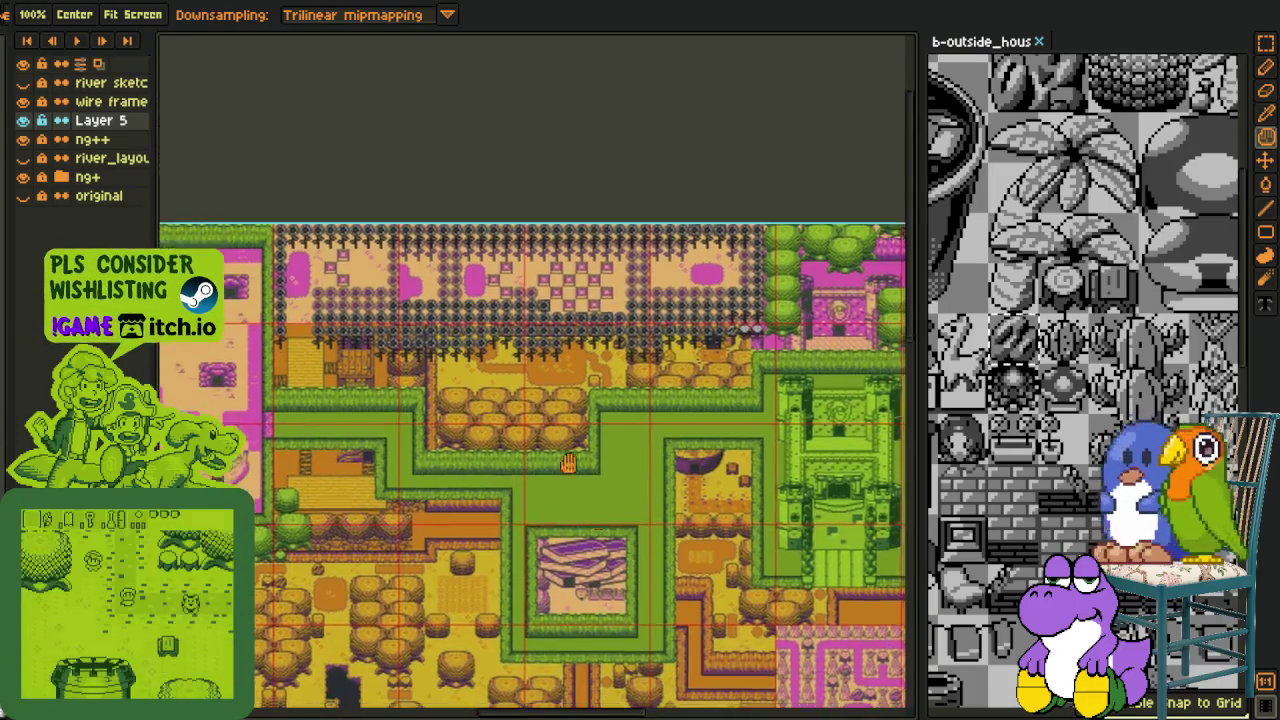
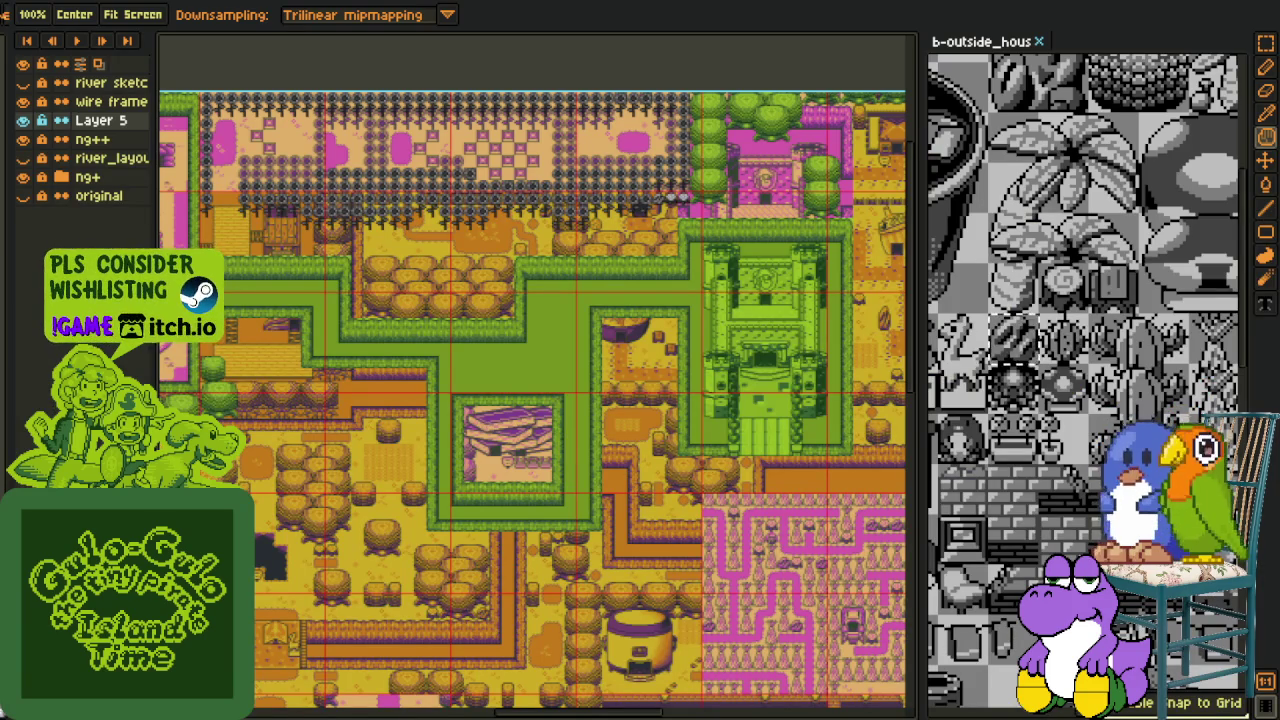
Move a block of lower-row sunflowers up into the checkered flower tiles
{"action": "scroll", "coordinate": [526, 405], "scroll_direction": "down", "scroll_amount": 2}
{"action": "scroll", "coordinate": [464, 454], "scroll_direction": "up", "scroll_amount": 2}
{"action": "left_click_drag", "start_coordinate": [460, 408], "coordinate": [500, 380]}
{"action": "scroll", "coordinate": [560, 378], "scroll_direction": "up", "scroll_amount": 1}
{"action": "scroll", "coordinate": [628, 375], "scroll_direction": "up", "scroll_amount": 1}
{"action": "scroll", "coordinate": [628, 375], "scroll_direction": "up", "scroll_amount": 1}
{"action": "scroll", "coordinate": [628, 375], "scroll_direction": "right", "scroll_amount": 3}
{"action": "scroll", "coordinate": [660, 390], "scroll_direction": "right", "scroll_amount": 2}
{"action": "scroll", "coordinate": [660, 410], "scroll_direction": "right", "scroll_amount": 5}
{"action": "scroll", "coordinate": [560, 415], "scroll_direction": "right", "scroll_amount": 2}
{"action": "scroll", "coordinate": [464, 423], "scroll_direction": "right", "scroll_amount": 1}
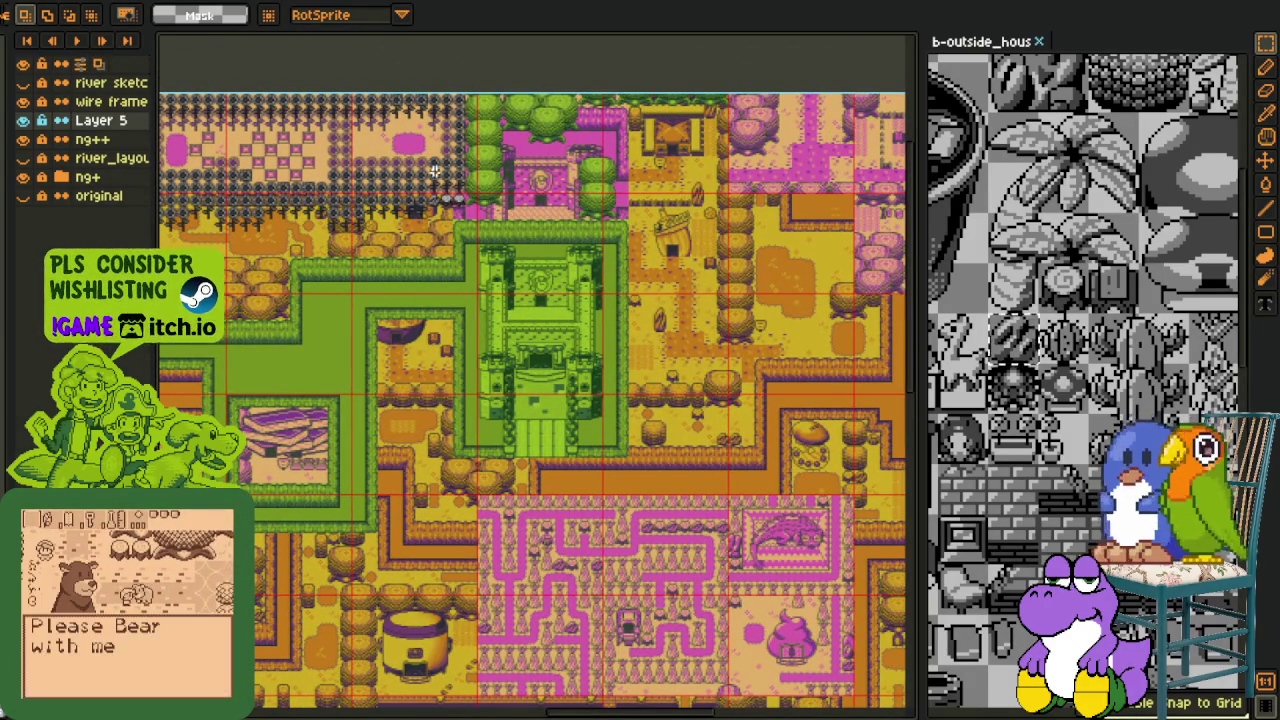
{"action": "scroll", "coordinate": [480, 400], "scroll_direction": "up", "scroll_amount": 2}
{"action": "scroll", "coordinate": [480, 400], "scroll_direction": "left", "scroll_amount": 3}
{"action": "scroll", "coordinate": [510, 360], "scroll_direction": "up", "scroll_amount": 1}
{"action": "scroll", "coordinate": [543, 316], "scroll_direction": "left", "scroll_amount": 2}
{"action": "scroll", "coordinate": [543, 316], "scroll_direction": "up", "scroll_amount": 1}
{"action": "scroll", "coordinate": [543, 316], "scroll_direction": "up", "scroll_amount": 2}
{"action": "scroll", "coordinate": [600, 350], "scroll_direction": "up", "scroll_amount": 1}
{"action": "scroll", "coordinate": [640, 370], "scroll_direction": "up", "scroll_amount": 1}
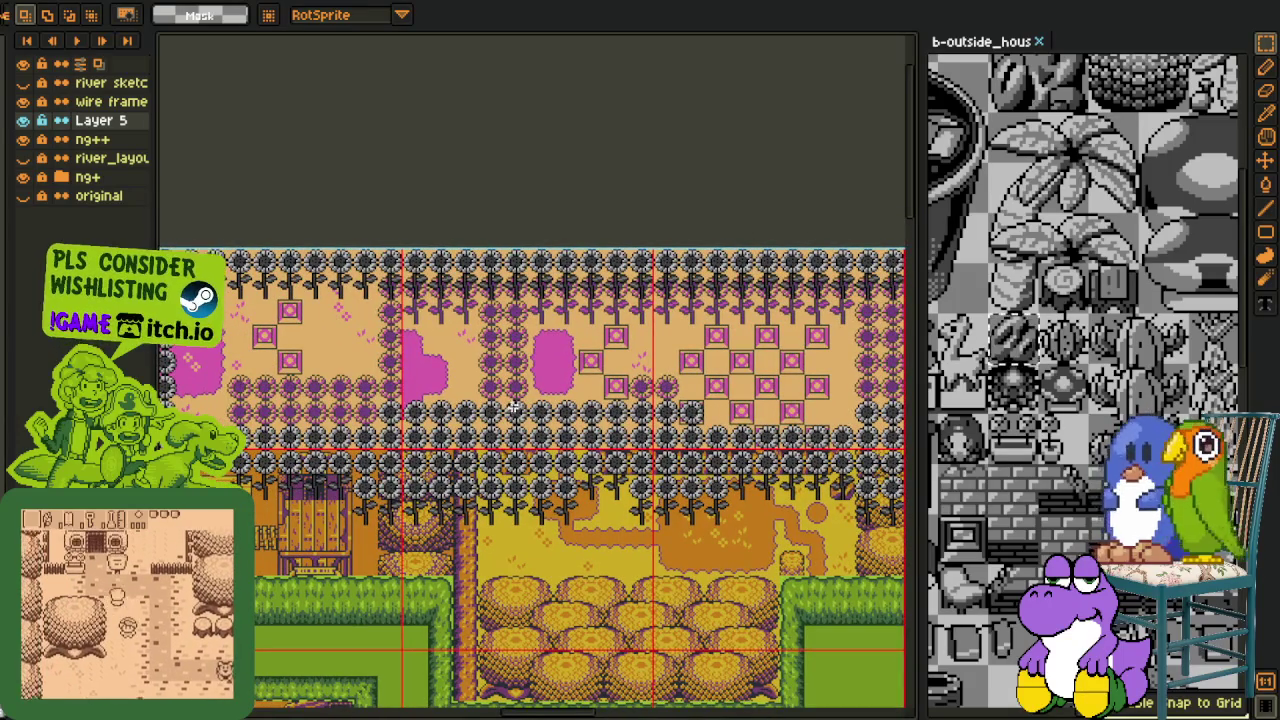
{"action": "scroll", "coordinate": [486, 368], "scroll_direction": "up", "scroll_amount": 2}
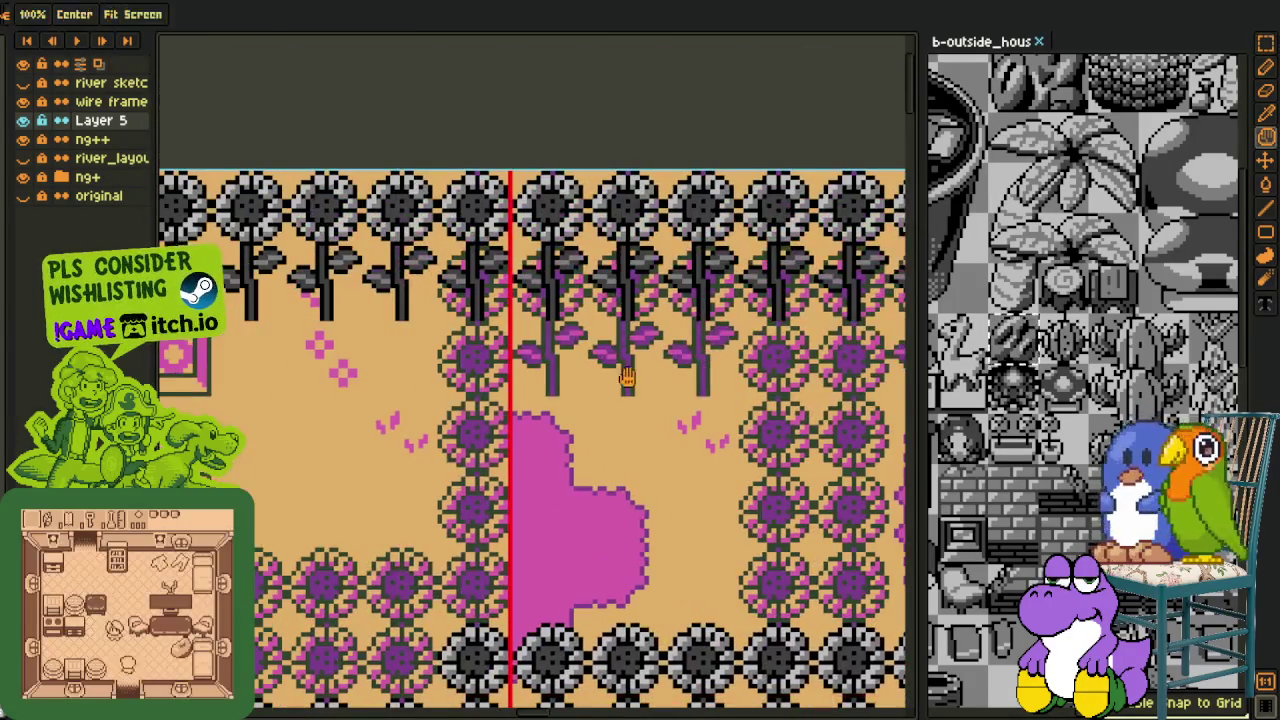
{"action": "scroll", "coordinate": [433, 237], "scroll_direction": "up", "scroll_amount": 1}
{"action": "left_click_drag", "start_coordinate": [400, 255], "coordinate": [640, 290]}
{"action": "scroll", "coordinate": [698, 516], "scroll_direction": "down", "scroll_amount": 2}
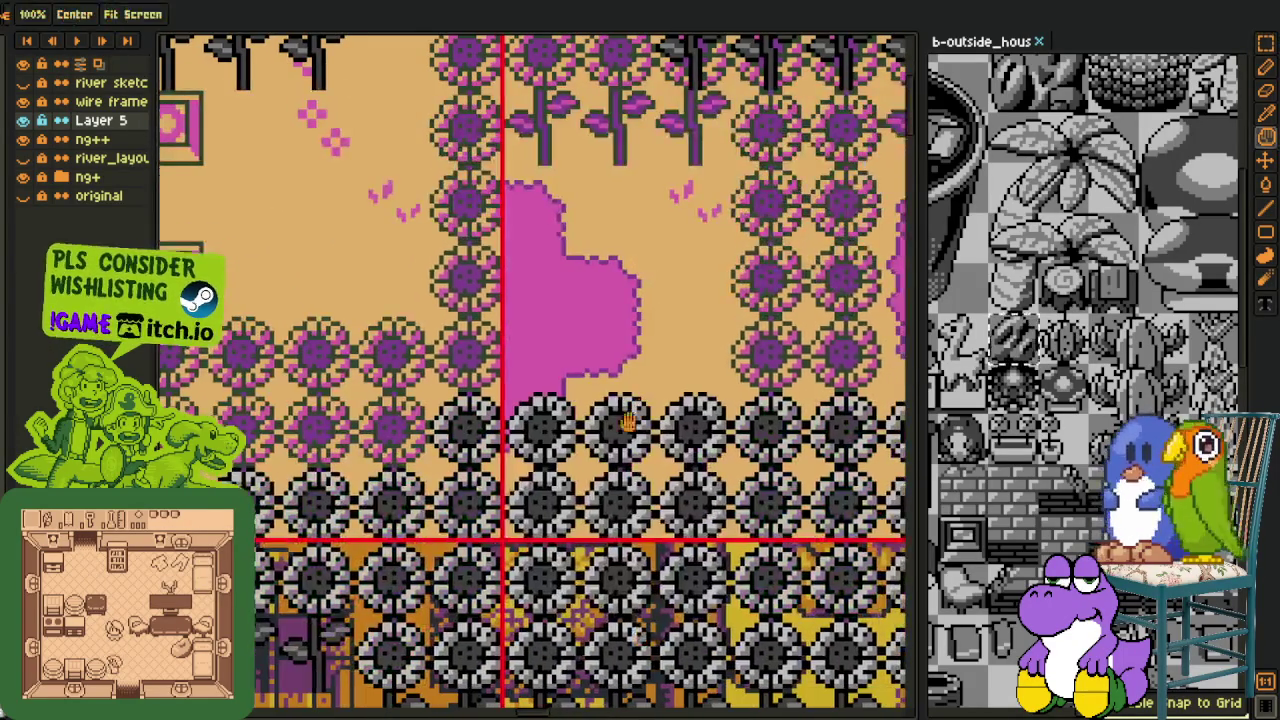
{"action": "scroll", "coordinate": [430, 488], "scroll_direction": "down", "scroll_amount": 1}
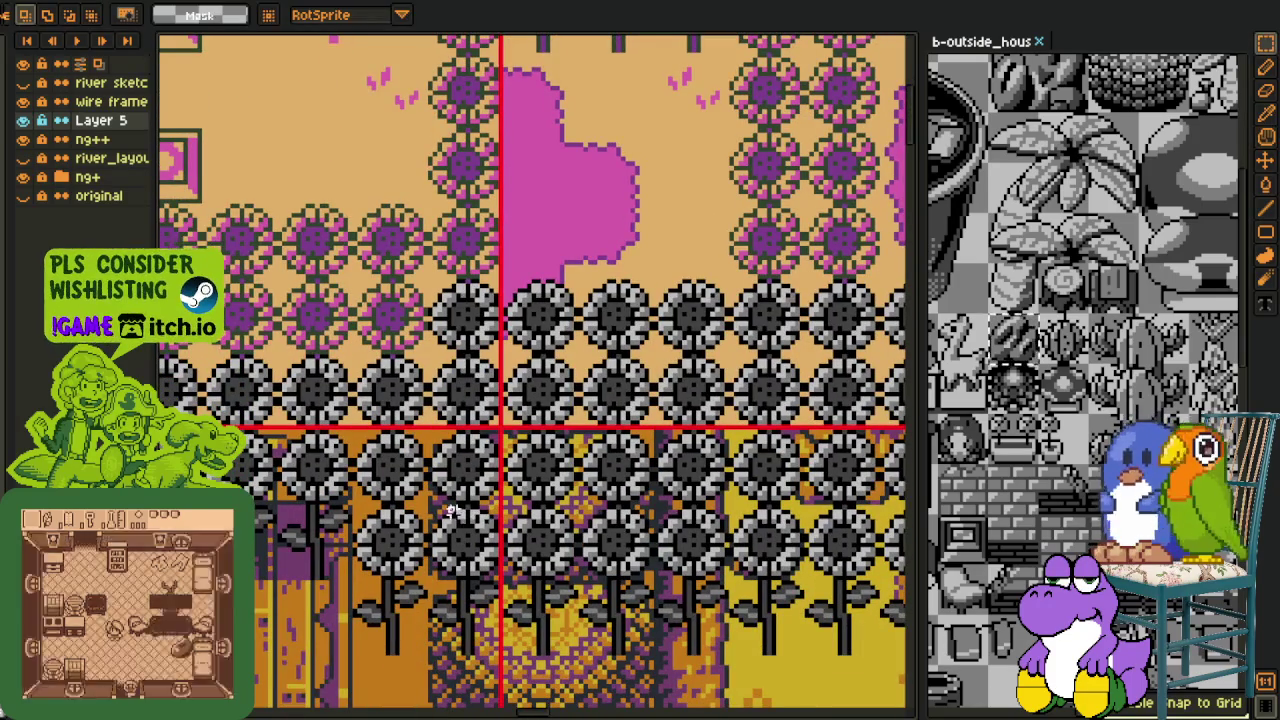
{"action": "left_click_drag", "start_coordinate": [438, 458], "coordinate": [651, 663]}
{"action": "mouse_move", "coordinate": [540, 560]}
{"action": "left_mouse_down"}
{"action": "mouse_move", "coordinate": [463, 42]}
{"action": "mouse_move", "coordinate": [620, 510]}
{"action": "left_mouse_up"}
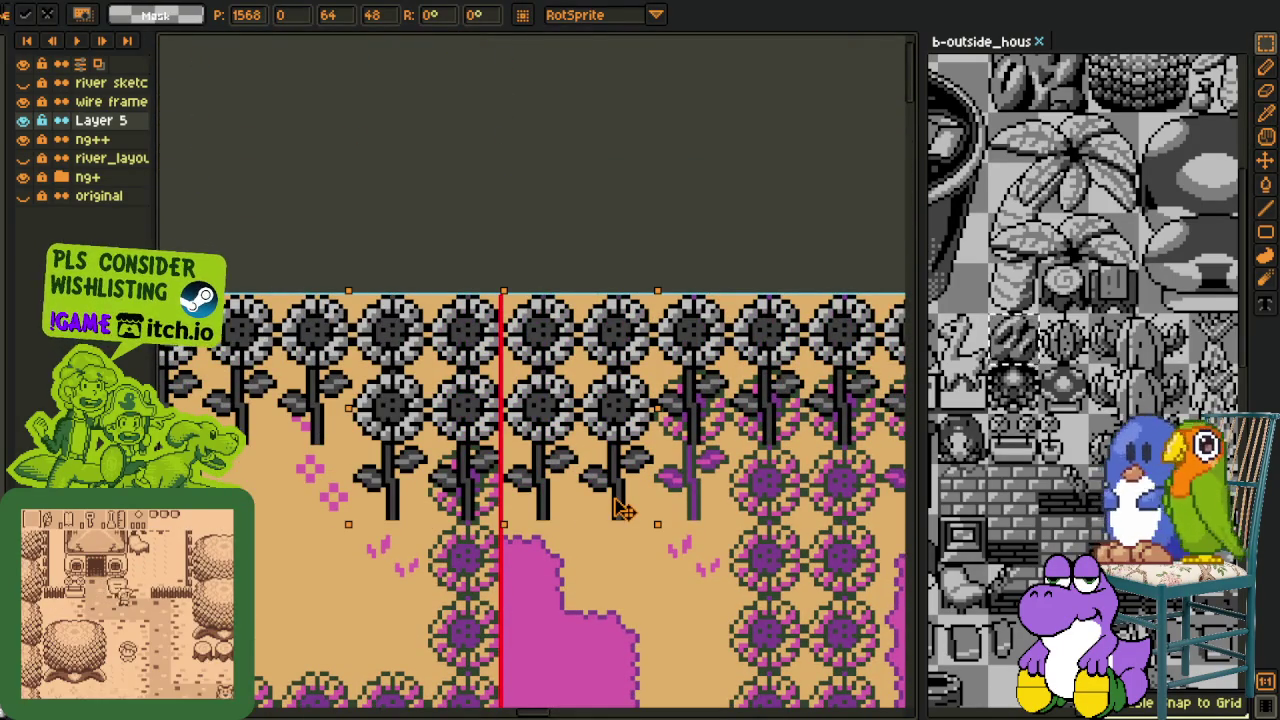
{"action": "scroll", "coordinate": [620, 510], "scroll_direction": "down", "scroll_amount": 3}
{"action": "mouse_move", "coordinate": [690, 500]}
{"action": "left_mouse_down"}
{"action": "mouse_move", "coordinate": [610, 440]}
{"action": "mouse_move", "coordinate": [400, 470]}
{"action": "left_mouse_up"}
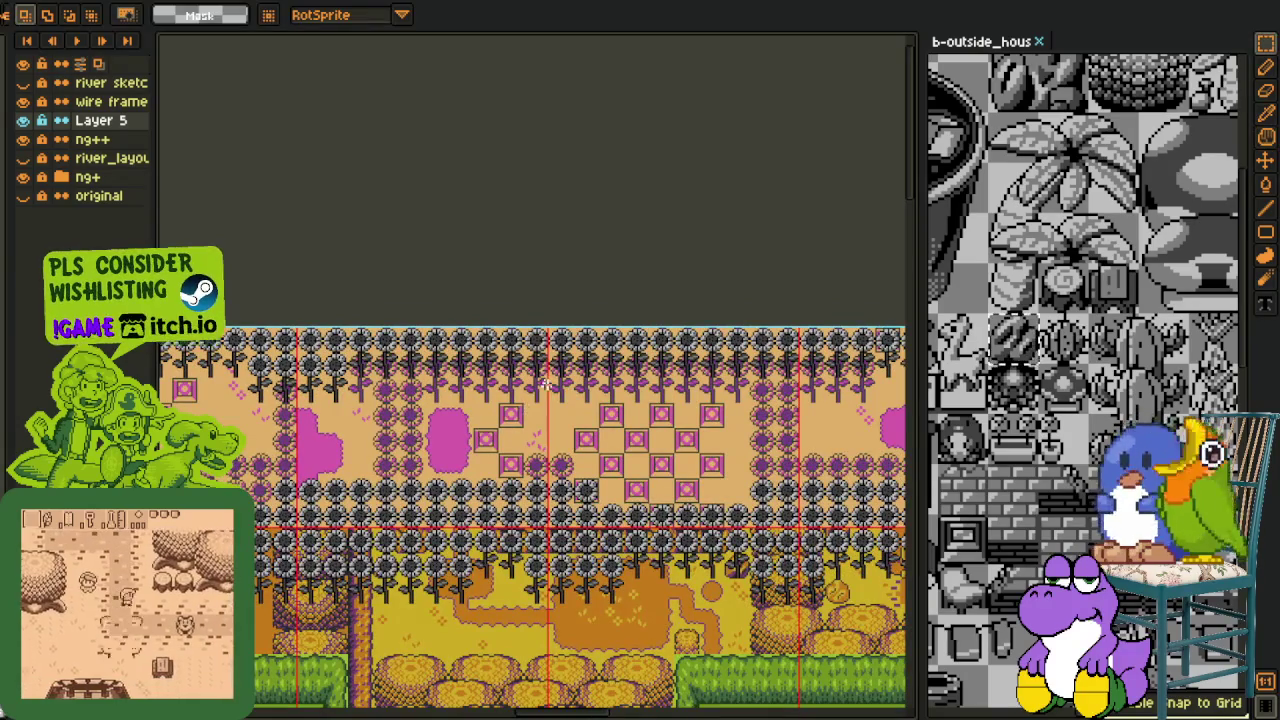
{"action": "scroll", "coordinate": [555, 389], "scroll_direction": "up", "scroll_amount": 2}
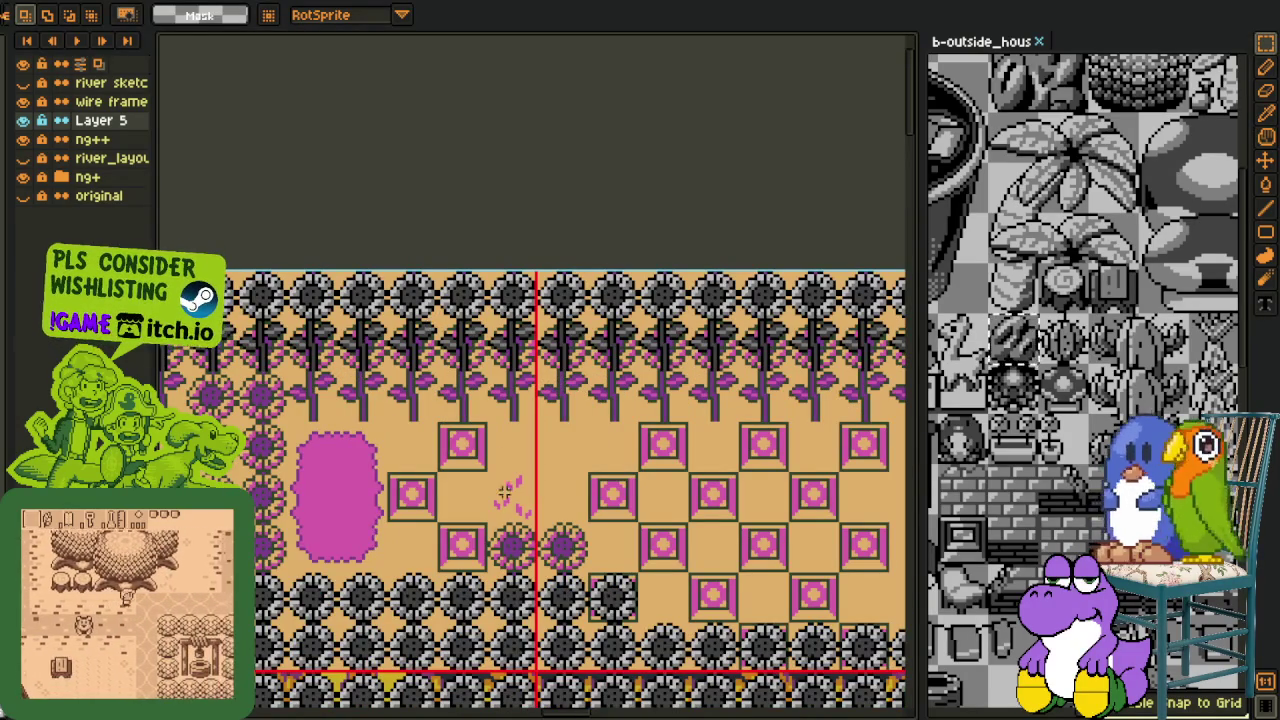
{"action": "mouse_move", "coordinate": [505, 604]}
{"action": "left_mouse_down"}
{"action": "mouse_move", "coordinate": [511, 519]}
{"action": "mouse_move", "coordinate": [645, 615]}
{"action": "mouse_move", "coordinate": [645, 638]}
{"action": "left_mouse_up"}
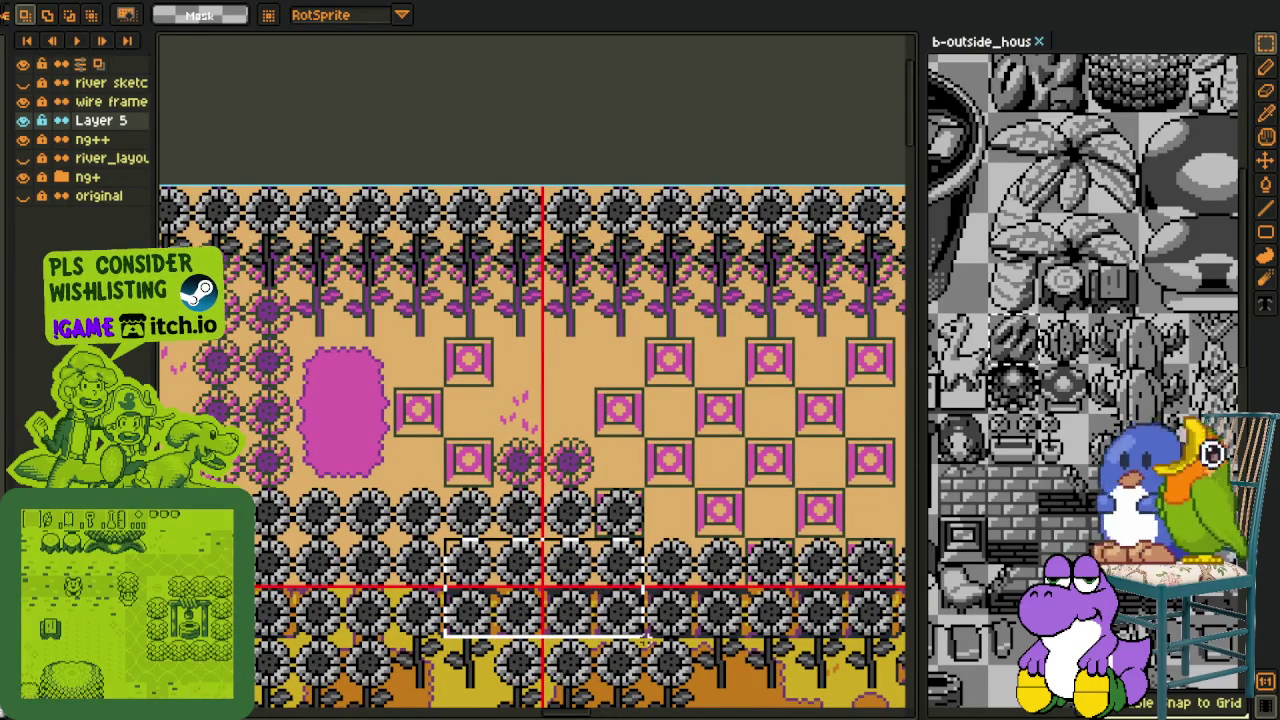
{"action": "left_click_drag", "start_coordinate": [615, 612], "coordinate": [615, 509]}
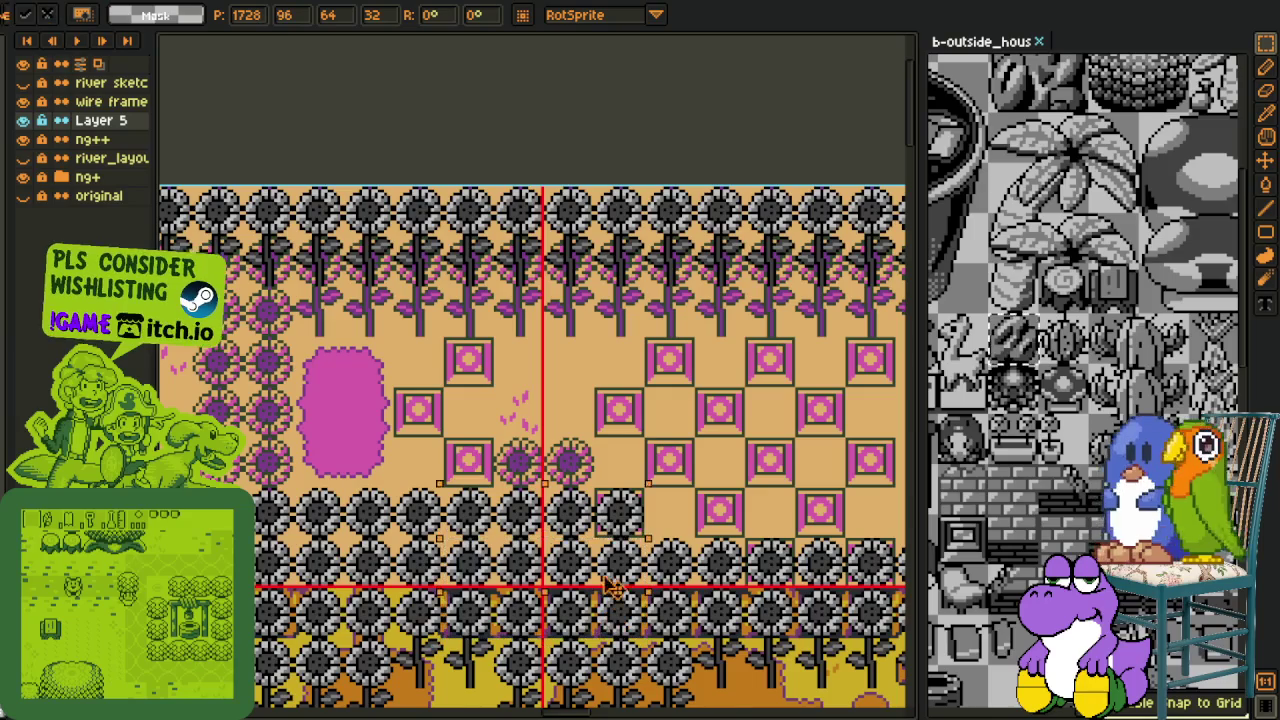
{"action": "left_click", "coordinate": [686, 494]}
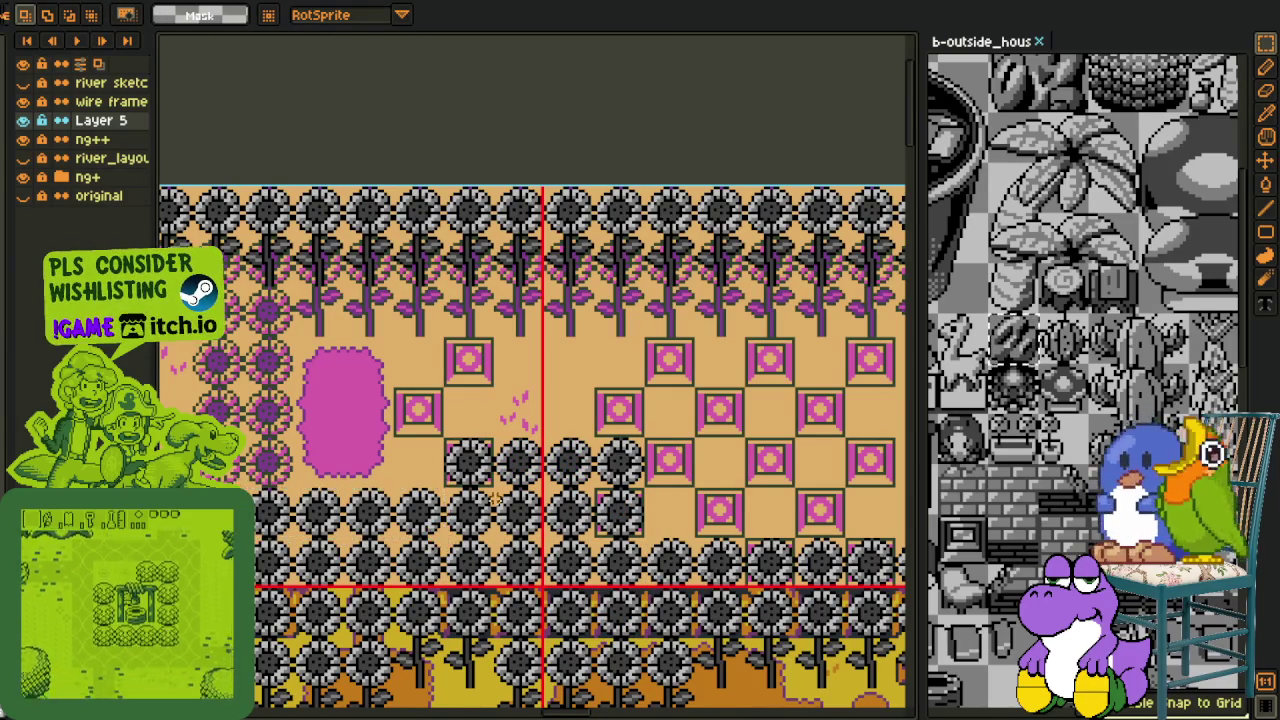
Copy two sunflowers beside it, shift one left into the gap, and copy another right
{"action": "mouse_move", "coordinate": [298, 488]}
{"action": "left_mouse_down"}
{"action": "mouse_move", "coordinate": [390, 534]}
{"action": "mouse_move", "coordinate": [565, 452]}
{"action": "left_mouse_up"}
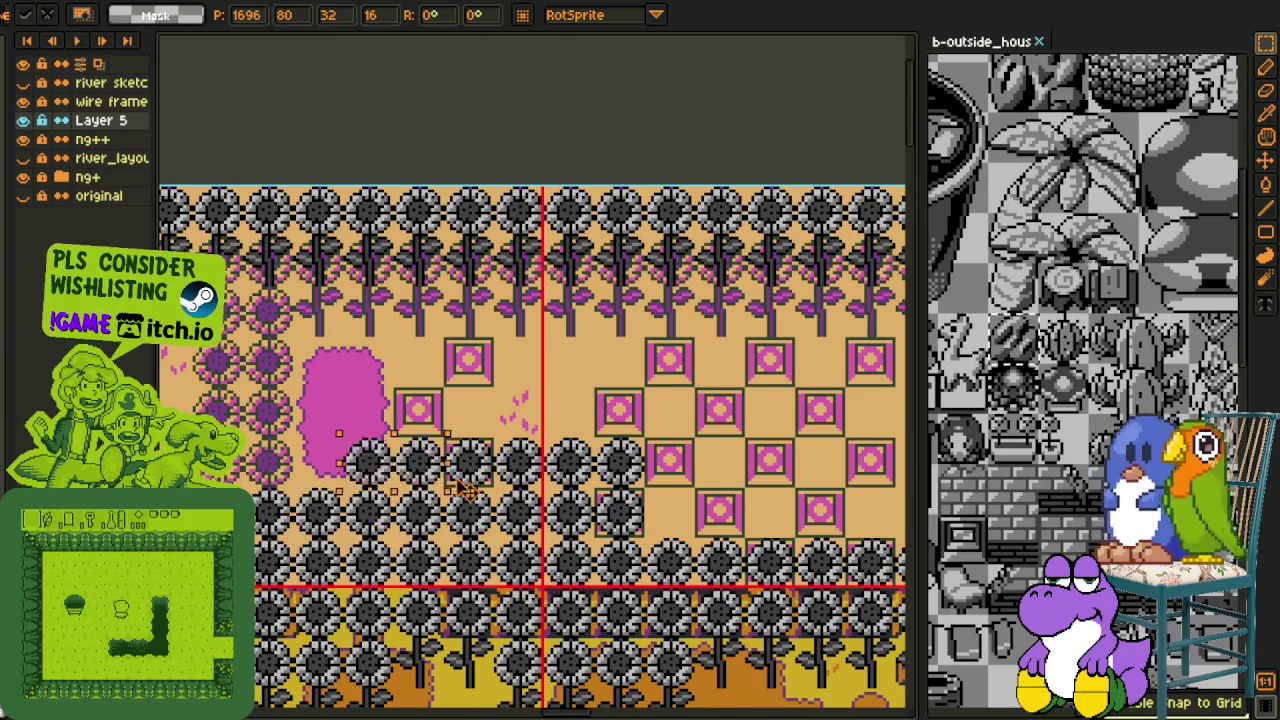
{"action": "left_click", "coordinate": [565, 452]}
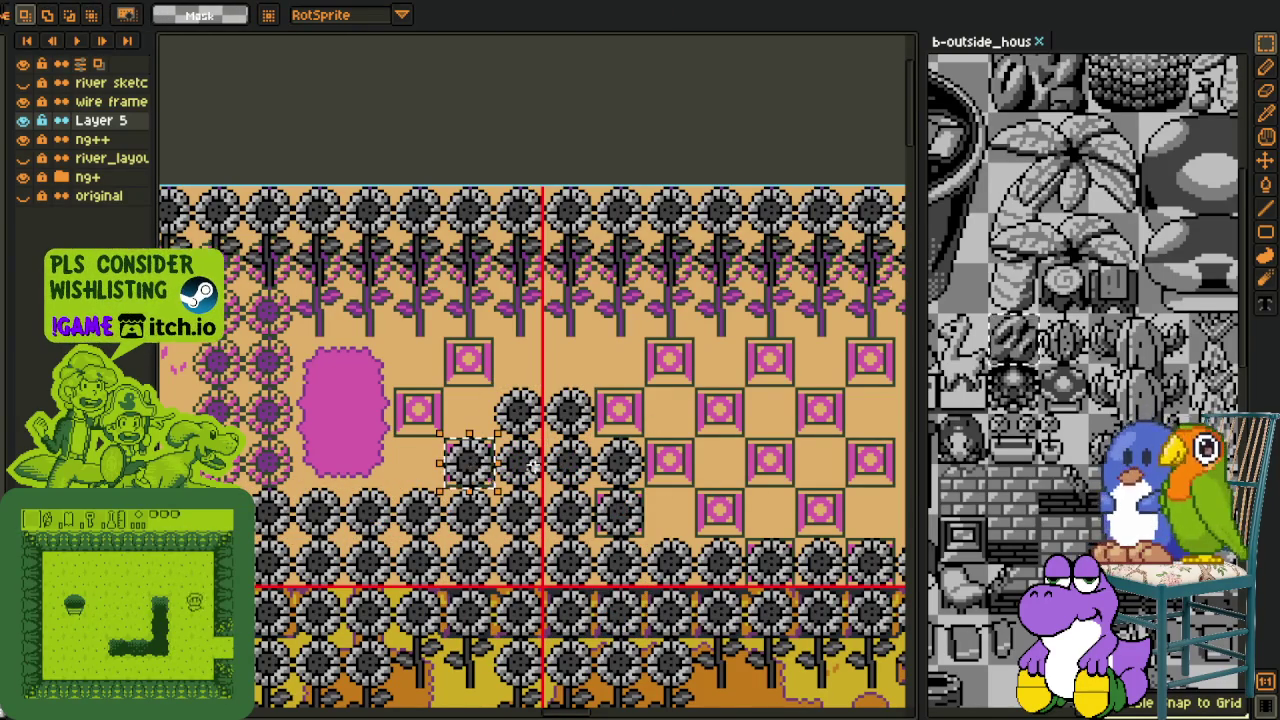
{"action": "left_click_drag", "start_coordinate": [628, 452], "coordinate": [478, 485]}
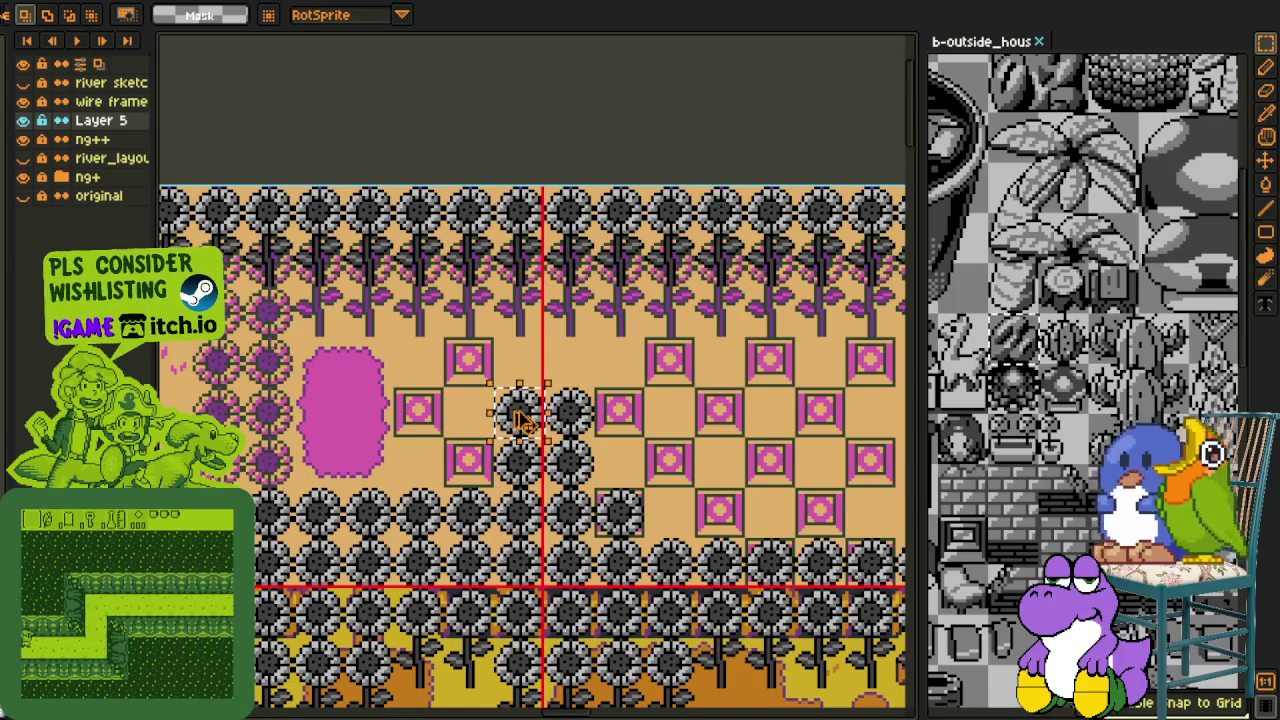
{"action": "left_click", "coordinate": [480, 478]}
{"action": "left_click_drag", "start_coordinate": [565, 405], "coordinate": [622, 455]}
{"action": "left_click", "coordinate": [698, 474]}
{"action": "left_click_drag", "start_coordinate": [698, 474], "coordinate": [550, 449]}
{"action": "scroll", "coordinate": [514, 494], "scroll_direction": "up", "scroll_amount": 2}
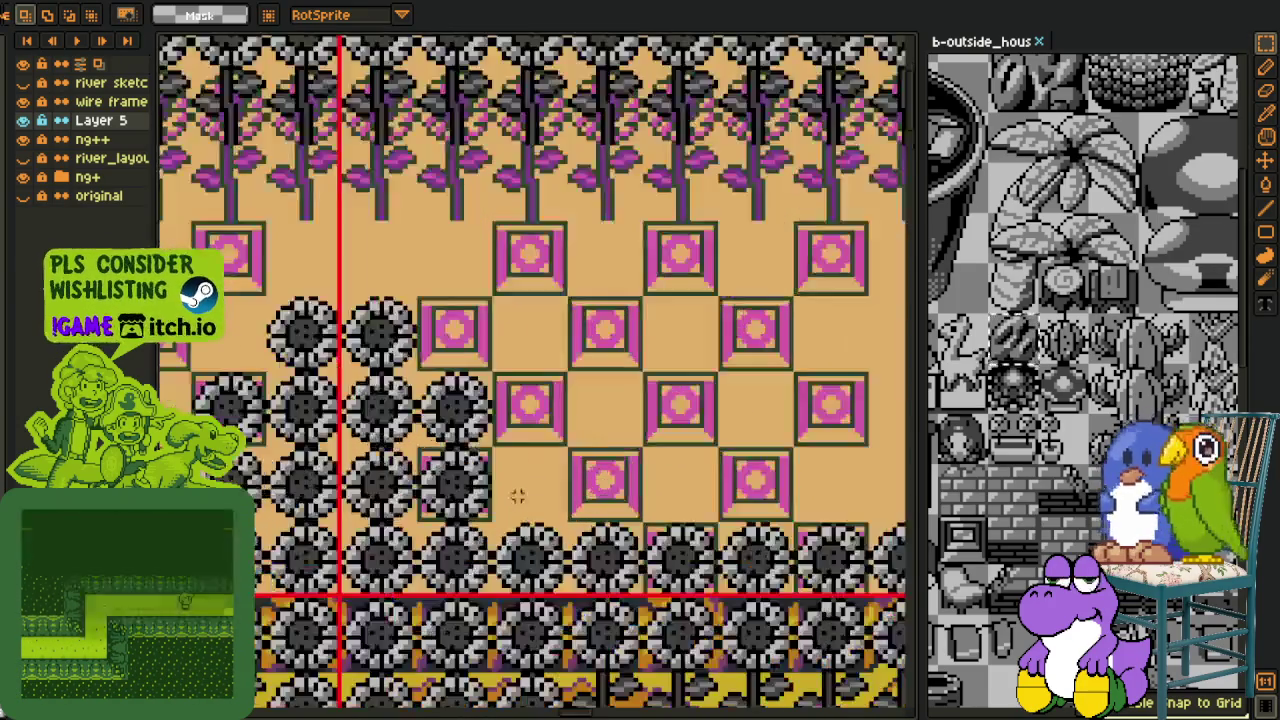
{"action": "scroll", "coordinate": [551, 510], "scroll_direction": "down", "scroll_amount": 3}
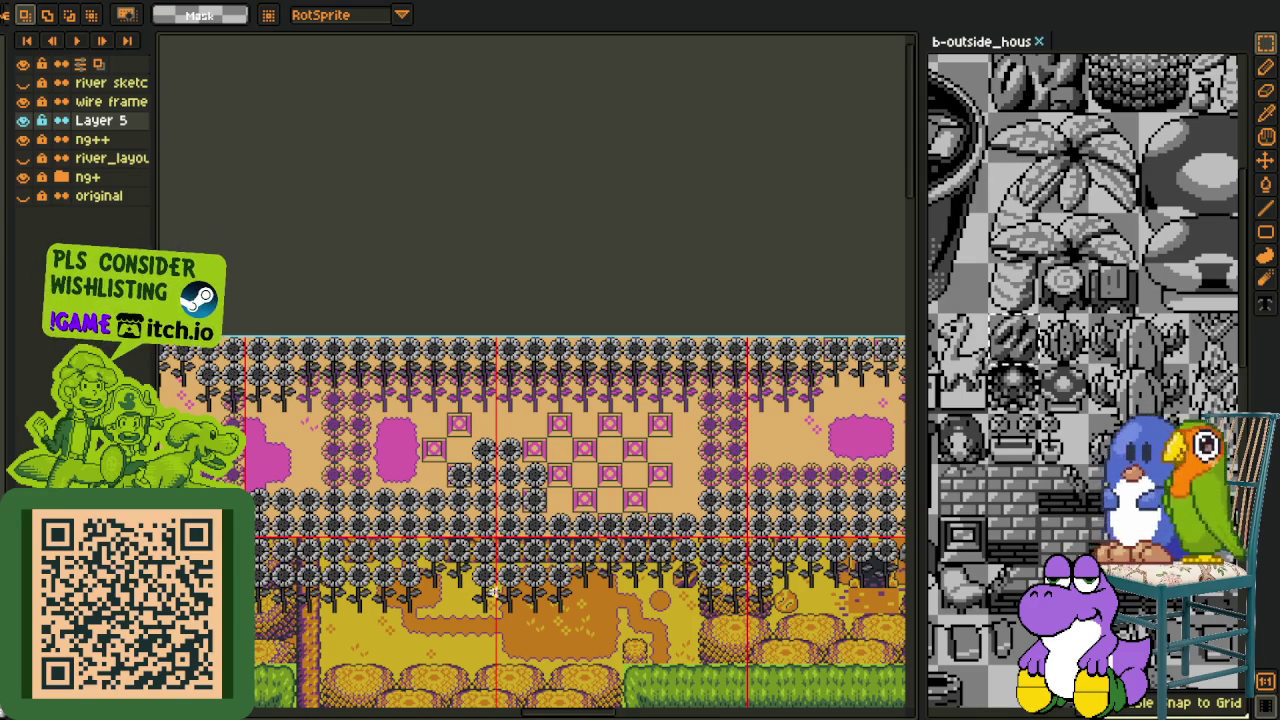
{"action": "scroll", "coordinate": [448, 552], "scroll_direction": "down", "scroll_amount": 3}
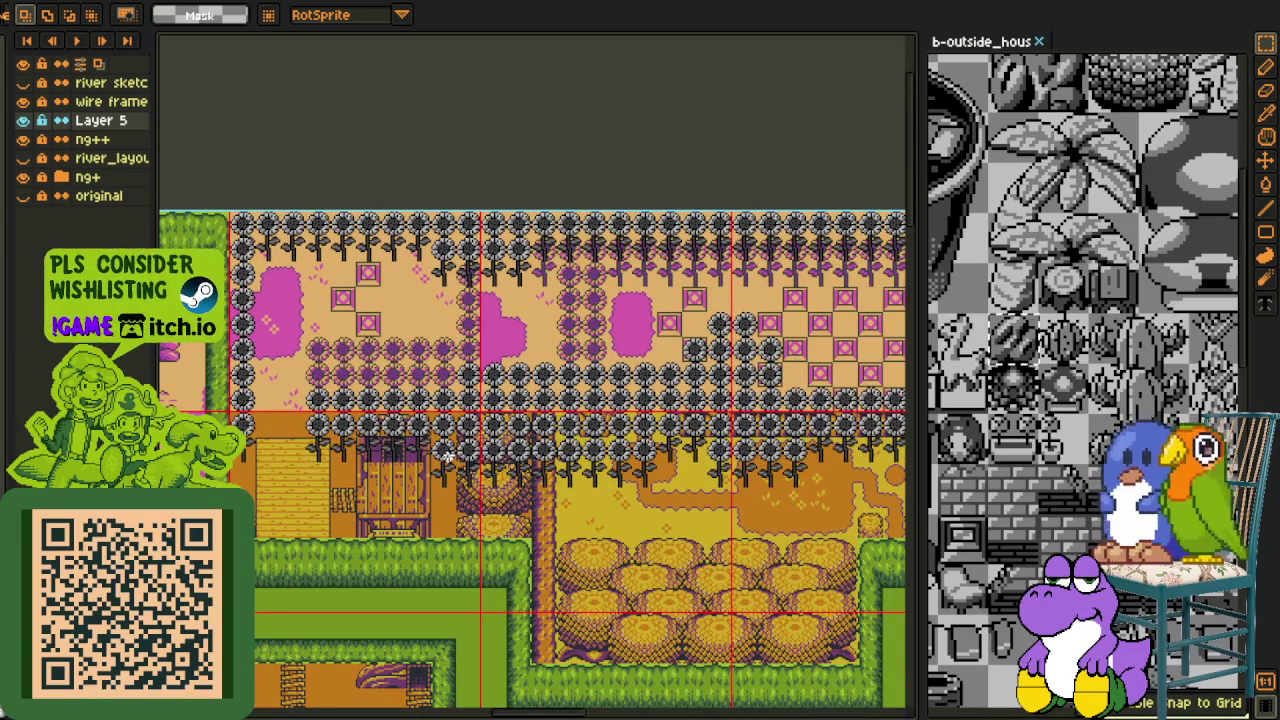
{"action": "left_click_drag", "start_coordinate": [544, 328], "coordinate": [584, 328]}
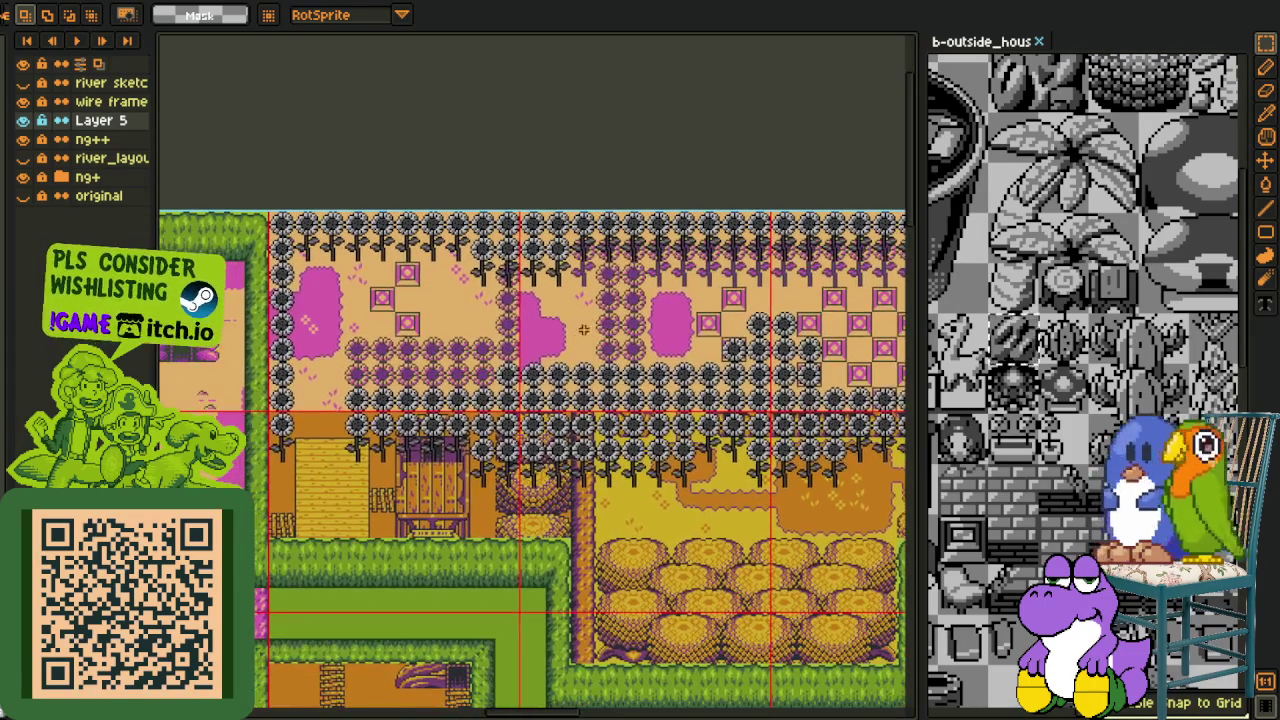
{"action": "scroll", "coordinate": [430, 340], "scroll_direction": "up", "scroll_amount": 2}
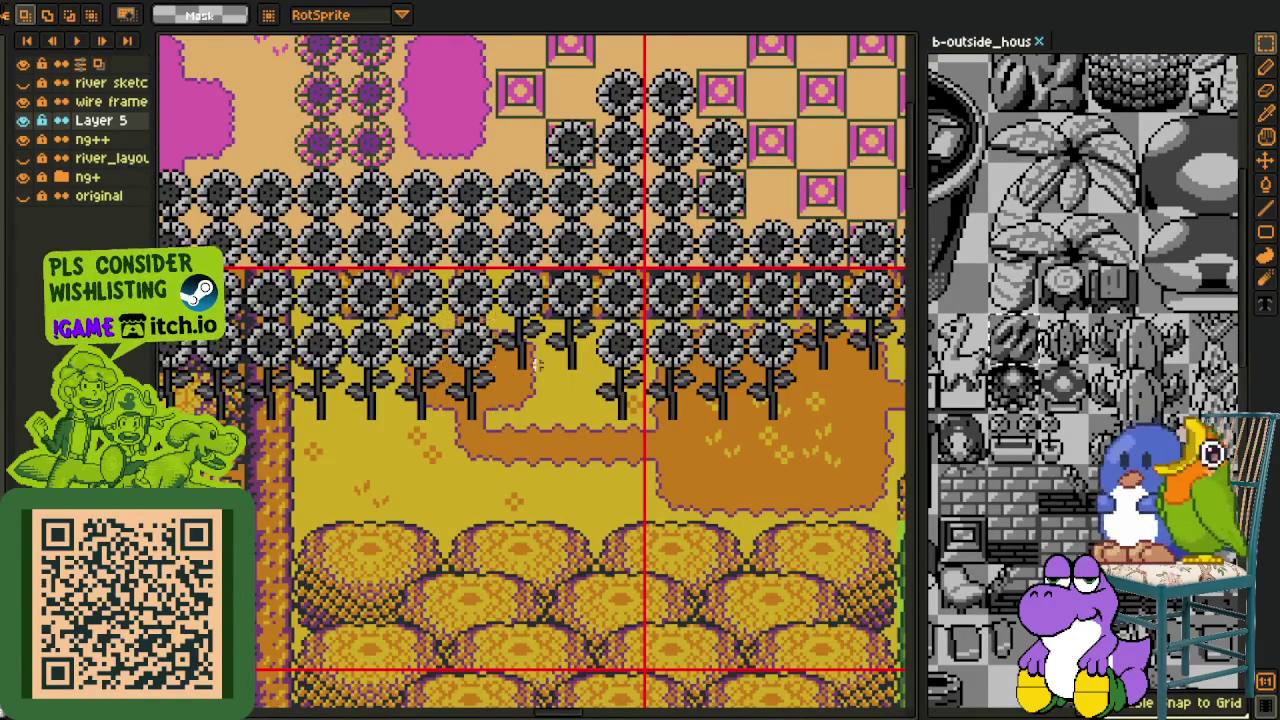
{"action": "mouse_move", "coordinate": [352, 312]}
{"action": "left_mouse_down"}
{"action": "mouse_move", "coordinate": [690, 612]}
{"action": "mouse_move", "coordinate": [688, 320]}
{"action": "mouse_move", "coordinate": [676, 318]}
{"action": "left_mouse_up"}
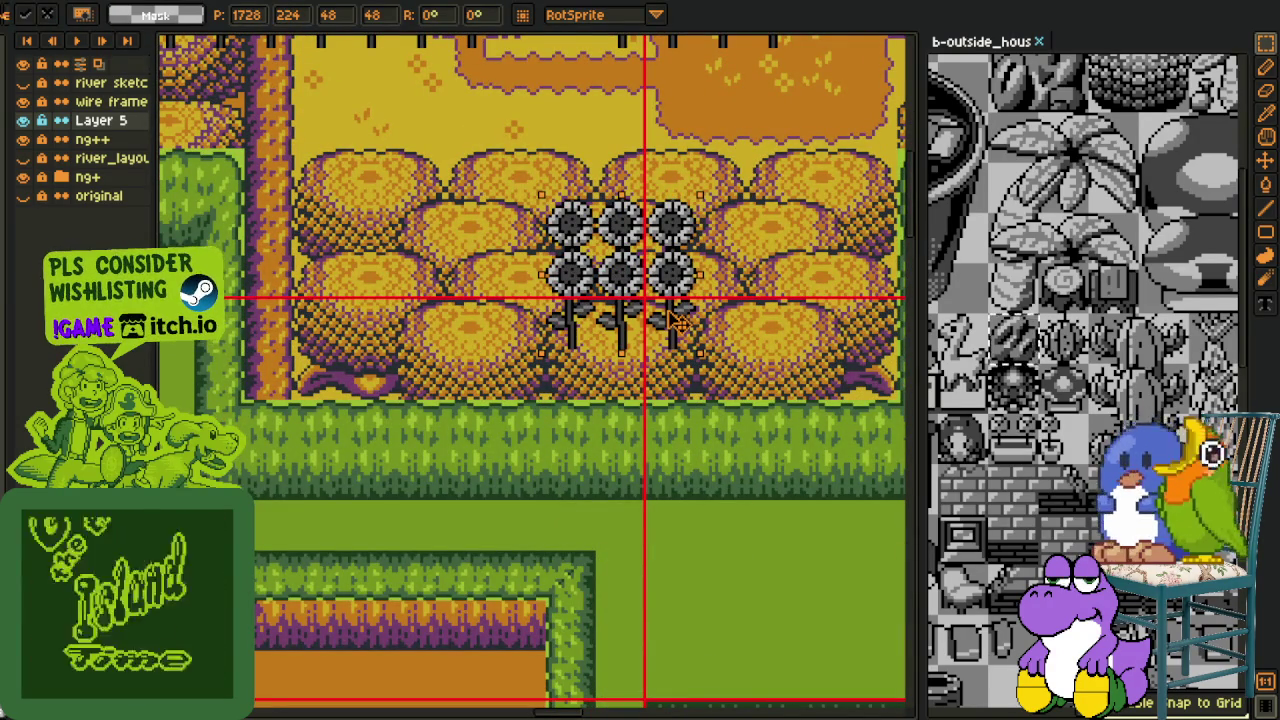
Pan and zoom the map to bring the dirt path and sunflower rows into view
{"action": "key", "text": "h"}
{"action": "left_click_drag", "start_coordinate": [753, 230], "coordinate": [616, 458]}
{"action": "key", "text": "m"}
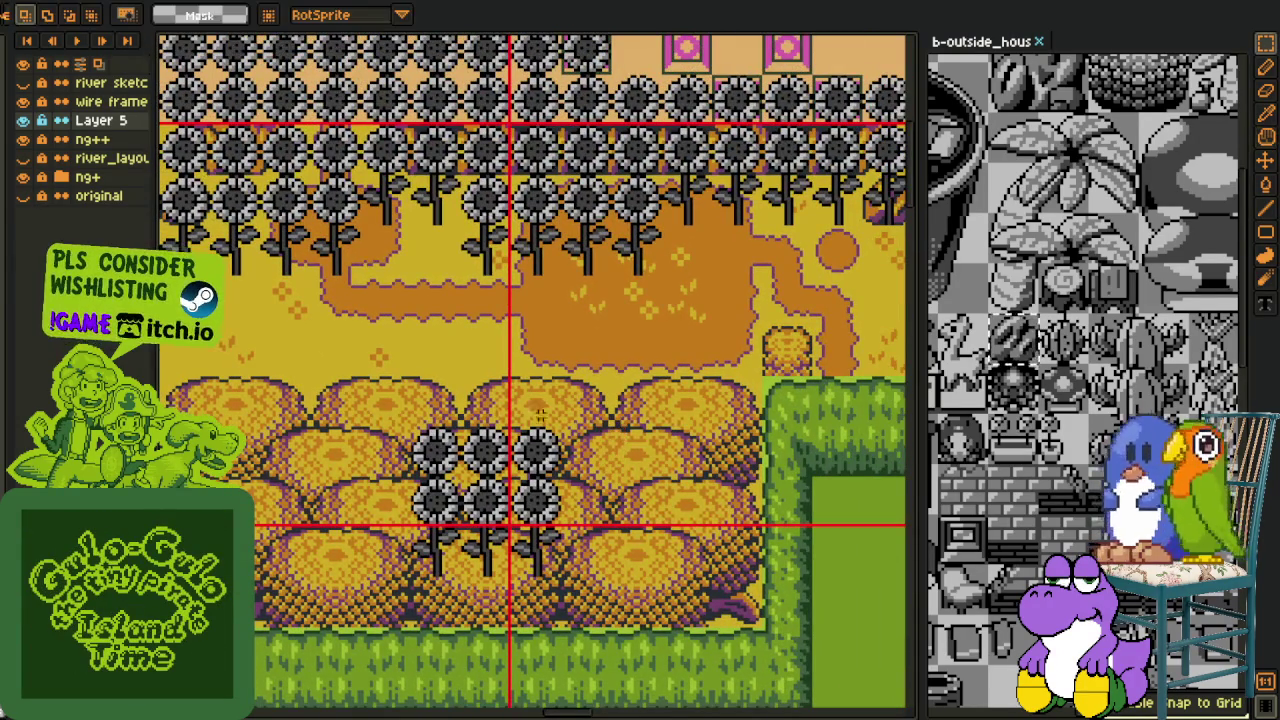
{"action": "scroll", "coordinate": [430, 420], "scroll_direction": "up", "scroll_amount": 1}
{"action": "scroll", "coordinate": [430, 420], "scroll_direction": "down", "scroll_amount": 1}
{"action": "scroll", "coordinate": [480, 430], "scroll_direction": "up", "scroll_amount": 2}
{"action": "scroll", "coordinate": [535, 440], "scroll_direction": "down", "scroll_amount": 1}
{"action": "scroll", "coordinate": [535, 437], "scroll_direction": "down", "scroll_amount": 2}
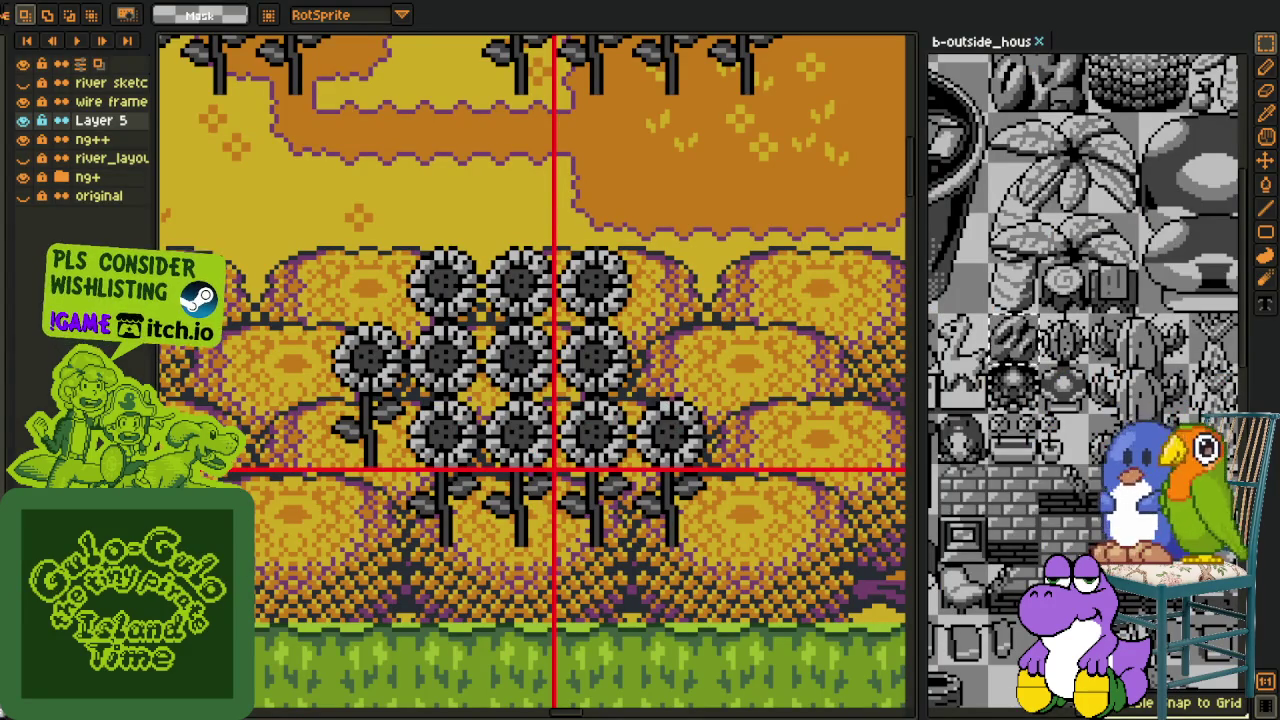
{"action": "scroll", "coordinate": [560, 450], "scroll_direction": "down", "scroll_amount": 3}
{"action": "scroll", "coordinate": [567, 437], "scroll_direction": "up", "scroll_amount": 2}
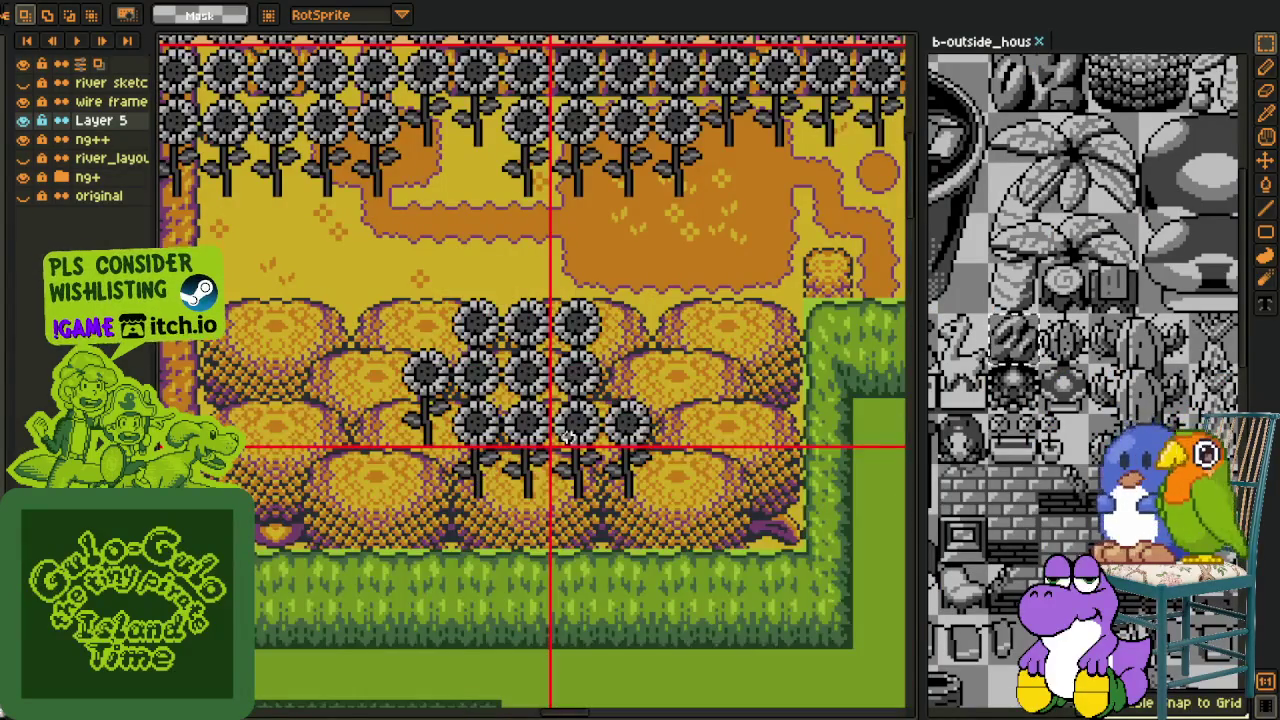
{"action": "left_click_drag", "start_coordinate": [579, 432], "coordinate": [599, 464]}
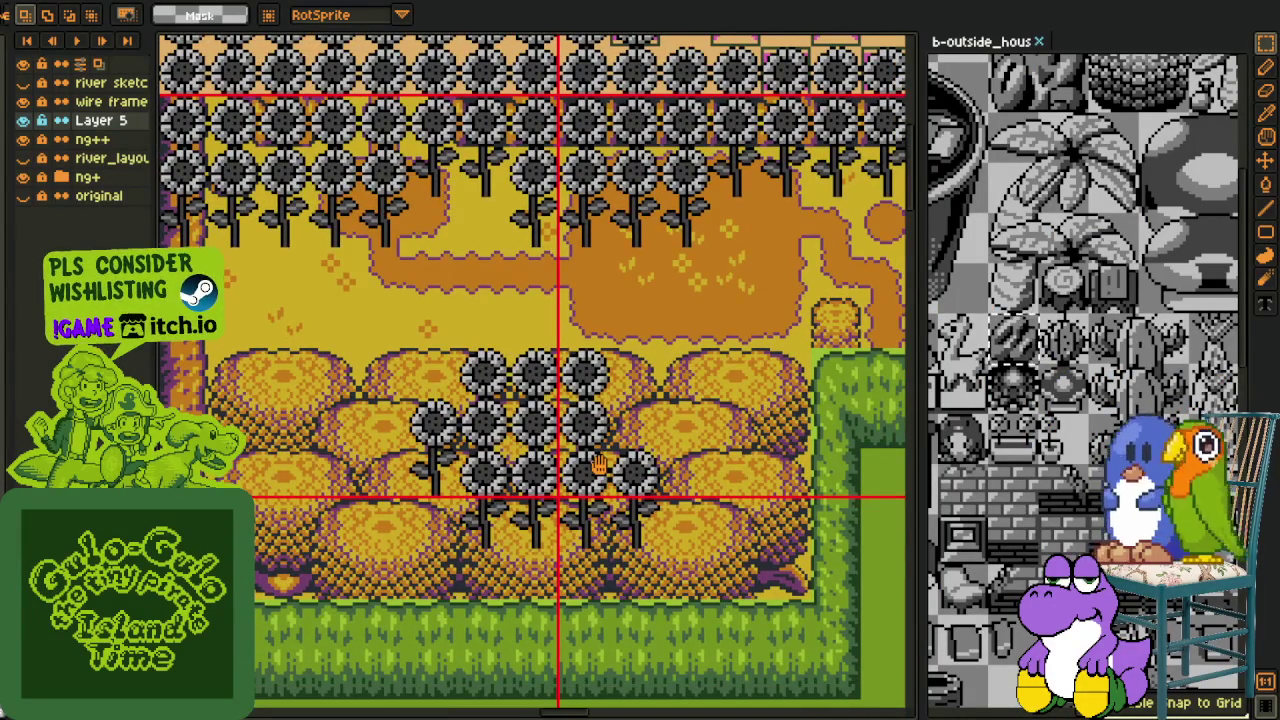
{"action": "scroll", "coordinate": [598, 462], "scroll_direction": "down", "scroll_amount": 3}
{"action": "scroll", "coordinate": [570, 485], "scroll_direction": "up", "scroll_amount": 1}
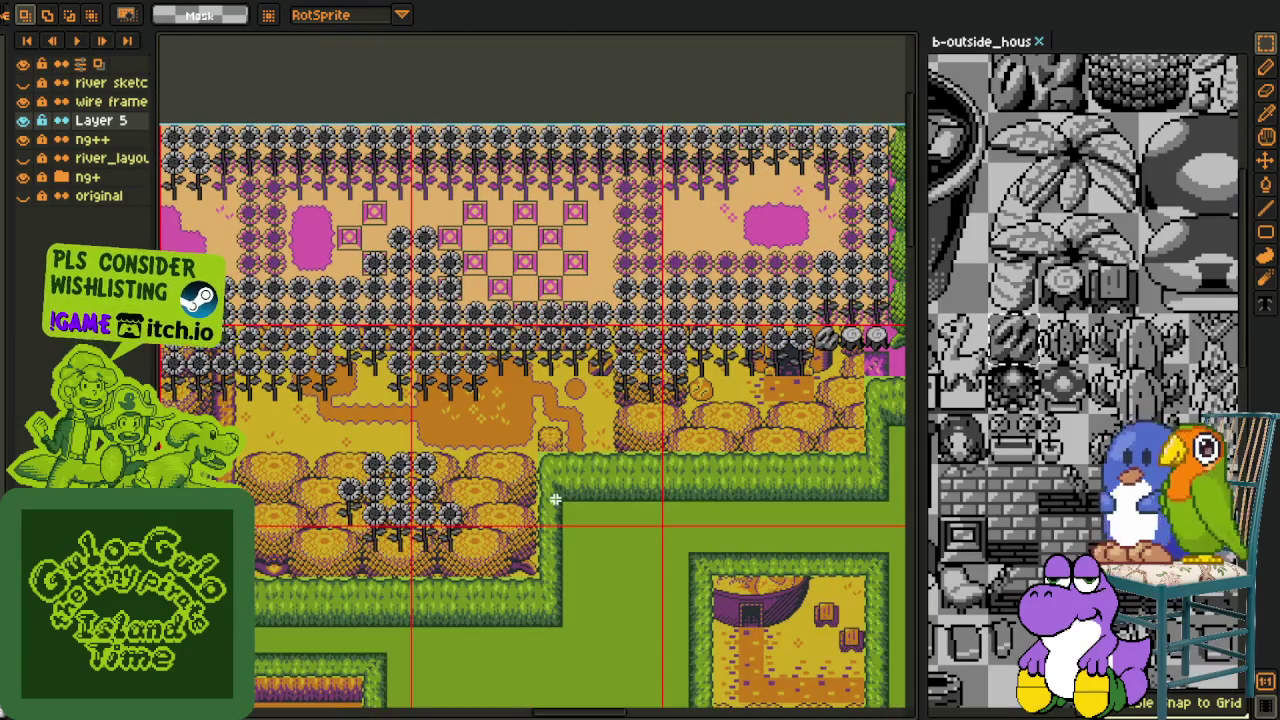
{"action": "scroll", "coordinate": [735, 432], "scroll_direction": "down", "scroll_amount": 2}
{"action": "scroll", "coordinate": [634, 523], "scroll_direction": "up", "scroll_amount": 3}
{"action": "scroll", "coordinate": [660, 515], "scroll_direction": "down", "scroll_amount": 3}
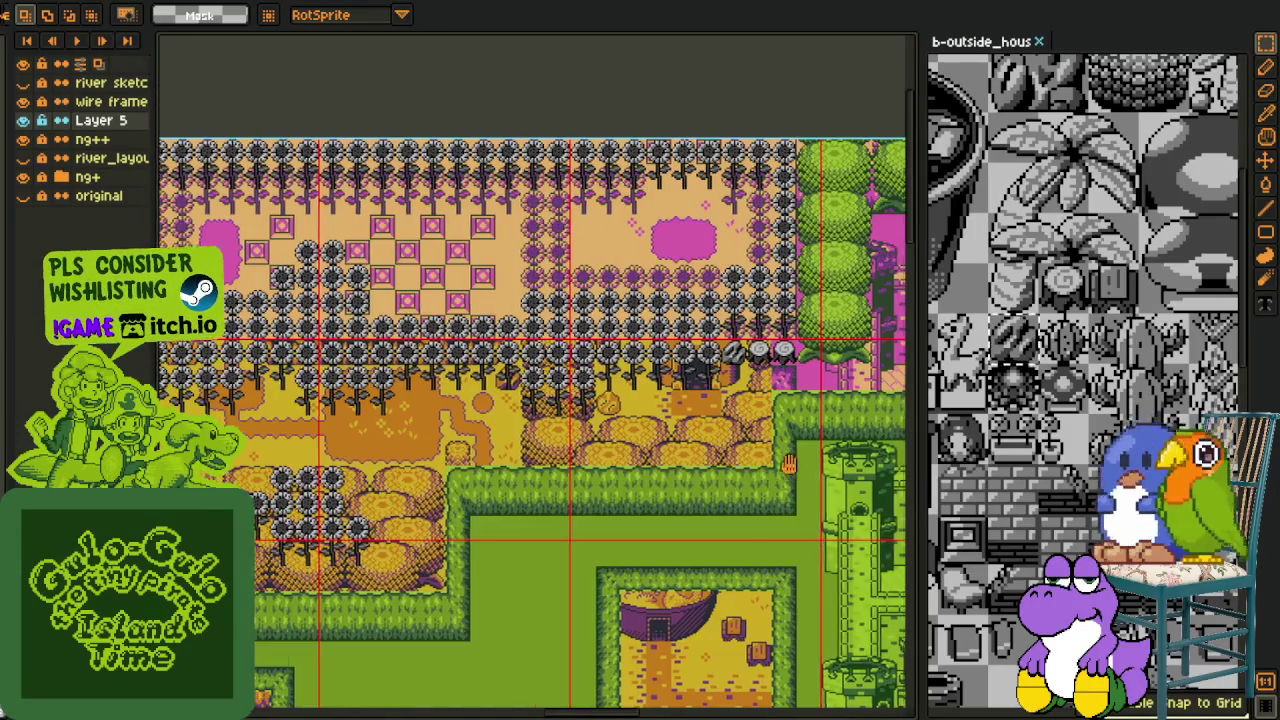
{"action": "scroll", "coordinate": [682, 506], "scroll_direction": "up", "scroll_amount": 2}
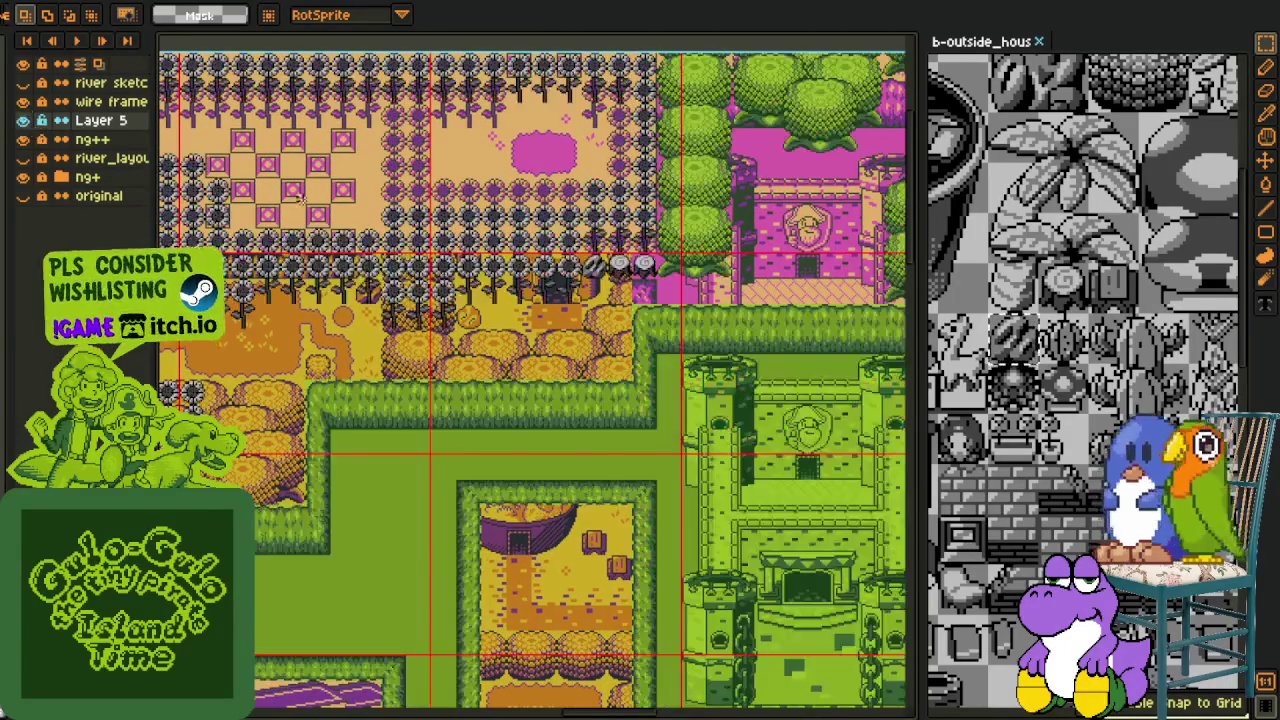
{"action": "scroll", "coordinate": [662, 341], "scroll_direction": "down", "scroll_amount": 2}
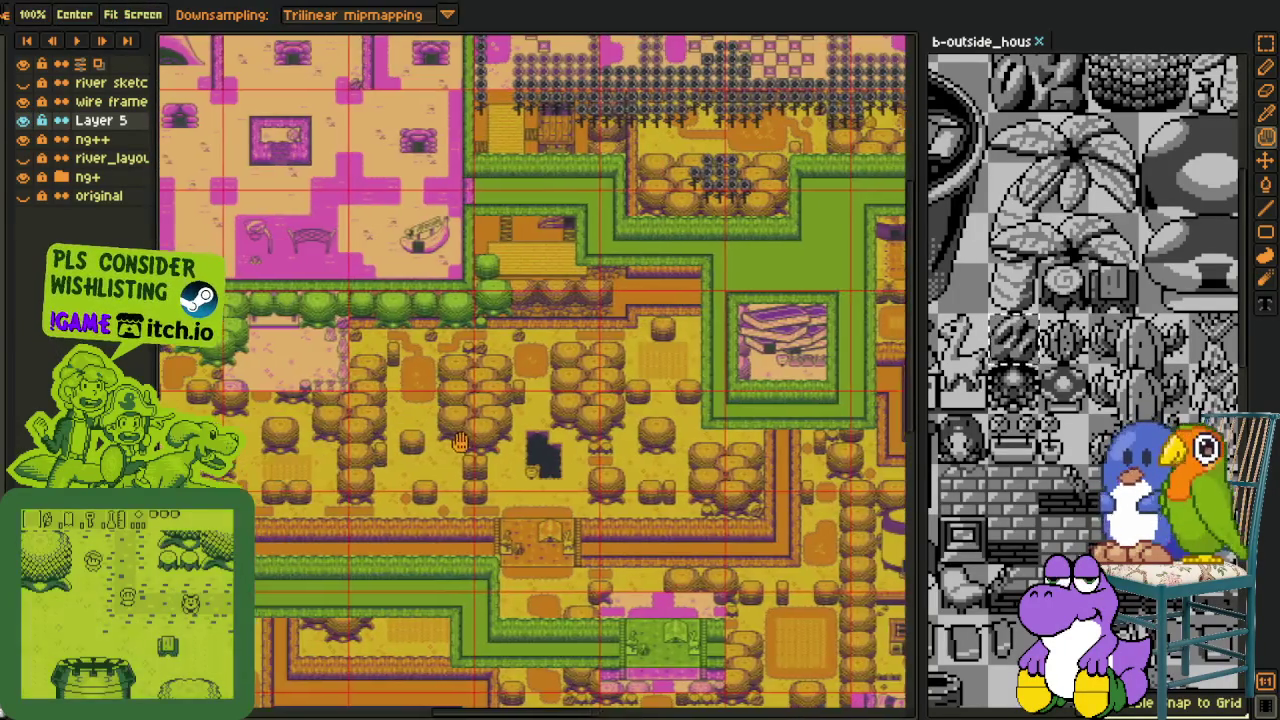
Move the top tree tile beside the wooden house to the right and drop it
{"action": "scroll", "coordinate": [500, 320], "scroll_direction": "up", "scroll_amount": 2}
{"action": "scroll", "coordinate": [470, 292], "scroll_direction": "up", "scroll_amount": 1}
{"action": "key", "text": "m"}
{"action": "left_click_drag", "start_coordinate": [478, 318], "coordinate": [560, 160]}
{"action": "mouse_move", "coordinate": [480, 240]}
{"action": "left_mouse_down"}
{"action": "mouse_move", "coordinate": [915, 428]}
{"action": "mouse_move", "coordinate": [912, 300]}
{"action": "mouse_move", "coordinate": [425, 620]}
{"action": "mouse_move", "coordinate": [450, 485]}
{"action": "left_mouse_up"}
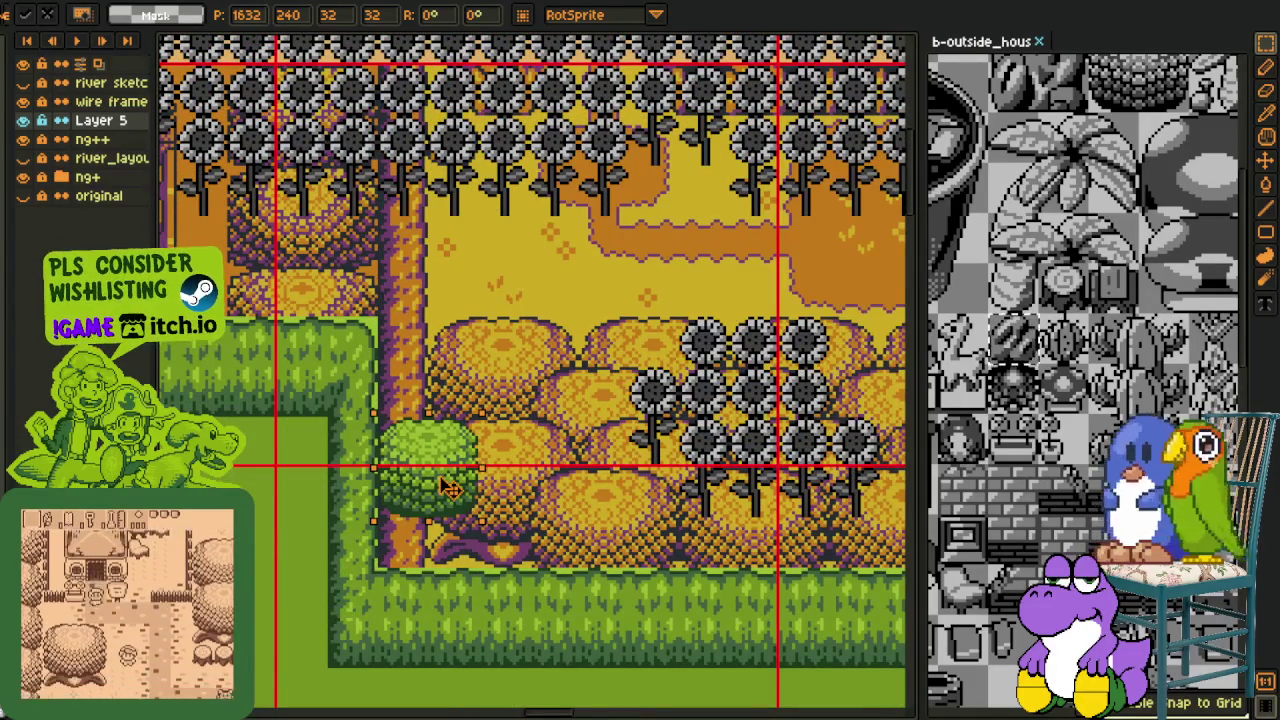
{"action": "key", "text": "Return"}
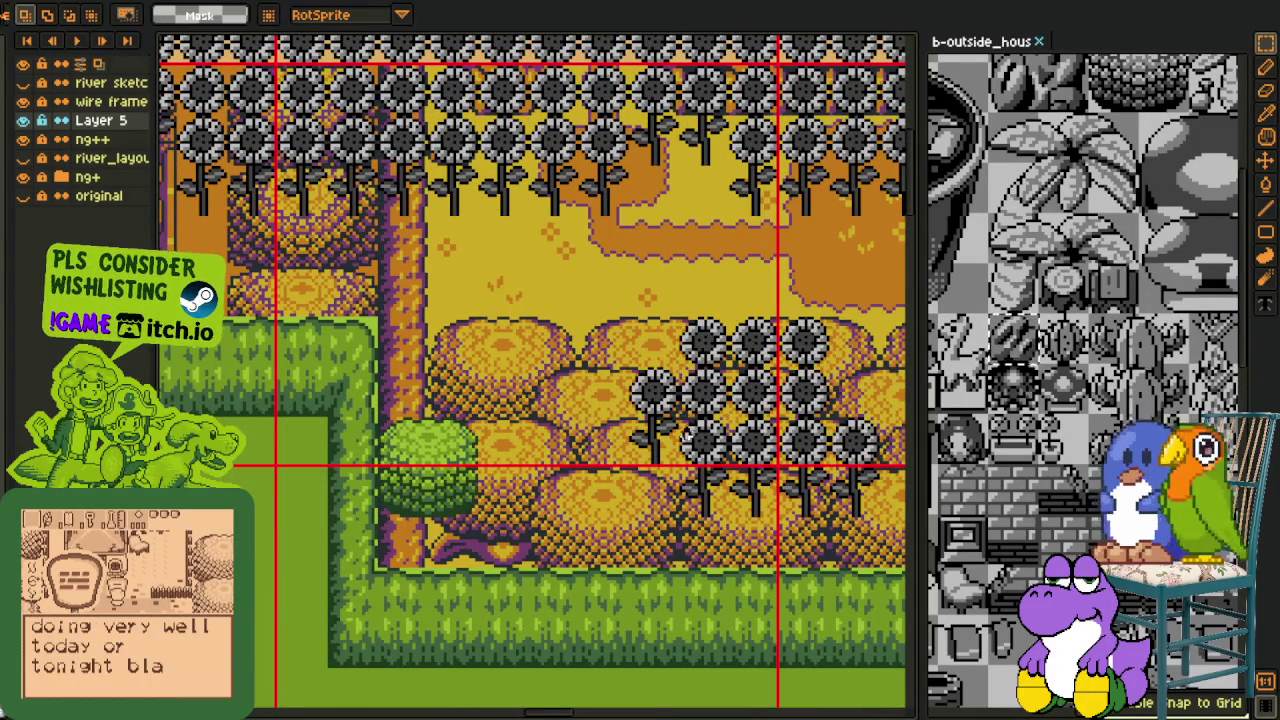
Move the lone sunflower up one tile above the field's cluster
{"action": "left_click", "coordinate": [688, 428]}
{"action": "mouse_move", "coordinate": [535, 395]}
{"action": "left_mouse_down"}
{"action": "mouse_move", "coordinate": [598, 526]}
{"action": "mouse_move", "coordinate": [585, 373]}
{"action": "left_mouse_up"}
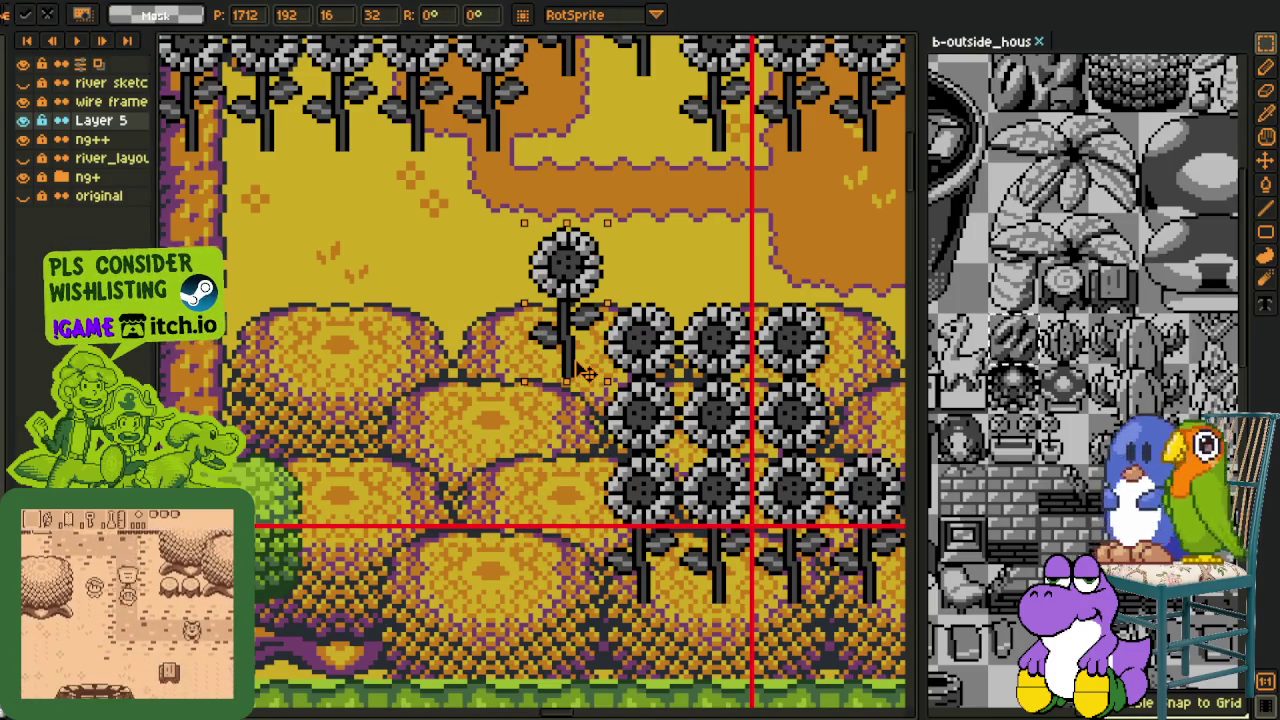
{"action": "mouse_move", "coordinate": [585, 373]}
{"action": "left_mouse_down"}
{"action": "mouse_move", "coordinate": [577, 393]}
{"action": "mouse_move", "coordinate": [577, 318]}
{"action": "left_mouse_up"}
{"action": "key", "text": "h"}
Place a sunflower beside the wooden gate left of the field
{"action": "scroll", "coordinate": [650, 300], "scroll_direction": "down", "scroll_amount": 1}
{"action": "left_click_drag", "start_coordinate": [744, 275], "coordinate": [733, 302]}
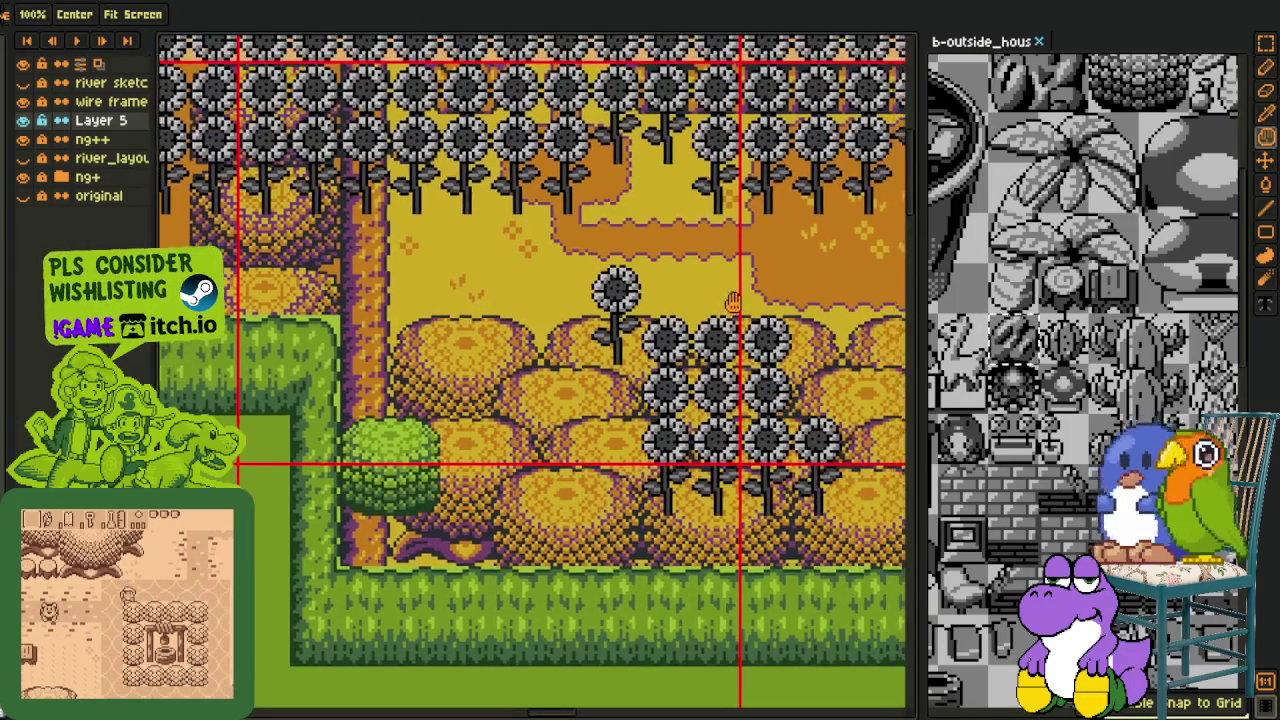
{"action": "scroll", "coordinate": [733, 302], "scroll_direction": "down", "scroll_amount": 1}
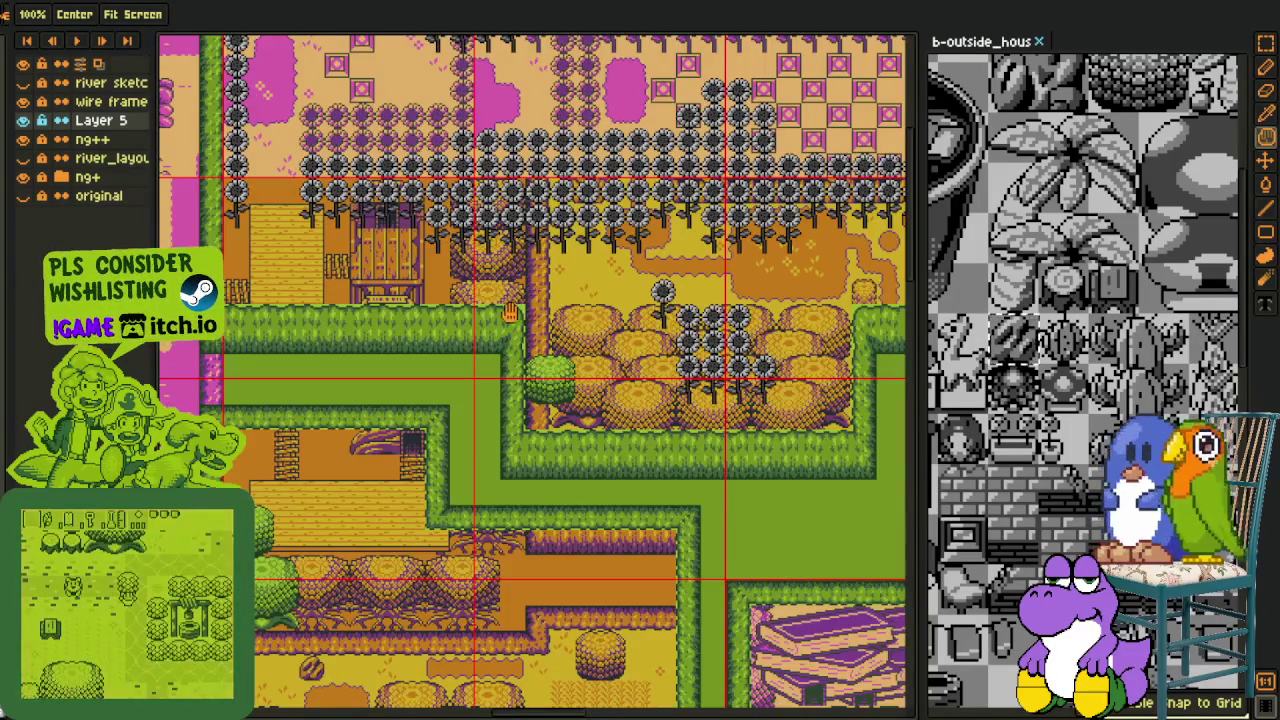
{"action": "left_click_drag", "start_coordinate": [512, 312], "coordinate": [697, 318]}
{"action": "scroll", "coordinate": [662, 320], "scroll_direction": "up", "scroll_amount": 1}
{"action": "key", "text": "r"}
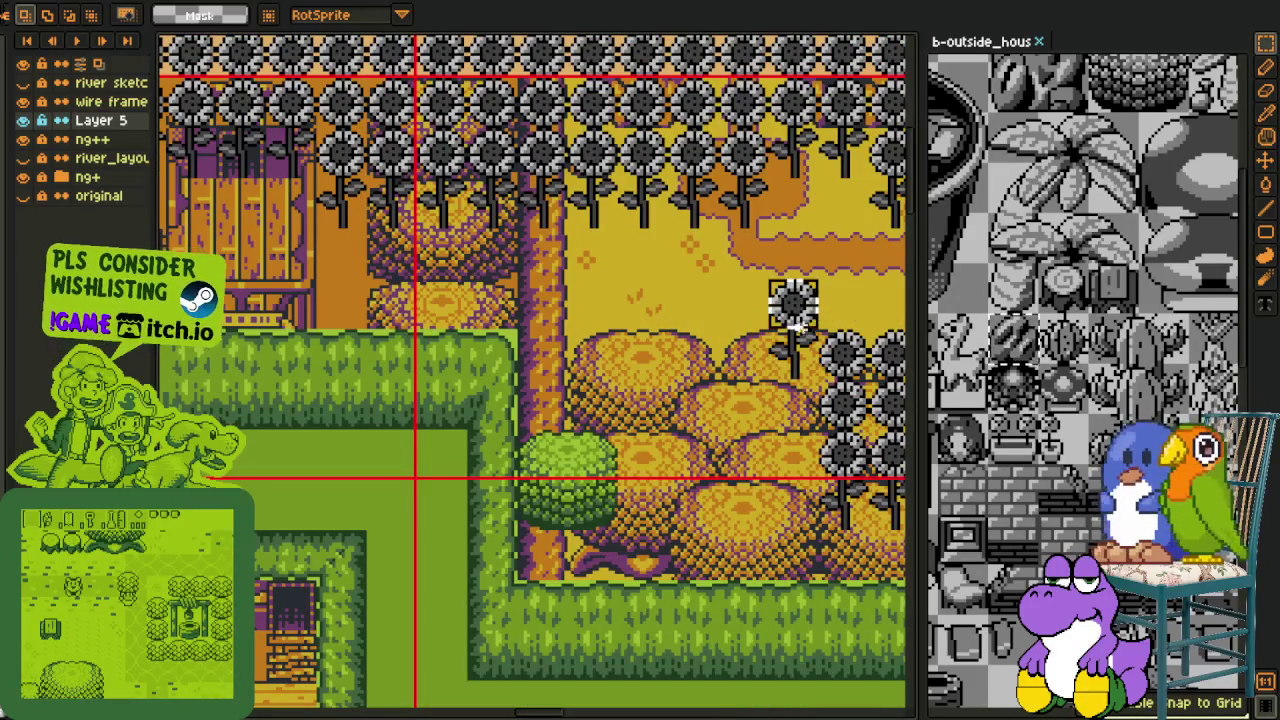
{"action": "mouse_move", "coordinate": [790, 312]}
{"action": "left_mouse_down"}
{"action": "mouse_move", "coordinate": [173, 350]}
{"action": "mouse_move", "coordinate": [515, 262]}
{"action": "left_mouse_up"}
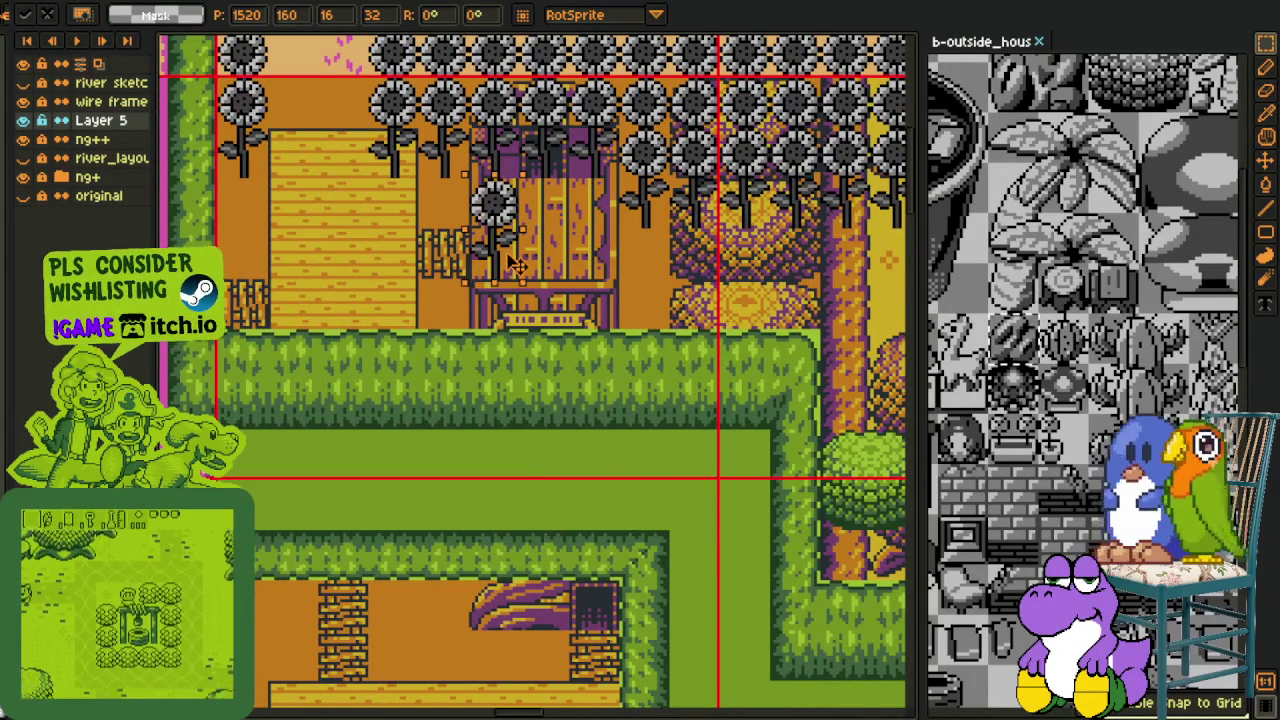
{"action": "mouse_move", "coordinate": [515, 262]}
{"action": "left_mouse_down"}
{"action": "mouse_move", "coordinate": [433, 300]}
{"action": "mouse_move", "coordinate": [573, 413]}
{"action": "mouse_move", "coordinate": [648, 355]}
{"action": "left_mouse_up"}
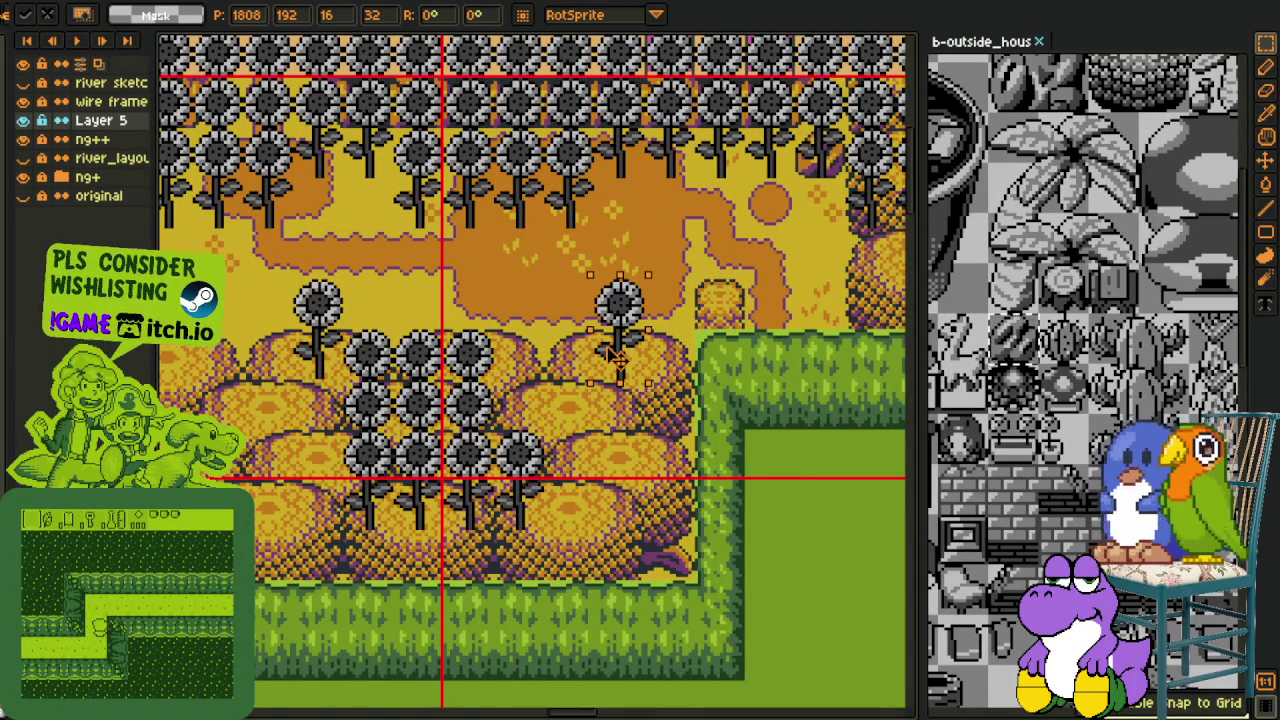
Delete the extra sunflower to the right of the bush cluster
{"action": "left_click_drag", "start_coordinate": [594, 253], "coordinate": [645, 282]}
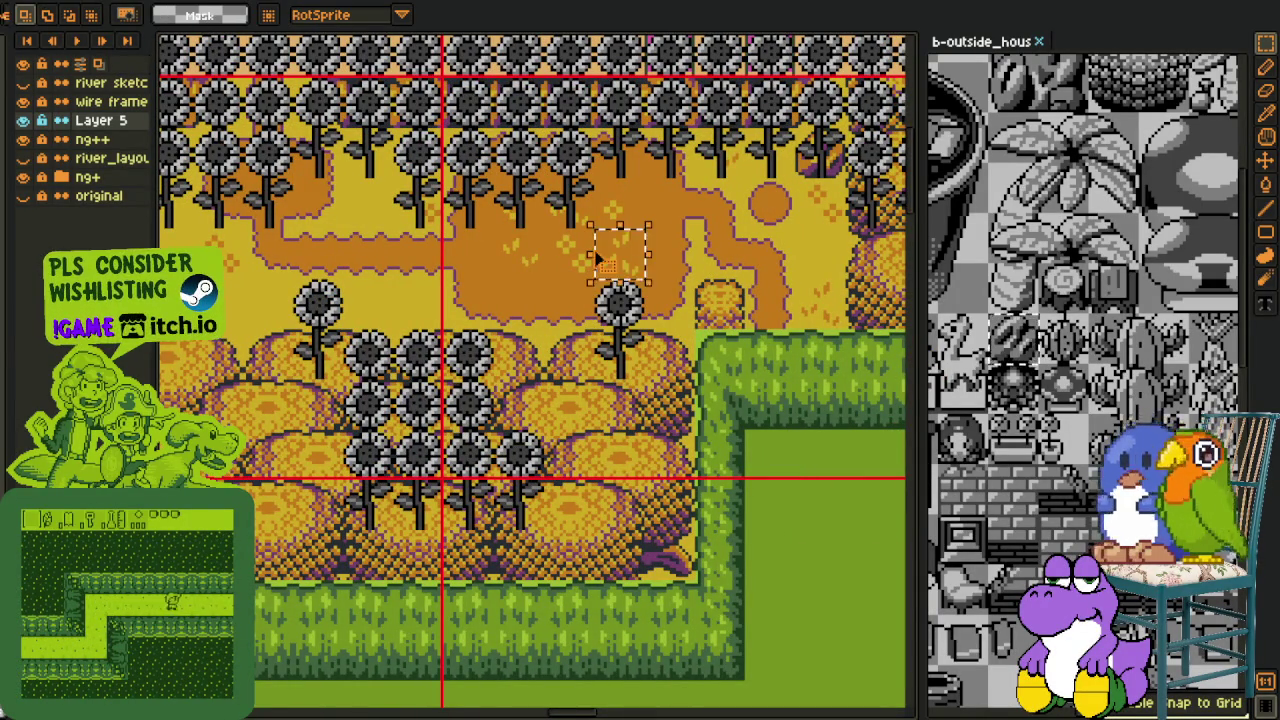
{"action": "key", "text": "Delete"}
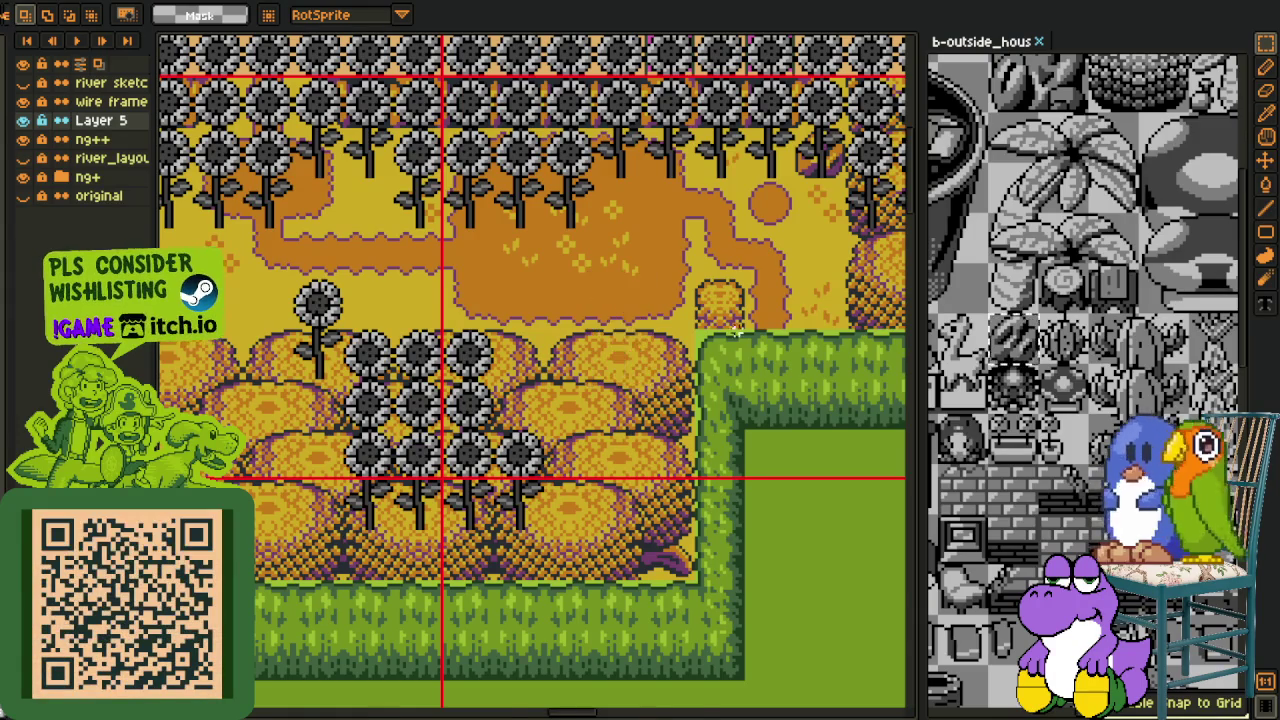
{"action": "scroll", "coordinate": [633, 308], "scroll_direction": "down", "scroll_amount": 1}
{"action": "left_click_drag", "start_coordinate": [660, 362], "coordinate": [652, 428]}
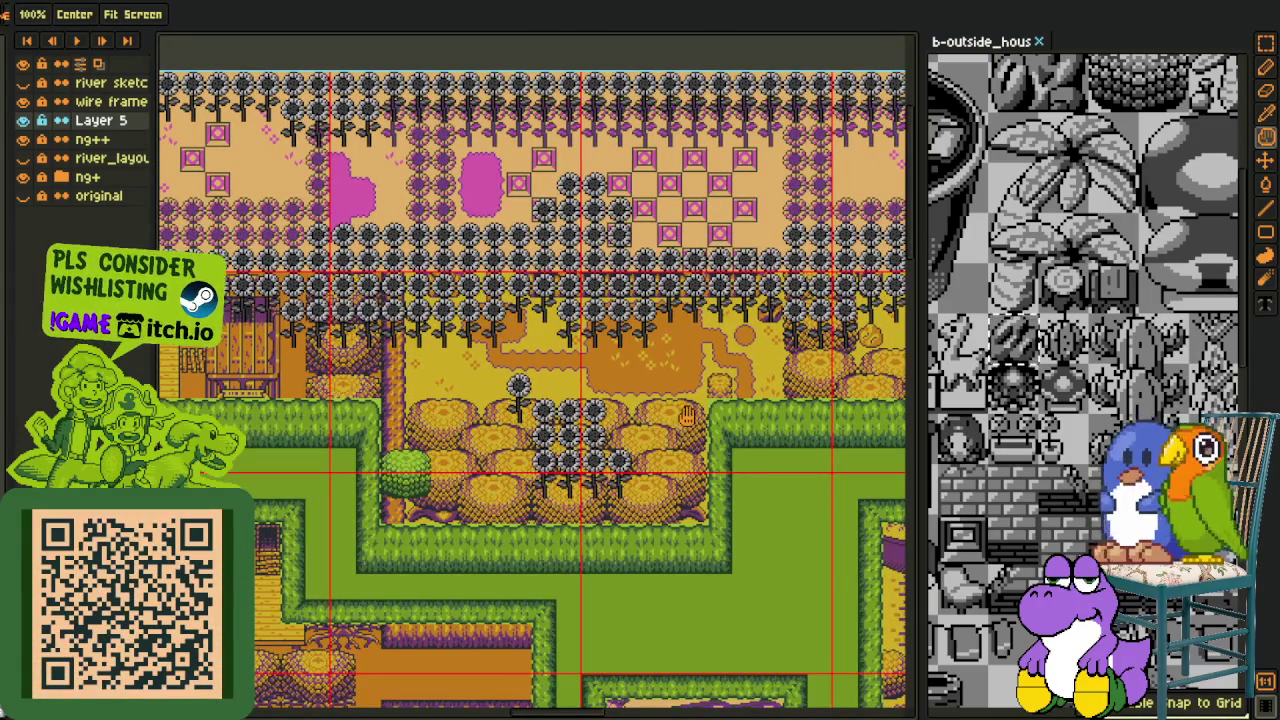
Save the map, erase the lower row of sunflower heads, and move the stems up
{"action": "key", "text": "ctrl+s"}
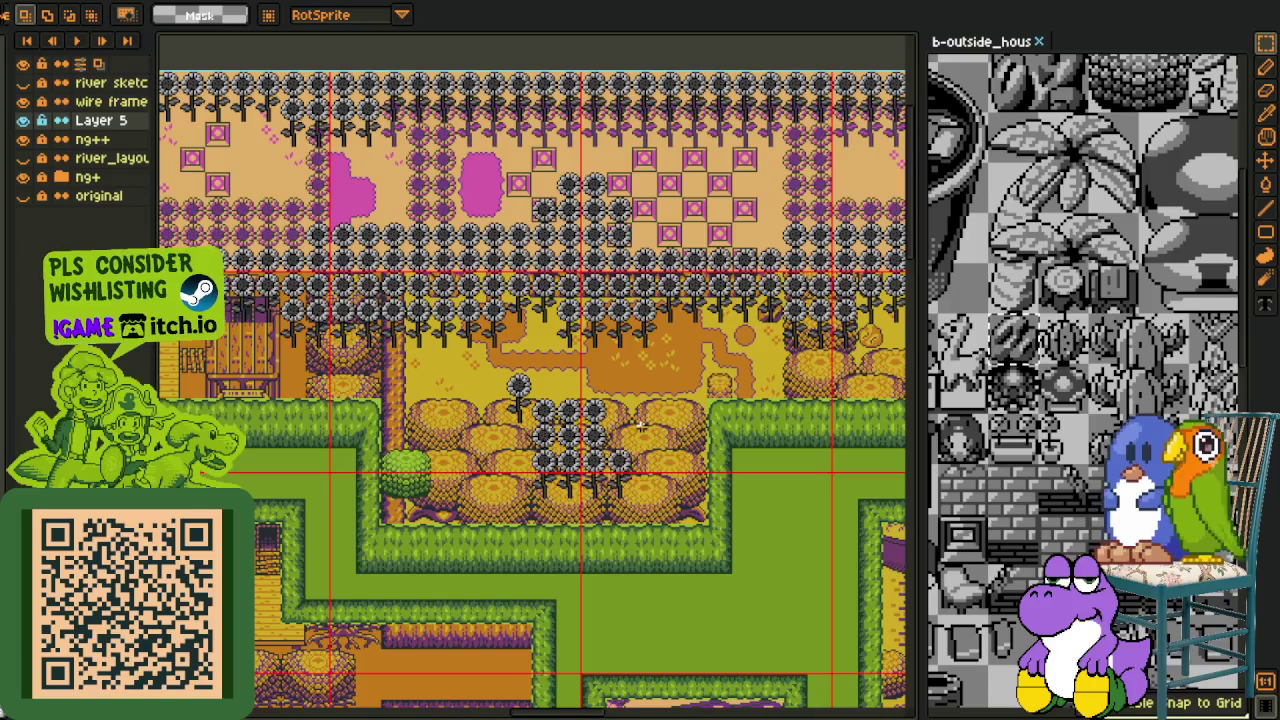
{"action": "scroll", "coordinate": [633, 440], "scroll_direction": "down", "scroll_amount": 1}
{"action": "scroll", "coordinate": [600, 460], "scroll_direction": "up", "scroll_amount": 1}
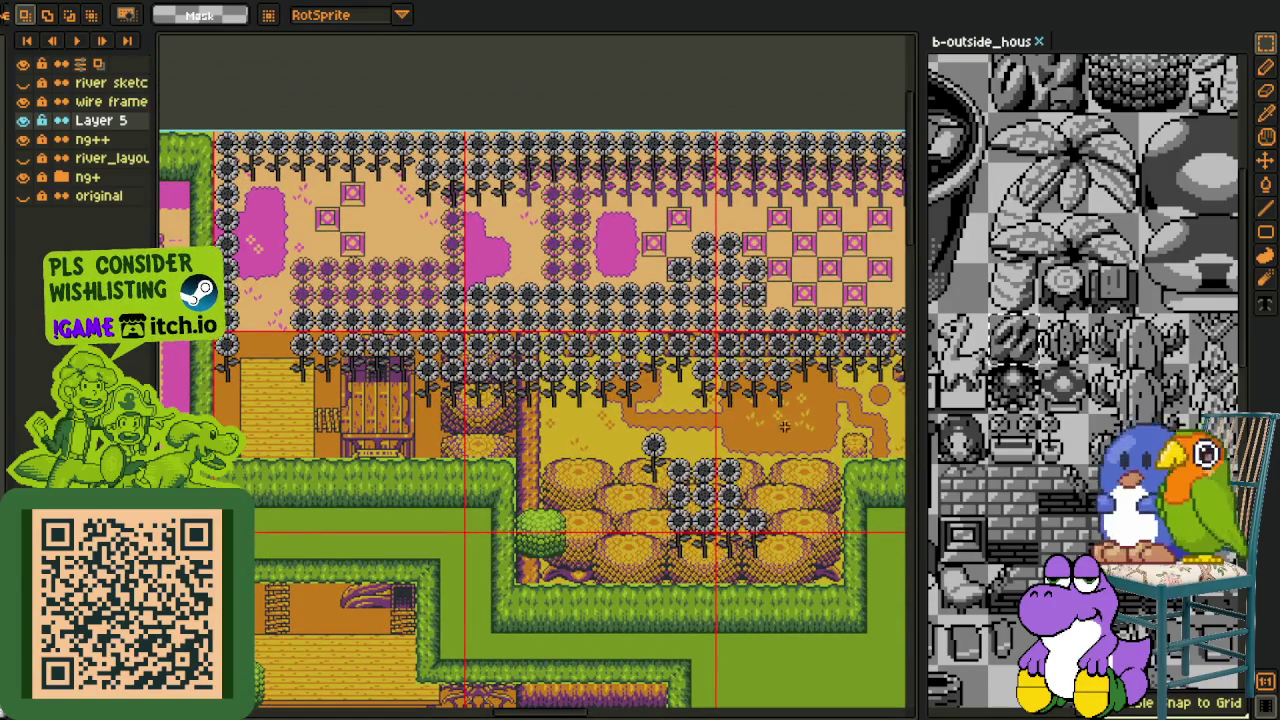
{"action": "scroll", "coordinate": [779, 430], "scroll_direction": "right", "scroll_amount": 4}
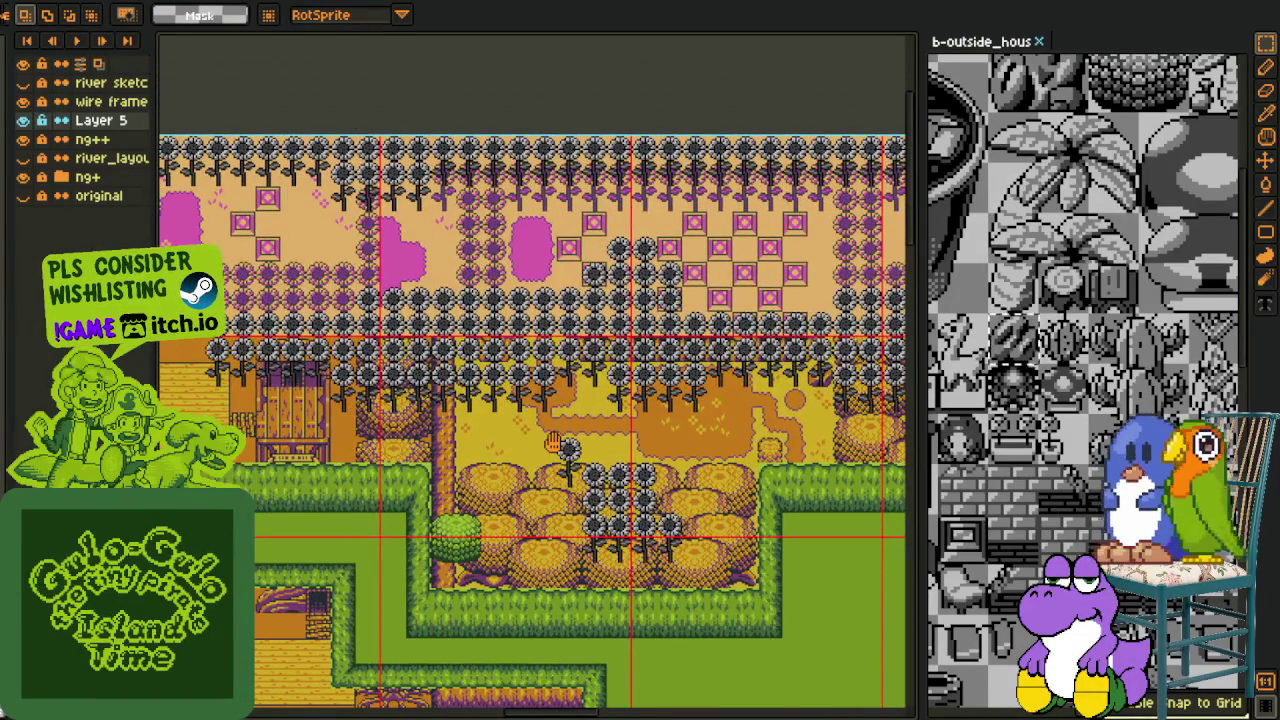
{"action": "mouse_move", "coordinate": [524, 437]}
{"action": "left_mouse_down"}
{"action": "mouse_move", "coordinate": [514, 497]}
{"action": "mouse_move", "coordinate": [452, 530]}
{"action": "left_mouse_up"}
{"action": "scroll", "coordinate": [452, 530], "scroll_direction": "up", "scroll_amount": 1}
{"action": "scroll", "coordinate": [418, 425], "scroll_direction": "up", "scroll_amount": 1}
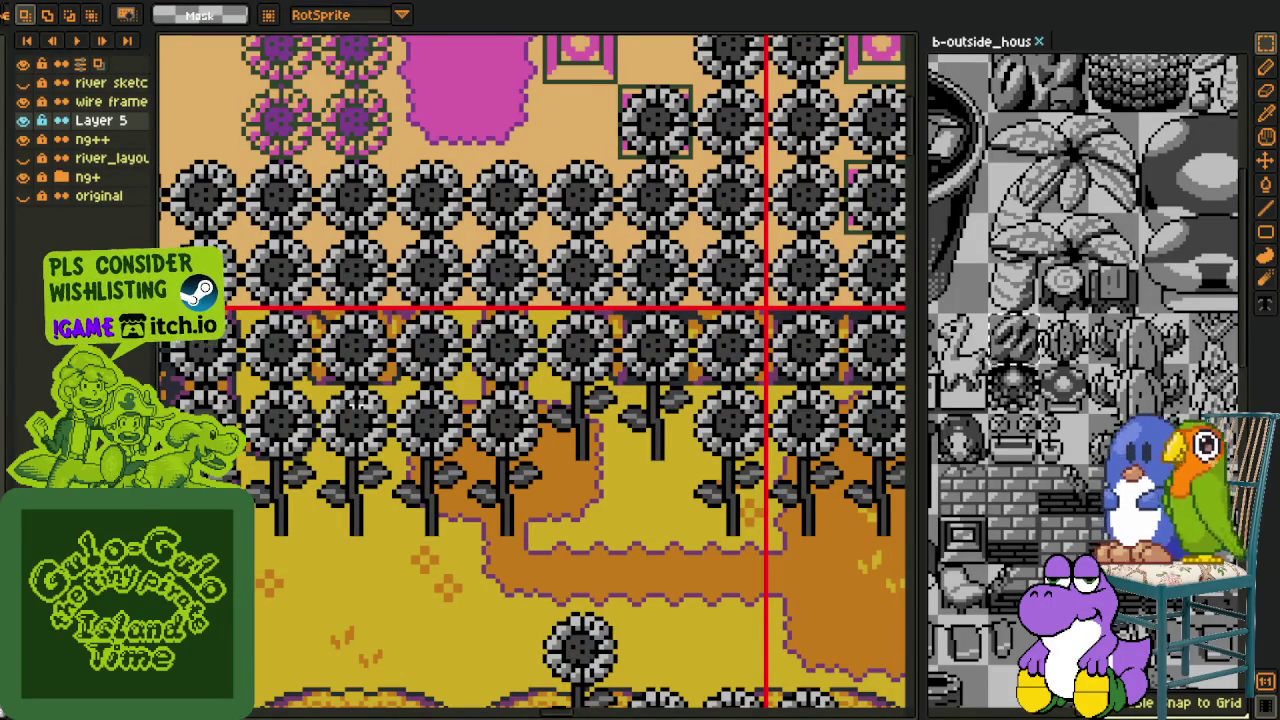
{"action": "mouse_move", "coordinate": [347, 404]}
{"action": "left_mouse_down"}
{"action": "mouse_move", "coordinate": [210, 353]}
{"action": "mouse_move", "coordinate": [318, 450]}
{"action": "mouse_move", "coordinate": [453, 430]}
{"action": "left_mouse_up"}
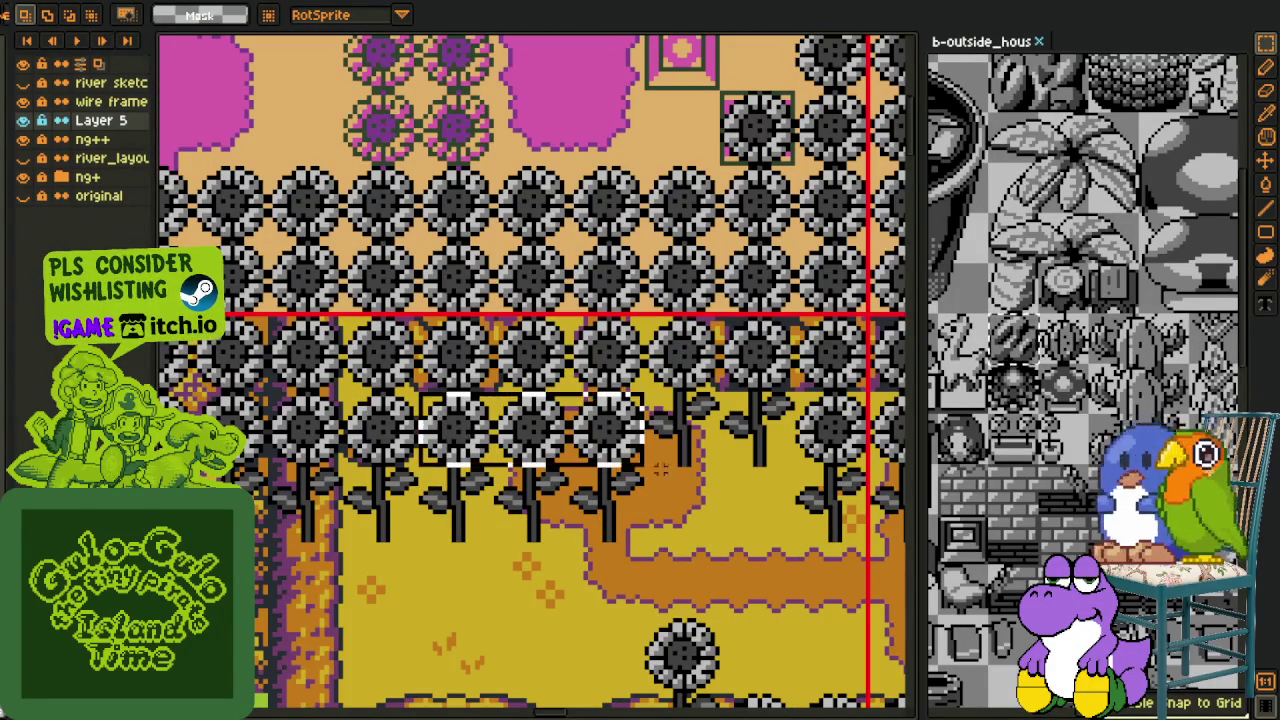
{"action": "mouse_move", "coordinate": [428, 417]}
{"action": "left_mouse_down"}
{"action": "mouse_move", "coordinate": [670, 477]}
{"action": "mouse_move", "coordinate": [418, 544]}
{"action": "left_mouse_up"}
{"action": "left_click_drag", "start_coordinate": [500, 520], "coordinate": [500, 442]}
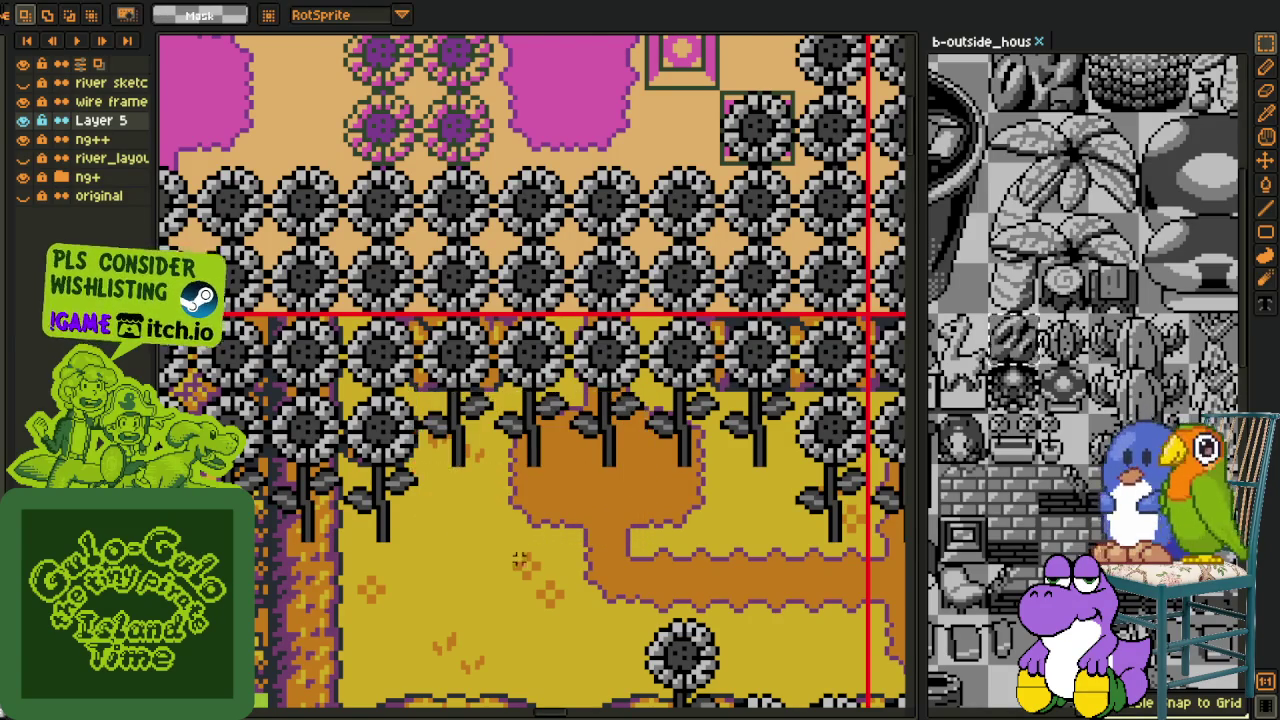
Survey the castle area, then move a loose stem to the field's bottom-left
{"action": "scroll", "coordinate": [519, 560], "scroll_direction": "down", "scroll_amount": 3}
{"action": "scroll", "coordinate": [530, 530], "scroll_direction": "up", "scroll_amount": 1}
{"action": "scroll", "coordinate": [537, 496], "scroll_direction": "up", "scroll_amount": 1}
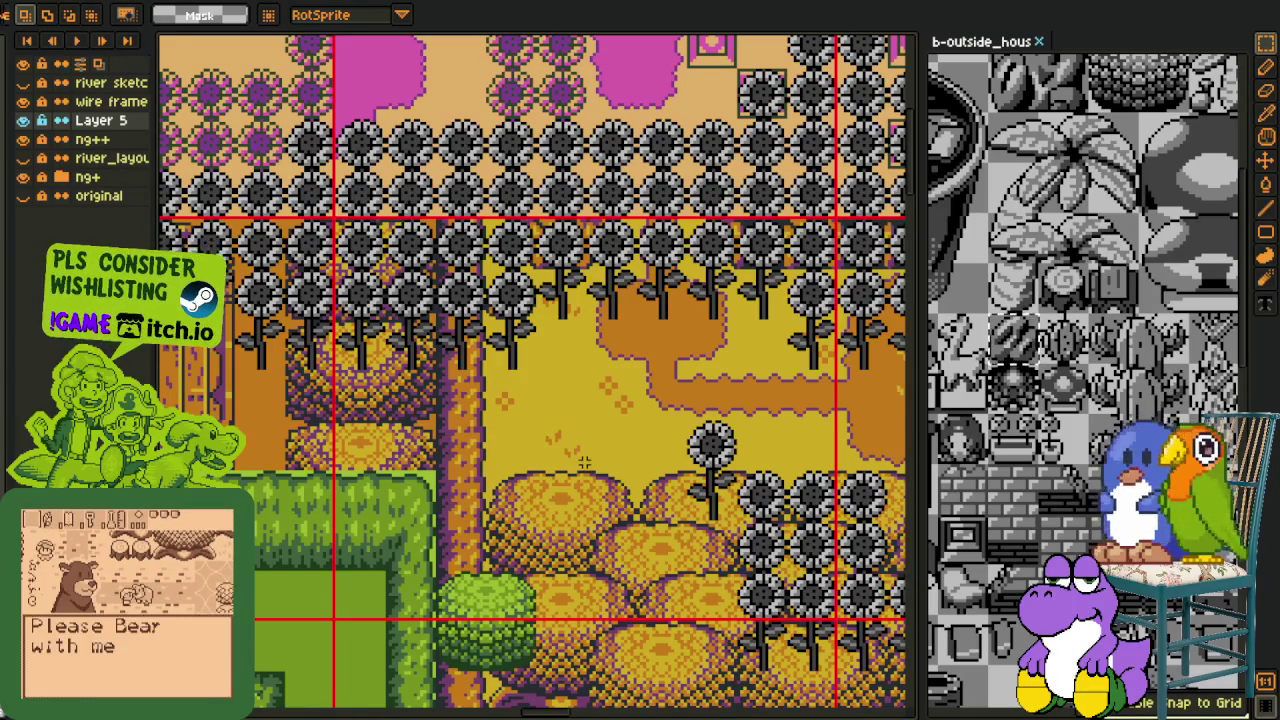
{"action": "scroll", "coordinate": [584, 461], "scroll_direction": "down", "scroll_amount": 2}
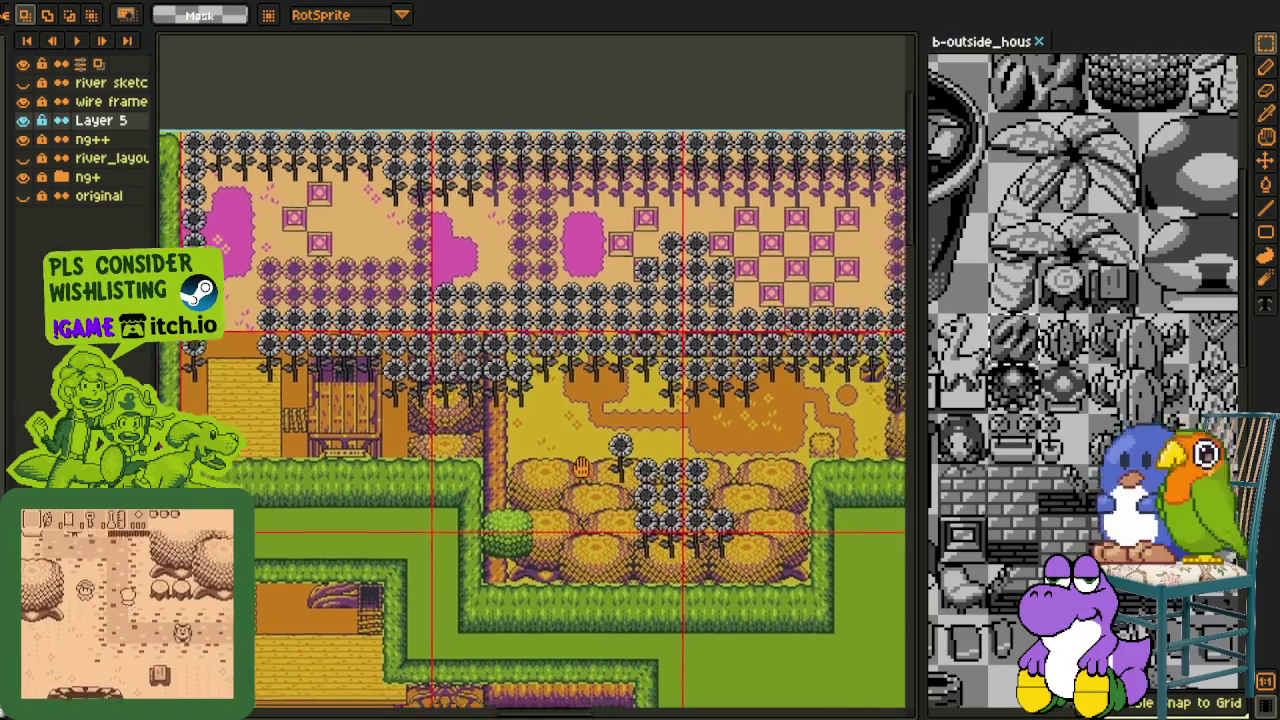
{"action": "left_click_drag", "start_coordinate": [616, 483], "coordinate": [570, 467]}
{"action": "mouse_move", "coordinate": [880, 530]}
{"action": "left_mouse_down"}
{"action": "mouse_move", "coordinate": [614, 449]}
{"action": "mouse_move", "coordinate": [447, 508]}
{"action": "left_mouse_up"}
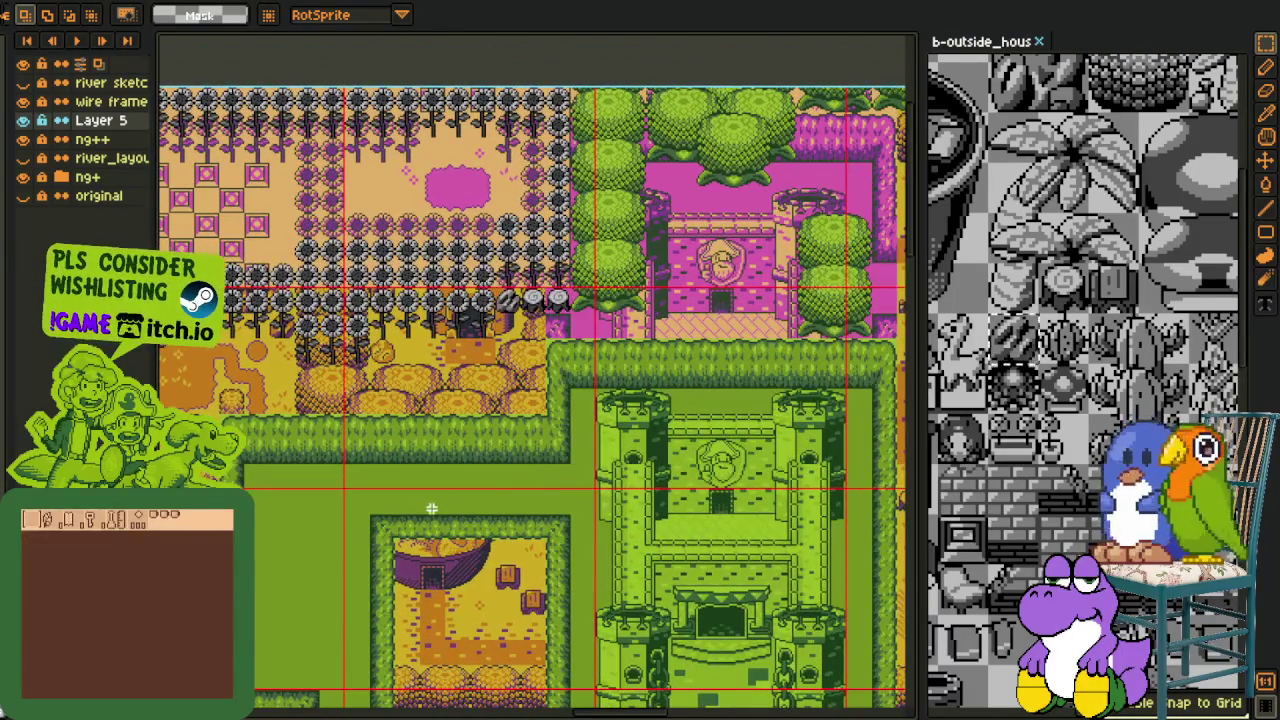
{"action": "scroll", "coordinate": [447, 508], "scroll_direction": "down", "scroll_amount": 1}
{"action": "scroll", "coordinate": [495, 454], "scroll_direction": "down", "scroll_amount": 1}
{"action": "scroll", "coordinate": [430, 444], "scroll_direction": "up", "scroll_amount": 1}
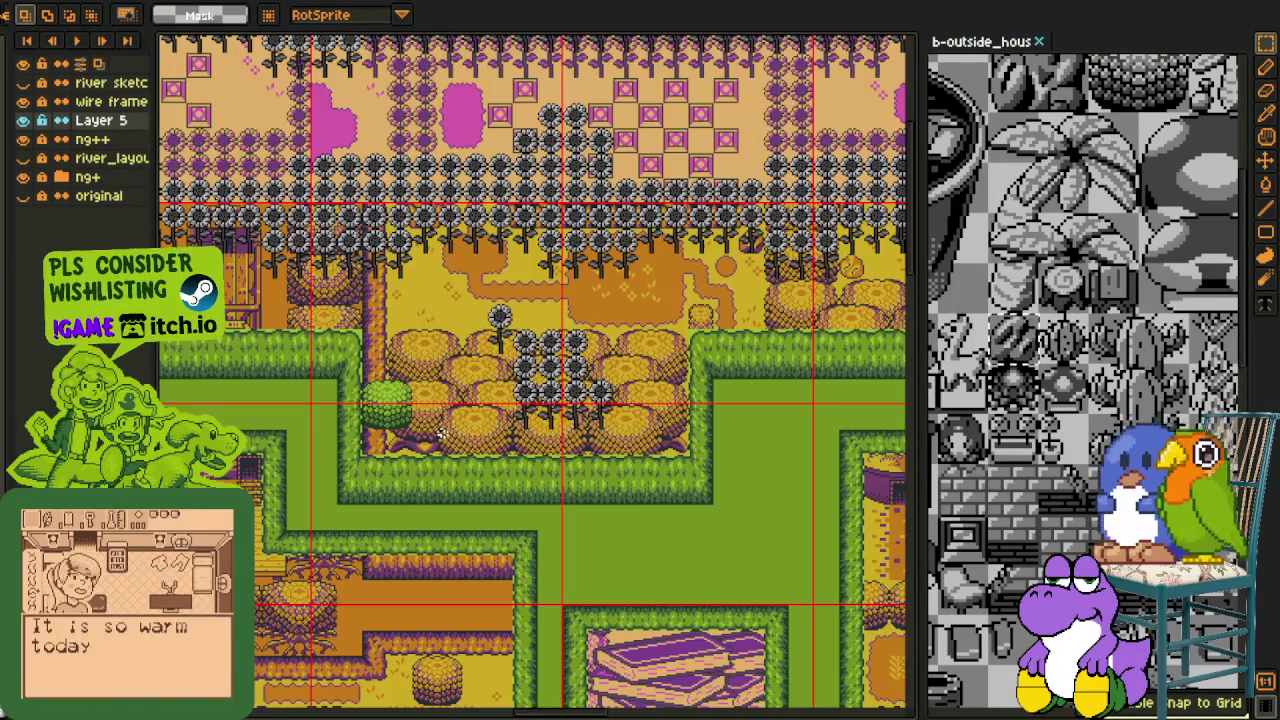
{"action": "scroll", "coordinate": [520, 484], "scroll_direction": "up", "scroll_amount": 1}
{"action": "left_click_drag", "start_coordinate": [520, 484], "coordinate": [552, 490]}
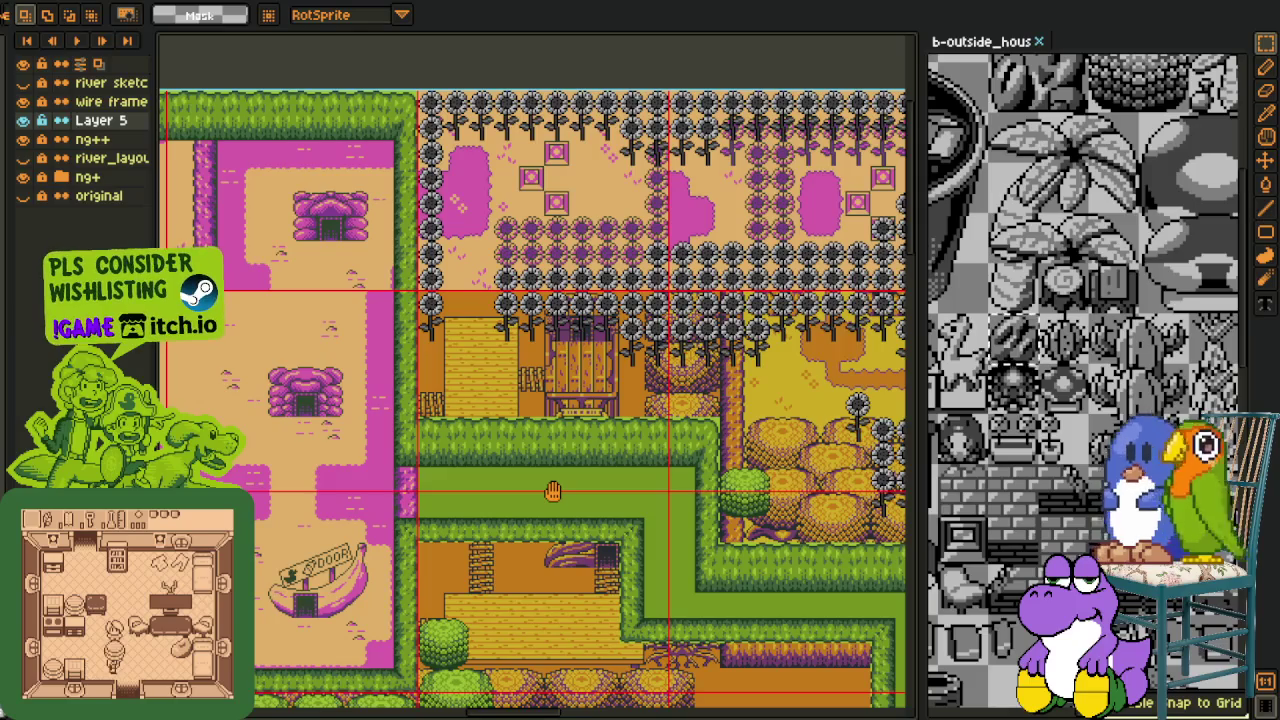
{"action": "left_click_drag", "start_coordinate": [553, 491], "coordinate": [485, 444]}
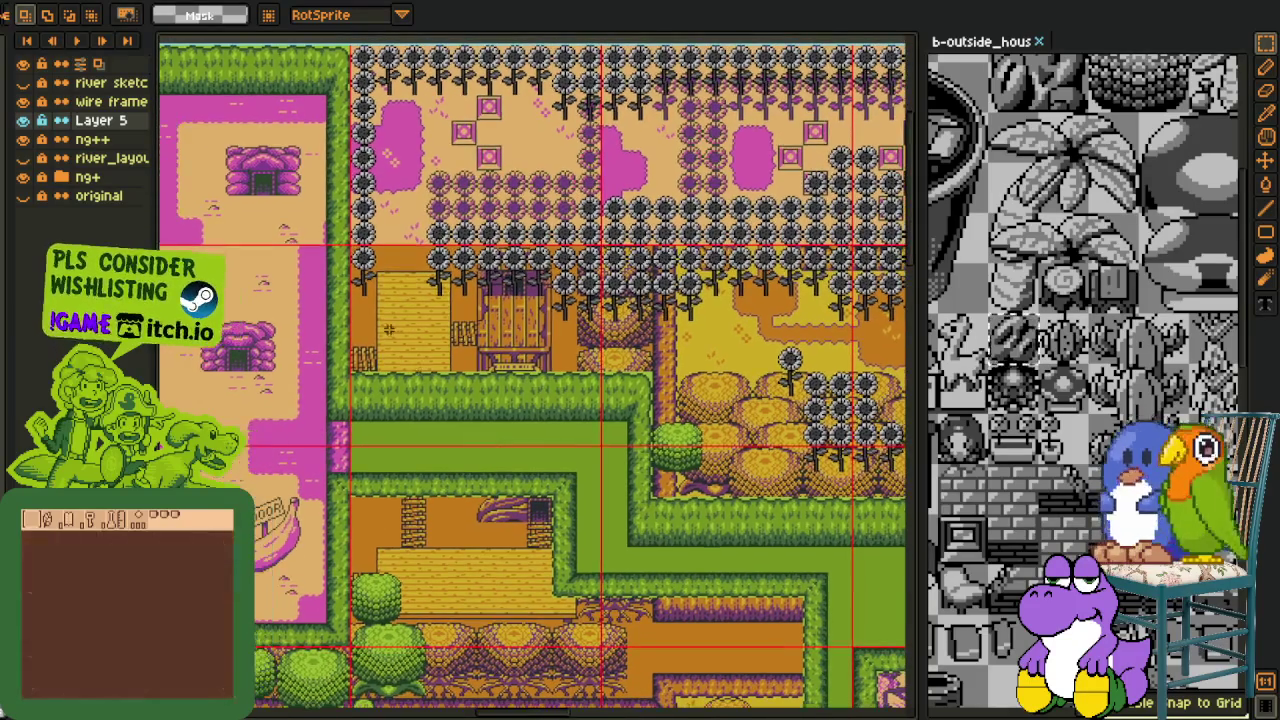
{"action": "scroll", "coordinate": [352, 262], "scroll_direction": "up", "scroll_amount": 3}
{"action": "left_click_drag", "start_coordinate": [345, 282], "coordinate": [425, 370]}
{"action": "left_click_drag", "start_coordinate": [385, 330], "coordinate": [385, 558]}
Move the left column of sunflowers down and save the map
{"action": "left_click", "coordinate": [475, 453]}
{"action": "left_click_drag", "start_coordinate": [420, 292], "coordinate": [350, 62]}
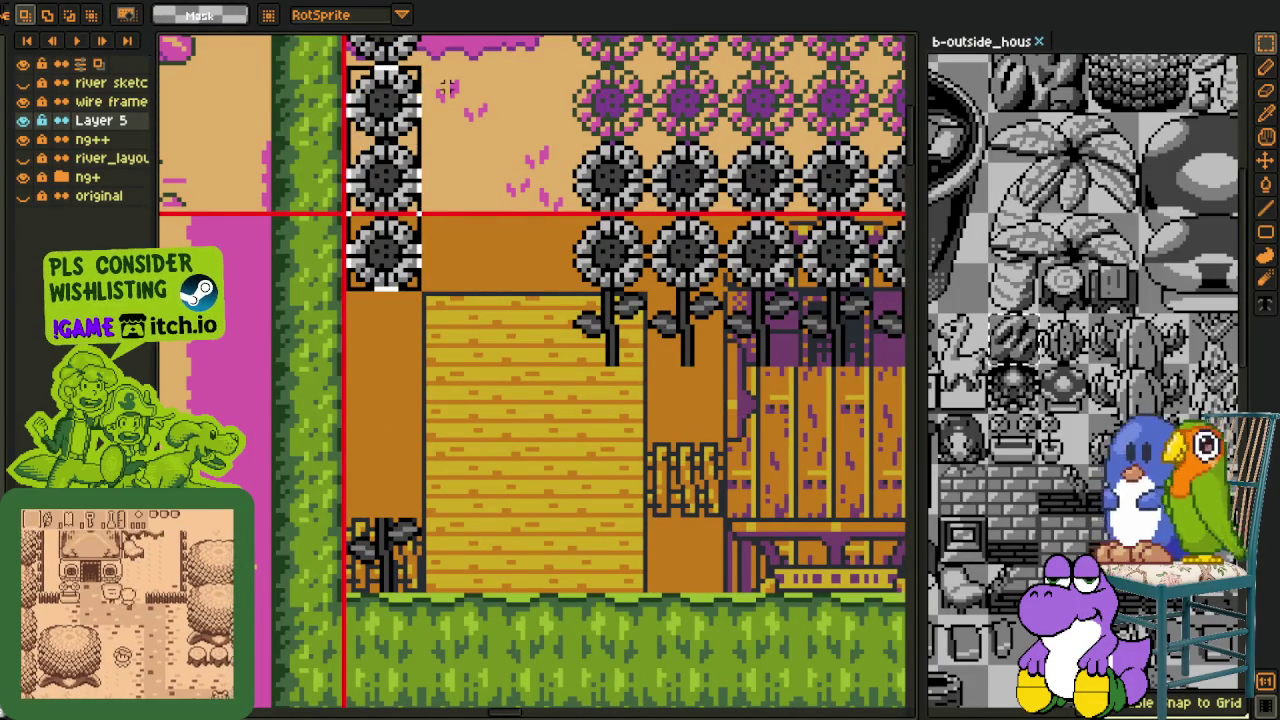
{"action": "left_click_drag", "start_coordinate": [410, 218], "coordinate": [408, 500]}
{"action": "scroll", "coordinate": [420, 420], "scroll_direction": "down", "scroll_amount": 3}
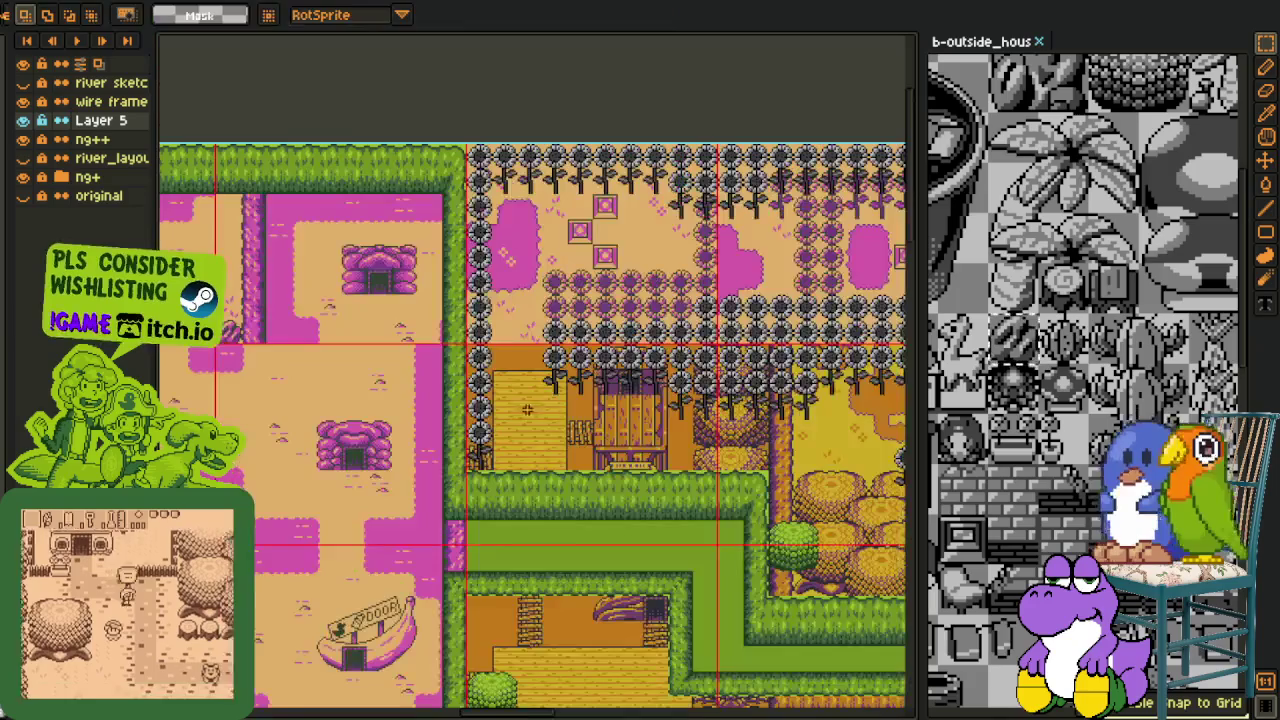
{"action": "scroll", "coordinate": [501, 410], "scroll_direction": "up", "scroll_amount": 1}
{"action": "left_click_drag", "start_coordinate": [501, 410], "coordinate": [477, 415]}
{"action": "key", "text": "ctrl+s"}
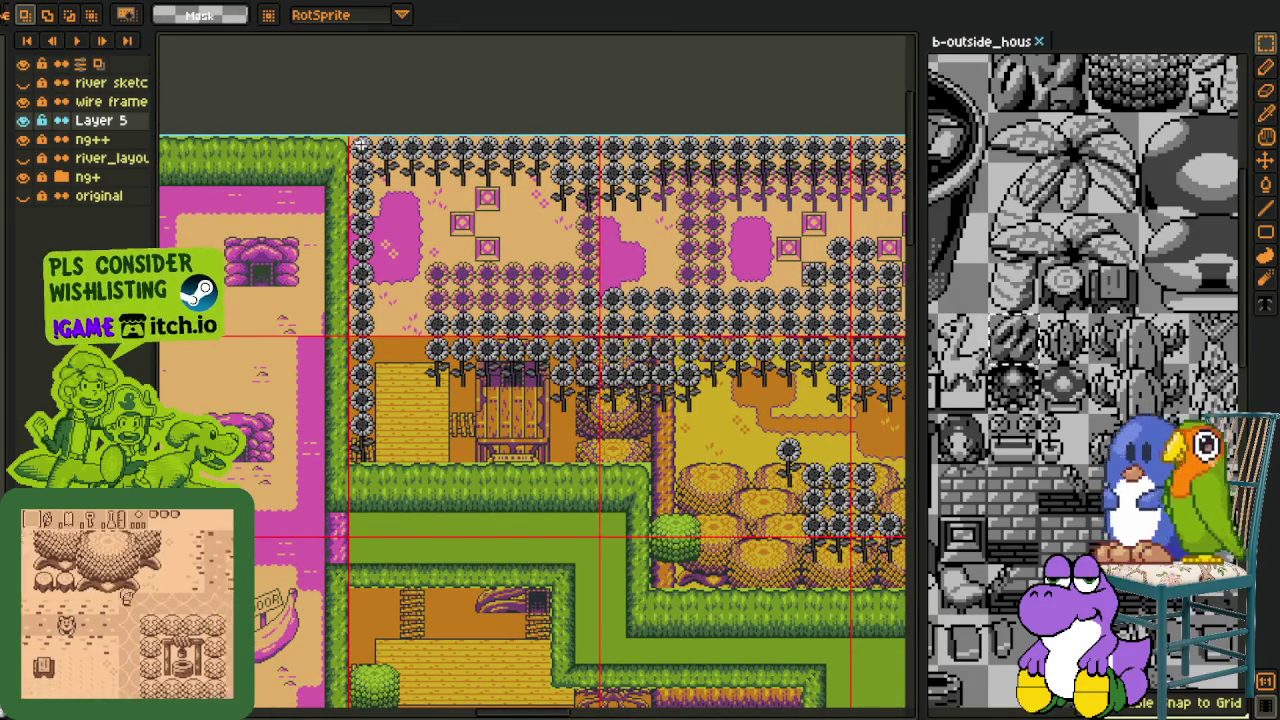
Delete the sunflower head above the gate and select its leftover stem tile
{"action": "scroll", "coordinate": [366, 152], "scroll_direction": "up", "scroll_amount": 2}
{"action": "left_click_drag", "start_coordinate": [447, 210], "coordinate": [409, 585]}
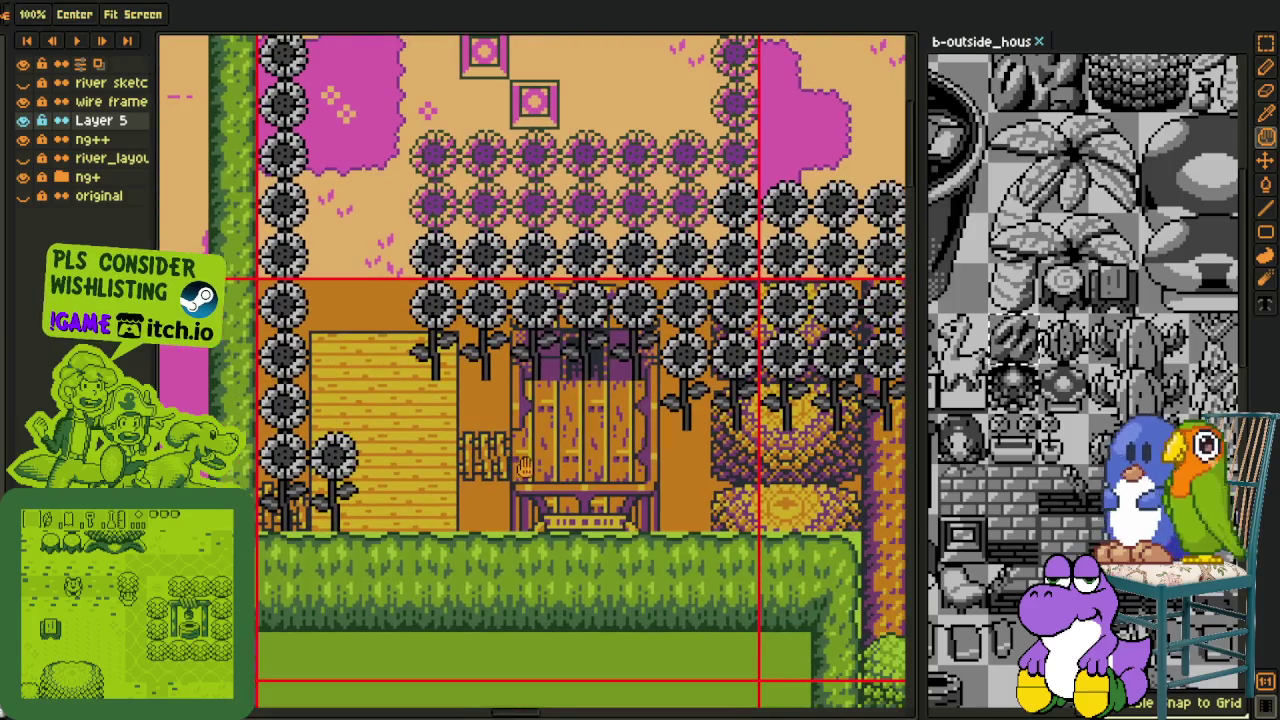
{"action": "left_click_drag", "start_coordinate": [568, 532], "coordinate": [490, 447]}
{"action": "scroll", "coordinate": [463, 385], "scroll_direction": "down", "scroll_amount": 2}
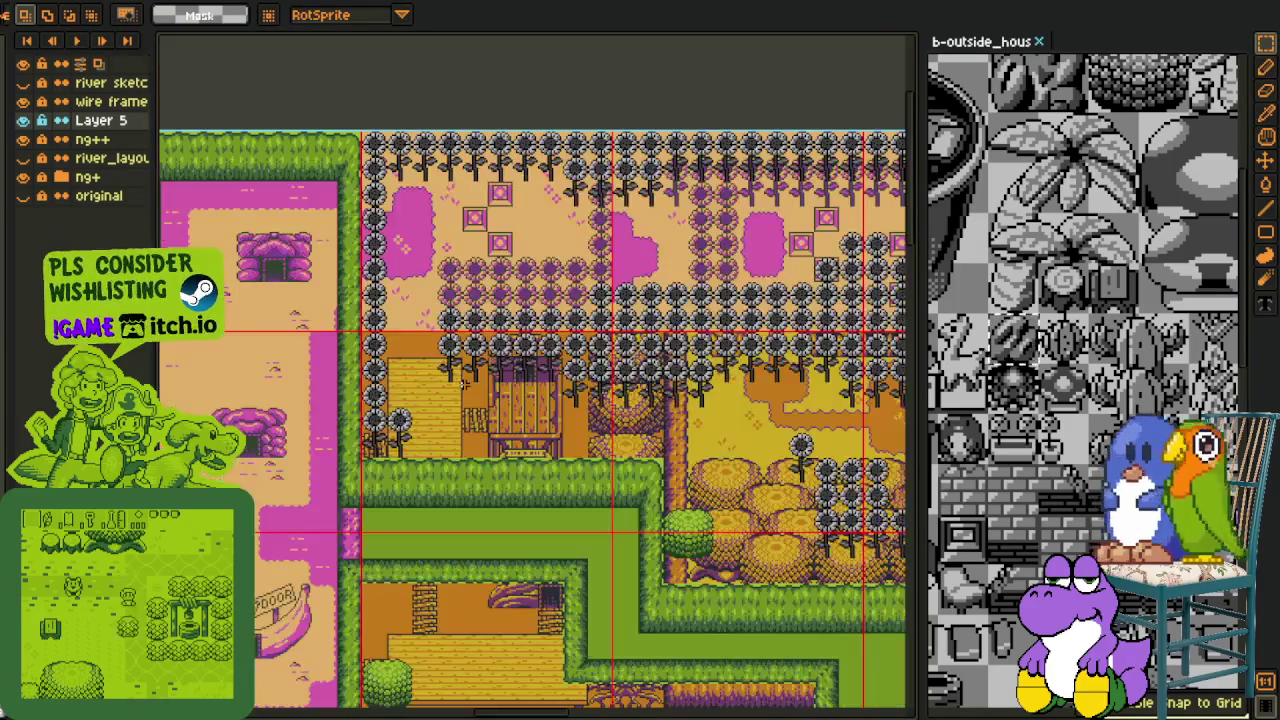
{"action": "left_click_drag", "start_coordinate": [543, 418], "coordinate": [585, 476]}
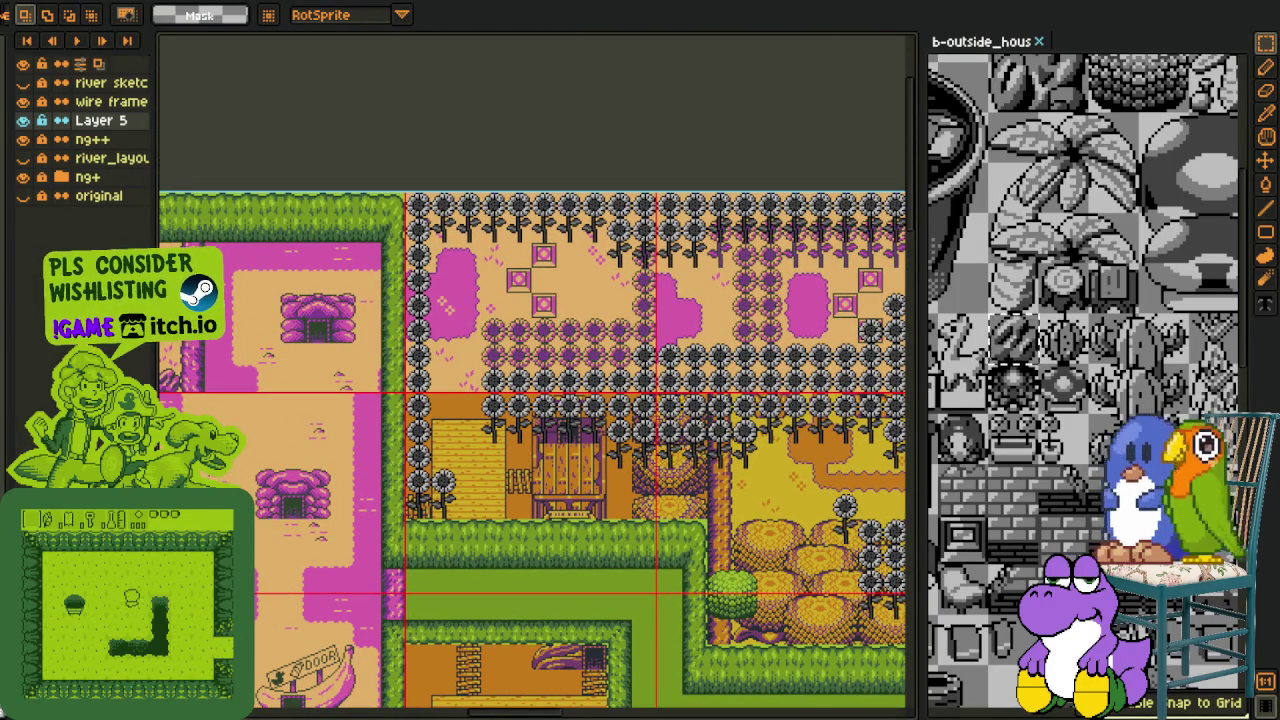
{"action": "scroll", "coordinate": [516, 432], "scroll_direction": "up", "scroll_amount": 3}
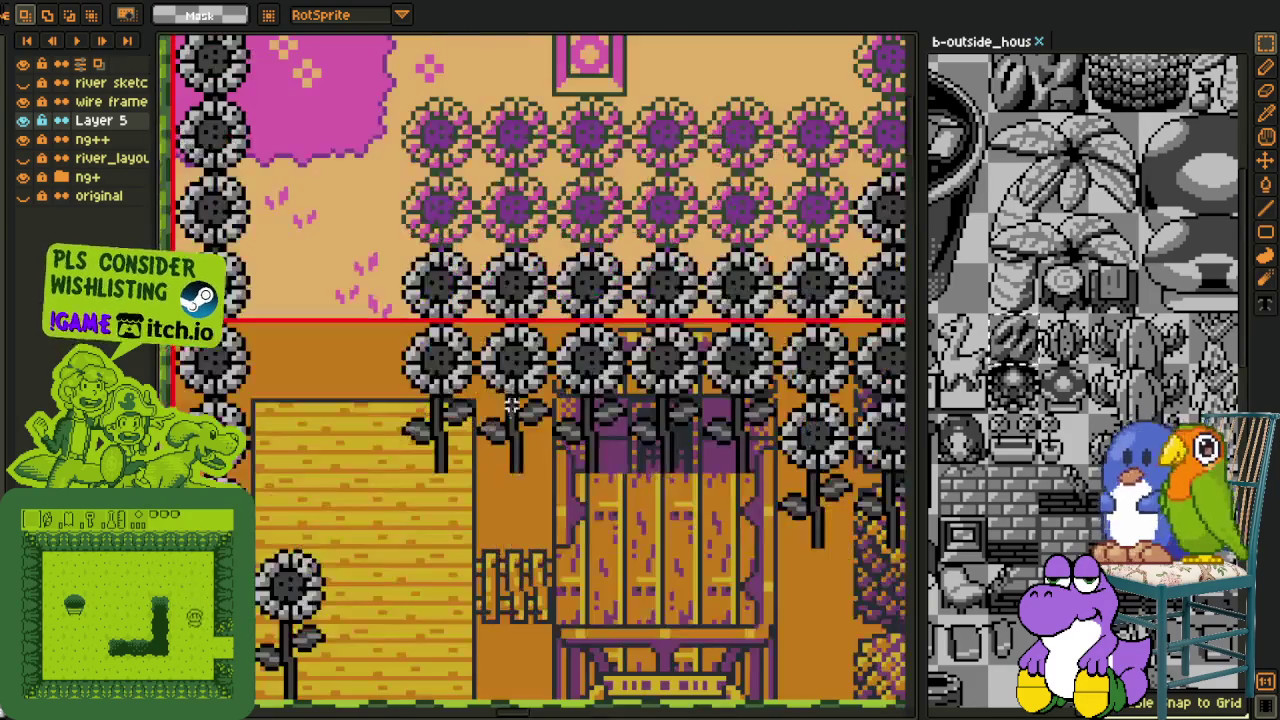
{"action": "left_click_drag", "start_coordinate": [398, 316], "coordinate": [480, 396]}
{"action": "key", "text": "Delete"}
{"action": "mouse_move", "coordinate": [398, 396]}
{"action": "left_mouse_down"}
{"action": "mouse_move", "coordinate": [480, 476]}
{"action": "mouse_move", "coordinate": [437, 367]}
{"action": "left_mouse_up"}
Hide the ng++ layer to show the stems and hedge over transparency
{"action": "scroll", "coordinate": [578, 428], "scroll_direction": "down", "scroll_amount": 3}
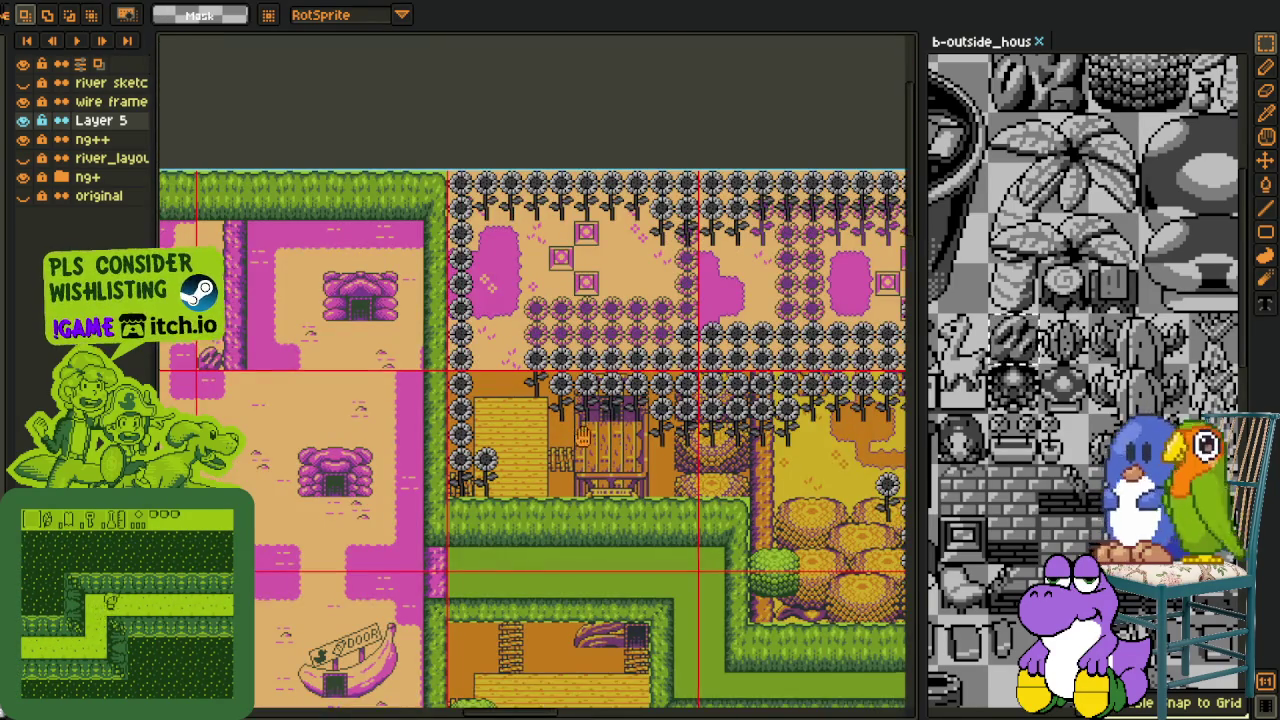
{"action": "left_click_drag", "start_coordinate": [584, 437], "coordinate": [565, 427]}
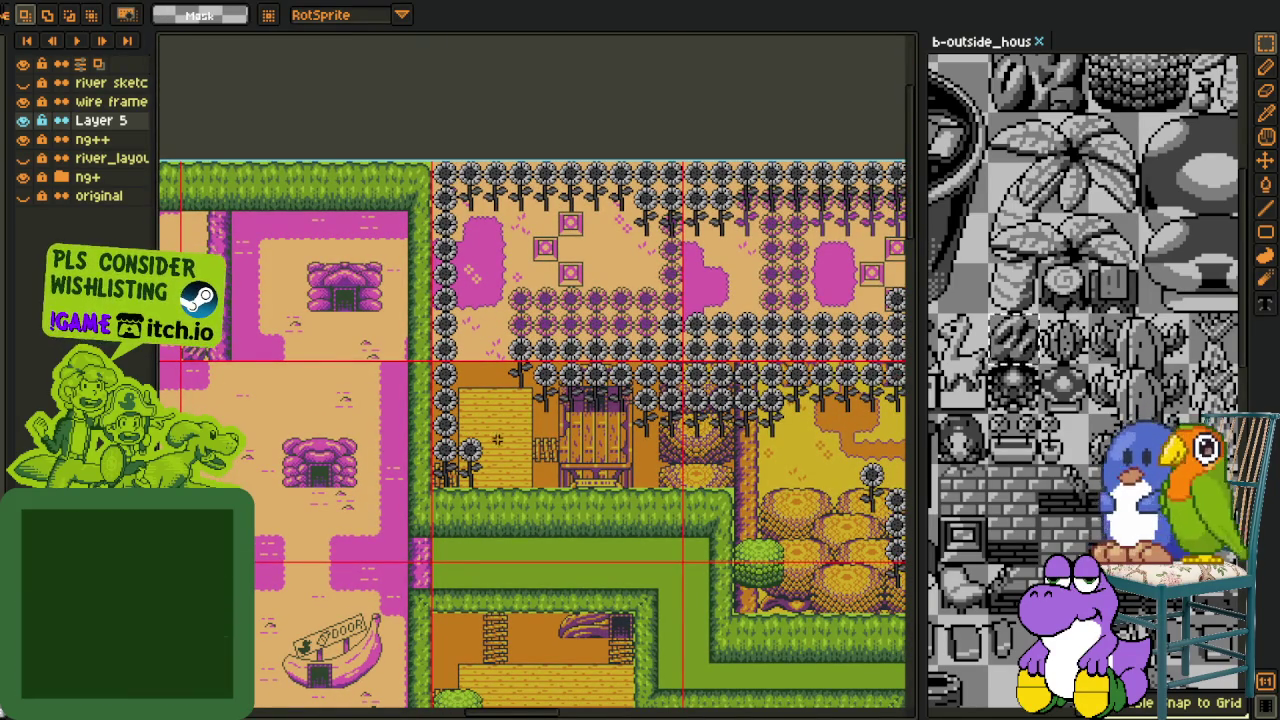
{"action": "scroll", "coordinate": [600, 425], "scroll_direction": "down", "scroll_amount": 2}
{"action": "scroll", "coordinate": [480, 440], "scroll_direction": "up", "scroll_amount": 2}
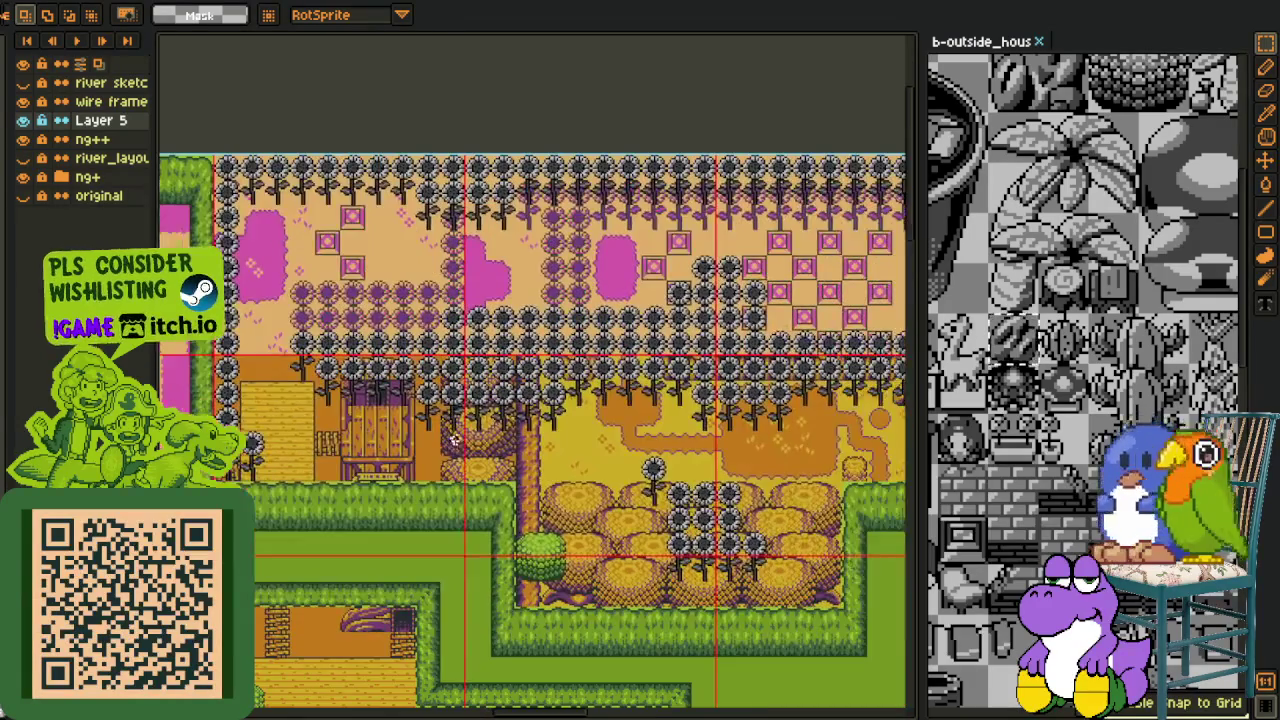
{"action": "scroll", "coordinate": [474, 439], "scroll_direction": "up", "scroll_amount": 1}
{"action": "scroll", "coordinate": [474, 439], "scroll_direction": "right", "scroll_amount": 2}
{"action": "scroll", "coordinate": [470, 480], "scroll_direction": "right", "scroll_amount": 1}
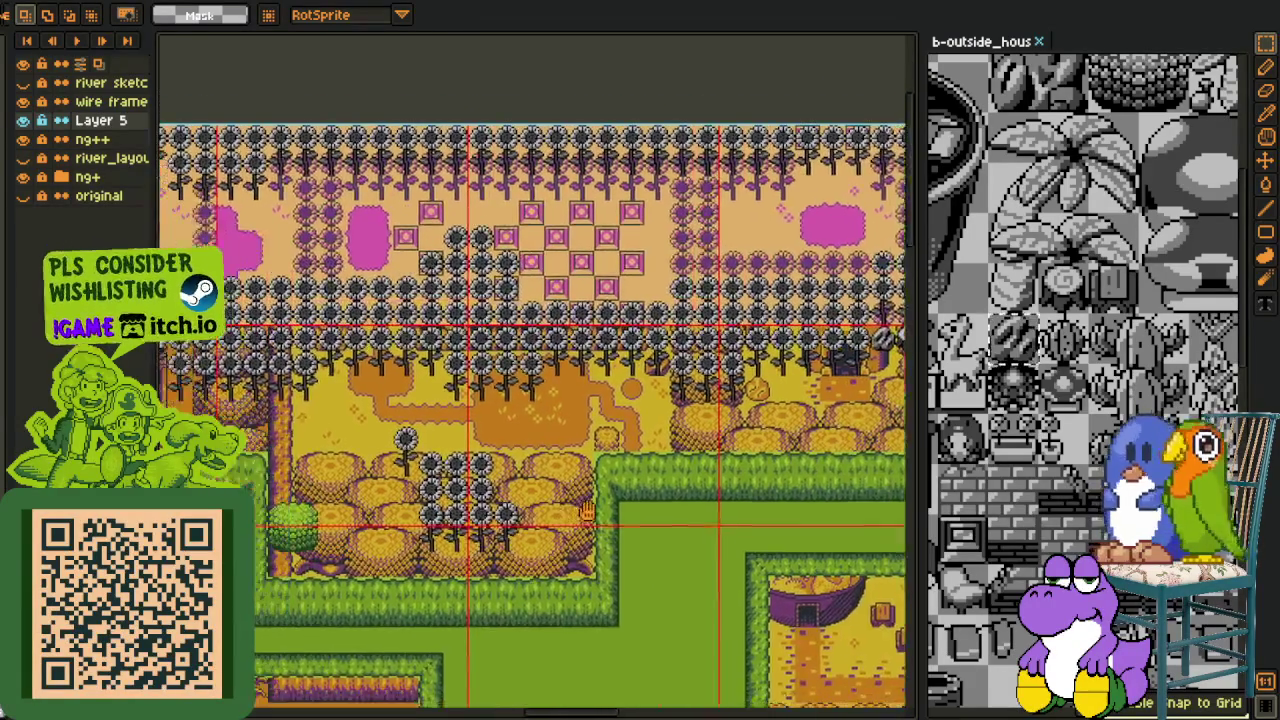
{"action": "scroll", "coordinate": [466, 515], "scroll_direction": "up", "scroll_amount": 1}
{"action": "scroll", "coordinate": [480, 500], "scroll_direction": "up", "scroll_amount": 1}
{"action": "scroll", "coordinate": [495, 470], "scroll_direction": "up", "scroll_amount": 2}
{"action": "scroll", "coordinate": [512, 447], "scroll_direction": "up", "scroll_amount": 1}
{"action": "scroll", "coordinate": [512, 447], "scroll_direction": "down", "scroll_amount": 5}
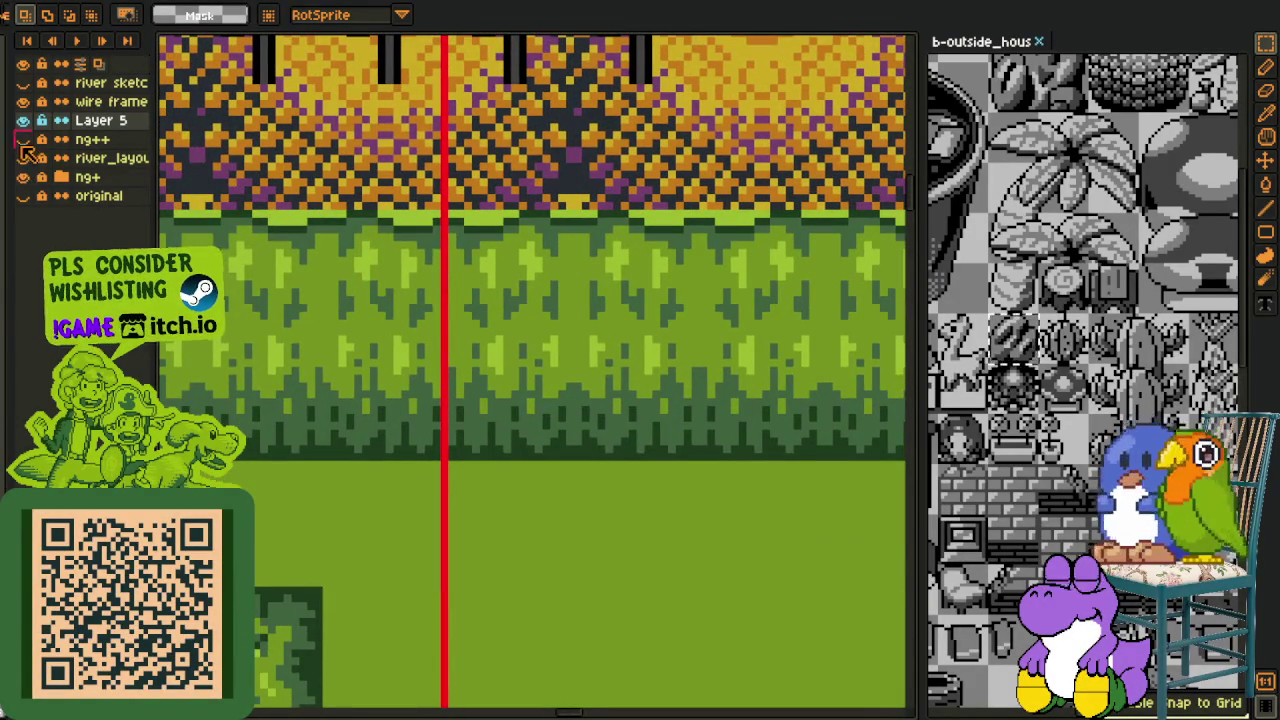
{"action": "left_click", "coordinate": [23, 177]}
Pan and zoom around the map to inspect the sunflower rows, hedges and book enclosure
{"action": "scroll", "coordinate": [509, 289], "scroll_direction": "up", "scroll_amount": 1}
{"action": "scroll", "coordinate": [509, 289], "scroll_direction": "left", "scroll_amount": 1}
{"action": "scroll", "coordinate": [517, 331], "scroll_direction": "up", "scroll_amount": 1}
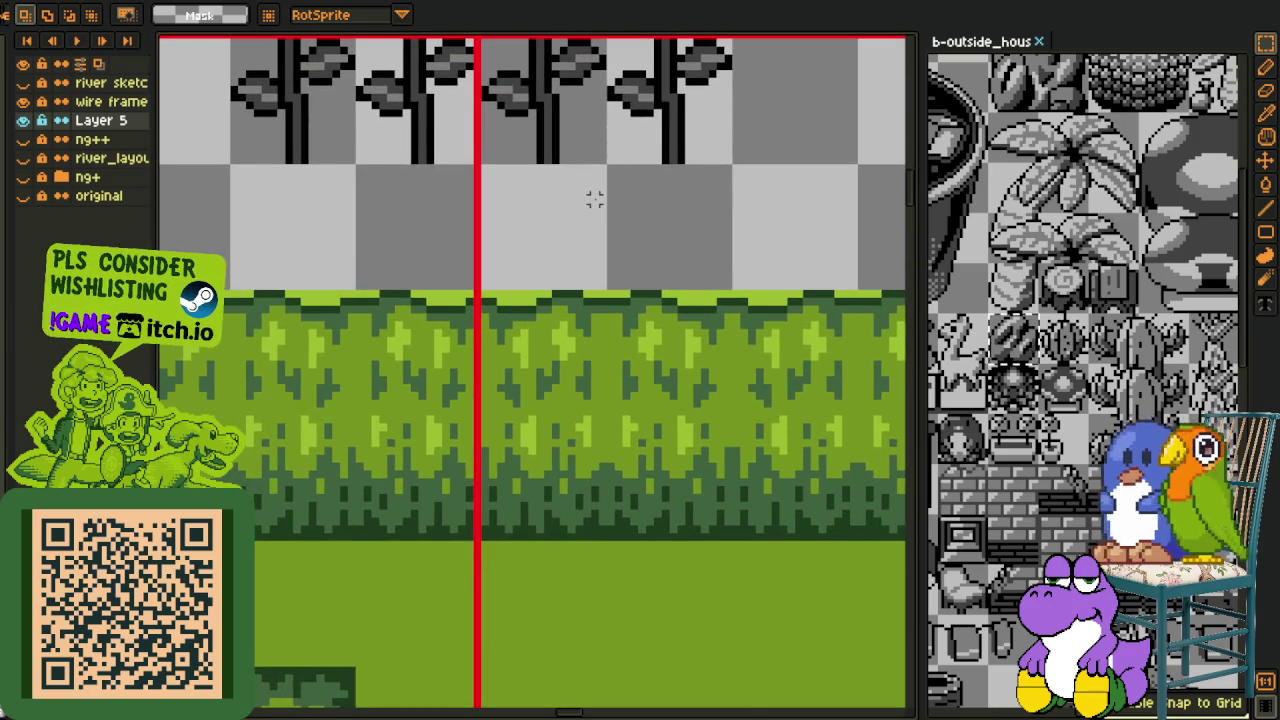
{"action": "scroll", "coordinate": [594, 200], "scroll_direction": "down", "scroll_amount": 2}
{"action": "scroll", "coordinate": [584, 218], "scroll_direction": "down", "scroll_amount": 2}
{"action": "scroll", "coordinate": [584, 240], "scroll_direction": "down", "scroll_amount": 2}
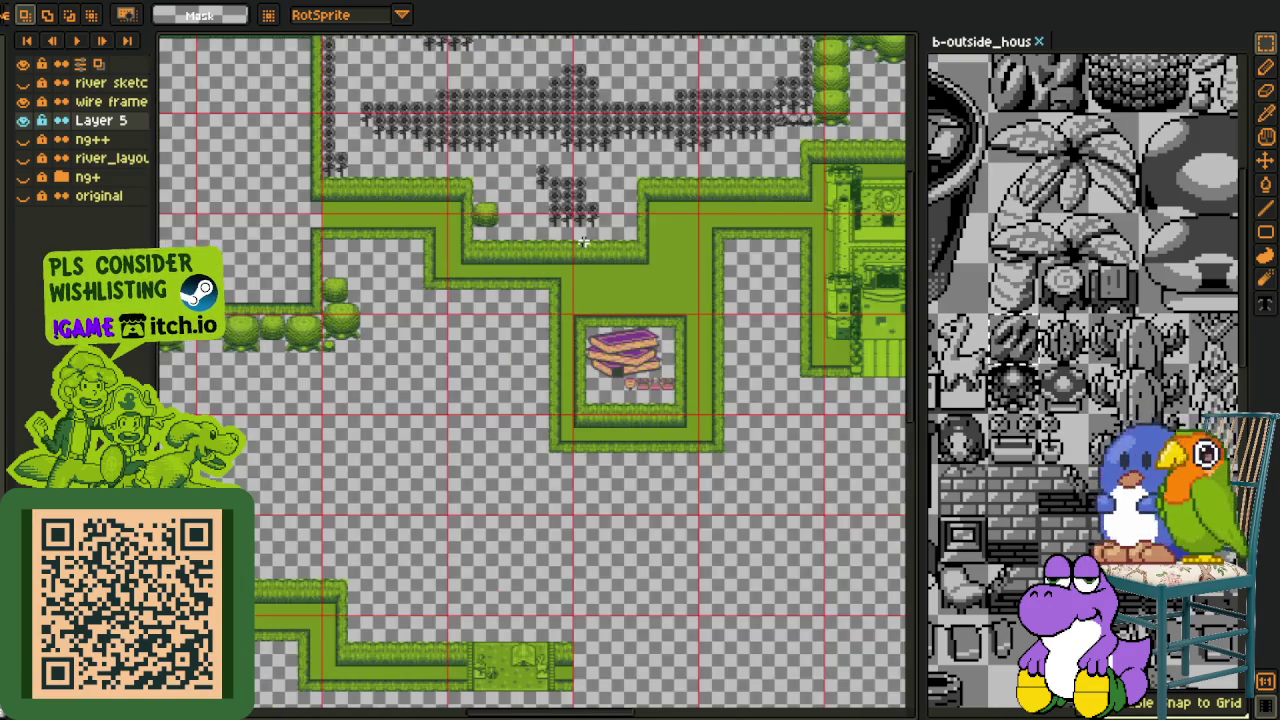
{"action": "scroll", "coordinate": [584, 240], "scroll_direction": "up", "scroll_amount": 4}
{"action": "mouse_move", "coordinate": [589, 209]}
{"action": "left_mouse_down"}
{"action": "mouse_move", "coordinate": [589, 366]}
{"action": "mouse_move", "coordinate": [562, 555]}
{"action": "left_mouse_up"}
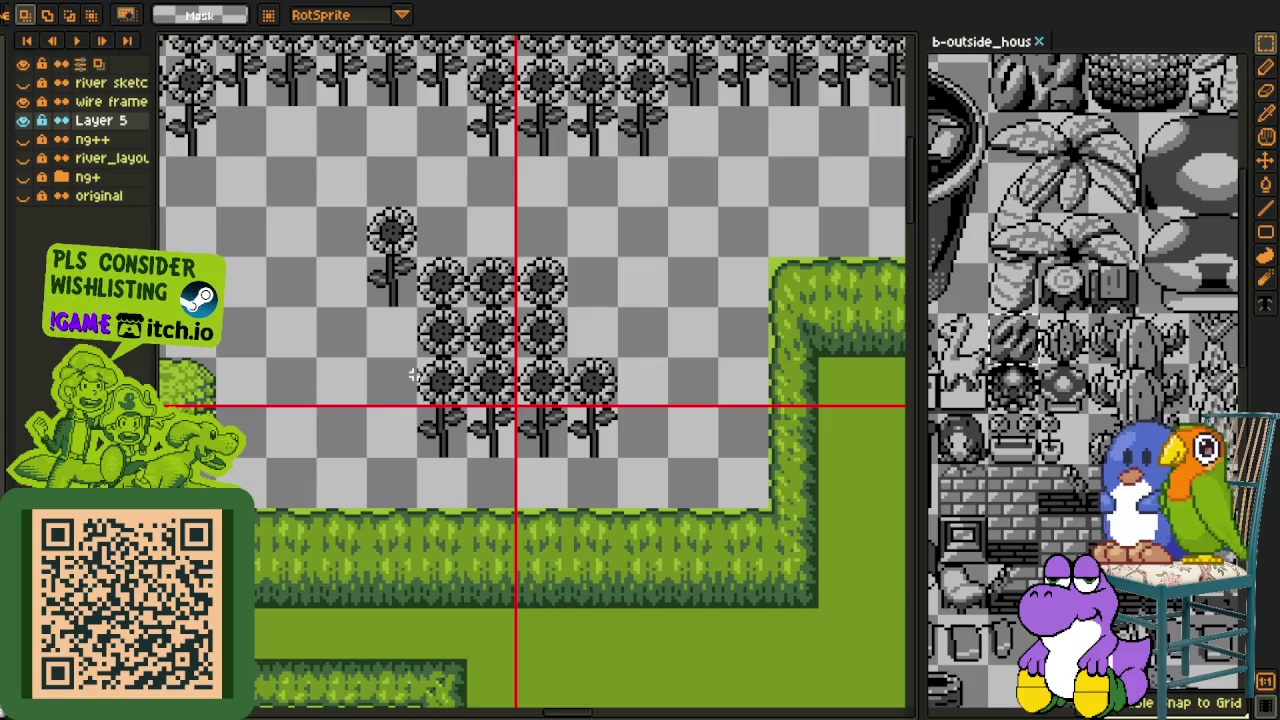
{"action": "left_click_drag", "start_coordinate": [318, 433], "coordinate": [457, 380]}
{"action": "scroll", "coordinate": [457, 380], "scroll_direction": "up", "scroll_amount": 1}
{"action": "mouse_move", "coordinate": [534, 337]}
{"action": "left_mouse_down"}
{"action": "mouse_move", "coordinate": [615, 270]}
{"action": "mouse_move", "coordinate": [262, 249]}
{"action": "left_mouse_up"}
{"action": "left_click_drag", "start_coordinate": [669, 276], "coordinate": [457, 289]}
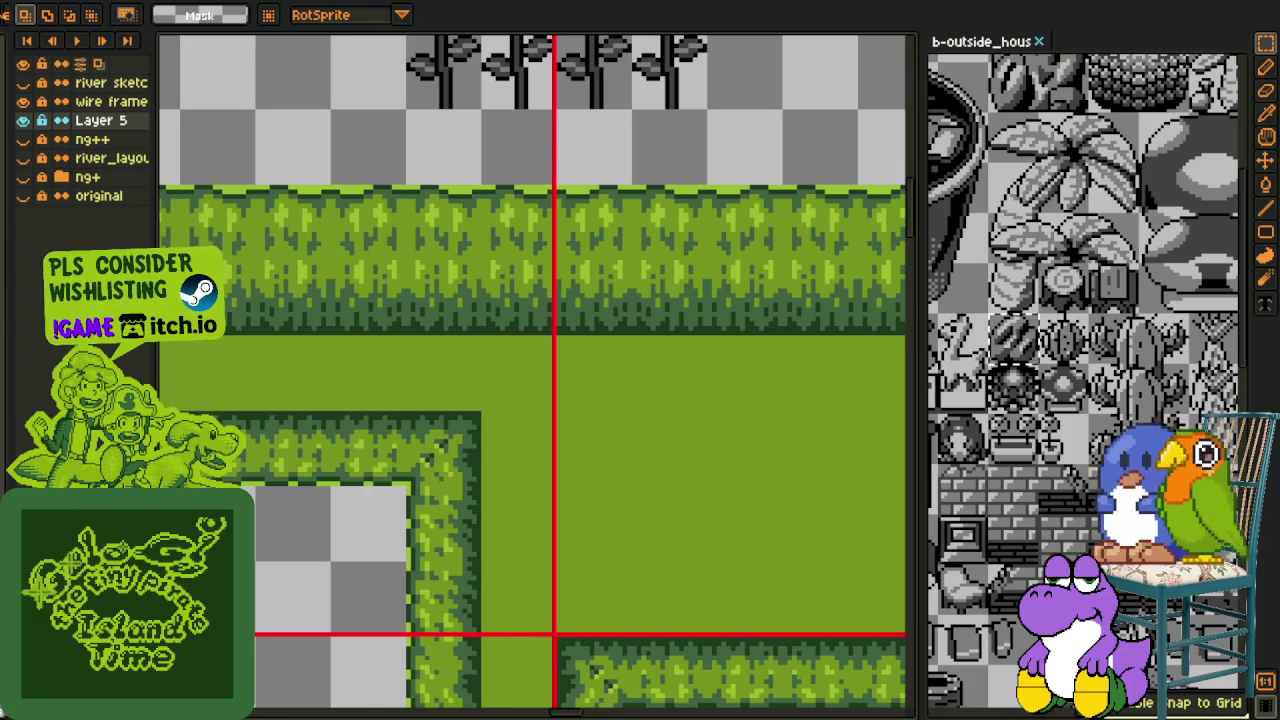
{"action": "scroll", "coordinate": [714, 427], "scroll_direction": "down", "scroll_amount": 1}
{"action": "left_click_drag", "start_coordinate": [736, 385], "coordinate": [600, 443]}
{"action": "scroll", "coordinate": [660, 443], "scroll_direction": "down", "scroll_amount": 2}
{"action": "scroll", "coordinate": [600, 371], "scroll_direction": "up", "scroll_amount": 1}
{"action": "left_click_drag", "start_coordinate": [678, 432], "coordinate": [673, 422]}
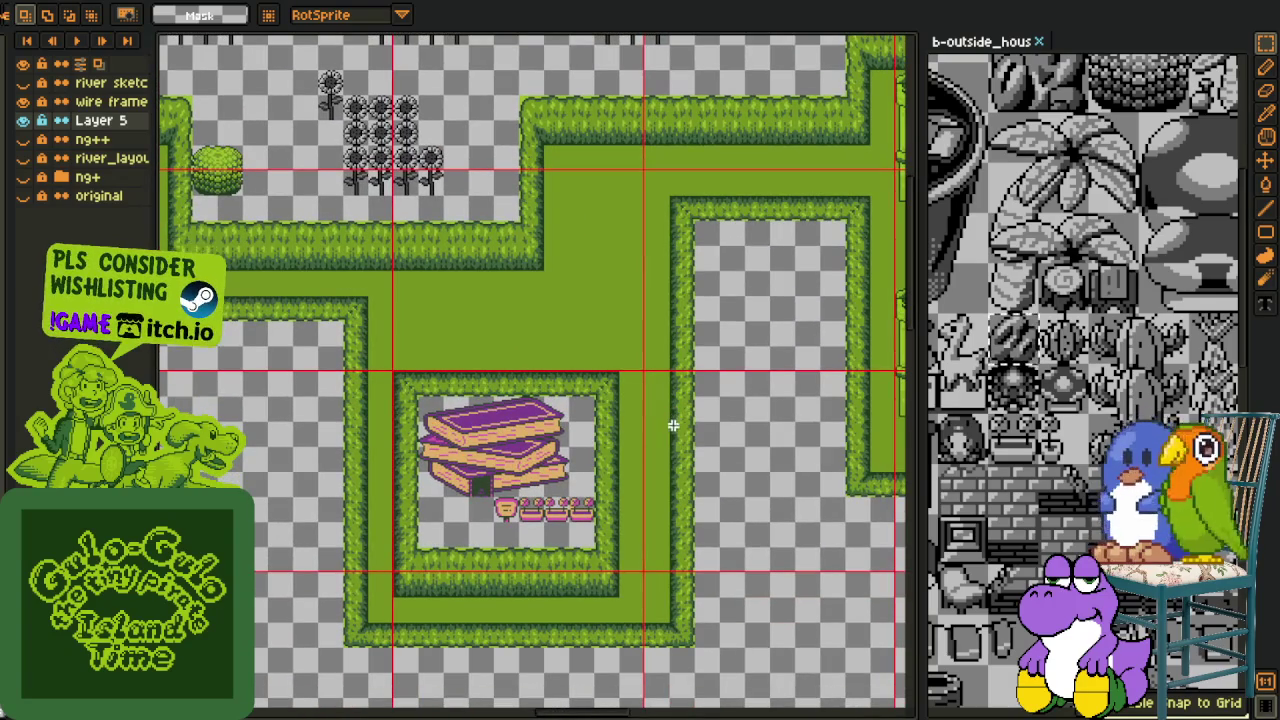
{"action": "left_click_drag", "start_coordinate": [638, 479], "coordinate": [632, 580]}
{"action": "left_click_drag", "start_coordinate": [575, 410], "coordinate": [569, 586]}
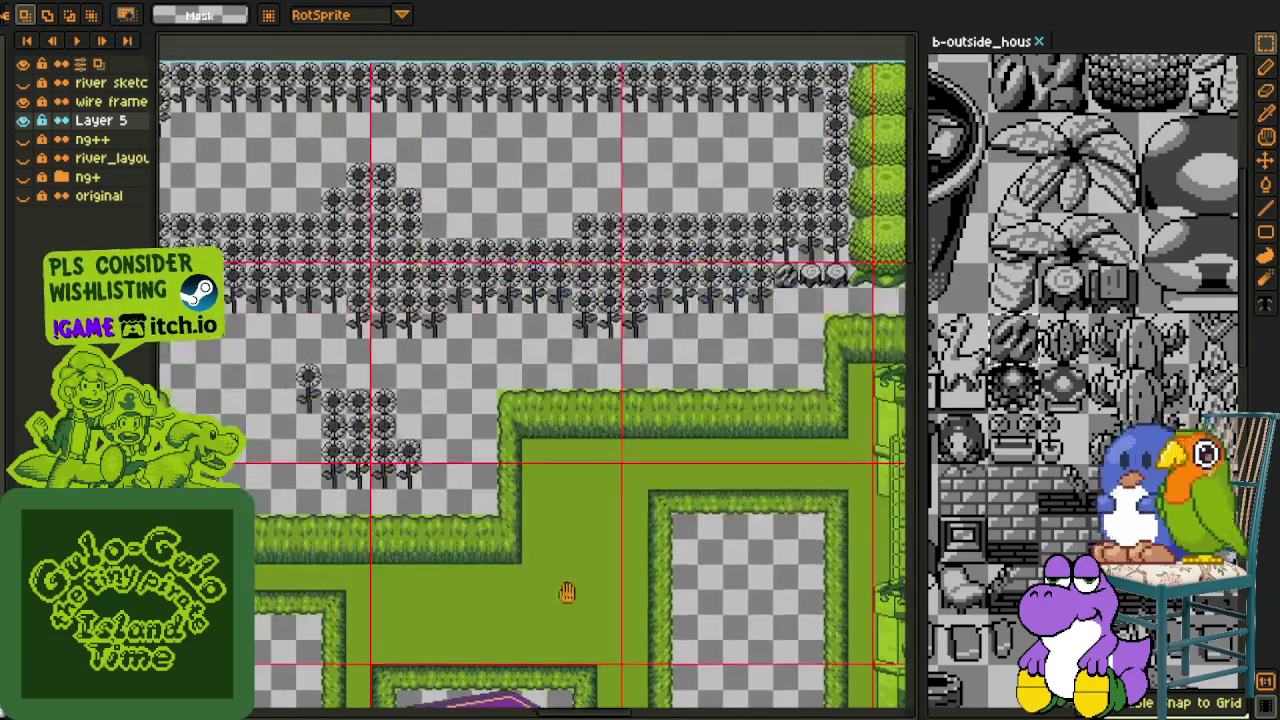
{"action": "mouse_move", "coordinate": [608, 460]}
{"action": "left_mouse_down"}
{"action": "mouse_move", "coordinate": [595, 503]}
{"action": "mouse_move", "coordinate": [698, 527]}
{"action": "left_mouse_up"}
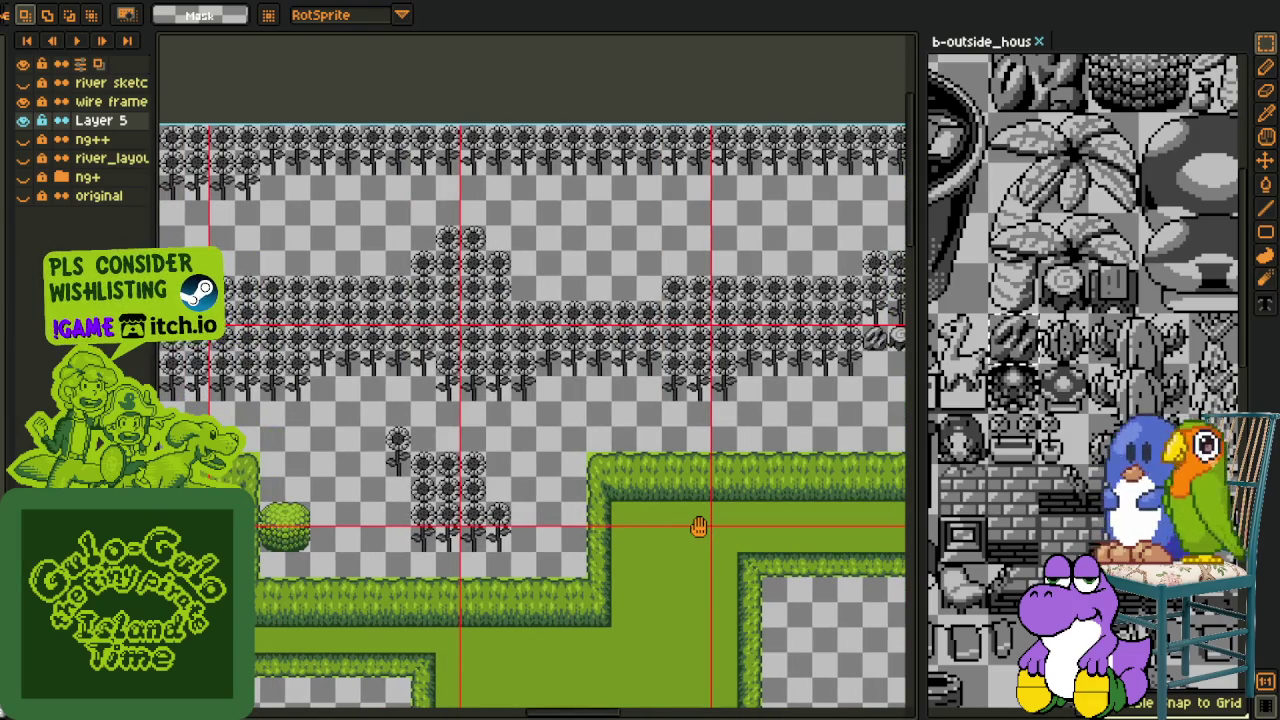
{"action": "left_click_drag", "start_coordinate": [698, 527], "coordinate": [739, 509]}
{"action": "scroll", "coordinate": [531, 457], "scroll_direction": "left", "scroll_amount": 5}
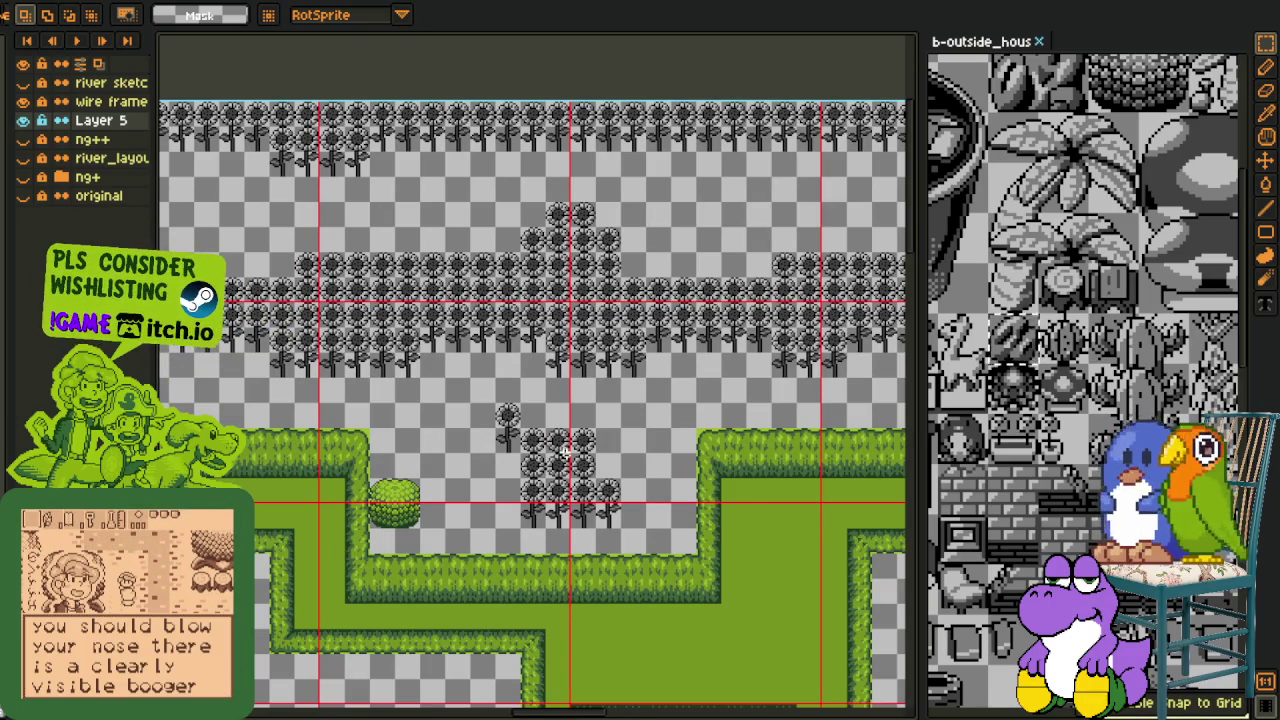
{"action": "scroll", "coordinate": [565, 452], "scroll_direction": "down", "scroll_amount": 2}
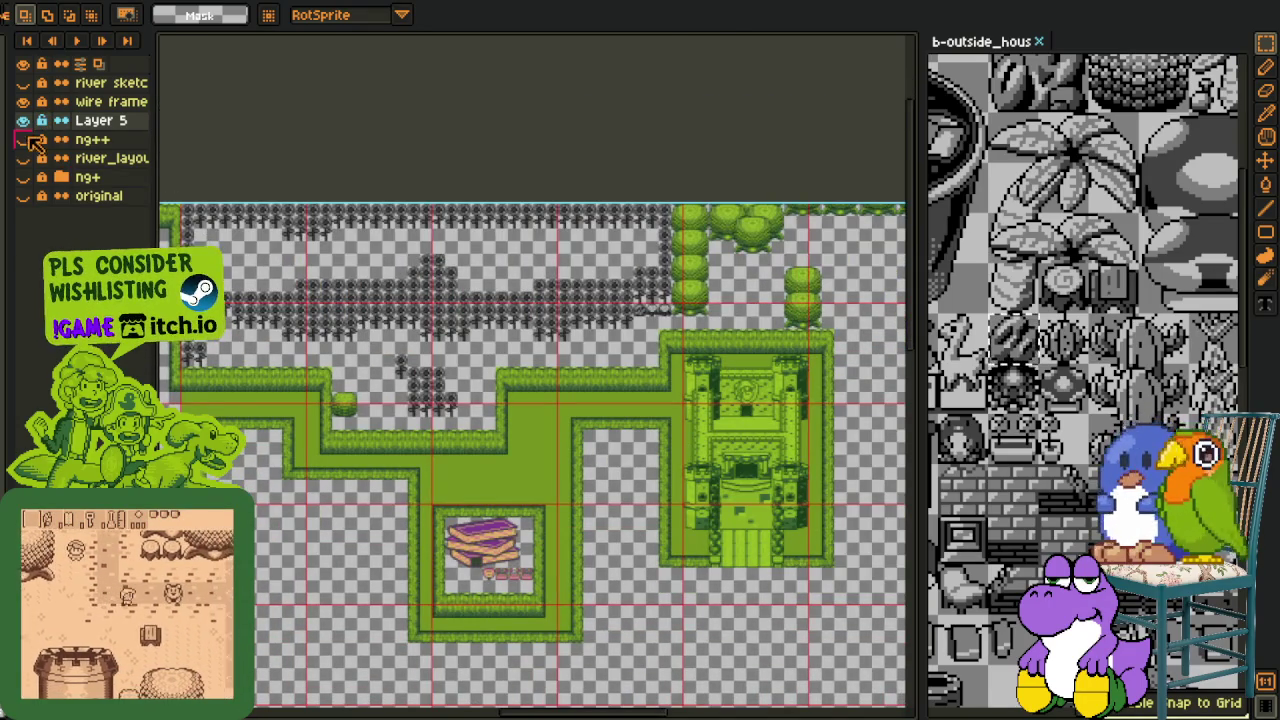
Compare the map with ng++ shown and hidden, then hide ng++ and make Layer 5 active
{"action": "left_click", "coordinate": [23, 139]}
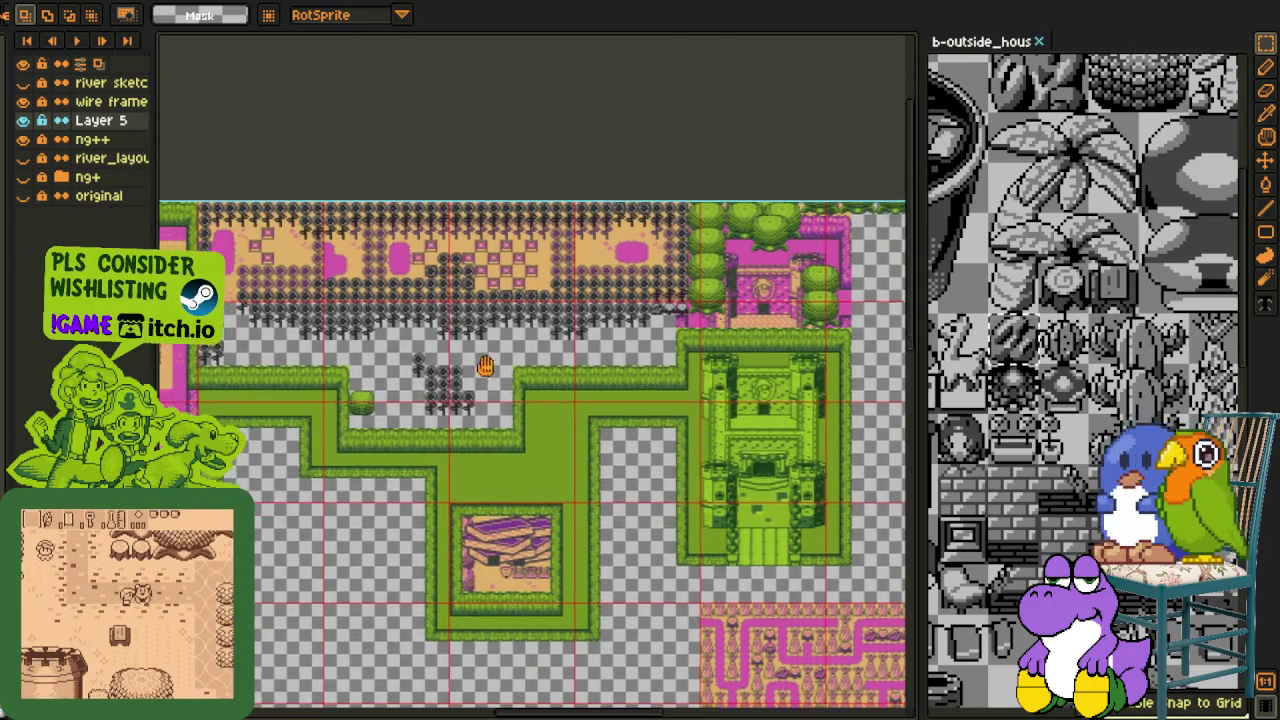
{"action": "mouse_move", "coordinate": [502, 378]}
{"action": "left_mouse_down"}
{"action": "mouse_move", "coordinate": [622, 360]}
{"action": "mouse_move", "coordinate": [646, 406]}
{"action": "mouse_move", "coordinate": [617, 446]}
{"action": "mouse_move", "coordinate": [647, 406]}
{"action": "left_mouse_up"}
{"action": "scroll", "coordinate": [1085, 380], "scroll_direction": "down", "scroll_amount": 1}
{"action": "scroll", "coordinate": [1085, 380], "scroll_direction": "up", "scroll_amount": 1}
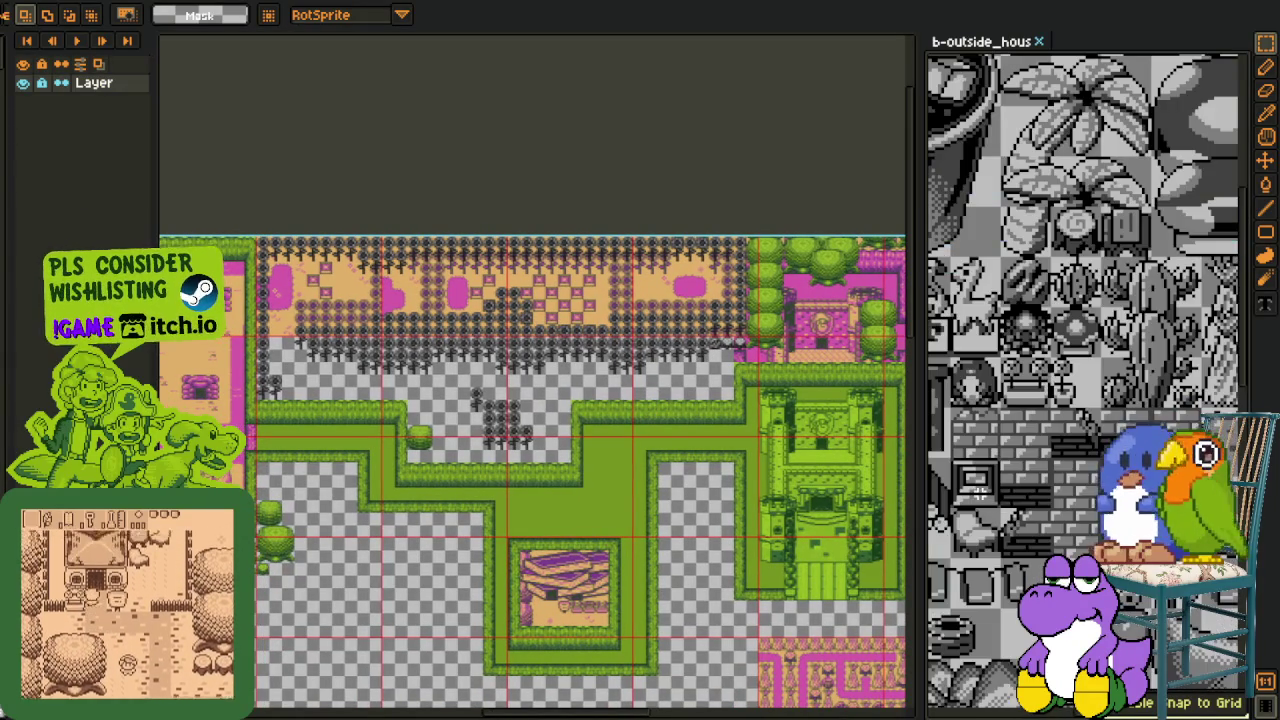
{"action": "scroll", "coordinate": [563, 350], "scroll_direction": "up", "scroll_amount": 3}
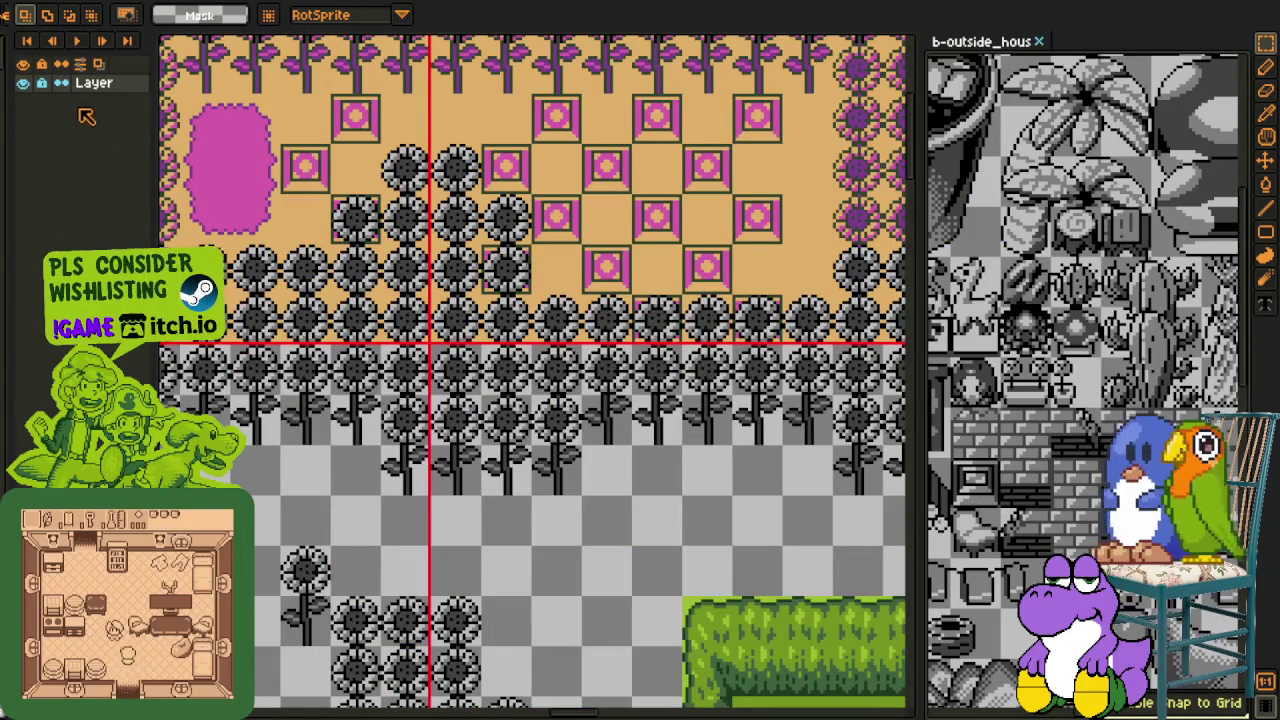
{"action": "left_click", "coordinate": [26, 139]}
{"action": "left_click", "coordinate": [26, 139]}
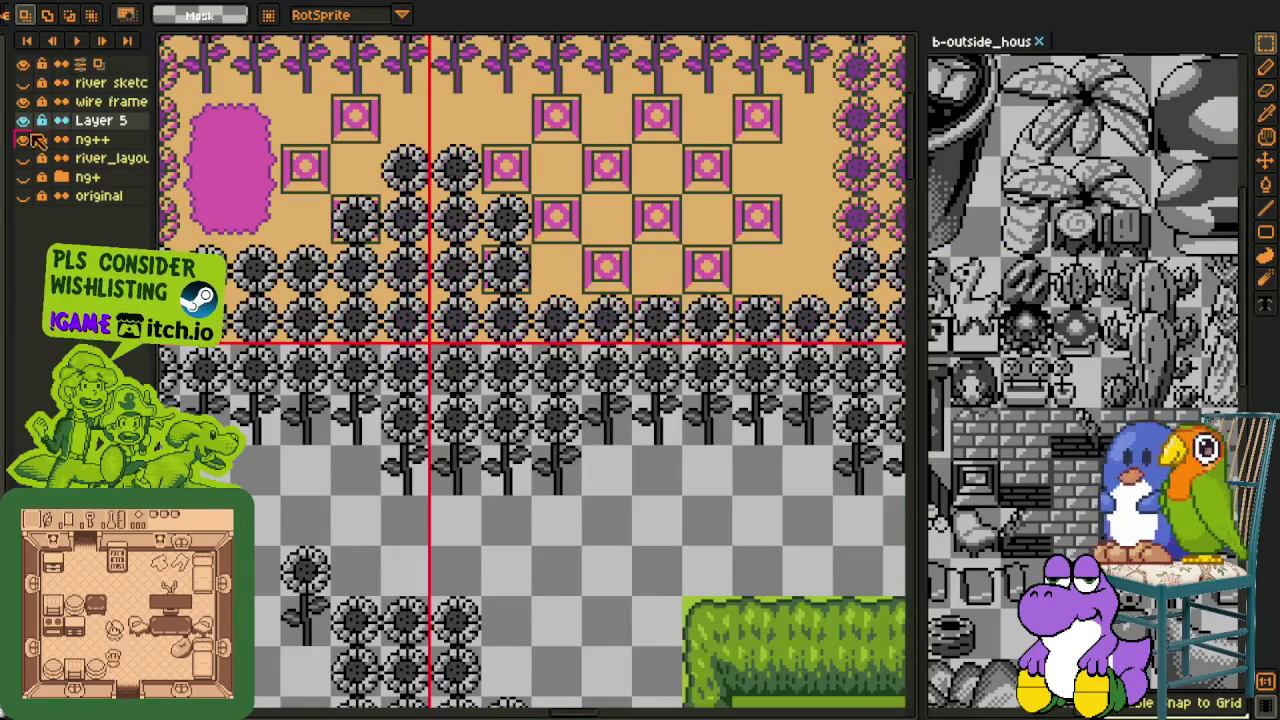
{"action": "left_click", "coordinate": [46, 141]}
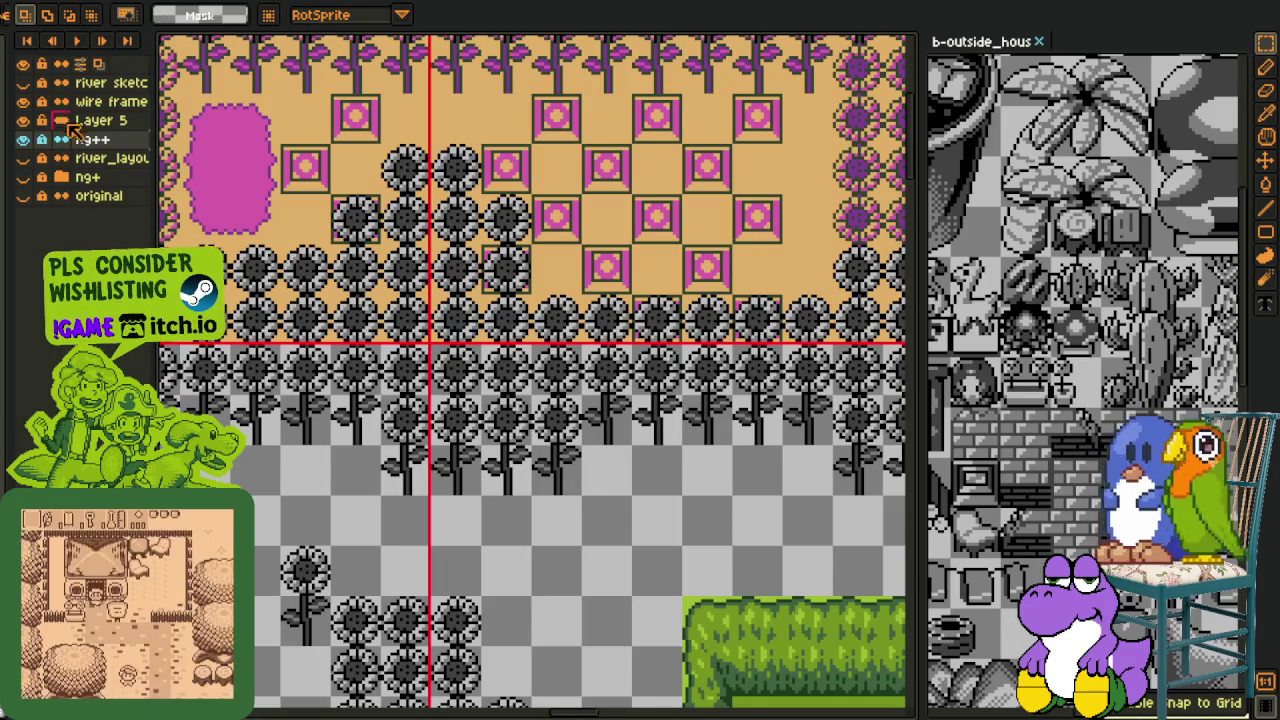
{"action": "left_click", "coordinate": [28, 139]}
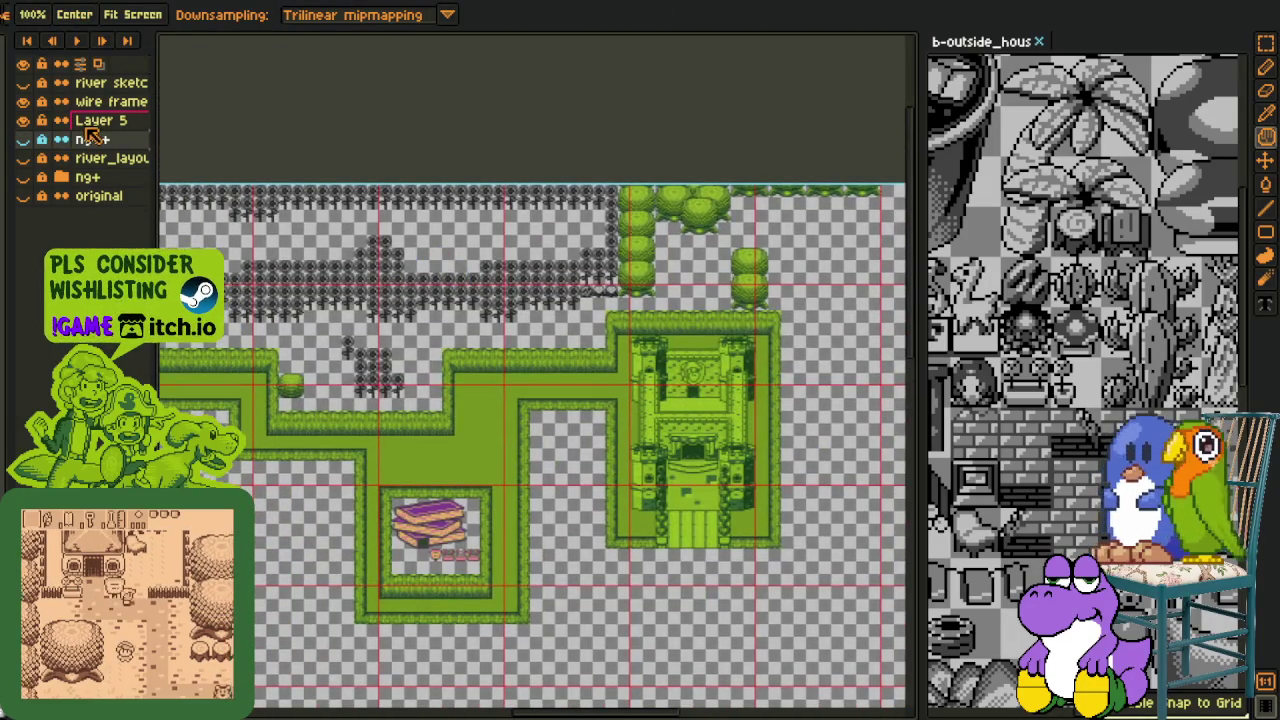
{"action": "left_click", "coordinate": [92, 121]}
Paste the copied pink flower tile onto Layer 5 between the sunflower rows
{"action": "scroll", "coordinate": [570, 326], "scroll_direction": "up", "scroll_amount": 1}
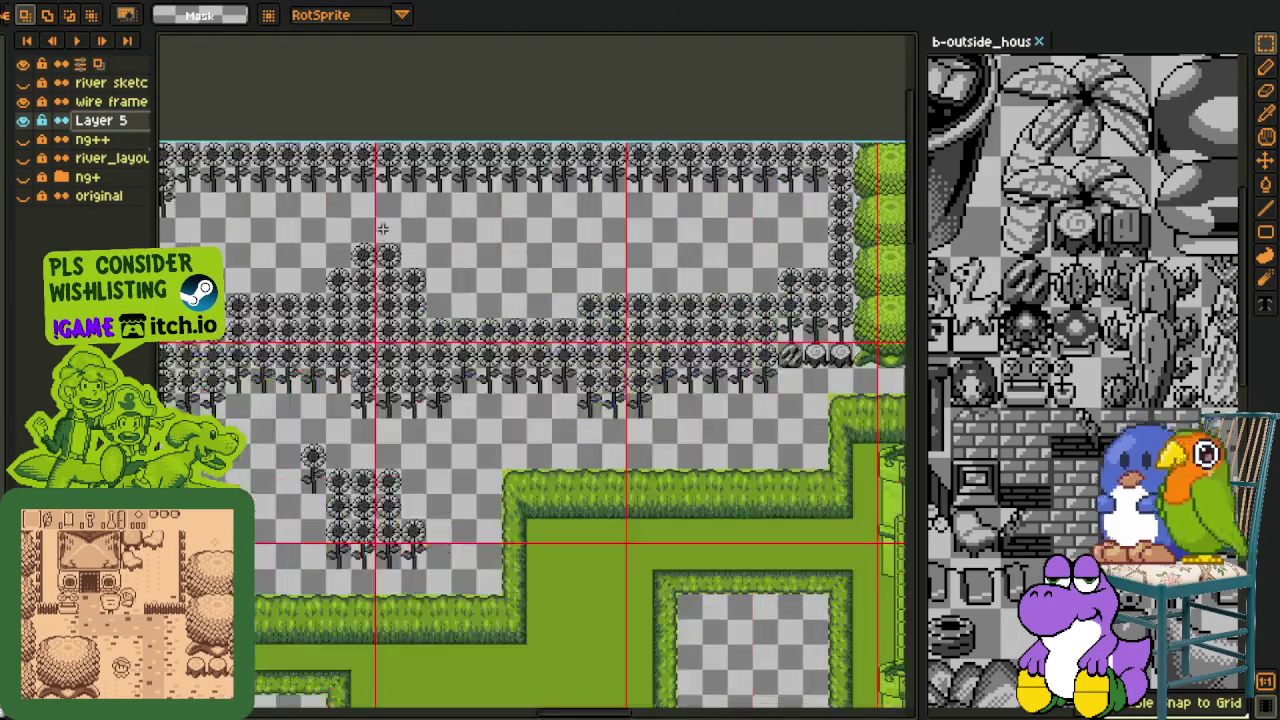
{"action": "scroll", "coordinate": [570, 326], "scroll_direction": "up", "scroll_amount": 1}
{"action": "scroll", "coordinate": [570, 326], "scroll_direction": "up", "scroll_amount": 1}
{"action": "scroll", "coordinate": [570, 326], "scroll_direction": "up", "scroll_amount": 1}
{"action": "key", "text": "ctrl+v"}
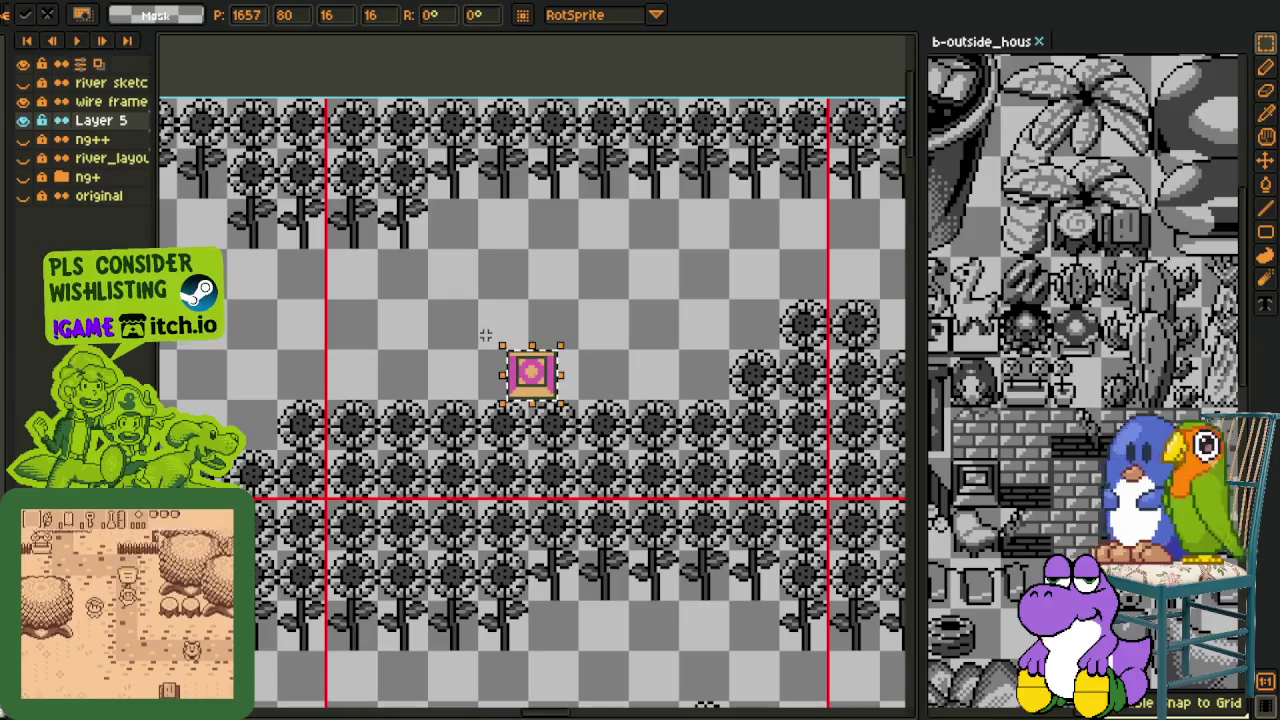
Place pink tile copies in a checker pattern in the gap and save the map file
{"action": "left_click_drag", "start_coordinate": [515, 358], "coordinate": [432, 314]}
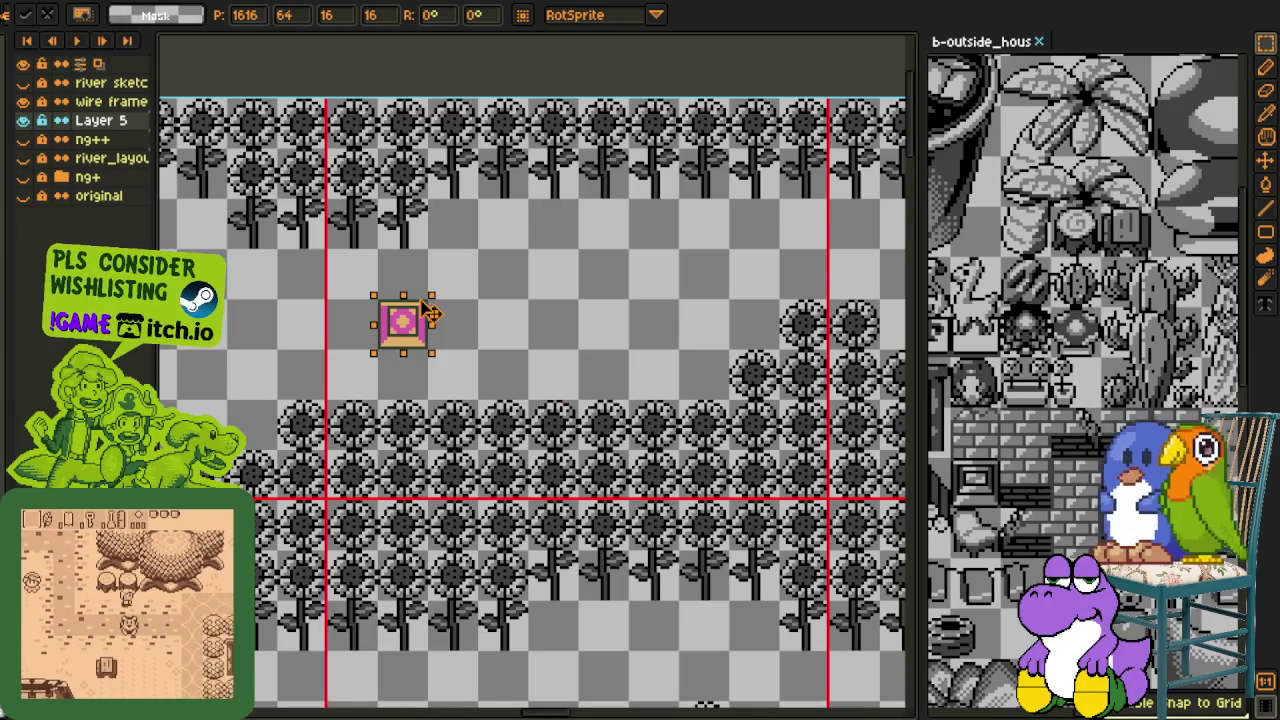
{"action": "mouse_move", "coordinate": [432, 314]}
{"action": "left_mouse_down"}
{"action": "mouse_move", "coordinate": [464, 280]}
{"action": "mouse_move", "coordinate": [462, 378]}
{"action": "left_mouse_up"}
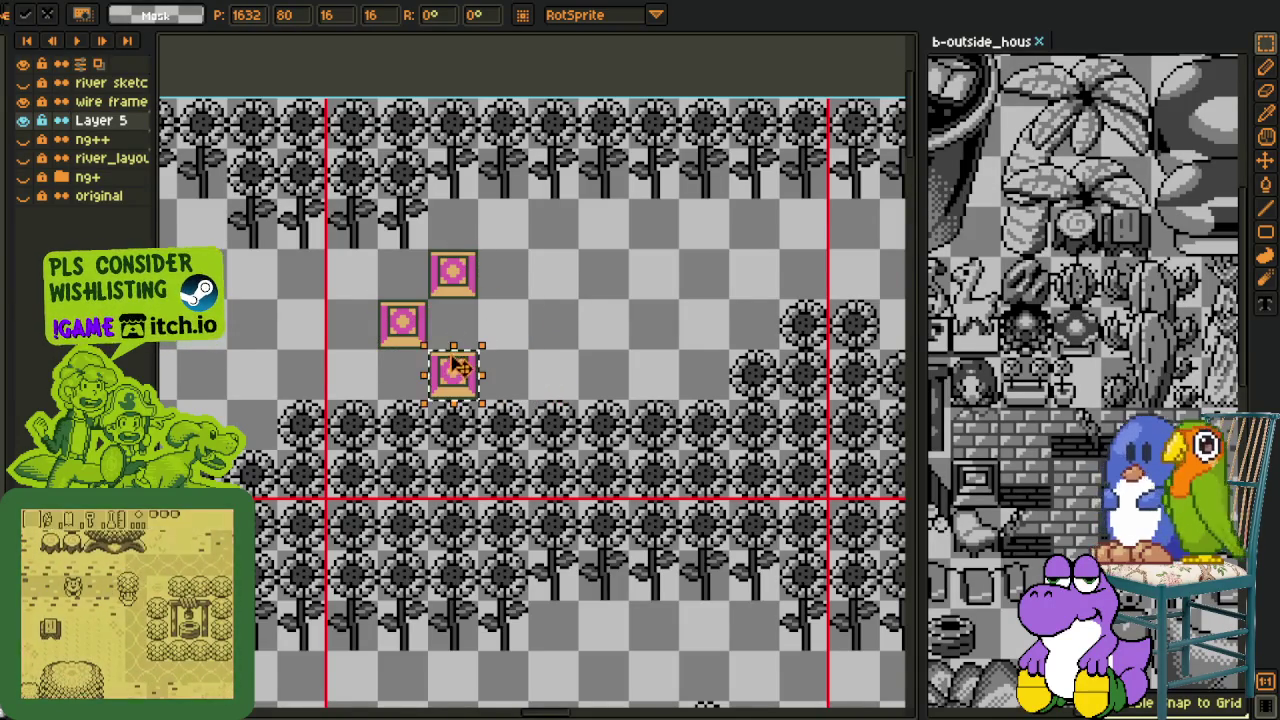
{"action": "scroll", "coordinate": [462, 360], "scroll_direction": "down", "scroll_amount": 3}
{"action": "left_click", "coordinate": [338, 337]}
{"action": "scroll", "coordinate": [338, 337], "scroll_direction": "up", "scroll_amount": 2}
{"action": "key", "text": "ctrl+s"}
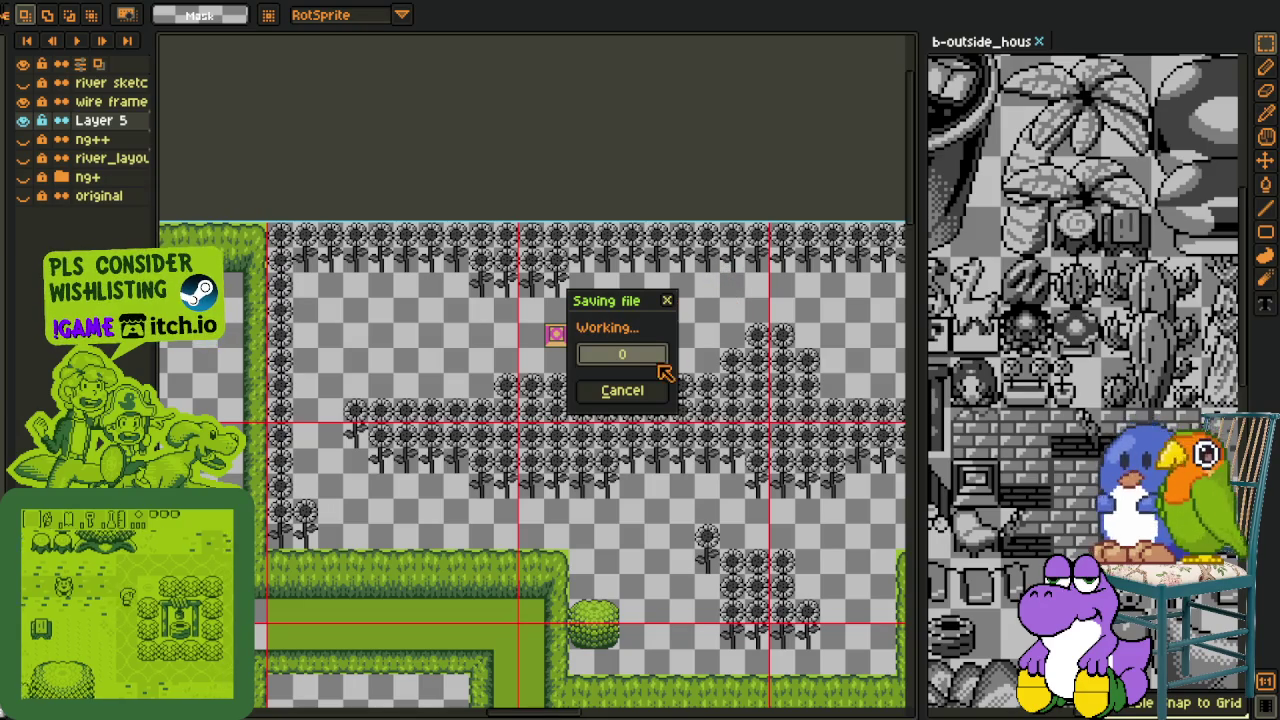
Paste another pink tile and copy the two-column pink block right to extend the checker pattern
{"action": "key", "text": "h"}
{"action": "left_click_drag", "start_coordinate": [794, 331], "coordinate": [531, 368]}
{"action": "scroll", "coordinate": [531, 368], "scroll_direction": "up", "scroll_amount": 2}
{"action": "mouse_move", "coordinate": [589, 337]}
{"action": "left_mouse_down"}
{"action": "mouse_move", "coordinate": [500, 363]}
{"action": "mouse_move", "coordinate": [503, 327]}
{"action": "mouse_move", "coordinate": [483, 410]}
{"action": "mouse_move", "coordinate": [512, 377]}
{"action": "mouse_move", "coordinate": [522, 460]}
{"action": "mouse_move", "coordinate": [490, 487]}
{"action": "mouse_move", "coordinate": [571, 497]}
{"action": "left_mouse_up"}
{"action": "key", "text": "ctrl+v"}
{"action": "key", "text": "ctrl+alt+c"}
{"action": "left_click", "coordinate": [606, 549]}
{"action": "key", "text": "Escape"}
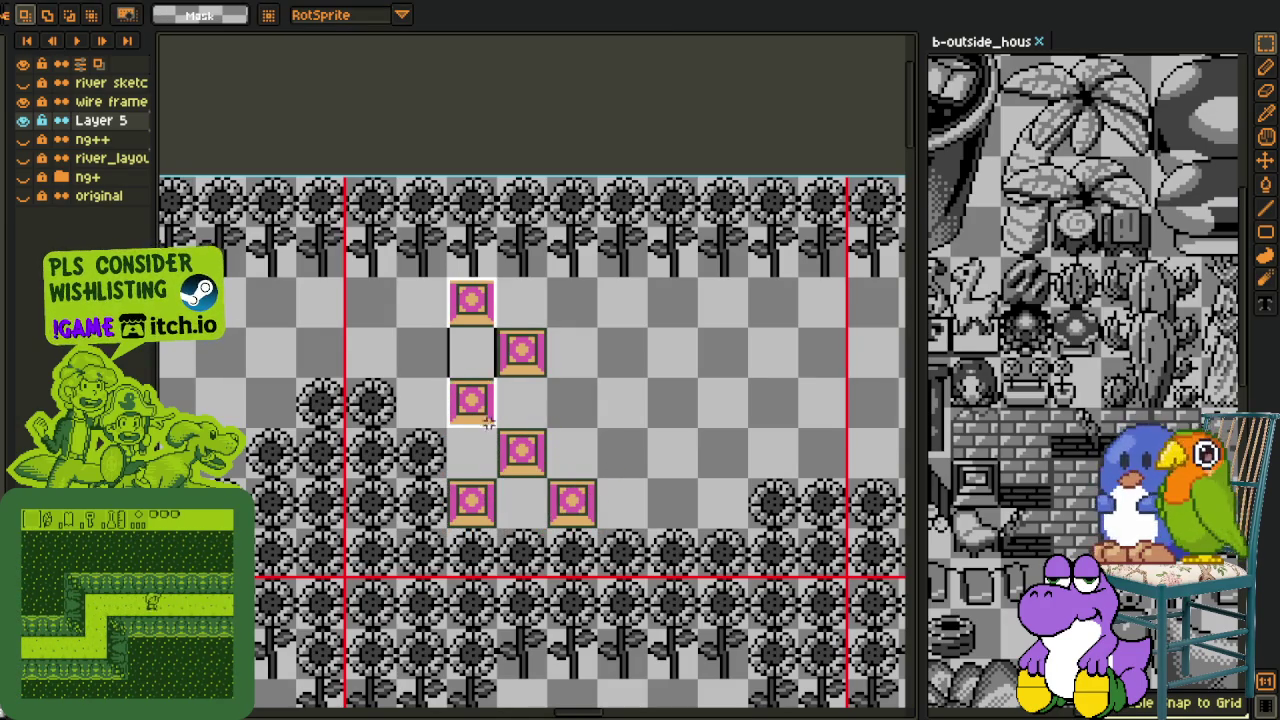
{"action": "mouse_move", "coordinate": [455, 285]}
{"action": "left_mouse_down"}
{"action": "mouse_move", "coordinate": [528, 506]}
{"action": "mouse_move", "coordinate": [713, 506]}
{"action": "left_mouse_up"}
{"action": "key", "text": "Escape"}
{"action": "scroll", "coordinate": [820, 371], "scroll_direction": "down", "scroll_amount": 2}
{"action": "key", "text": "h"}
{"action": "left_click_drag", "start_coordinate": [820, 371], "coordinate": [590, 345]}
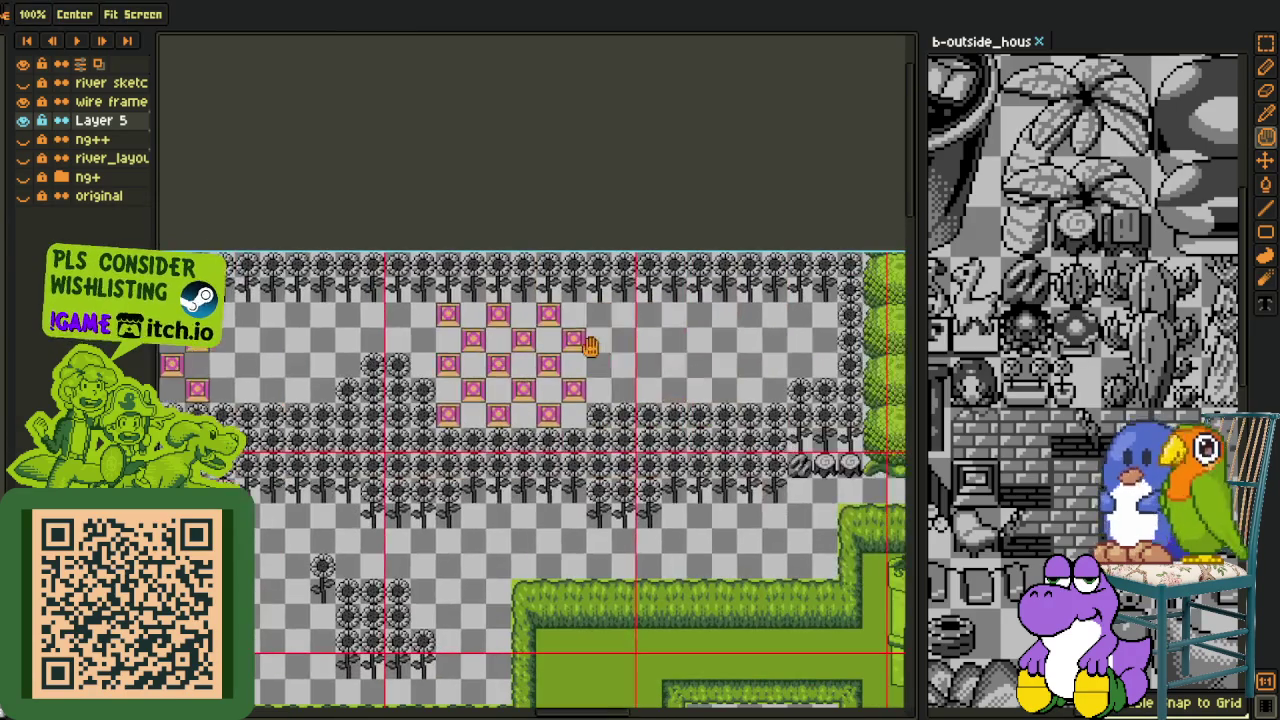
Pan and zoom to frame the pink tiles and the gap between the sunflower rows
{"action": "left_click_drag", "start_coordinate": [691, 362], "coordinate": [600, 320]}
{"action": "scroll", "coordinate": [733, 335], "scroll_direction": "up", "scroll_amount": 3}
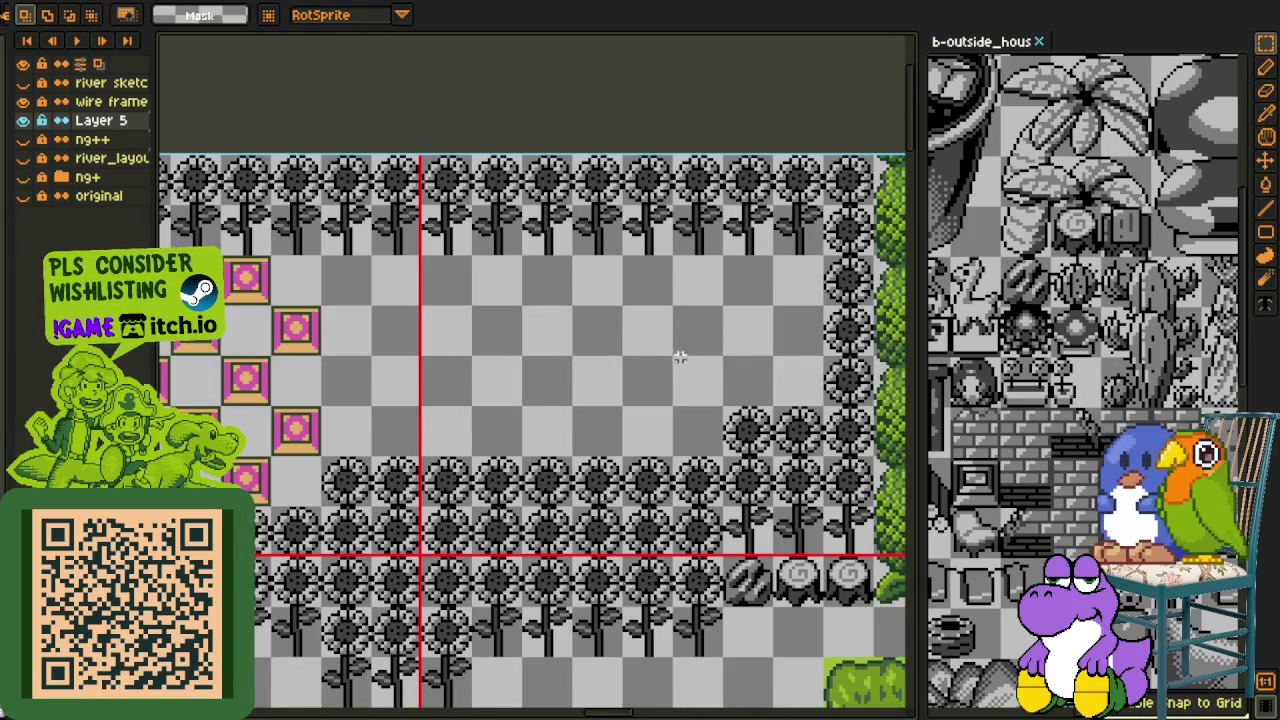
{"action": "scroll", "coordinate": [694, 380], "scroll_direction": "down", "scroll_amount": 2}
{"action": "scroll", "coordinate": [694, 385], "scroll_direction": "down", "scroll_amount": 1}
{"action": "scroll", "coordinate": [640, 390], "scroll_direction": "up", "scroll_amount": 1}
{"action": "left_click_drag", "start_coordinate": [688, 362], "coordinate": [769, 331]}
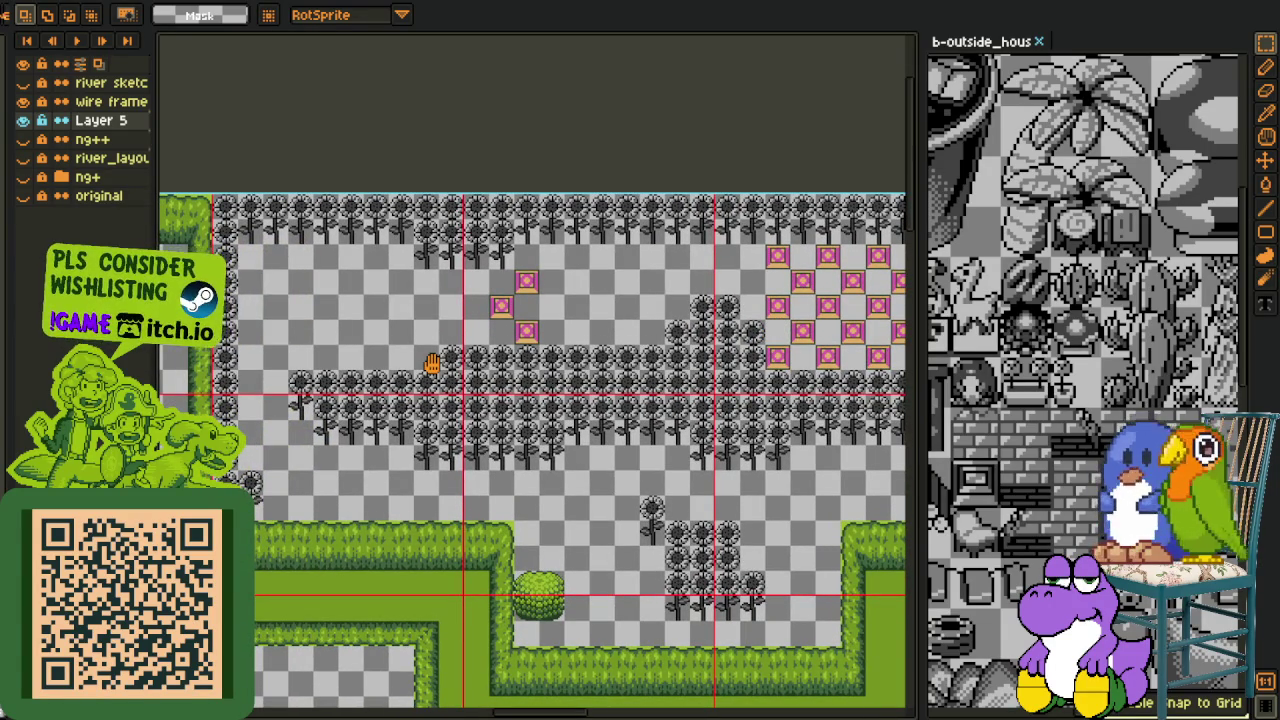
{"action": "left_click_drag", "start_coordinate": [432, 364], "coordinate": [436, 367]}
{"action": "scroll", "coordinate": [635, 278], "scroll_direction": "up", "scroll_amount": 2}
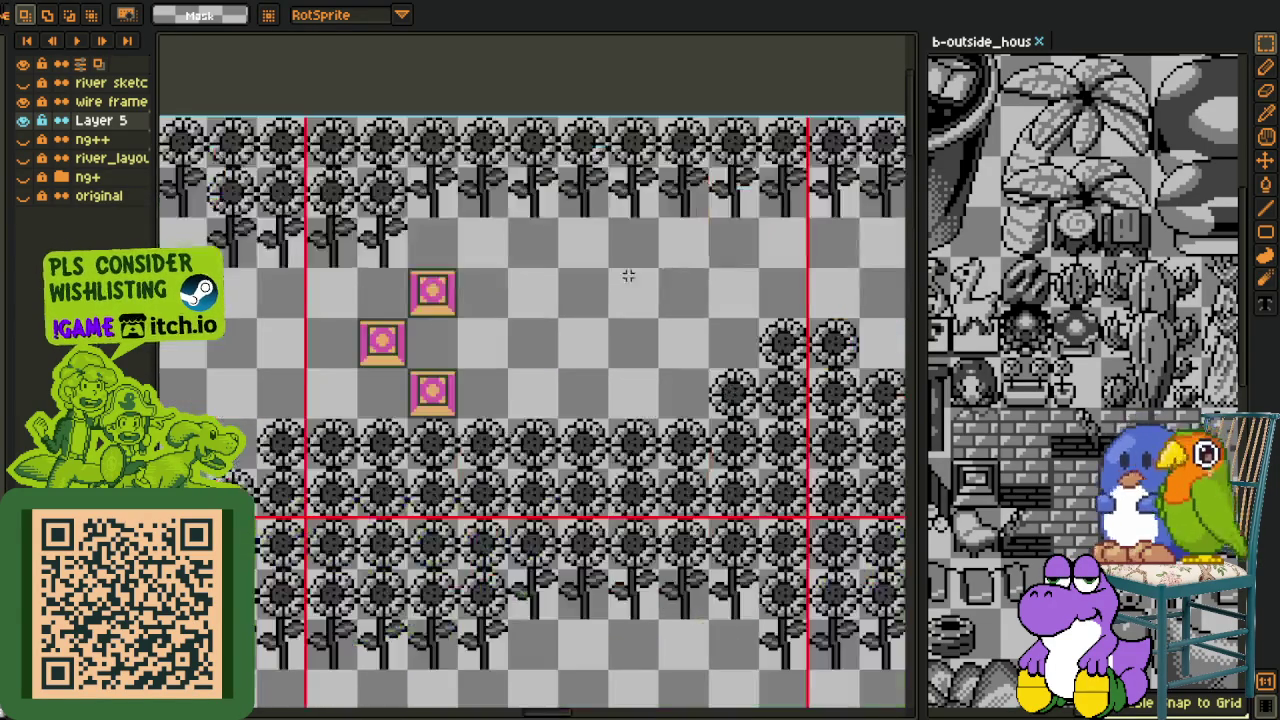
{"action": "left_click_drag", "start_coordinate": [608, 286], "coordinate": [671, 380]}
Copy the three selected pink tiles into a checkered cluster, then duplicate the cluster alongside it
{"action": "key", "text": "r"}
{"action": "mouse_move", "coordinate": [412, 370]}
{"action": "left_mouse_down"}
{"action": "mouse_move", "coordinate": [514, 526]}
{"action": "mouse_move", "coordinate": [565, 495]}
{"action": "mouse_move", "coordinate": [515, 495]}
{"action": "left_mouse_up"}
{"action": "key", "text": "ctrl+d"}
{"action": "mouse_move", "coordinate": [465, 372]}
{"action": "left_mouse_down"}
{"action": "mouse_move", "coordinate": [563, 523]}
{"action": "mouse_move", "coordinate": [655, 482]}
{"action": "left_mouse_up"}
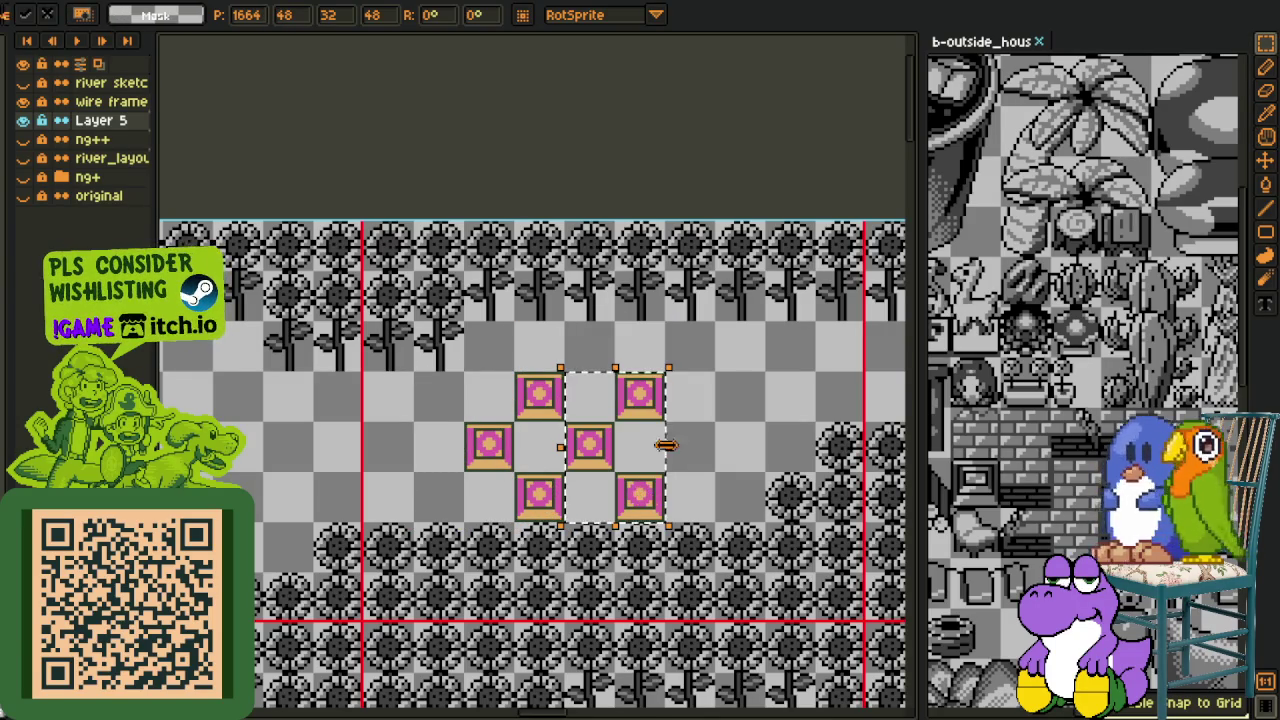
{"action": "key", "text": "ctrl+d"}
{"action": "mouse_move", "coordinate": [530, 366]}
{"action": "left_mouse_down"}
{"action": "mouse_move", "coordinate": [662, 422]}
{"action": "mouse_move", "coordinate": [600, 380]}
{"action": "left_mouse_up"}
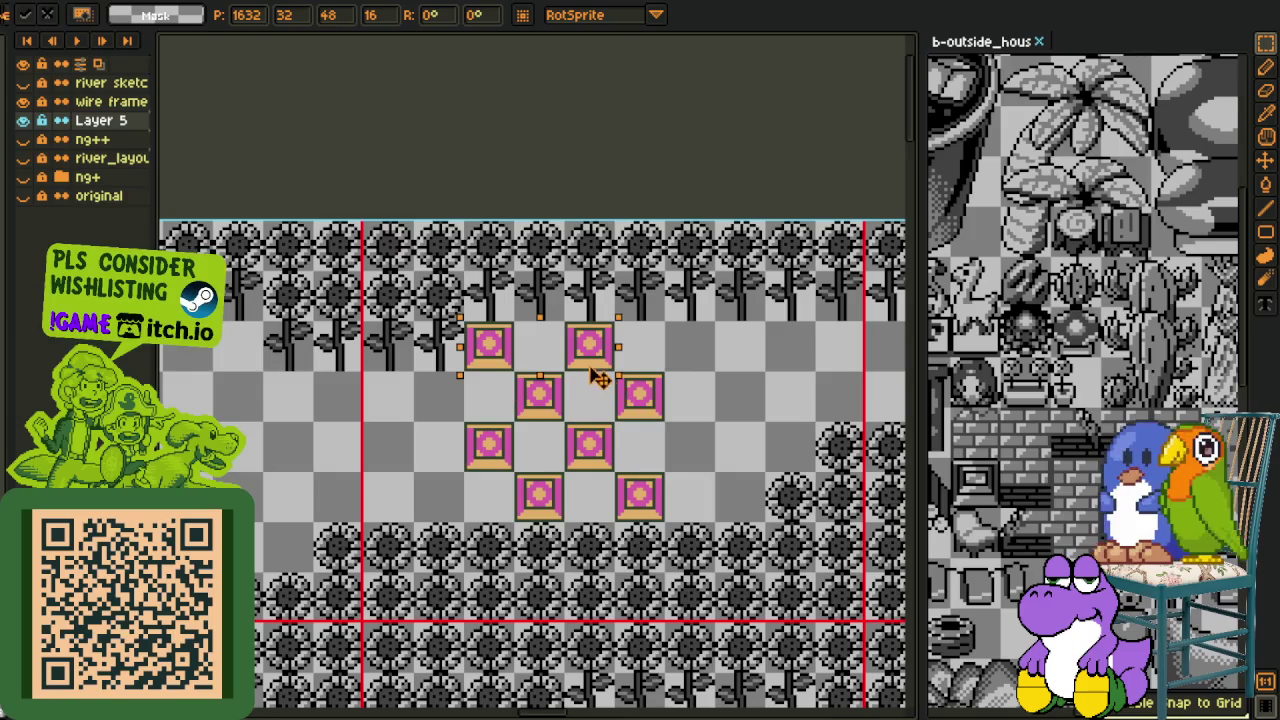
{"action": "key", "text": "ctrl+d"}
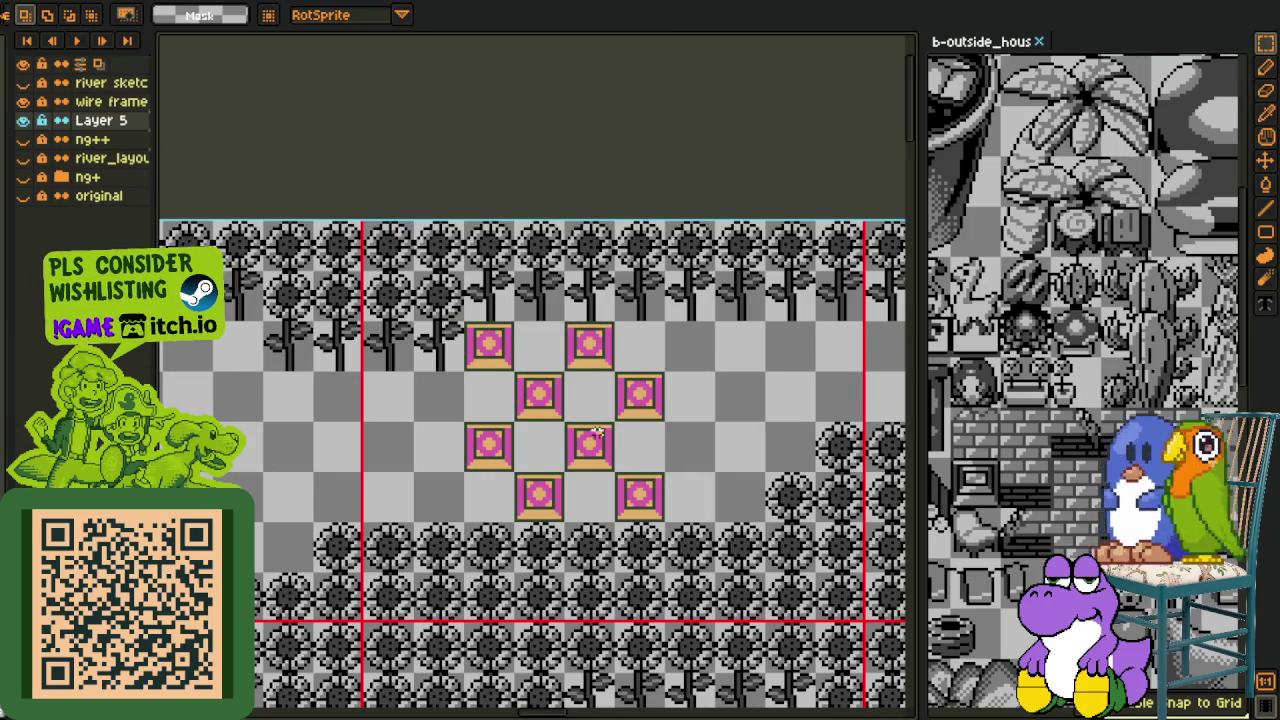
{"action": "scroll", "coordinate": [598, 432], "scroll_direction": "down", "scroll_amount": 2}
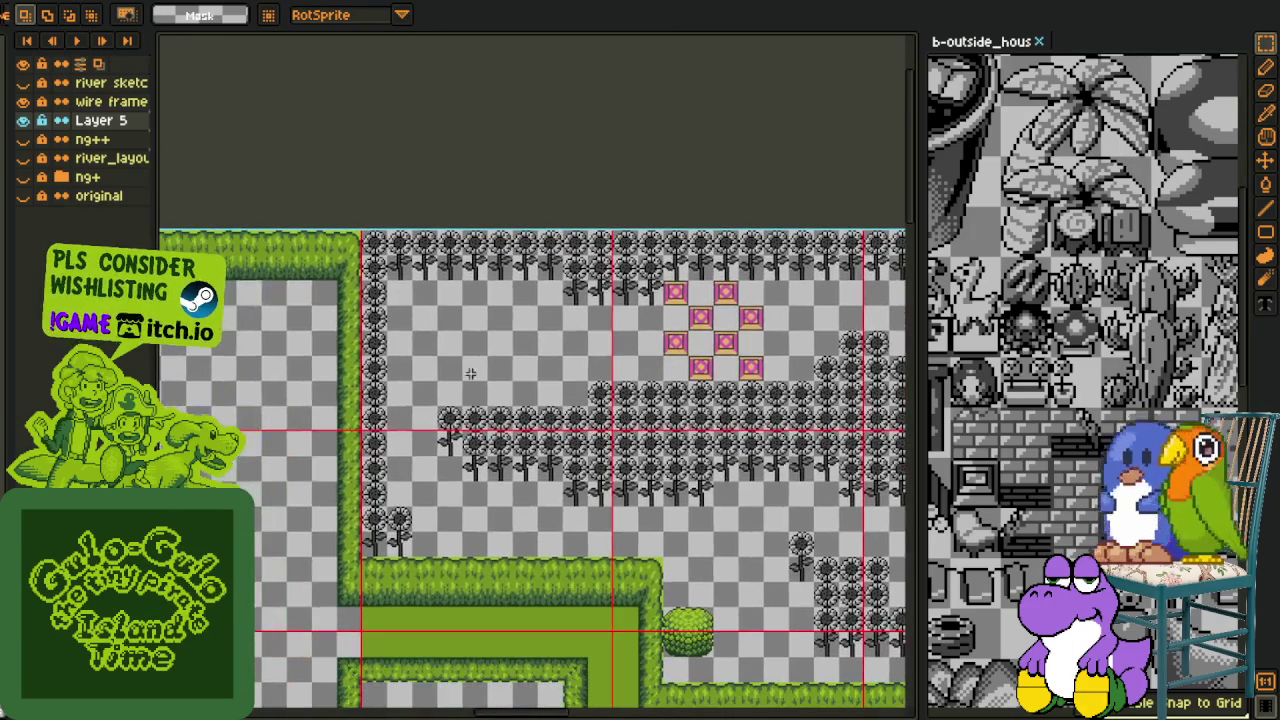
{"action": "scroll", "coordinate": [494, 320], "scroll_direction": "up", "scroll_amount": 2}
{"action": "left_click_drag", "start_coordinate": [432, 282], "coordinate": [748, 440]}
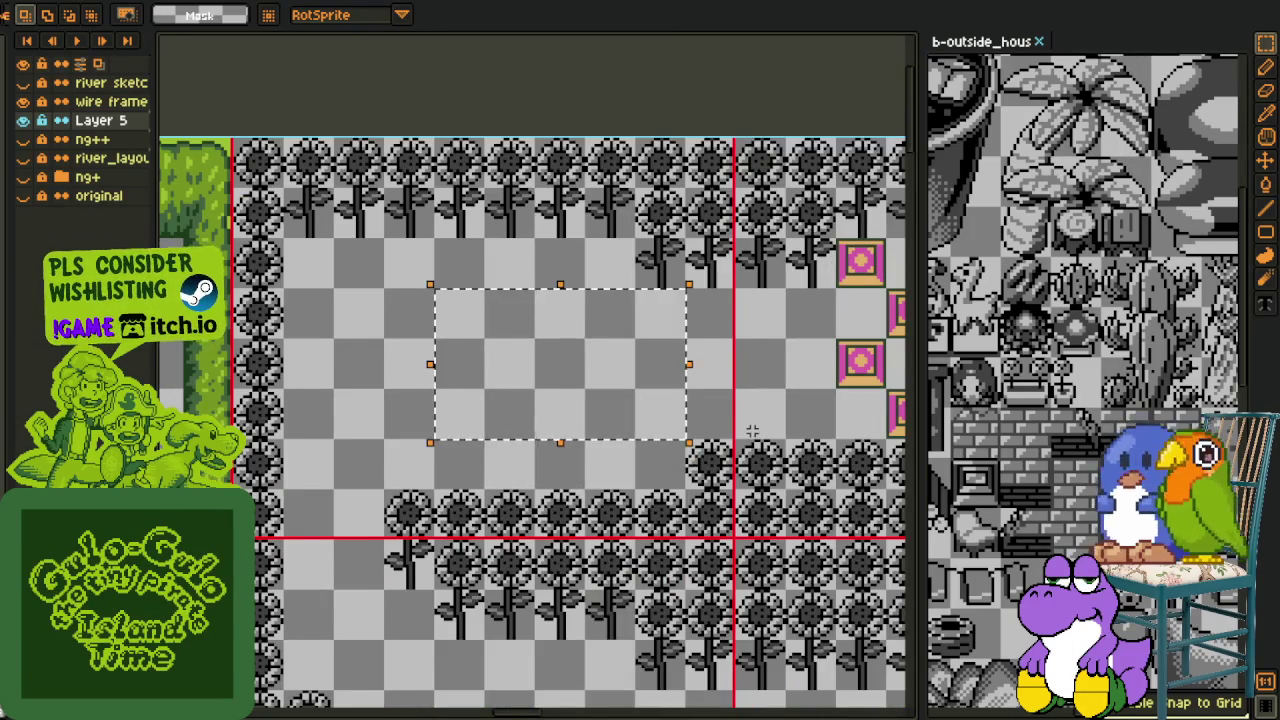
Pan across the flower field to review the clusters and the hedge below the sunflowers
{"action": "scroll", "coordinate": [748, 440], "scroll_direction": "down", "scroll_amount": 2}
{"action": "scroll", "coordinate": [758, 340], "scroll_direction": "down", "scroll_amount": 2}
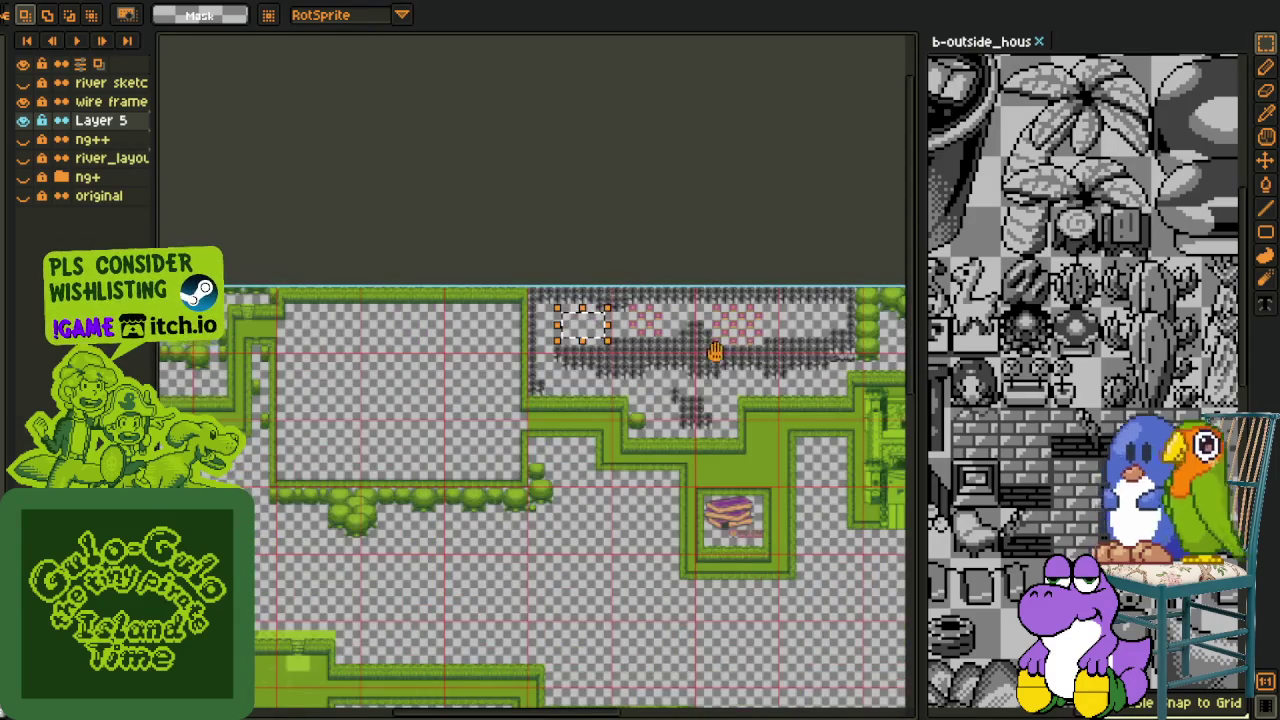
{"action": "left_click_drag", "start_coordinate": [716, 351], "coordinate": [710, 420]}
{"action": "scroll", "coordinate": [715, 451], "scroll_direction": "up", "scroll_amount": 1}
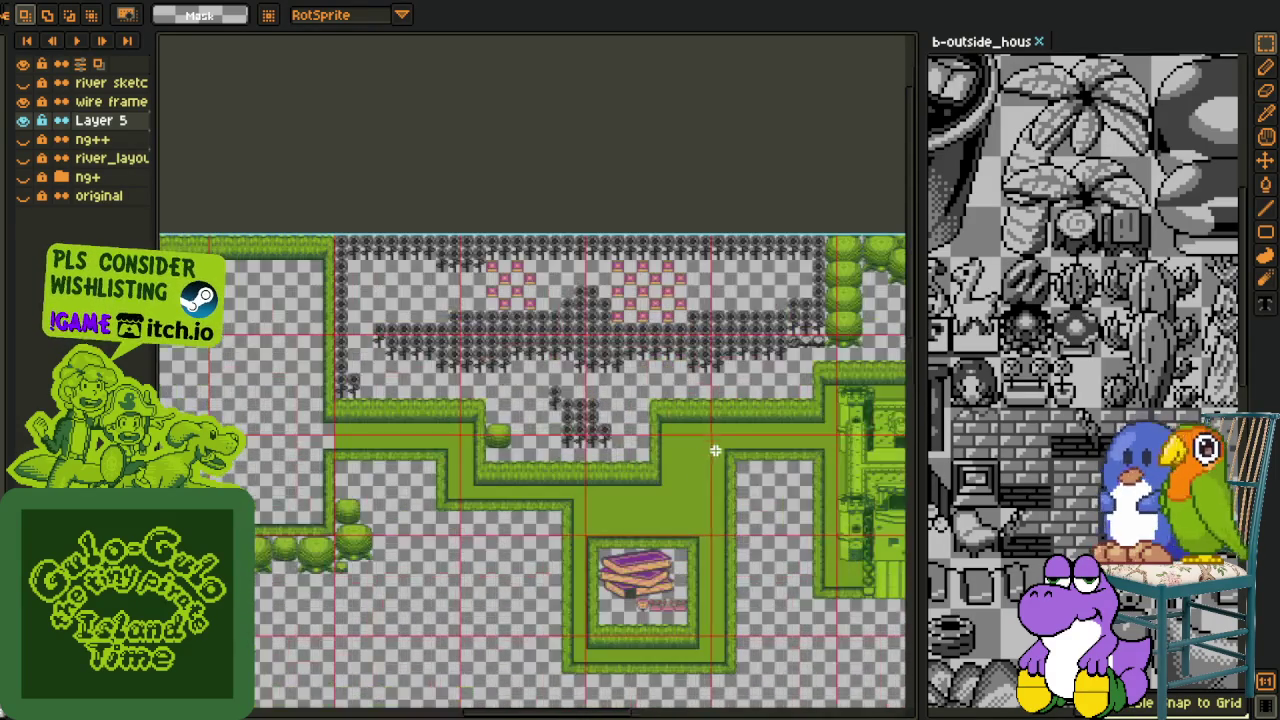
{"action": "scroll", "coordinate": [625, 505], "scroll_direction": "up", "scroll_amount": 1}
{"action": "scroll", "coordinate": [625, 505], "scroll_direction": "up", "scroll_amount": 1}
{"action": "left_click_drag", "start_coordinate": [625, 505], "coordinate": [530, 512]}
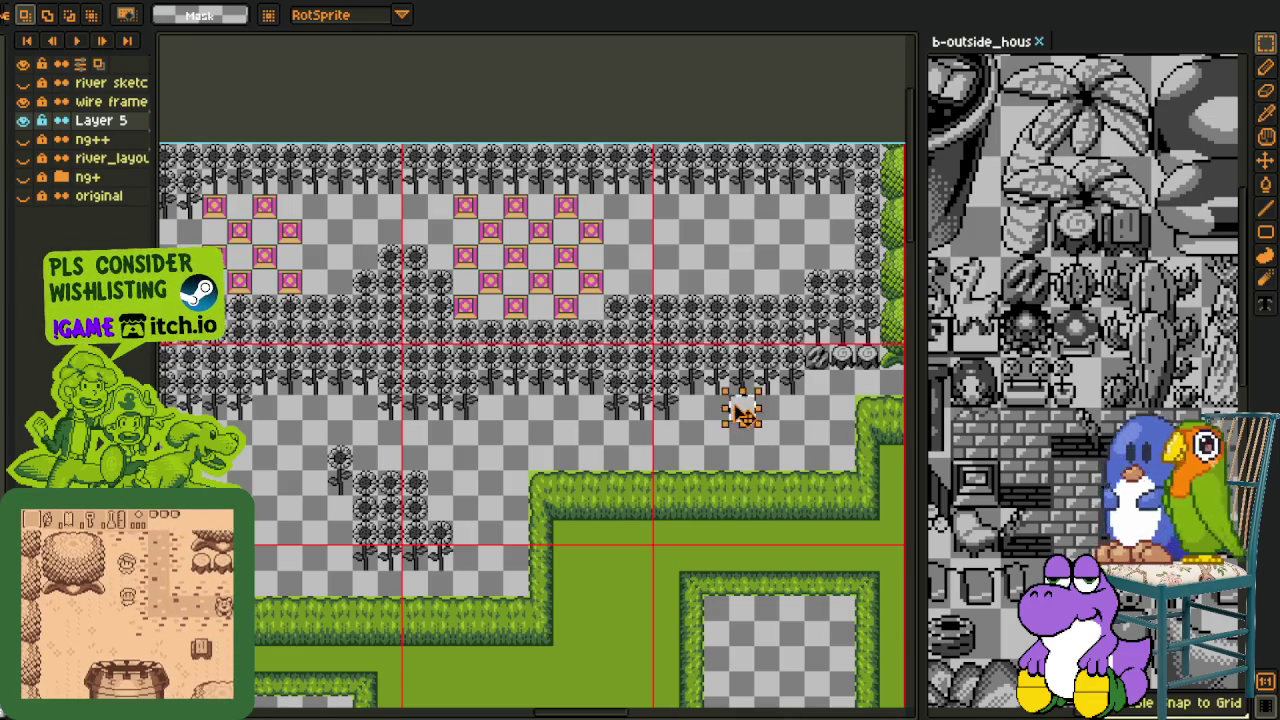
{"action": "left_click_drag", "start_coordinate": [737, 406], "coordinate": [528, 512]}
{"action": "scroll", "coordinate": [528, 512], "scroll_direction": "up", "scroll_amount": 3}
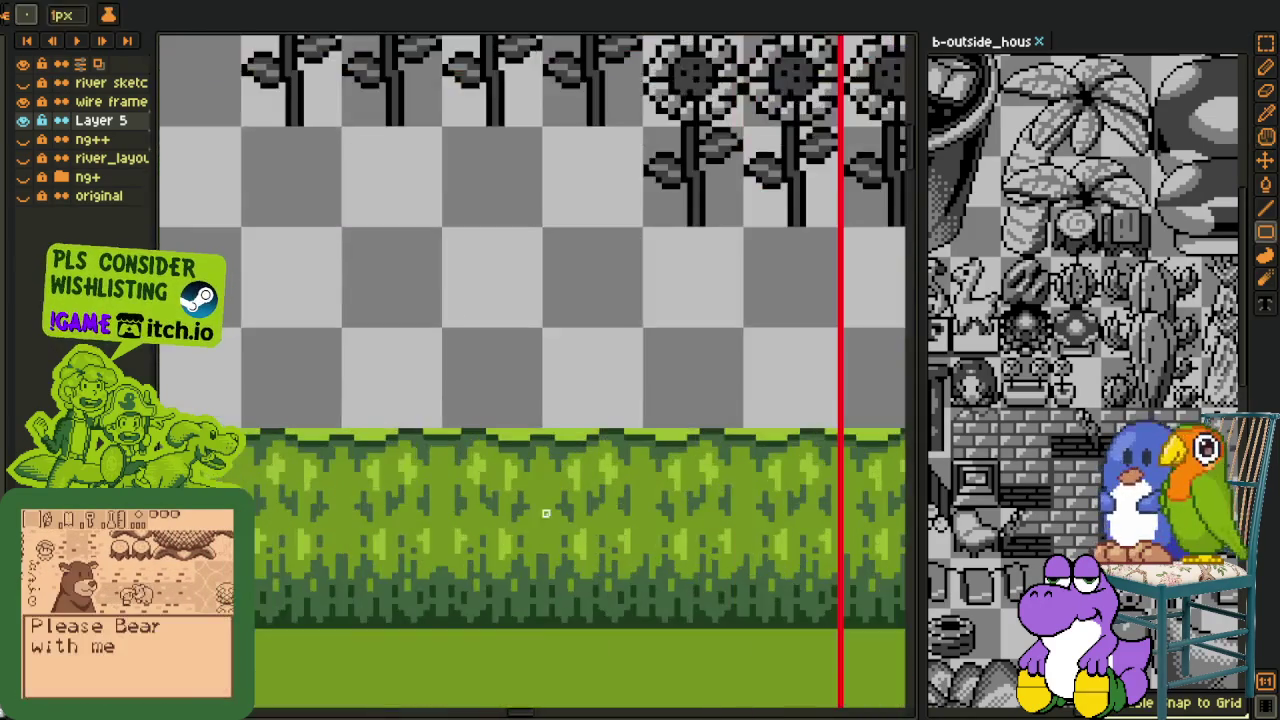
Replace black with dark green in Layer 5's sunflowers
{"action": "key", "text": "i"}
{"action": "scroll", "coordinate": [608, 643], "scroll_direction": "up", "scroll_amount": 2}
{"action": "scroll", "coordinate": [614, 633], "scroll_direction": "down", "scroll_amount": 2}
{"action": "scroll", "coordinate": [591, 251], "scroll_direction": "up", "scroll_amount": 1}
{"action": "scroll", "coordinate": [583, 286], "scroll_direction": "up", "scroll_amount": 2}
{"action": "key", "text": "shift+r"}
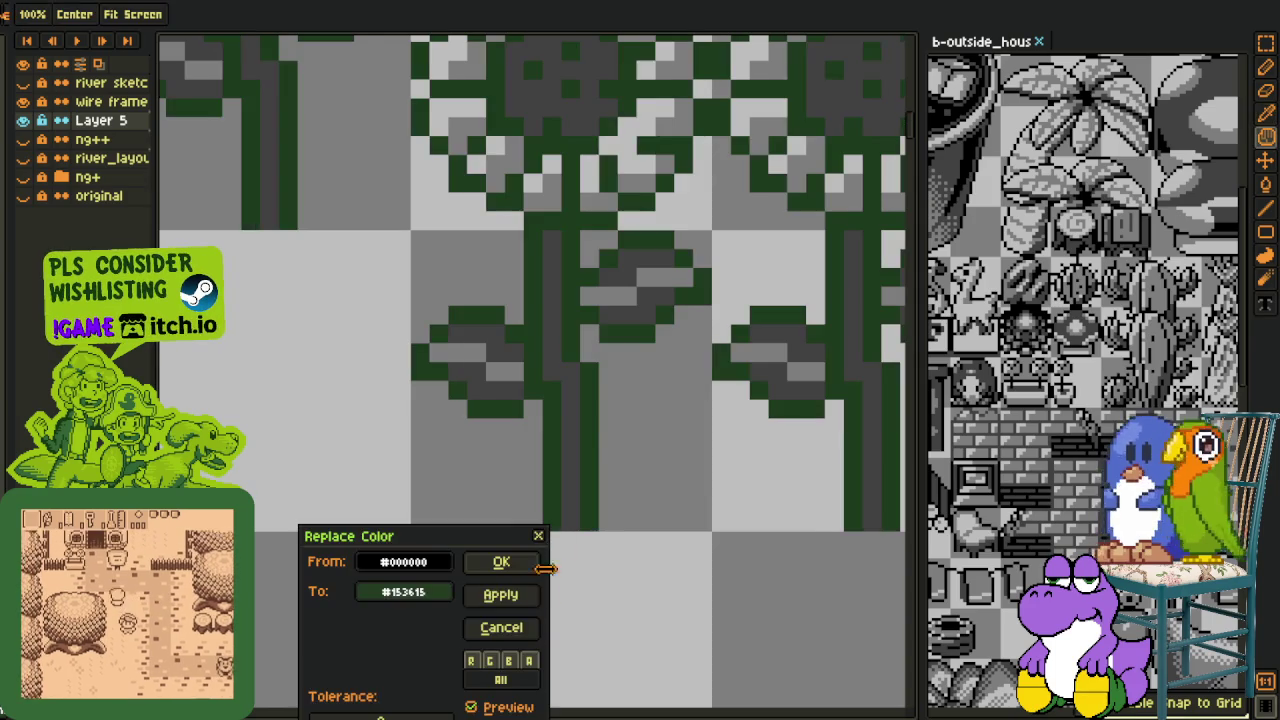
{"action": "left_click", "coordinate": [480, 563]}
Bring the sunflower rows into view and hide the red wire frame guides
{"action": "scroll", "coordinate": [380, 563], "scroll_direction": "down", "scroll_amount": 2}
{"action": "scroll", "coordinate": [380, 606], "scroll_direction": "down", "scroll_amount": 2}
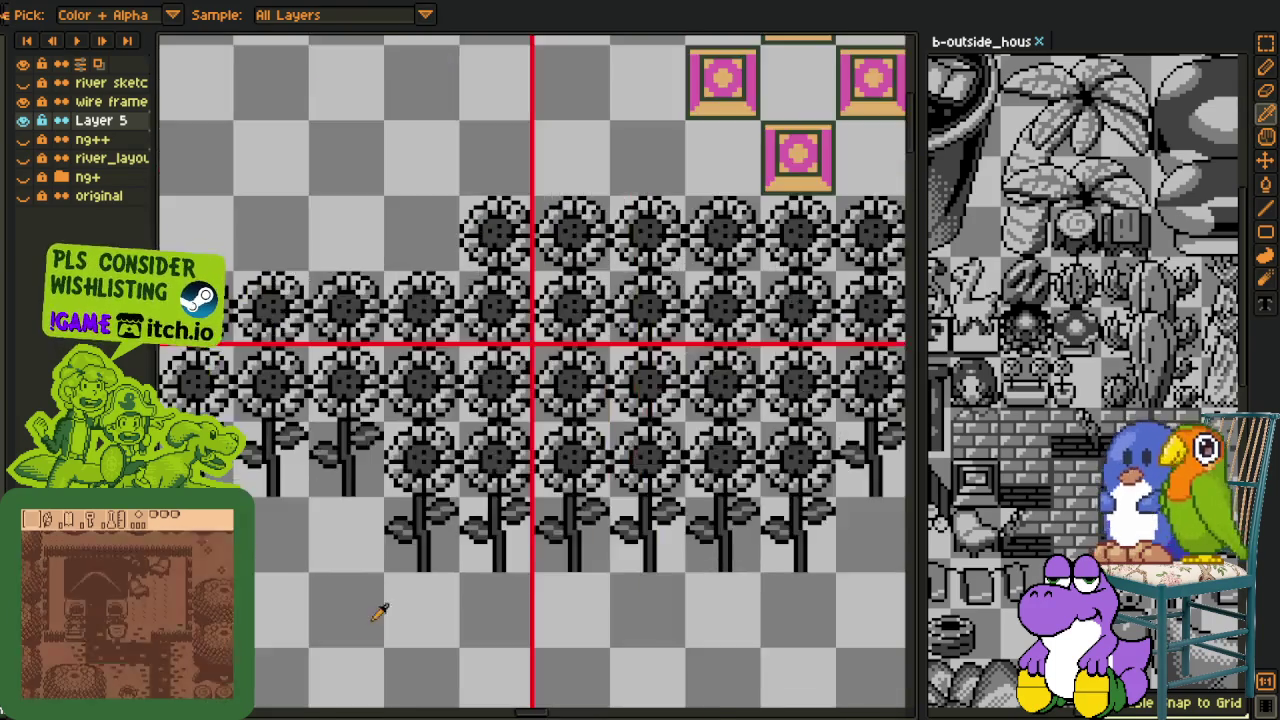
{"action": "scroll", "coordinate": [446, 427], "scroll_direction": "up", "scroll_amount": 1}
{"action": "scroll", "coordinate": [446, 427], "scroll_direction": "up", "scroll_amount": 2}
{"action": "scroll", "coordinate": [471, 457], "scroll_direction": "up", "scroll_amount": 1}
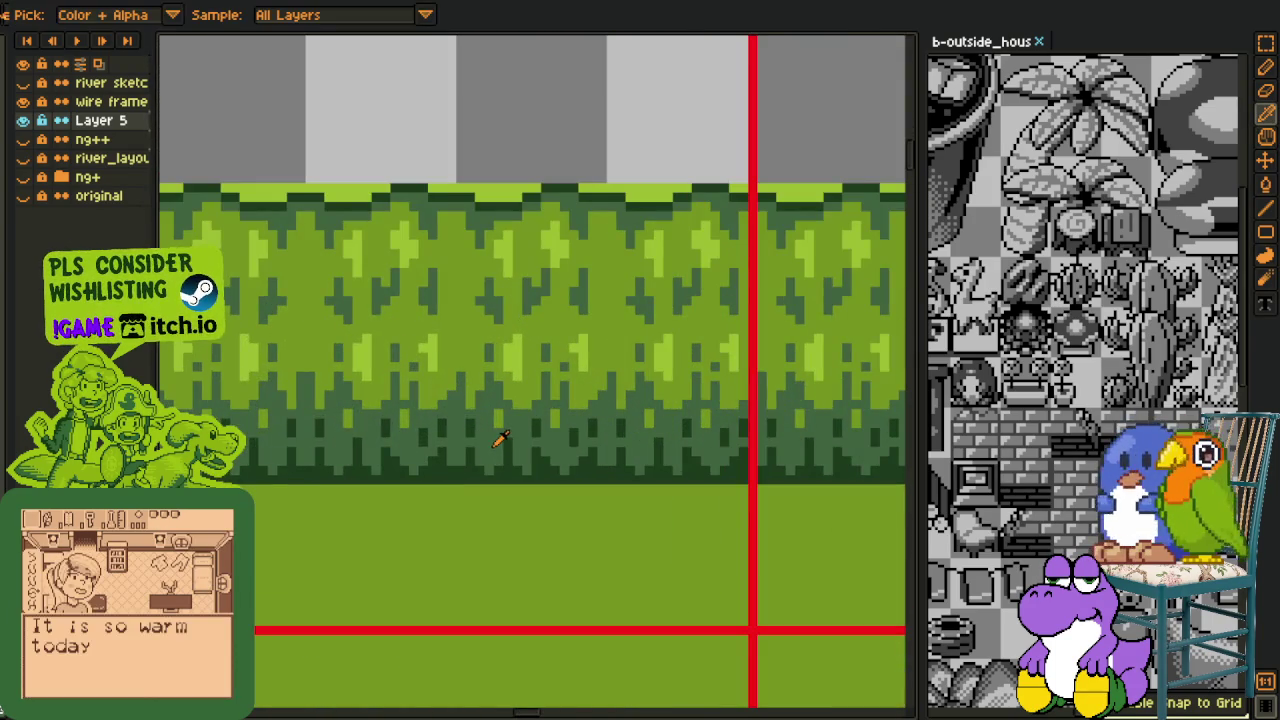
{"action": "scroll", "coordinate": [500, 437], "scroll_direction": "down", "scroll_amount": 3}
{"action": "left_click_drag", "start_coordinate": [526, 267], "coordinate": [540, 624]}
{"action": "scroll", "coordinate": [500, 290], "scroll_direction": "up", "scroll_amount": 1}
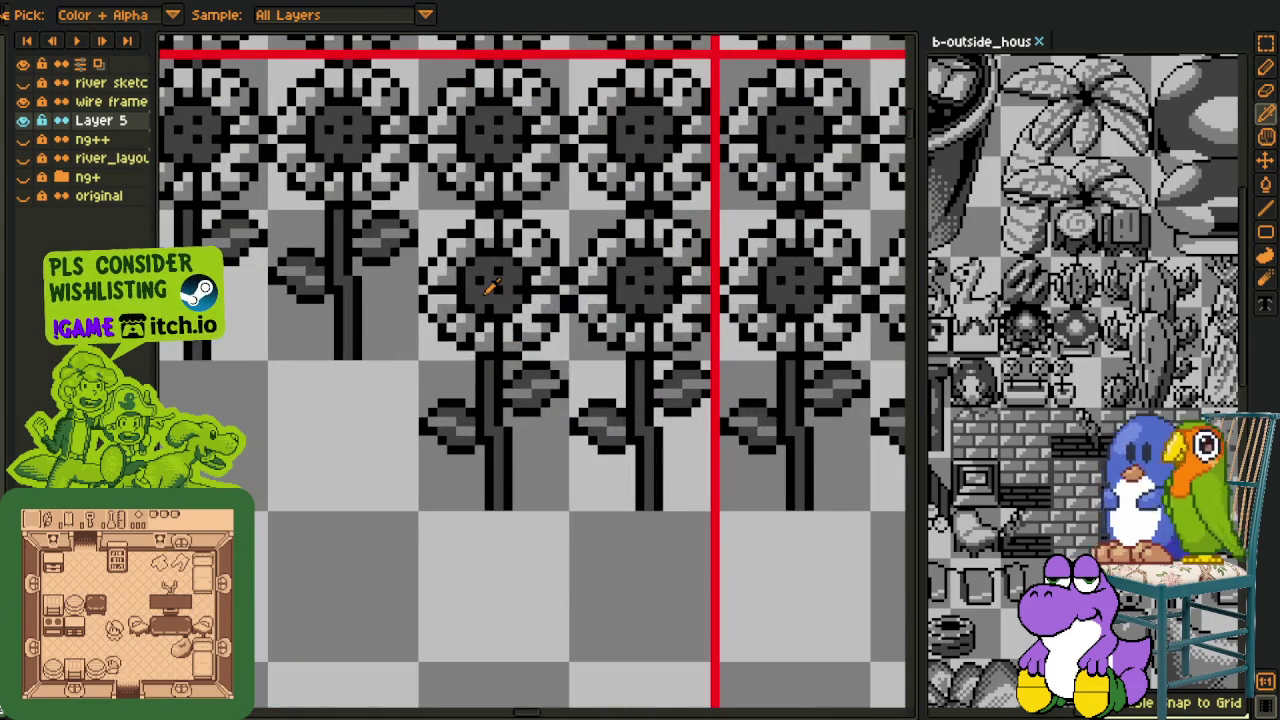
{"action": "key", "text": "shift+r"}
{"action": "scroll", "coordinate": [506, 549], "scroll_direction": "down", "scroll_amount": 1}
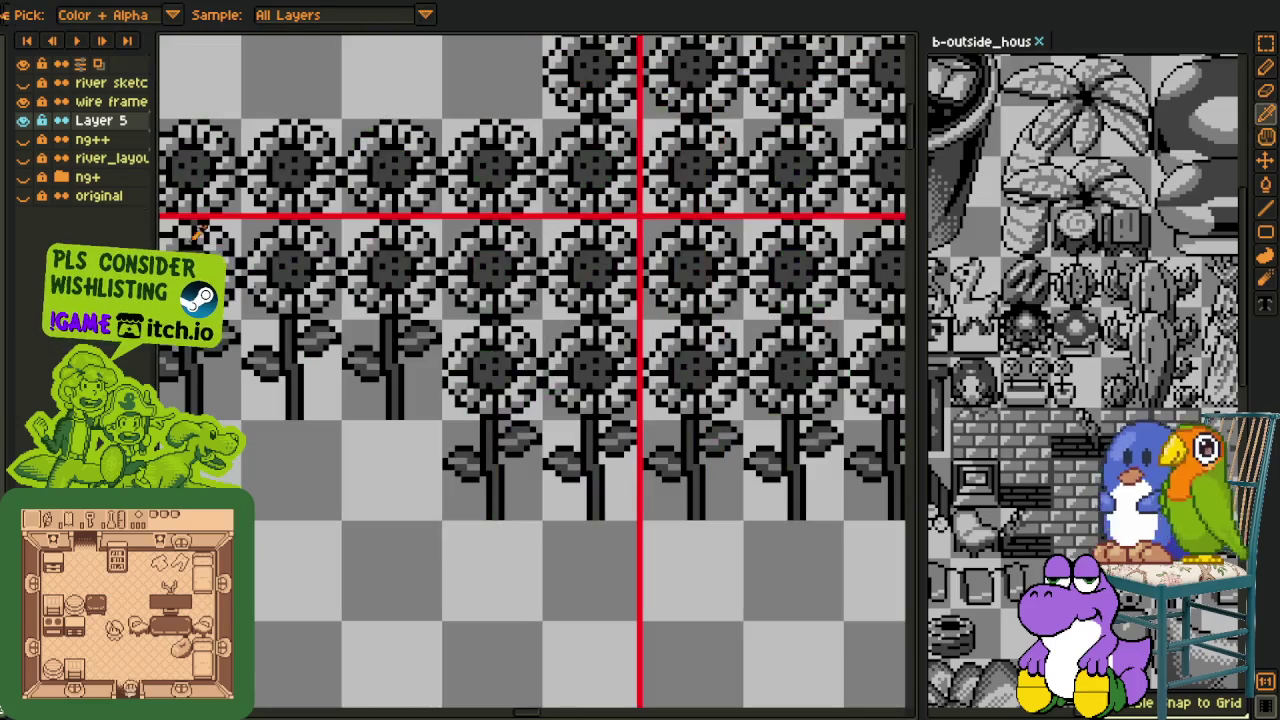
{"action": "left_click", "coordinate": [23, 101]}
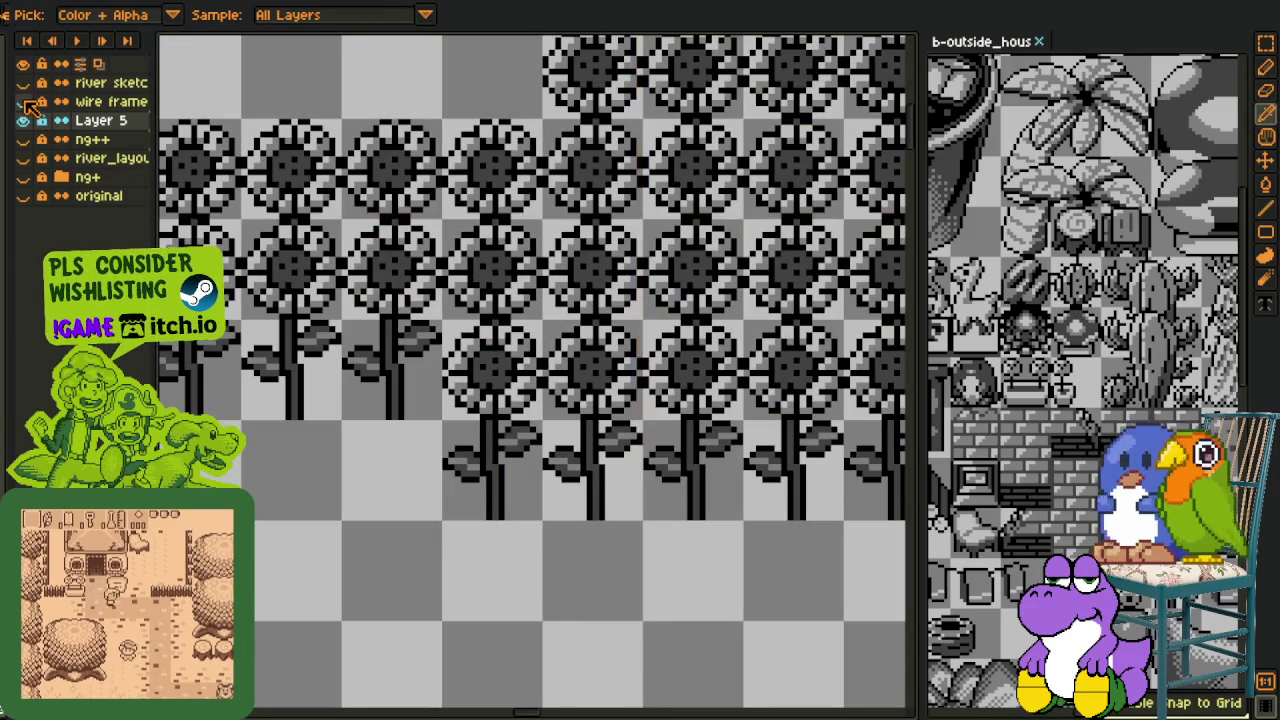
{"action": "left_click", "coordinate": [23, 101]}
{"action": "left_click", "coordinate": [23, 101]}
{"action": "left_click", "coordinate": [33, 120]}
{"action": "left_click", "coordinate": [33, 120]}
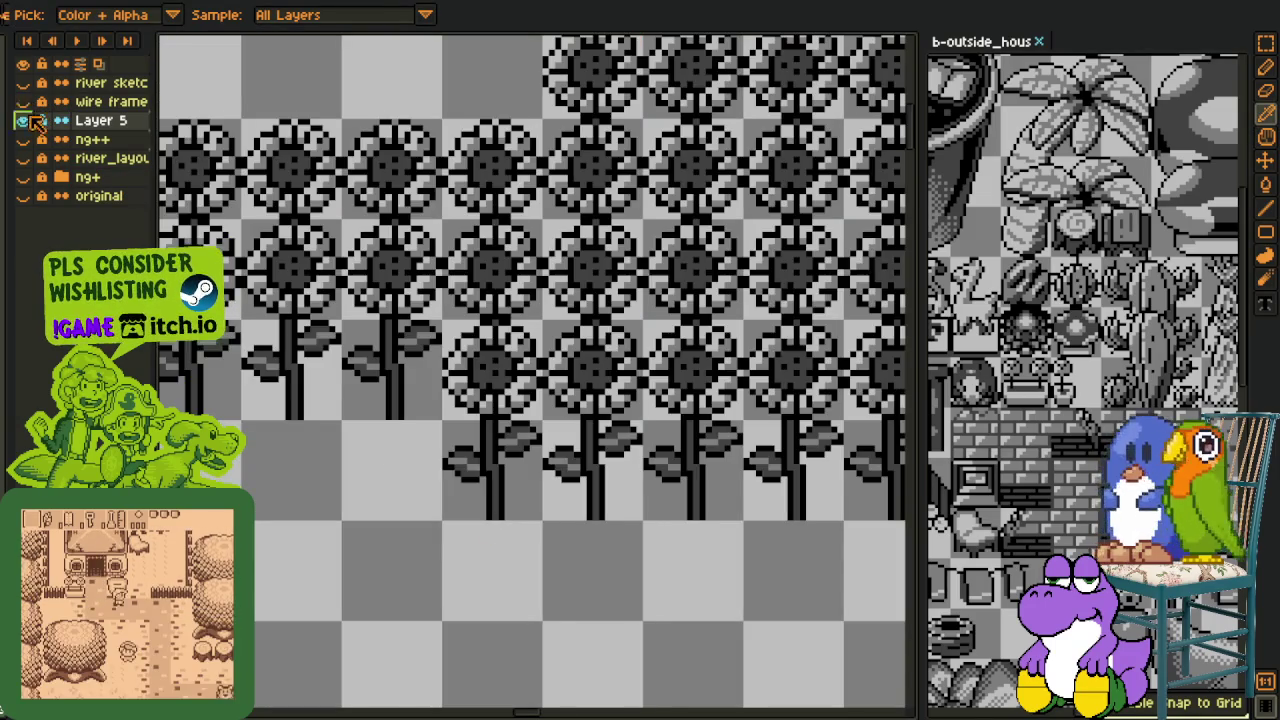
Turn the dark grey #3f3f3f green and toggle Layer 5 to compare
{"action": "scroll", "coordinate": [570, 460], "scroll_direction": "up", "scroll_amount": 2}
{"action": "key", "text": "shift+r"}
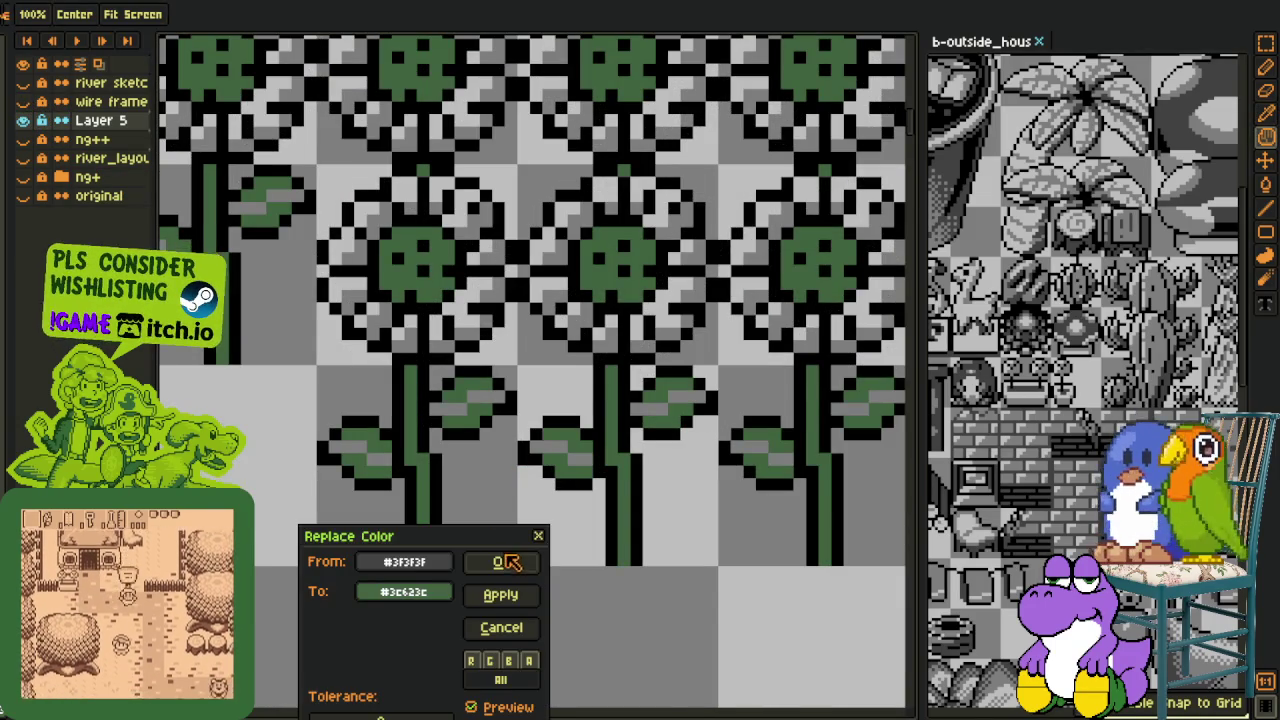
{"action": "left_click", "coordinate": [506, 562]}
{"action": "scroll", "coordinate": [514, 551], "scroll_direction": "down", "scroll_amount": 3}
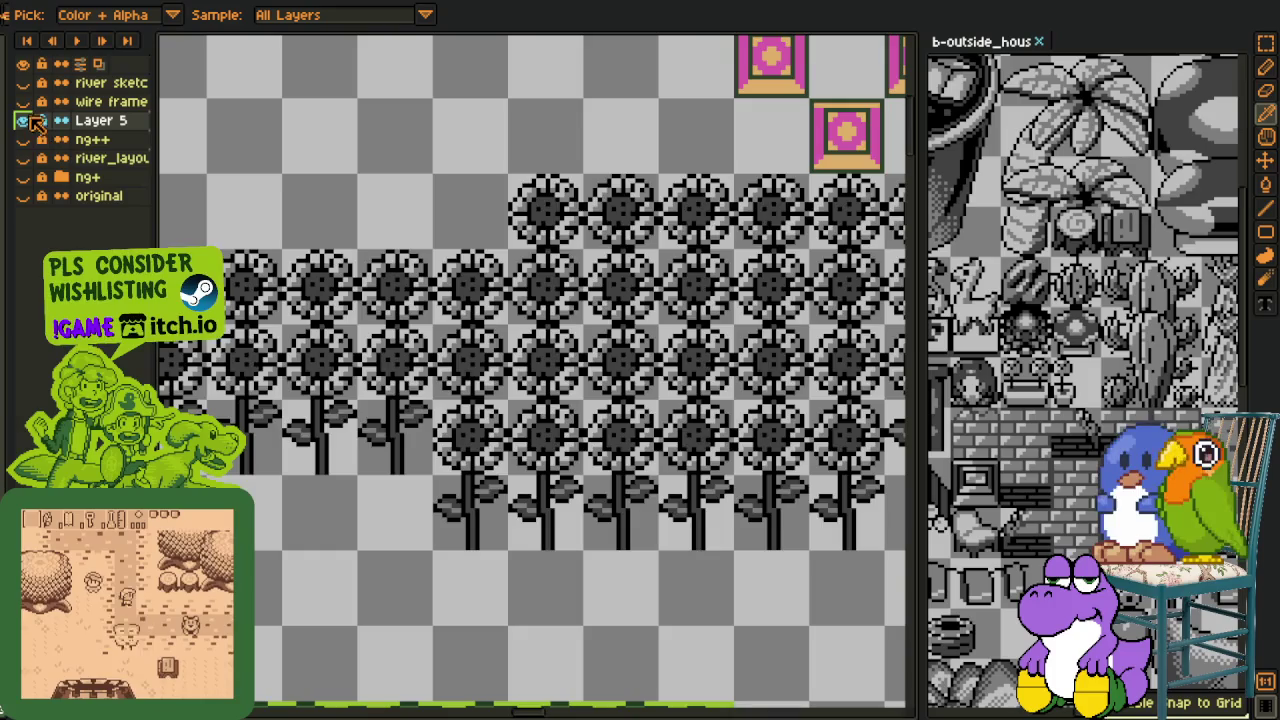
{"action": "left_click", "coordinate": [30, 118]}
{"action": "left_click", "coordinate": [30, 118]}
{"action": "left_click", "coordinate": [30, 118]}
{"action": "left_click", "coordinate": [30, 118]}
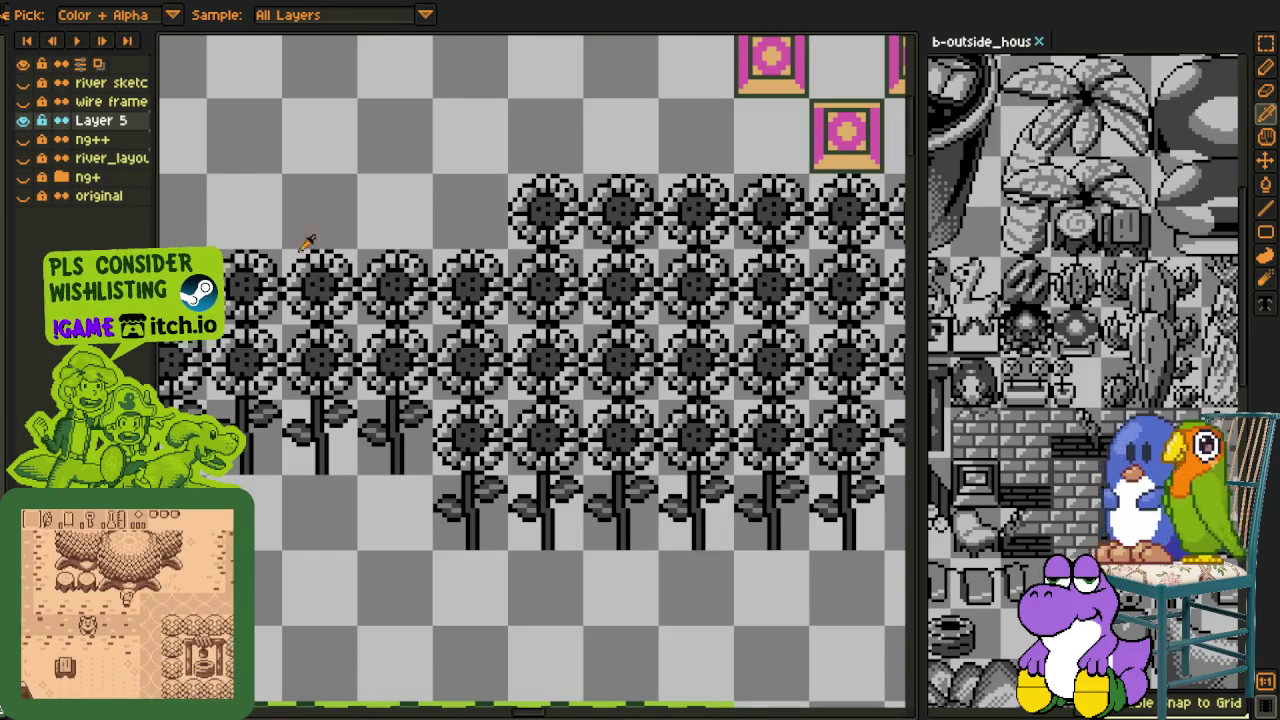
Try filling transparent areas with green, then cancel without changes
{"action": "scroll", "coordinate": [600, 450], "scroll_direction": "down", "scroll_amount": 4}
{"action": "scroll", "coordinate": [528, 455], "scroll_direction": "up", "scroll_amount": 5}
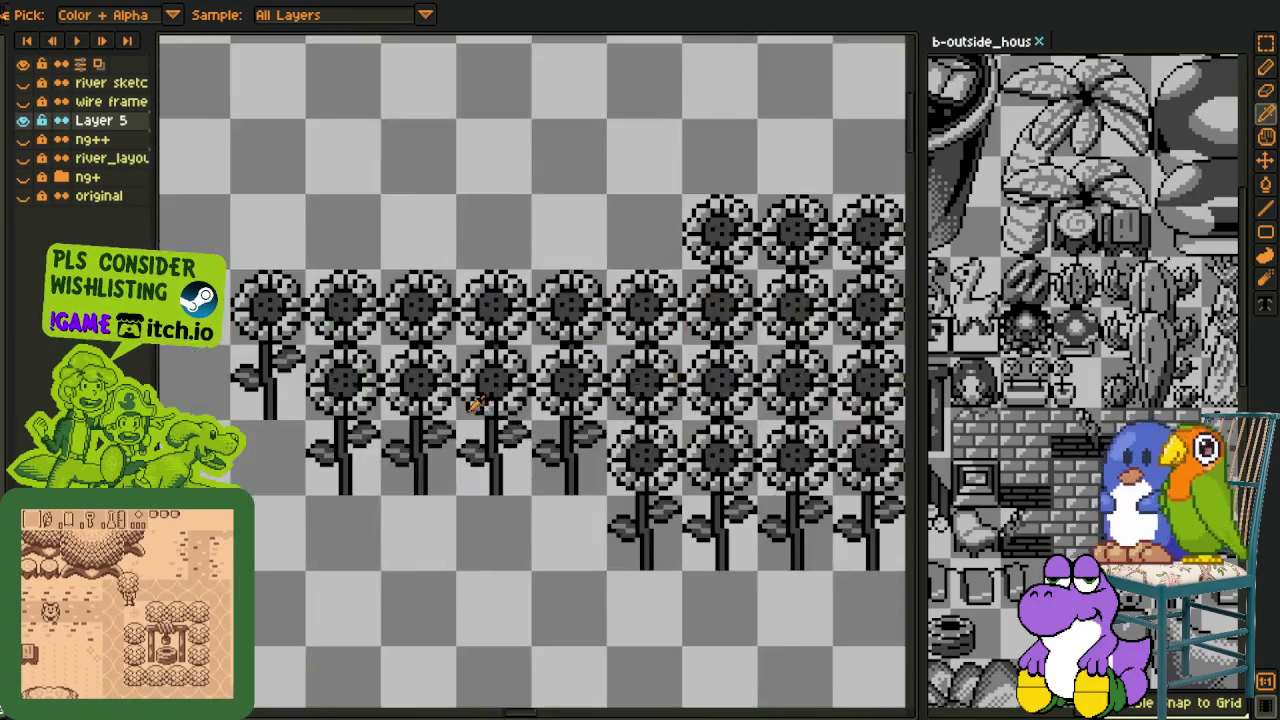
{"action": "key", "text": "shift+r"}
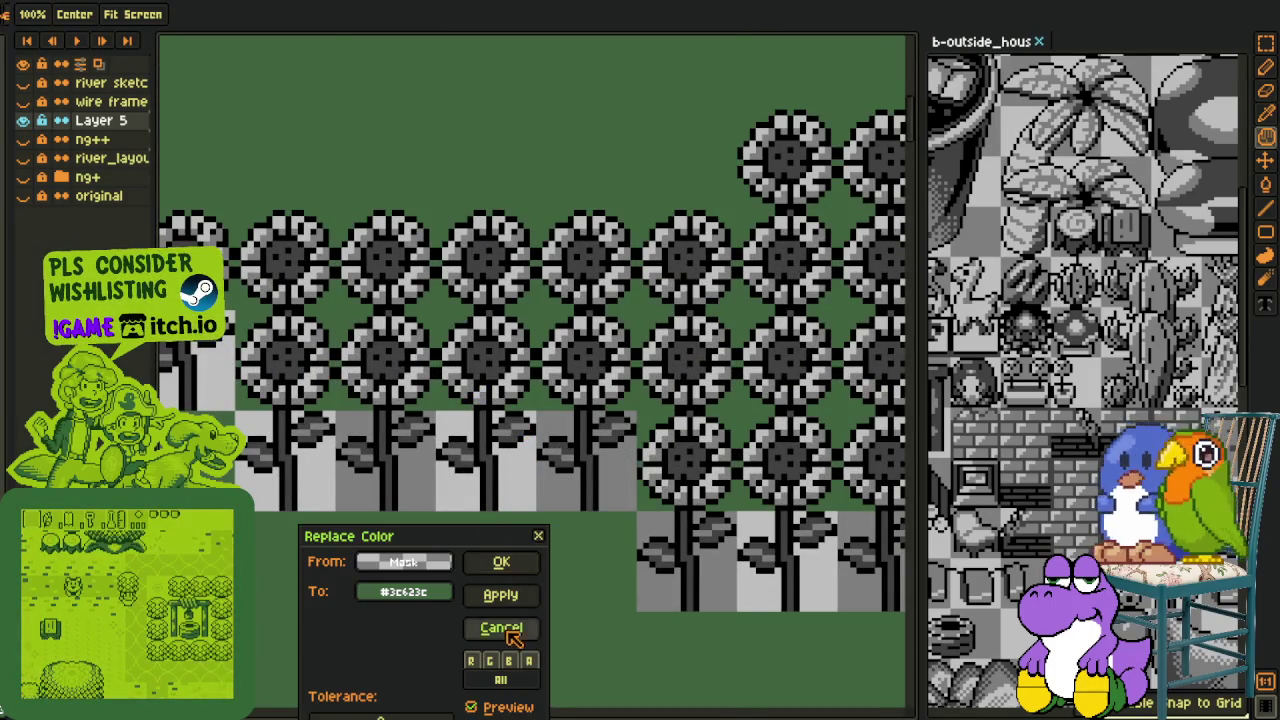
{"action": "left_click", "coordinate": [501, 627]}
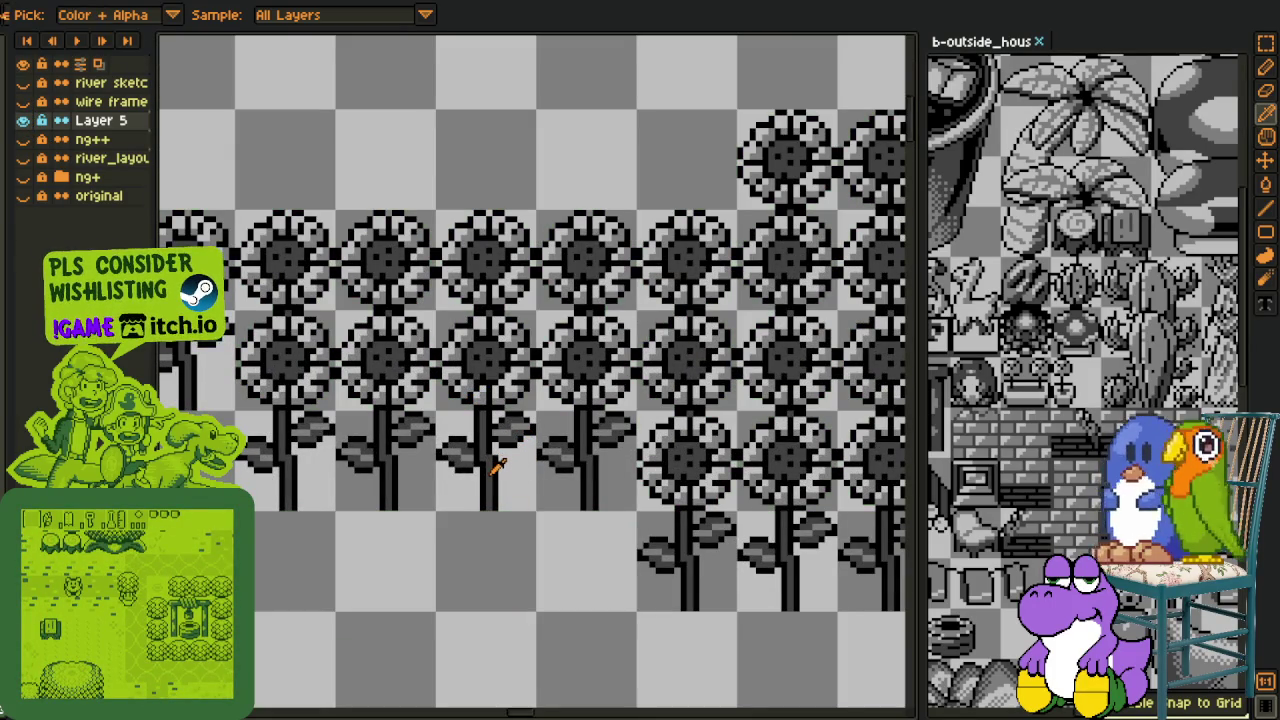
{"action": "key", "text": "shift+r"}
{"action": "left_click", "coordinate": [500, 563]}
Replace #3f3f3f with #3c623c to green the sunflower centres and stems
{"action": "scroll", "coordinate": [490, 540], "scroll_direction": "down", "scroll_amount": 3}
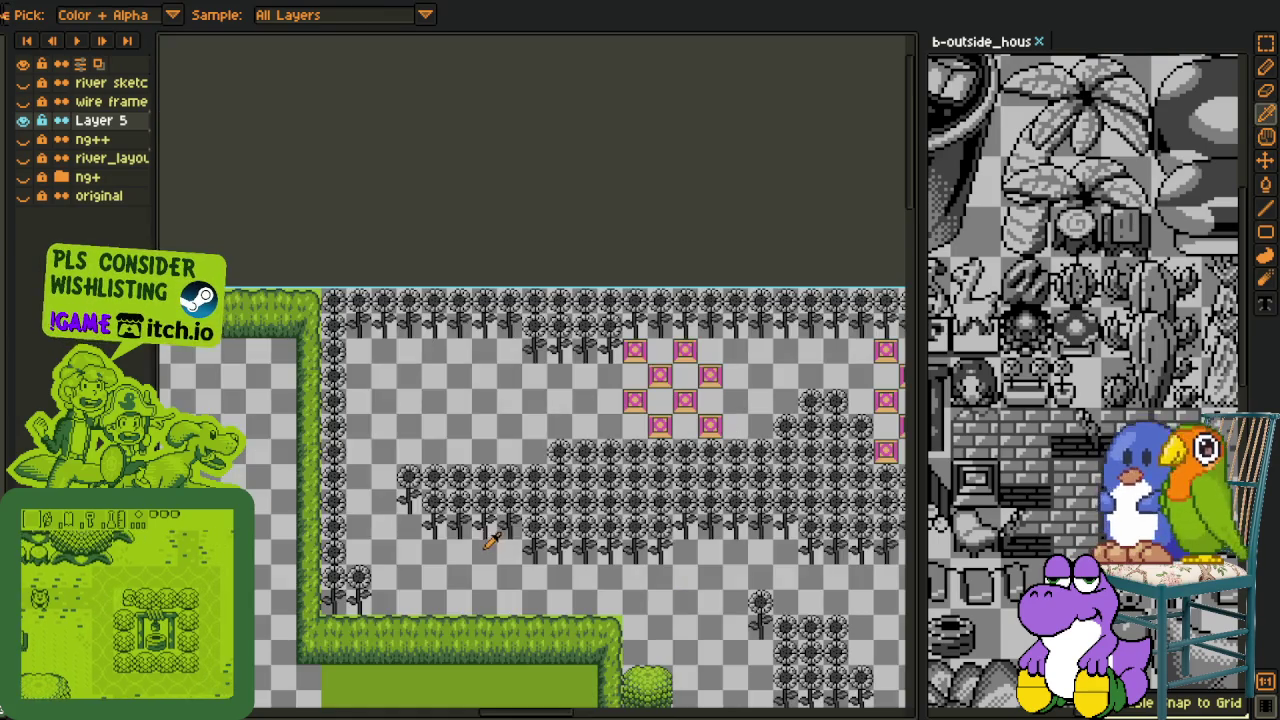
{"action": "left_click_drag", "start_coordinate": [490, 540], "coordinate": [400, 350]}
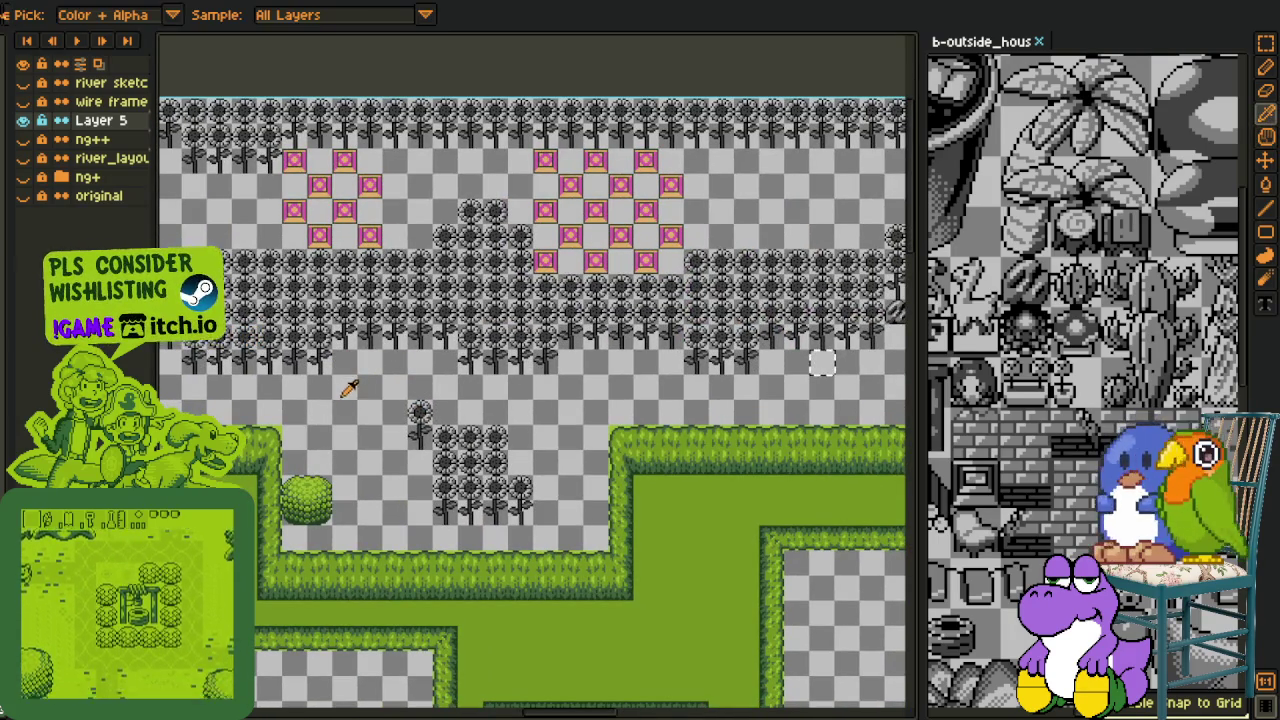
{"action": "key", "text": "h"}
{"action": "key", "text": "shift+r"}
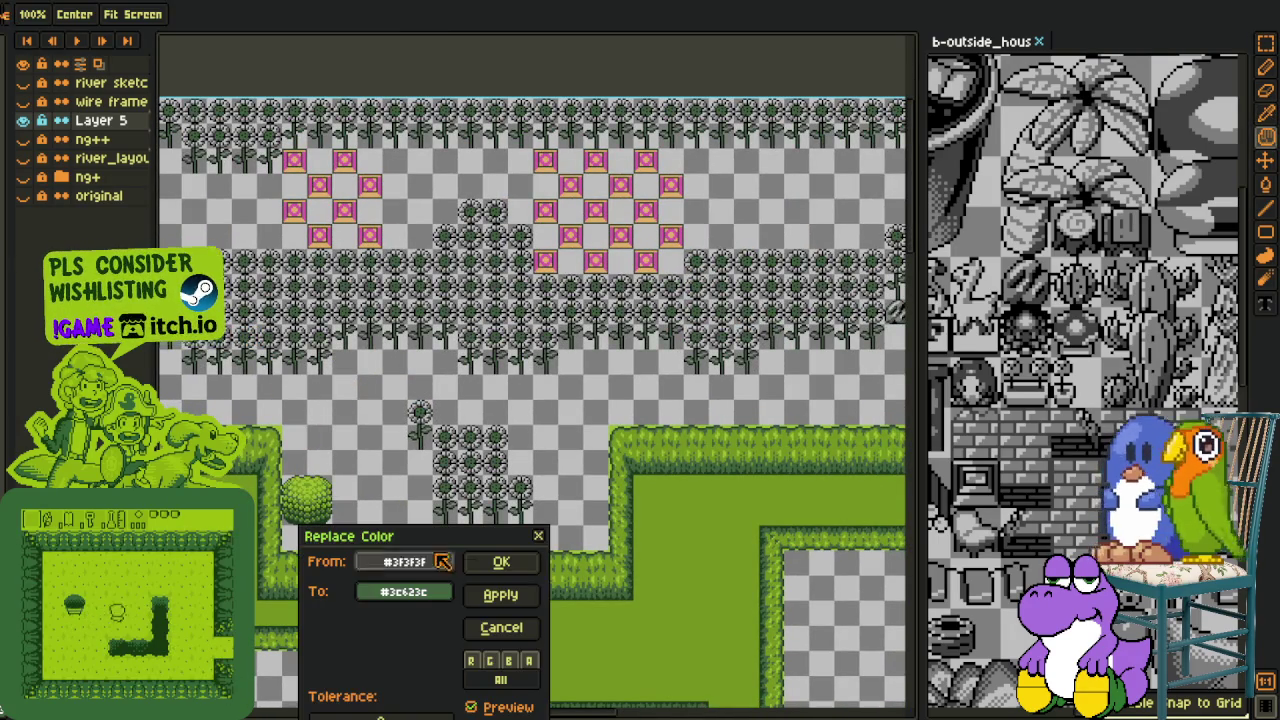
{"action": "left_click", "coordinate": [501, 562]}
Replace the sunflower stems' black with dark green #153615
{"action": "mouse_move", "coordinate": [189, 381]}
{"action": "left_mouse_down"}
{"action": "mouse_move", "coordinate": [379, 396]}
{"action": "mouse_move", "coordinate": [430, 463]}
{"action": "left_mouse_up"}
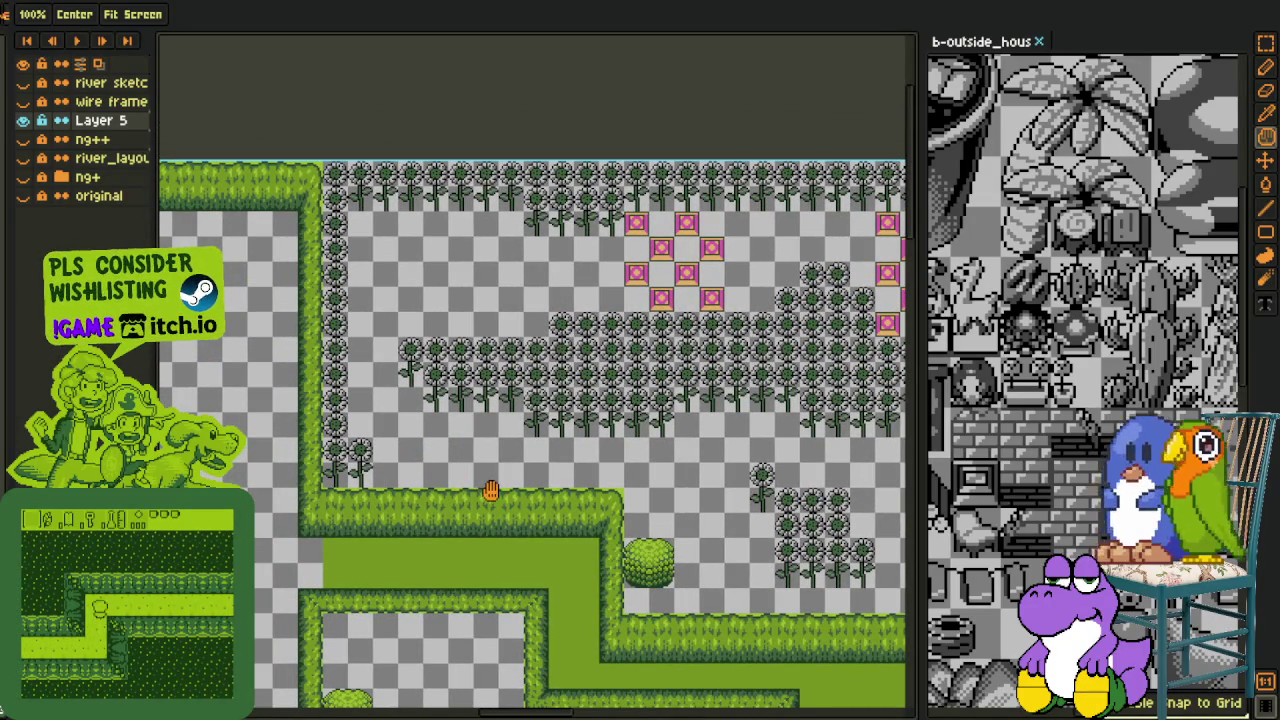
{"action": "scroll", "coordinate": [491, 490], "scroll_direction": "up", "scroll_amount": 3}
{"action": "scroll", "coordinate": [494, 486], "scroll_direction": "up", "scroll_amount": 1}
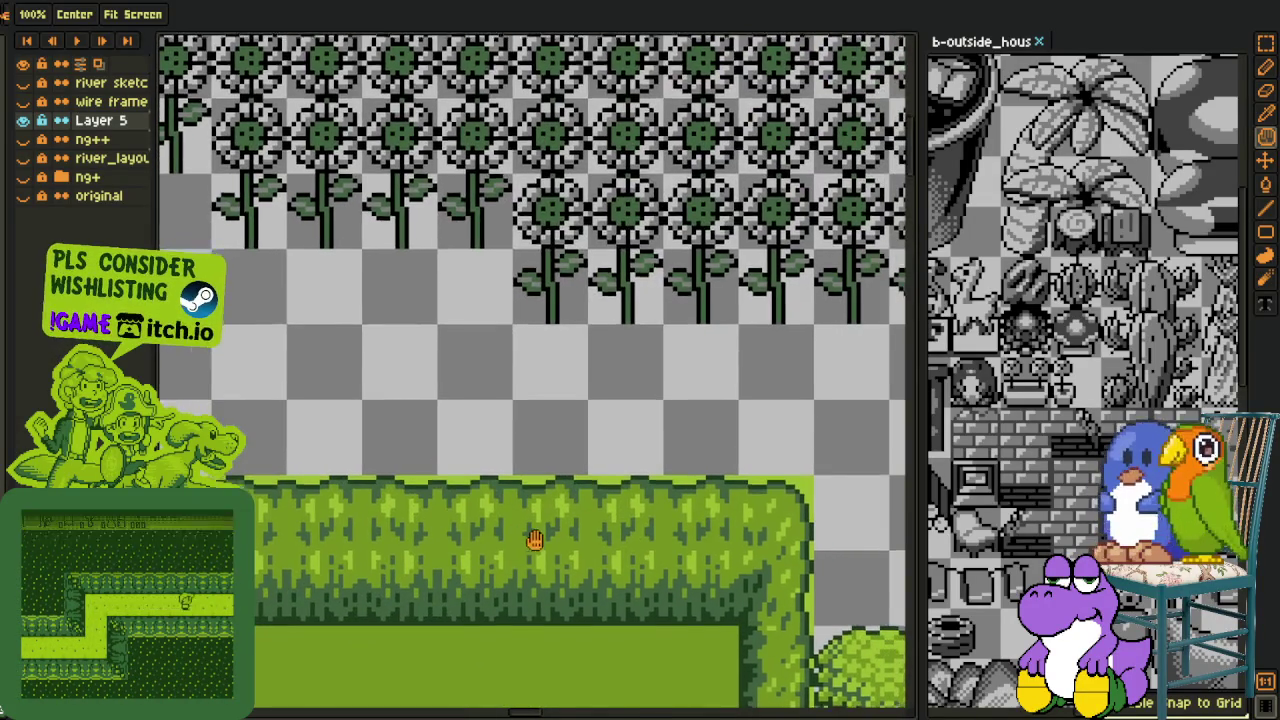
{"action": "scroll", "coordinate": [531, 543], "scroll_direction": "up", "scroll_amount": 2}
{"action": "key", "text": "o"}
{"action": "scroll", "coordinate": [500, 540], "scroll_direction": "up", "scroll_amount": 1}
{"action": "scroll", "coordinate": [517, 500], "scroll_direction": "down", "scroll_amount": 3}
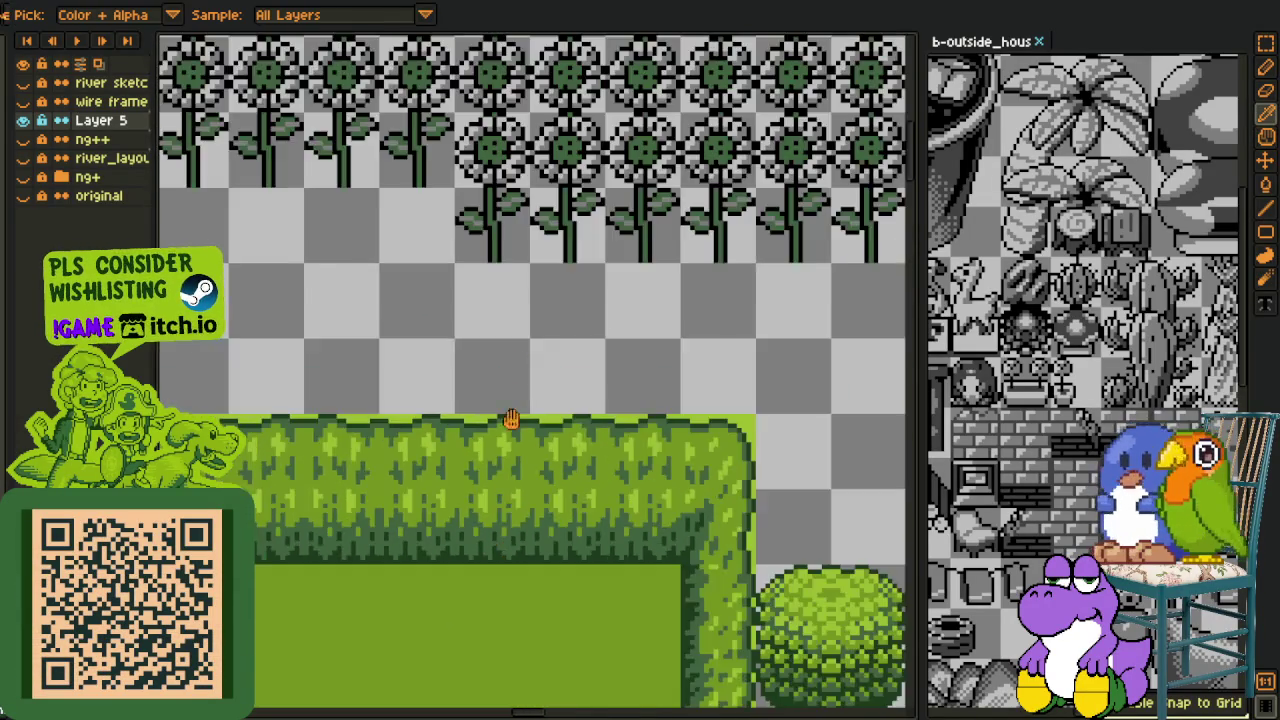
{"action": "key", "text": "h"}
{"action": "scroll", "coordinate": [569, 375], "scroll_direction": "up", "scroll_amount": 3}
{"action": "scroll", "coordinate": [569, 375], "scroll_direction": "up", "scroll_amount": 2}
{"action": "scroll", "coordinate": [586, 334], "scroll_direction": "up", "scroll_amount": 1}
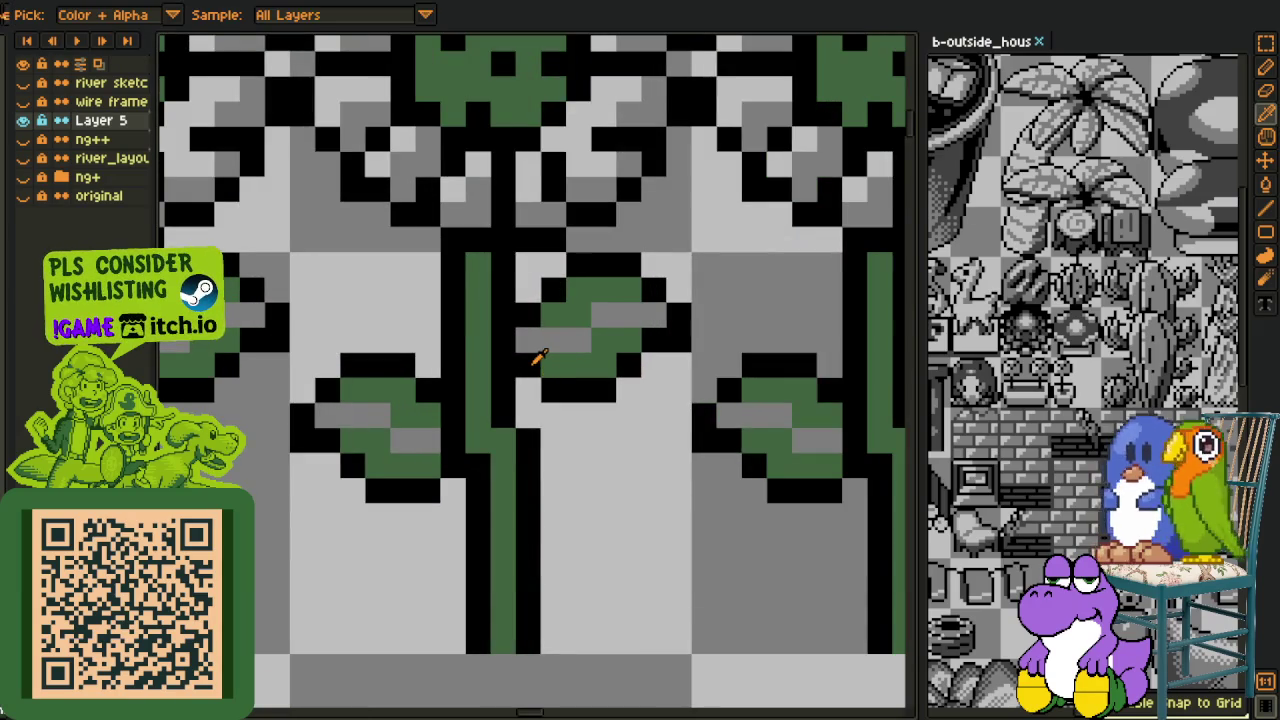
{"action": "key", "text": "shift+r"}
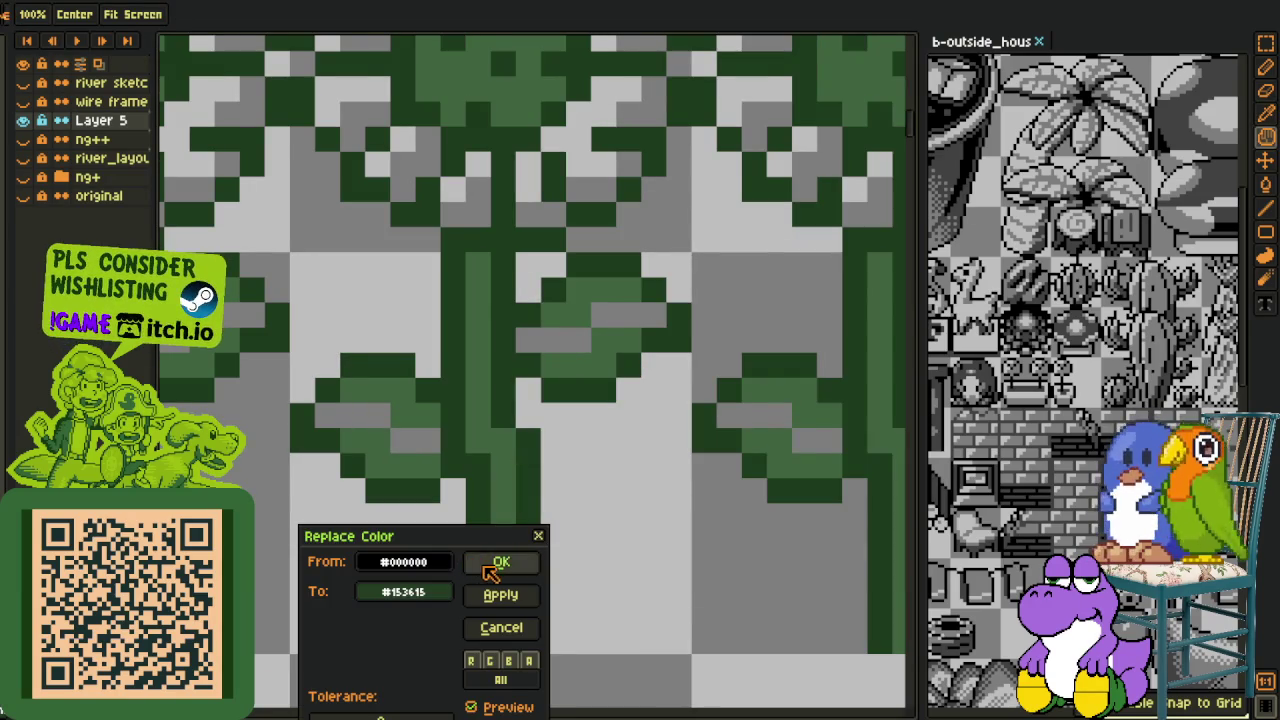
{"action": "left_click", "coordinate": [500, 563]}
Replace the mid grey #7F7F7F with olive green #77930d
{"action": "scroll", "coordinate": [586, 517], "scroll_direction": "down", "scroll_amount": 2}
{"action": "scroll", "coordinate": [586, 520], "scroll_direction": "down", "scroll_amount": 2}
{"action": "scroll", "coordinate": [585, 535], "scroll_direction": "down", "scroll_amount": 1}
{"action": "left_click_drag", "start_coordinate": [585, 535], "coordinate": [508, 314]}
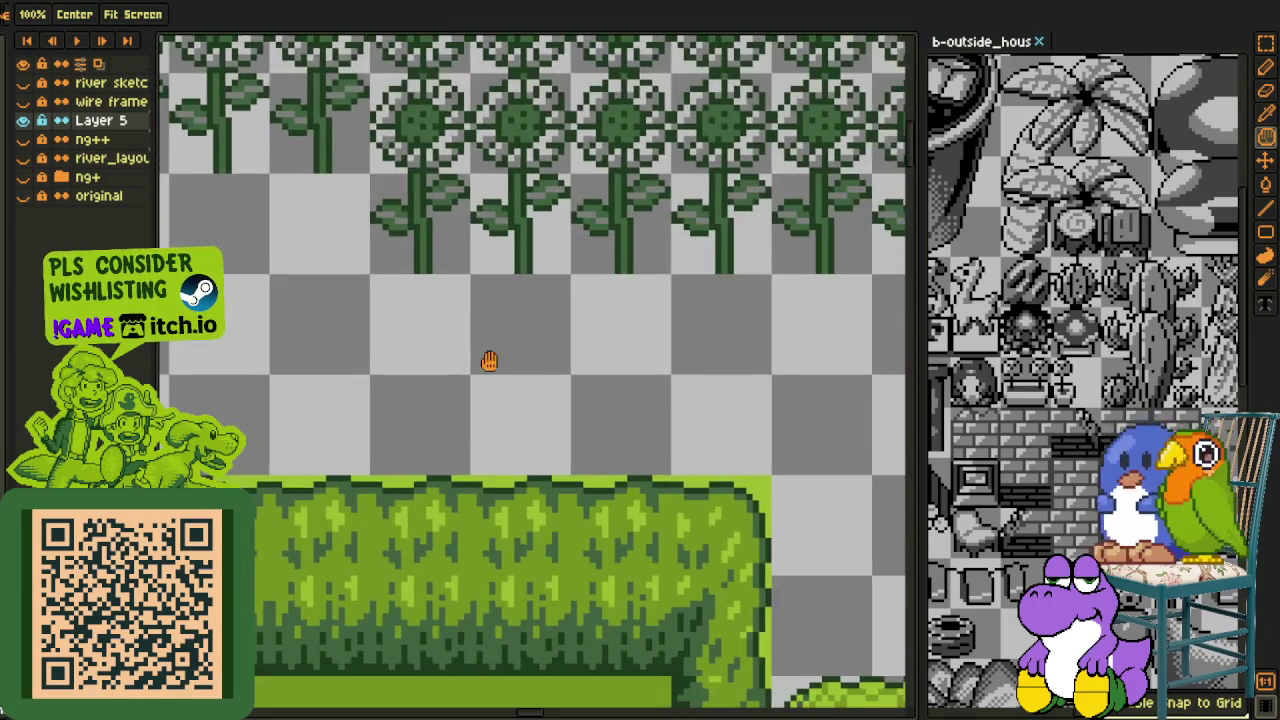
{"action": "scroll", "coordinate": [491, 520], "scroll_direction": "up", "scroll_amount": 2}
{"action": "scroll", "coordinate": [471, 534], "scroll_direction": "up", "scroll_amount": 1}
{"action": "key", "text": "space"}
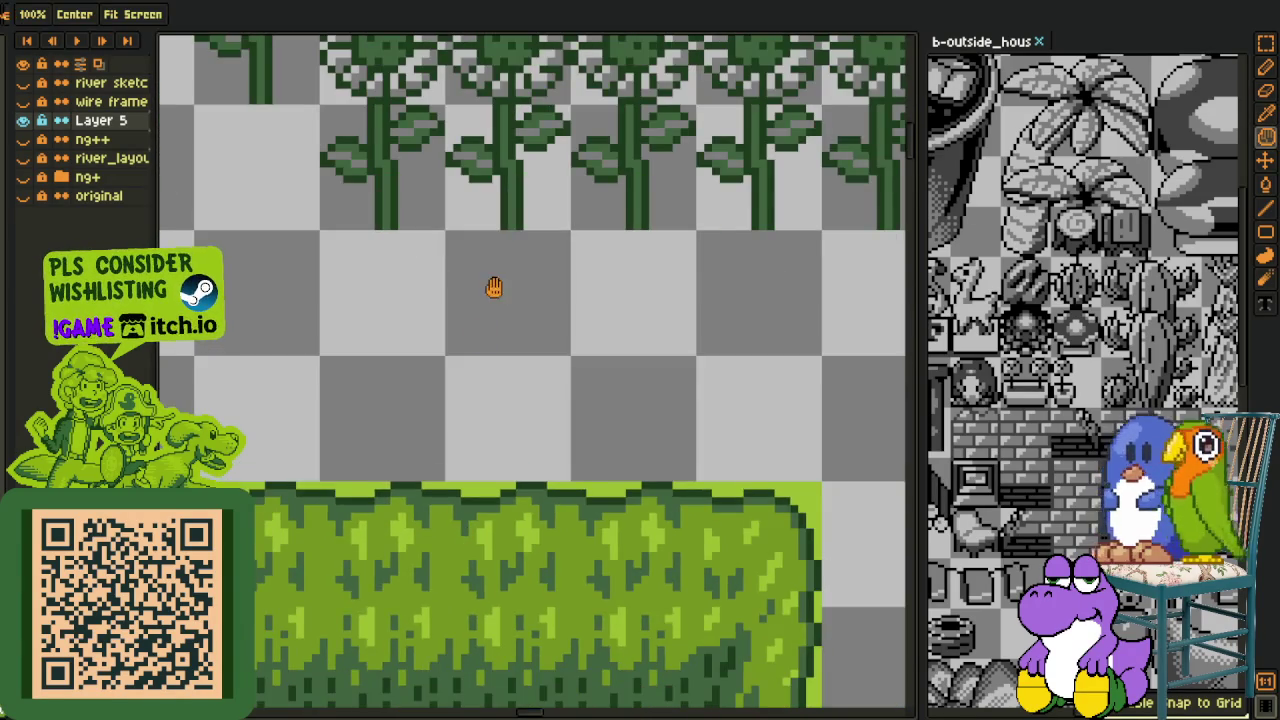
{"action": "scroll", "coordinate": [494, 290], "scroll_direction": "down", "scroll_amount": 2}
{"action": "scroll", "coordinate": [500, 340], "scroll_direction": "up", "scroll_amount": 3}
{"action": "scroll", "coordinate": [520, 450], "scroll_direction": "up", "scroll_amount": 2}
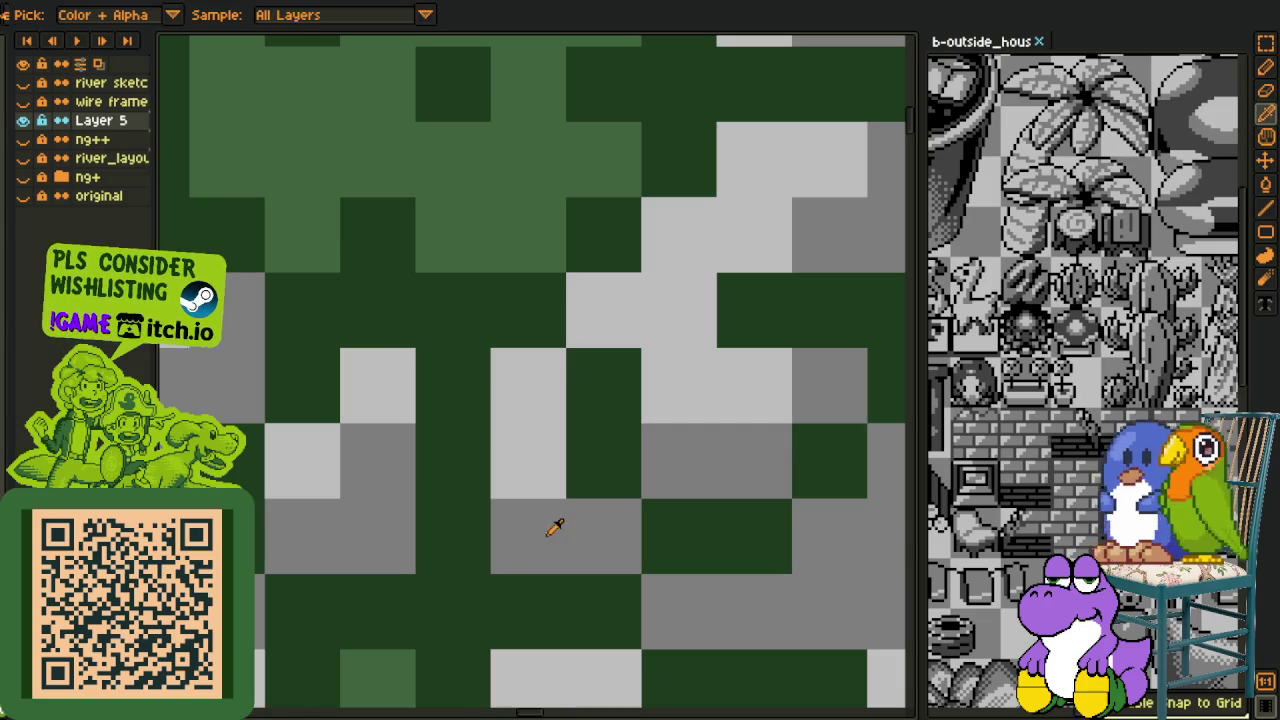
{"action": "left_click", "coordinate": [552, 528]}
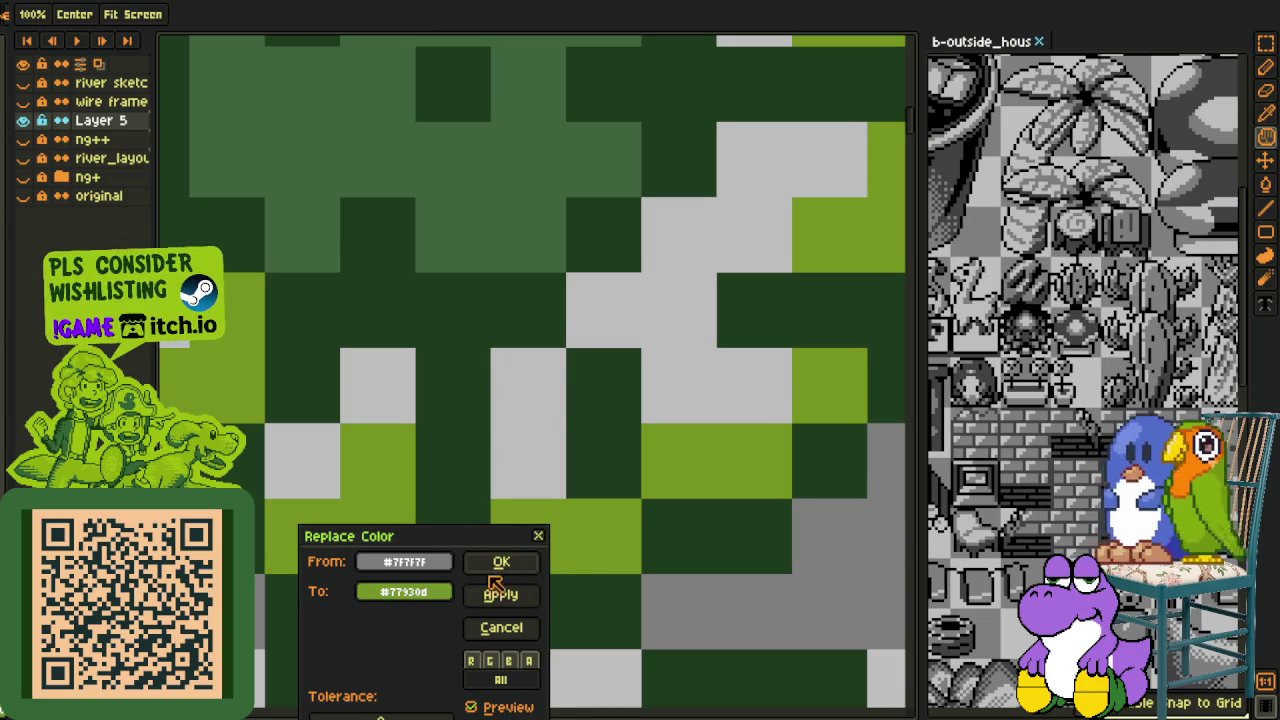
{"action": "left_click", "coordinate": [497, 565]}
Replace the light grey #bfbfbf with light green #9cbb22
{"action": "scroll", "coordinate": [512, 548], "scroll_direction": "down", "scroll_amount": 3}
{"action": "key", "text": "space"}
{"action": "left_click_drag", "start_coordinate": [553, 643], "coordinate": [474, 397]}
{"action": "scroll", "coordinate": [450, 460], "scroll_direction": "down", "scroll_amount": 3}
{"action": "scroll", "coordinate": [420, 480], "scroll_direction": "up", "scroll_amount": 3}
{"action": "key", "text": "shift+r"}
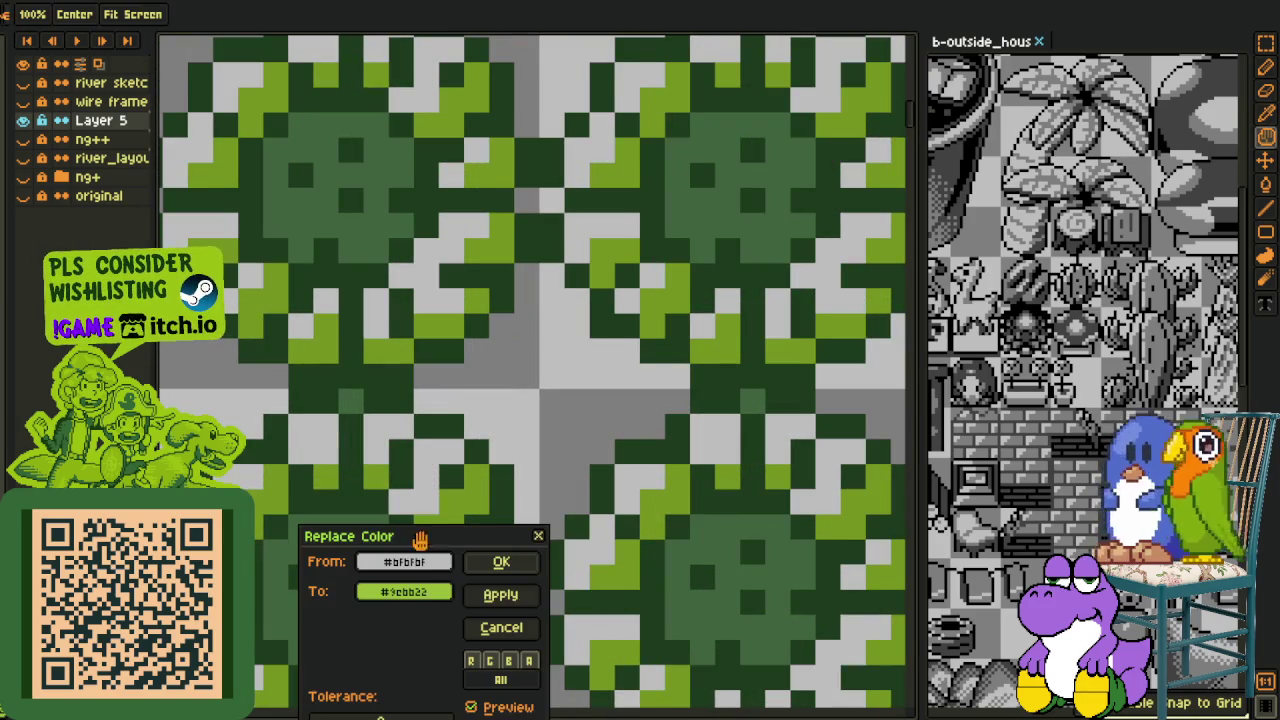
{"action": "left_click", "coordinate": [500, 564]}
{"action": "scroll", "coordinate": [506, 403], "scroll_direction": "down", "scroll_amount": 2}
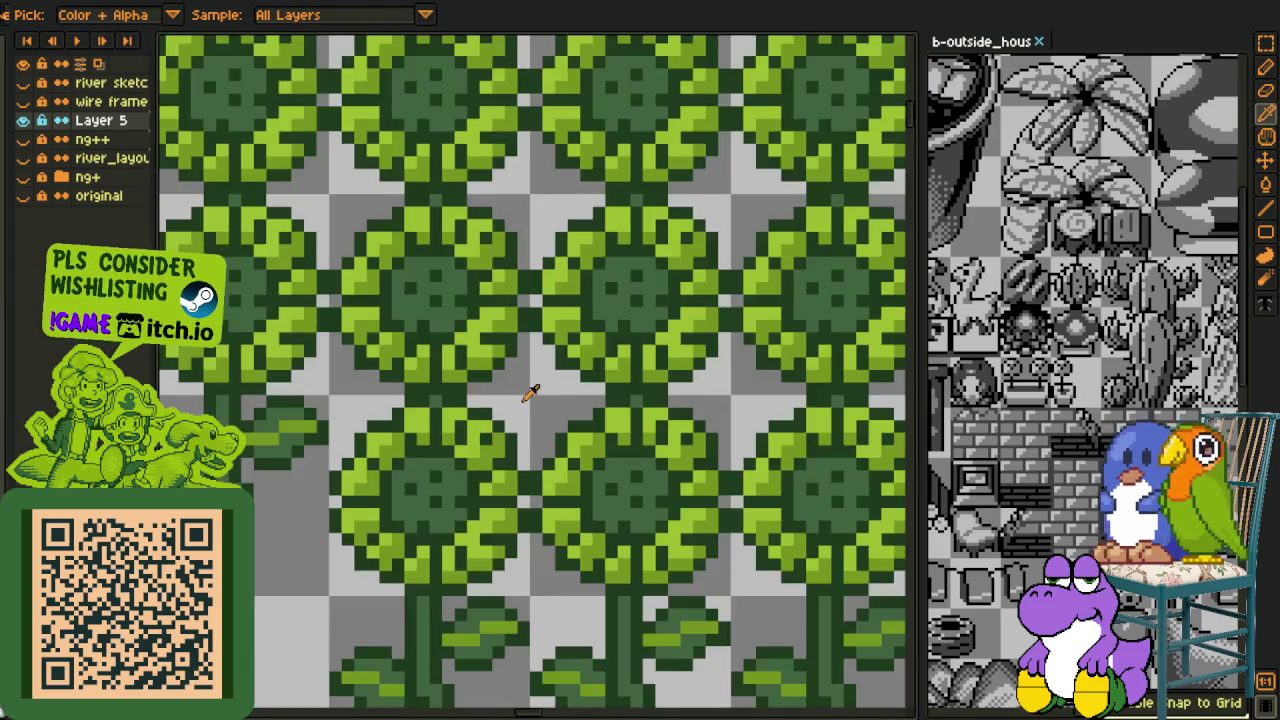
Recolour the flower tiles' magenta to green
{"action": "scroll", "coordinate": [506, 403], "scroll_direction": "down", "scroll_amount": 2}
{"action": "scroll", "coordinate": [506, 403], "scroll_direction": "down", "scroll_amount": 1}
{"action": "key", "text": "space"}
{"action": "left_click_drag", "start_coordinate": [539, 469], "coordinate": [553, 471]}
{"action": "key", "text": "o"}
{"action": "scroll", "coordinate": [553, 475], "scroll_direction": "up", "scroll_amount": 3}
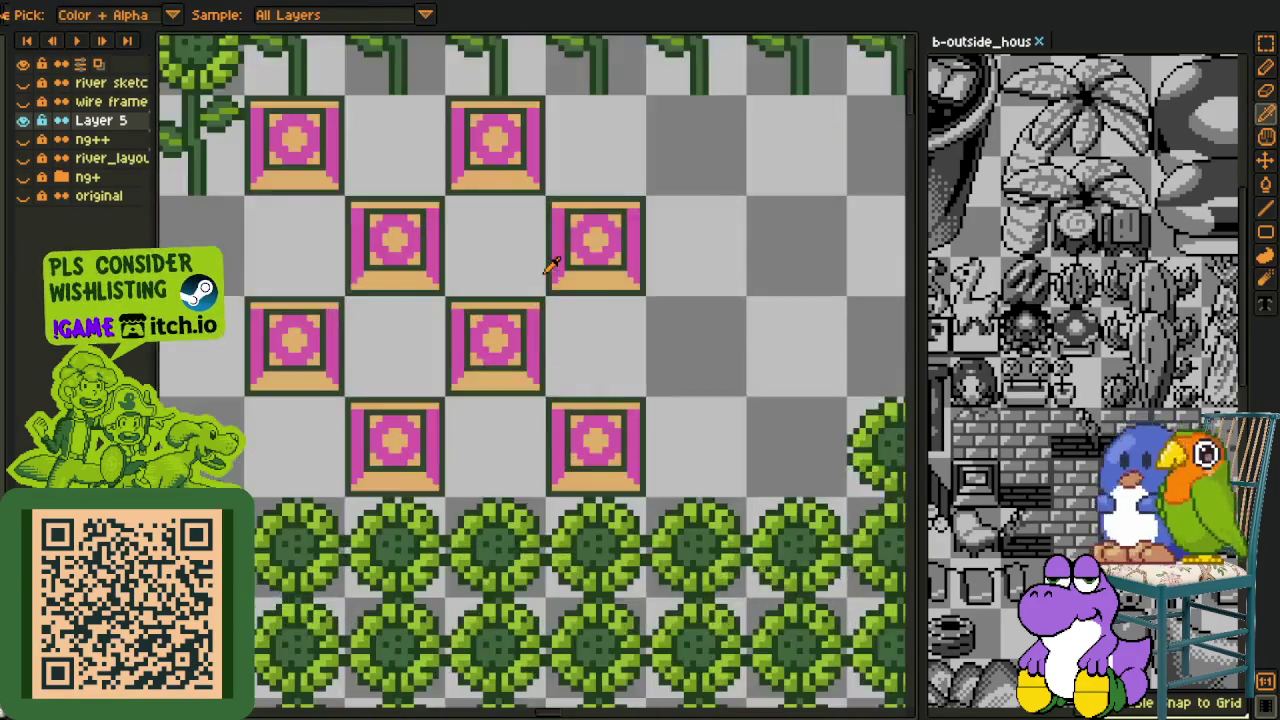
{"action": "scroll", "coordinate": [545, 500], "scroll_direction": "up", "scroll_amount": 2}
{"action": "scroll", "coordinate": [535, 520], "scroll_direction": "up", "scroll_amount": 2}
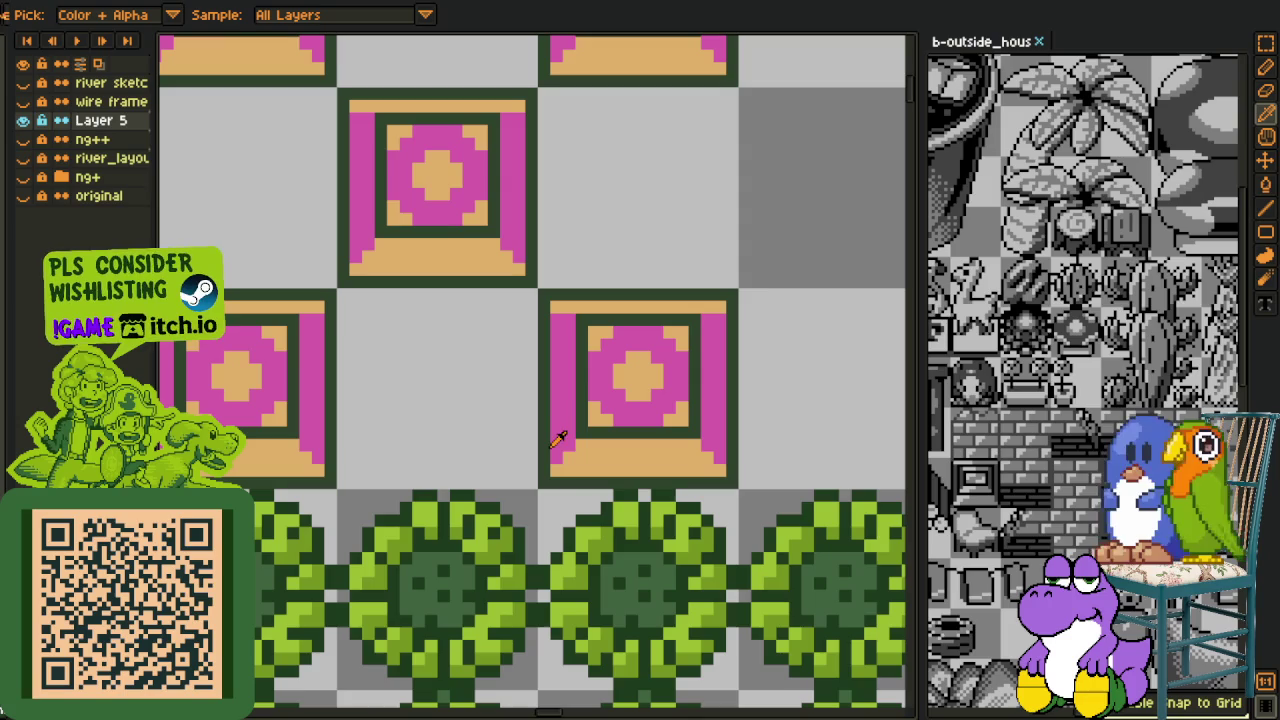
{"action": "key", "text": "shift+r"}
{"action": "left_click", "coordinate": [502, 563]}
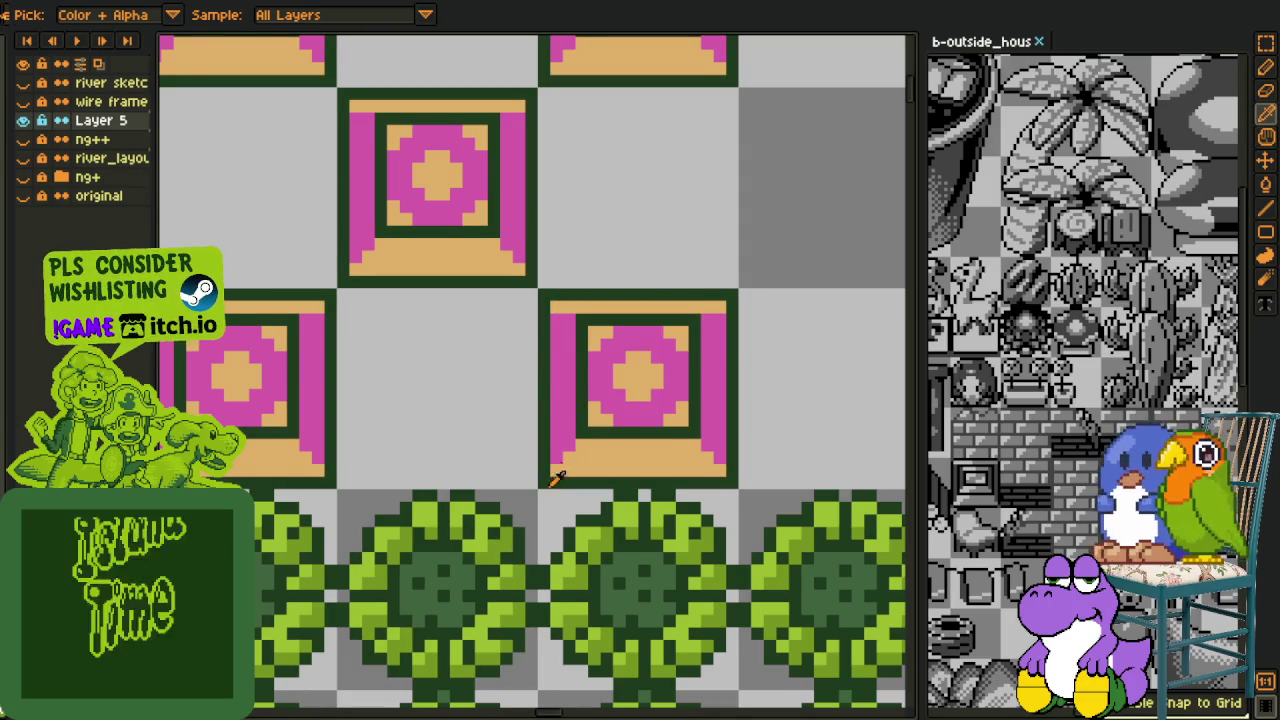
{"action": "key", "text": "shift+r"}
{"action": "left_click", "coordinate": [508, 556]}
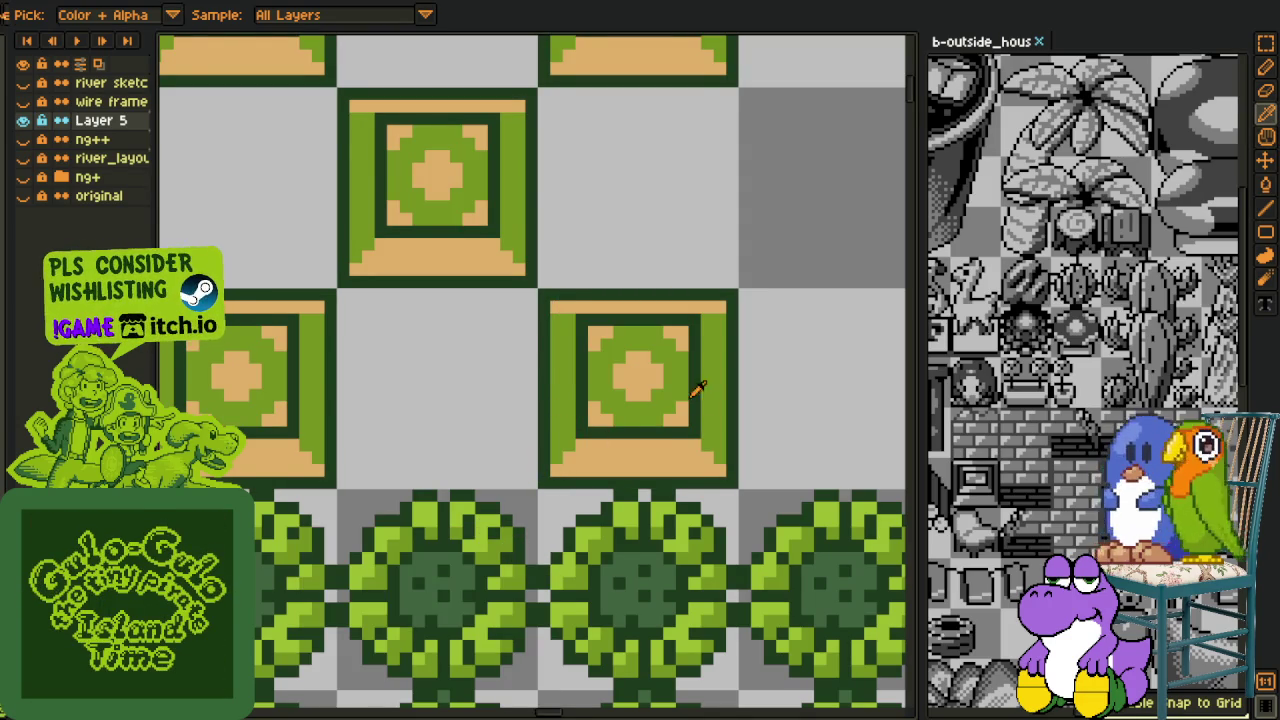
Replace the flower tiles' tan #c4af65 with green #9cbb22
{"action": "left_click", "coordinate": [683, 455]}
{"action": "key", "text": "shift+r"}
{"action": "left_click", "coordinate": [507, 563]}
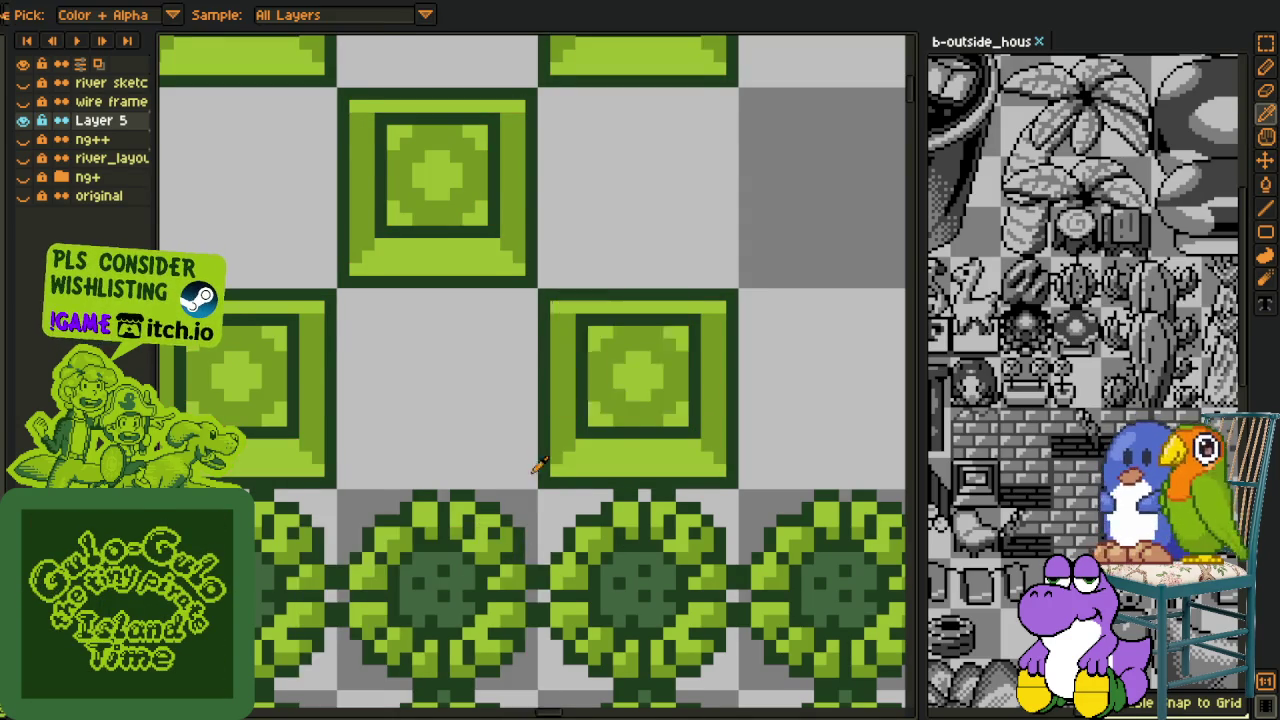
{"action": "scroll", "coordinate": [531, 477], "scroll_direction": "down", "scroll_amount": 1}
Save the file
{"action": "key", "text": "ctrl+s"}
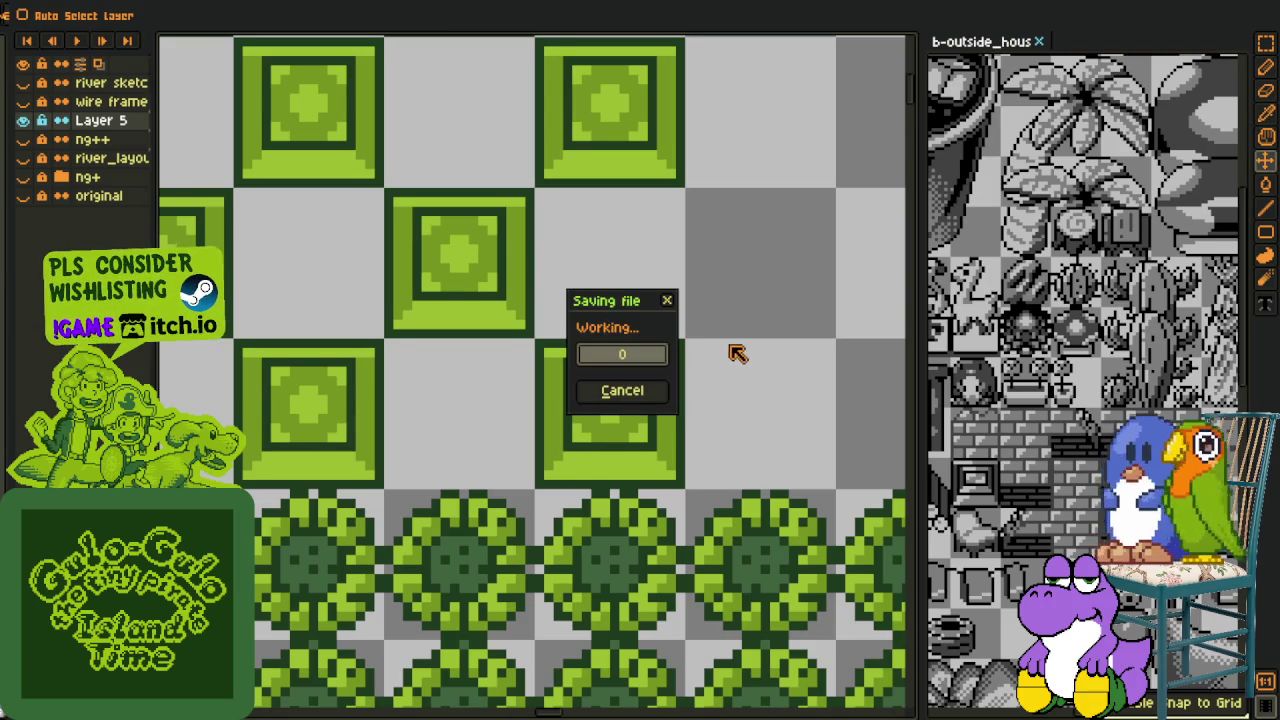
{"action": "scroll", "coordinate": [750, 320], "scroll_direction": "down", "scroll_amount": 5}
{"action": "scroll", "coordinate": [748, 318], "scroll_direction": "down", "scroll_amount": 1}
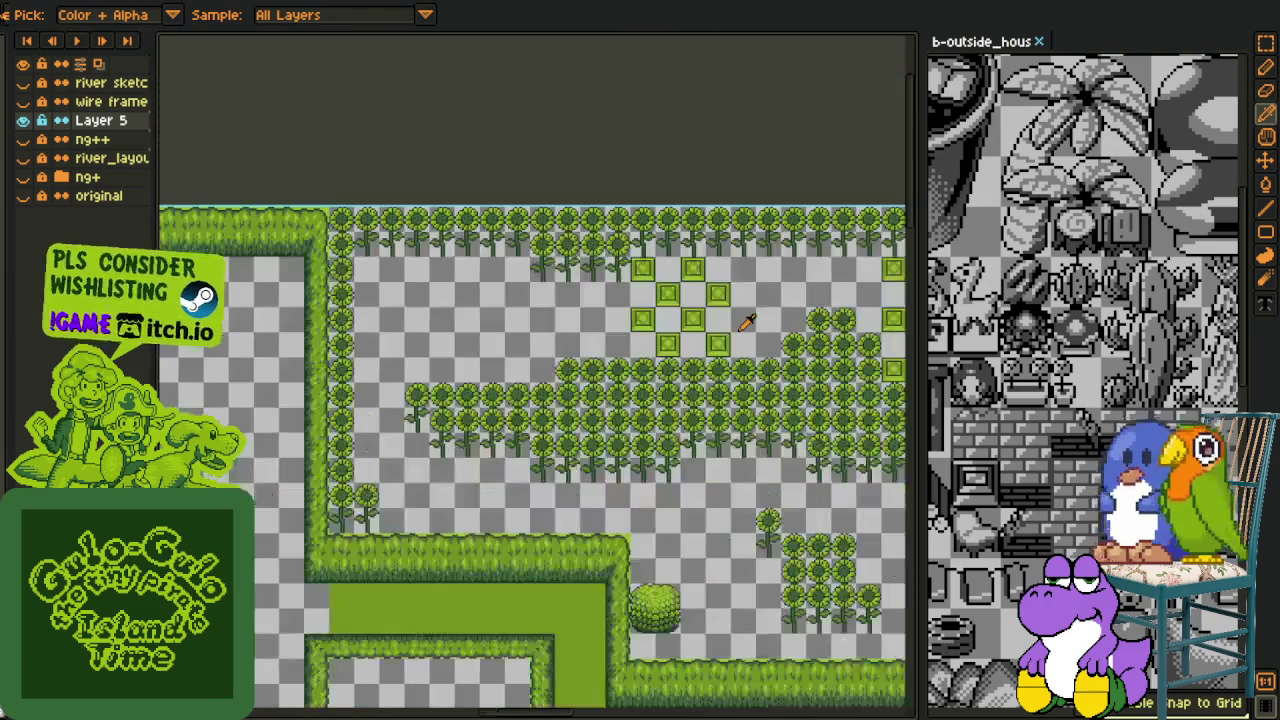
Show the wire frame grid layer and pan along the hedge band
{"action": "left_click_drag", "start_coordinate": [750, 320], "coordinate": [610, 260]}
{"action": "left_click", "coordinate": [23, 102]}
{"action": "scroll", "coordinate": [541, 252], "scroll_direction": "down", "scroll_amount": 2}
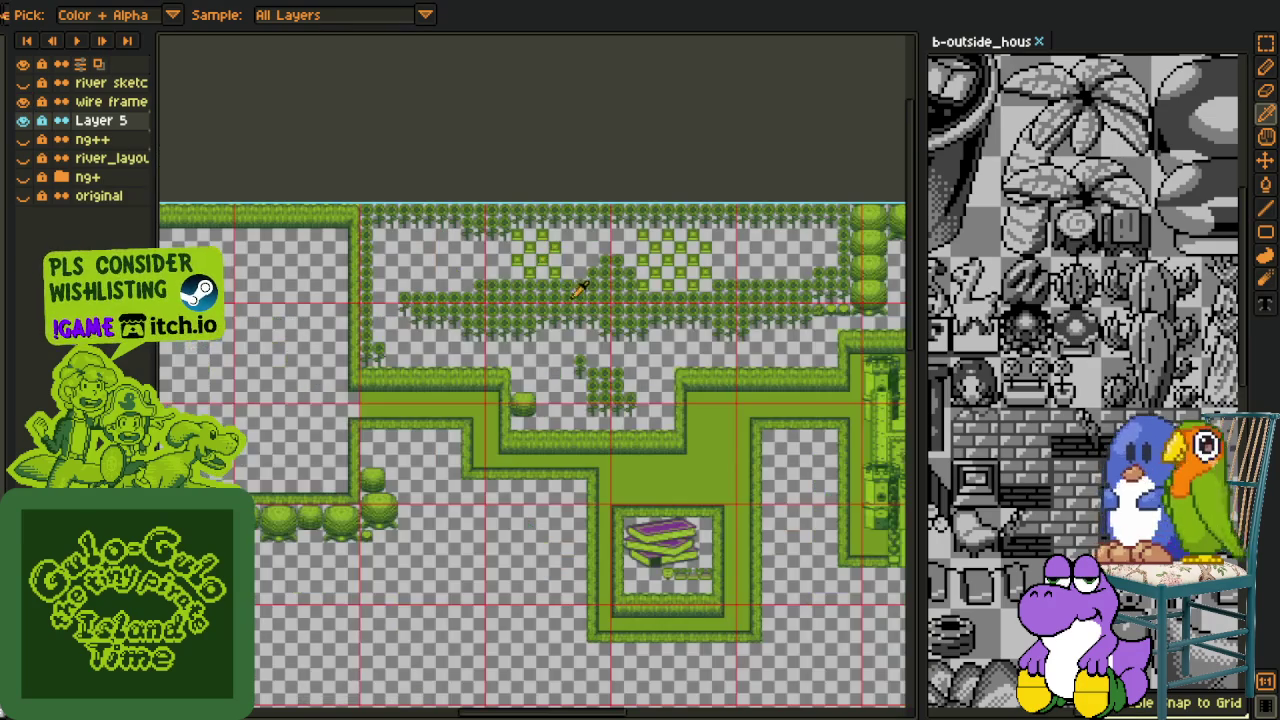
{"action": "left_click_drag", "start_coordinate": [510, 362], "coordinate": [444, 343]}
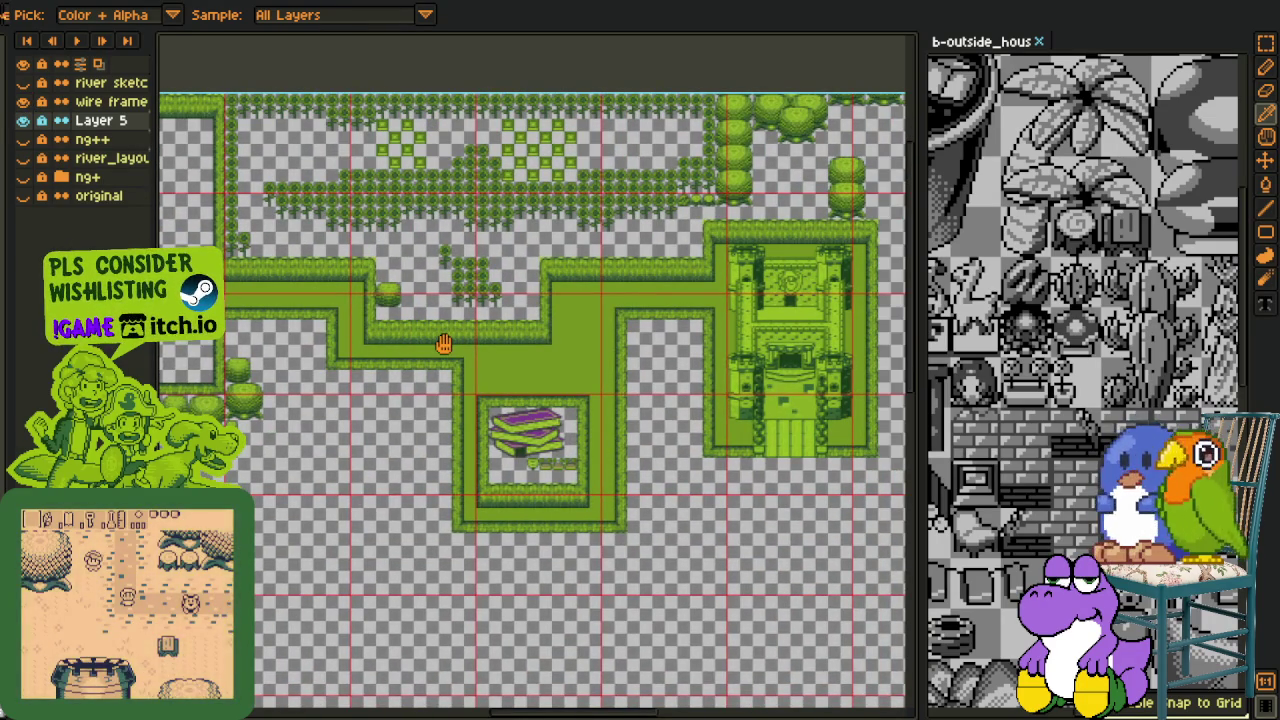
{"action": "scroll", "coordinate": [463, 365], "scroll_direction": "up", "scroll_amount": 3}
{"action": "scroll", "coordinate": [463, 207], "scroll_direction": "up", "scroll_amount": 2}
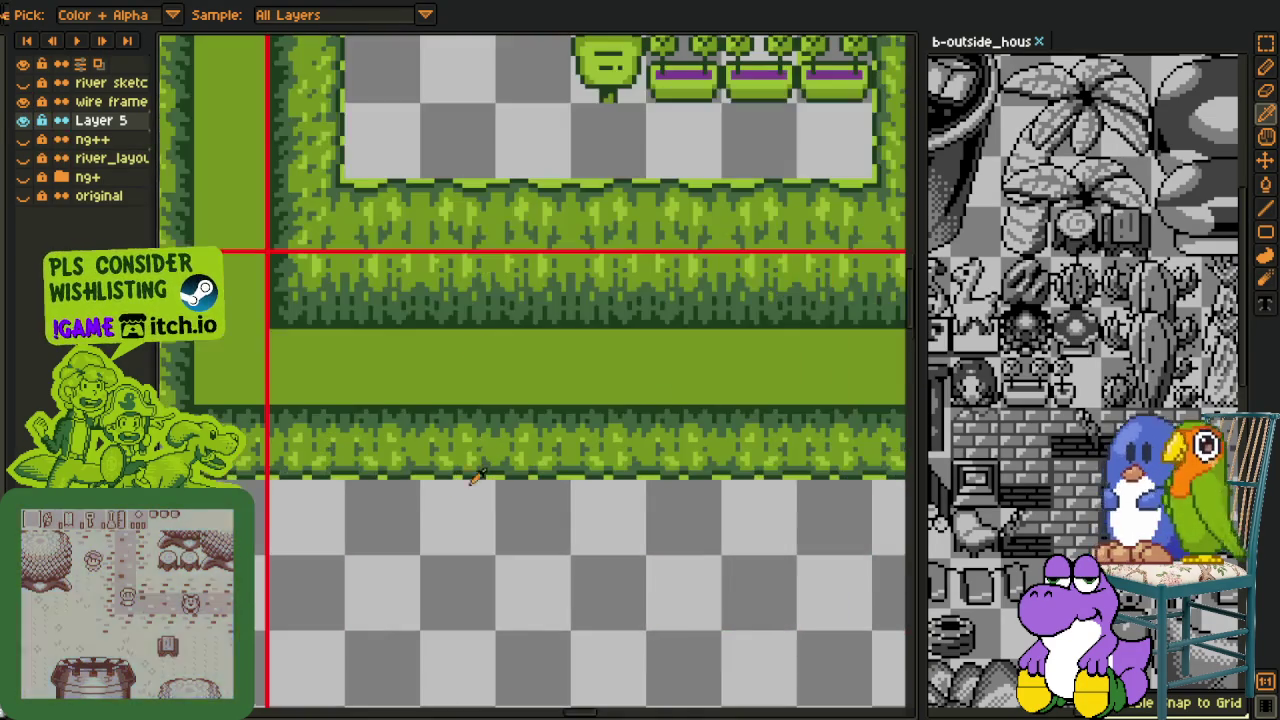
{"action": "scroll", "coordinate": [548, 285], "scroll_direction": "up", "scroll_amount": 2}
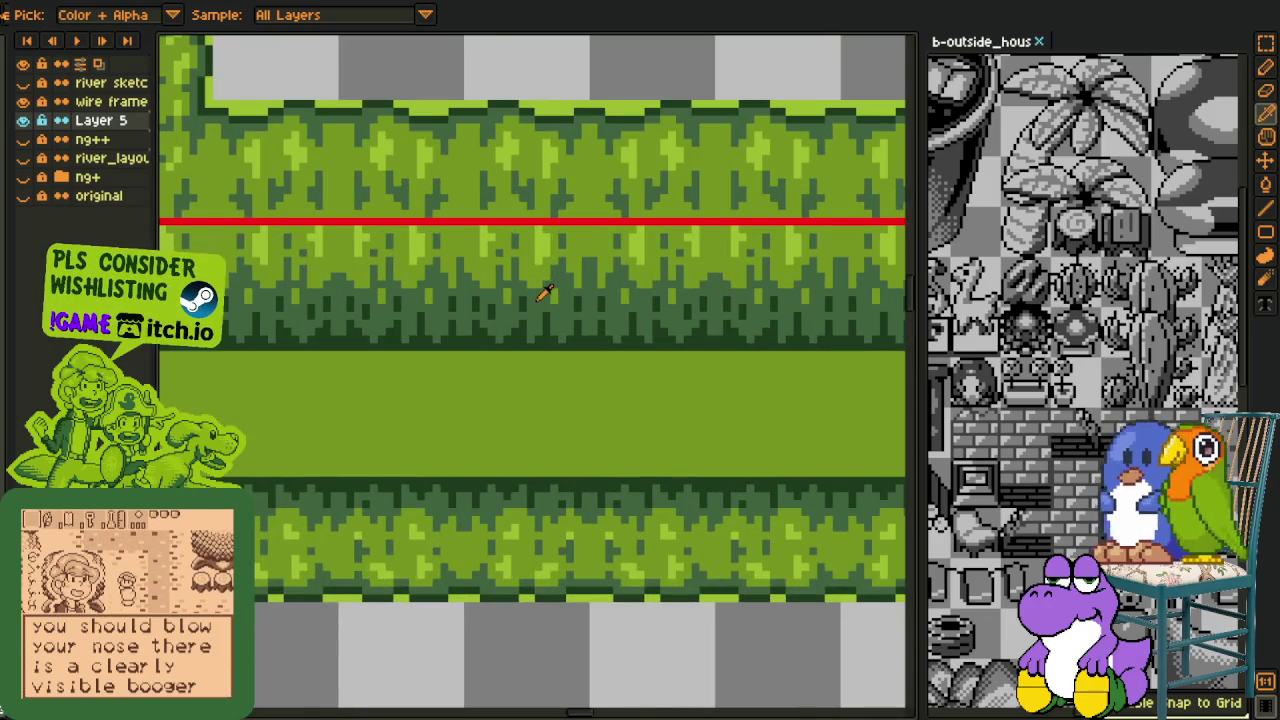
{"action": "left_click_drag", "start_coordinate": [540, 225], "coordinate": [533, 323]}
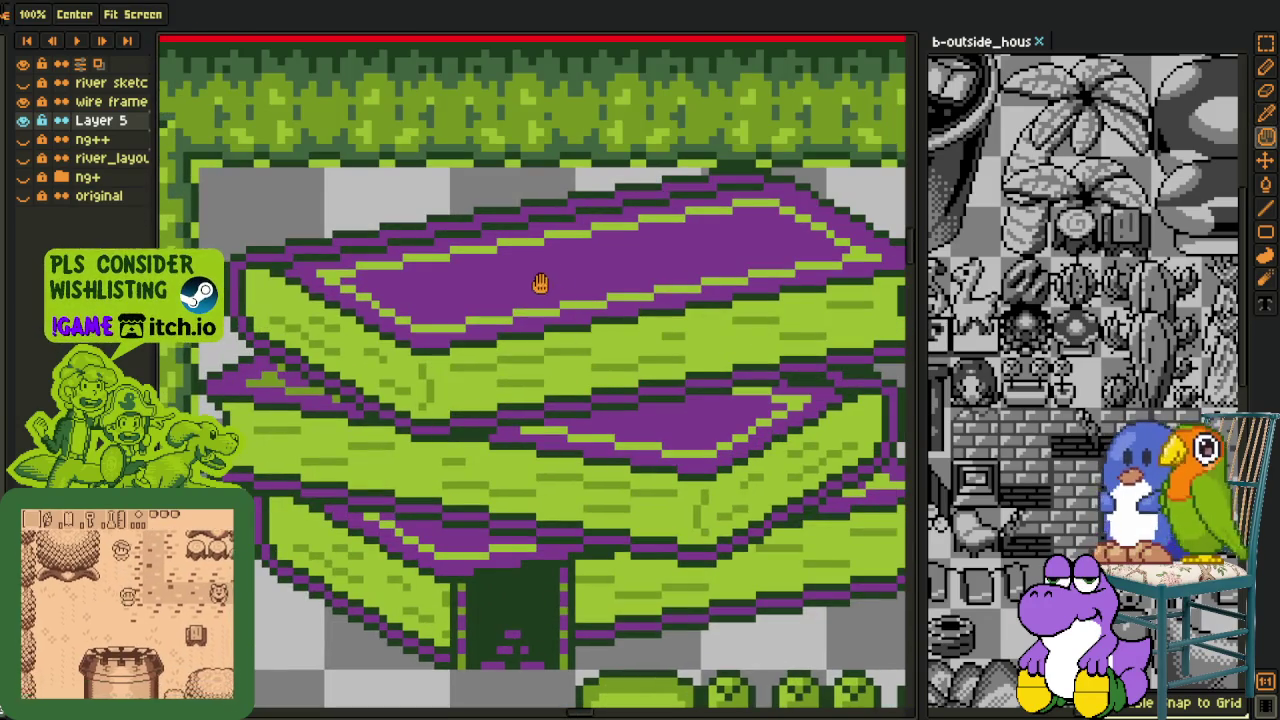
Turn the purple roofs #7f4090 into green #3c623c and save
{"action": "left_click", "coordinate": [551, 274], "text": "alt"}
{"action": "key", "text": "shift+r"}
{"action": "left_click", "coordinate": [490, 563]}
{"action": "scroll", "coordinate": [503, 520], "scroll_direction": "down", "scroll_amount": 5}
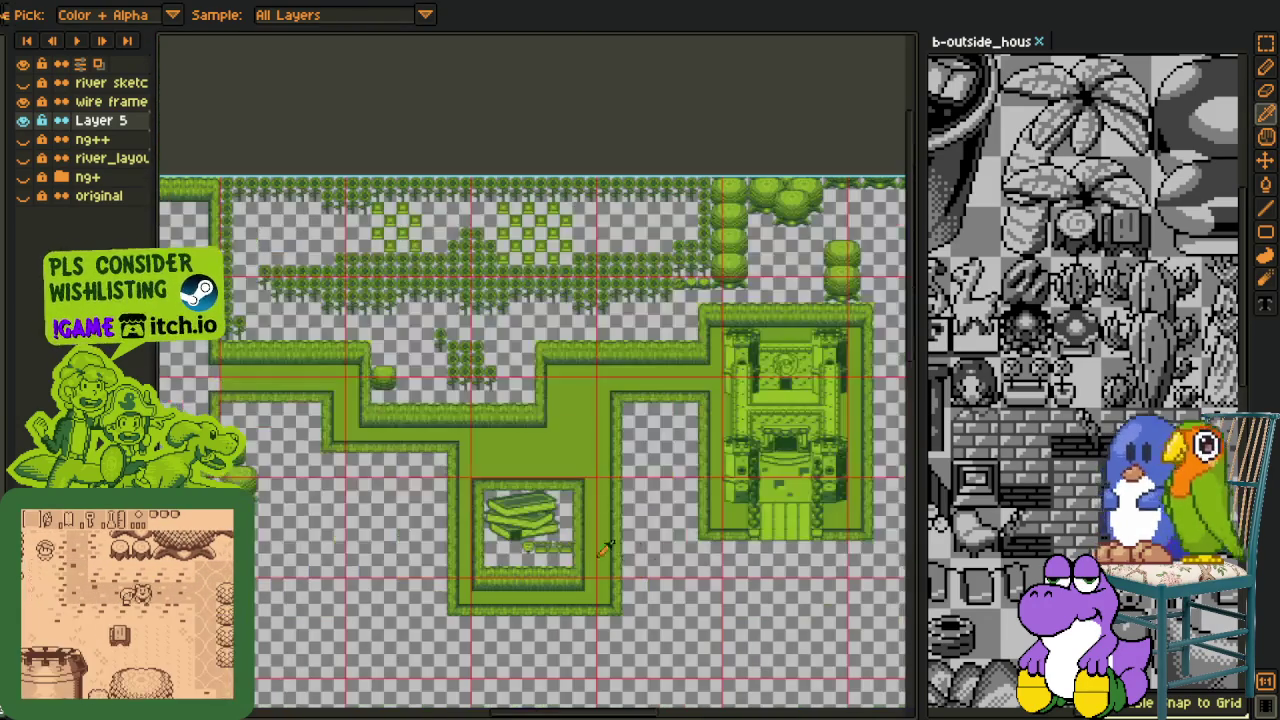
{"action": "key", "text": "ctrl+s"}
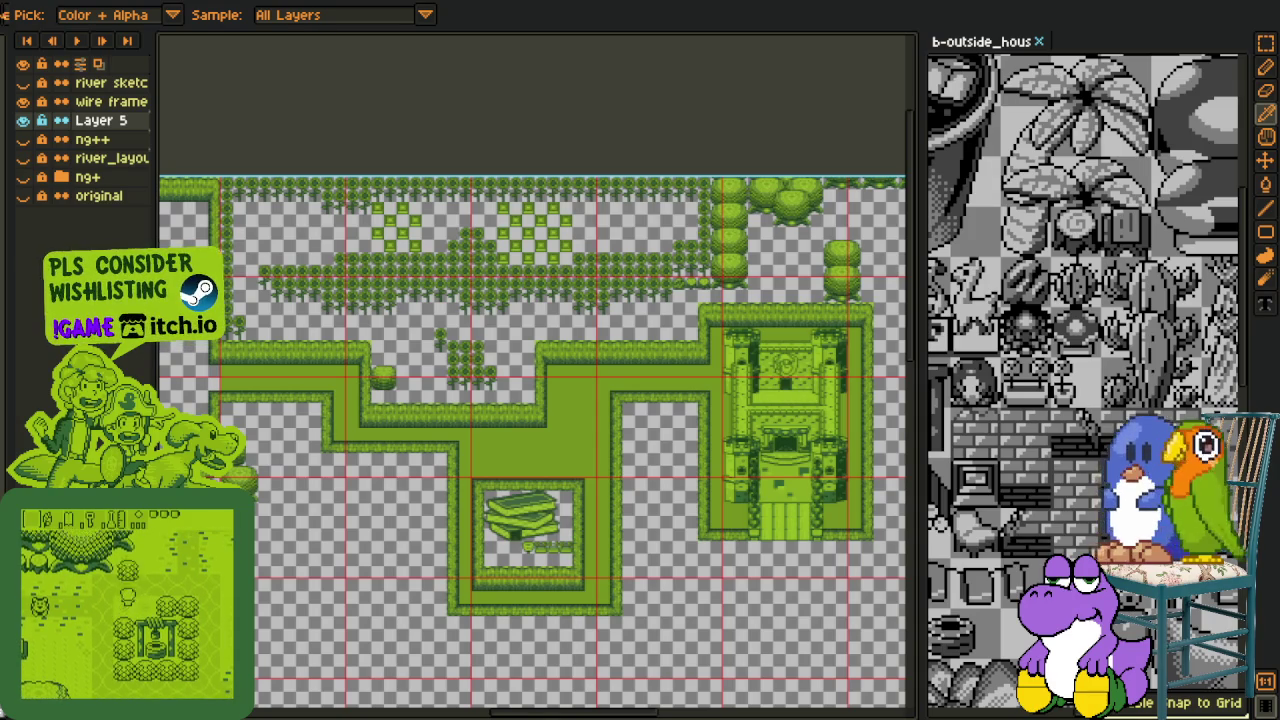
{"action": "scroll", "coordinate": [440, 525], "scroll_direction": "down", "scroll_amount": 2}
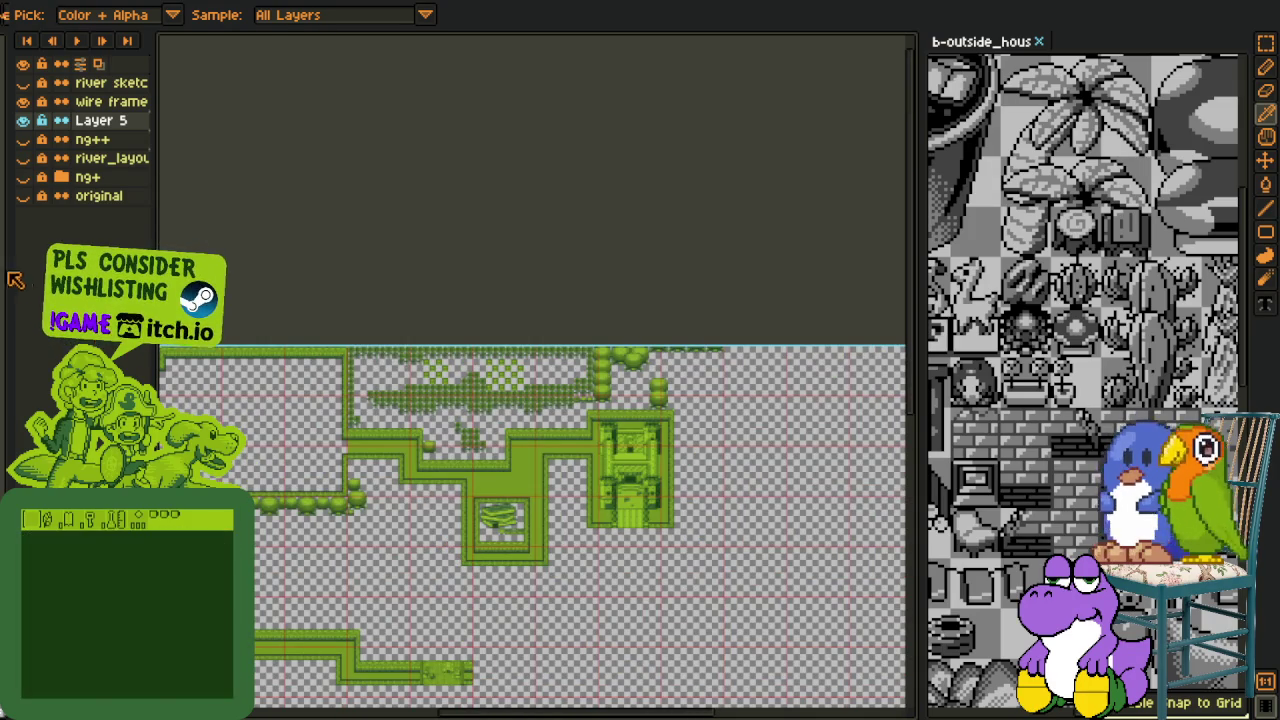
Show the ng++ layer and survey the map
{"action": "left_click", "coordinate": [23, 140]}
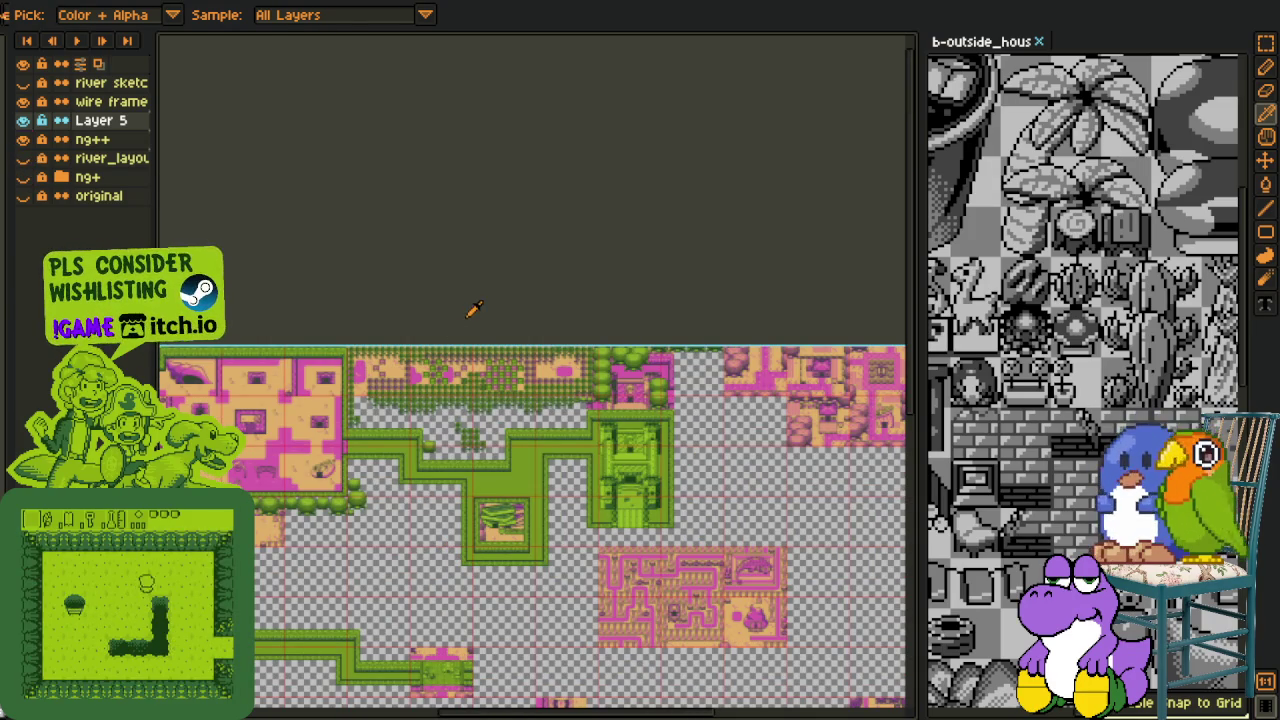
{"action": "left_click_drag", "start_coordinate": [396, 494], "coordinate": [468, 437]}
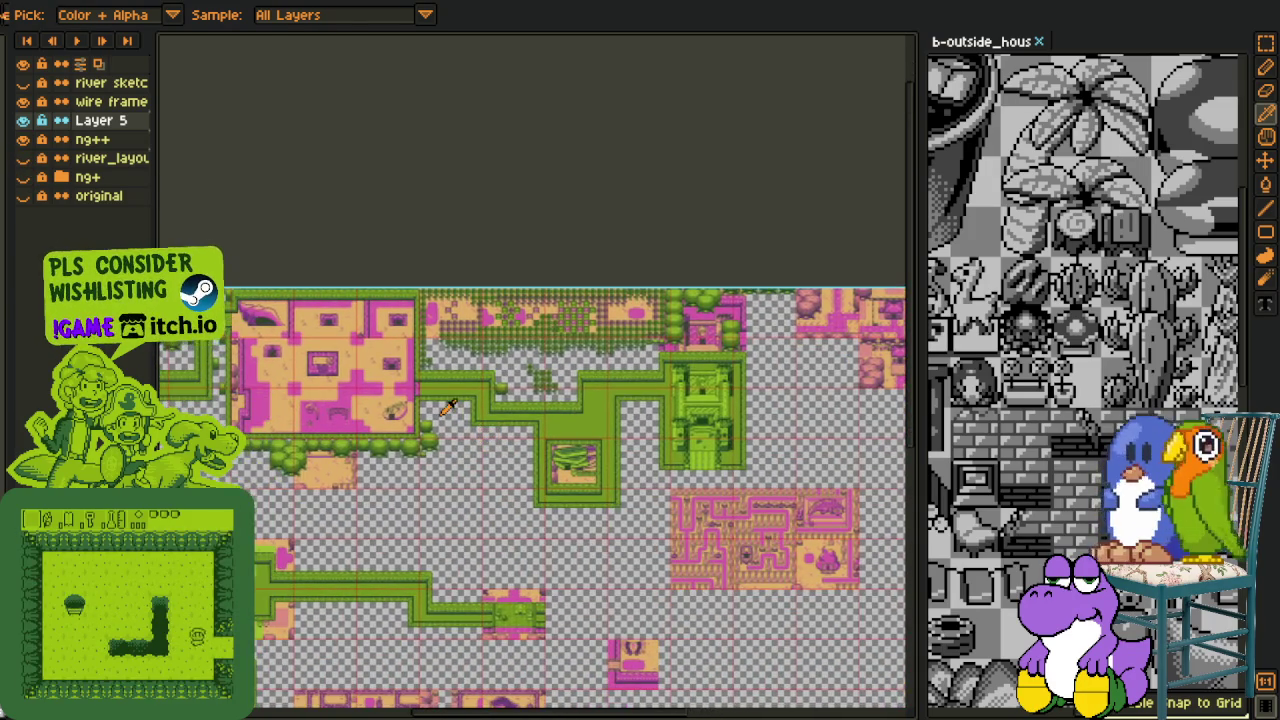
{"action": "scroll", "coordinate": [448, 407], "scroll_direction": "up", "scroll_amount": 2}
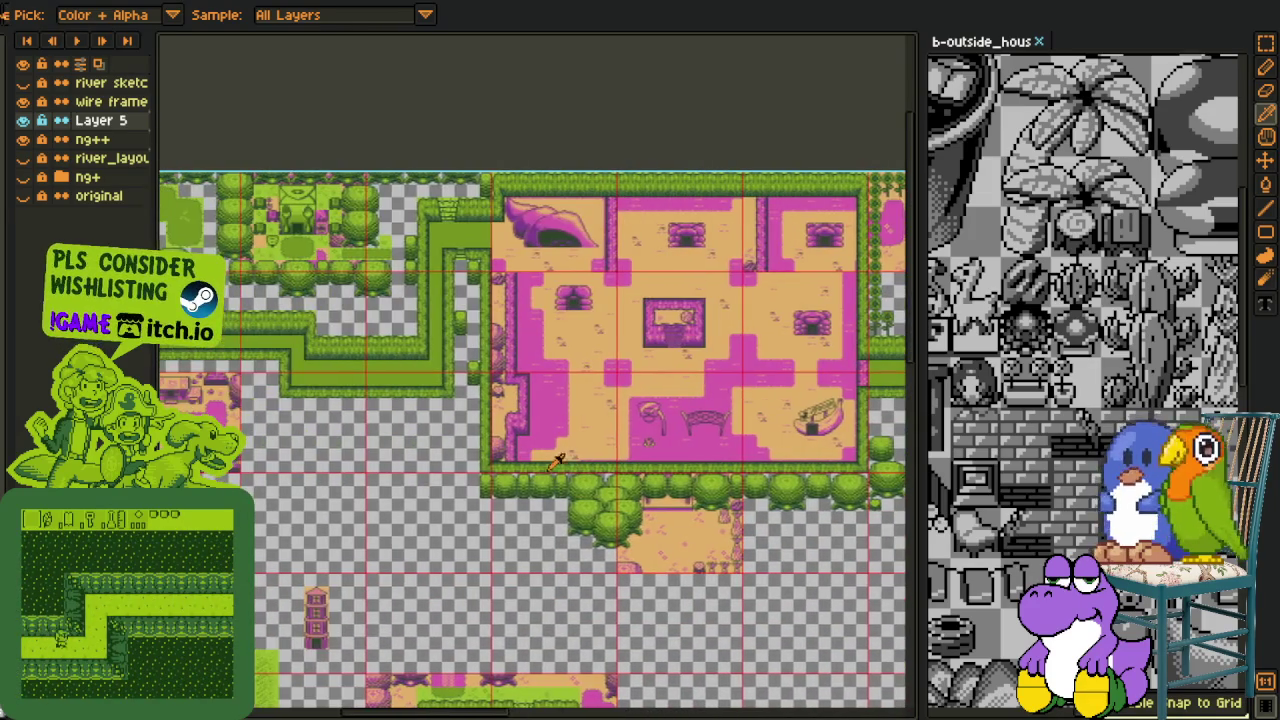
{"action": "scroll", "coordinate": [450, 400], "scroll_direction": "up", "scroll_amount": 4}
{"action": "scroll", "coordinate": [605, 425], "scroll_direction": "down", "scroll_amount": 1}
{"action": "scroll", "coordinate": [605, 425], "scroll_direction": "down", "scroll_amount": 4}
{"action": "left_click_drag", "start_coordinate": [502, 570], "coordinate": [506, 558]}
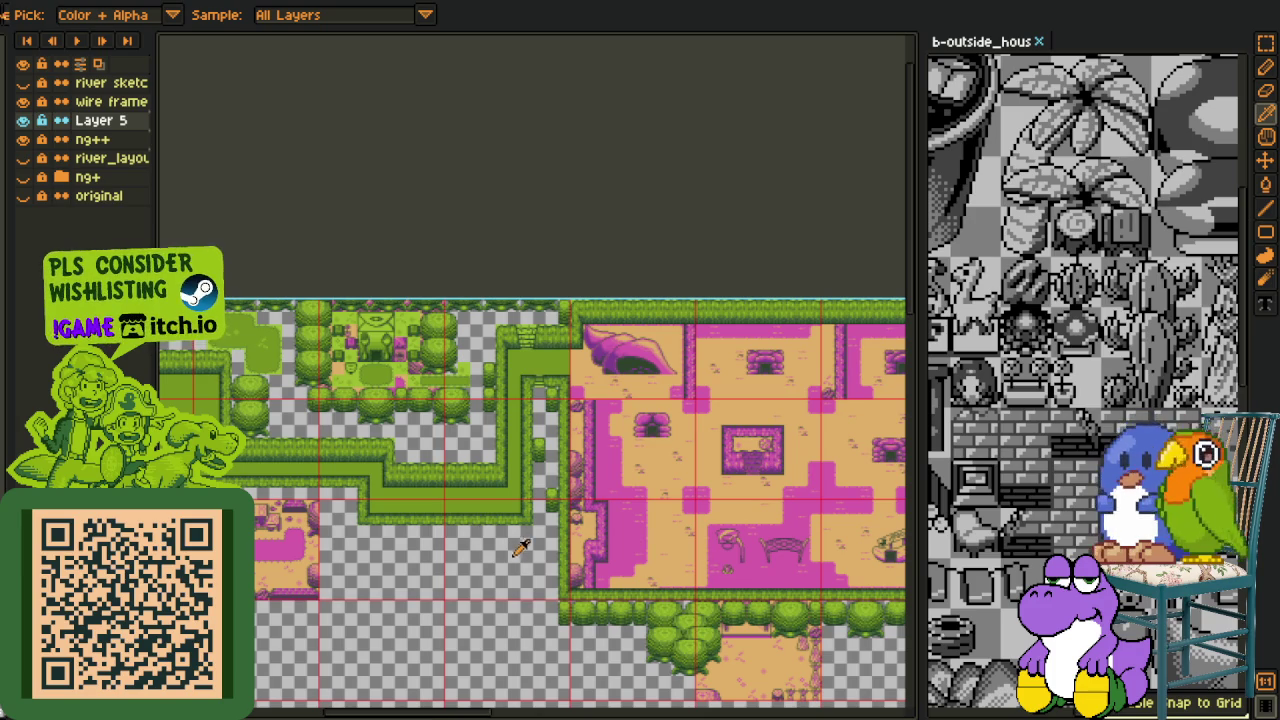
{"action": "scroll", "coordinate": [510, 540], "scroll_direction": "right", "scroll_amount": 2}
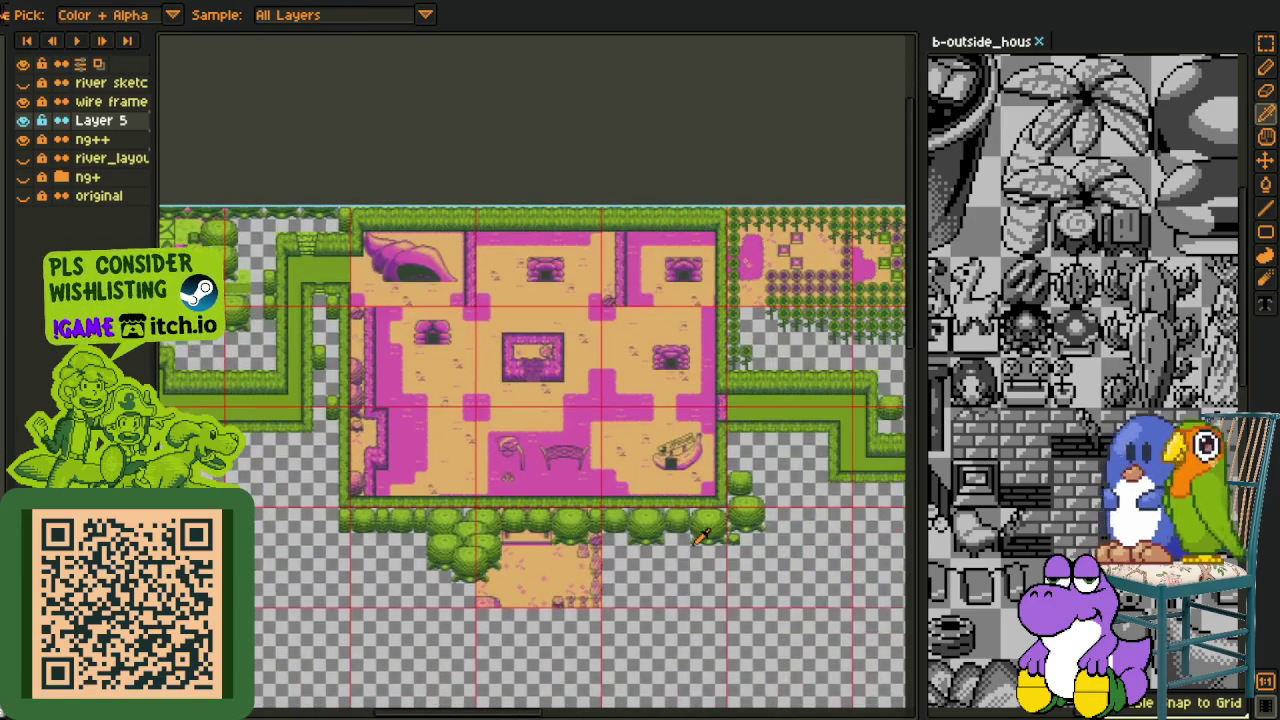
{"action": "scroll", "coordinate": [690, 555], "scroll_direction": "right", "scroll_amount": 3}
{"action": "scroll", "coordinate": [697, 573], "scroll_direction": "right", "scroll_amount": 3}
{"action": "scroll", "coordinate": [607, 550], "scroll_direction": "right", "scroll_amount": 3}
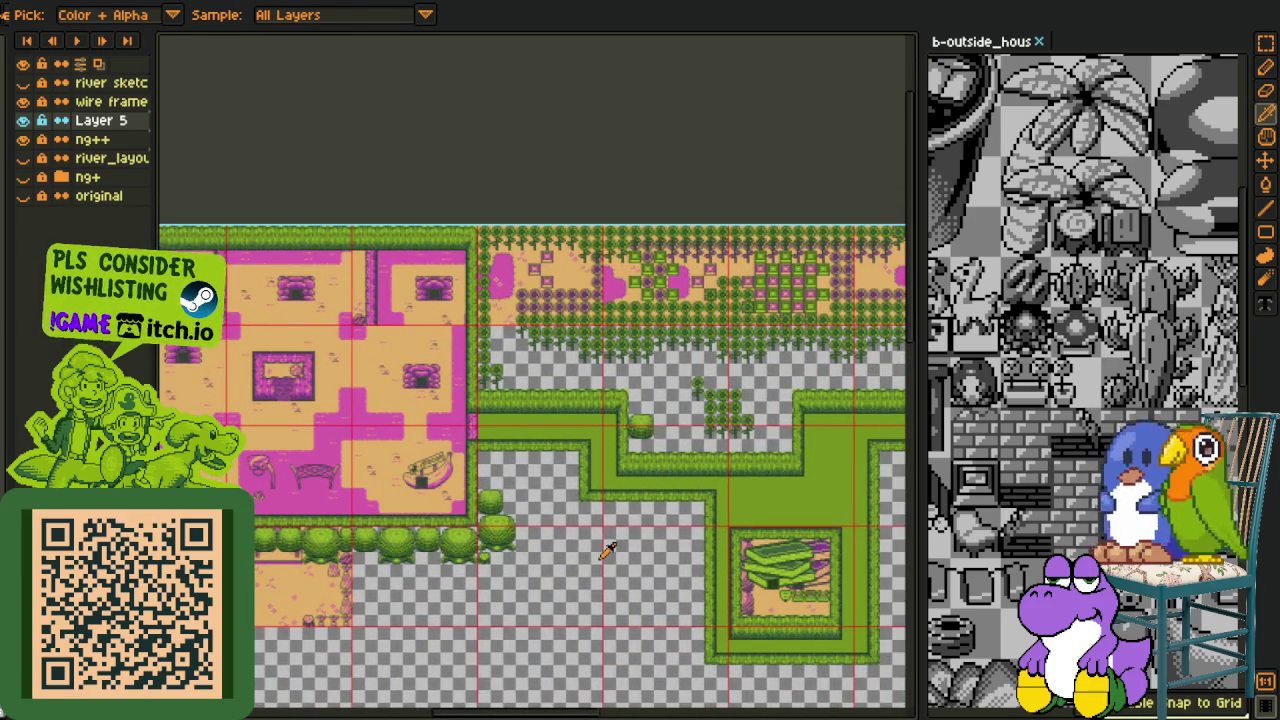
{"action": "scroll", "coordinate": [700, 520], "scroll_direction": "down", "scroll_amount": 2}
{"action": "scroll", "coordinate": [780, 470], "scroll_direction": "up", "scroll_amount": 3}
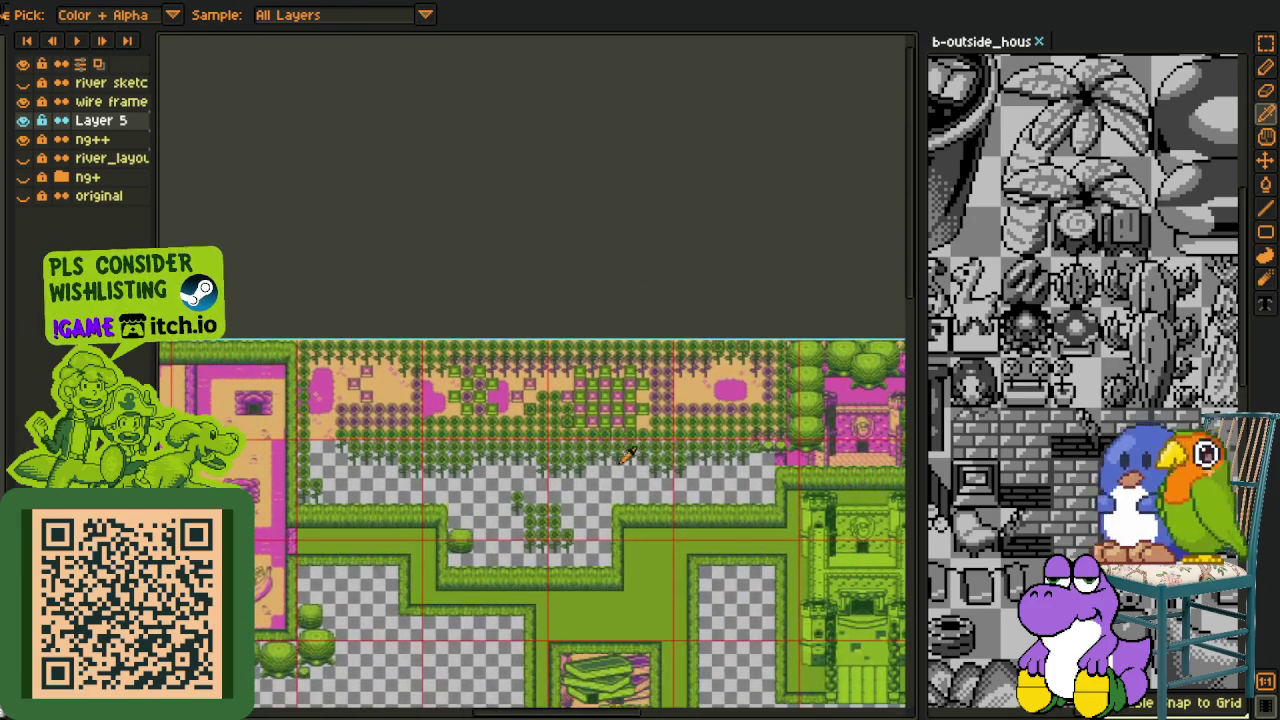
{"action": "scroll", "coordinate": [835, 425], "scroll_direction": "up", "scroll_amount": 2}
{"action": "scroll", "coordinate": [835, 425], "scroll_direction": "up", "scroll_amount": 2}
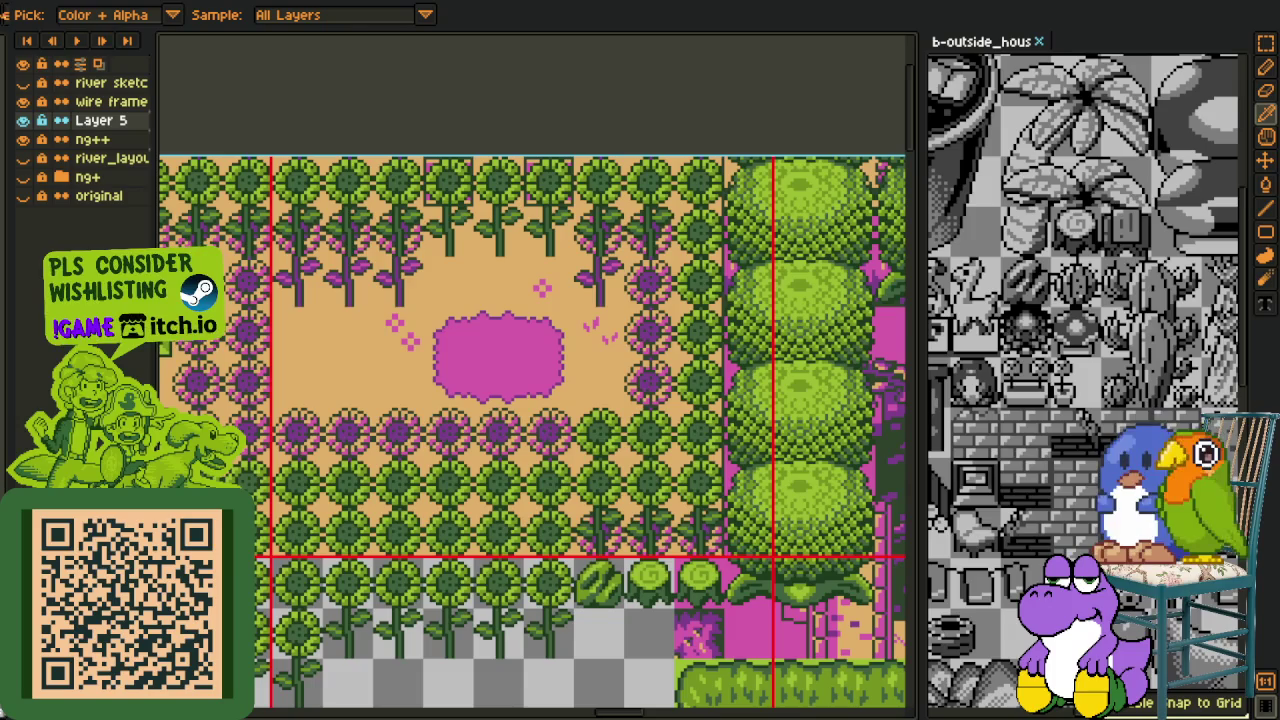
Dock the grayscale ground tileset beside the house tileset, showing its dirt patch tiles
{"action": "key", "text": "ctrl+Tab"}
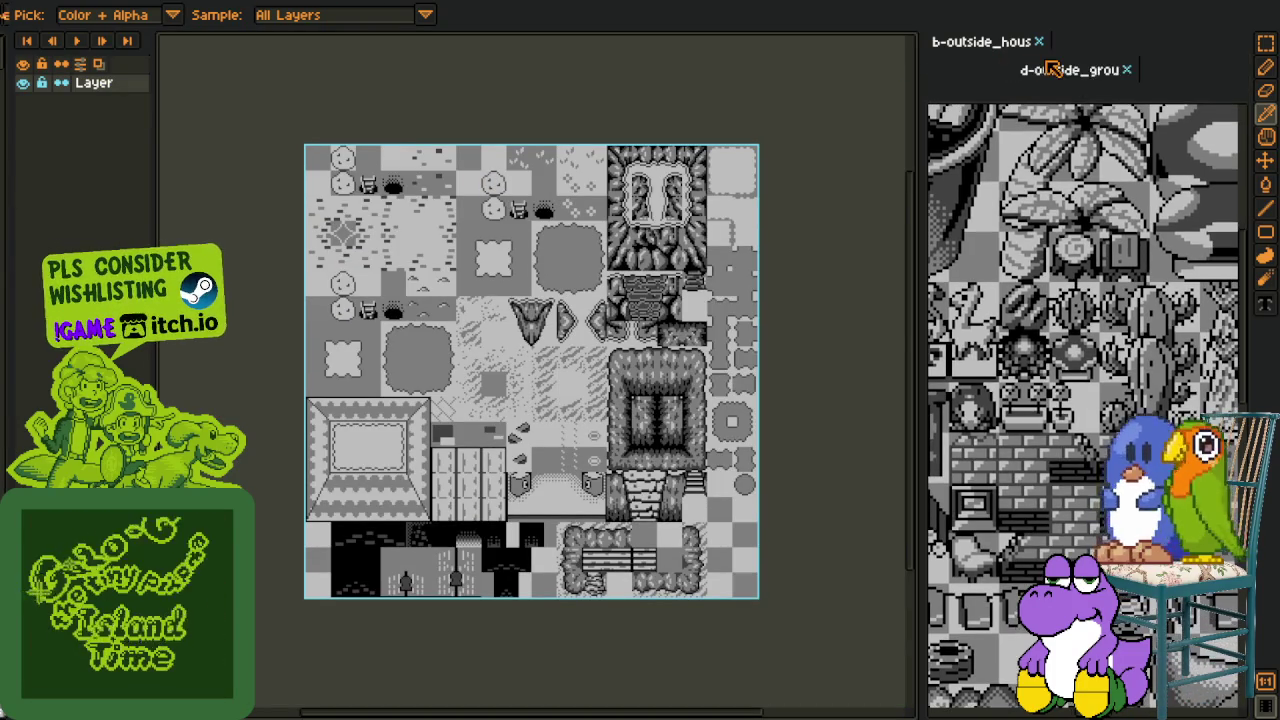
{"action": "left_click_drag", "start_coordinate": [500, 30], "coordinate": [1100, 45]}
{"action": "scroll", "coordinate": [1150, 290], "scroll_direction": "down", "scroll_amount": 2}
{"action": "scroll", "coordinate": [1180, 288], "scroll_direction": "up", "scroll_amount": 3}
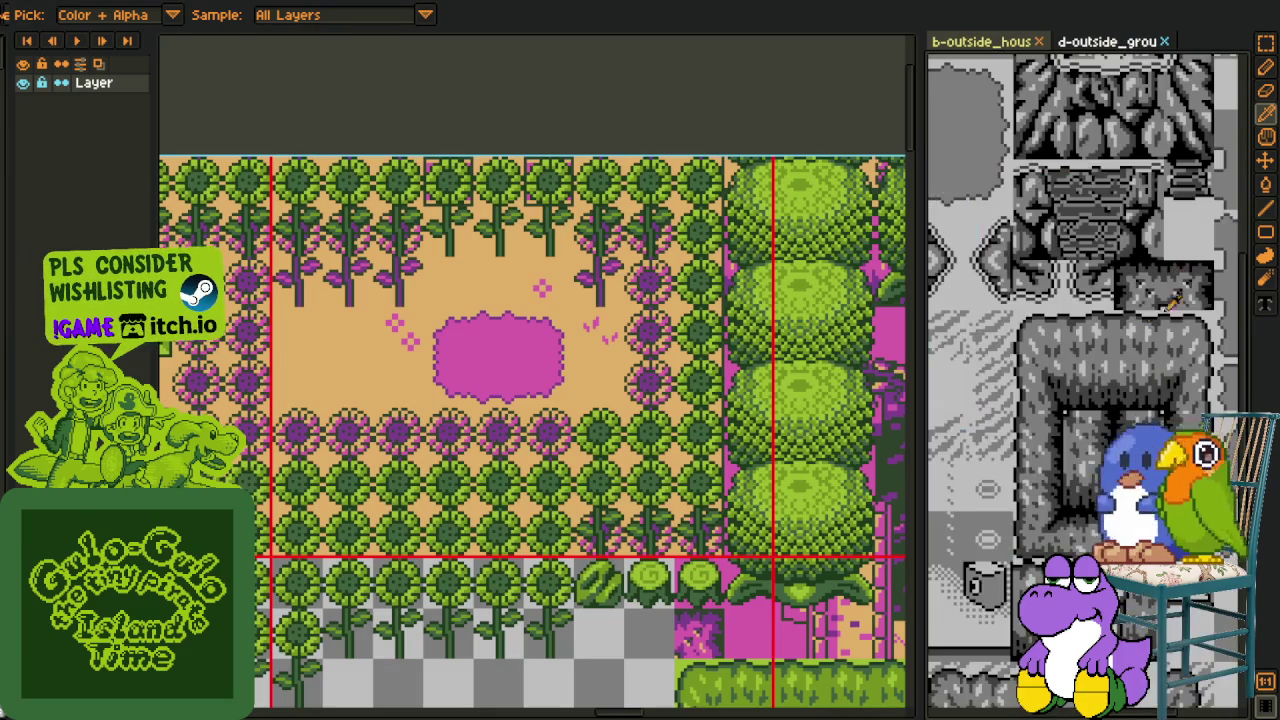
{"action": "left_click_drag", "start_coordinate": [1111, 282], "coordinate": [1049, 390]}
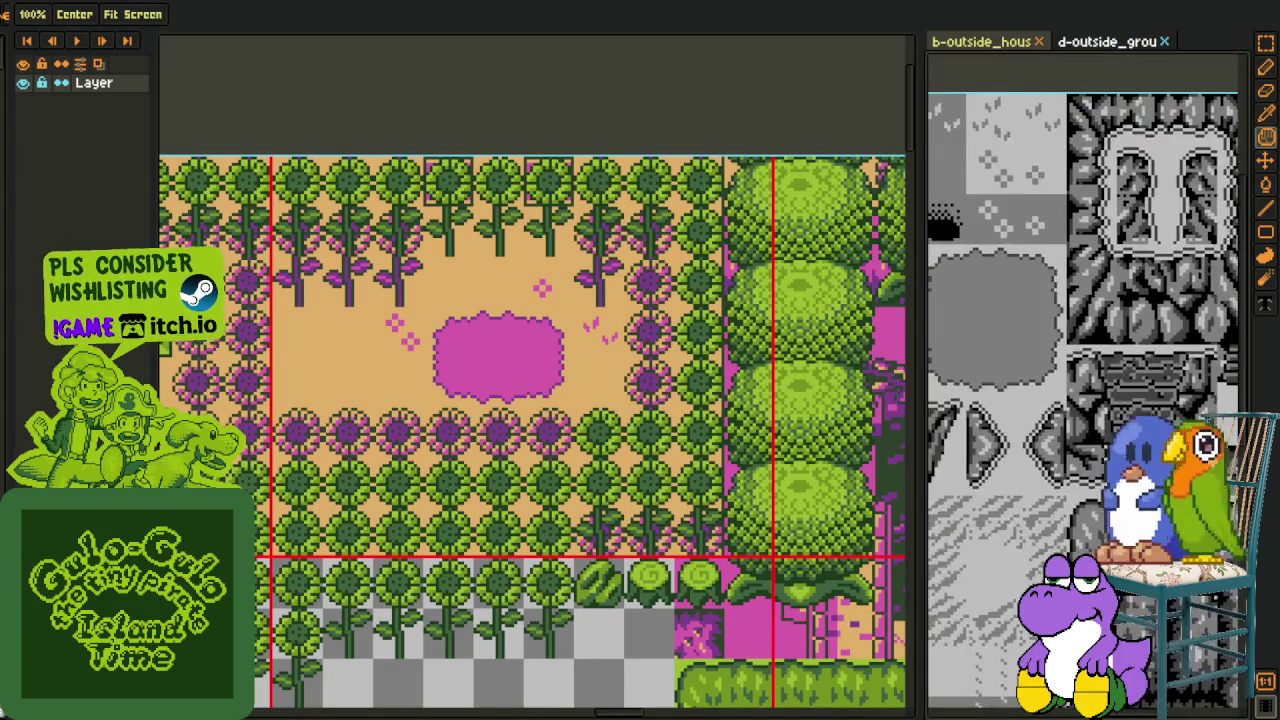
{"action": "left_click", "coordinate": [322, 66]}
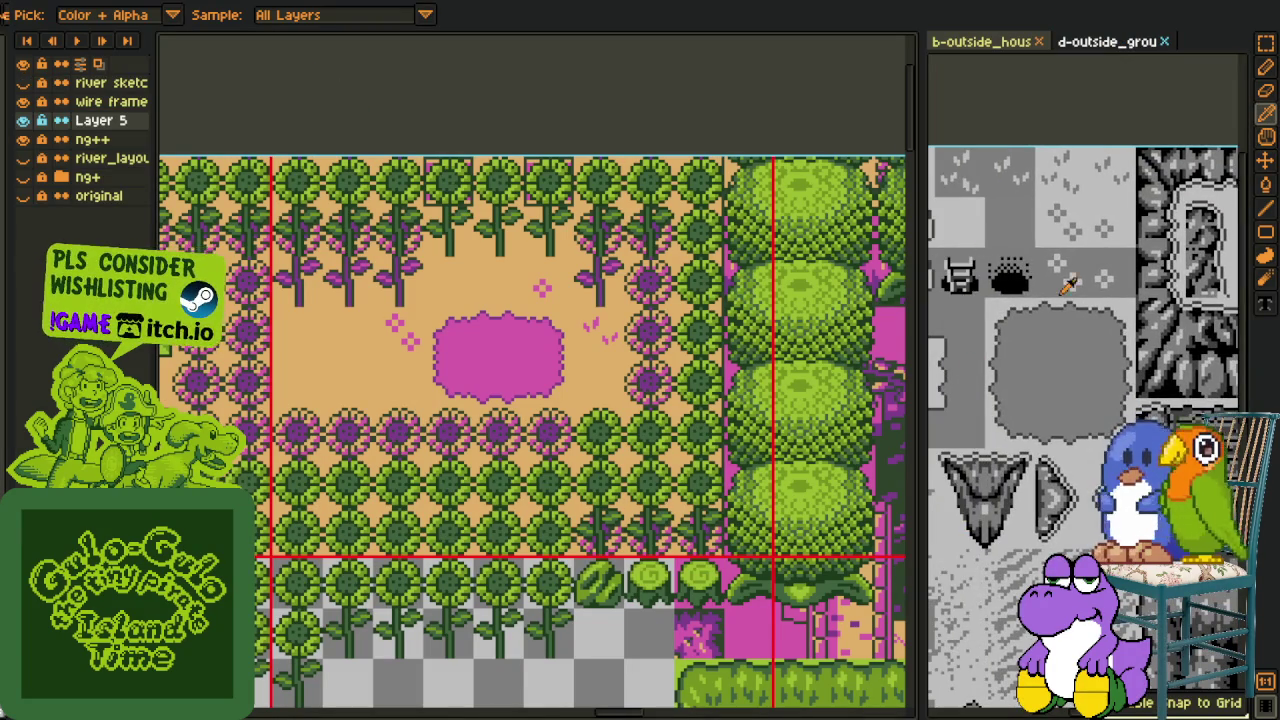
{"action": "scroll", "coordinate": [1014, 337], "scroll_direction": "up", "scroll_amount": 2}
Rectangle-select the large grey dirt patch in the ground tileset
{"action": "key", "text": "b"}
{"action": "left_click", "coordinate": [1023, 342]}
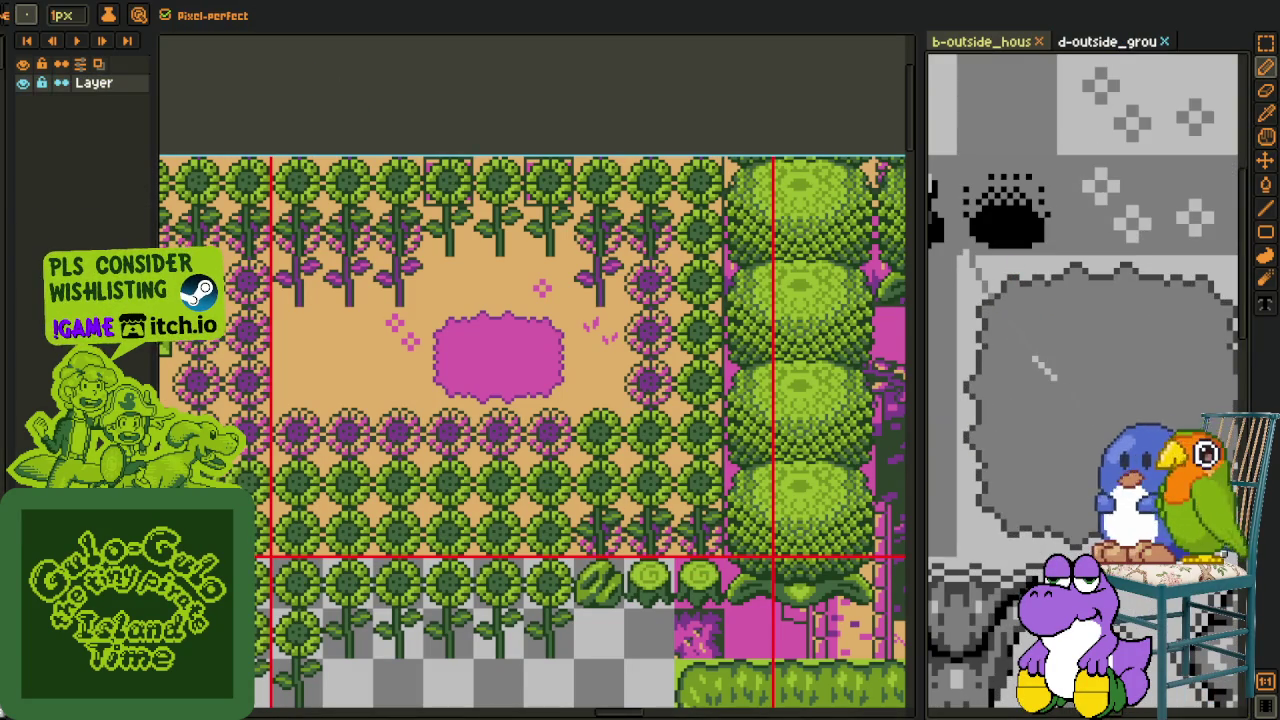
{"action": "key", "text": "ctrl+z"}
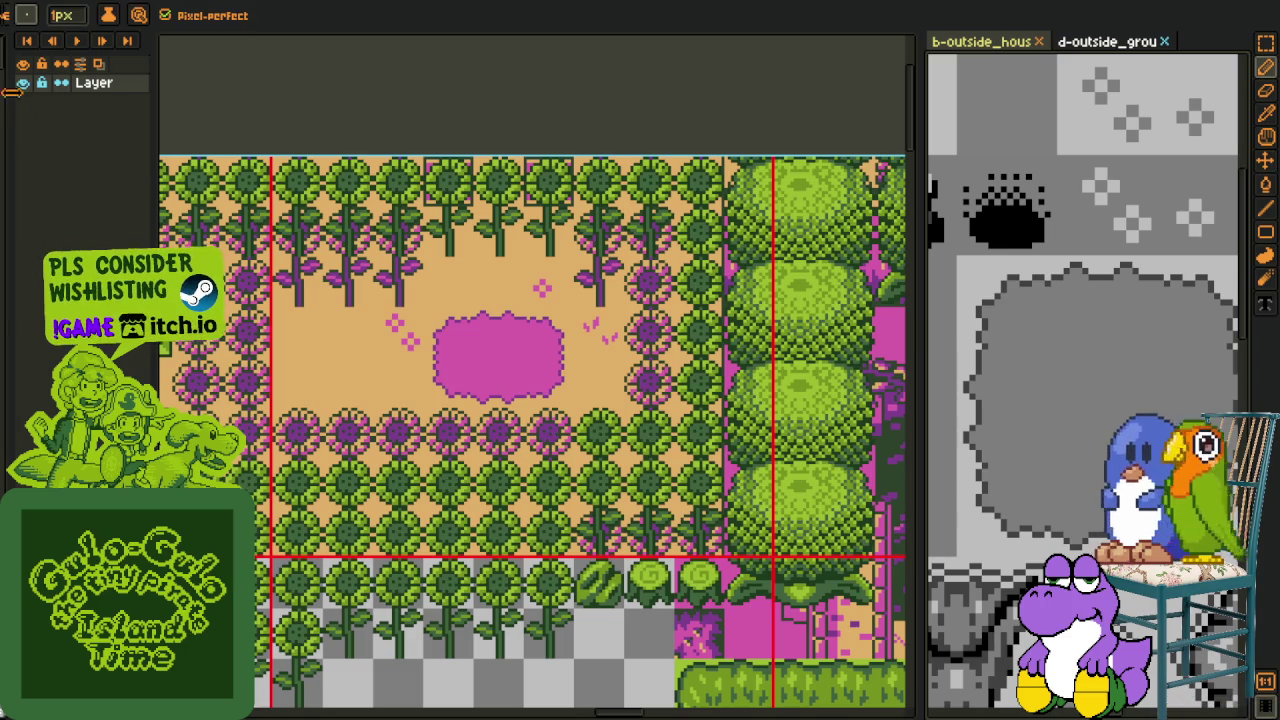
{"action": "key", "text": "v"}
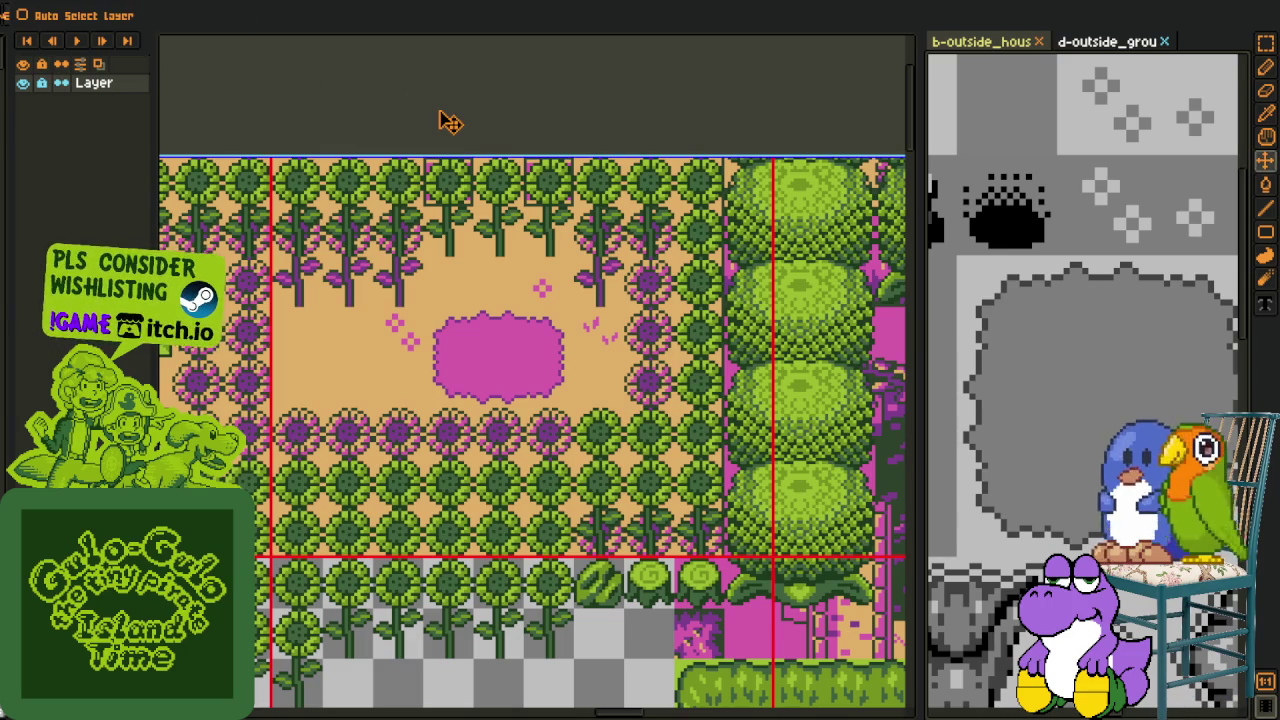
{"action": "key", "text": "r"}
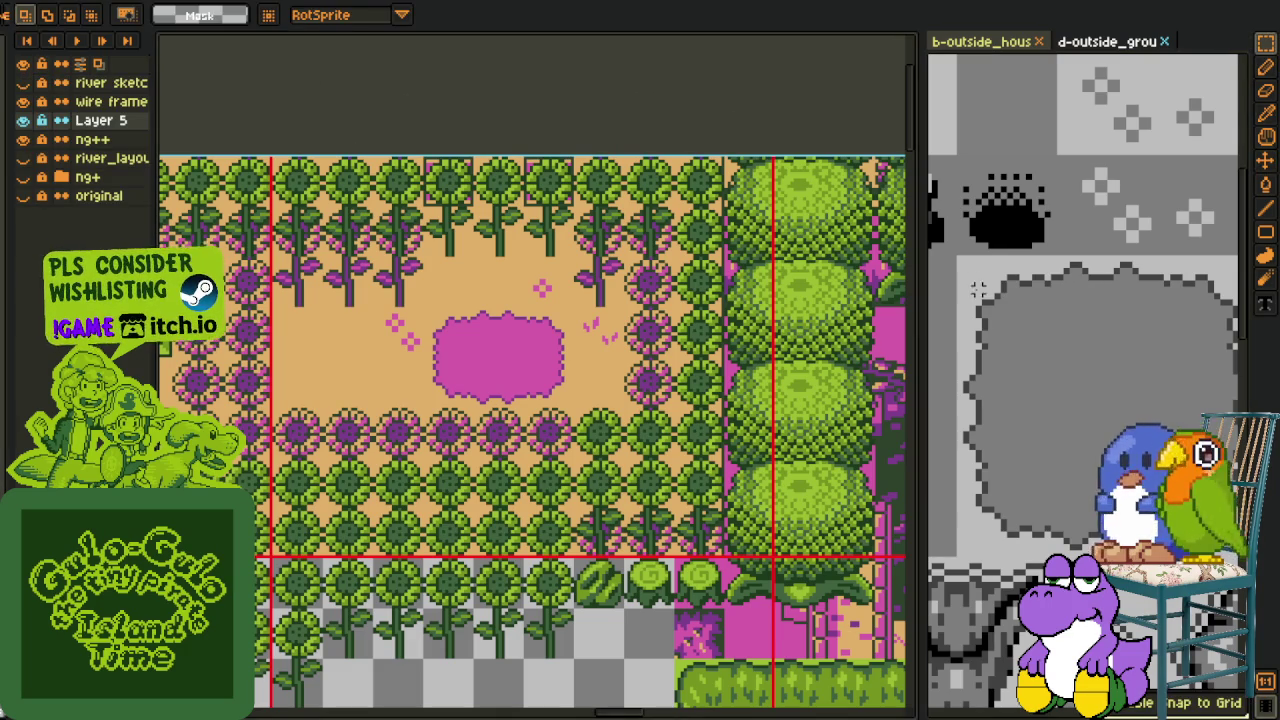
{"action": "left_click", "coordinate": [953, 253]}
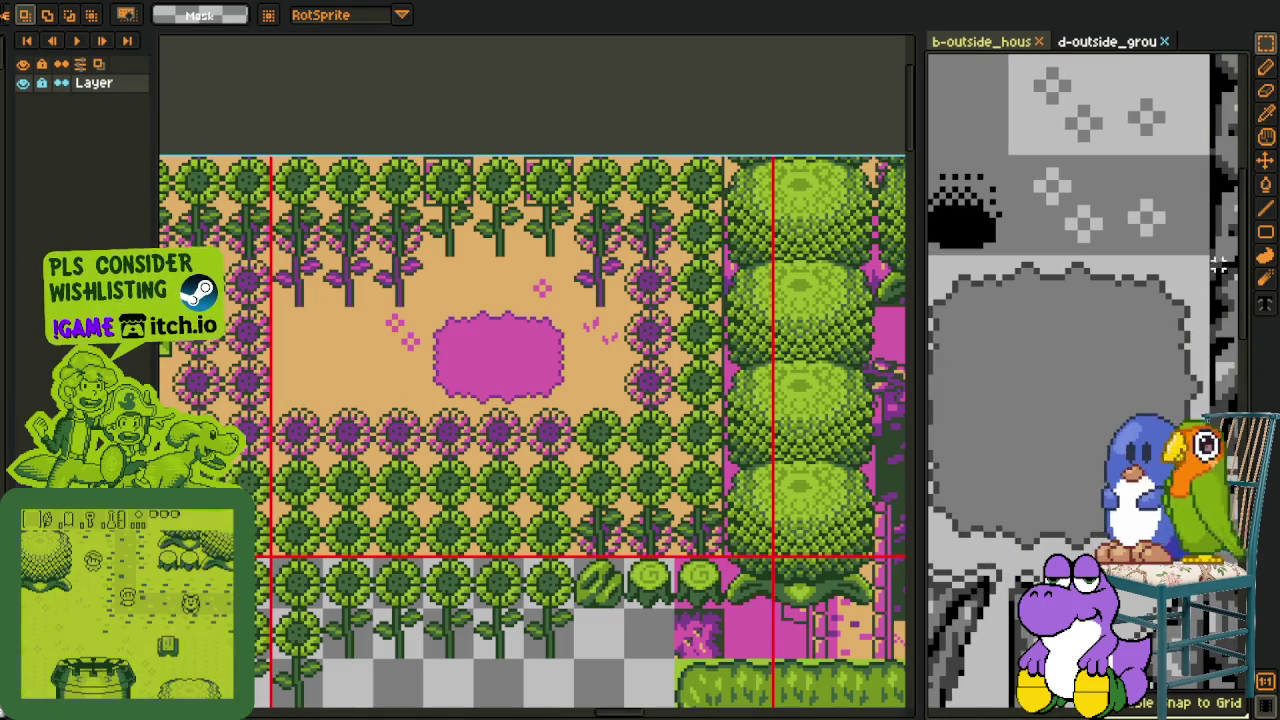
{"action": "left_click_drag", "start_coordinate": [1207, 257], "coordinate": [930, 551]}
{"action": "left_click", "coordinate": [560, 330]}
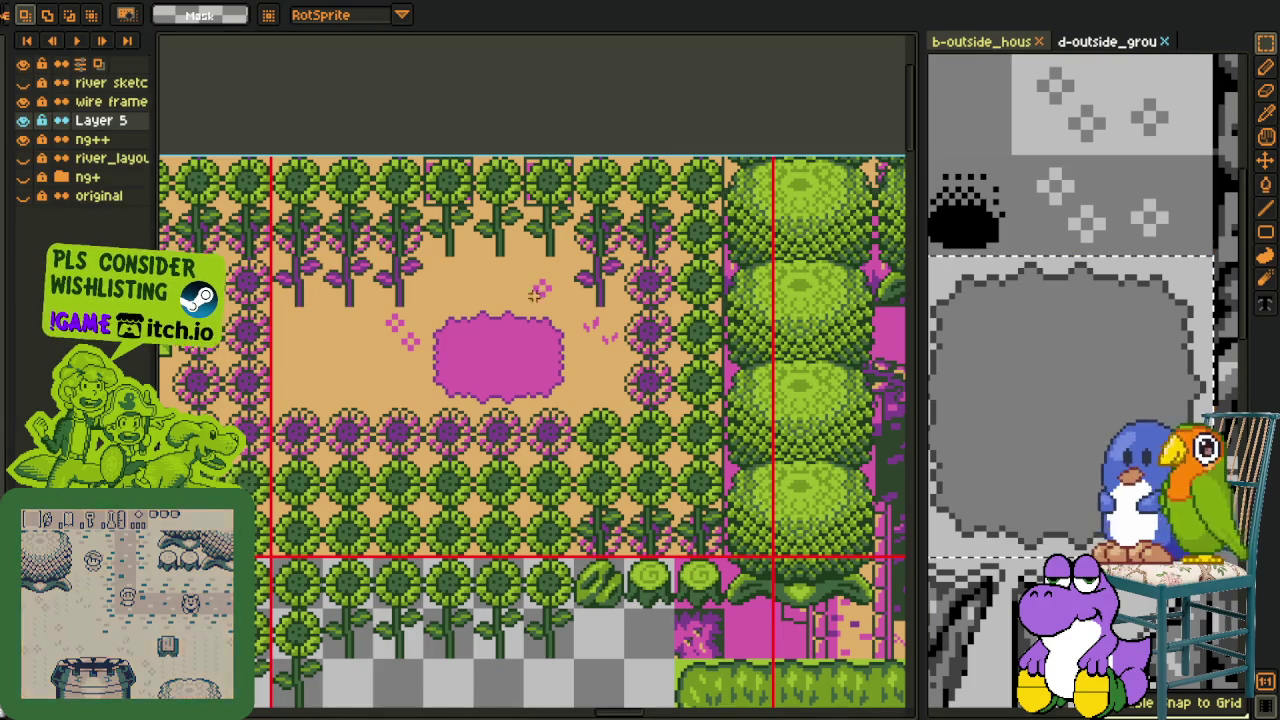
{"action": "scroll", "coordinate": [560, 330], "scroll_direction": "up", "scroll_amount": 3}
{"action": "scroll", "coordinate": [560, 330], "scroll_direction": "up", "scroll_amount": 2}
Paste the grey dirt patch over the magenta area and widen it by shifting its left strip
{"action": "key", "text": "ctrl+v"}
{"action": "left_click_drag", "start_coordinate": [560, 330], "coordinate": [571, 343]}
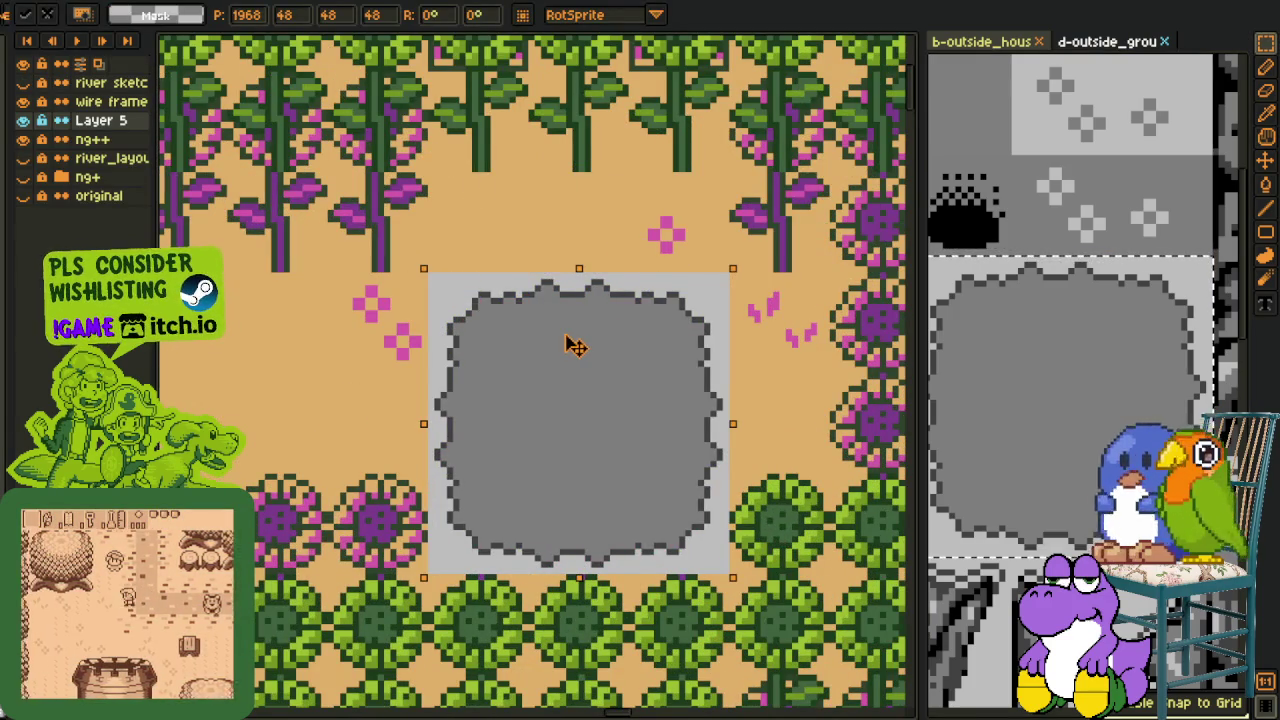
{"action": "left_click", "coordinate": [550, 225]}
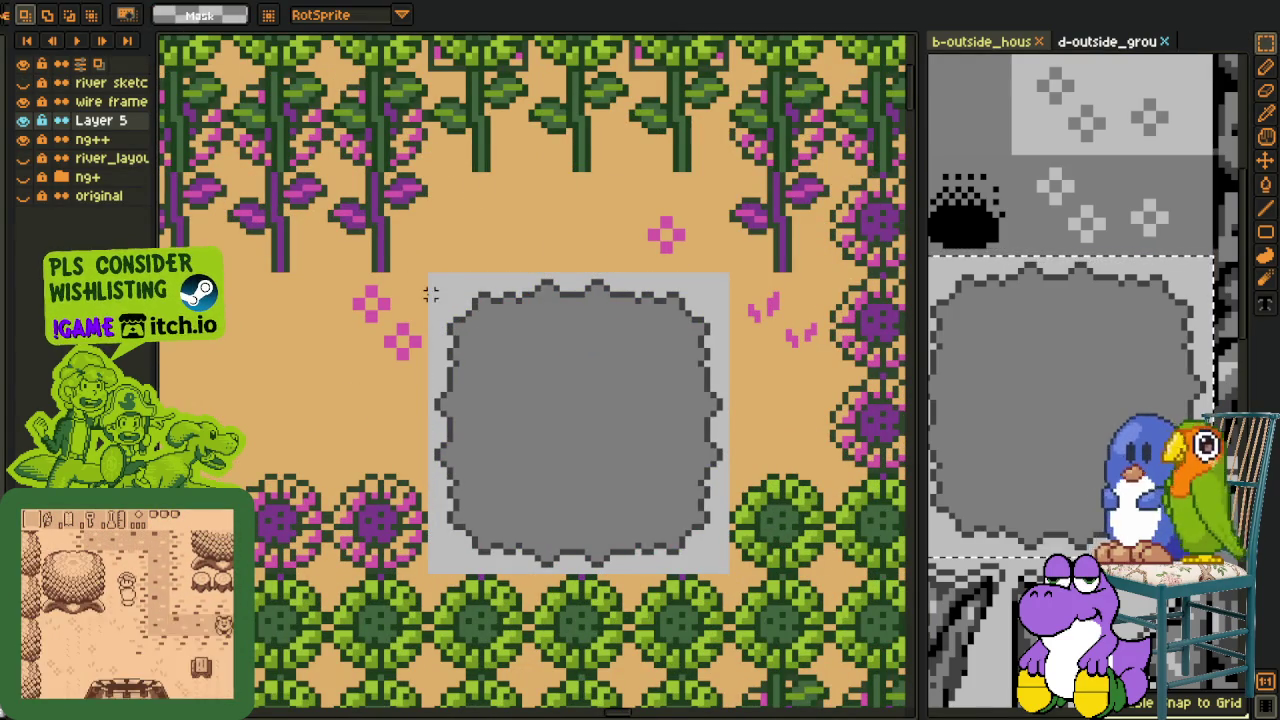
{"action": "mouse_move", "coordinate": [431, 276]}
{"action": "left_mouse_down"}
{"action": "mouse_move", "coordinate": [530, 562]}
{"action": "mouse_move", "coordinate": [428, 562]}
{"action": "left_mouse_up"}
{"action": "left_click", "coordinate": [543, 500]}
{"action": "mouse_move", "coordinate": [525, 470]}
{"action": "left_mouse_down"}
{"action": "mouse_move", "coordinate": [632, 577]}
{"action": "mouse_move", "coordinate": [490, 545]}
{"action": "left_mouse_up"}
{"action": "left_click", "coordinate": [330, 277]}
Rearrange the patch's grey blocks to close the gaps and erase leftover grey beside the magenta
{"action": "left_click_drag", "start_coordinate": [330, 277], "coordinate": [705, 432]}
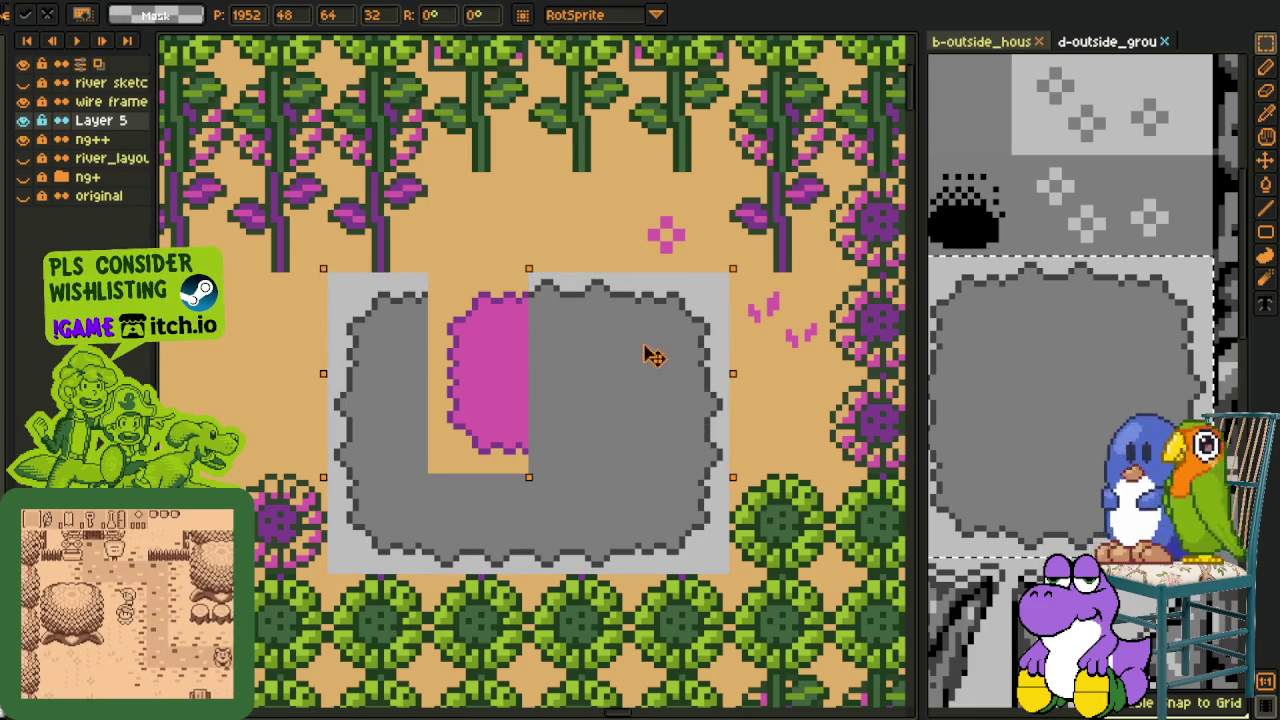
{"action": "left_click_drag", "start_coordinate": [651, 360], "coordinate": [651, 331]}
{"action": "left_click", "coordinate": [473, 293]}
{"action": "left_click_drag", "start_coordinate": [326, 272], "coordinate": [730, 376]}
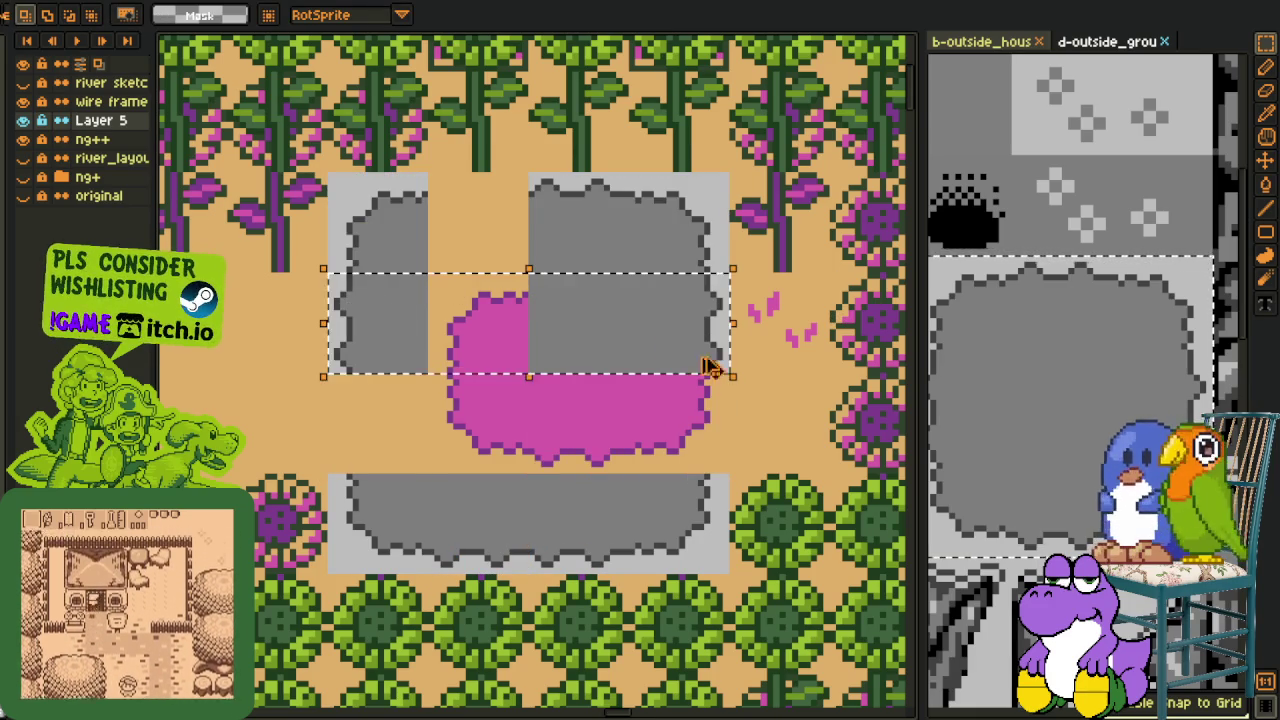
{"action": "left_click_drag", "start_coordinate": [620, 345], "coordinate": [620, 245]}
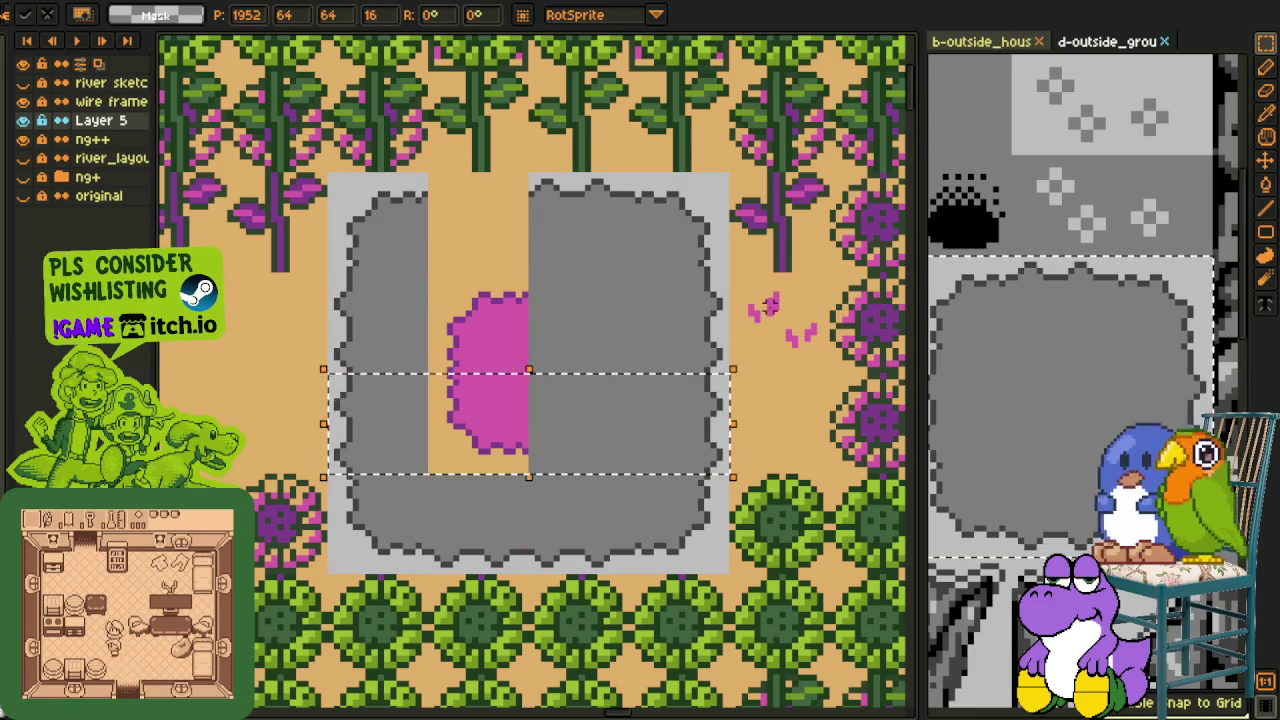
{"action": "key", "text": "Return"}
{"action": "mouse_move", "coordinate": [528, 170]}
{"action": "left_mouse_down"}
{"action": "mouse_move", "coordinate": [630, 278]}
{"action": "mouse_move", "coordinate": [500, 240]}
{"action": "mouse_move", "coordinate": [630, 472]}
{"action": "left_mouse_up"}
{"action": "key", "text": "Return"}
{"action": "key", "text": "Delete"}
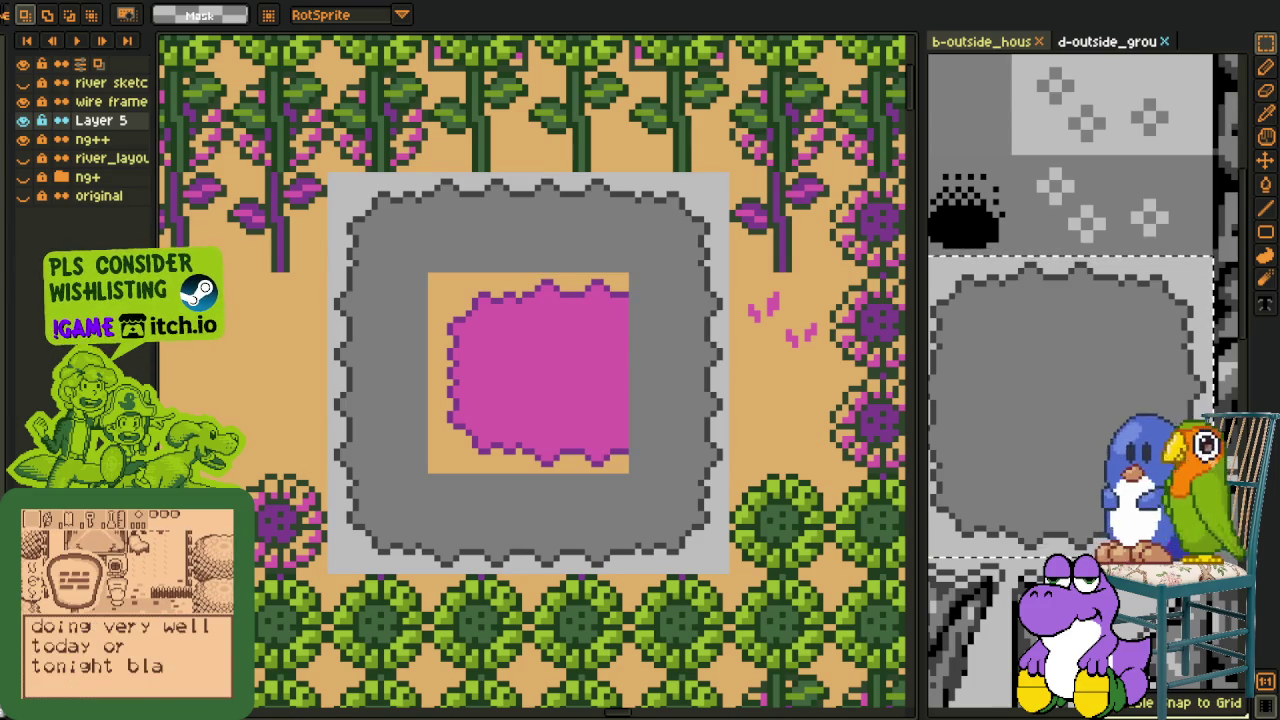
Copy two grass-tuft tiles onto the patch's upper left and lower right
{"action": "left_click", "coordinate": [1046, 377]}
{"action": "scroll", "coordinate": [1046, 329], "scroll_direction": "down", "scroll_amount": 3}
{"action": "left_click_drag", "start_coordinate": [1006, 257], "coordinate": [1056, 305]}
{"action": "key", "text": "ctrl+c"}
{"action": "key", "text": "ctrl+v"}
{"action": "left_click_drag", "start_coordinate": [548, 400], "coordinate": [480, 345]}
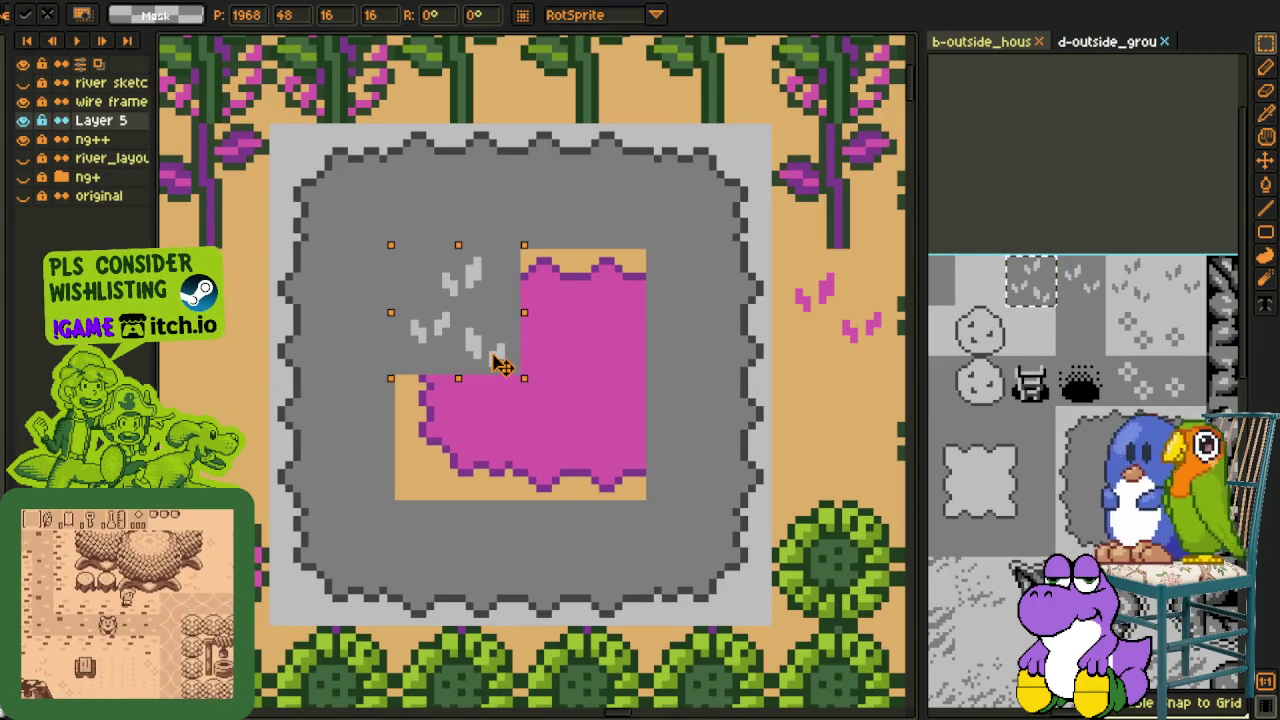
{"action": "left_click_drag", "start_coordinate": [1058, 258], "coordinate": [1105, 304]}
{"action": "key", "text": "ctrl+c"}
{"action": "key", "text": "ctrl+v"}
{"action": "left_click_drag", "start_coordinate": [549, 366], "coordinate": [600, 445]}
{"action": "key", "text": "Return"}
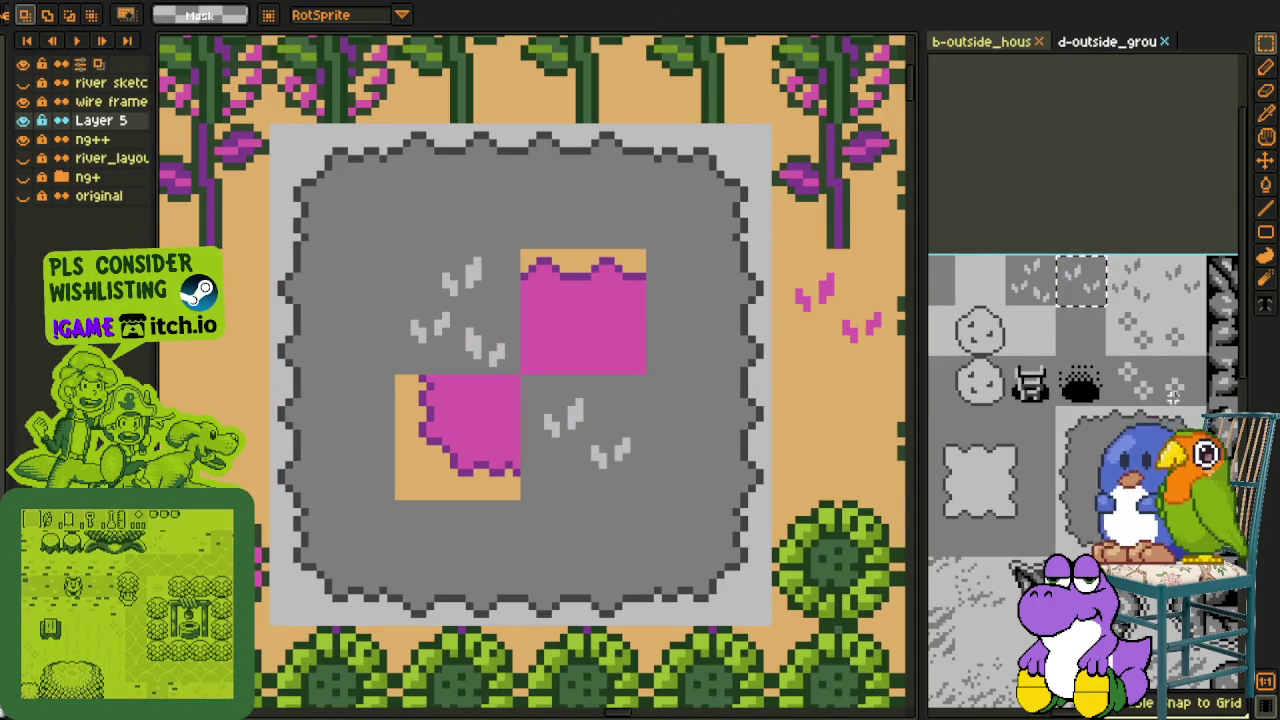
Cover the remaining magenta squares with the plus-pattern tile and its neighbouring flower tile
{"action": "left_click_drag", "start_coordinate": [1105, 355], "coordinate": [1155, 405]}
{"action": "key", "text": "ctrl+c"}
{"action": "key", "text": "ctrl+v"}
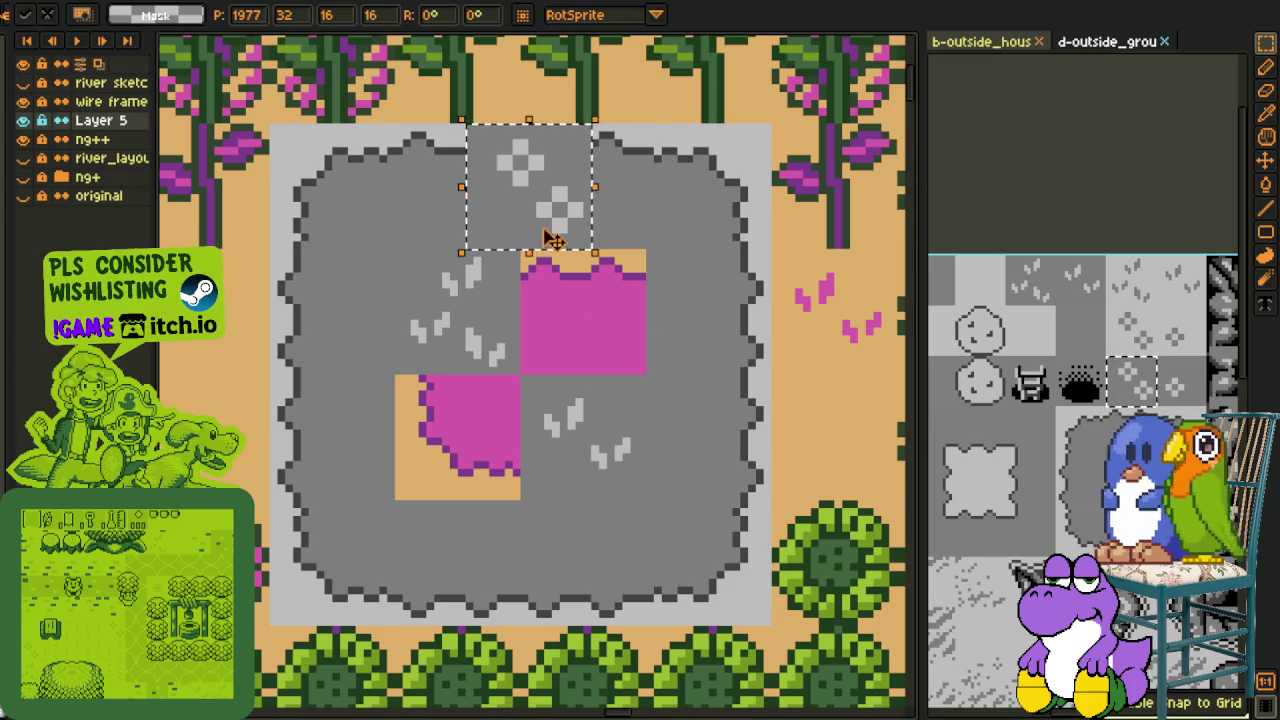
{"action": "left_click_drag", "start_coordinate": [550, 232], "coordinate": [625, 343]}
{"action": "key", "text": "Return"}
{"action": "left_click_drag", "start_coordinate": [1157, 357], "coordinate": [1207, 408]}
{"action": "key", "text": "ctrl+c"}
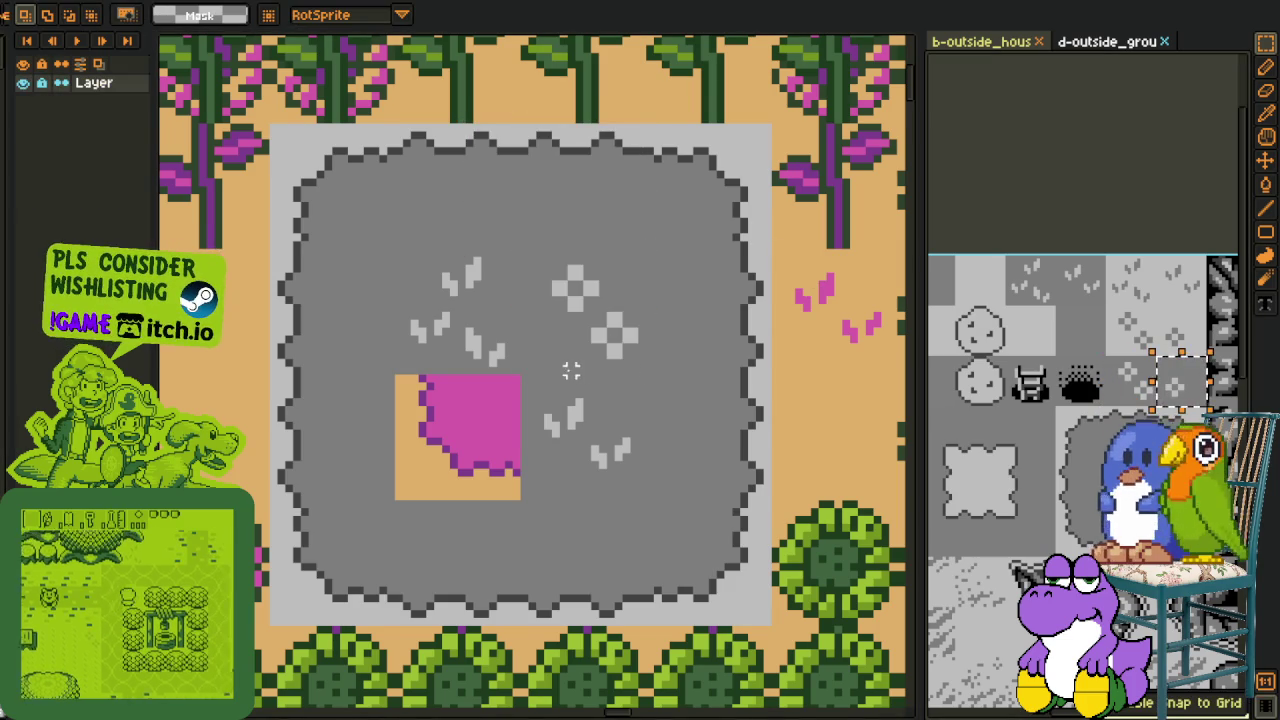
{"action": "key", "text": "ctrl+v"}
{"action": "left_click_drag", "start_coordinate": [531, 200], "coordinate": [461, 455]}
{"action": "key", "text": "Return"}
{"action": "scroll", "coordinate": [514, 363], "scroll_direction": "down", "scroll_amount": 2}
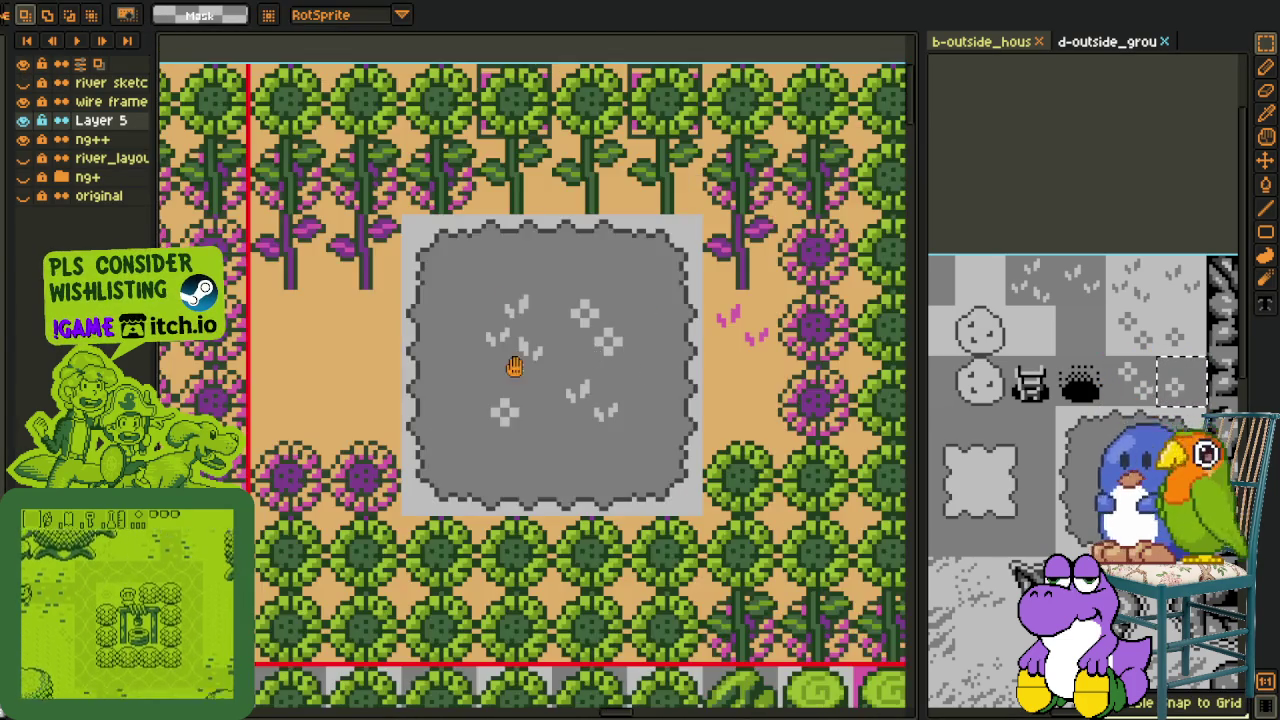
Hide the ng++ and river sketch layers with rectangular selection active
{"action": "scroll", "coordinate": [620, 350], "scroll_direction": "down", "scroll_amount": 2}
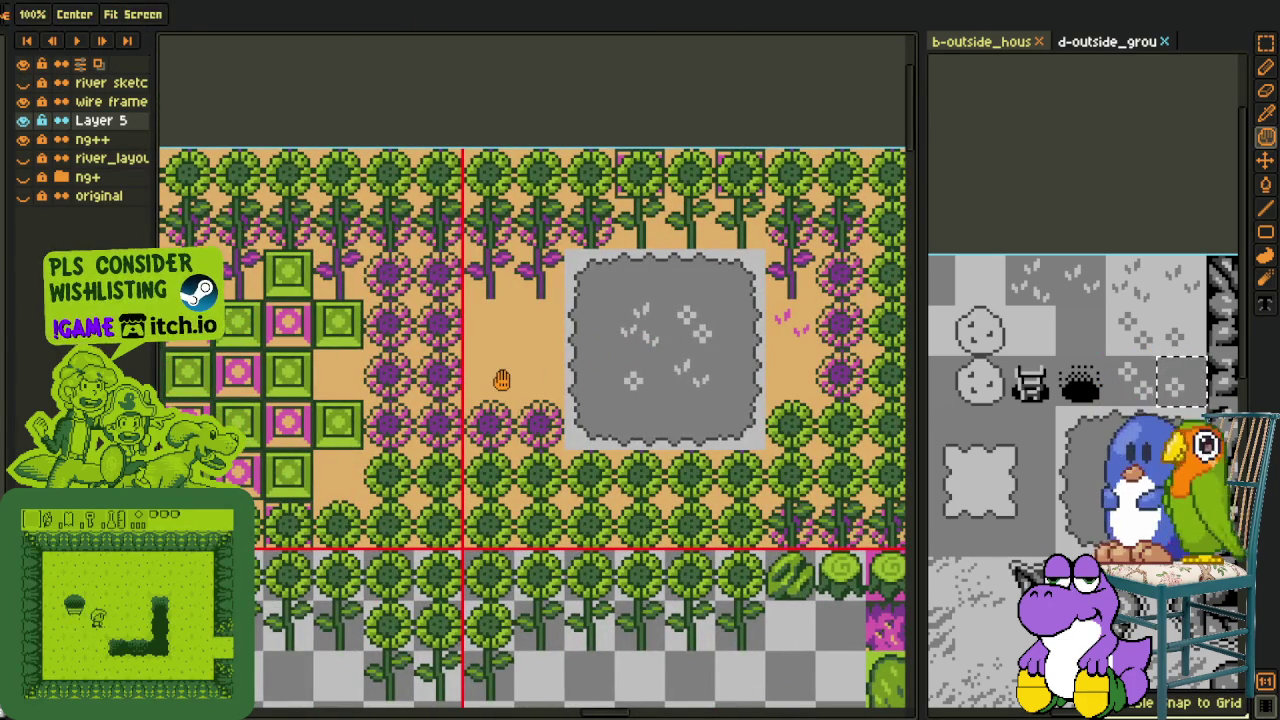
{"action": "scroll", "coordinate": [501, 379], "scroll_direction": "down", "scroll_amount": 2}
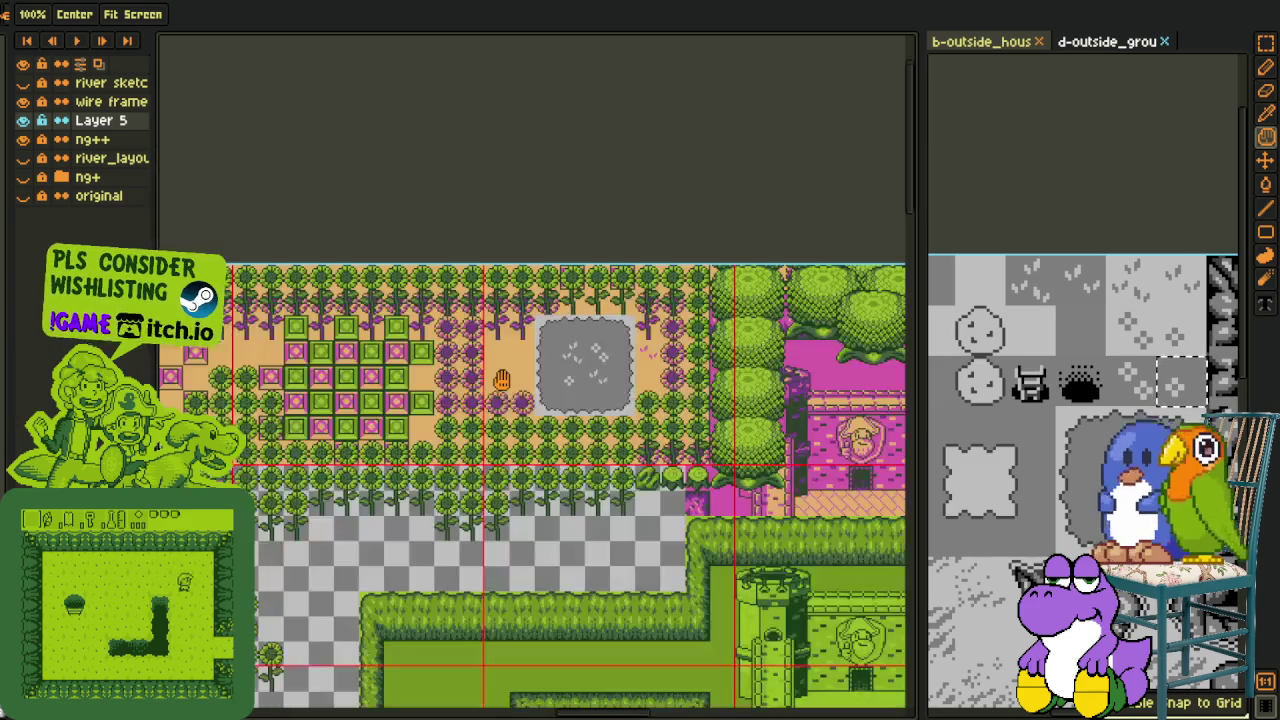
{"action": "key", "text": "m"}
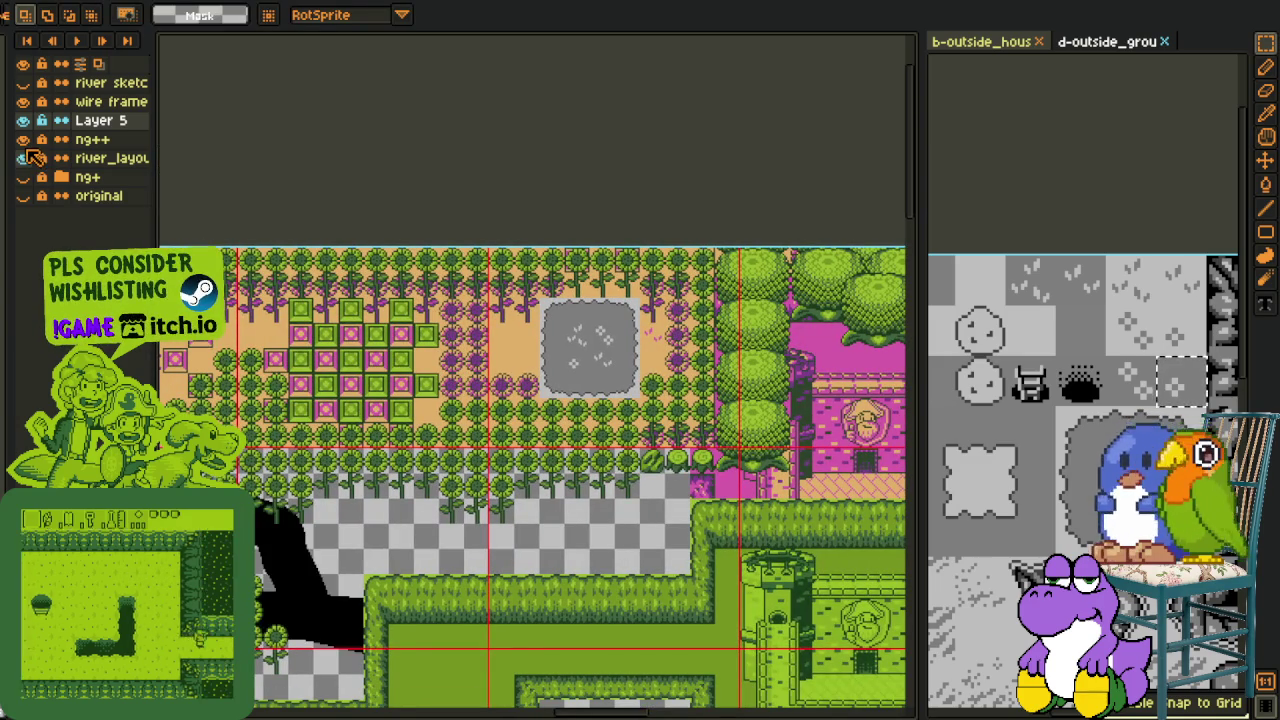
{"action": "left_click", "coordinate": [23, 139]}
{"action": "left_click", "coordinate": [23, 82]}
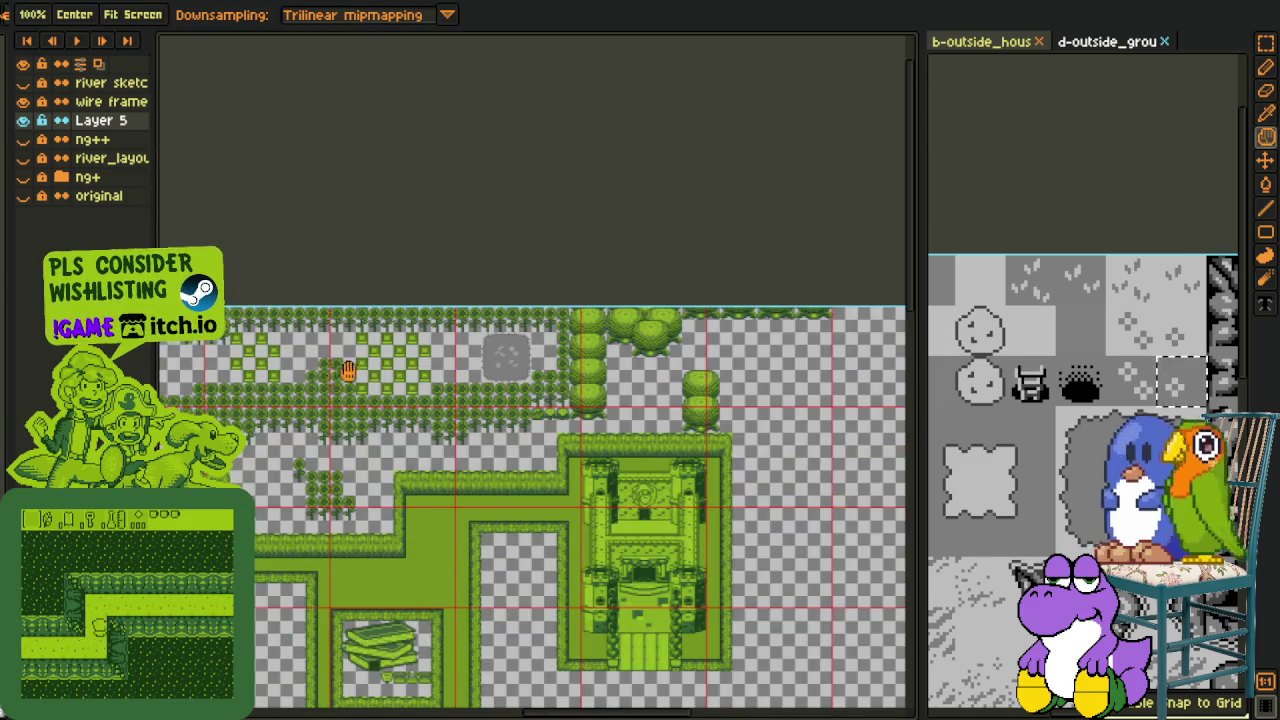
{"action": "scroll", "coordinate": [421, 372], "scroll_direction": "up", "scroll_amount": 2}
Paste the small grey dirt patch onto the checkered ground beside the sunflowers
{"action": "mouse_move", "coordinate": [470, 368]}
{"action": "left_mouse_down"}
{"action": "mouse_move", "coordinate": [520, 370]}
{"action": "mouse_move", "coordinate": [655, 451]}
{"action": "left_mouse_up"}
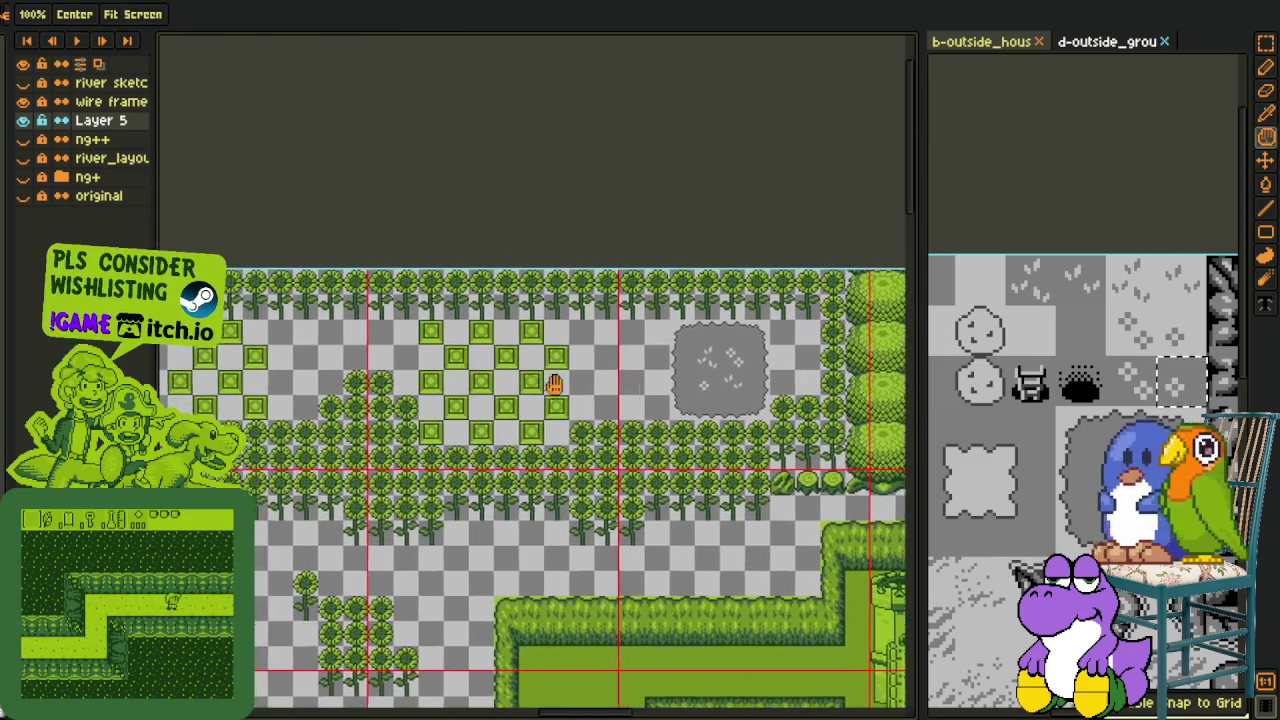
{"action": "scroll", "coordinate": [685, 426], "scroll_direction": "right", "scroll_amount": 2}
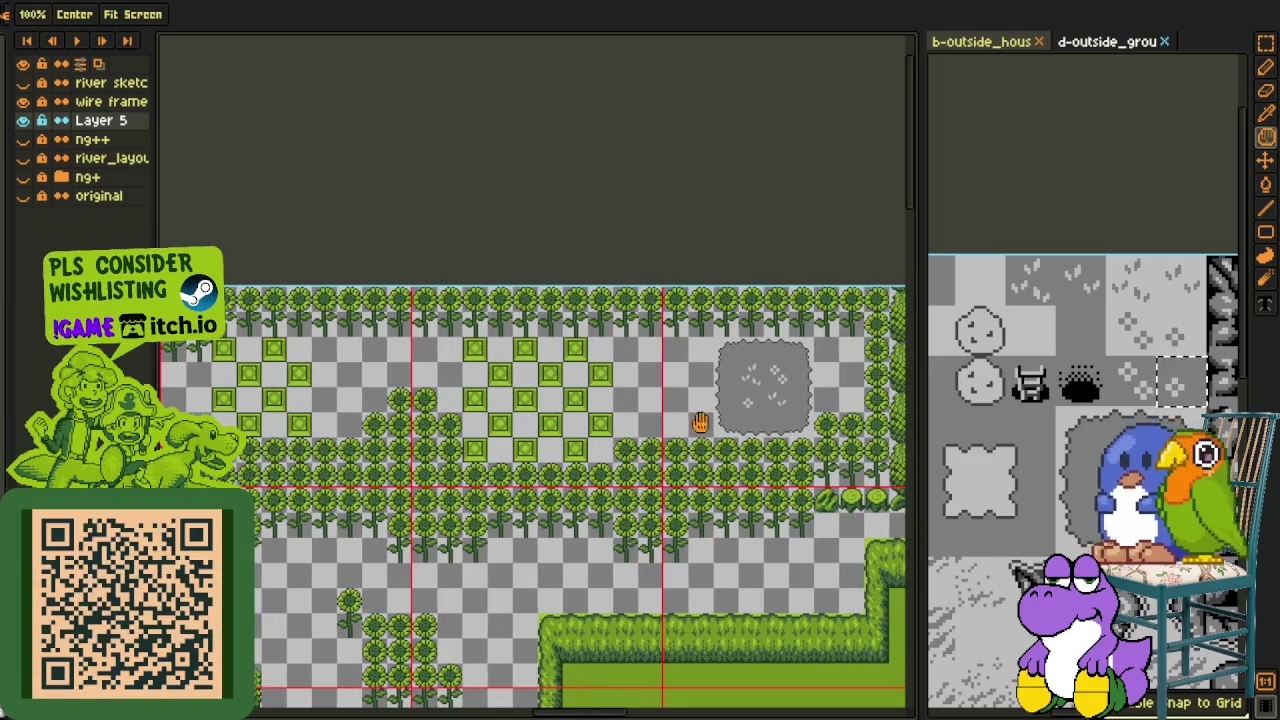
{"action": "left_click", "coordinate": [1069, 417]}
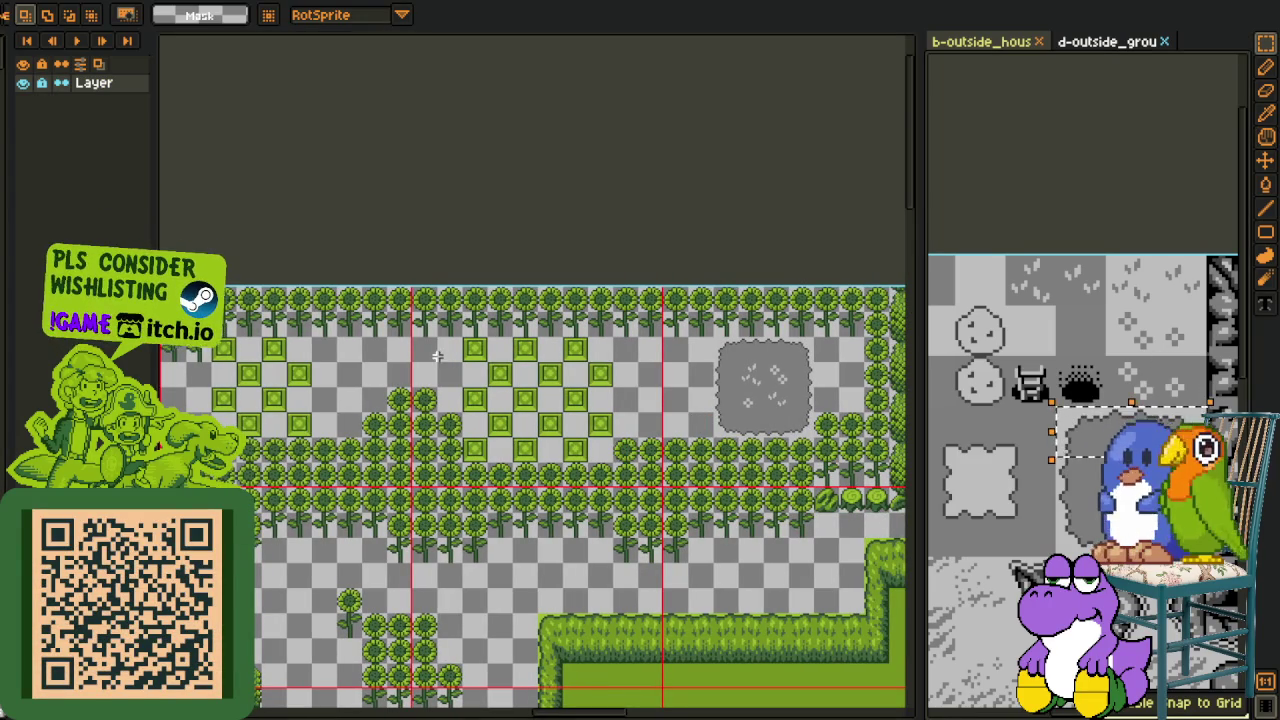
{"action": "scroll", "coordinate": [375, 354], "scroll_direction": "up", "scroll_amount": 2}
{"action": "key", "text": "ctrl+v"}
{"action": "mouse_move", "coordinate": [563, 394]}
{"action": "left_mouse_down"}
{"action": "mouse_move", "coordinate": [515, 360]}
{"action": "mouse_move", "coordinate": [518, 445]}
{"action": "left_mouse_up"}
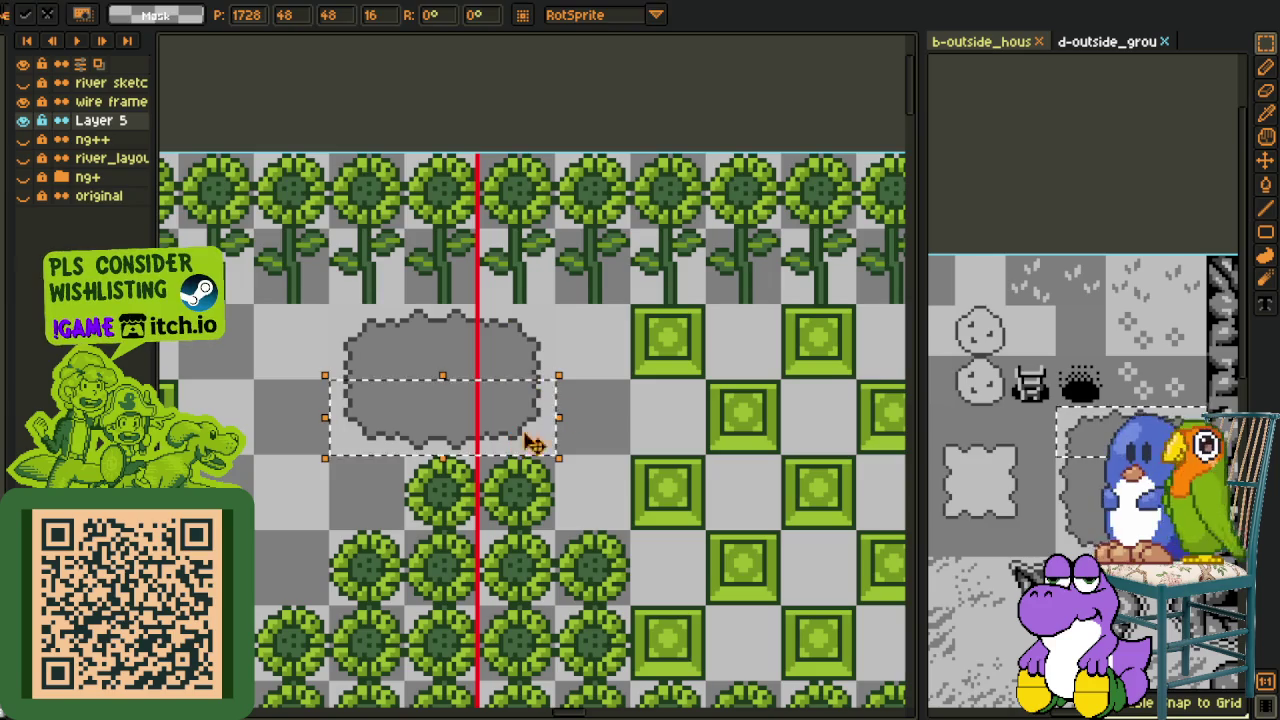
Commit the small dirt patch and navigate to the sunflower area near the hedge corner
{"action": "key", "text": "Return"}
{"action": "scroll", "coordinate": [630, 395], "scroll_direction": "down", "scroll_amount": 2}
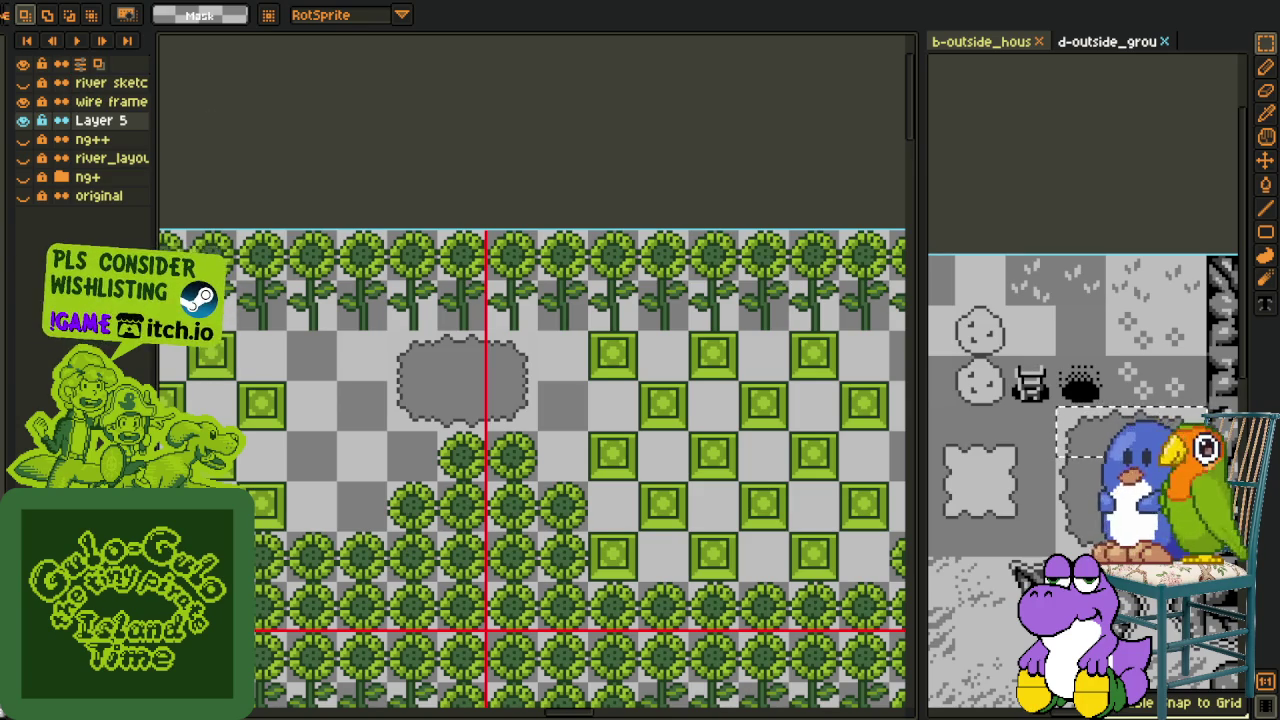
{"action": "mouse_move", "coordinate": [764, 372]}
{"action": "left_mouse_down"}
{"action": "mouse_move", "coordinate": [613, 414]}
{"action": "mouse_move", "coordinate": [591, 483]}
{"action": "mouse_move", "coordinate": [610, 471]}
{"action": "left_mouse_up"}
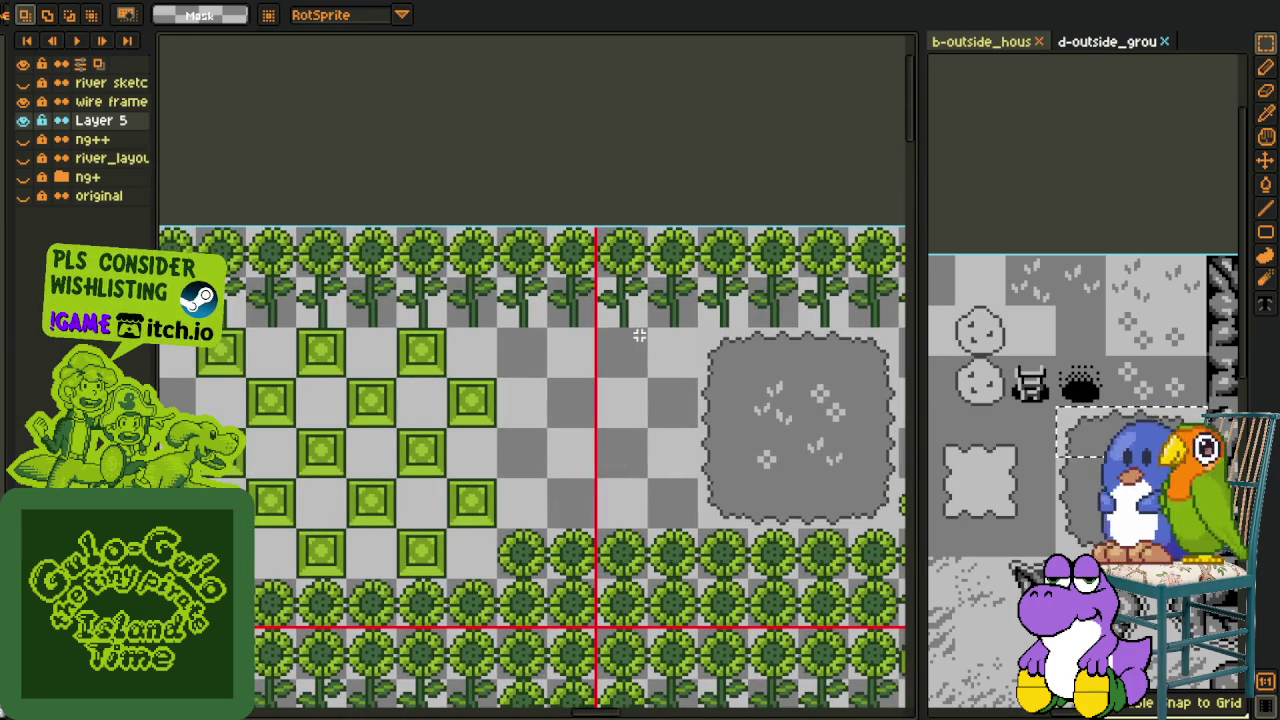
{"action": "scroll", "coordinate": [567, 304], "scroll_direction": "up", "scroll_amount": 1}
{"action": "left_click_drag", "start_coordinate": [555, 285], "coordinate": [743, 345]}
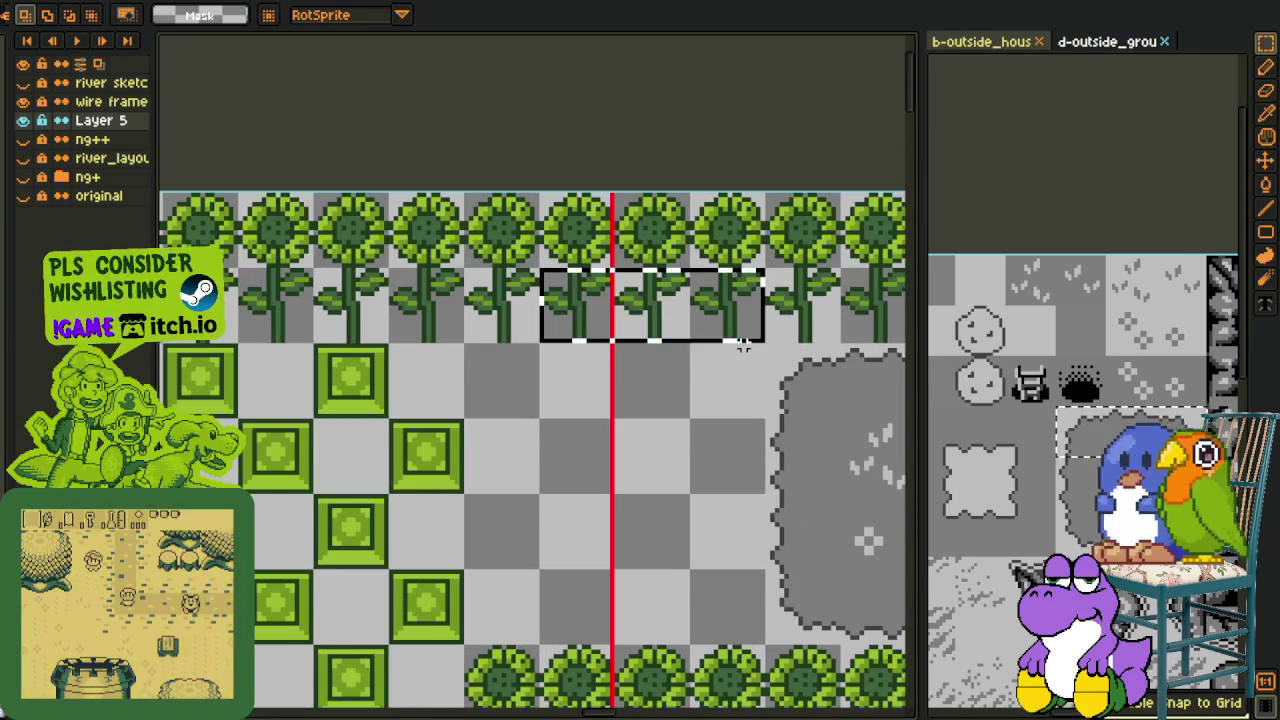
{"action": "scroll", "coordinate": [743, 345], "scroll_direction": "down", "scroll_amount": 1}
{"action": "left_click_drag", "start_coordinate": [642, 420], "coordinate": [666, 380]}
{"action": "scroll", "coordinate": [770, 416], "scroll_direction": "up", "scroll_amount": 1}
{"action": "scroll", "coordinate": [770, 416], "scroll_direction": "down", "scroll_amount": 1}
{"action": "scroll", "coordinate": [720, 423], "scroll_direction": "down", "scroll_amount": 1}
{"action": "scroll", "coordinate": [602, 400], "scroll_direction": "down", "scroll_amount": 1}
{"action": "left_click_drag", "start_coordinate": [602, 400], "coordinate": [669, 416]}
{"action": "scroll", "coordinate": [417, 383], "scroll_direction": "up", "scroll_amount": 1}
Trim the grey blob's lower-right corner, undo a trial extension, and toggle grid snapping
{"action": "mouse_move", "coordinate": [380, 351]}
{"action": "left_mouse_down"}
{"action": "mouse_move", "coordinate": [523, 451]}
{"action": "mouse_move", "coordinate": [912, 590]}
{"action": "mouse_move", "coordinate": [566, 490]}
{"action": "mouse_move", "coordinate": [624, 506]}
{"action": "mouse_move", "coordinate": [617, 490]}
{"action": "left_mouse_up"}
{"action": "left_click", "coordinate": [632, 385]}
{"action": "key", "text": "Delete"}
{"action": "key", "text": "Return"}
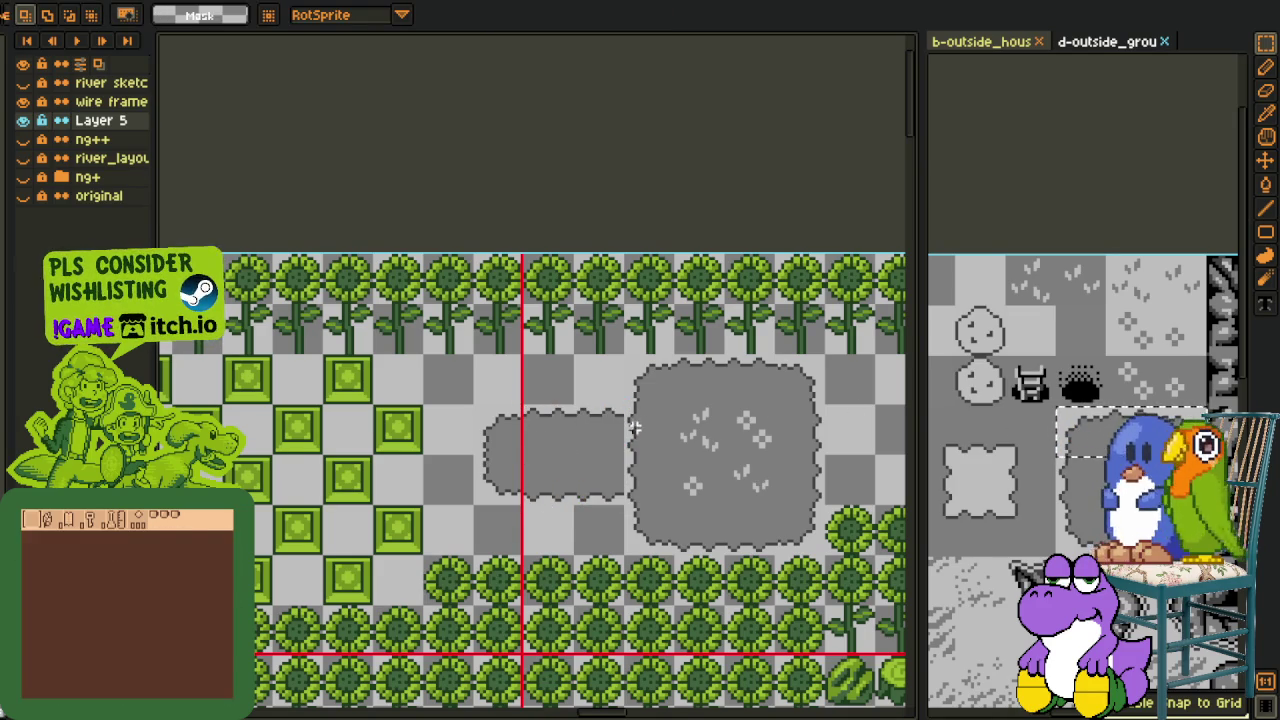
{"action": "key", "text": "ctrl+z"}
{"action": "key", "text": "ctrl+z"}
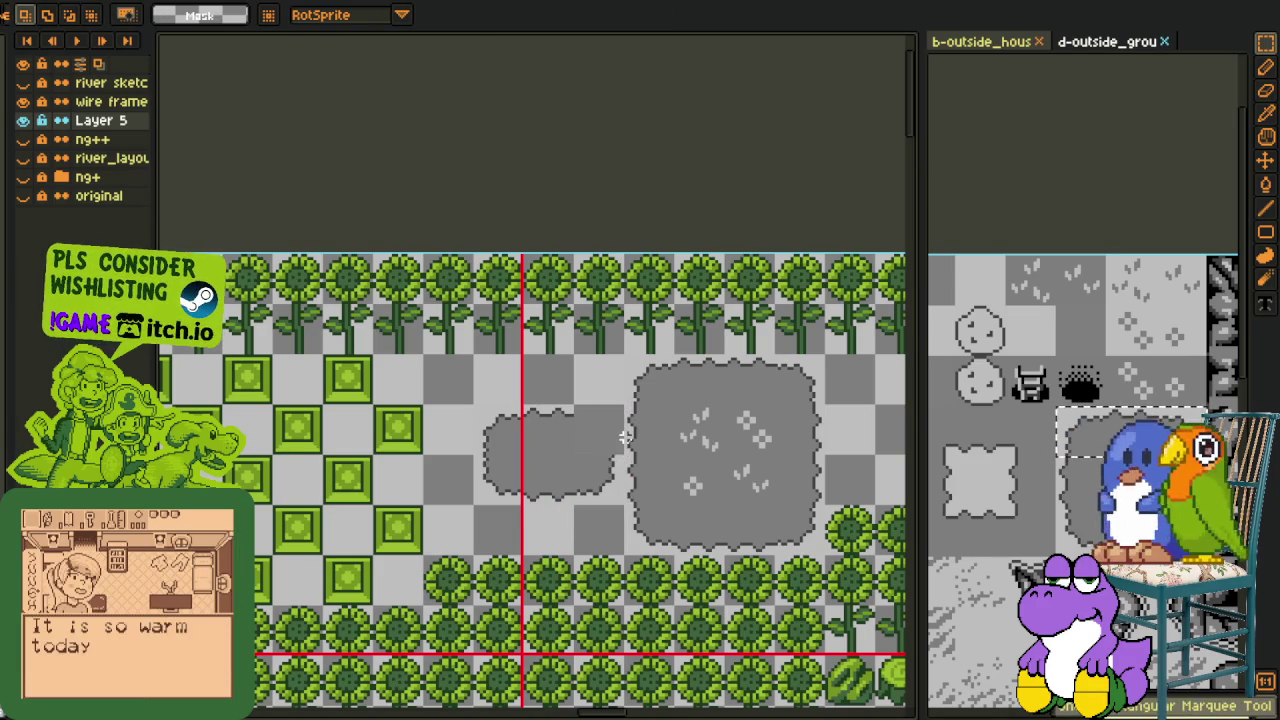
{"action": "key", "text": "ctrl+z"}
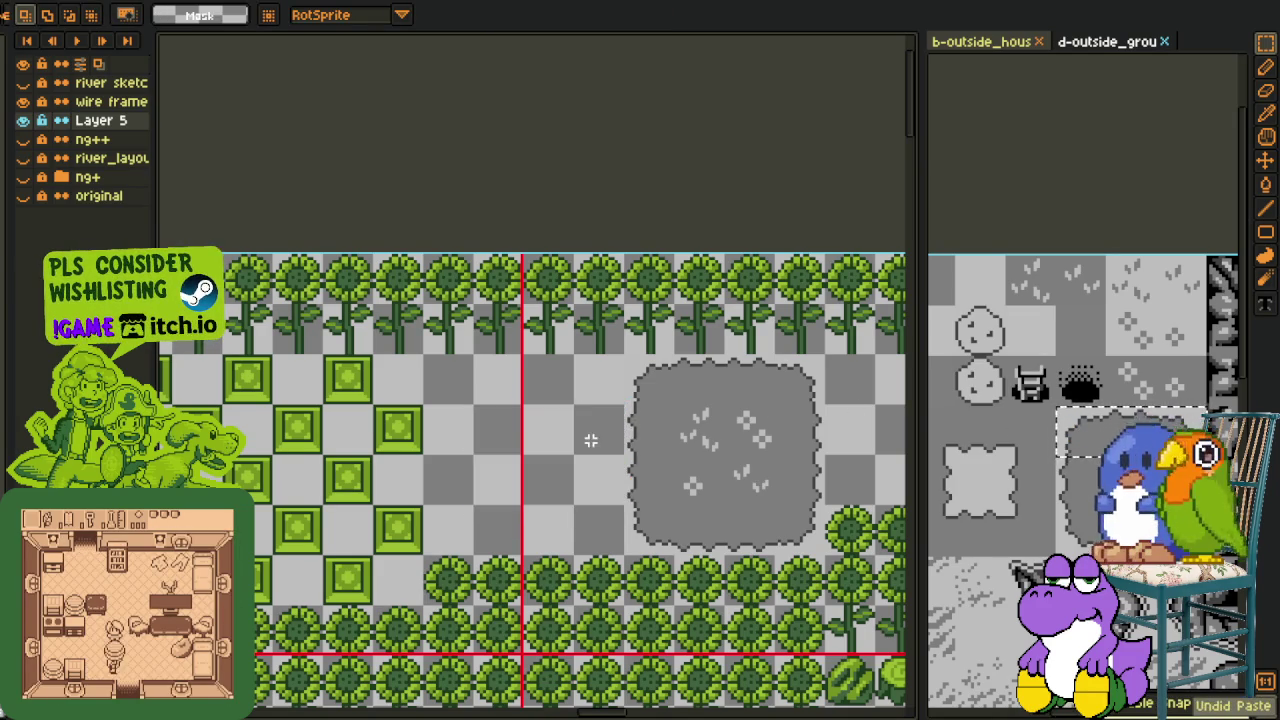
{"action": "scroll", "coordinate": [587, 437], "scroll_direction": "down", "scroll_amount": 2}
{"action": "key", "text": "shift+s"}
{"action": "scroll", "coordinate": [592, 428], "scroll_direction": "up", "scroll_amount": 2}
Move the small grey blob beside the sunflower column and raise its top tile
{"action": "left_click_drag", "start_coordinate": [479, 408], "coordinate": [634, 500]}
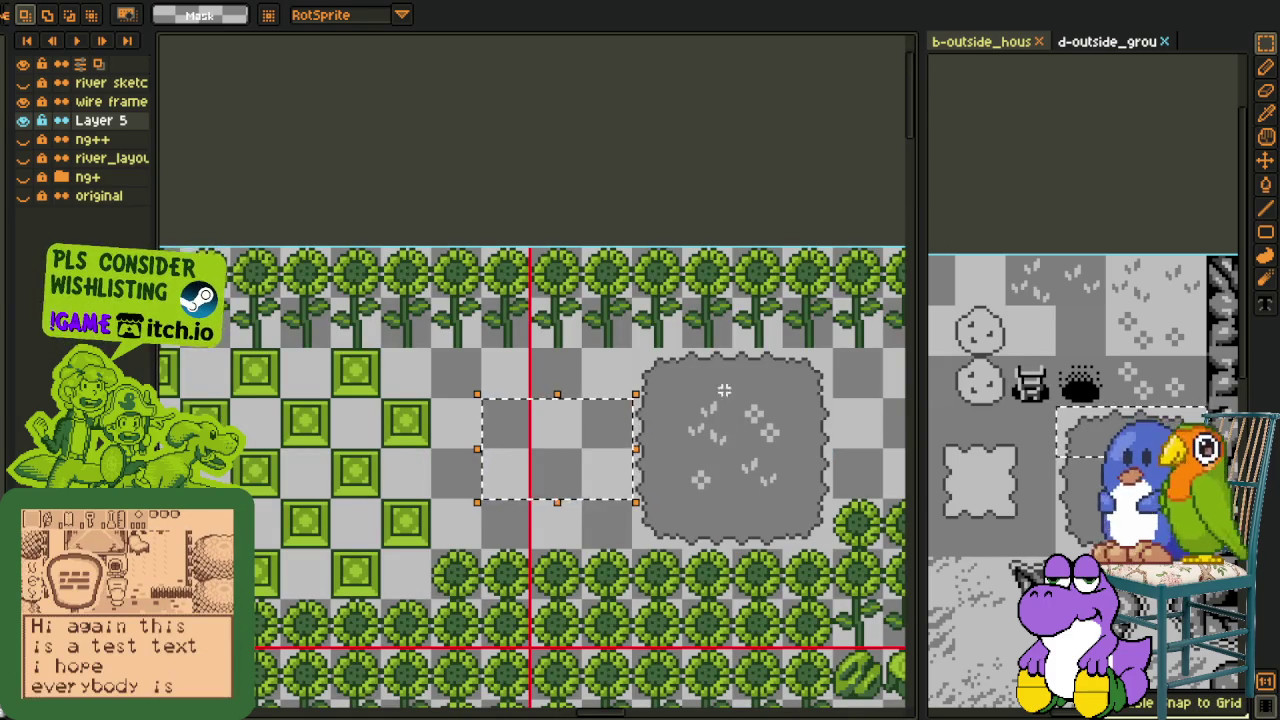
{"action": "scroll", "coordinate": [701, 444], "scroll_direction": "down", "scroll_amount": 2}
{"action": "left_click_drag", "start_coordinate": [697, 443], "coordinate": [445, 415]}
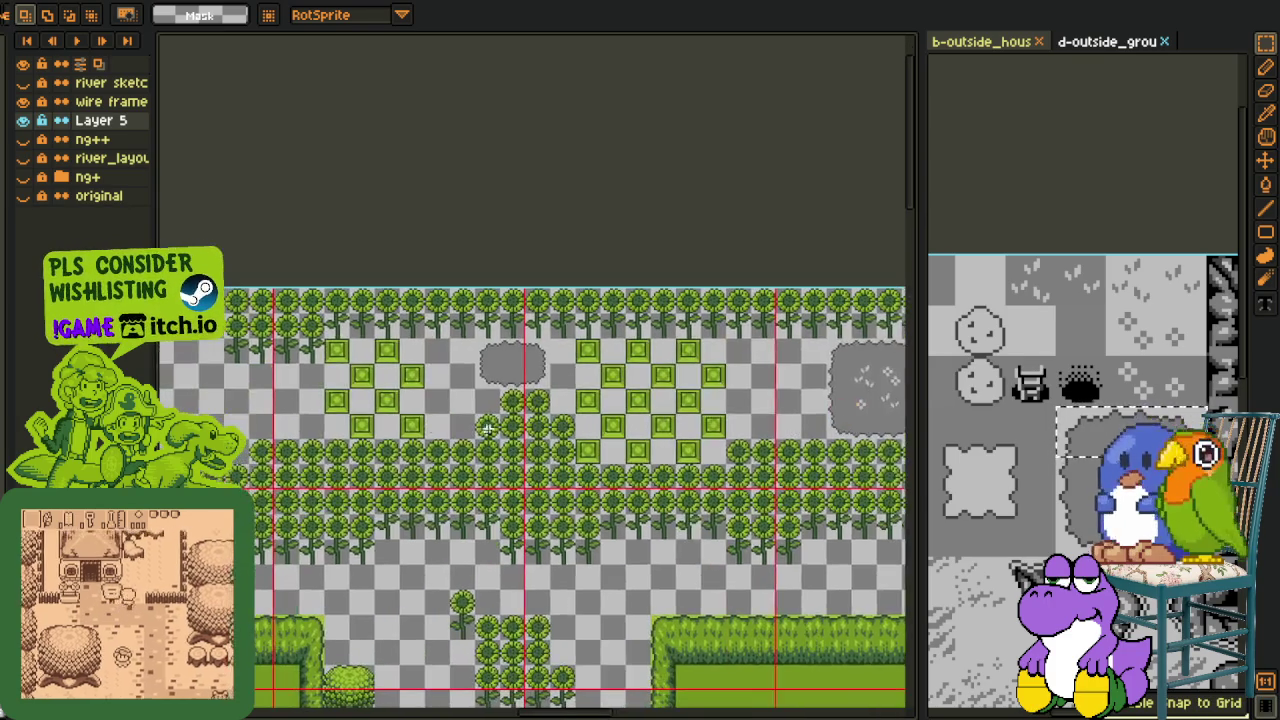
{"action": "scroll", "coordinate": [445, 415], "scroll_direction": "up", "scroll_amount": 2}
{"action": "mouse_move", "coordinate": [550, 396]}
{"action": "left_mouse_down"}
{"action": "mouse_move", "coordinate": [214, 363]}
{"action": "mouse_move", "coordinate": [380, 383]}
{"action": "left_mouse_up"}
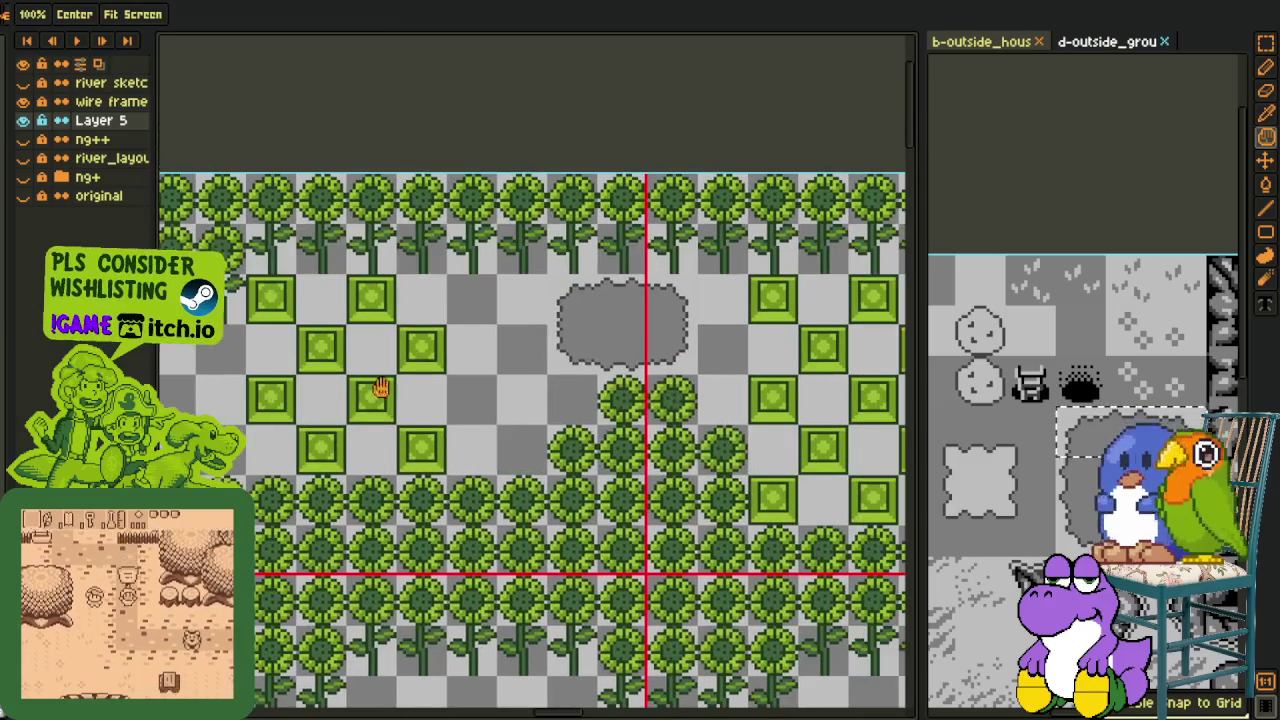
{"action": "left_click", "coordinate": [589, 335]}
{"action": "left_click_drag", "start_coordinate": [580, 360], "coordinate": [580, 600]}
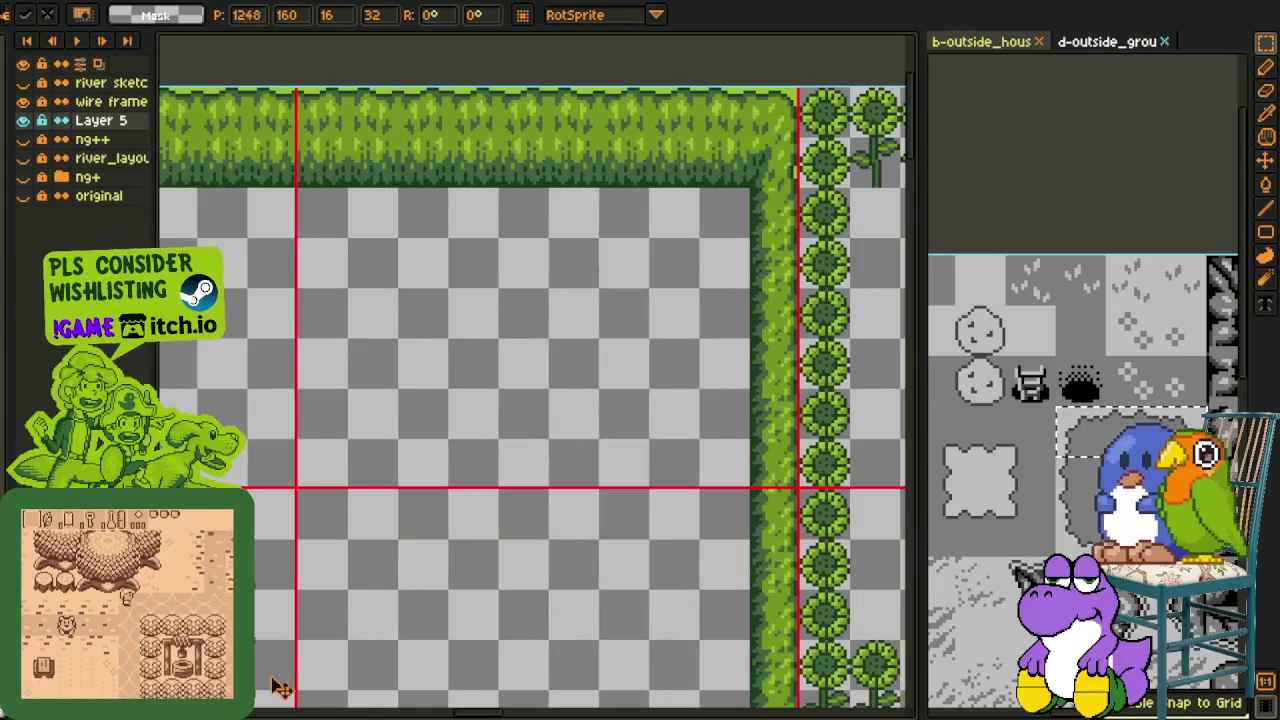
{"action": "left_click_drag", "start_coordinate": [728, 557], "coordinate": [680, 563]}
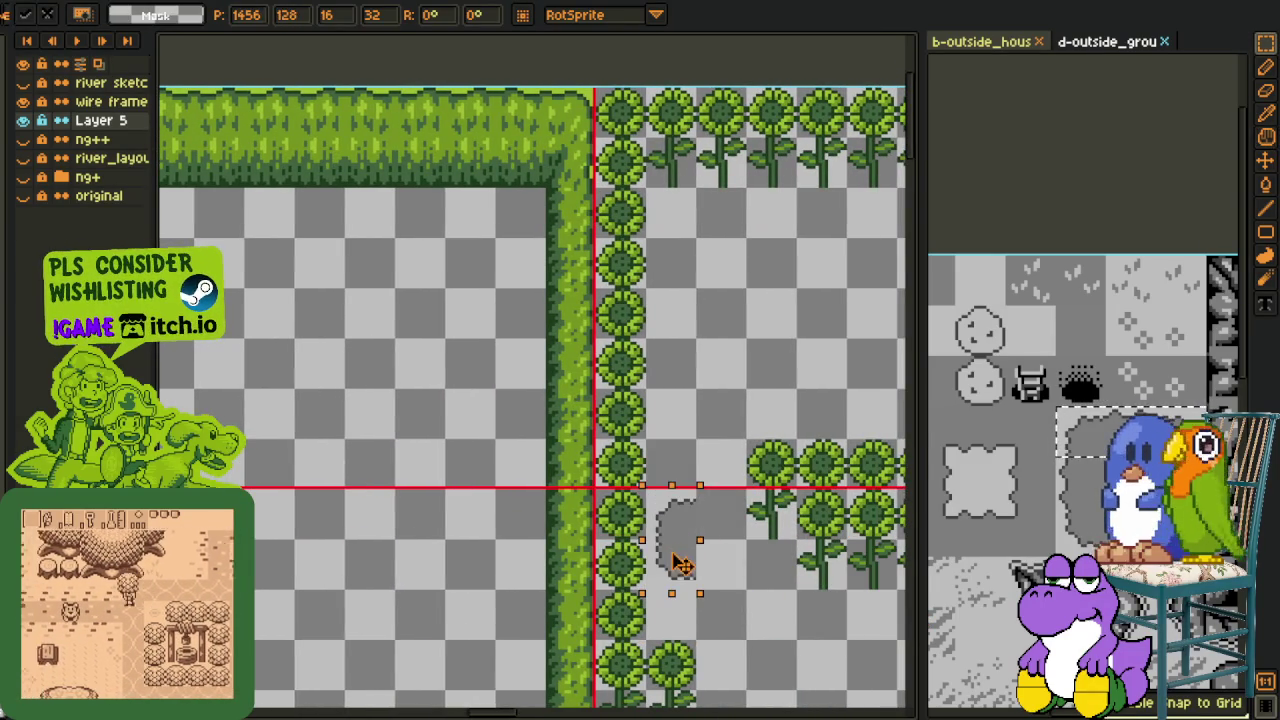
{"action": "mouse_move", "coordinate": [645, 490]}
{"action": "left_mouse_down"}
{"action": "mouse_move", "coordinate": [677, 522]}
{"action": "mouse_move", "coordinate": [680, 448]}
{"action": "left_mouse_up"}
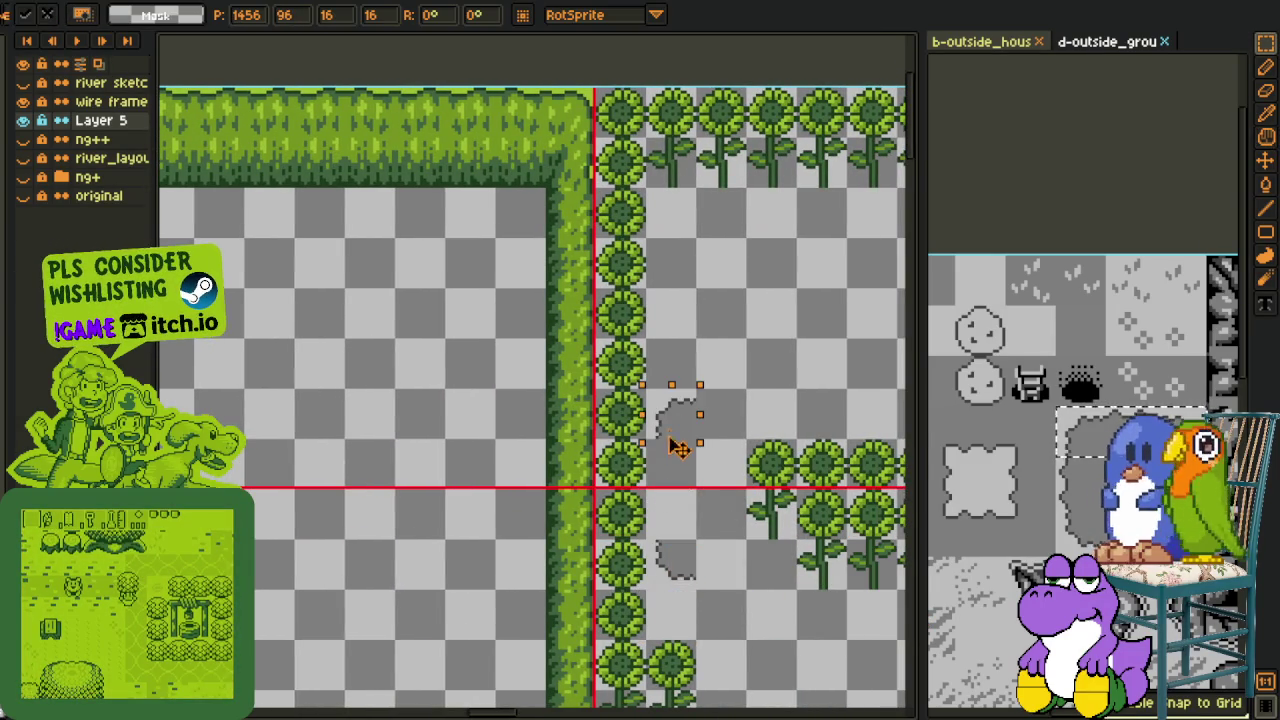
{"action": "left_click", "coordinate": [800, 402]}
Fill the patch gap with a dirt tile from the tileset and shift the tall strip right
{"action": "left_click", "coordinate": [1078, 474]}
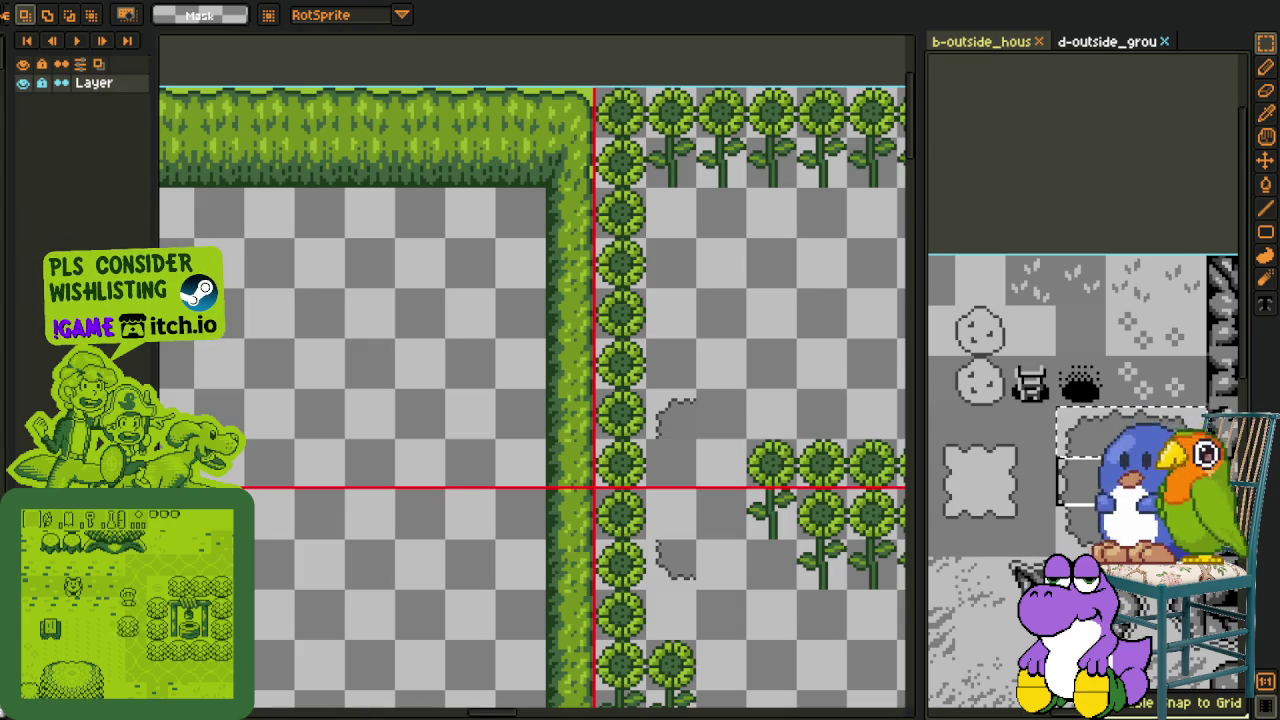
{"action": "left_click_drag", "start_coordinate": [1078, 474], "coordinate": [1010, 410]}
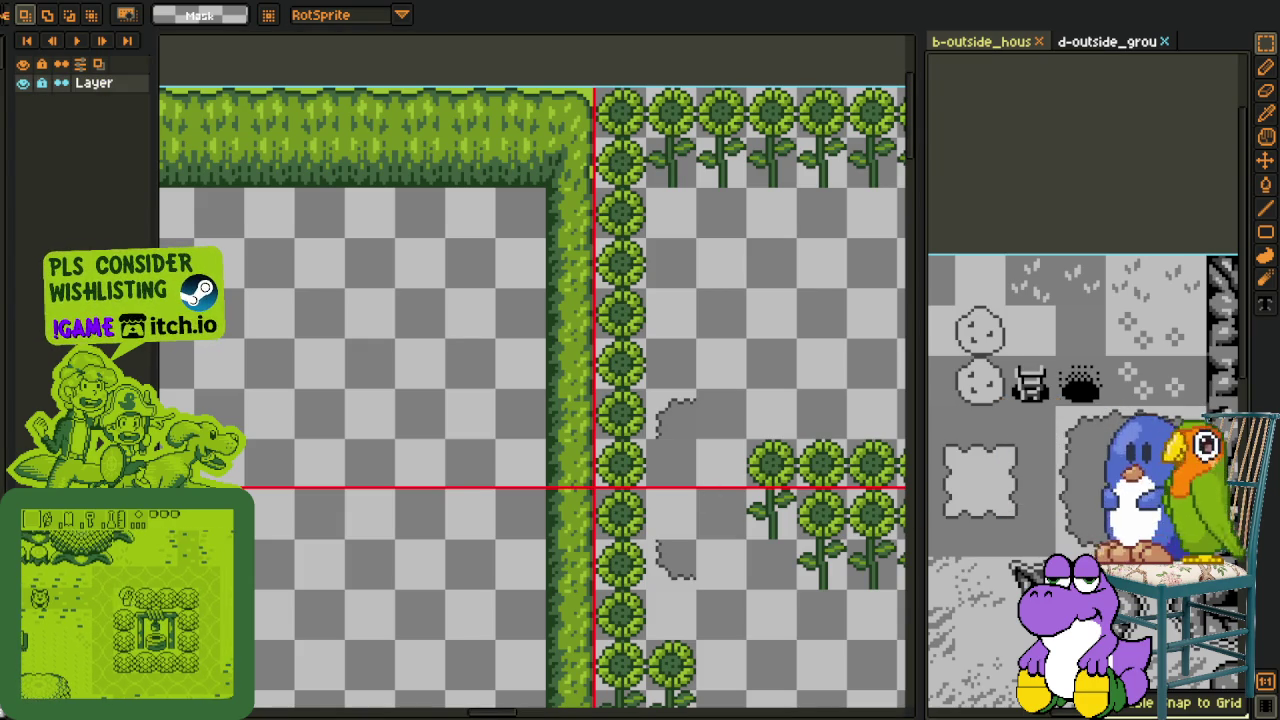
{"action": "key", "text": "ctrl+v"}
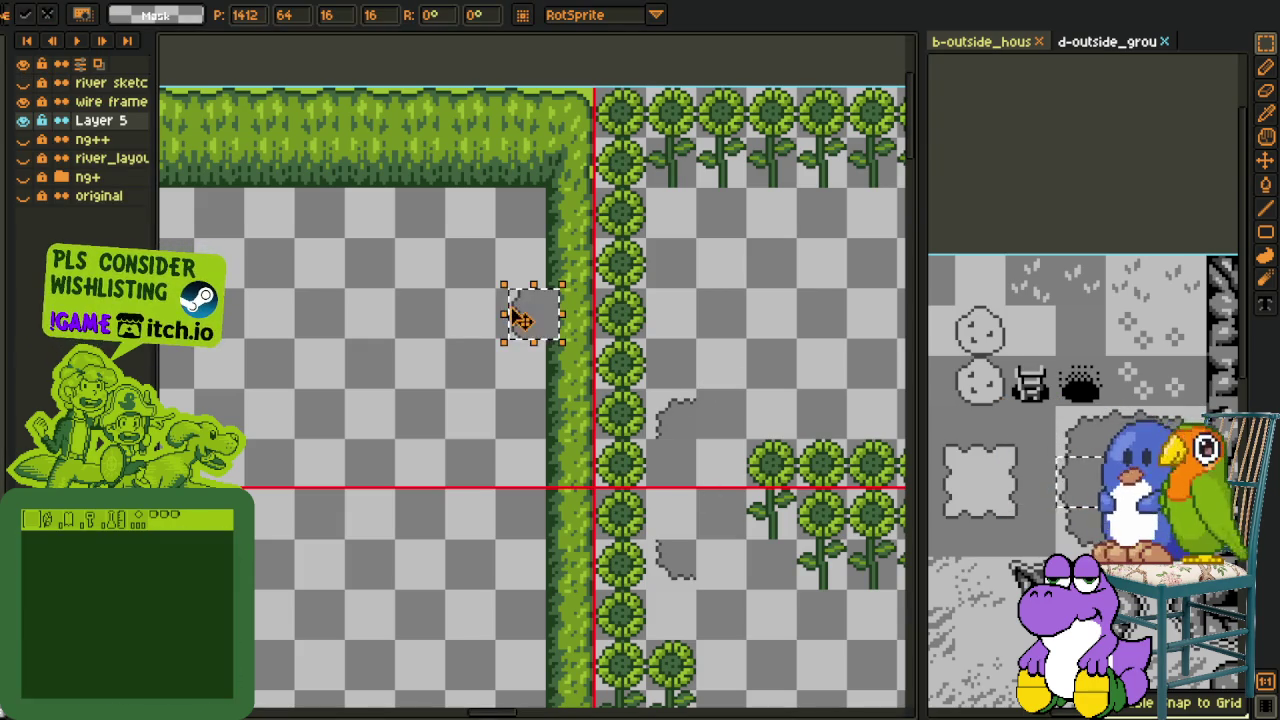
{"action": "left_click_drag", "start_coordinate": [520, 318], "coordinate": [686, 476]}
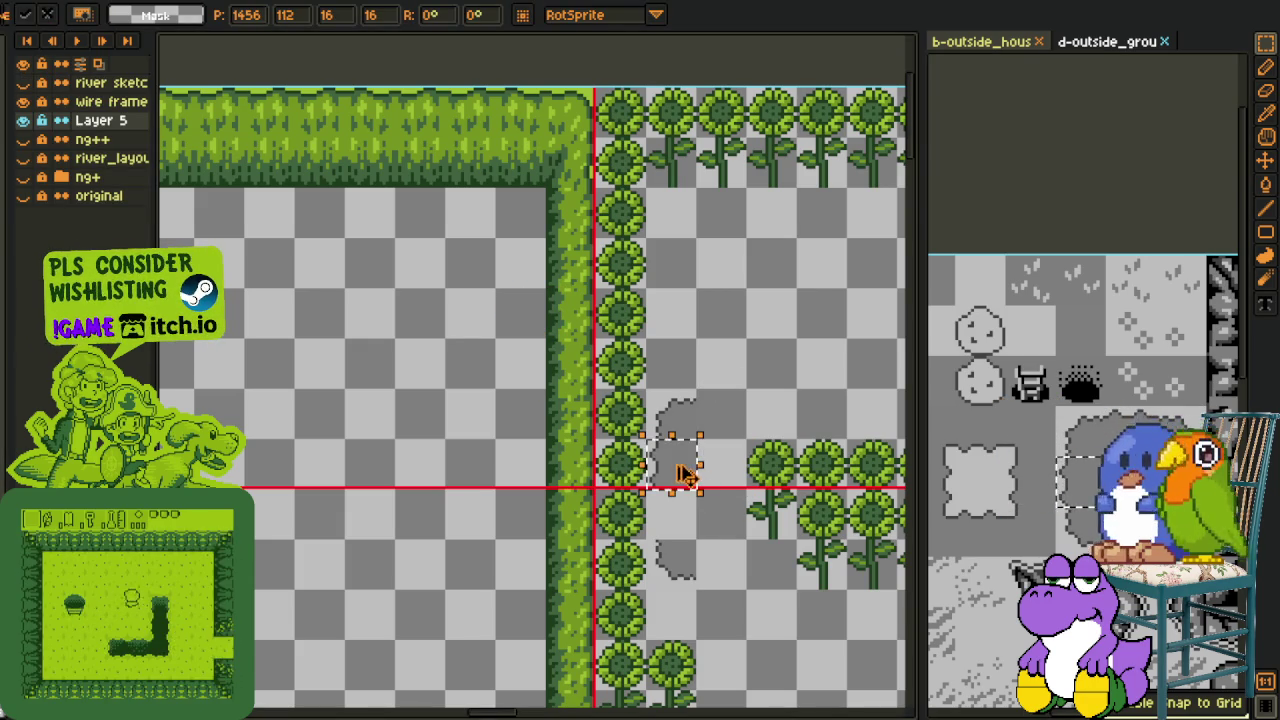
{"action": "left_click_drag", "start_coordinate": [646, 390], "coordinate": [713, 575]}
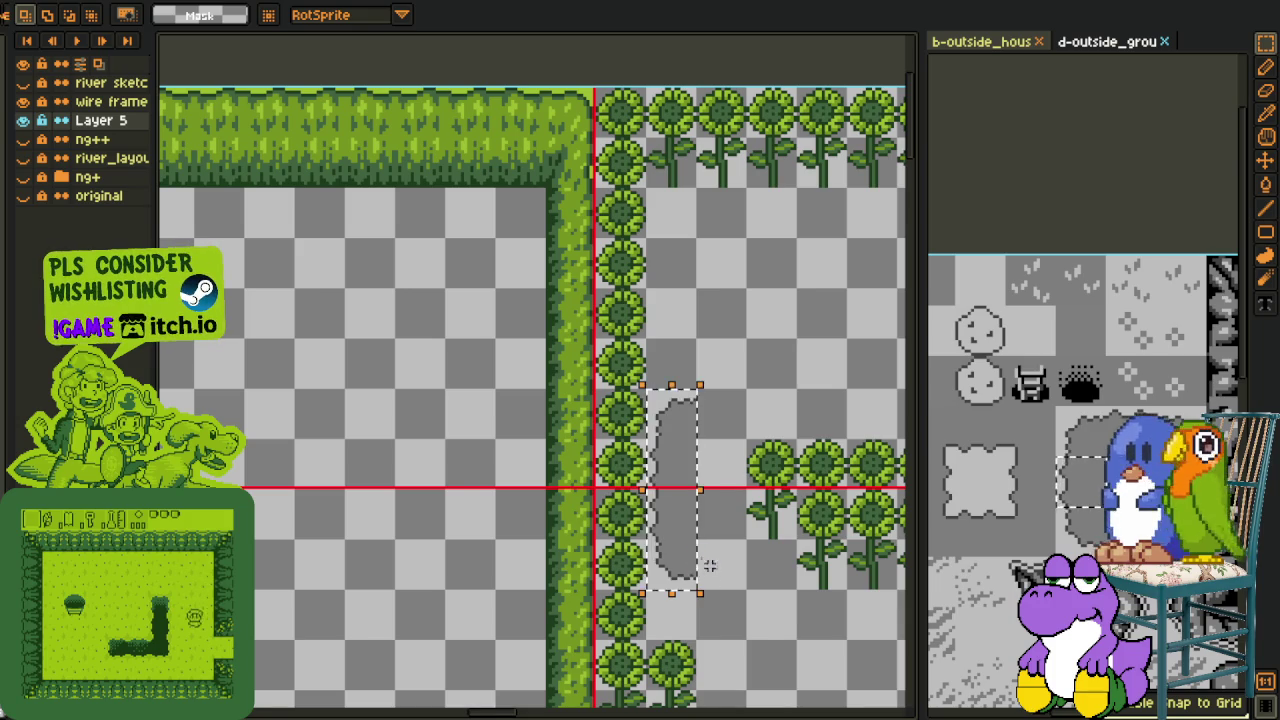
{"action": "left_click_drag", "start_coordinate": [690, 488], "coordinate": [738, 492]}
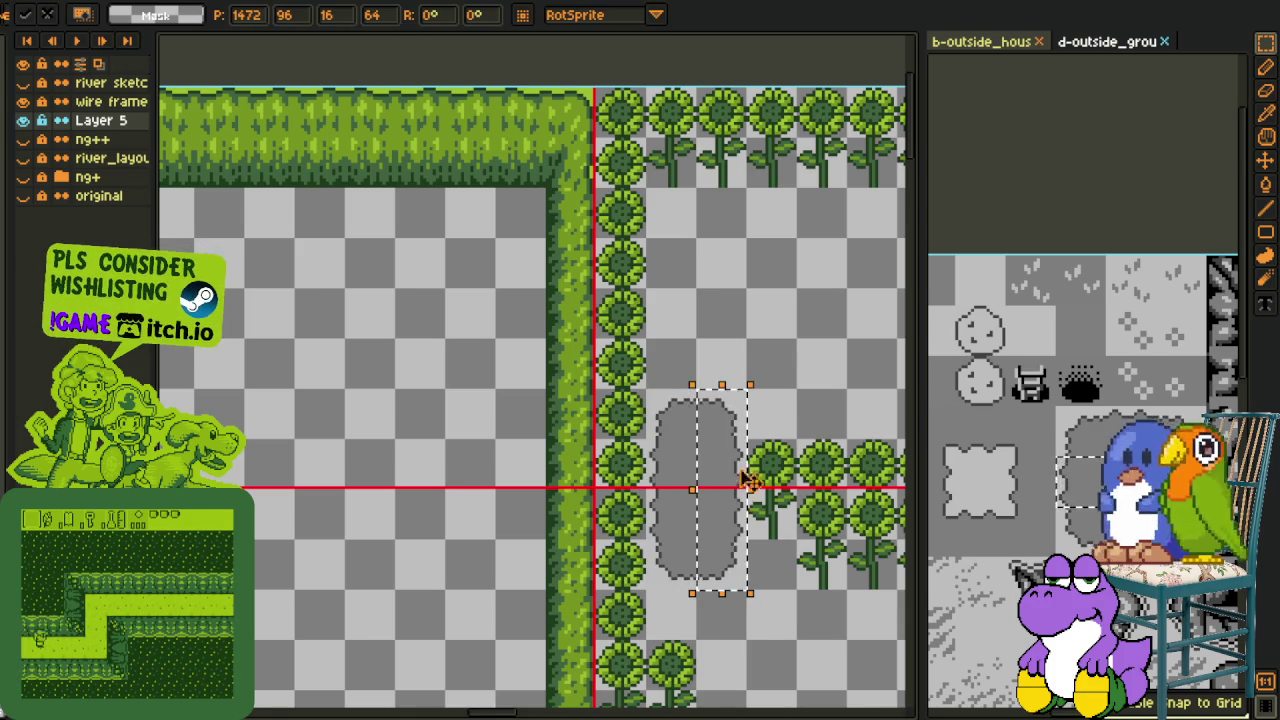
{"action": "key", "text": "Return"}
Move grey pieces upward and rightward to widen the top of the patch
{"action": "mouse_move", "coordinate": [646, 390]}
{"action": "left_mouse_down"}
{"action": "mouse_move", "coordinate": [746, 440]}
{"action": "mouse_move", "coordinate": [722, 358]}
{"action": "left_mouse_up"}
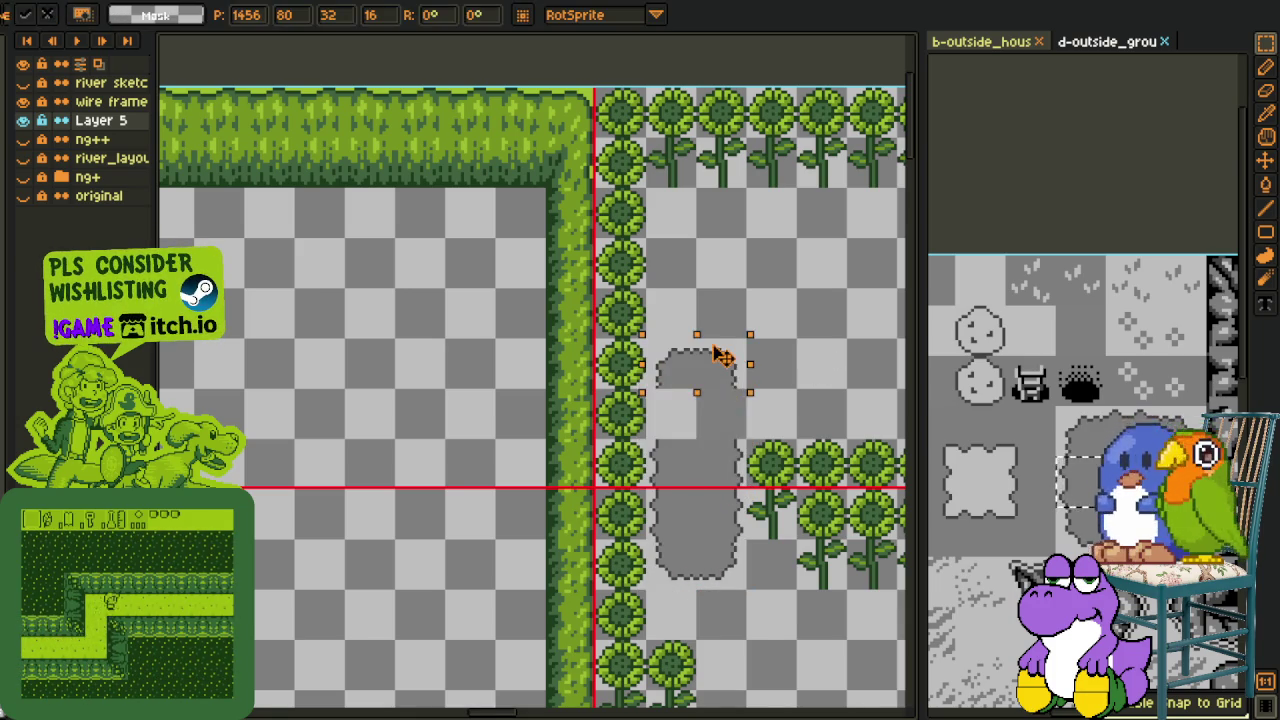
{"action": "key", "text": "Return"}
{"action": "mouse_move", "coordinate": [646, 439]}
{"action": "left_mouse_down"}
{"action": "mouse_move", "coordinate": [699, 491]}
{"action": "mouse_move", "coordinate": [672, 428]}
{"action": "left_mouse_up"}
{"action": "key", "text": "Return"}
{"action": "left_click_drag", "start_coordinate": [697, 334], "coordinate": [755, 392]}
{"action": "mouse_move", "coordinate": [725, 374]}
{"action": "left_mouse_down"}
{"action": "mouse_move", "coordinate": [770, 374]}
{"action": "mouse_move", "coordinate": [766, 405]}
{"action": "left_mouse_up"}
{"action": "key", "text": "Return"}
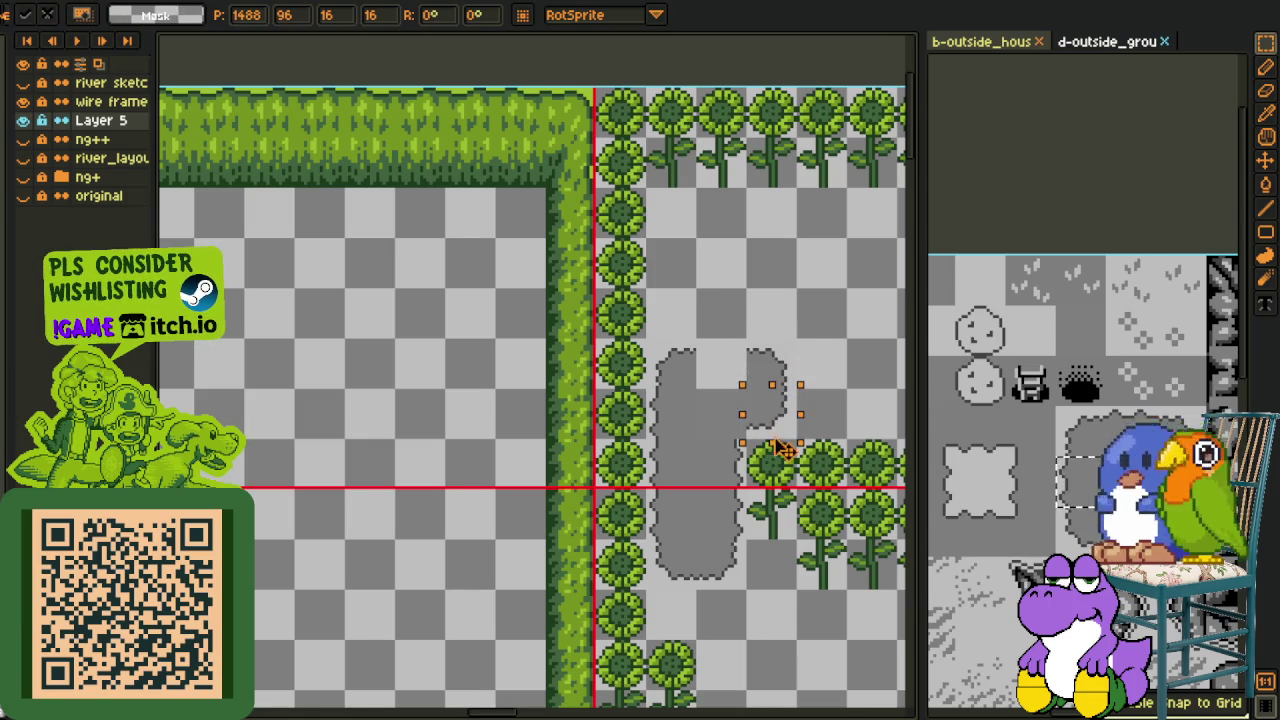
{"action": "key", "text": "Return"}
Fill the patch's top notch with a dirt tile from the tileset
{"action": "left_click_drag", "start_coordinate": [1125, 426], "coordinate": [1160, 460]}
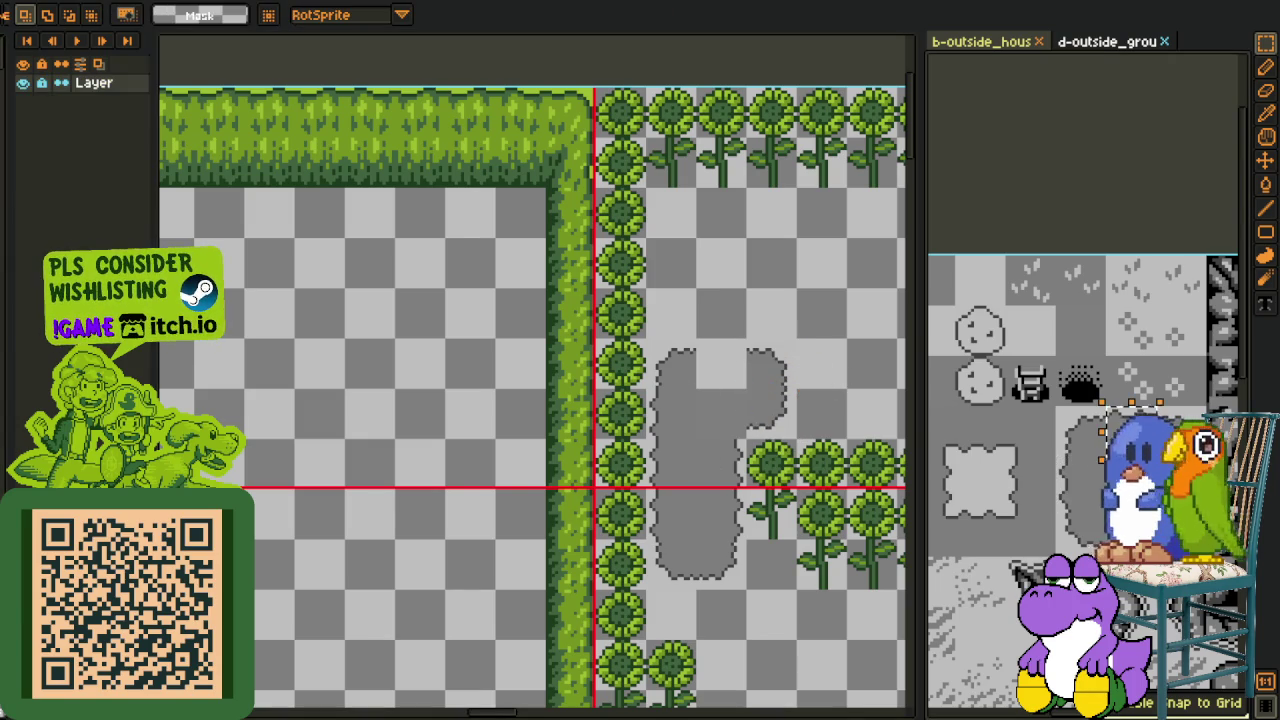
{"action": "left_click", "coordinate": [713, 302]}
{"action": "key", "text": "ctrl+v"}
{"action": "left_click_drag", "start_coordinate": [531, 264], "coordinate": [718, 369]}
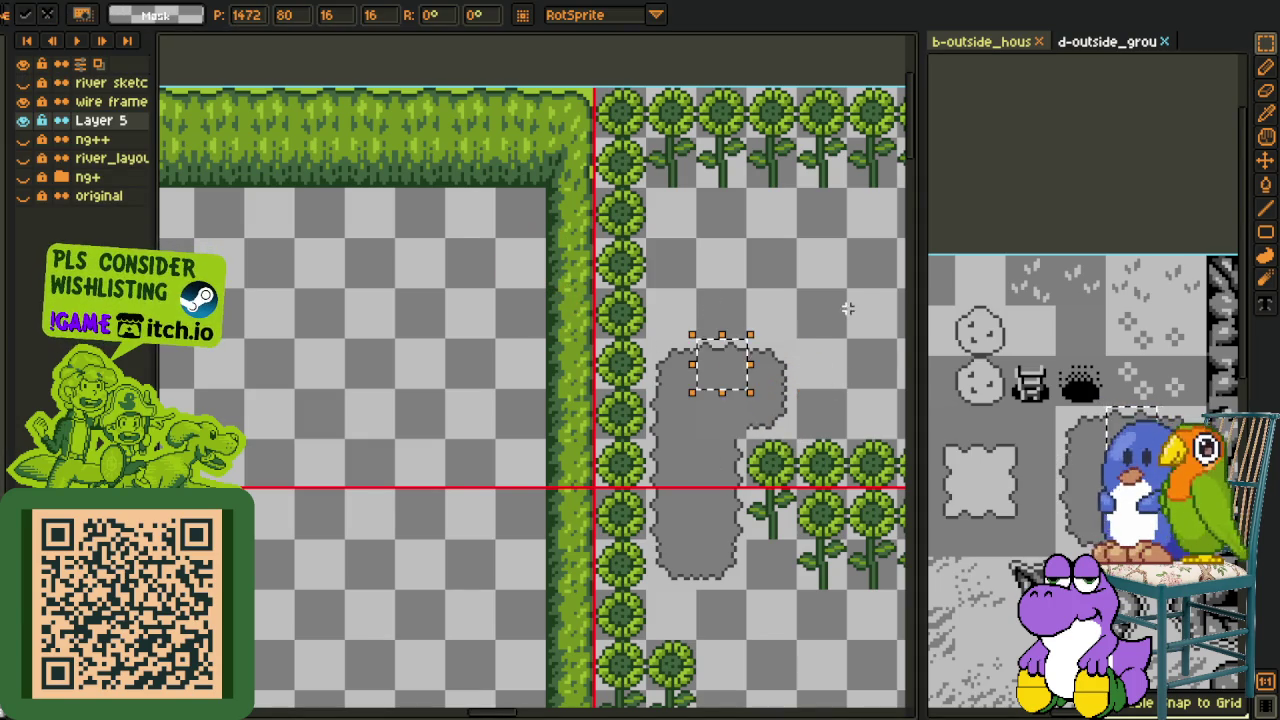
{"action": "key", "text": "Return"}
Fit another tileset dirt tile into the patch and save the map
{"action": "left_click_drag", "start_coordinate": [937, 436], "coordinate": [984, 463]}
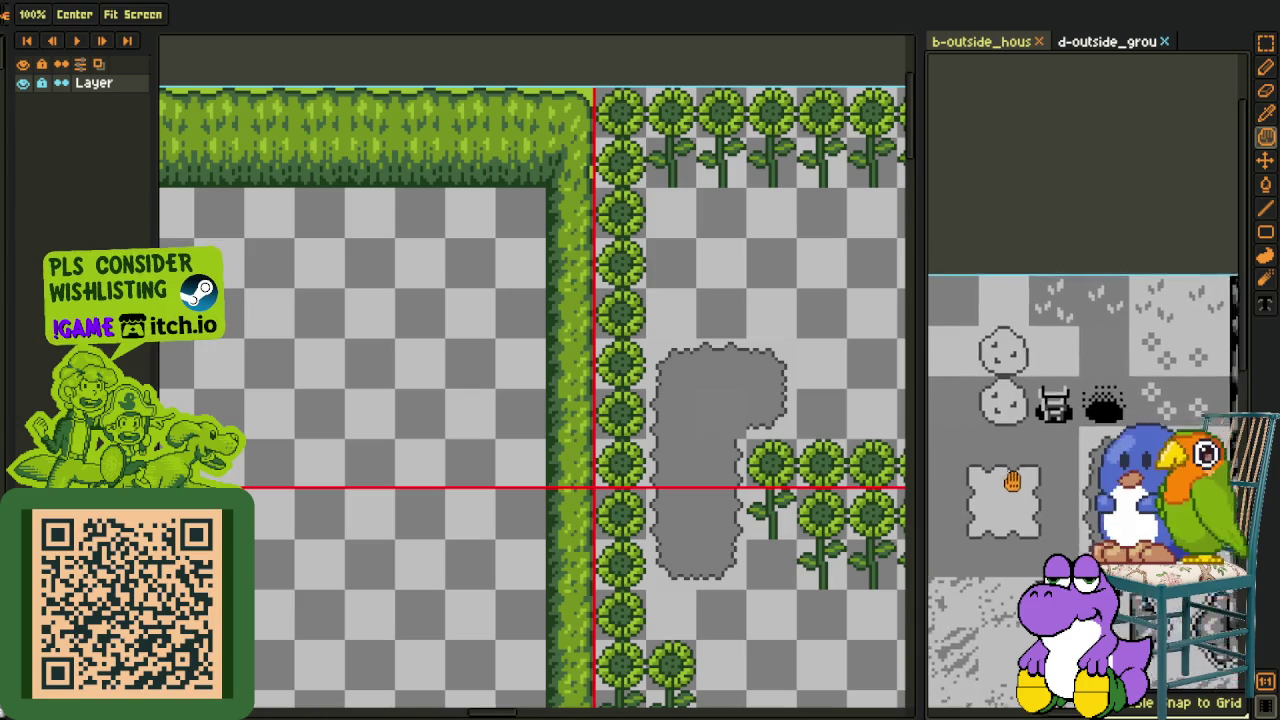
{"action": "left_click", "coordinate": [716, 400]}
{"action": "scroll", "coordinate": [714, 403], "scroll_direction": "up", "scroll_amount": 2}
{"action": "key", "text": "ctrl+v"}
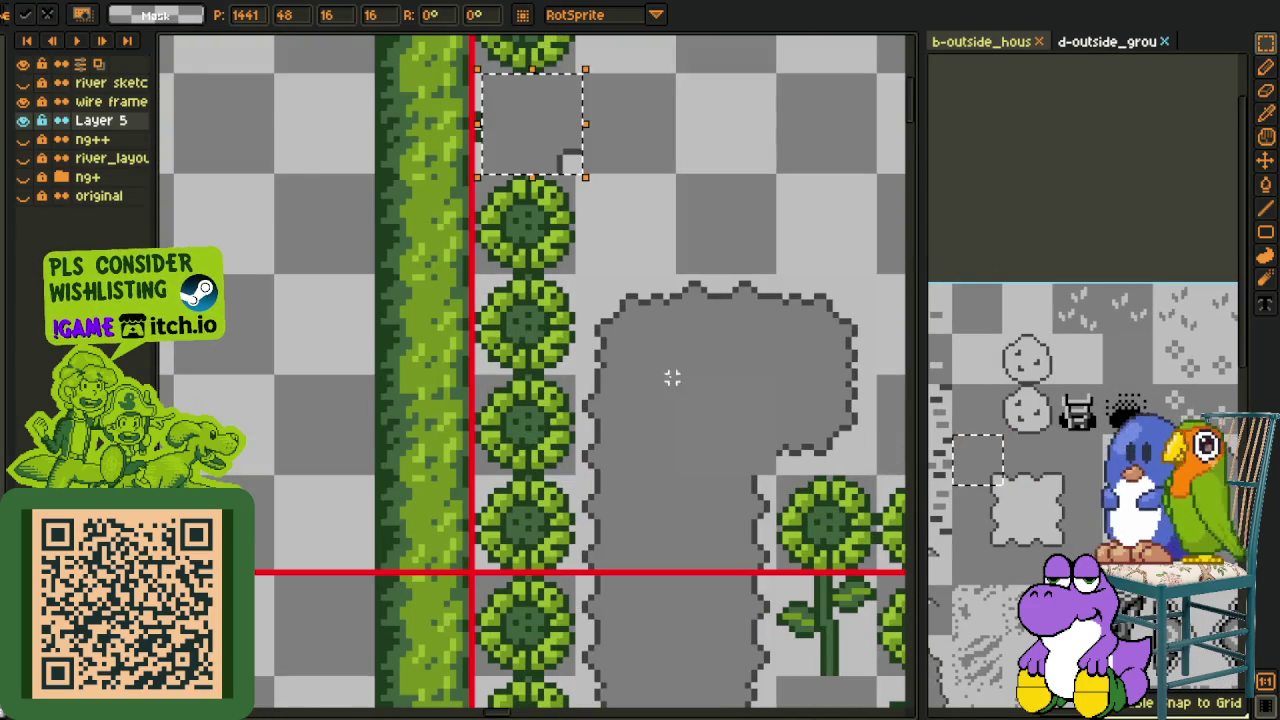
{"action": "left_click_drag", "start_coordinate": [512, 139], "coordinate": [711, 449]}
{"action": "key", "text": "Return"}
{"action": "scroll", "coordinate": [726, 337], "scroll_direction": "down", "scroll_amount": 2}
{"action": "key", "text": "ctrl+s"}
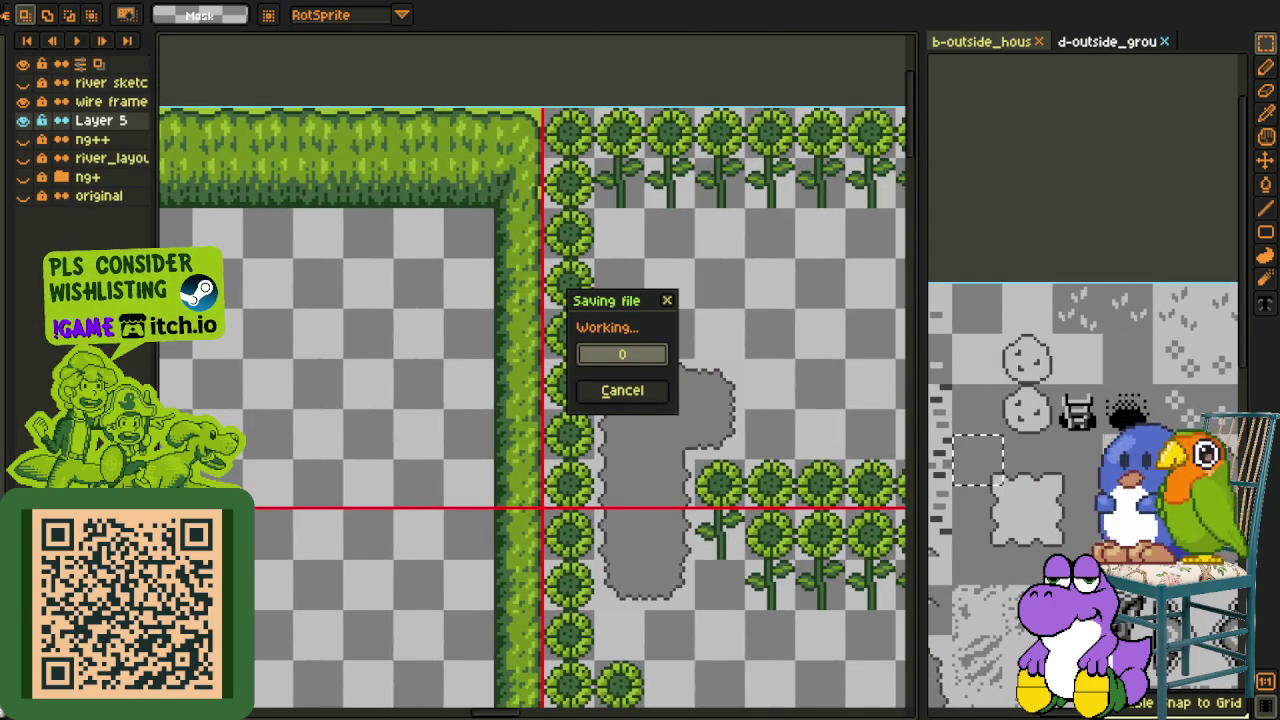
Duplicate a two-column sunflower clump and drop it above the grey dirt patch
{"action": "scroll", "coordinate": [537, 363], "scroll_direction": "down", "scroll_amount": 2}
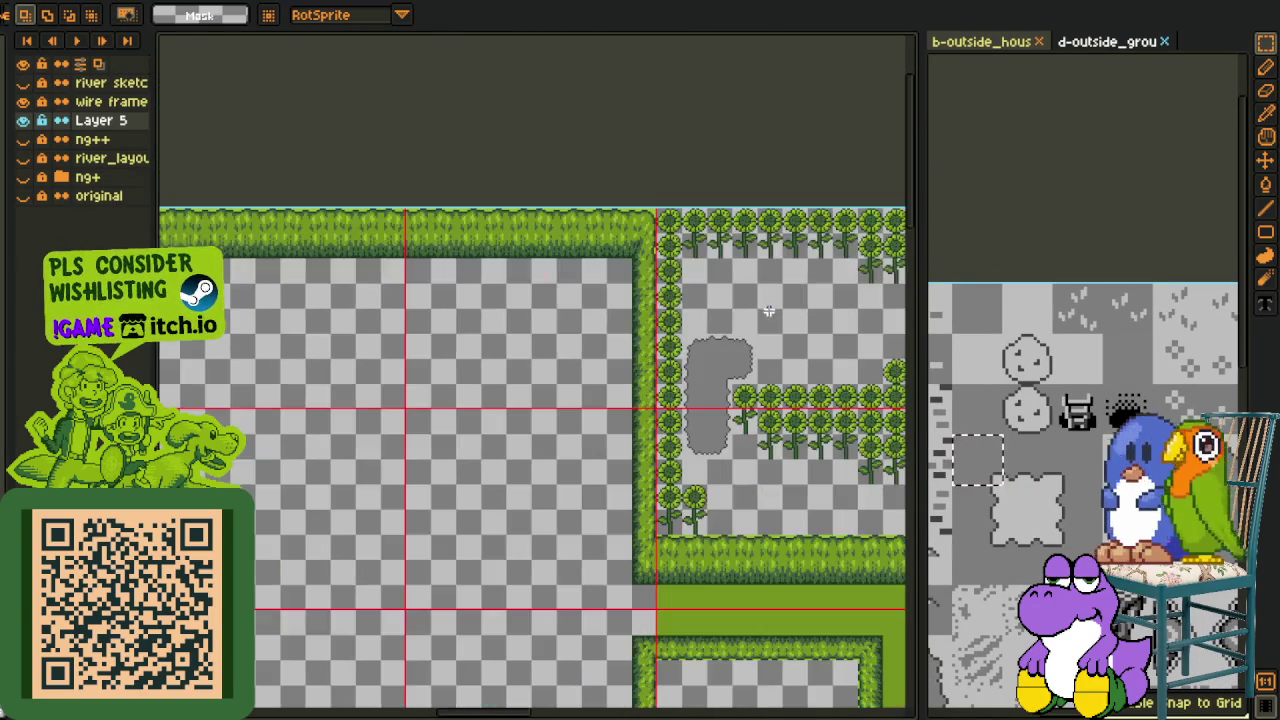
{"action": "scroll", "coordinate": [581, 440], "scroll_direction": "up", "scroll_amount": 1}
{"action": "scroll", "coordinate": [600, 440], "scroll_direction": "down", "scroll_amount": 2}
{"action": "scroll", "coordinate": [684, 400], "scroll_direction": "right", "scroll_amount": 2}
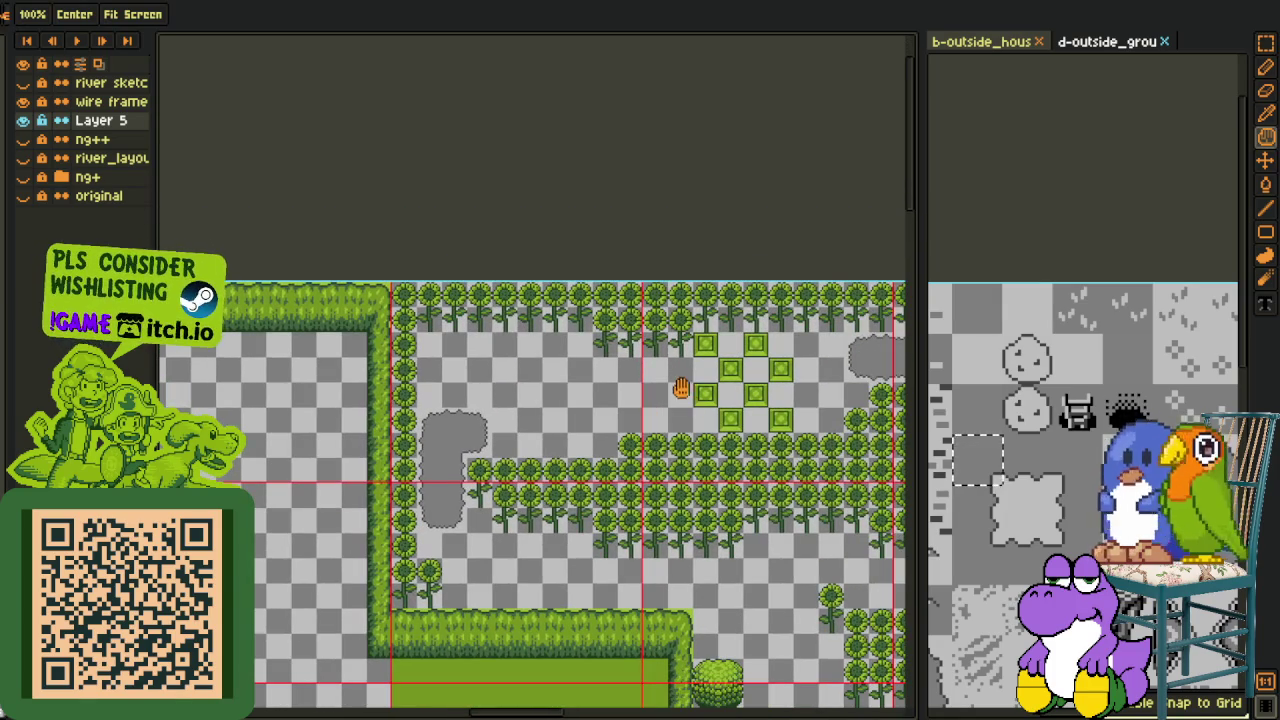
{"action": "left_click", "coordinate": [1072, 231]}
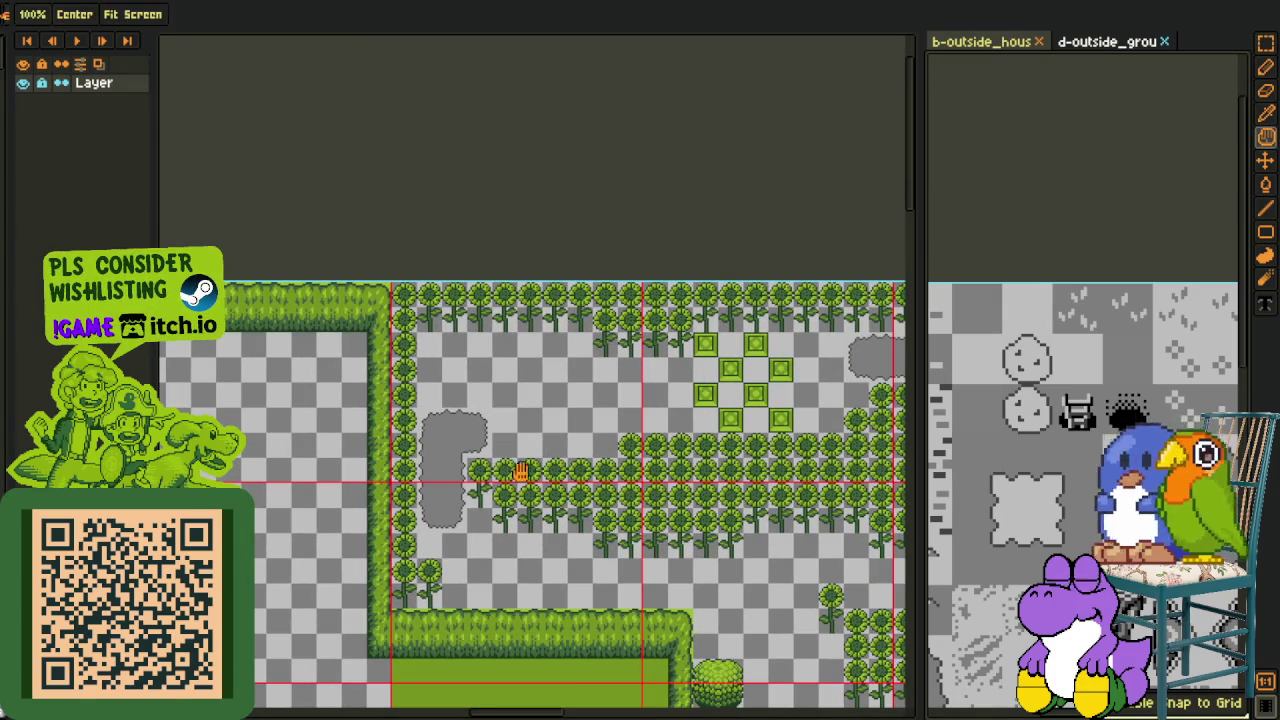
{"action": "left_click", "coordinate": [521, 472]}
{"action": "scroll", "coordinate": [521, 472], "scroll_direction": "up", "scroll_amount": 1}
{"action": "left_click_drag", "start_coordinate": [500, 437], "coordinate": [571, 586]}
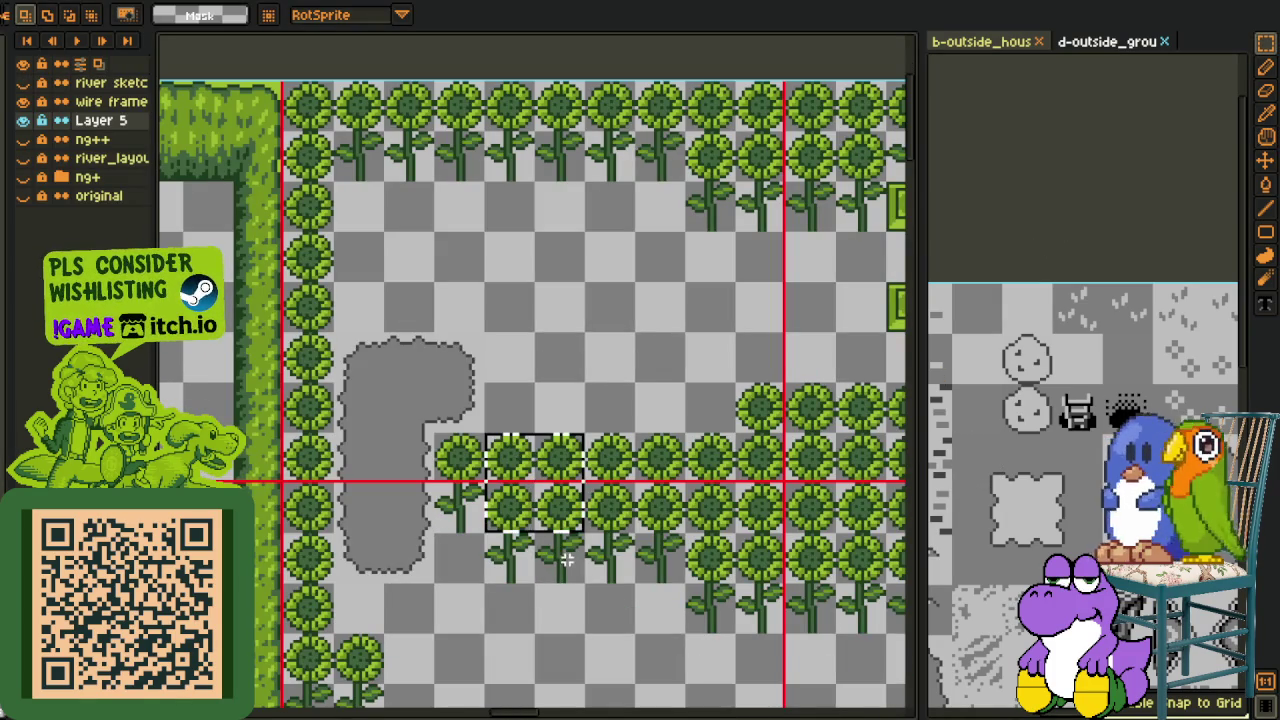
{"action": "key", "text": "ctrl+c"}
{"action": "key", "text": "ctrl+v"}
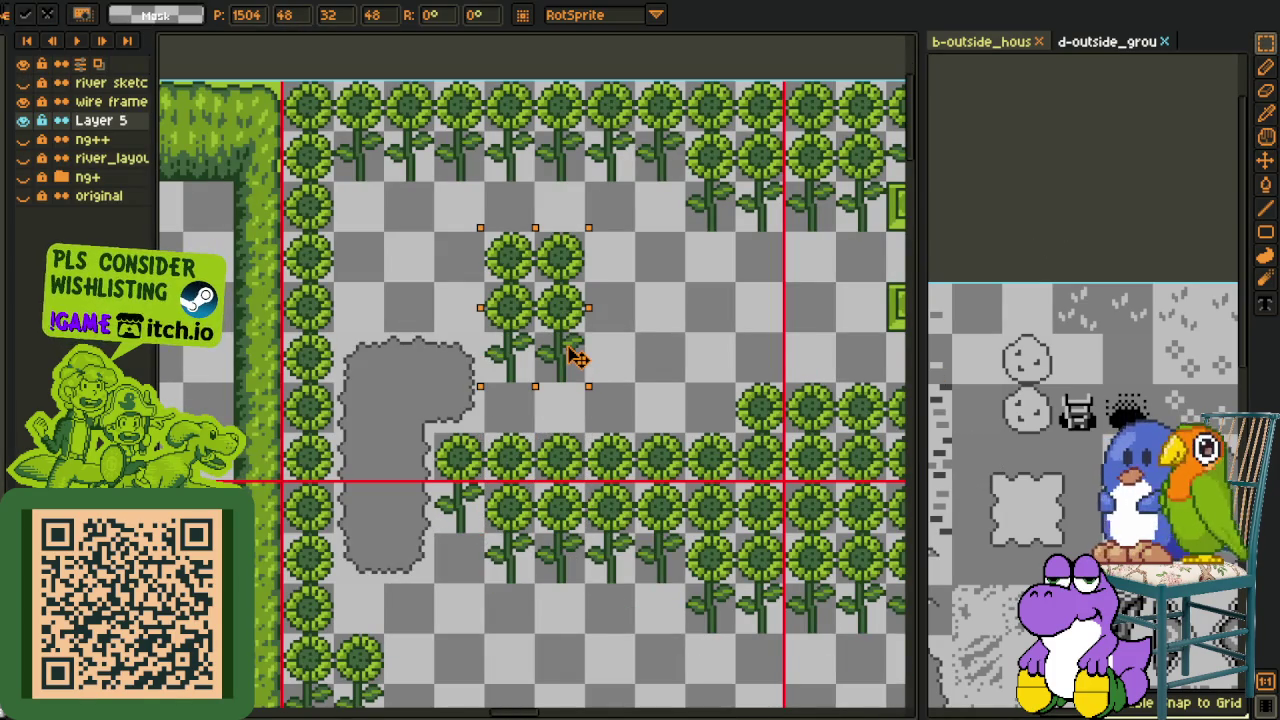
{"action": "left_click", "coordinate": [651, 305]}
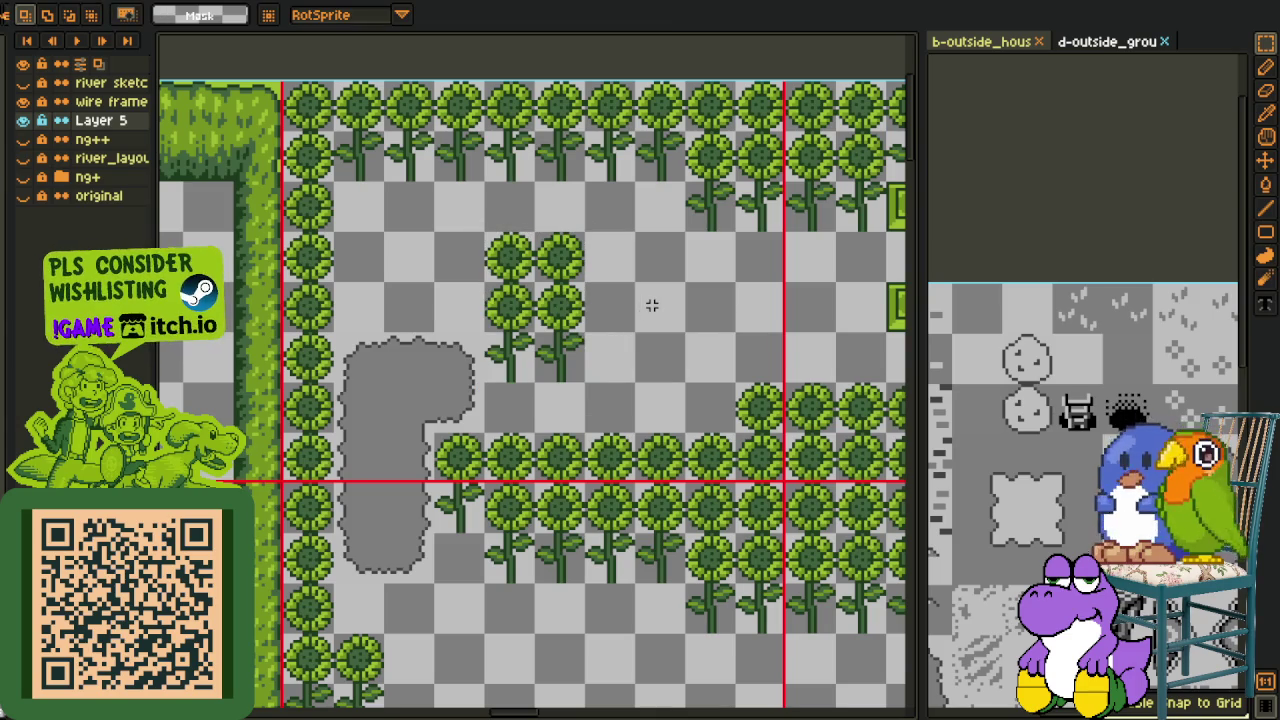
Pan around the map, then pick a grass-tuft tile in the tileset
{"action": "scroll", "coordinate": [651, 305], "scroll_direction": "down", "scroll_amount": 1}
{"action": "key", "text": "h"}
{"action": "left_click_drag", "start_coordinate": [665, 309], "coordinate": [706, 363]}
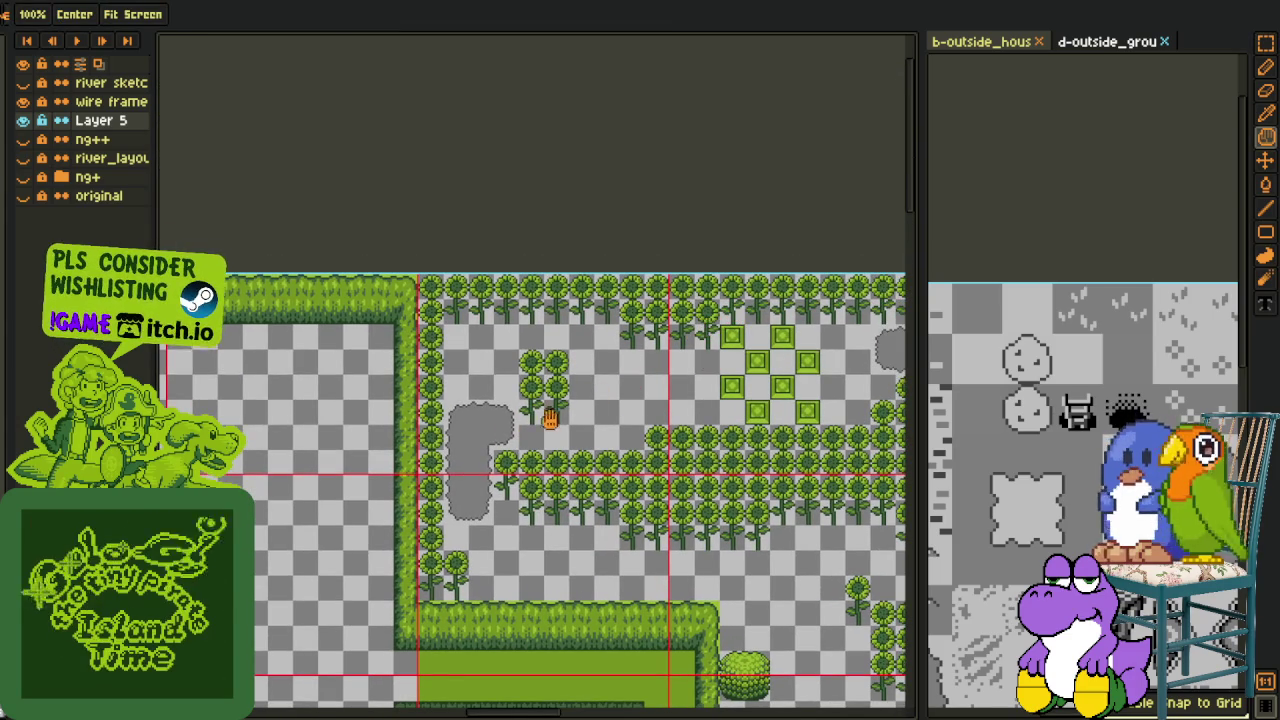
{"action": "left_click_drag", "start_coordinate": [543, 423], "coordinate": [503, 438]}
{"action": "mouse_move", "coordinate": [559, 405]}
{"action": "left_mouse_down"}
{"action": "mouse_move", "coordinate": [549, 451]}
{"action": "mouse_move", "coordinate": [560, 455]}
{"action": "left_mouse_up"}
{"action": "scroll", "coordinate": [603, 432], "scroll_direction": "up", "scroll_amount": 1}
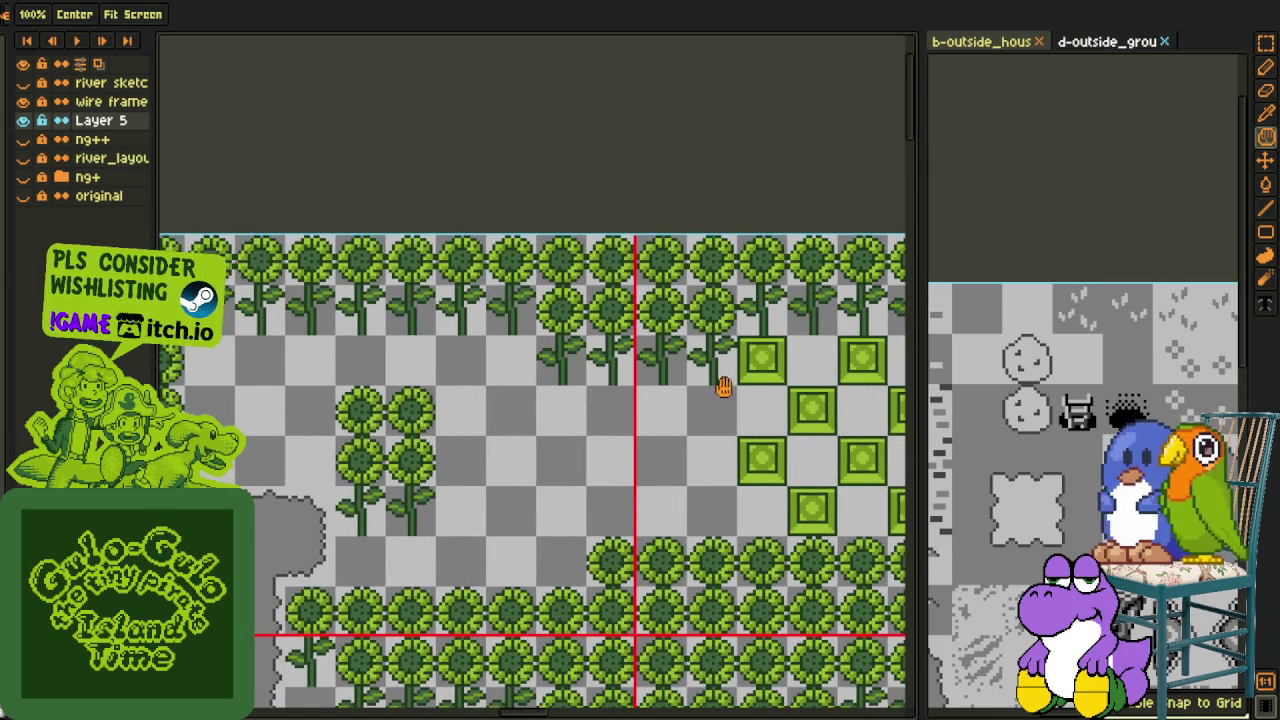
{"action": "scroll", "coordinate": [297, 436], "scroll_direction": "down", "scroll_amount": 1}
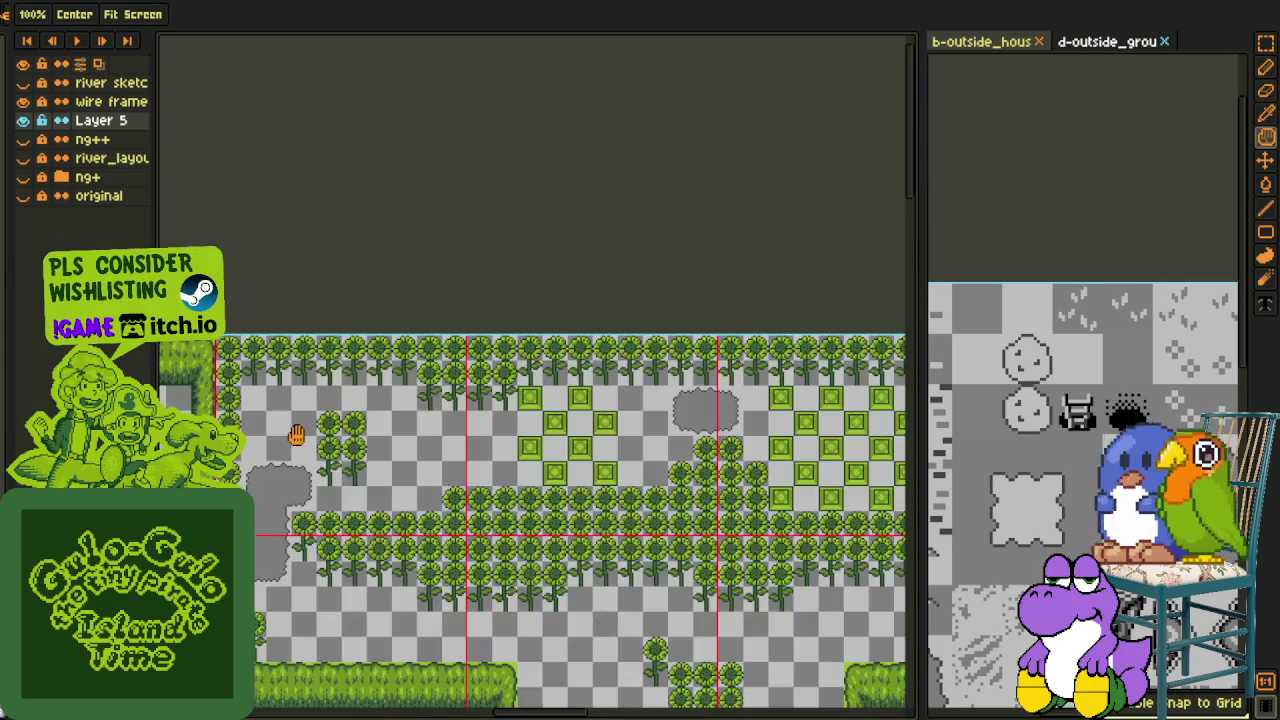
{"action": "left_click_drag", "start_coordinate": [343, 428], "coordinate": [365, 418]}
{"action": "left_click", "coordinate": [1158, 291]}
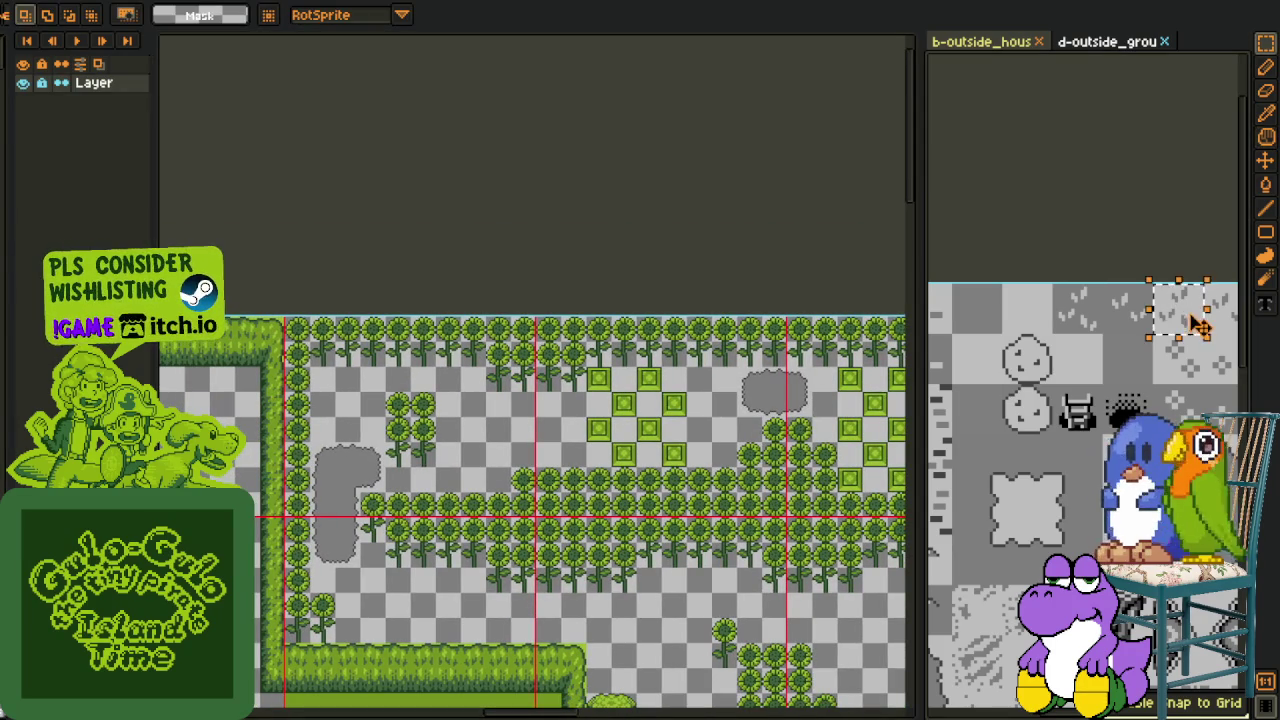
Paste a grass-tuft tile into an upper-right ground cell and near the sunflower clump
{"action": "scroll", "coordinate": [357, 371], "scroll_direction": "up", "scroll_amount": 3}
{"action": "key", "text": "ctrl+v"}
{"action": "mouse_move", "coordinate": [477, 248]}
{"action": "left_mouse_down"}
{"action": "mouse_move", "coordinate": [512, 253]}
{"action": "mouse_move", "coordinate": [280, 420]}
{"action": "mouse_move", "coordinate": [480, 612]}
{"action": "mouse_move", "coordinate": [757, 455]}
{"action": "mouse_move", "coordinate": [834, 304]}
{"action": "left_mouse_up"}
{"action": "scroll", "coordinate": [480, 612], "scroll_direction": "down", "scroll_amount": 3}
{"action": "left_click", "coordinate": [972, 216]}
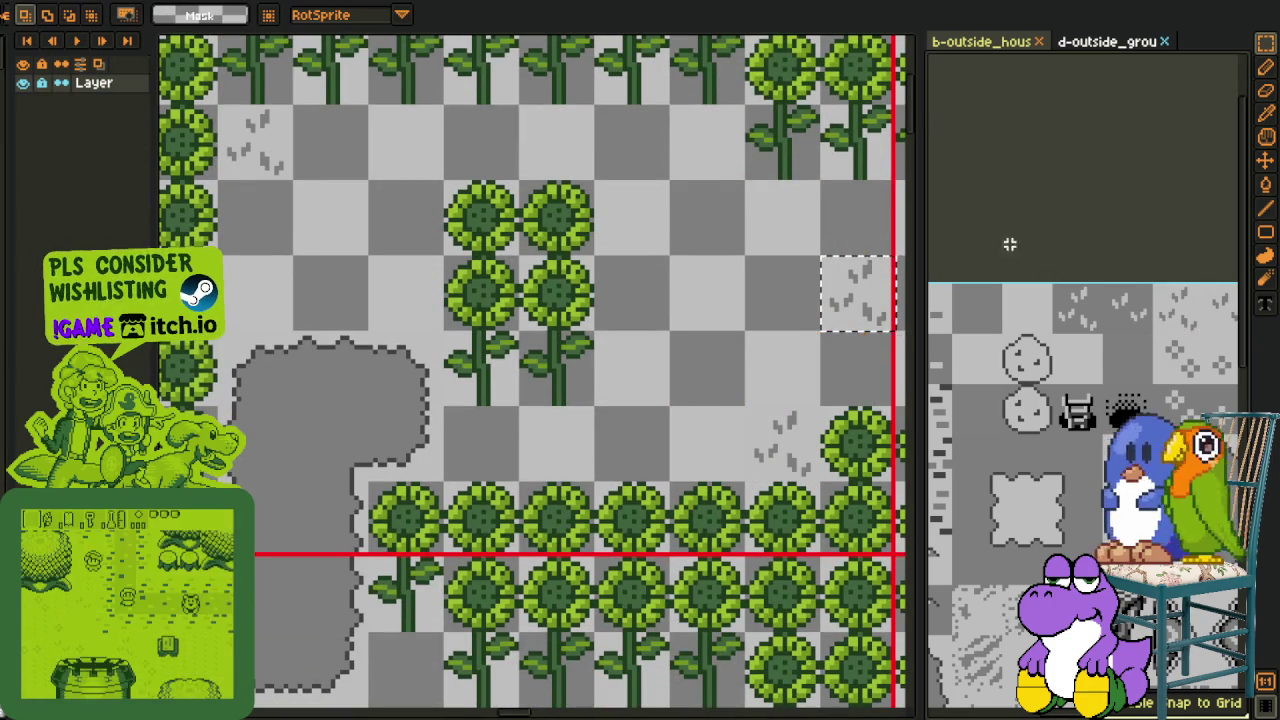
{"action": "left_click", "coordinate": [492, 413]}
Paste two more grass-tuft copies into empty ground cells, including a lower-left cell
{"action": "key", "text": "ctrl+v"}
{"action": "mouse_move", "coordinate": [480, 337]}
{"action": "left_mouse_down"}
{"action": "mouse_move", "coordinate": [391, 206]}
{"action": "mouse_move", "coordinate": [530, 332]}
{"action": "mouse_move", "coordinate": [608, 258]}
{"action": "left_mouse_up"}
{"action": "key", "text": "ctrl+v"}
{"action": "mouse_move", "coordinate": [540, 382]}
{"action": "left_mouse_down"}
{"action": "mouse_move", "coordinate": [388, 680]}
{"action": "mouse_move", "coordinate": [655, 405]}
{"action": "left_mouse_up"}
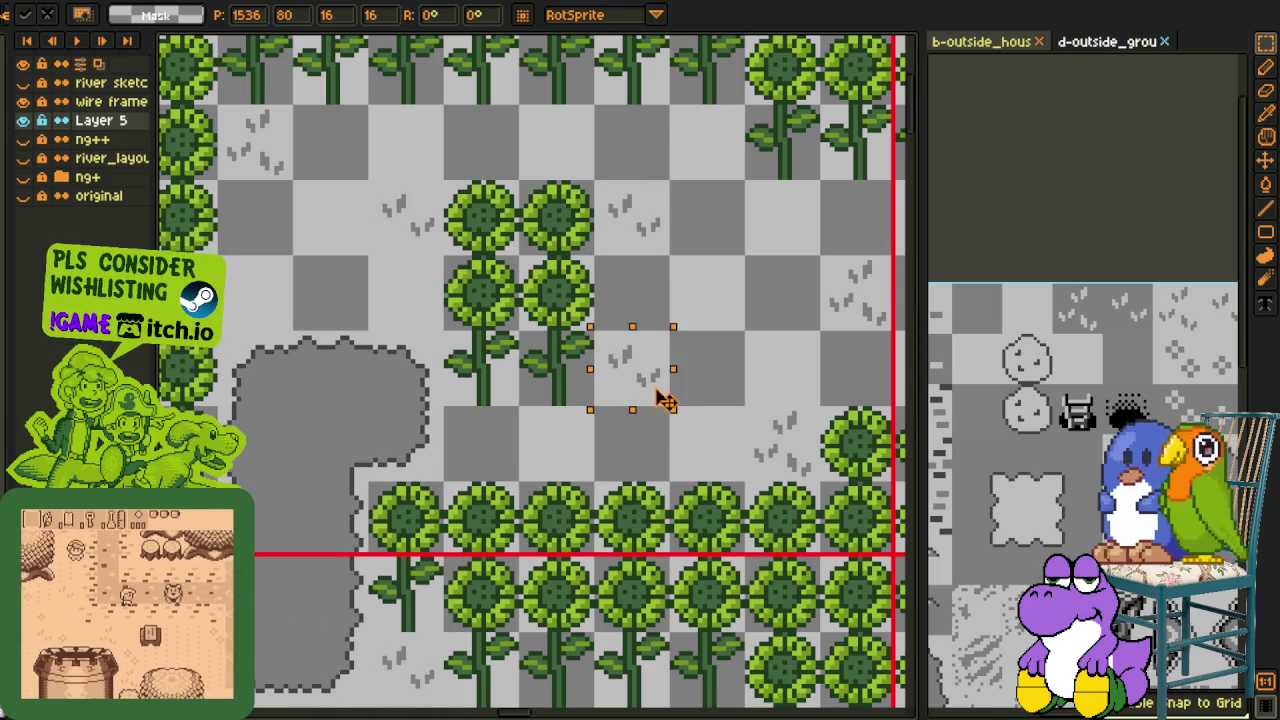
{"action": "key", "text": "Return"}
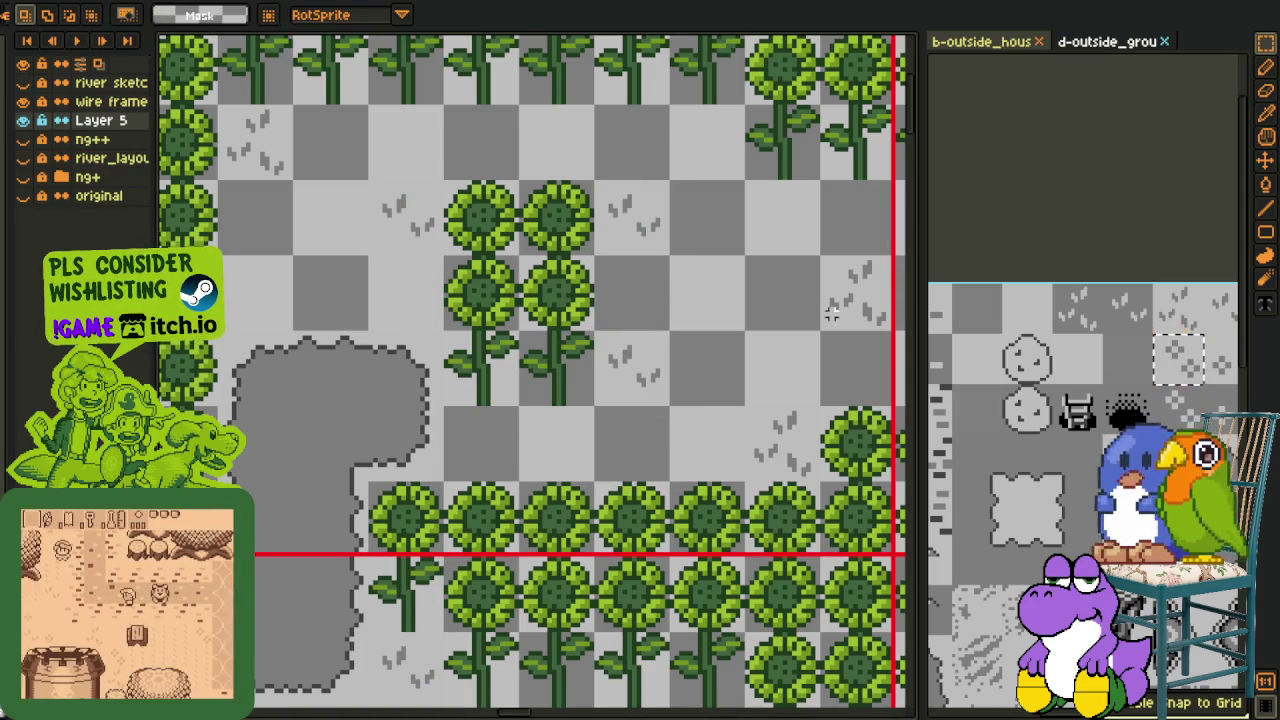
Place a tuft beside the sunflowers and a dot tile near the hedge, then move another among the flower tiles
{"action": "key", "text": "ctrl+v"}
{"action": "mouse_move", "coordinate": [562, 113]}
{"action": "left_mouse_down"}
{"action": "mouse_move", "coordinate": [714, 223]}
{"action": "mouse_move", "coordinate": [778, 226]}
{"action": "mouse_move", "coordinate": [472, 425]}
{"action": "mouse_move", "coordinate": [300, 277]}
{"action": "mouse_move", "coordinate": [281, 311]}
{"action": "mouse_move", "coordinate": [710, 160]}
{"action": "left_mouse_up"}
{"action": "key", "text": "Return"}
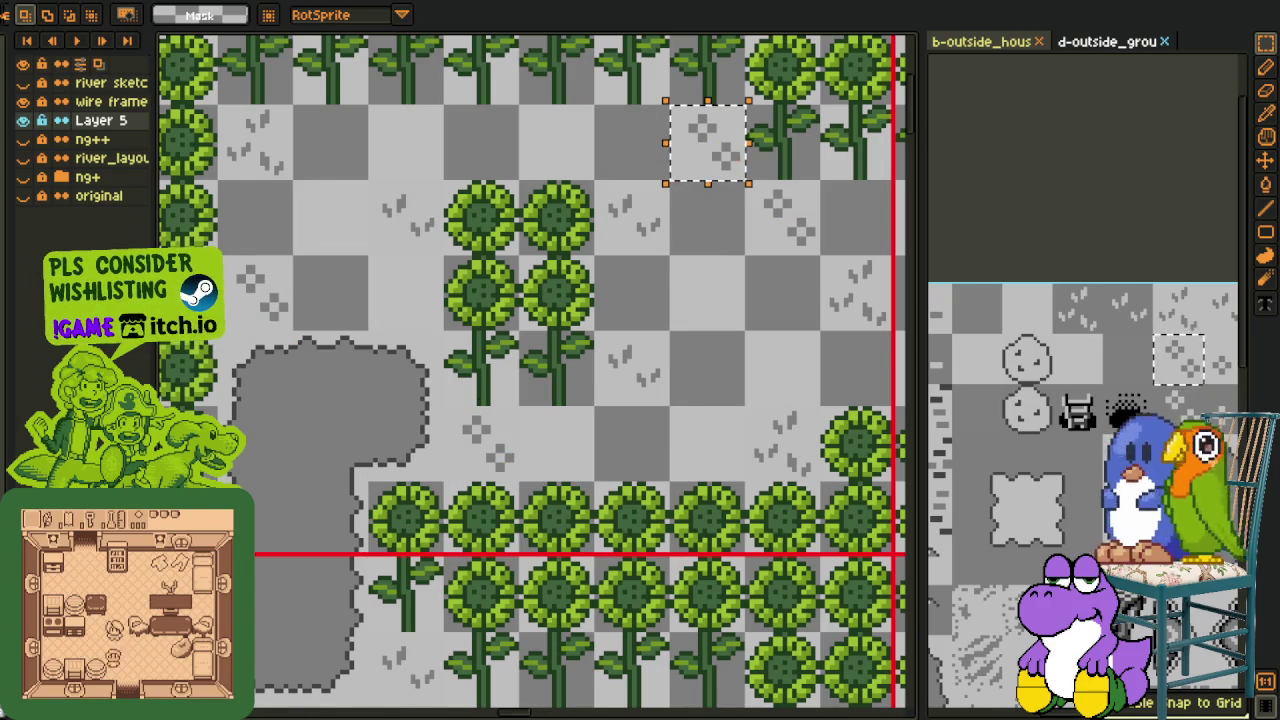
{"action": "left_click_drag", "start_coordinate": [714, 157], "coordinate": [716, 445]}
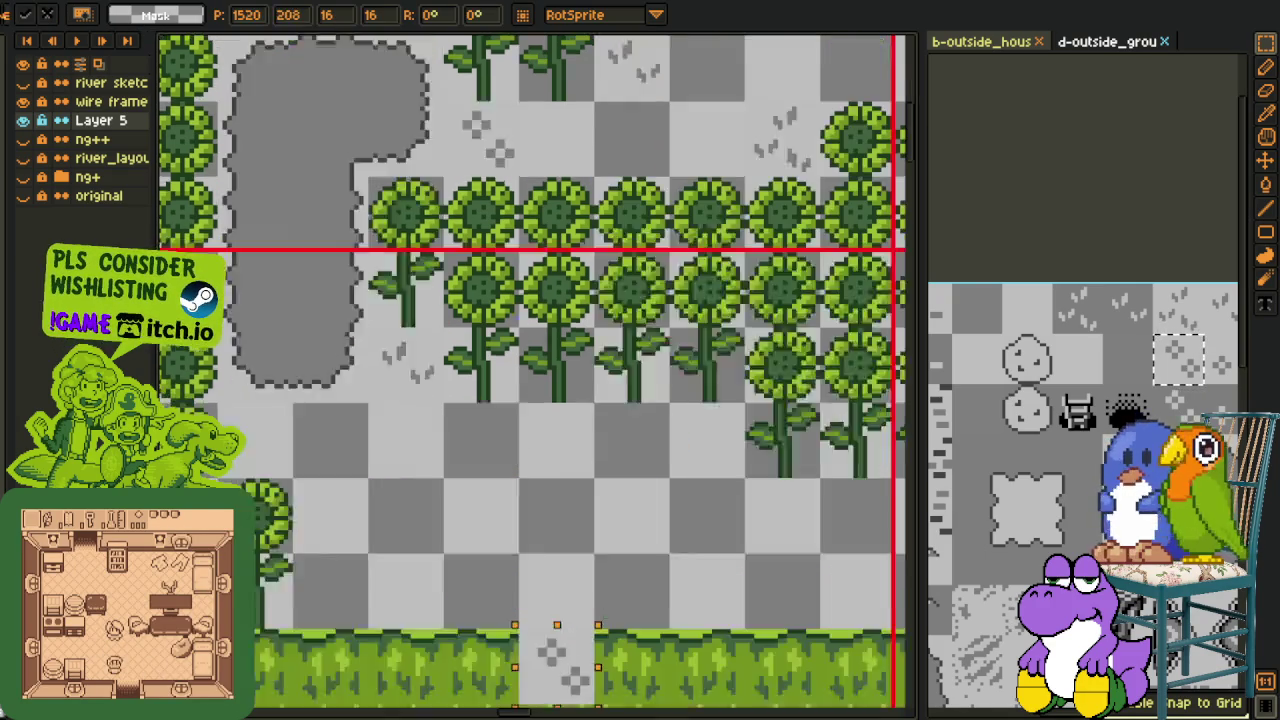
{"action": "left_click", "coordinate": [1218, 352]}
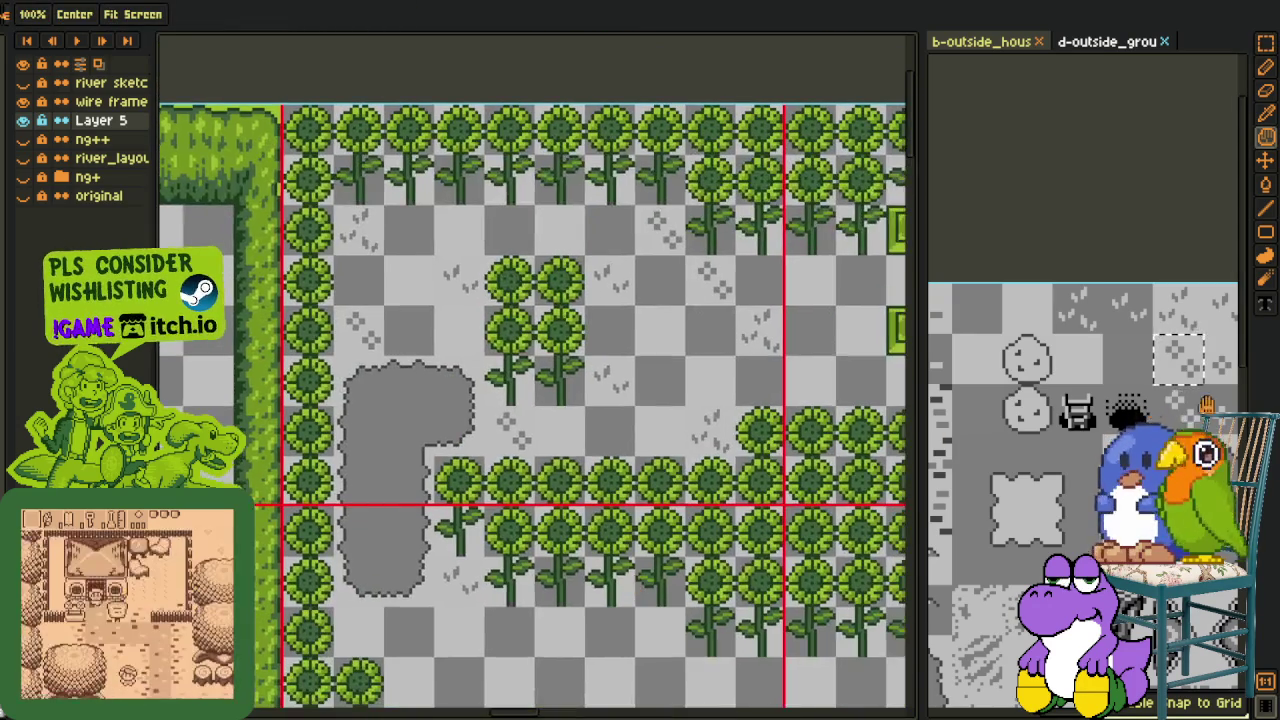
{"action": "mouse_move", "coordinate": [530, 150]}
{"action": "left_mouse_down"}
{"action": "mouse_move", "coordinate": [623, 243]}
{"action": "mouse_move", "coordinate": [663, 243]}
{"action": "mouse_move", "coordinate": [657, 389]}
{"action": "mouse_move", "coordinate": [678, 482]}
{"action": "mouse_move", "coordinate": [509, 663]}
{"action": "mouse_move", "coordinate": [609, 686]}
{"action": "mouse_move", "coordinate": [506, 551]}
{"action": "mouse_move", "coordinate": [490, 562]}
{"action": "mouse_move", "coordinate": [680, 322]}
{"action": "mouse_move", "coordinate": [835, 248]}
{"action": "mouse_move", "coordinate": [820, 242]}
{"action": "mouse_move", "coordinate": [689, 423]}
{"action": "mouse_move", "coordinate": [503, 294]}
{"action": "mouse_move", "coordinate": [411, 266]}
{"action": "mouse_move", "coordinate": [531, 455]}
{"action": "mouse_move", "coordinate": [523, 434]}
{"action": "mouse_move", "coordinate": [598, 425]}
{"action": "mouse_move", "coordinate": [646, 392]}
{"action": "left_mouse_up"}
Copy a ground-detail tile from the tileset and place it beside the flower tiles
{"action": "key", "text": "Return"}
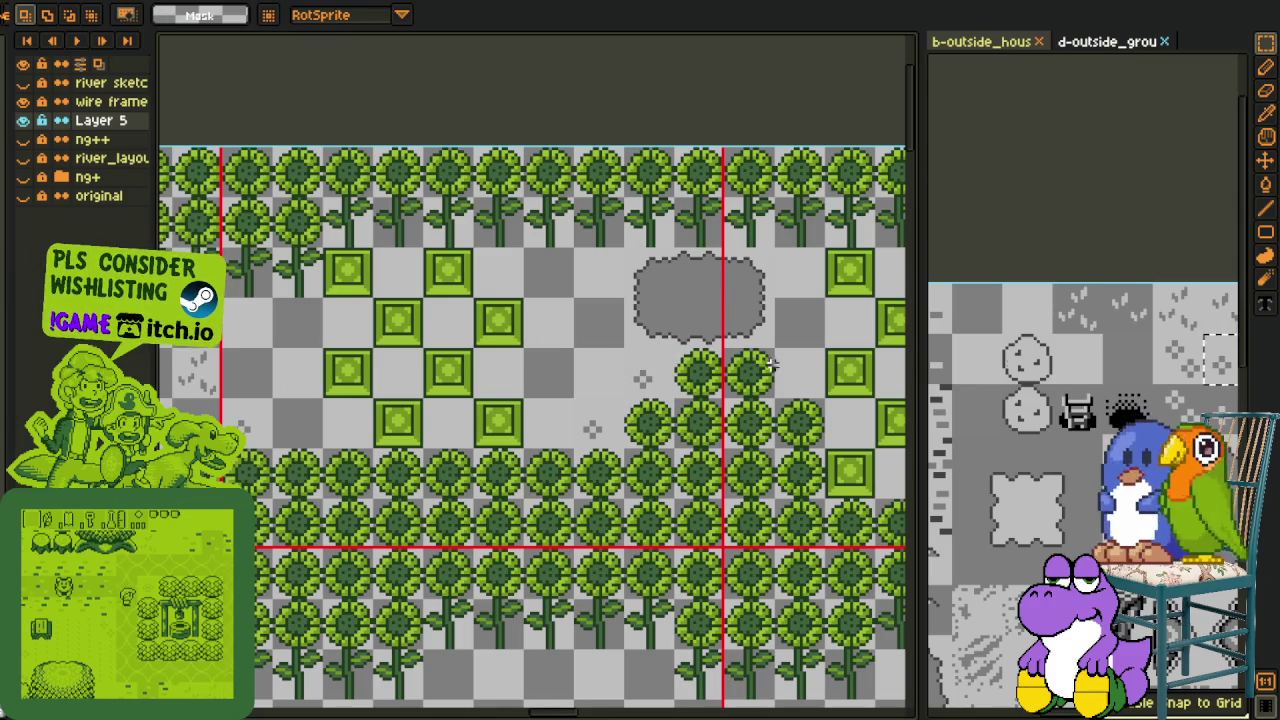
{"action": "left_click_drag", "start_coordinate": [1200, 284], "coordinate": [1222, 316]}
{"action": "key", "text": "ctrl+c"}
{"action": "key", "text": "ctrl+v"}
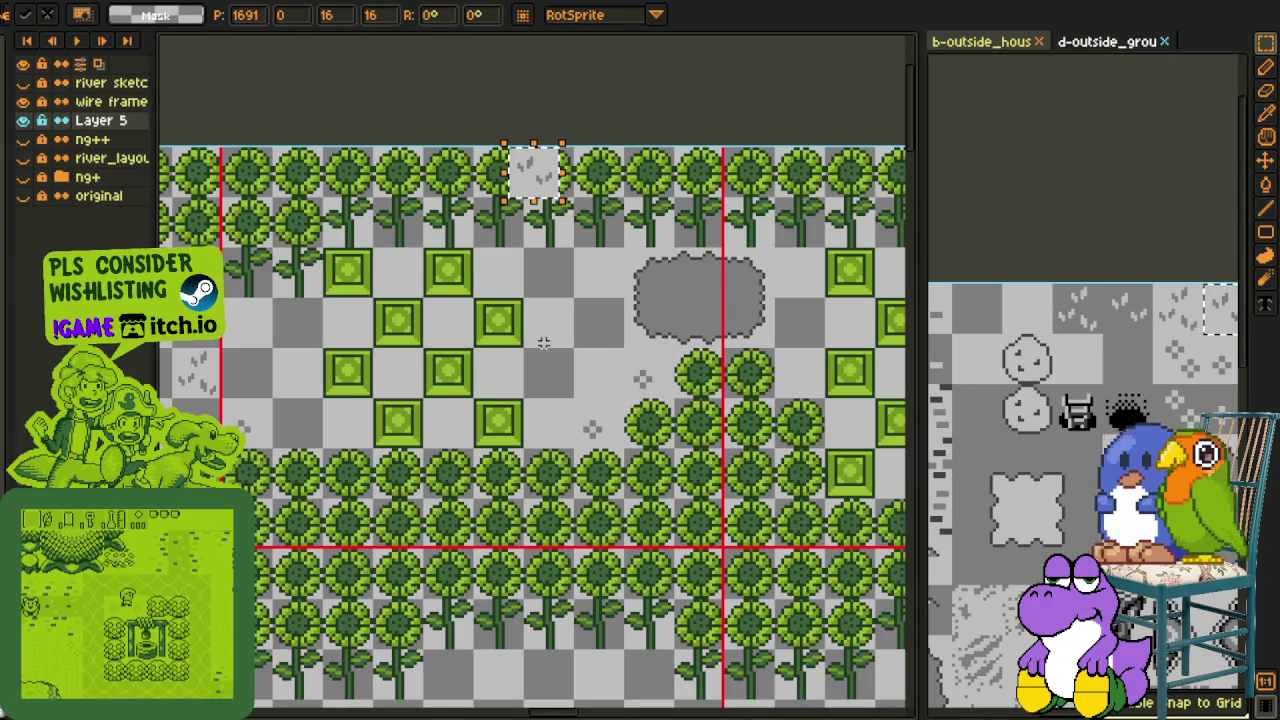
{"action": "mouse_move", "coordinate": [548, 178]}
{"action": "left_mouse_down"}
{"action": "mouse_move", "coordinate": [565, 281]}
{"action": "mouse_move", "coordinate": [350, 343]}
{"action": "mouse_move", "coordinate": [705, 340]}
{"action": "mouse_move", "coordinate": [655, 437]}
{"action": "mouse_move", "coordinate": [702, 430]}
{"action": "left_mouse_up"}
{"action": "key", "text": "ctrl+d"}
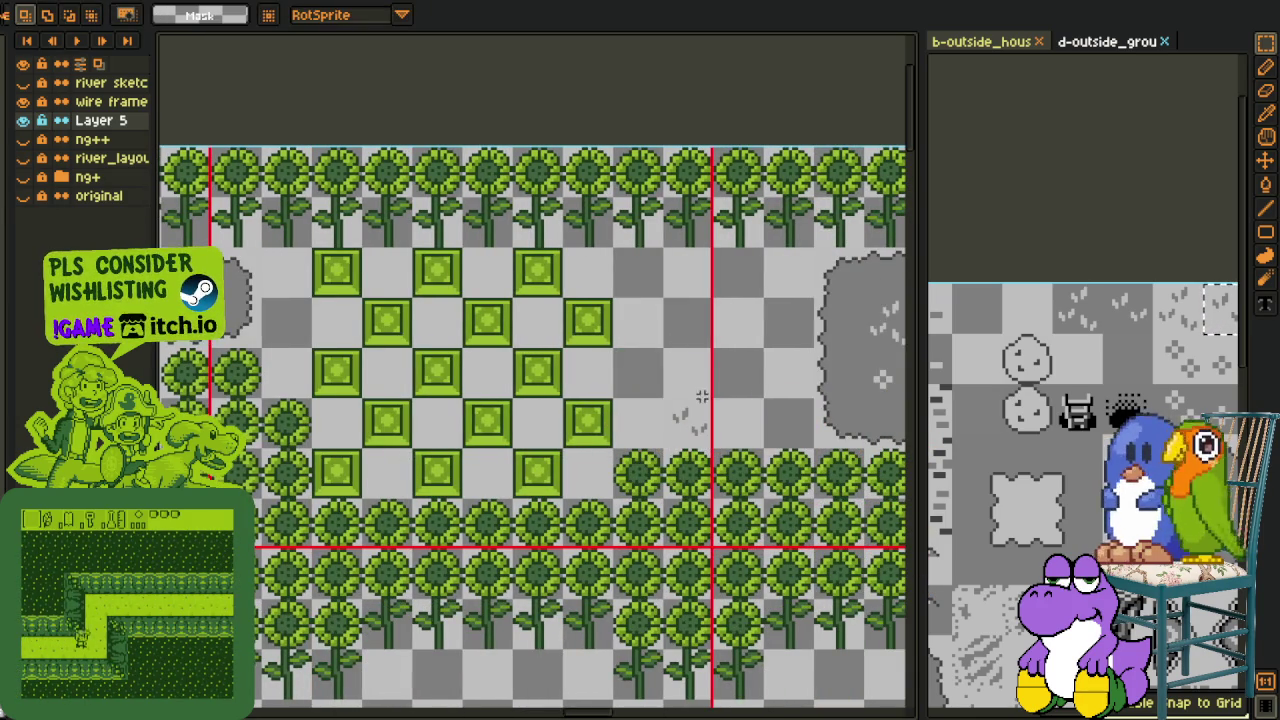
Copy another detail tile and drop it into an empty ground cell
{"action": "left_click_drag", "start_coordinate": [1155, 337], "coordinate": [1203, 383]}
{"action": "key", "text": "ctrl+c"}
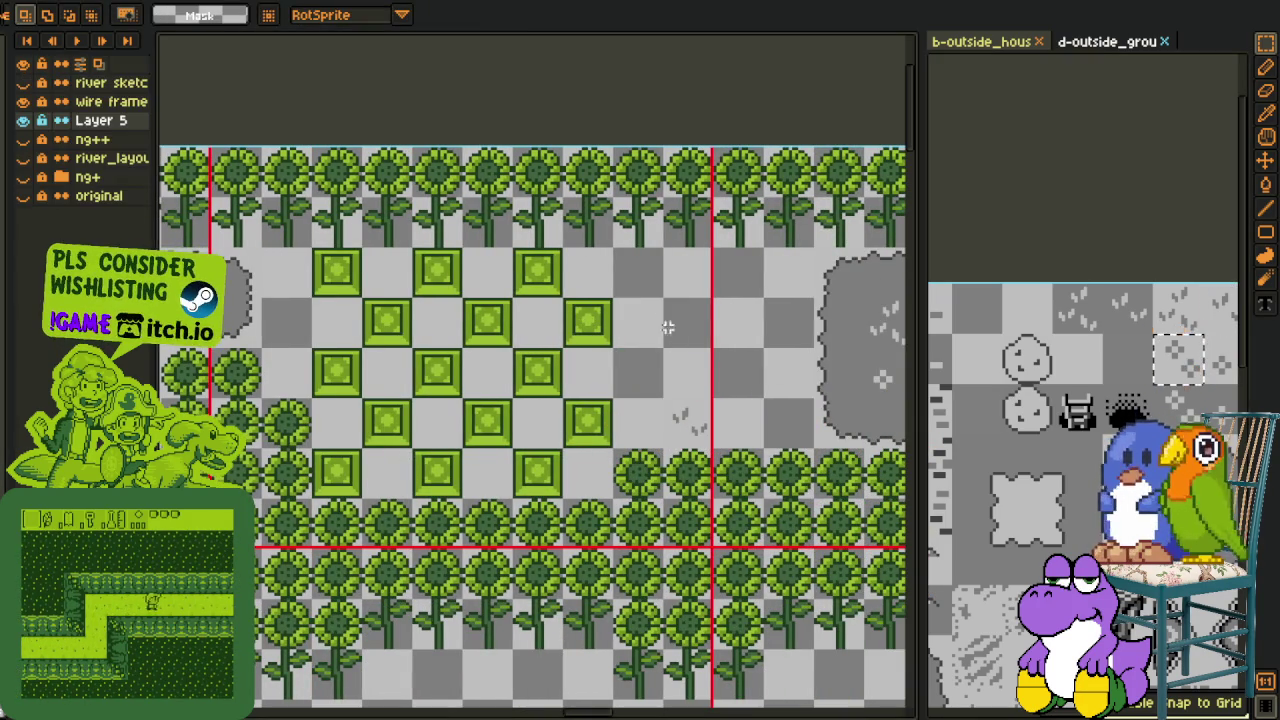
{"action": "key", "text": "ctrl+v"}
{"action": "mouse_move", "coordinate": [531, 220]}
{"action": "left_mouse_down"}
{"action": "mouse_move", "coordinate": [637, 370]}
{"action": "mouse_move", "coordinate": [655, 280]}
{"action": "left_mouse_up"}
{"action": "scroll", "coordinate": [650, 300], "scroll_direction": "right", "scroll_amount": 5}
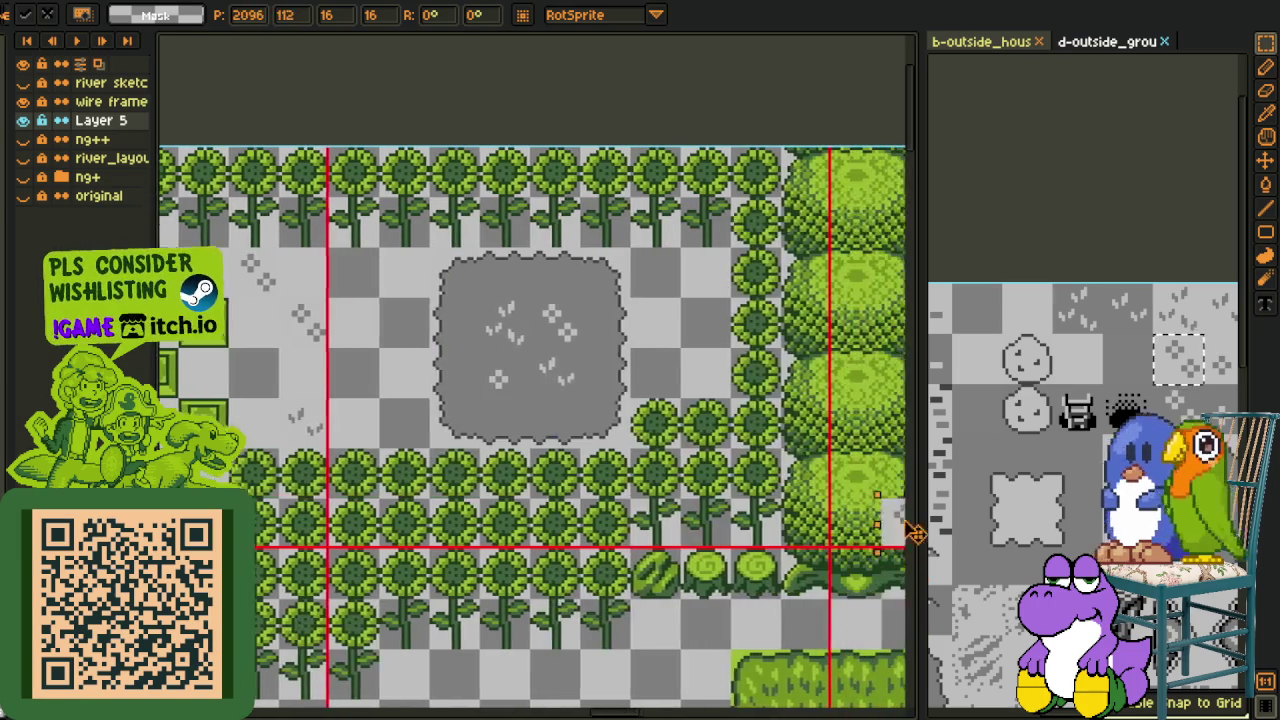
{"action": "key", "text": "ctrl+d"}
Copy a grass-tuft tile and place it beside the grey dirt patch
{"action": "left_click_drag", "start_coordinate": [1157, 286], "coordinate": [1203, 333]}
{"action": "key", "text": "ctrl+c"}
{"action": "key", "text": "ctrl+v"}
{"action": "left_click_drag", "start_coordinate": [518, 205], "coordinate": [673, 293]}
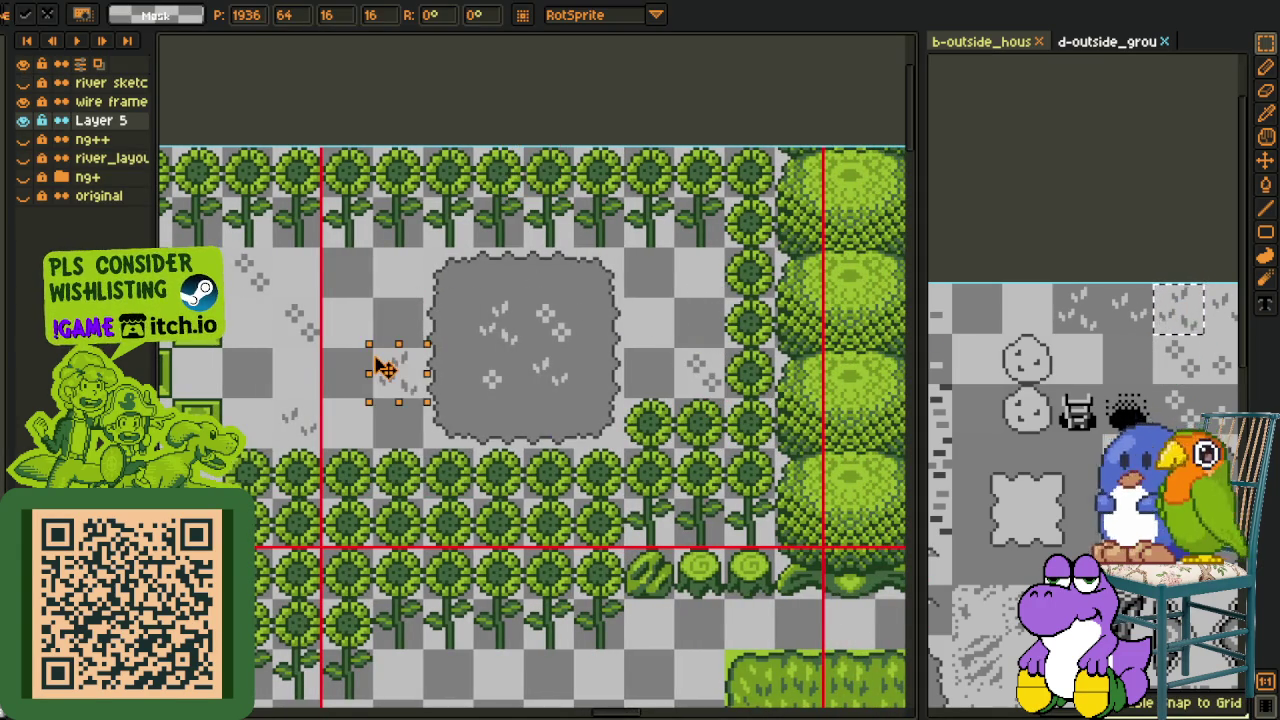
{"action": "key", "text": "ctrl+d"}
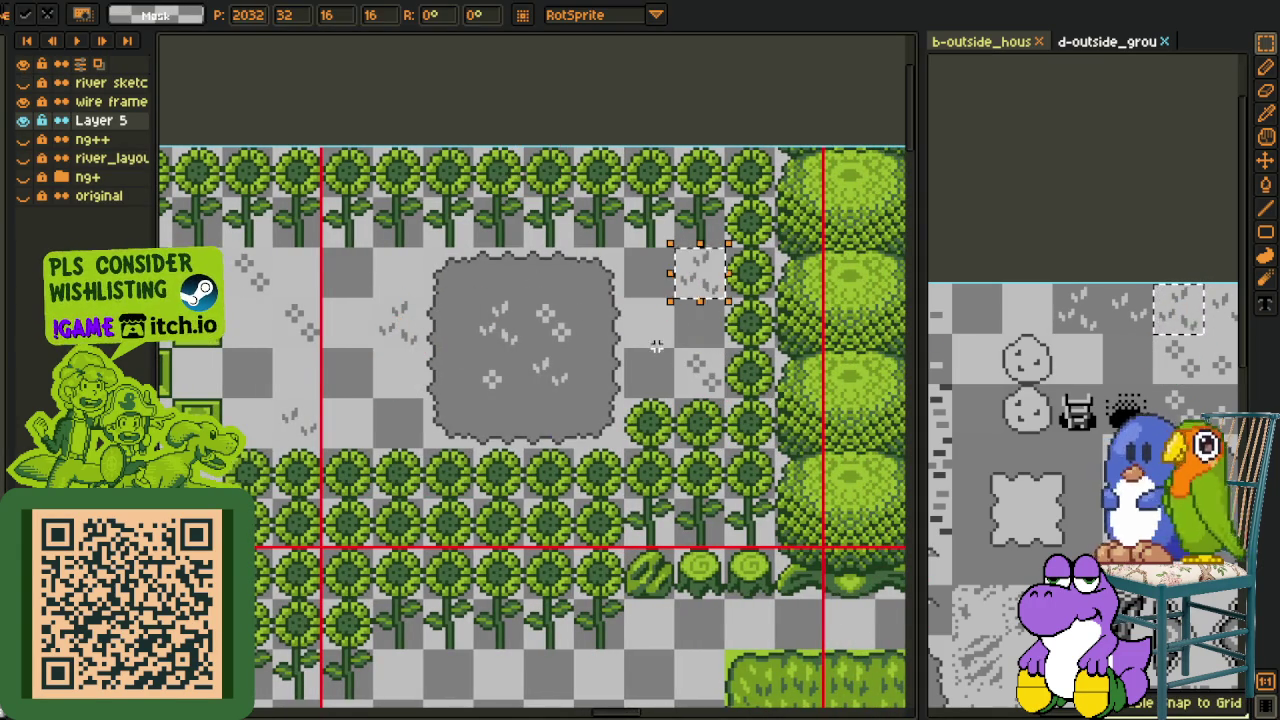
{"action": "left_click", "coordinate": [1197, 370]}
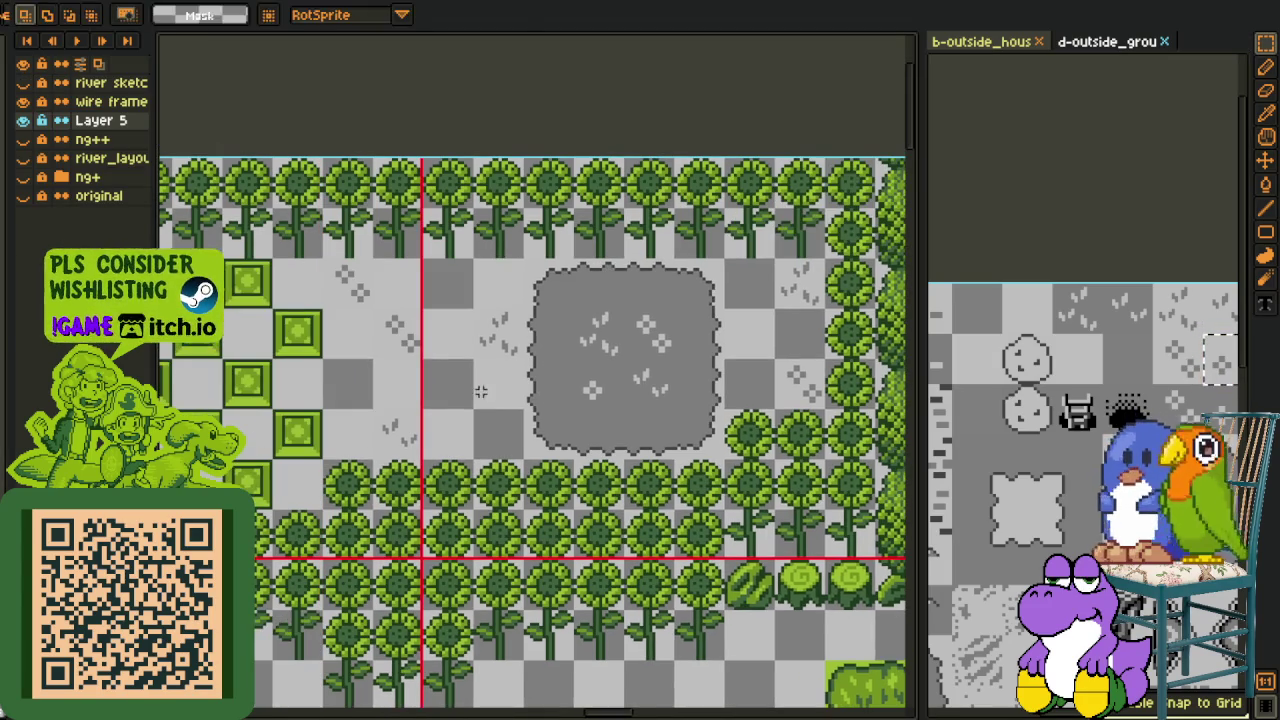
Paste another grass tuft and position it beside the top dirt patch
{"action": "key", "text": "ctrl+v"}
{"action": "left_click_drag", "start_coordinate": [558, 243], "coordinate": [457, 445]}
{"action": "scroll", "coordinate": [457, 445], "scroll_direction": "left", "scroll_amount": 5}
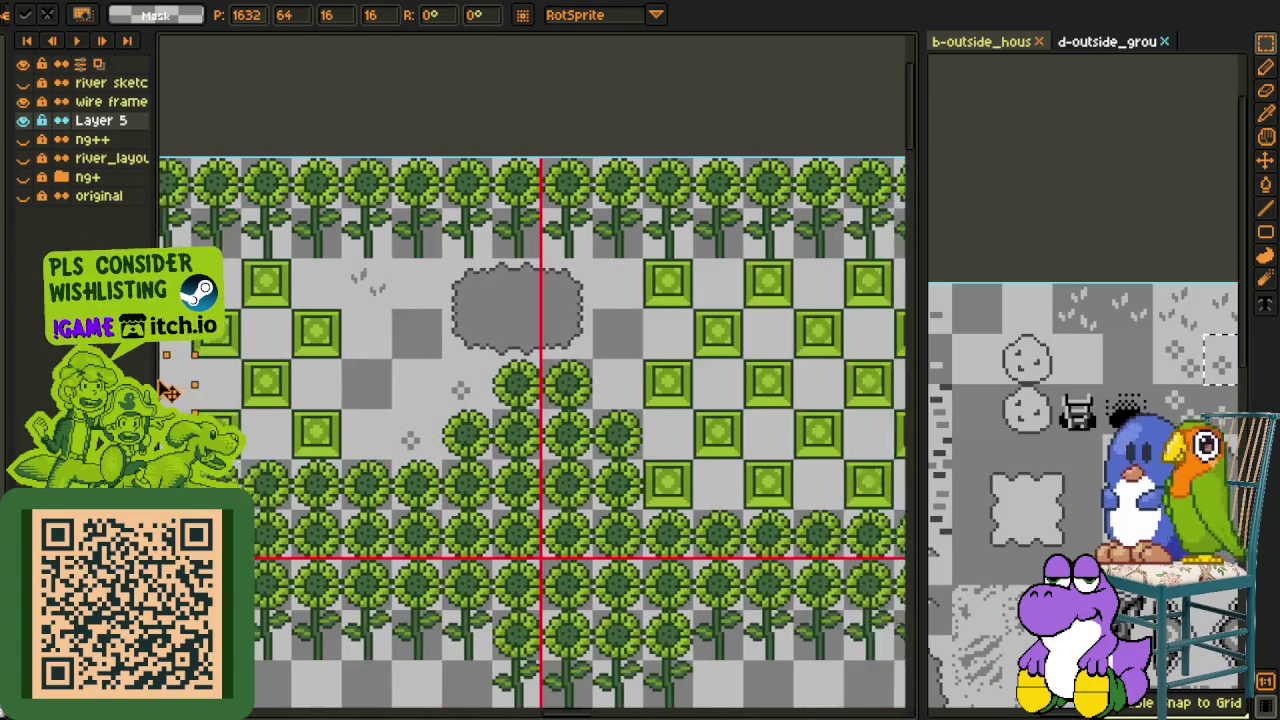
{"action": "left_click_drag", "start_coordinate": [425, 383], "coordinate": [662, 355]}
{"action": "scroll", "coordinate": [634, 420], "scroll_direction": "left", "scroll_amount": 1}
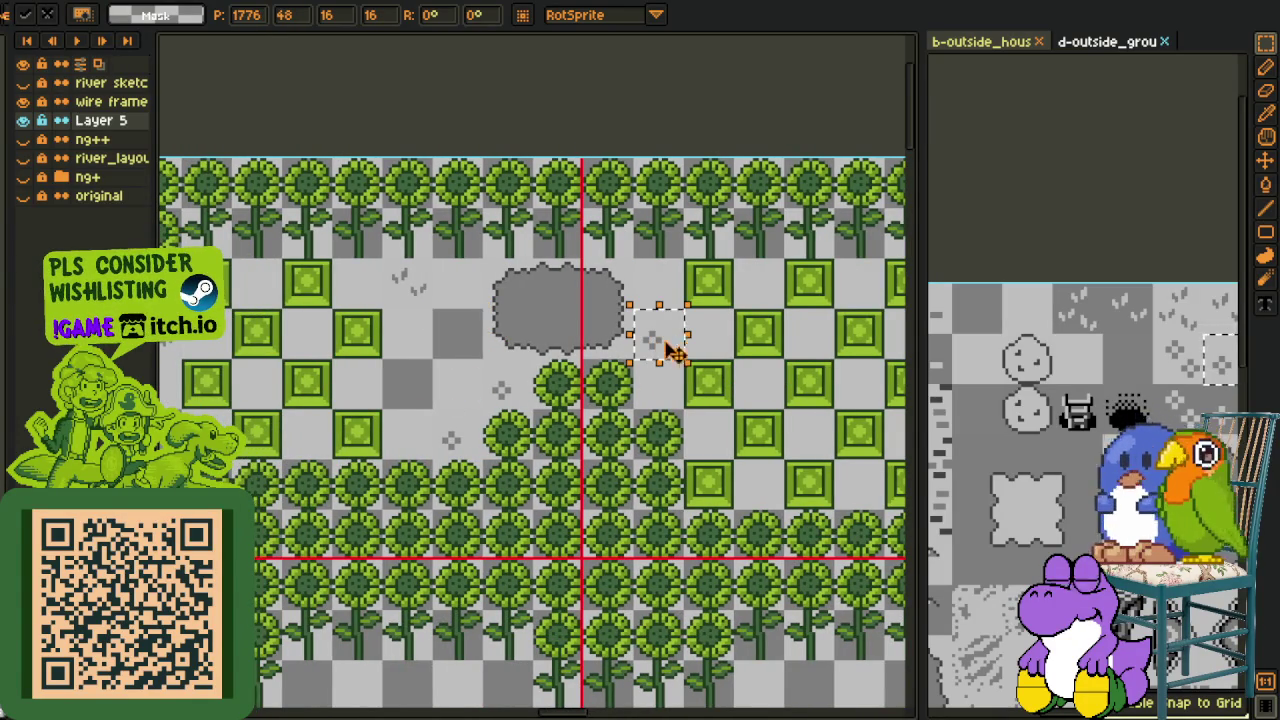
Zoom and pan the view to the sunflower area near the hedge
{"action": "key", "text": "h"}
{"action": "scroll", "coordinate": [686, 343], "scroll_direction": "up", "scroll_amount": 1}
{"action": "scroll", "coordinate": [426, 326], "scroll_direction": "down", "scroll_amount": 4}
{"action": "scroll", "coordinate": [426, 326], "scroll_direction": "up", "scroll_amount": 5}
{"action": "mouse_move", "coordinate": [571, 337]}
{"action": "left_mouse_down"}
{"action": "mouse_move", "coordinate": [534, 400]}
{"action": "mouse_move", "coordinate": [572, 256]}
{"action": "left_mouse_up"}
{"action": "key", "text": "r"}
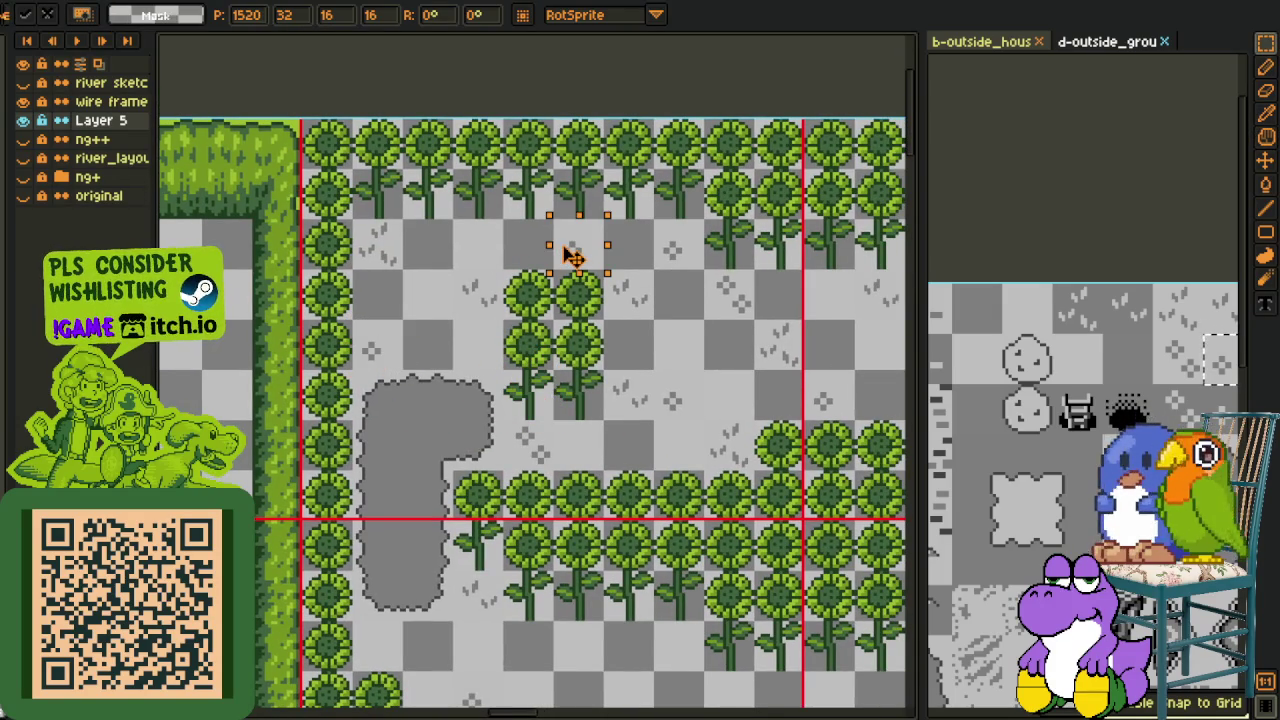
Drop the tuft tile and move a ground tile up near the sunflower clump
{"action": "left_click", "coordinate": [540, 450]}
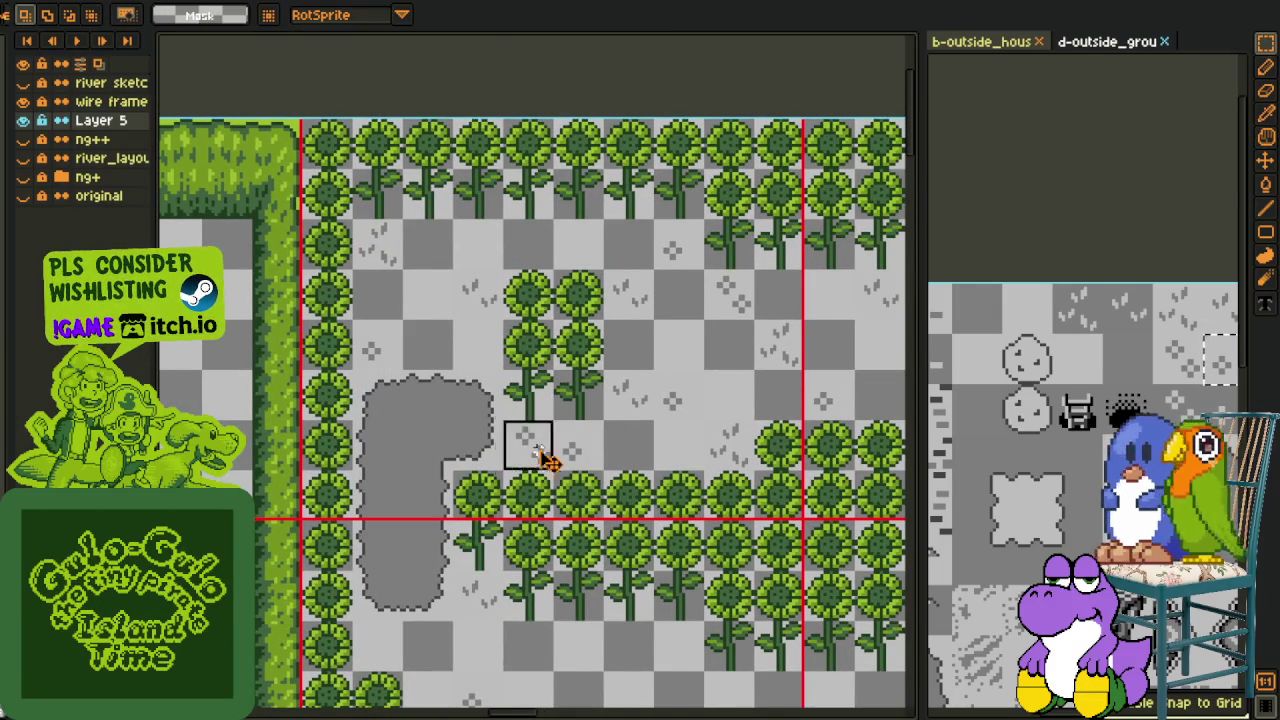
{"action": "left_click_drag", "start_coordinate": [540, 450], "coordinate": [598, 262]}
{"action": "scroll", "coordinate": [665, 251], "scroll_direction": "down", "scroll_amount": 2}
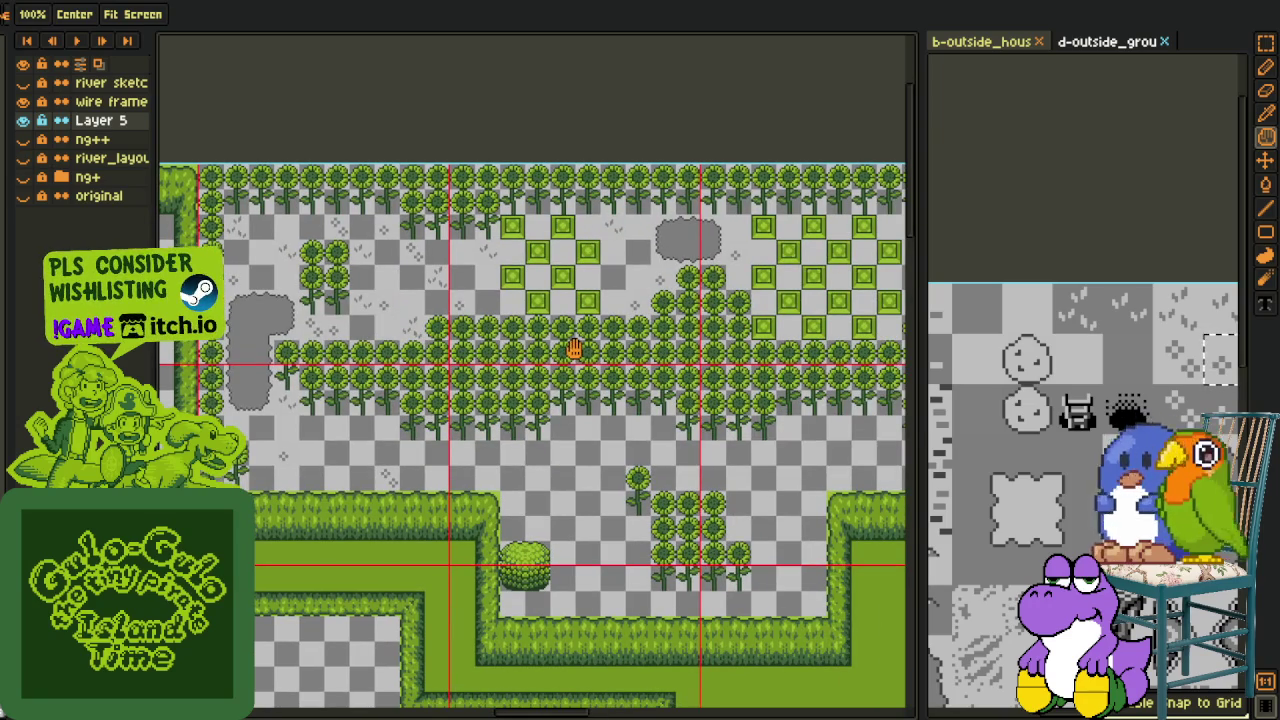
{"action": "key", "text": "r"}
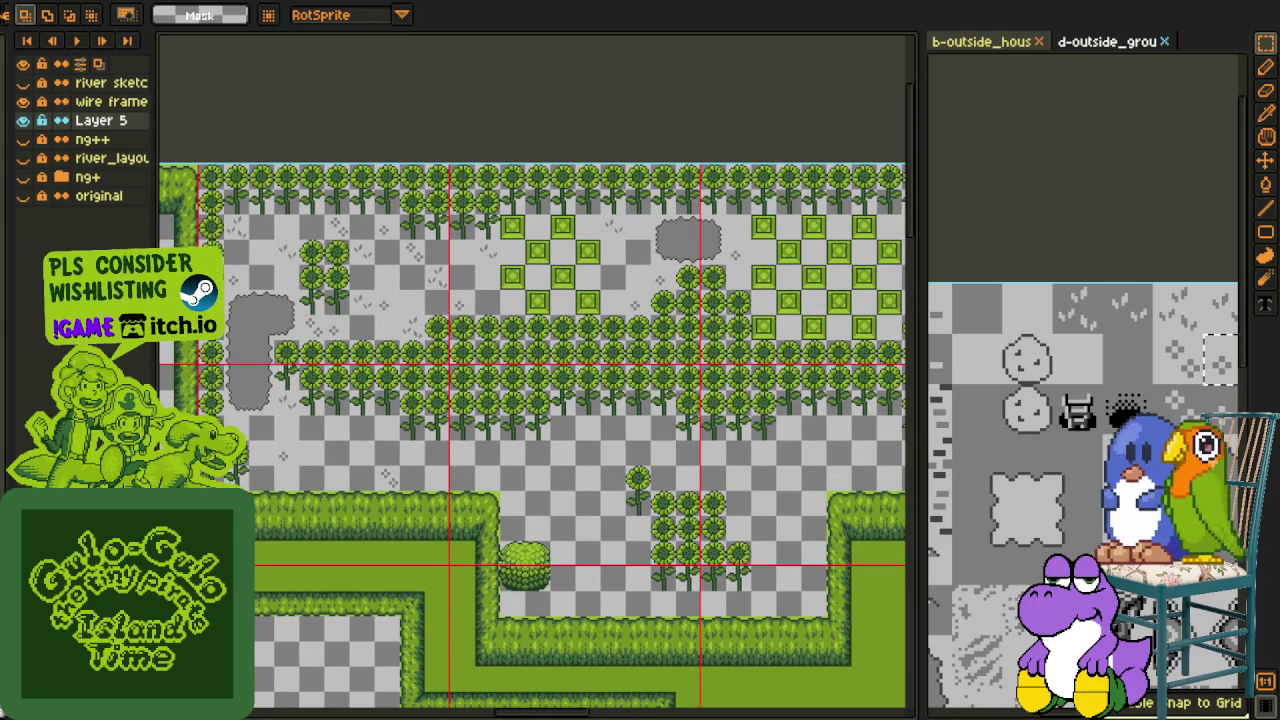
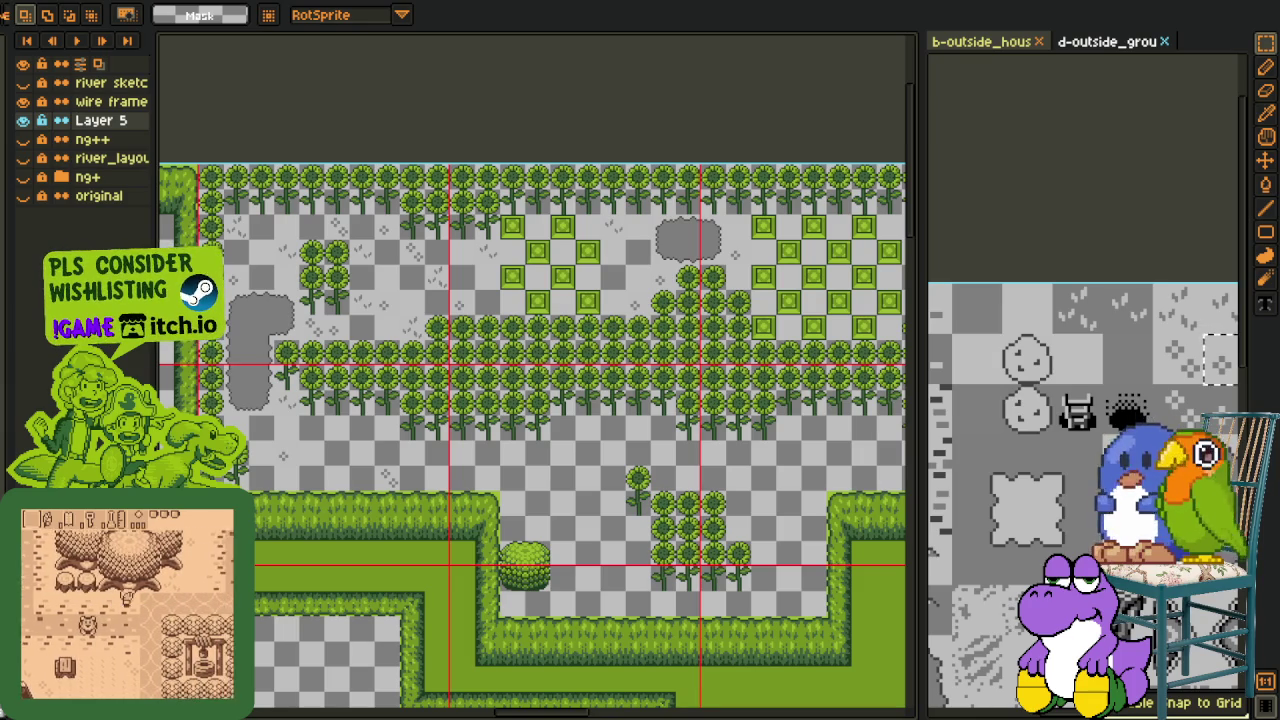
Save the green overworld map, then zoom out and pan across it to check it
{"action": "key", "text": "ctrl+s"}
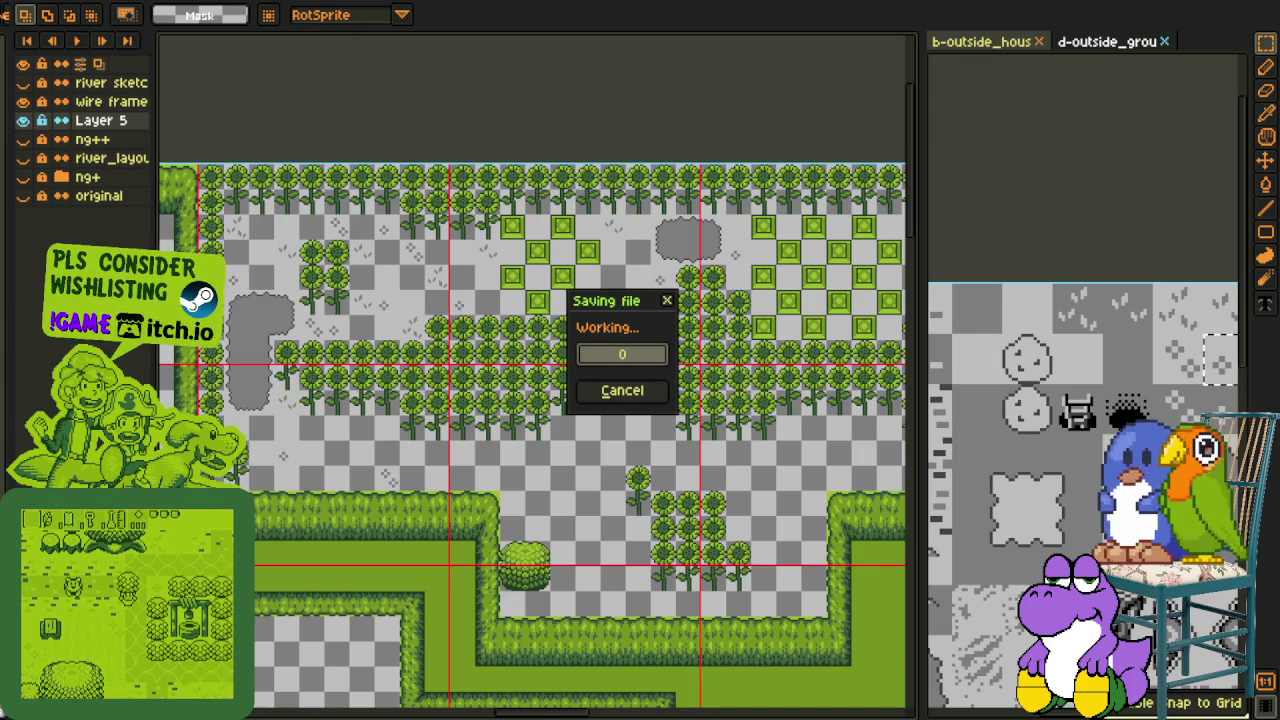
{"action": "scroll", "coordinate": [537, 424], "scroll_direction": "down", "scroll_amount": 2}
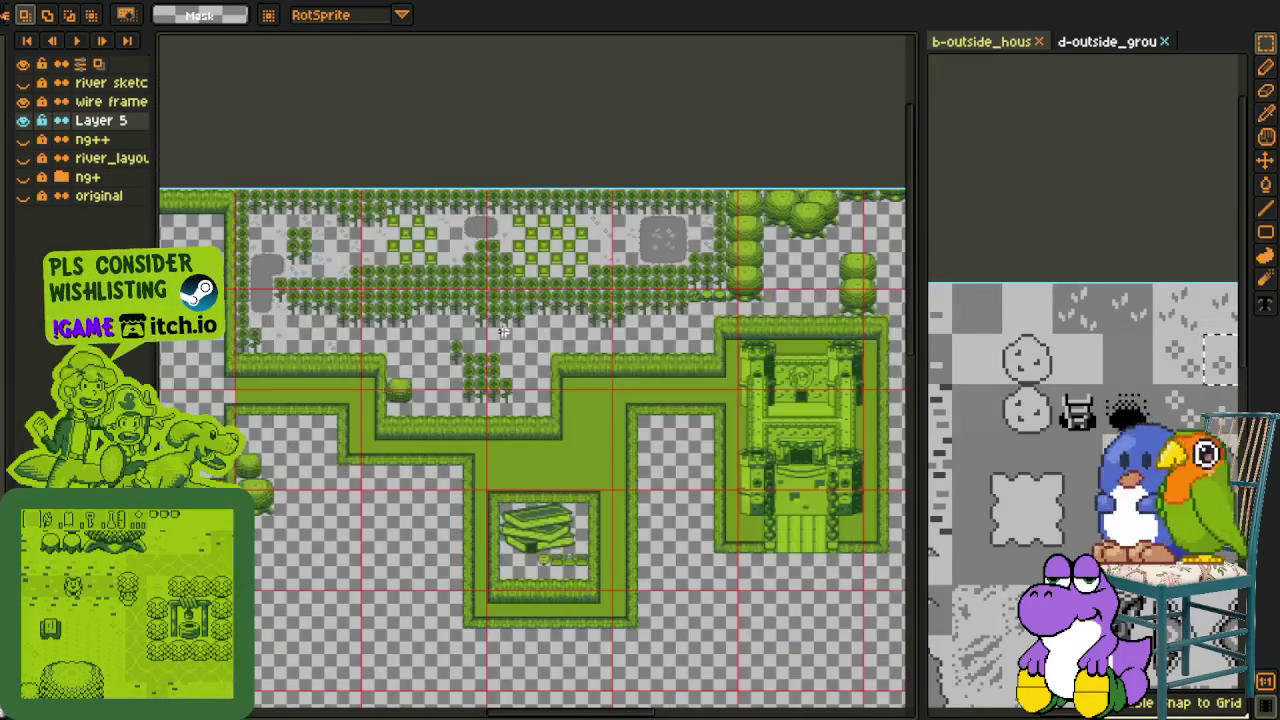
{"action": "mouse_move", "coordinate": [558, 364]}
{"action": "left_mouse_down"}
{"action": "mouse_move", "coordinate": [453, 270]}
{"action": "mouse_move", "coordinate": [300, 280]}
{"action": "left_mouse_up"}
{"action": "scroll", "coordinate": [453, 270], "scroll_direction": "down", "scroll_amount": 1}
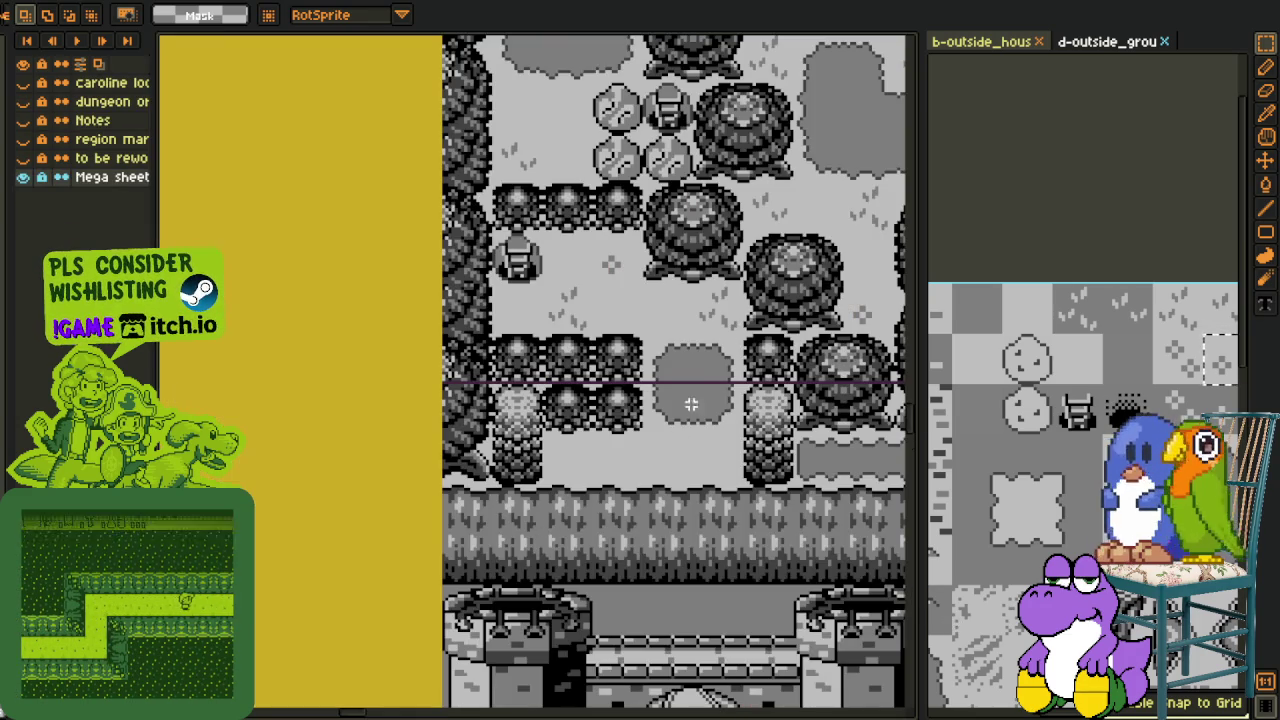
Collapse the side preview panel and zoom in on the Inventory and Gear Screen panels
{"action": "left_click_drag", "start_coordinate": [931, 278], "coordinate": [1238, 278]}
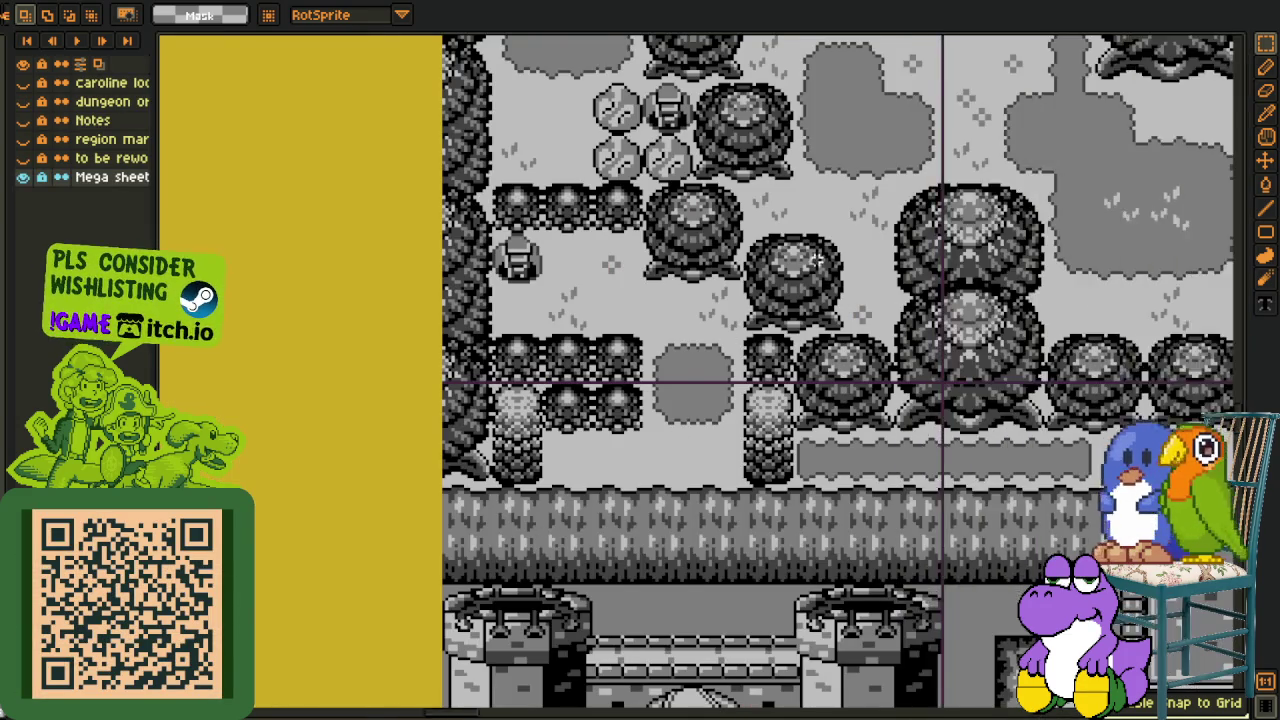
{"action": "scroll", "coordinate": [762, 275], "scroll_direction": "down", "scroll_amount": 2}
{"action": "scroll", "coordinate": [762, 275], "scroll_direction": "down", "scroll_amount": 2}
{"action": "scroll", "coordinate": [755, 282], "scroll_direction": "down", "scroll_amount": 2}
{"action": "scroll", "coordinate": [725, 300], "scroll_direction": "down", "scroll_amount": 2}
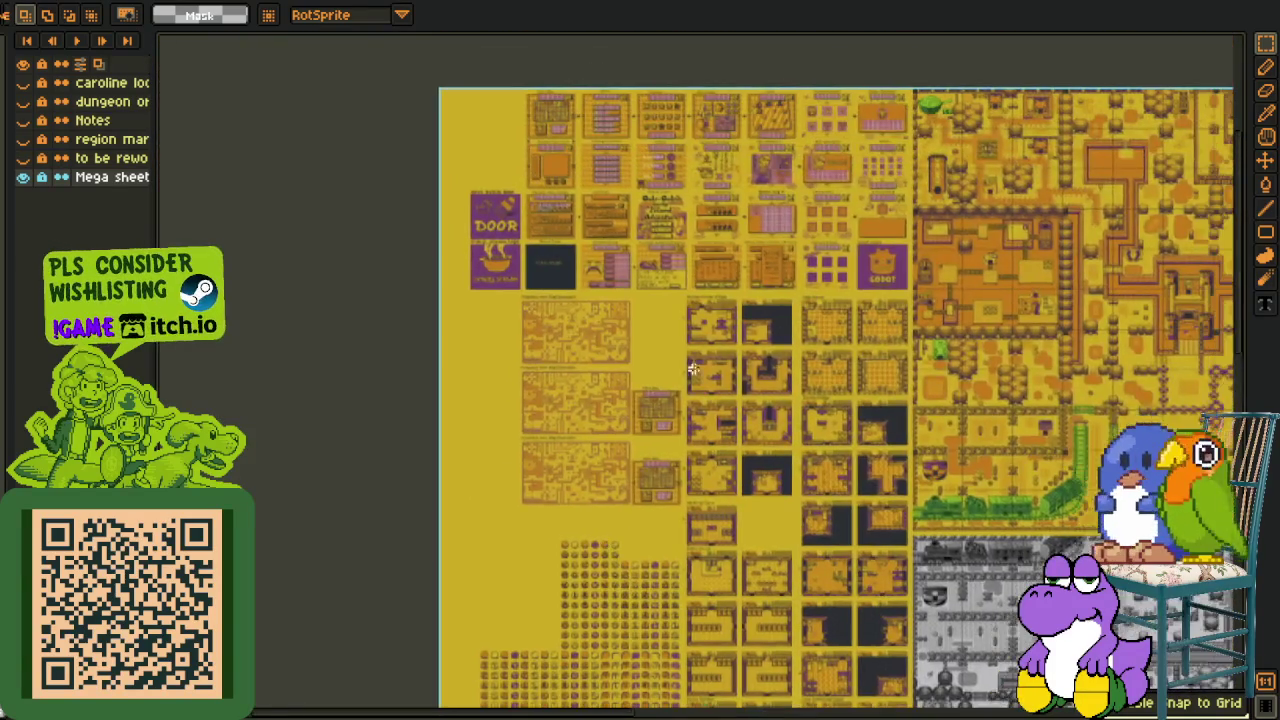
{"action": "scroll", "coordinate": [695, 320], "scroll_direction": "down", "scroll_amount": 2}
{"action": "scroll", "coordinate": [671, 338], "scroll_direction": "up", "scroll_amount": 1}
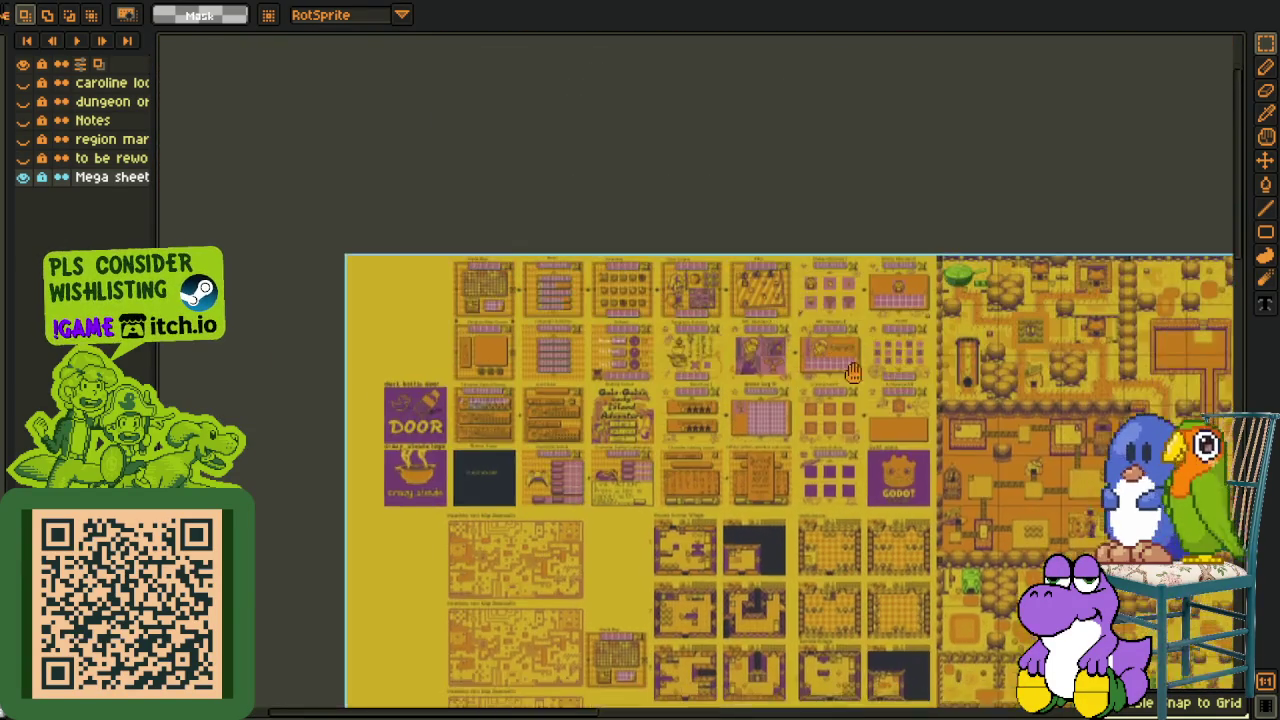
{"action": "scroll", "coordinate": [789, 384], "scroll_direction": "up", "scroll_amount": 1}
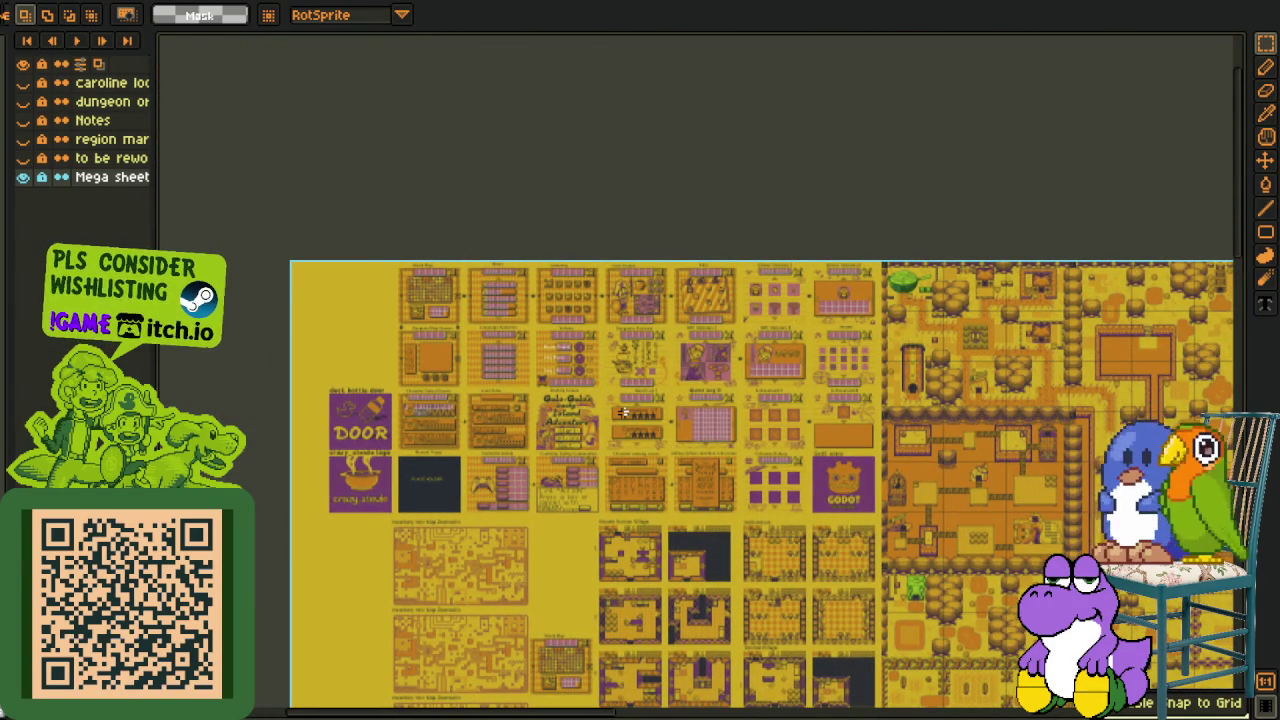
{"action": "scroll", "coordinate": [485, 458], "scroll_direction": "up", "scroll_amount": 1}
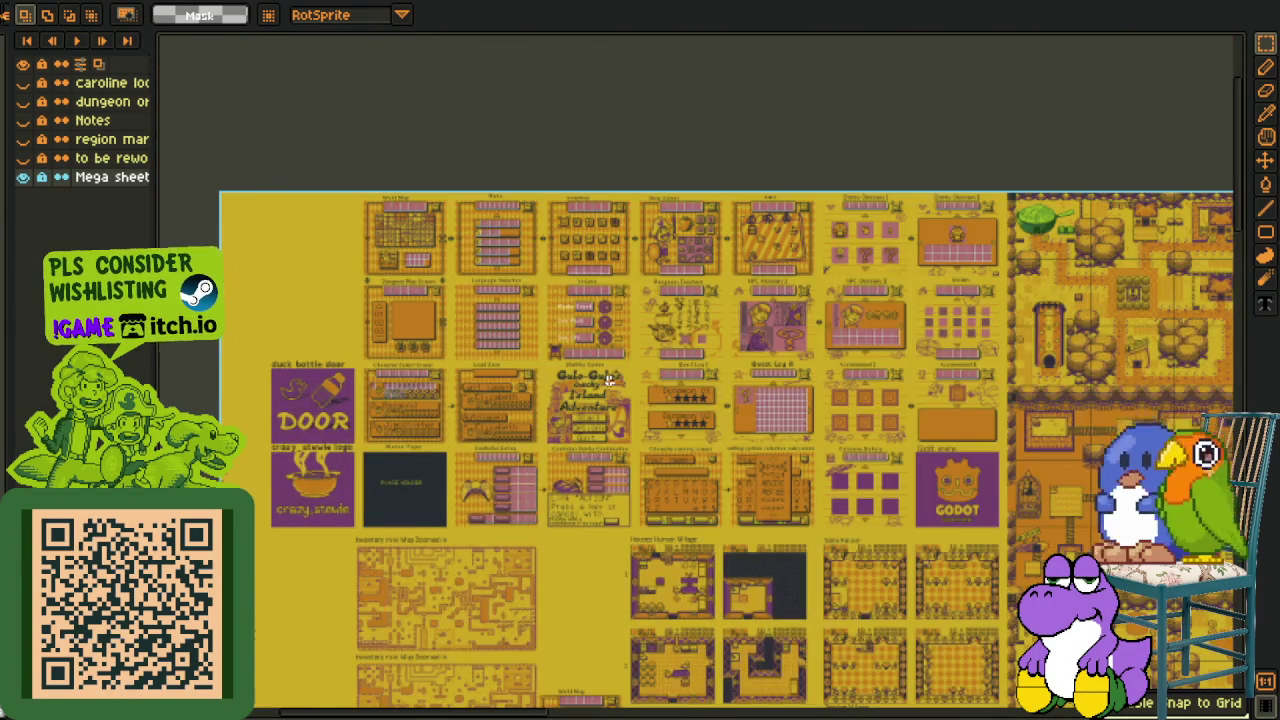
{"action": "scroll", "coordinate": [609, 382], "scroll_direction": "up", "scroll_amount": 1}
{"action": "scroll", "coordinate": [609, 382], "scroll_direction": "up", "scroll_amount": 1}
{"action": "left_click_drag", "start_coordinate": [627, 220], "coordinate": [403, 703]}
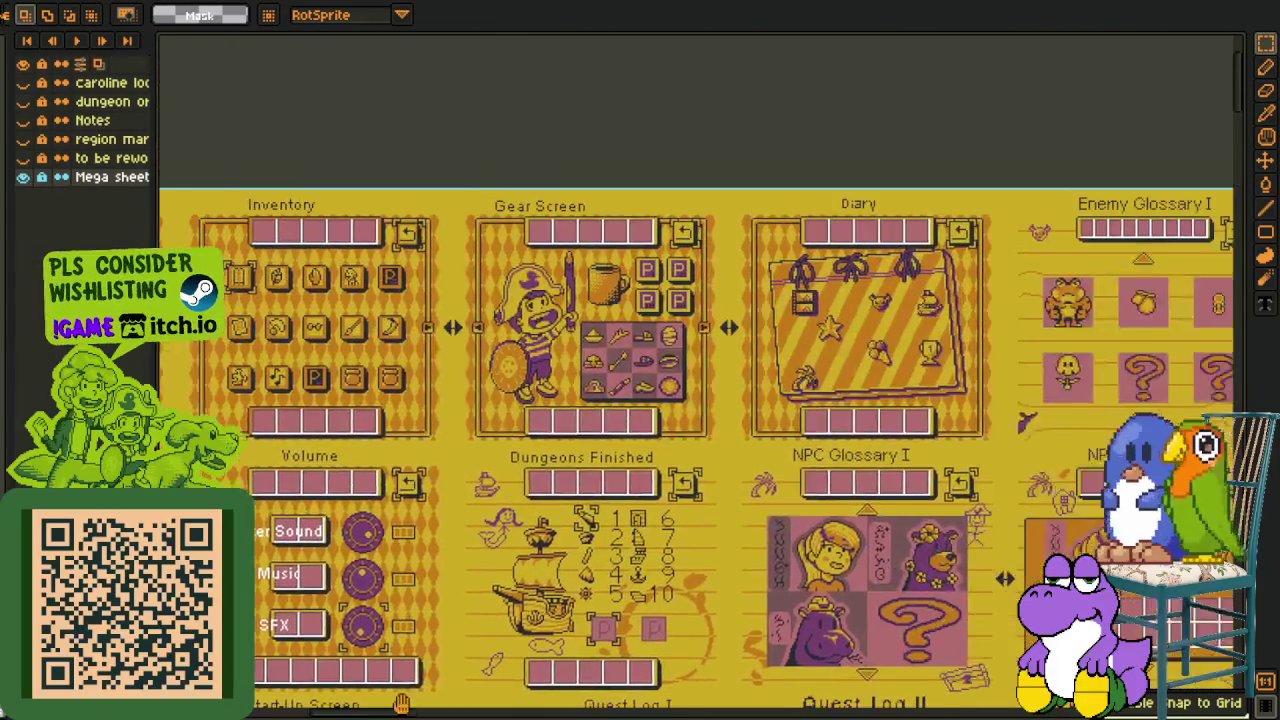
{"action": "scroll", "coordinate": [606, 386], "scroll_direction": "up", "scroll_amount": 2}
{"action": "left_click_drag", "start_coordinate": [590, 380], "coordinate": [572, 484]}
Marquee-select the pirate figure on the Gear Screen, tighten the selection, then deselect
{"action": "left_click_drag", "start_coordinate": [274, 143], "coordinate": [657, 650]}
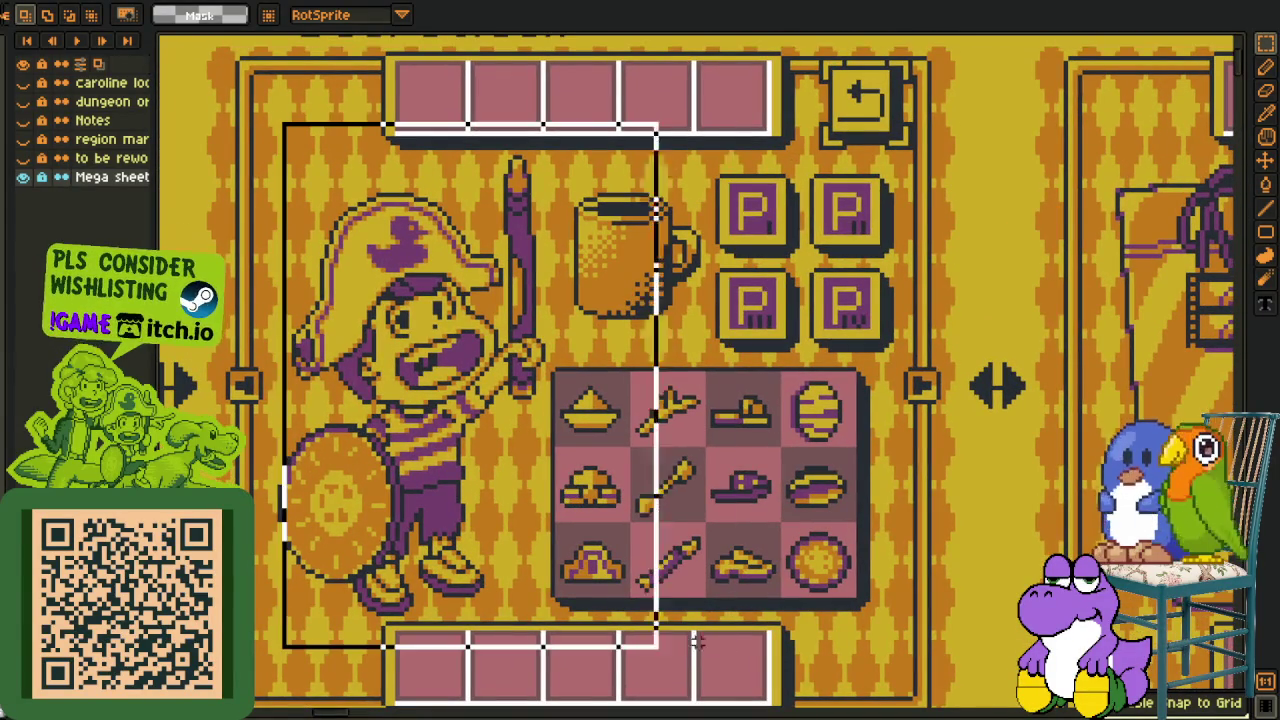
{"action": "scroll", "coordinate": [918, 528], "scroll_direction": "down", "scroll_amount": 1}
{"action": "mouse_move", "coordinate": [840, 583]}
{"action": "left_mouse_down"}
{"action": "mouse_move", "coordinate": [800, 490]}
{"action": "mouse_move", "coordinate": [815, 507]}
{"action": "left_mouse_up"}
{"action": "scroll", "coordinate": [800, 490], "scroll_direction": "up", "scroll_amount": 1}
{"action": "left_click_drag", "start_coordinate": [348, 142], "coordinate": [733, 600]}
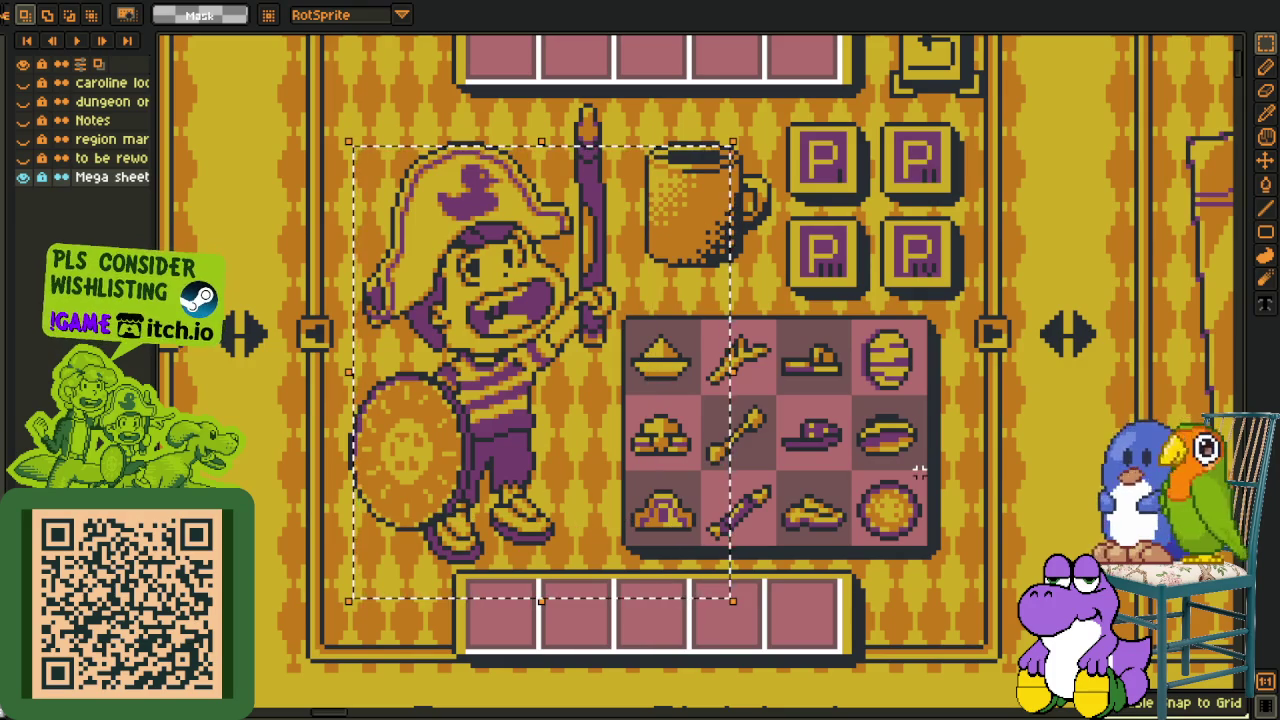
{"action": "key", "text": "ctrl+d"}
Select the Quest Log I ship and item grid, then pan to the village tile map
{"action": "scroll", "coordinate": [838, 418], "scroll_direction": "down", "scroll_amount": 3}
{"action": "left_click_drag", "start_coordinate": [690, 683], "coordinate": [405, 368]}
{"action": "scroll", "coordinate": [405, 368], "scroll_direction": "up", "scroll_amount": 3}
{"action": "left_click_drag", "start_coordinate": [286, 94], "coordinate": [808, 528]}
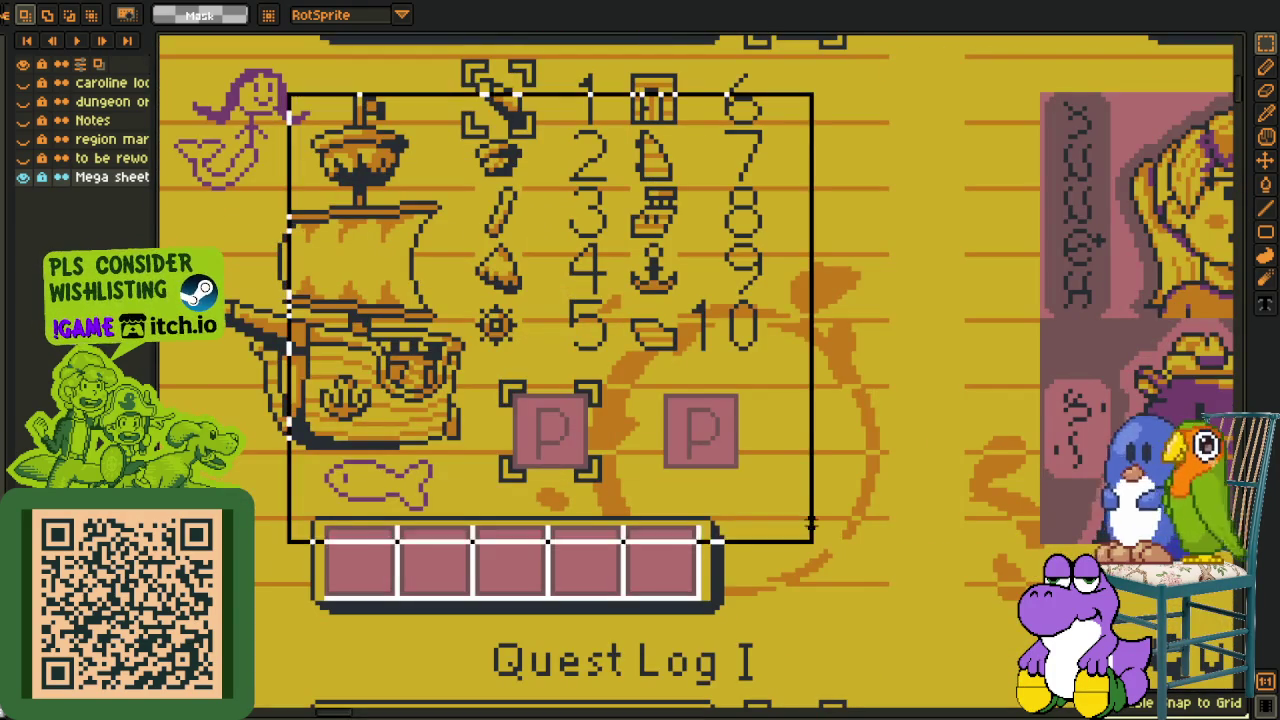
{"action": "scroll", "coordinate": [990, 465], "scroll_direction": "down", "scroll_amount": 3}
{"action": "mouse_move", "coordinate": [985, 462]}
{"action": "left_mouse_down"}
{"action": "mouse_move", "coordinate": [753, 541]}
{"action": "mouse_move", "coordinate": [685, 487]}
{"action": "left_mouse_up"}
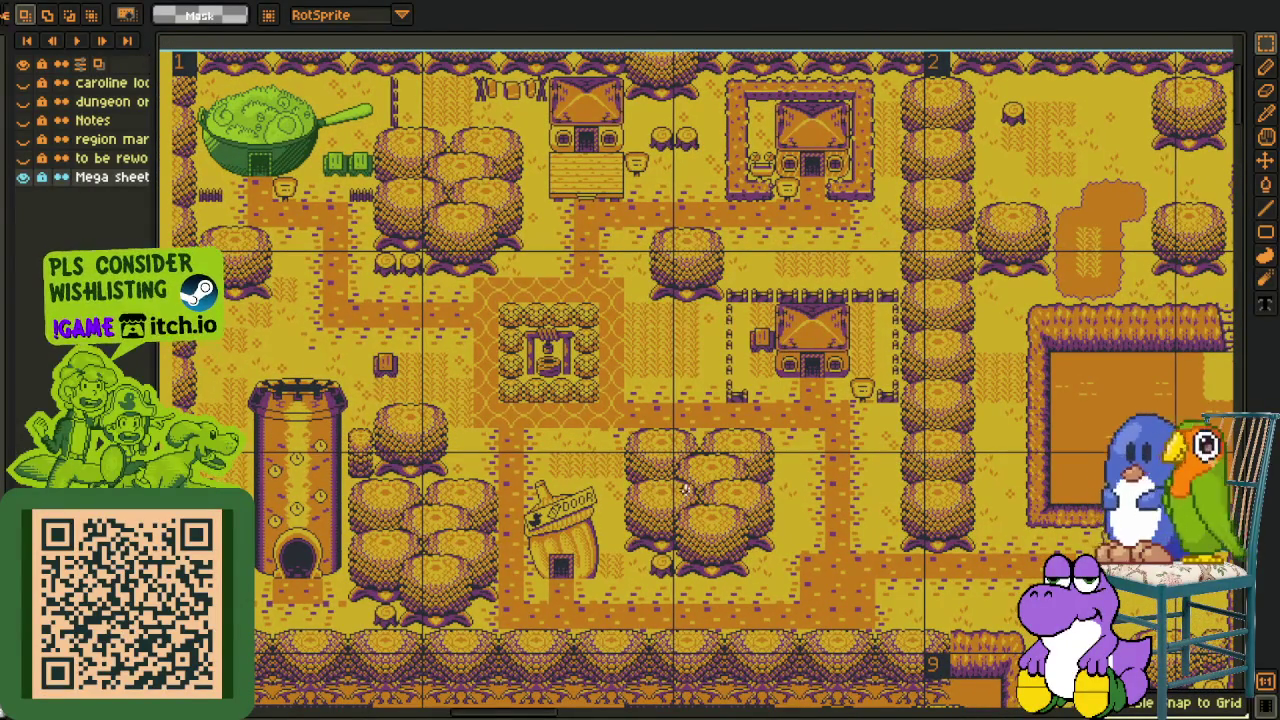
{"action": "scroll", "coordinate": [685, 487], "scroll_direction": "up", "scroll_amount": 3}
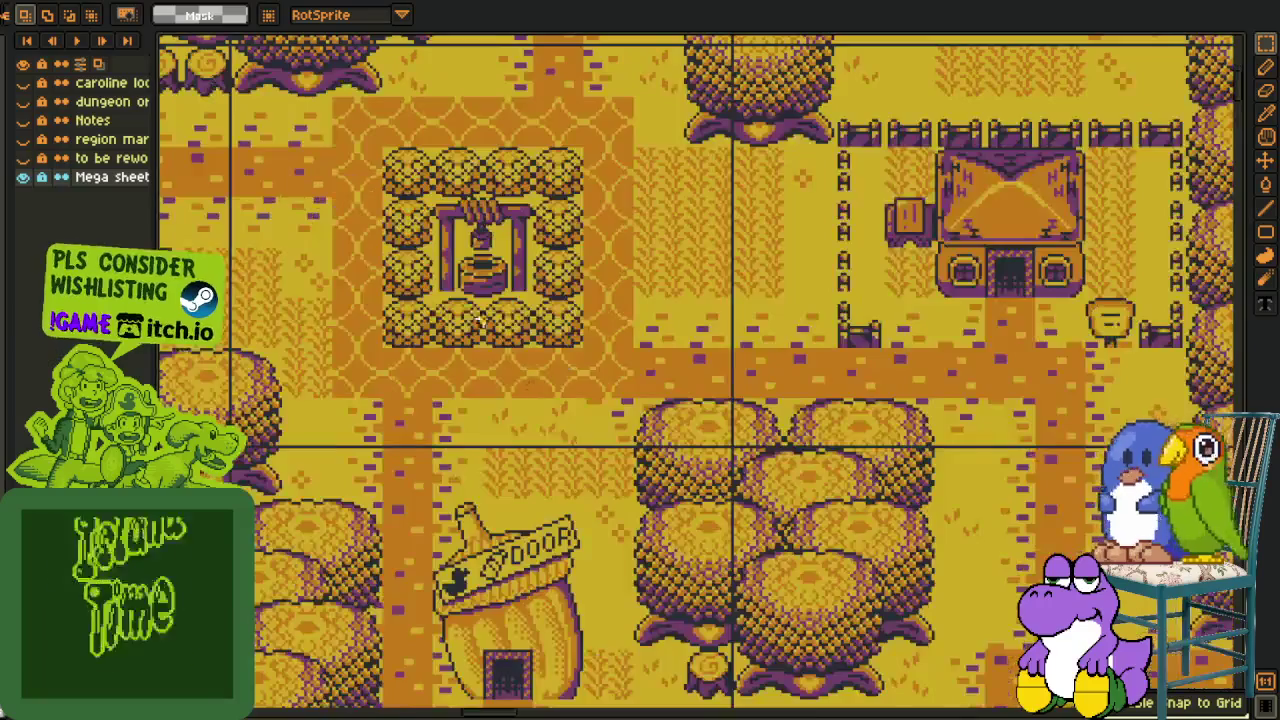
{"action": "left_click_drag", "start_coordinate": [400, 200], "coordinate": [717, 519]}
{"action": "scroll", "coordinate": [717, 519], "scroll_direction": "down", "scroll_amount": 1}
{"action": "scroll", "coordinate": [880, 480], "scroll_direction": "up", "scroll_amount": 1}
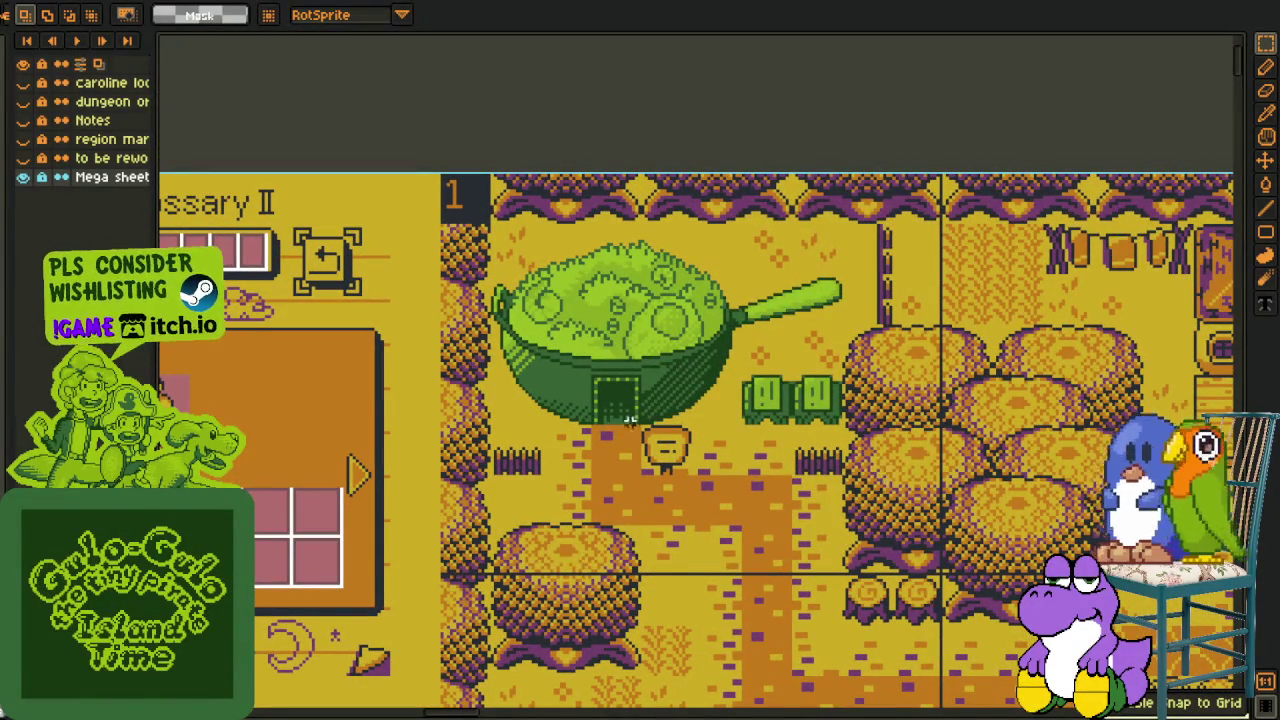
{"action": "left_click_drag", "start_coordinate": [488, 215], "coordinate": [905, 490]}
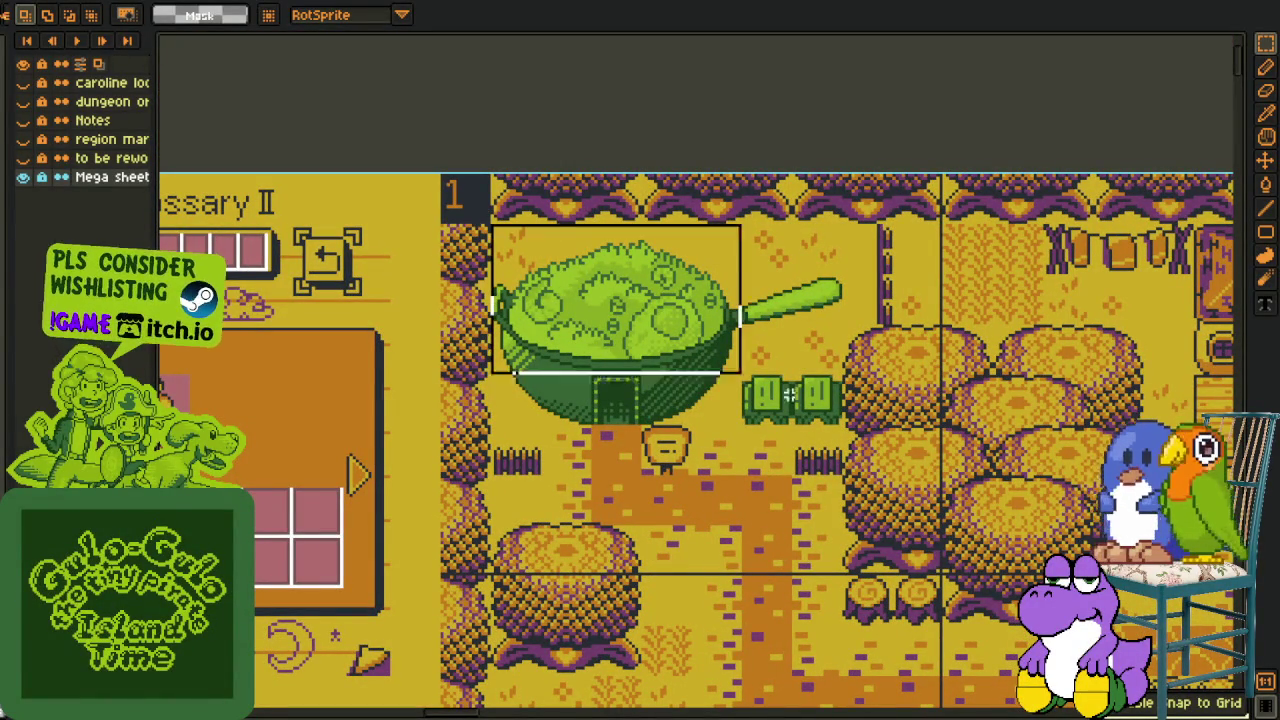
{"action": "scroll", "coordinate": [905, 490], "scroll_direction": "down", "scroll_amount": 2}
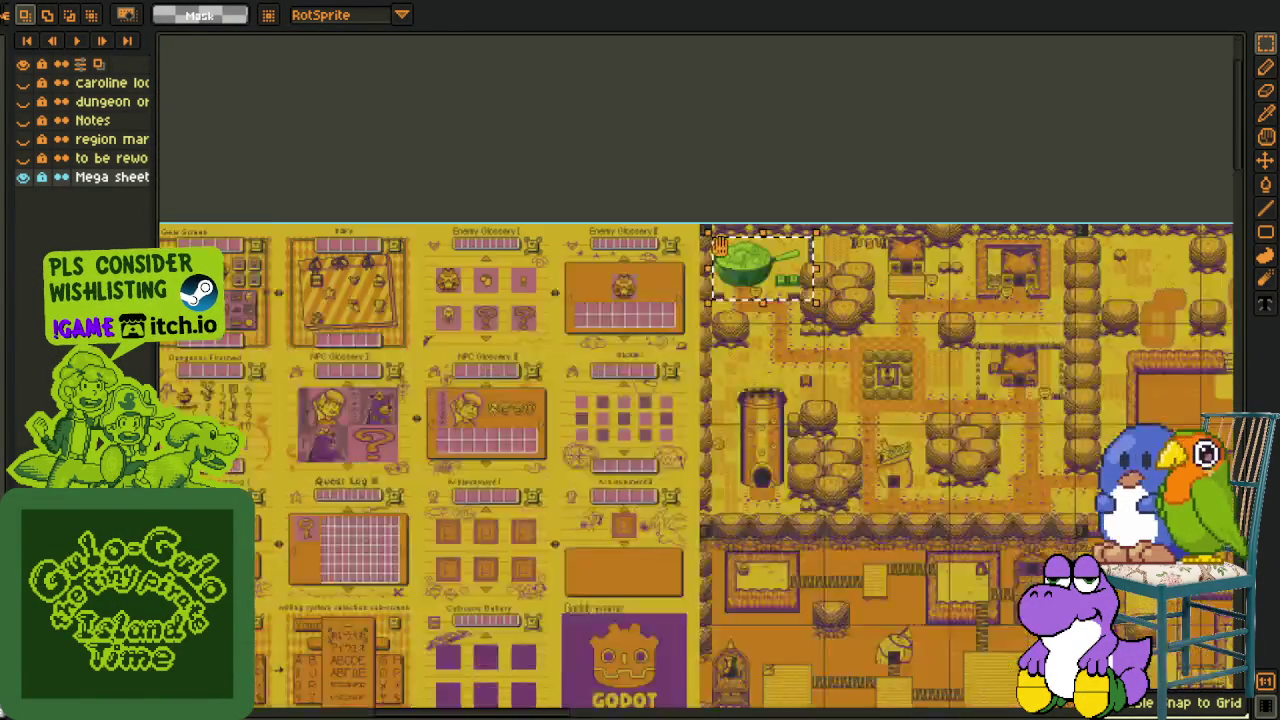
{"action": "left_click_drag", "start_coordinate": [969, 551], "coordinate": [735, 385]}
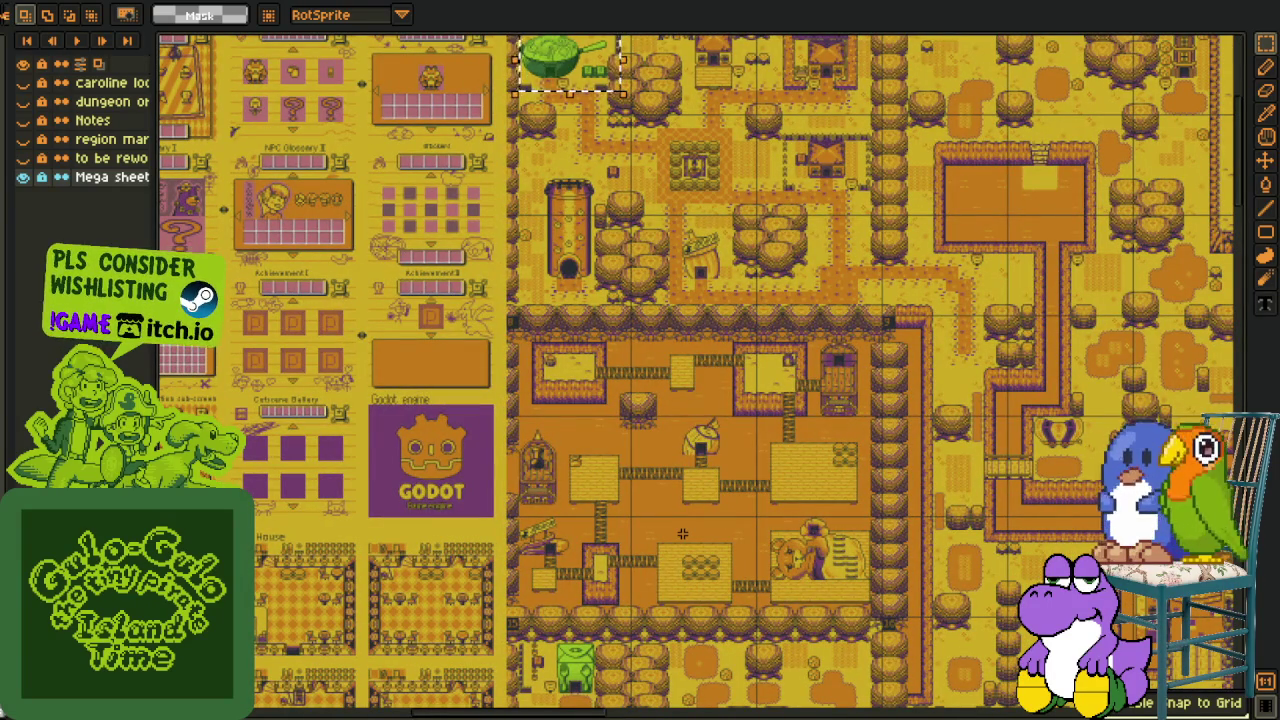
{"action": "scroll", "coordinate": [682, 534], "scroll_direction": "up", "scroll_amount": 2}
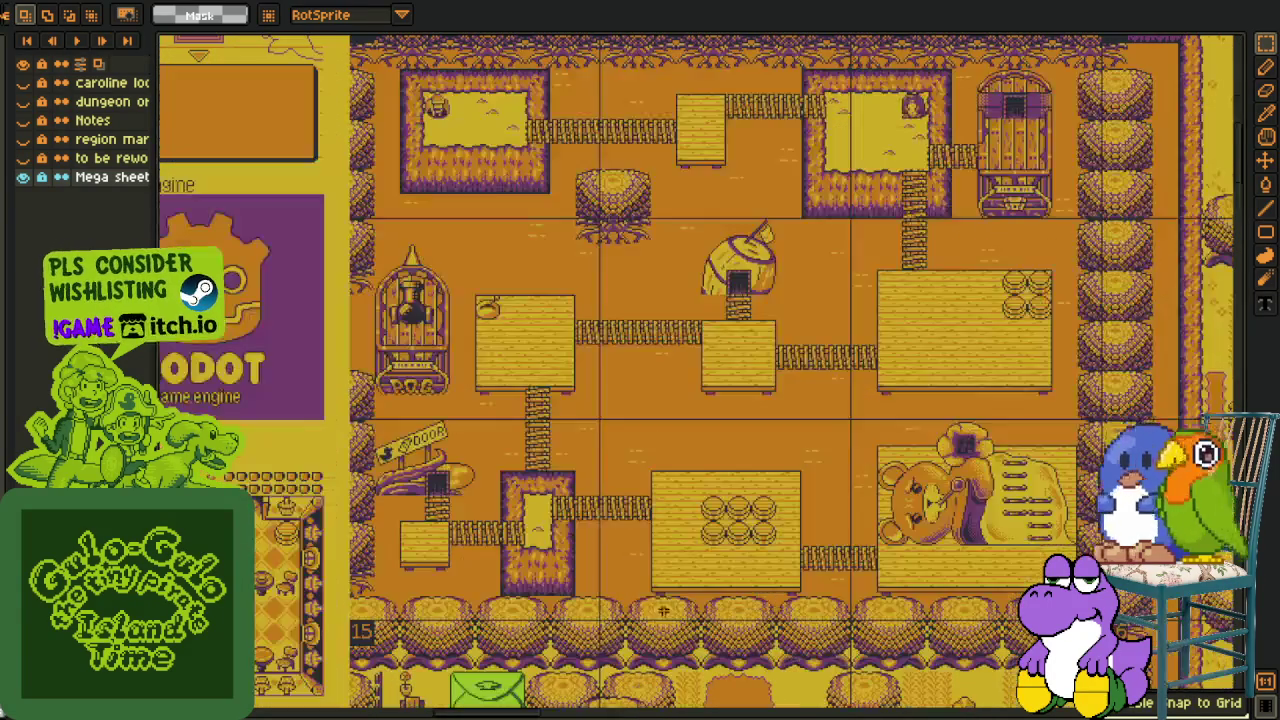
{"action": "left_click_drag", "start_coordinate": [682, 534], "coordinate": [536, 680]}
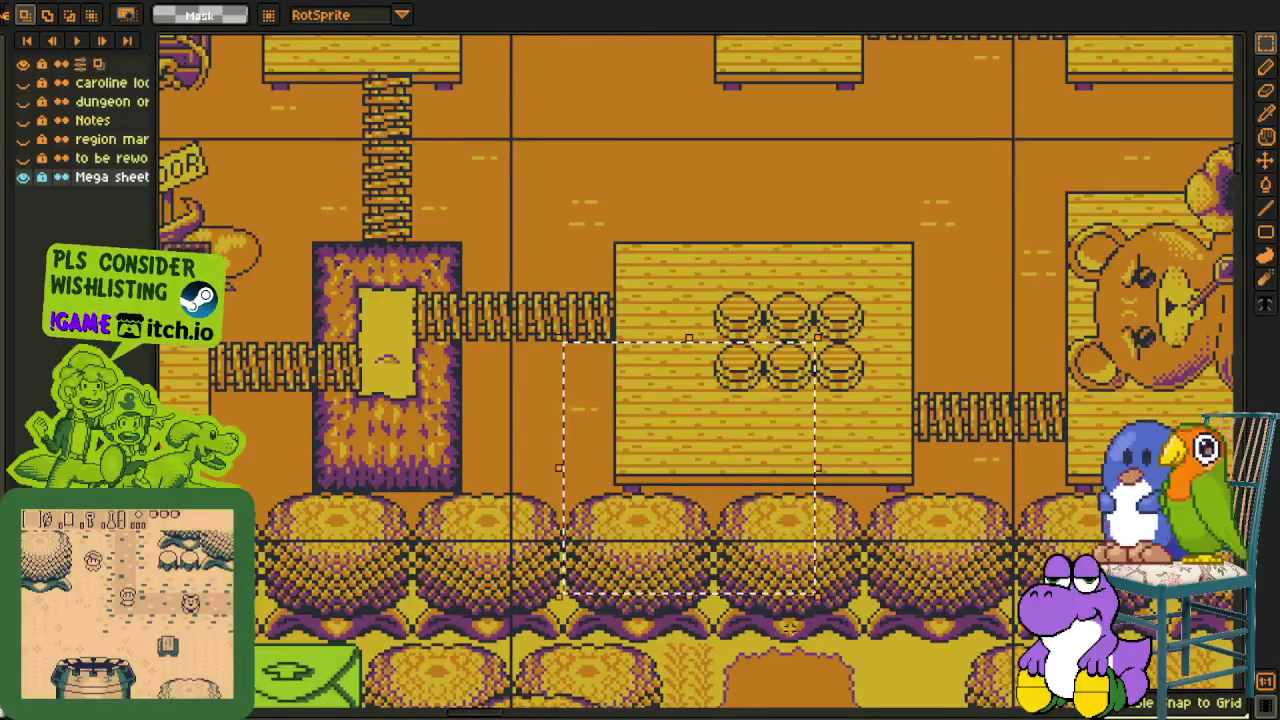
{"action": "scroll", "coordinate": [524, 500], "scroll_direction": "down", "scroll_amount": 3}
{"action": "scroll", "coordinate": [640, 377], "scroll_direction": "down", "scroll_amount": 2}
{"action": "mouse_move", "coordinate": [607, 340]}
{"action": "left_mouse_down"}
{"action": "mouse_move", "coordinate": [554, 181]}
{"action": "mouse_move", "coordinate": [655, 297]}
{"action": "mouse_move", "coordinate": [1172, 675]}
{"action": "left_mouse_up"}
{"action": "scroll", "coordinate": [655, 297], "scroll_direction": "up", "scroll_amount": 3}
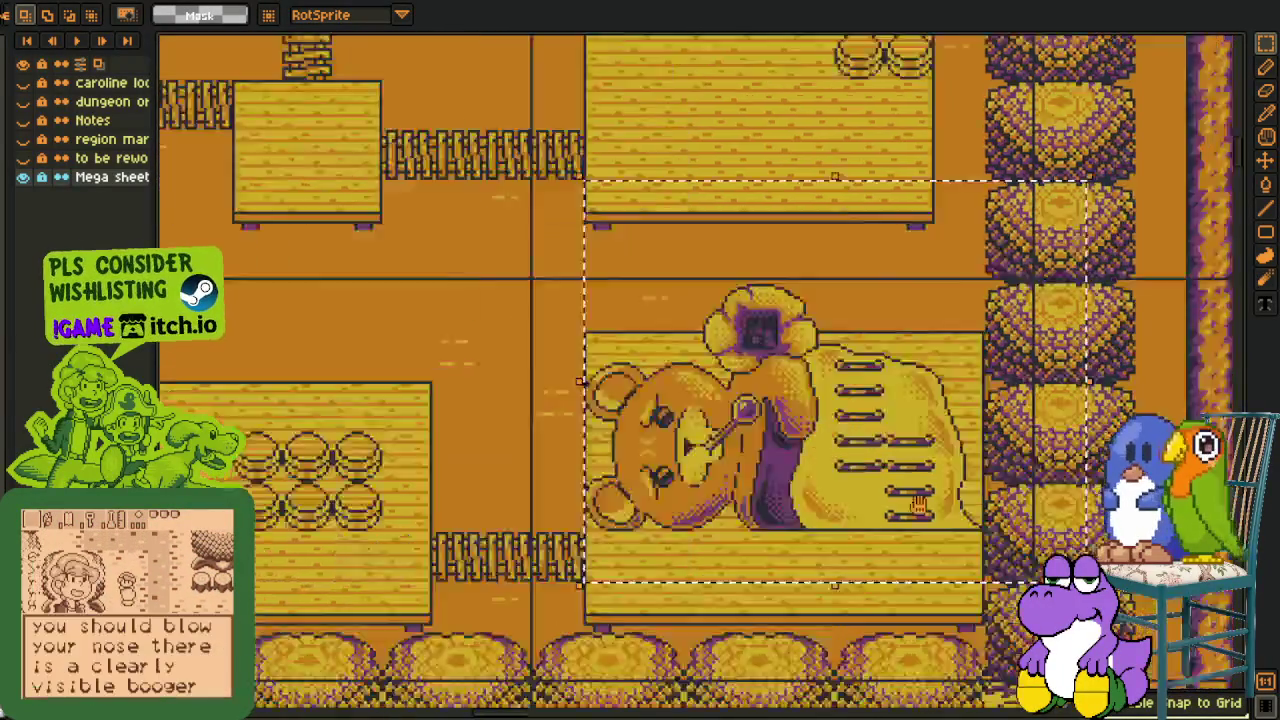
{"action": "scroll", "coordinate": [705, 424], "scroll_direction": "down", "scroll_amount": 3}
{"action": "mouse_move", "coordinate": [705, 424]}
{"action": "left_mouse_down"}
{"action": "mouse_move", "coordinate": [413, 300]}
{"action": "mouse_move", "coordinate": [399, 270]}
{"action": "left_mouse_up"}
{"action": "scroll", "coordinate": [413, 300], "scroll_direction": "up", "scroll_amount": 2}
{"action": "scroll", "coordinate": [413, 300], "scroll_direction": "up", "scroll_amount": 2}
{"action": "left_click_drag", "start_coordinate": [323, 235], "coordinate": [571, 481]}
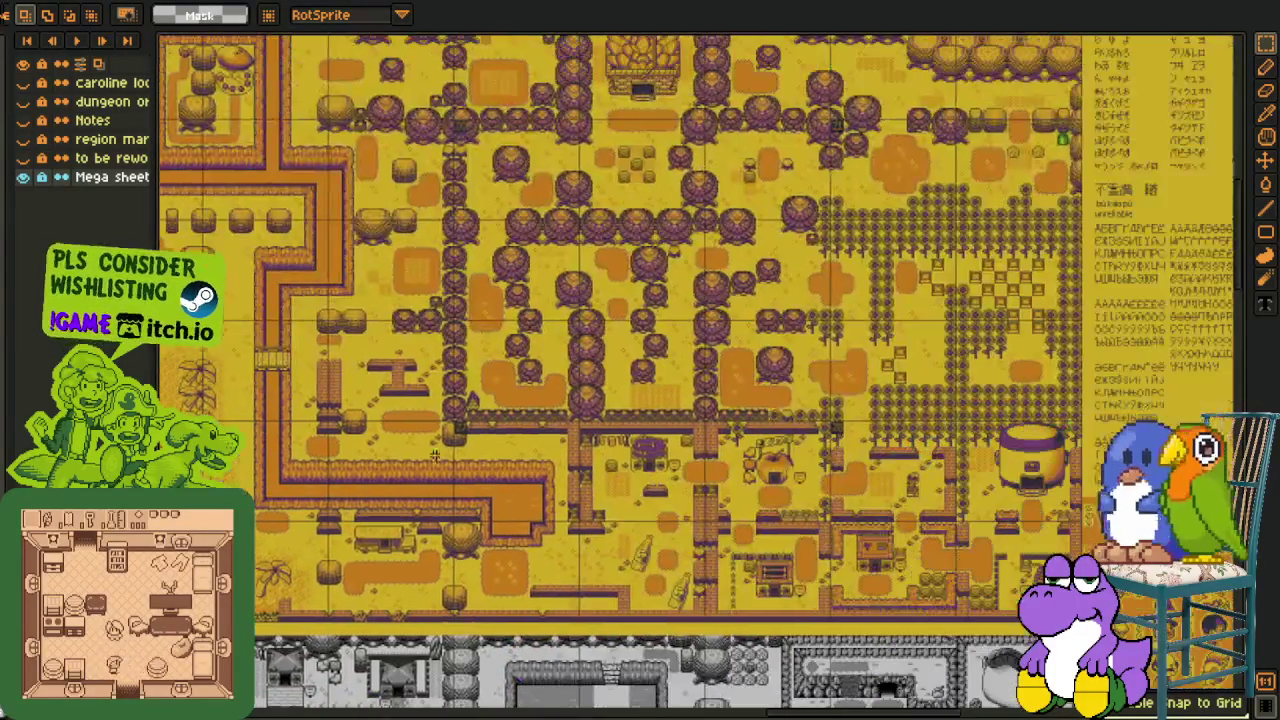
{"action": "scroll", "coordinate": [850, 568], "scroll_direction": "up", "scroll_amount": 2}
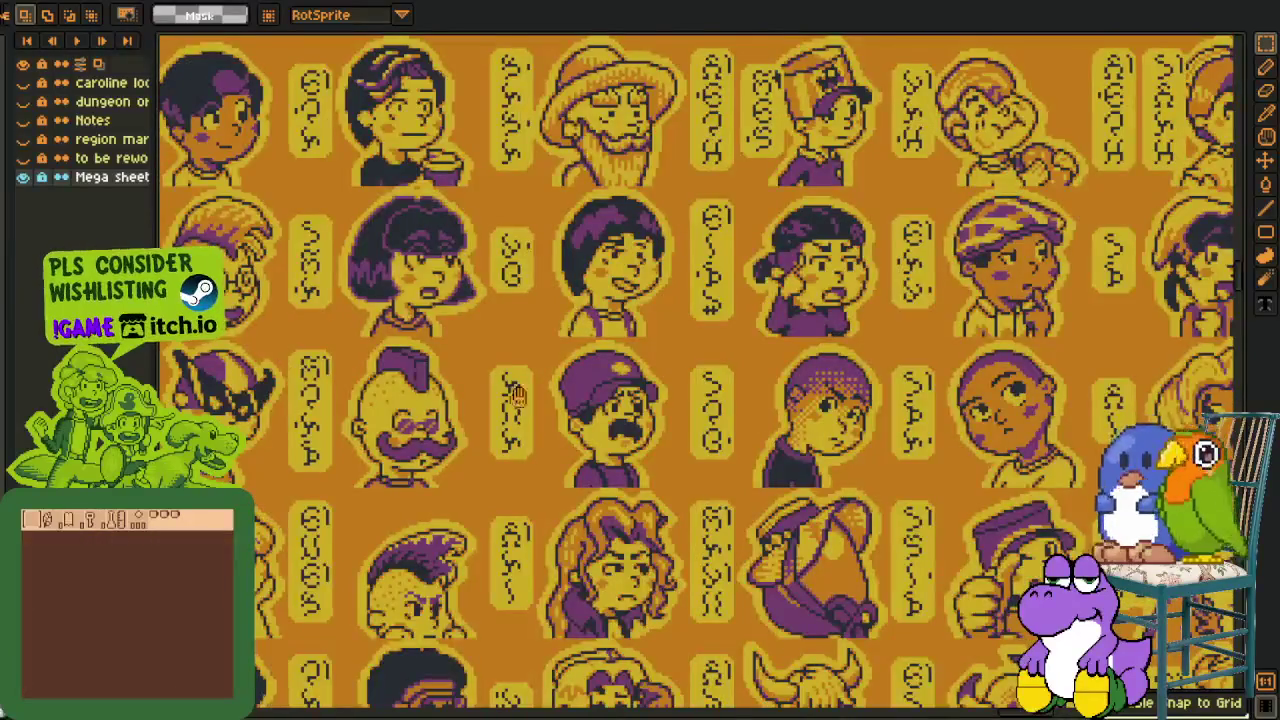
{"action": "left_click_drag", "start_coordinate": [470, 403], "coordinate": [600, 503]}
{"action": "left_click_drag", "start_coordinate": [313, 187], "coordinate": [968, 638]}
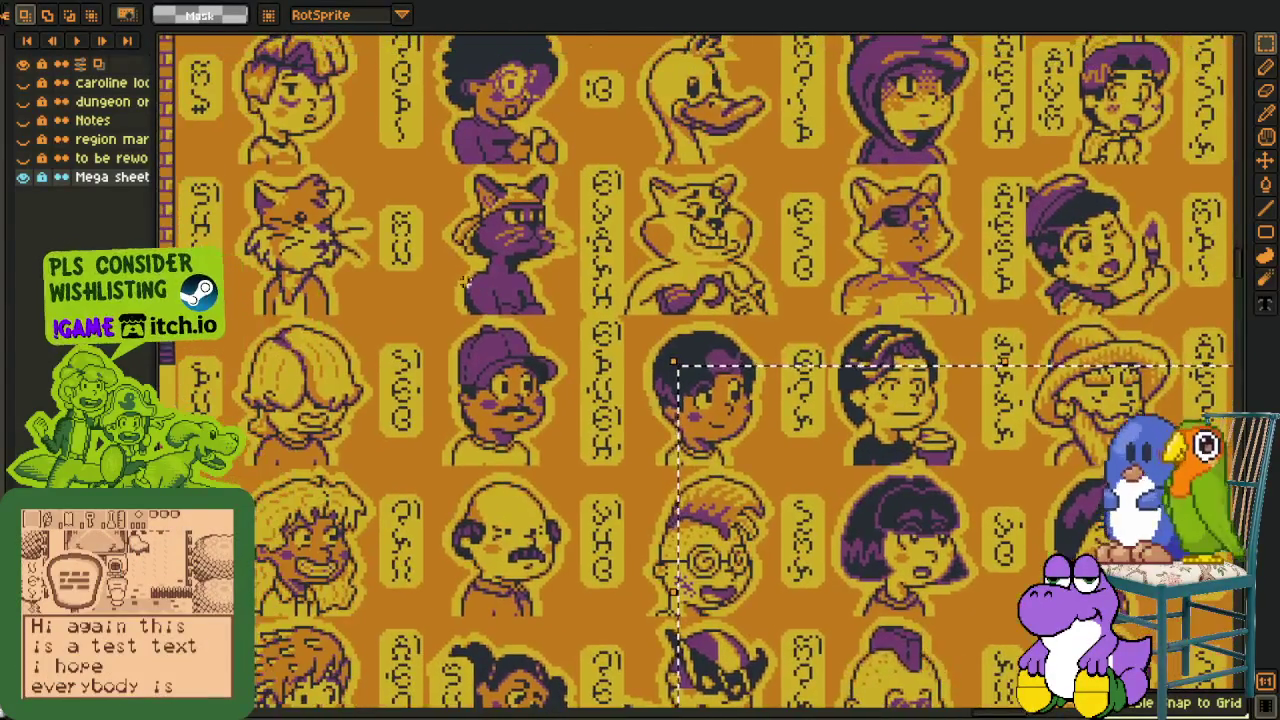
{"action": "left_click_drag", "start_coordinate": [272, 162], "coordinate": [982, 318]}
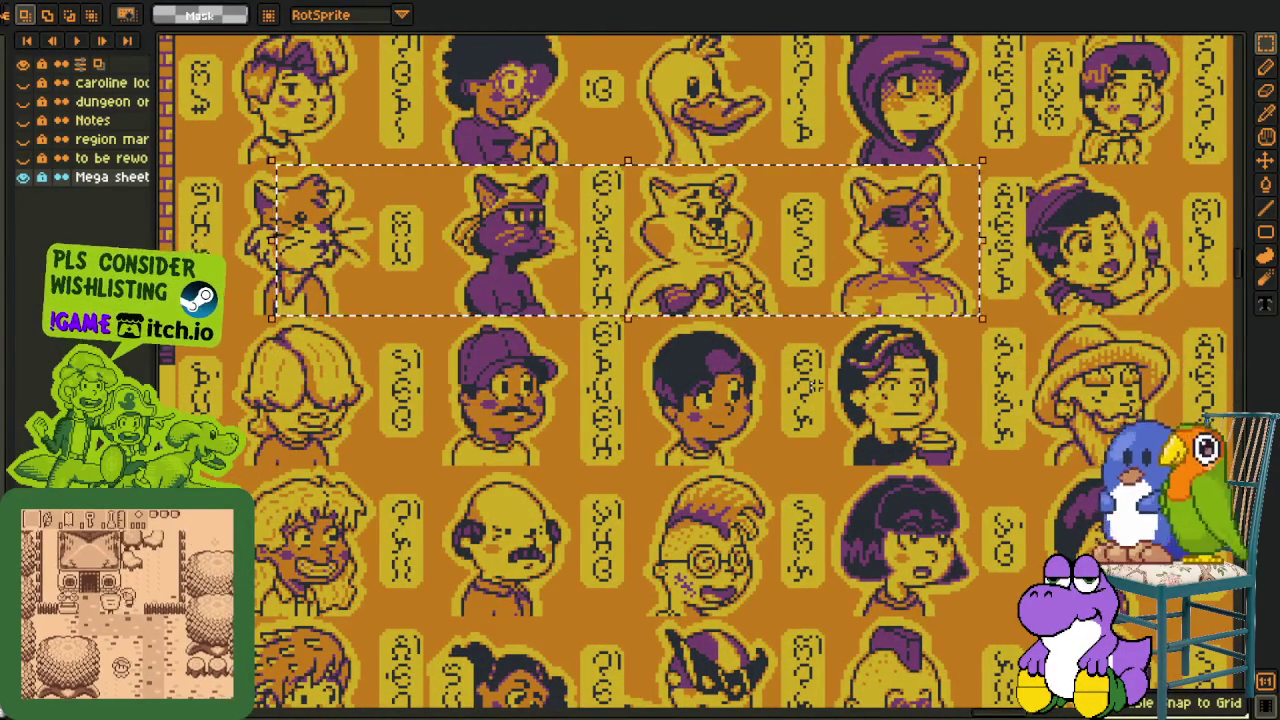
{"action": "scroll", "coordinate": [814, 384], "scroll_direction": "down", "scroll_amount": 3}
{"action": "scroll", "coordinate": [476, 368], "scroll_direction": "up", "scroll_amount": 3}
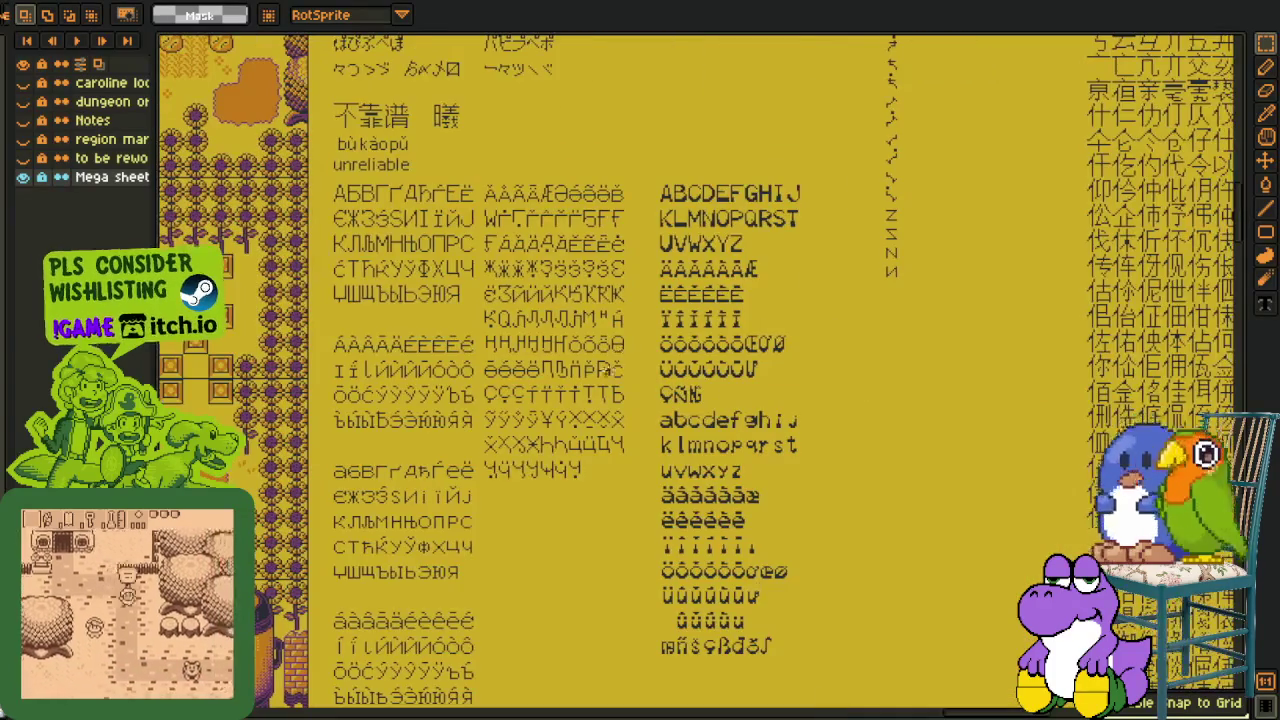
{"action": "scroll", "coordinate": [573, 333], "scroll_direction": "up", "scroll_amount": 5}
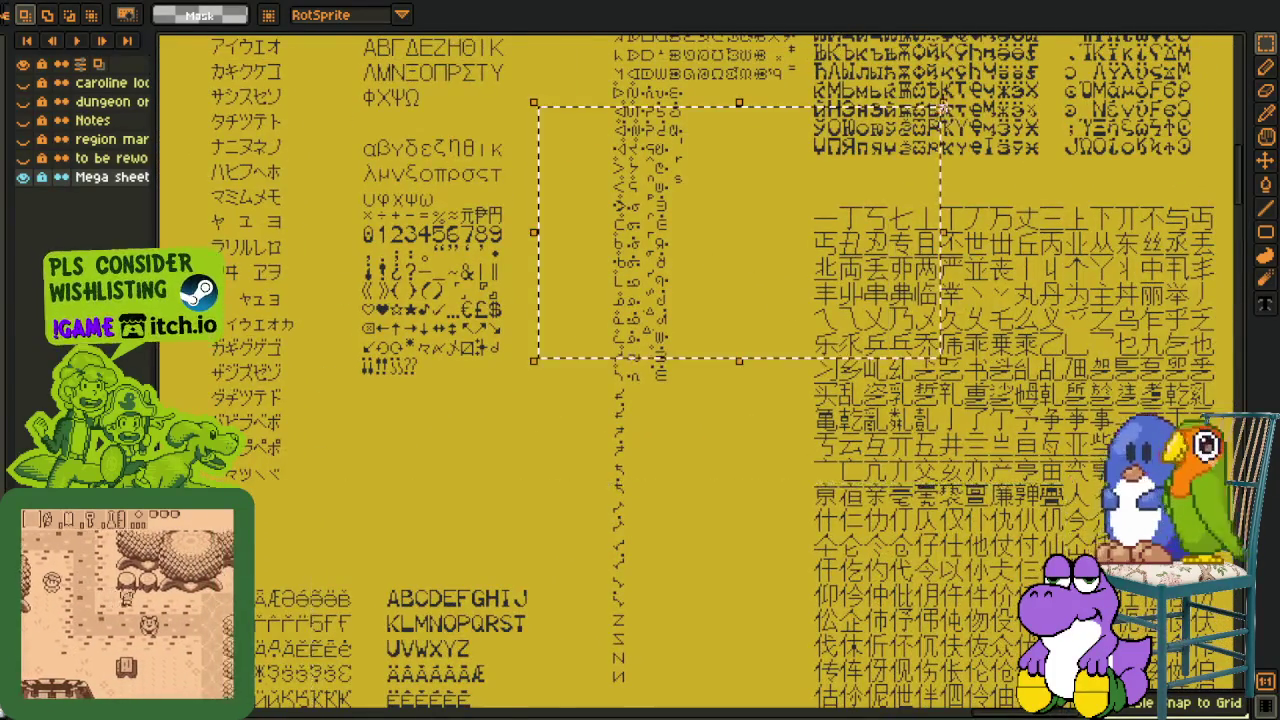
{"action": "scroll", "coordinate": [945, 100], "scroll_direction": "up", "scroll_amount": 4}
{"action": "scroll", "coordinate": [610, 431], "scroll_direction": "up", "scroll_amount": 3}
{"action": "scroll", "coordinate": [610, 431], "scroll_direction": "up", "scroll_amount": 3}
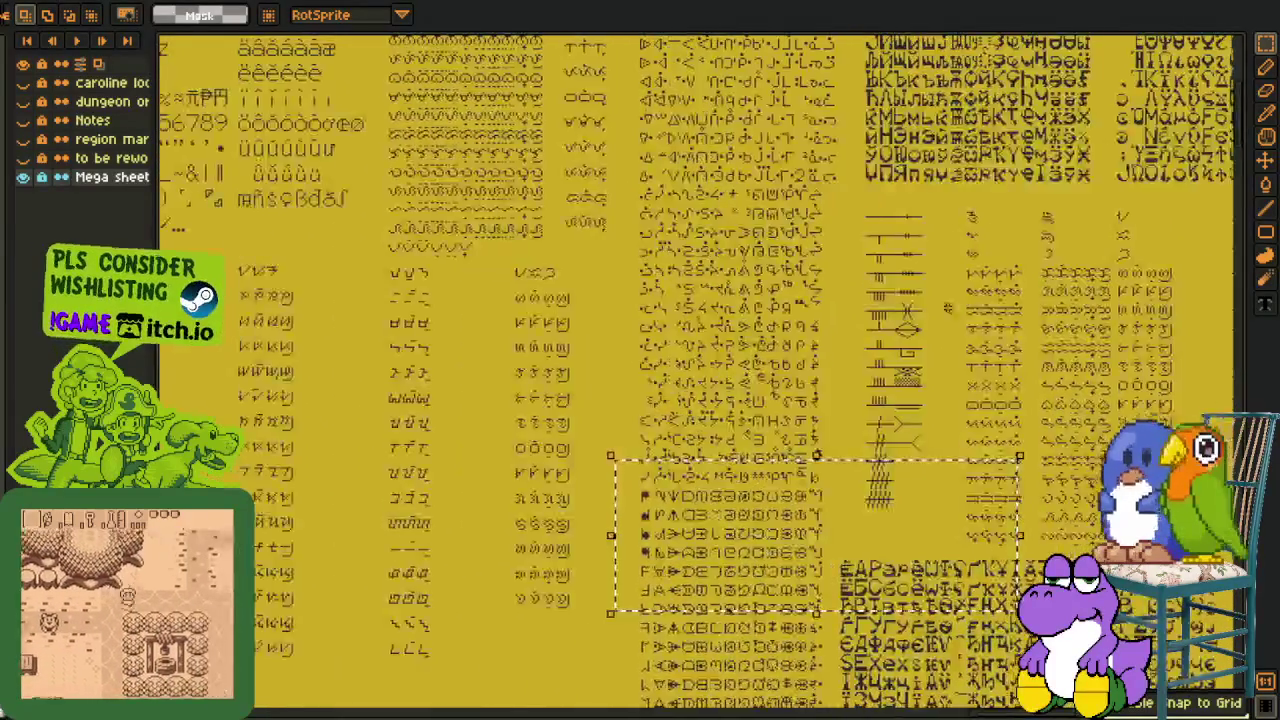
{"action": "scroll", "coordinate": [610, 431], "scroll_direction": "right", "scroll_amount": 5}
{"action": "scroll", "coordinate": [610, 431], "scroll_direction": "right", "scroll_amount": 3}
{"action": "scroll", "coordinate": [638, 508], "scroll_direction": "down", "scroll_amount": 4}
{"action": "scroll", "coordinate": [660, 460], "scroll_direction": "down", "scroll_amount": 4}
{"action": "scroll", "coordinate": [740, 350], "scroll_direction": "down", "scroll_amount": 3}
{"action": "scroll", "coordinate": [505, 551], "scroll_direction": "down", "scroll_amount": 3}
{"action": "scroll", "coordinate": [546, 526], "scroll_direction": "left", "scroll_amount": 2}
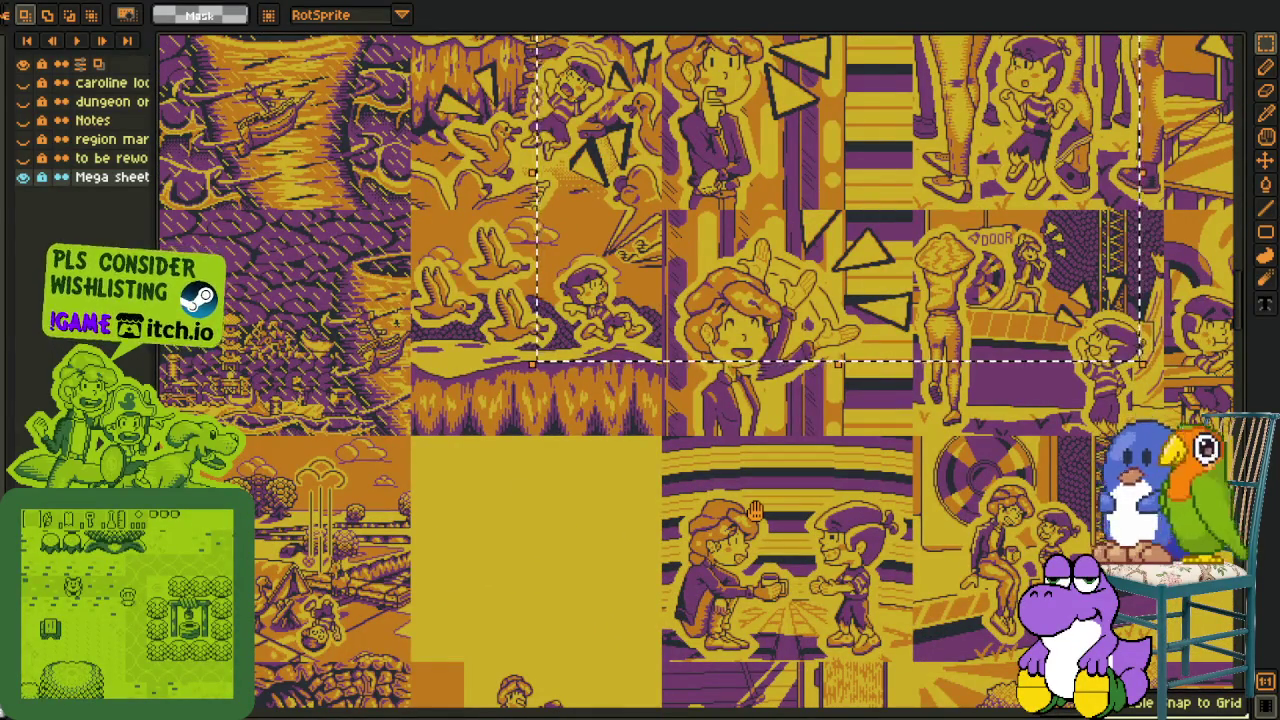
Zoom and scroll around the mega sheet to inspect its map sections
{"action": "scroll", "coordinate": [769, 484], "scroll_direction": "down", "scroll_amount": 3}
{"action": "scroll", "coordinate": [769, 484], "scroll_direction": "right", "scroll_amount": 1}
{"action": "scroll", "coordinate": [468, 486], "scroll_direction": "down", "scroll_amount": 3}
{"action": "scroll", "coordinate": [468, 486], "scroll_direction": "down", "scroll_amount": 3}
{"action": "scroll", "coordinate": [468, 486], "scroll_direction": "down", "scroll_amount": 1}
{"action": "scroll", "coordinate": [468, 486], "scroll_direction": "up", "scroll_amount": 1}
{"action": "scroll", "coordinate": [576, 409], "scroll_direction": "down", "scroll_amount": 1}
{"action": "scroll", "coordinate": [700, 370], "scroll_direction": "left", "scroll_amount": 3}
{"action": "scroll", "coordinate": [700, 370], "scroll_direction": "left", "scroll_amount": 2}
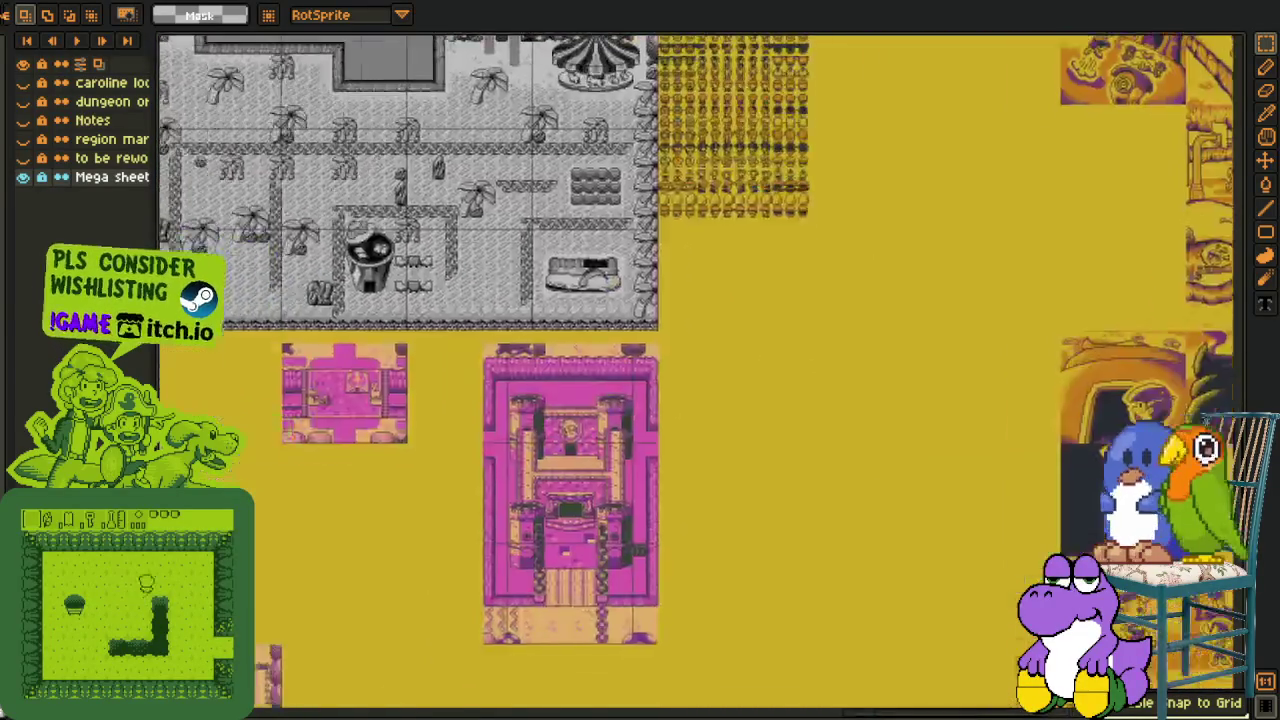
{"action": "scroll", "coordinate": [700, 370], "scroll_direction": "up", "scroll_amount": 1}
{"action": "scroll", "coordinate": [700, 370], "scroll_direction": "up", "scroll_amount": 1}
{"action": "scroll", "coordinate": [482, 362], "scroll_direction": "up", "scroll_amount": 2}
{"action": "scroll", "coordinate": [482, 362], "scroll_direction": "up", "scroll_amount": 2}
{"action": "scroll", "coordinate": [482, 362], "scroll_direction": "up", "scroll_amount": 1}
{"action": "scroll", "coordinate": [482, 362], "scroll_direction": "down", "scroll_amount": 1}
{"action": "scroll", "coordinate": [482, 362], "scroll_direction": "up", "scroll_amount": 1}
{"action": "scroll", "coordinate": [600, 300], "scroll_direction": "down", "scroll_amount": 2}
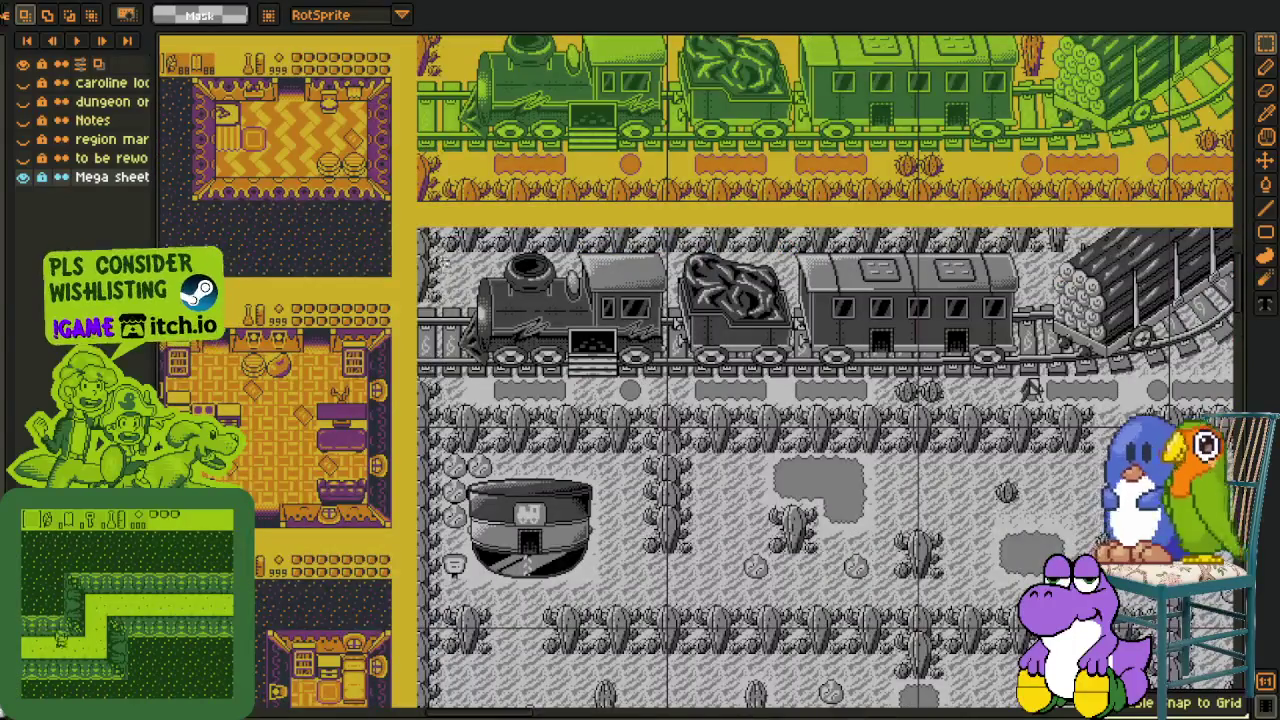
{"action": "scroll", "coordinate": [905, 201], "scroll_direction": "up", "scroll_amount": 3}
{"action": "scroll", "coordinate": [1057, 87], "scroll_direction": "down", "scroll_amount": 2}
{"action": "scroll", "coordinate": [800, 250], "scroll_direction": "down", "scroll_amount": 1}
{"action": "scroll", "coordinate": [650, 380], "scroll_direction": "down", "scroll_amount": 1}
{"action": "scroll", "coordinate": [576, 432], "scroll_direction": "up", "scroll_amount": 1}
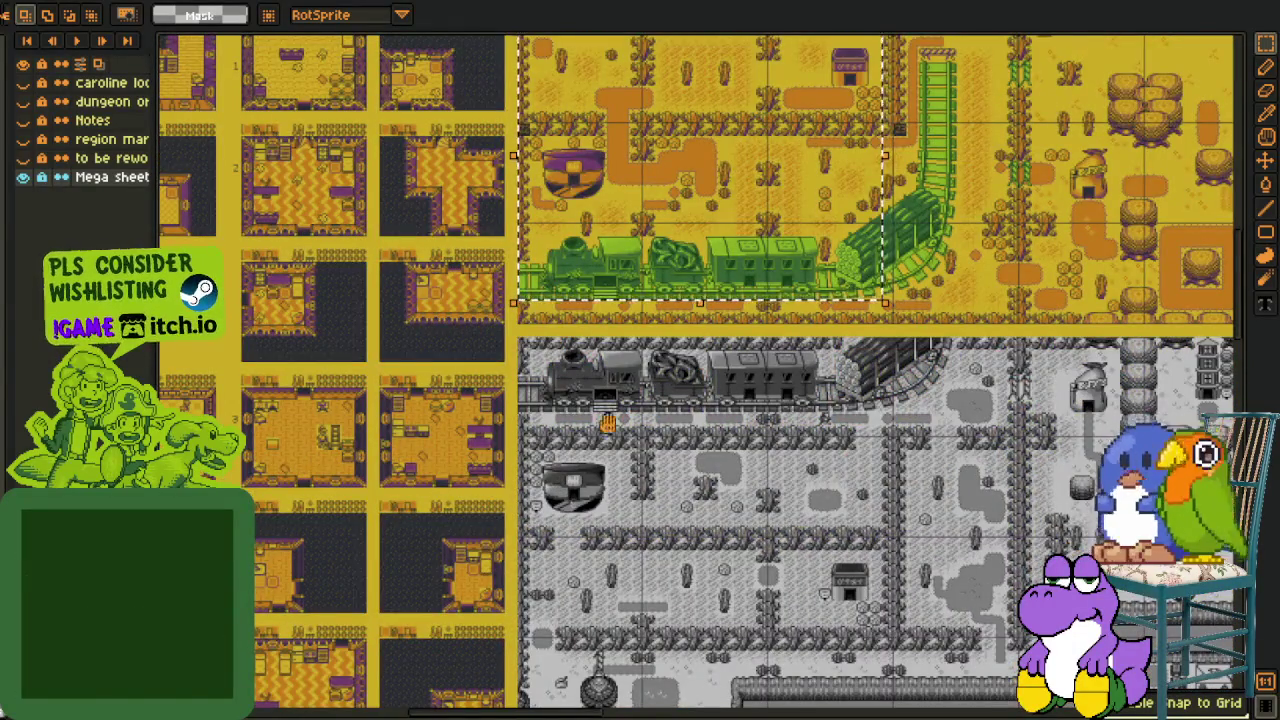
{"action": "scroll", "coordinate": [576, 432], "scroll_direction": "up", "scroll_amount": 2}
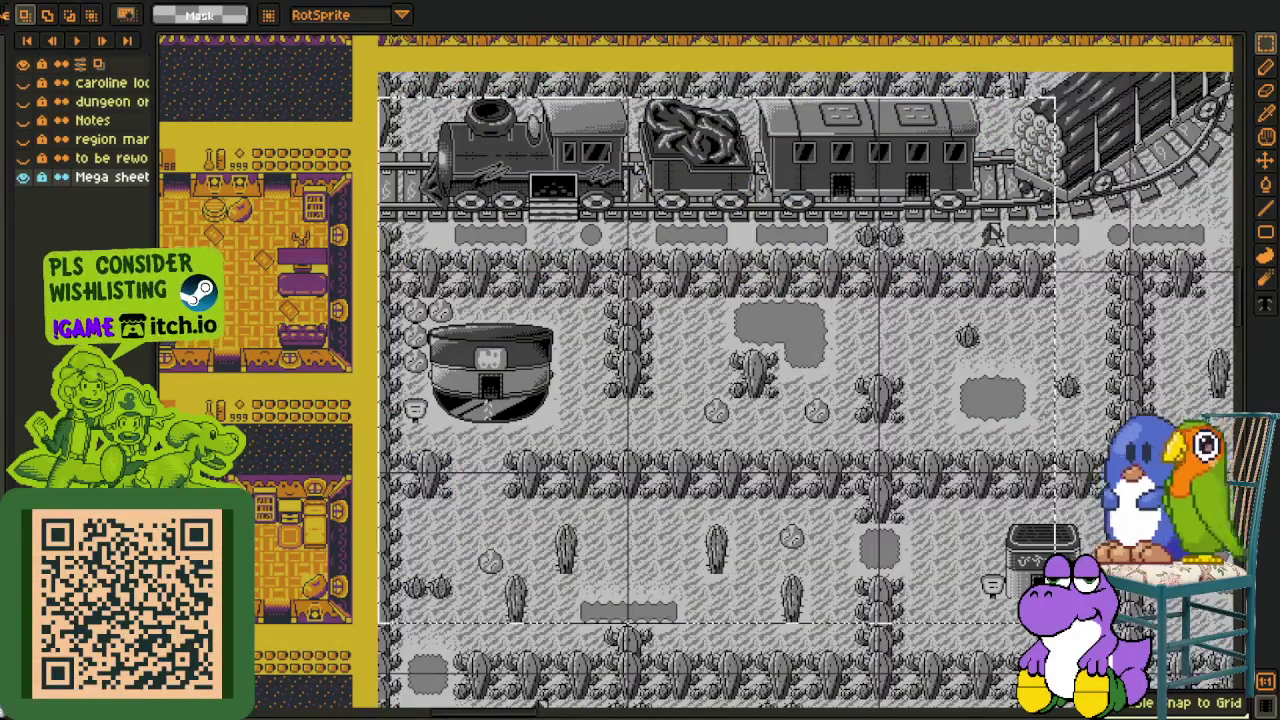
Zoom out and bring up the green overworld map, showing its left part
{"action": "scroll", "coordinate": [937, 623], "scroll_direction": "down", "scroll_amount": 1}
{"action": "scroll", "coordinate": [667, 283], "scroll_direction": "down", "scroll_amount": 1}
{"action": "scroll", "coordinate": [667, 283], "scroll_direction": "down", "scroll_amount": 5}
{"action": "scroll", "coordinate": [600, 329], "scroll_direction": "down", "scroll_amount": 5}
{"action": "scroll", "coordinate": [580, 297], "scroll_direction": "down", "scroll_amount": 3}
{"action": "scroll", "coordinate": [351, 245], "scroll_direction": "up", "scroll_amount": 2}
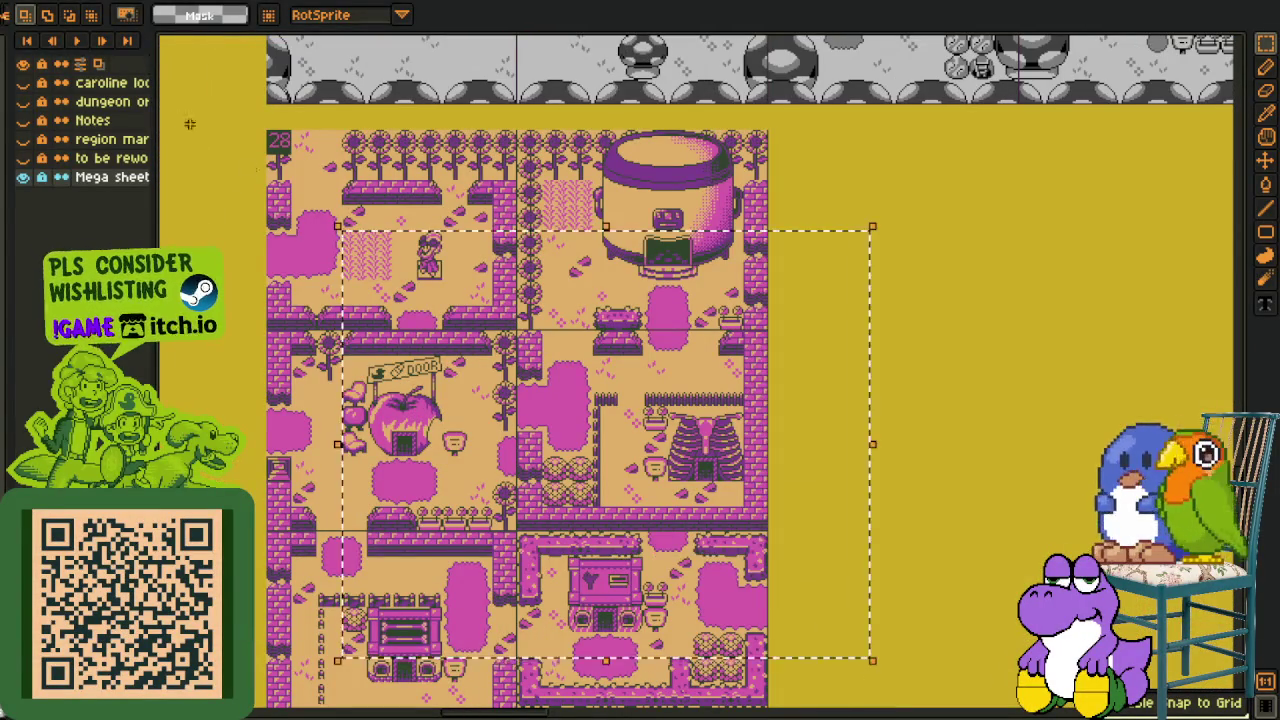
{"action": "key", "text": "ctrl+Tab"}
{"action": "mouse_move", "coordinate": [385, 247]}
{"action": "left_mouse_down"}
{"action": "mouse_move", "coordinate": [876, 178]}
{"action": "mouse_move", "coordinate": [942, 207]}
{"action": "left_mouse_up"}
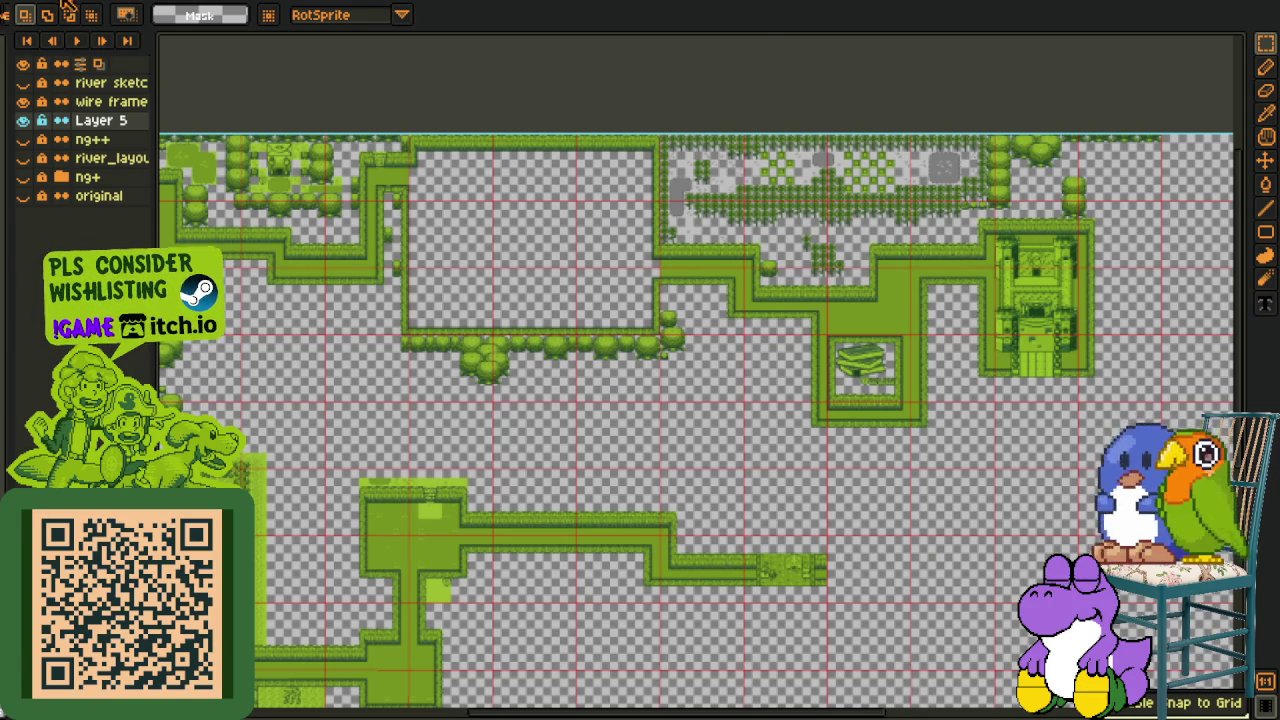
Return to the mega sheet and zoom in on the PLACE HOLDER tile
{"action": "key", "text": "ctrl+Tab"}
{"action": "scroll", "coordinate": [507, 507], "scroll_direction": "down", "scroll_amount": 2}
{"action": "scroll", "coordinate": [507, 507], "scroll_direction": "up", "scroll_amount": 3}
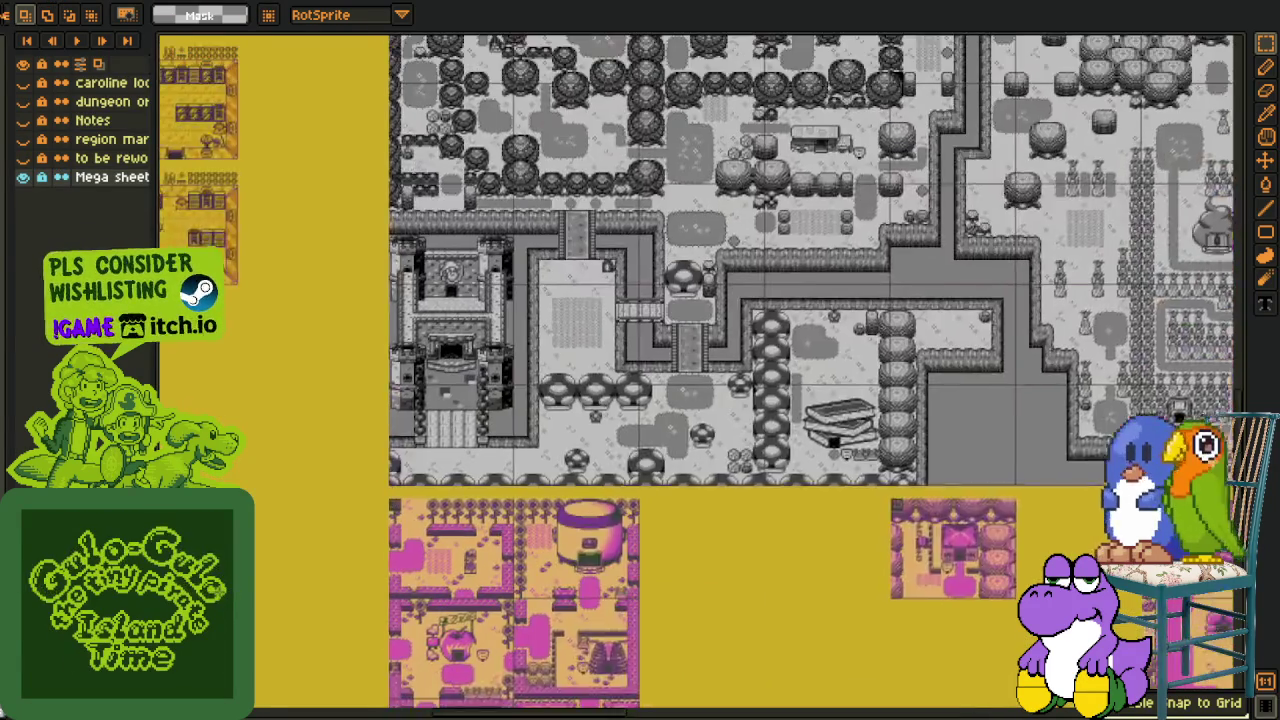
{"action": "scroll", "coordinate": [507, 507], "scroll_direction": "down", "scroll_amount": 2}
{"action": "scroll", "coordinate": [499, 432], "scroll_direction": "up", "scroll_amount": 2}
{"action": "scroll", "coordinate": [499, 432], "scroll_direction": "up", "scroll_amount": 5}
{"action": "scroll", "coordinate": [499, 432], "scroll_direction": "left", "scroll_amount": 10}
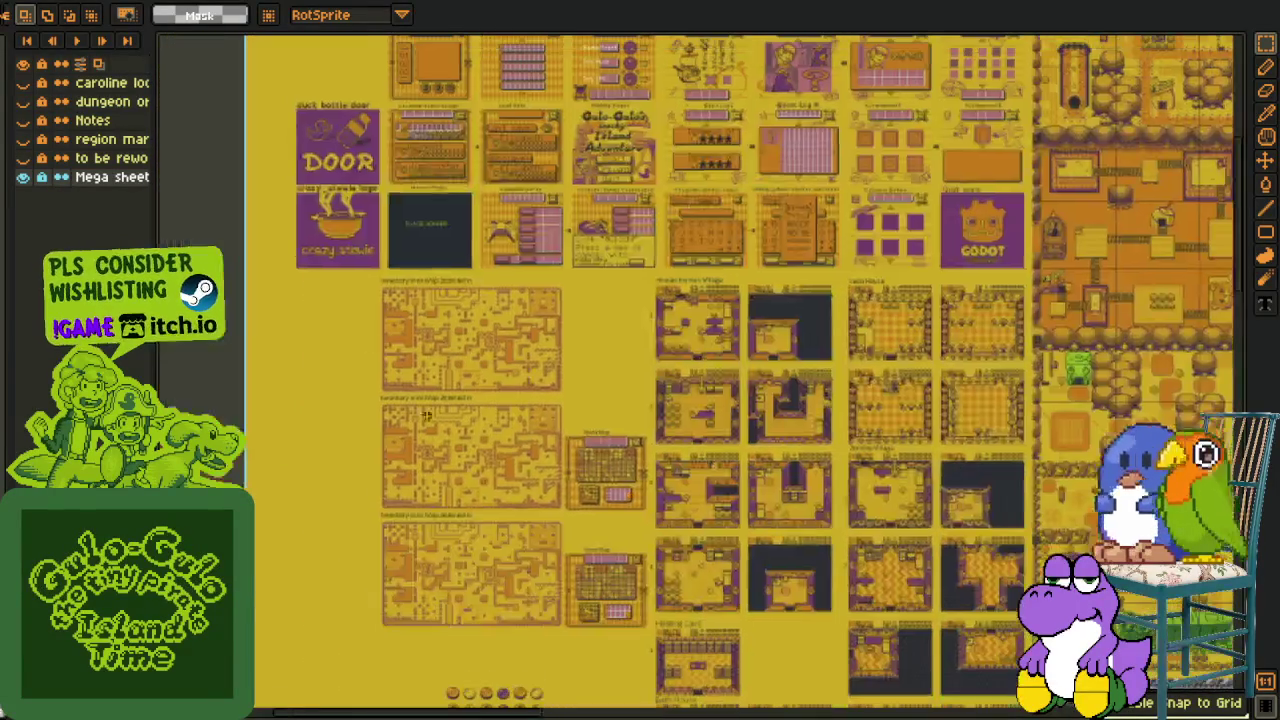
{"action": "scroll", "coordinate": [439, 200], "scroll_direction": "up", "scroll_amount": 2}
{"action": "scroll", "coordinate": [439, 200], "scroll_direction": "up", "scroll_amount": 2}
{"action": "mouse_move", "coordinate": [439, 200]}
{"action": "left_mouse_down"}
{"action": "mouse_move", "coordinate": [608, 492]}
{"action": "mouse_move", "coordinate": [452, 453]}
{"action": "left_mouse_up"}
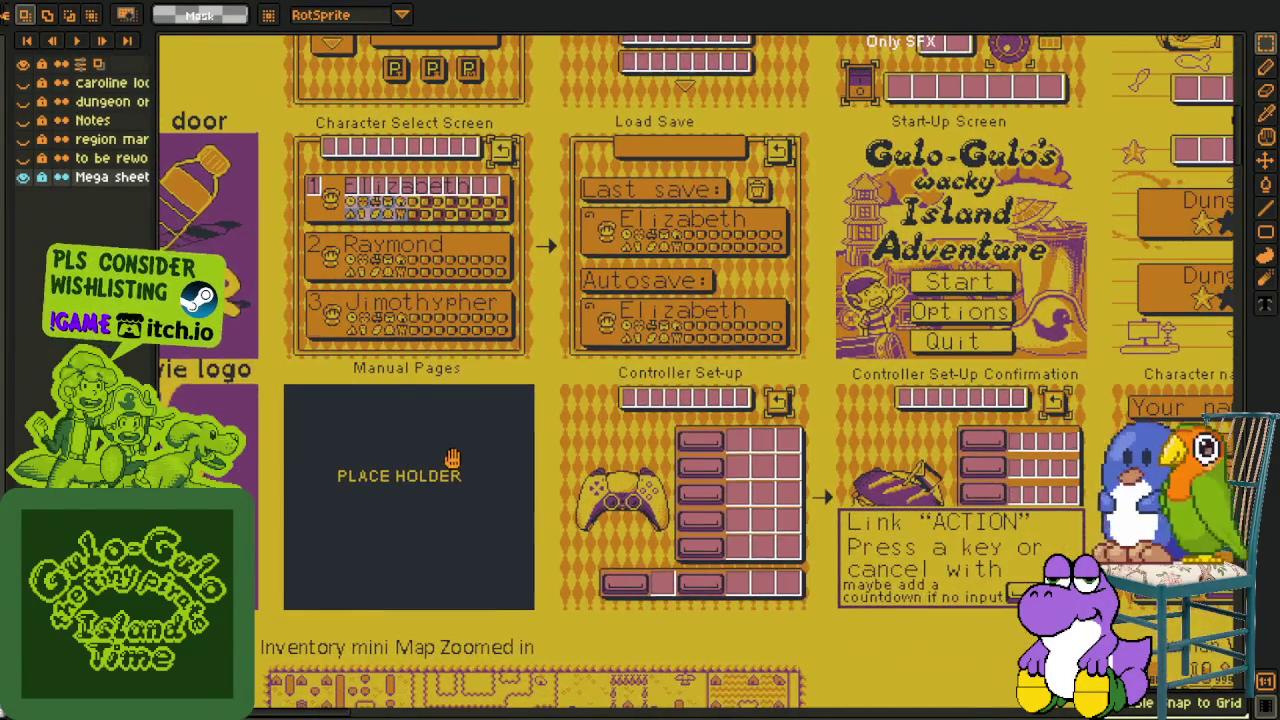
{"action": "scroll", "coordinate": [498, 395], "scroll_direction": "up", "scroll_amount": 2}
Browse the Controller Set-Up mockup, button sprites, key icons and DOOR screens
{"action": "left_click_drag", "start_coordinate": [838, 553], "coordinate": [508, 399]}
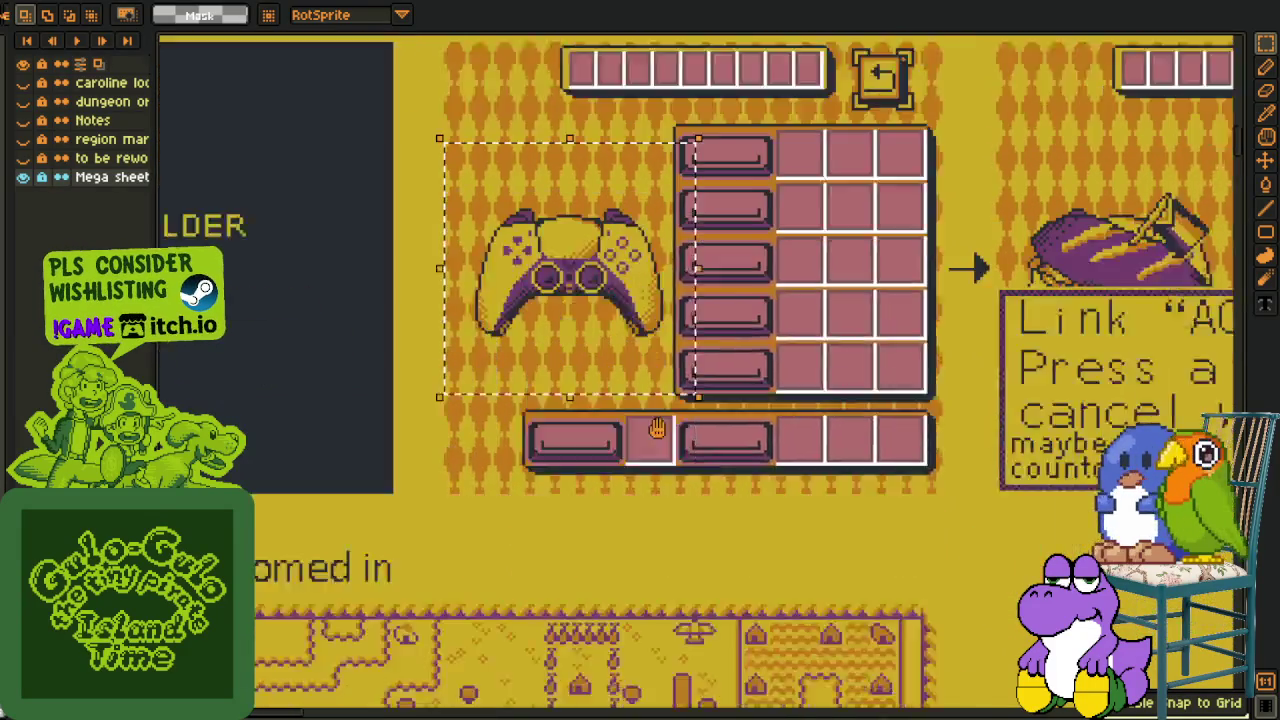
{"action": "scroll", "coordinate": [508, 399], "scroll_direction": "down", "scroll_amount": 2}
{"action": "scroll", "coordinate": [515, 500], "scroll_direction": "down", "scroll_amount": 2}
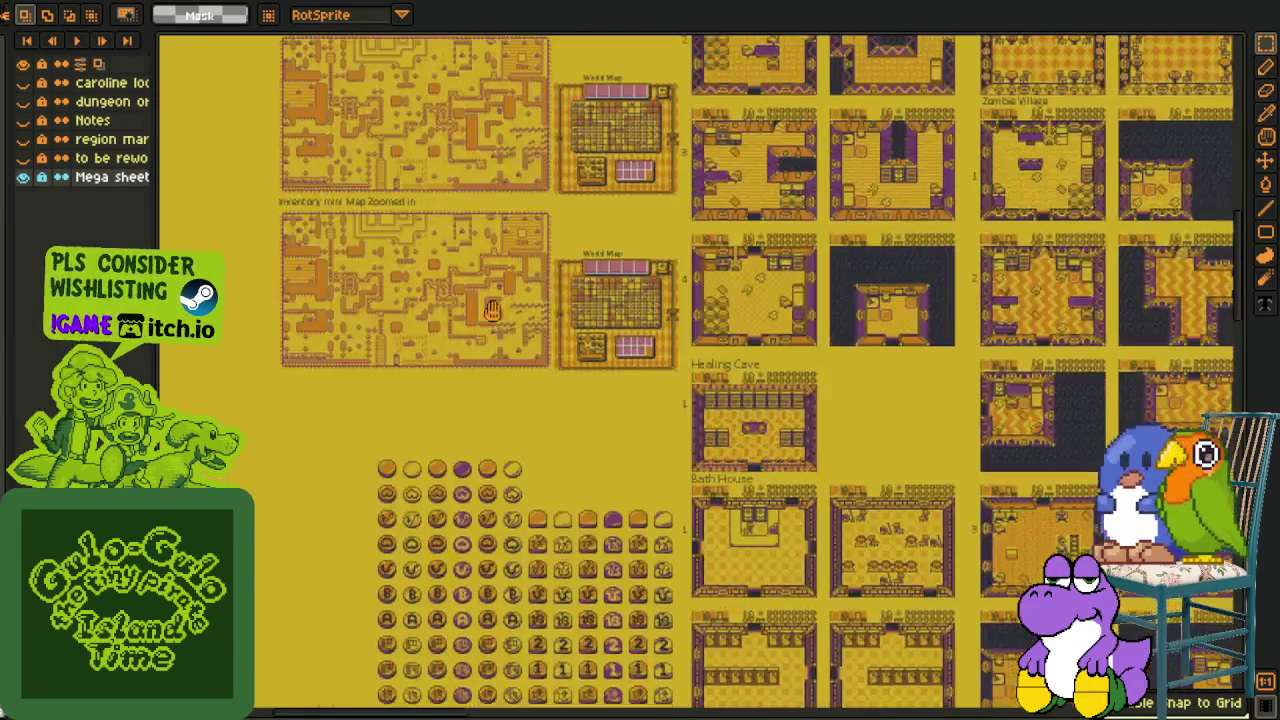
{"action": "scroll", "coordinate": [489, 660], "scroll_direction": "up", "scroll_amount": 2}
{"action": "left_click_drag", "start_coordinate": [489, 660], "coordinate": [489, 362]}
{"action": "left_click_drag", "start_coordinate": [407, 469], "coordinate": [469, 224]}
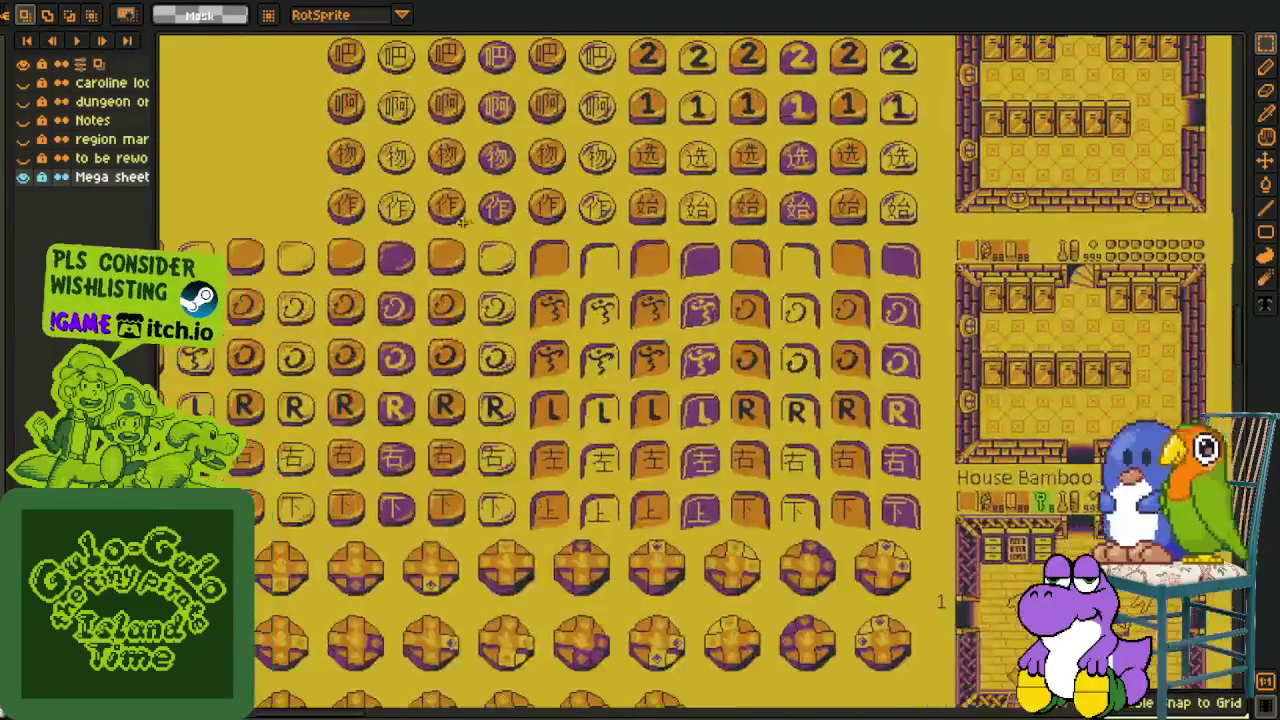
{"action": "left_click_drag", "start_coordinate": [640, 660], "coordinate": [617, 200]}
{"action": "left_click_drag", "start_coordinate": [317, 437], "coordinate": [417, 147]}
{"action": "mouse_move", "coordinate": [602, 498]}
{"action": "left_mouse_down"}
{"action": "mouse_move", "coordinate": [602, 190]}
{"action": "mouse_move", "coordinate": [602, 378]}
{"action": "left_mouse_up"}
{"action": "left_click_drag", "start_coordinate": [523, 680], "coordinate": [523, 366]}
{"action": "left_click_drag", "start_coordinate": [753, 575], "coordinate": [663, 203]}
{"action": "scroll", "coordinate": [663, 203], "scroll_direction": "down", "scroll_amount": 2}
{"action": "scroll", "coordinate": [700, 230], "scroll_direction": "down", "scroll_amount": 1}
{"action": "scroll", "coordinate": [740, 250], "scroll_direction": "down", "scroll_amount": 1}
View the comic-art panels and zoom in on the yellow overworld's bread-basket building
{"action": "mouse_move", "coordinate": [775, 274]}
{"action": "left_mouse_down"}
{"action": "mouse_move", "coordinate": [877, 309]}
{"action": "mouse_move", "coordinate": [829, 283]}
{"action": "mouse_move", "coordinate": [414, 399]}
{"action": "mouse_move", "coordinate": [780, 520]}
{"action": "mouse_move", "coordinate": [600, 420]}
{"action": "left_mouse_up"}
{"action": "scroll", "coordinate": [500, 380], "scroll_direction": "up", "scroll_amount": 2}
{"action": "left_click_drag", "start_coordinate": [500, 380], "coordinate": [432, 349]}
{"action": "scroll", "coordinate": [432, 349], "scroll_direction": "up", "scroll_amount": 3}
{"action": "left_click_drag", "start_coordinate": [700, 560], "coordinate": [460, 120]}
{"action": "scroll", "coordinate": [460, 120], "scroll_direction": "up", "scroll_amount": 1}
{"action": "left_click_drag", "start_coordinate": [311, 140], "coordinate": [325, 180]}
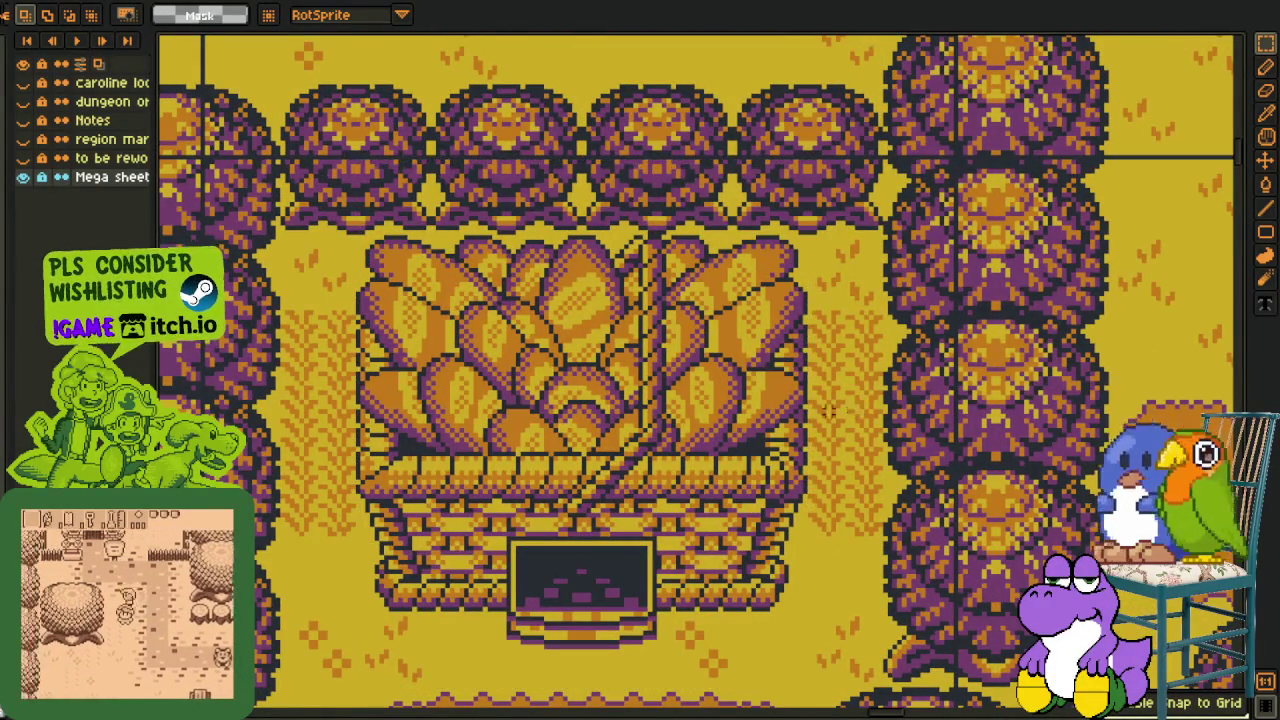
{"action": "scroll", "coordinate": [843, 411], "scroll_direction": "down", "scroll_amount": 3}
{"action": "scroll", "coordinate": [625, 355], "scroll_direction": "up", "scroll_amount": 2}
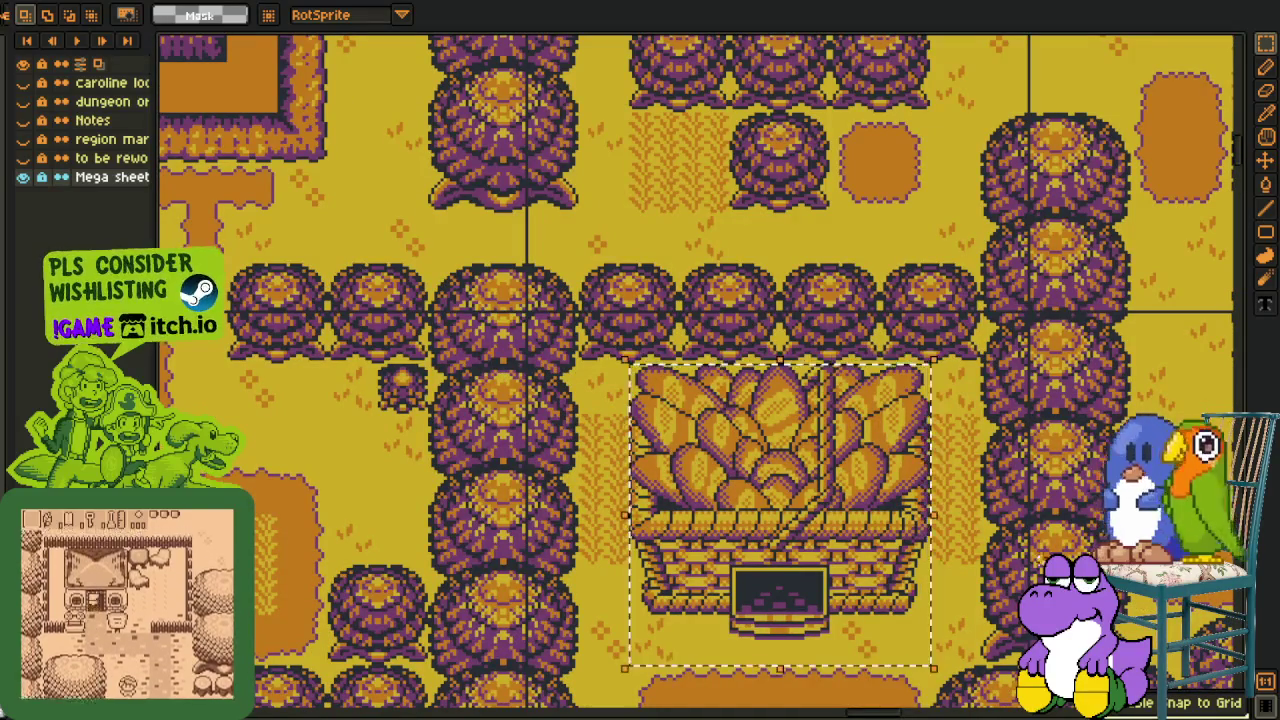
{"action": "scroll", "coordinate": [1058, 503], "scroll_direction": "down", "scroll_amount": 3}
Survey the hoop and door area, font glyph sheet, dungeon map and character face grid
{"action": "left_click_drag", "start_coordinate": [1058, 503], "coordinate": [601, 588]}
{"action": "mouse_move", "coordinate": [1150, 200]}
{"action": "left_mouse_down"}
{"action": "mouse_move", "coordinate": [780, 516]}
{"action": "mouse_move", "coordinate": [664, 661]}
{"action": "left_mouse_up"}
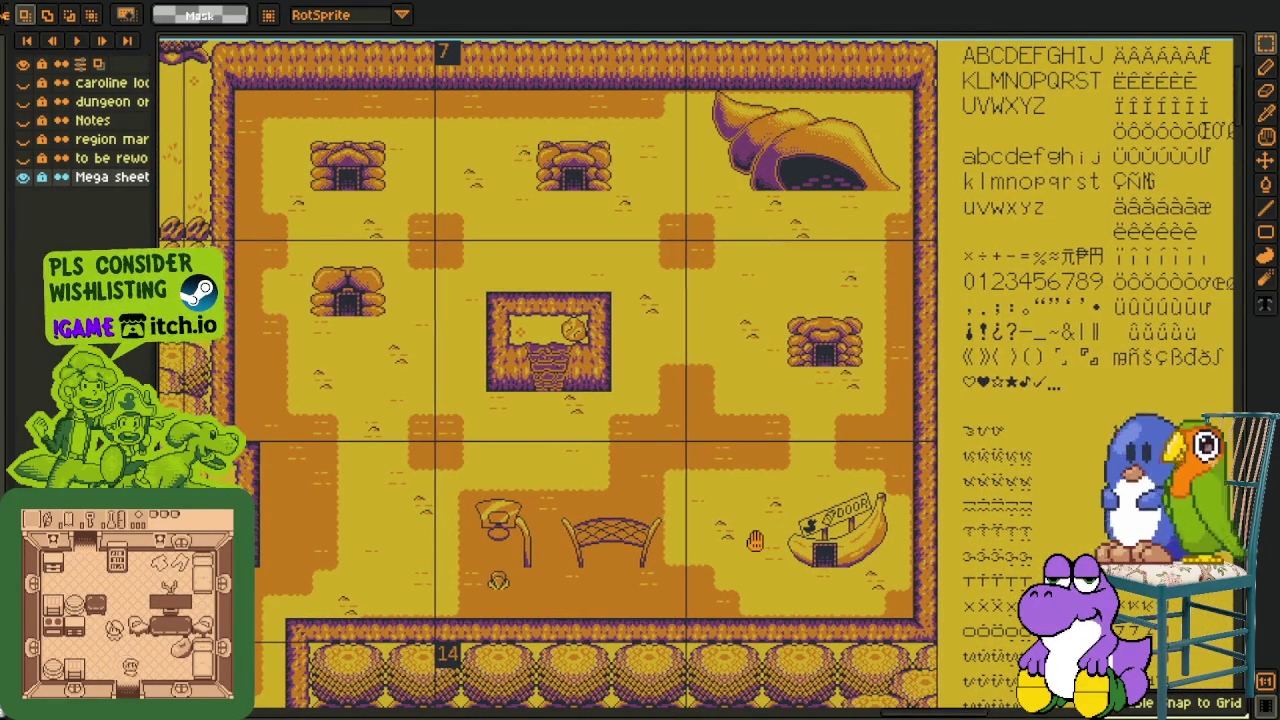
{"action": "left_click_drag", "start_coordinate": [755, 540], "coordinate": [265, 478]}
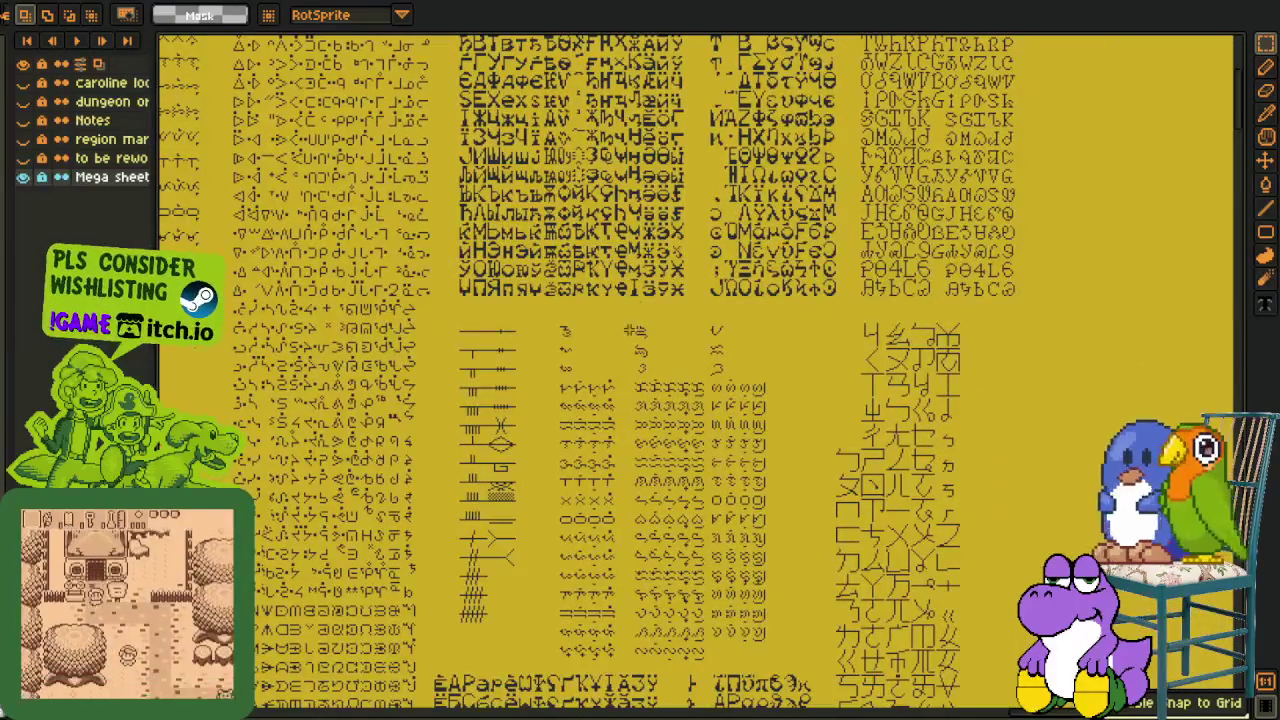
{"action": "left_click_drag", "start_coordinate": [568, 535], "coordinate": [470, 617]}
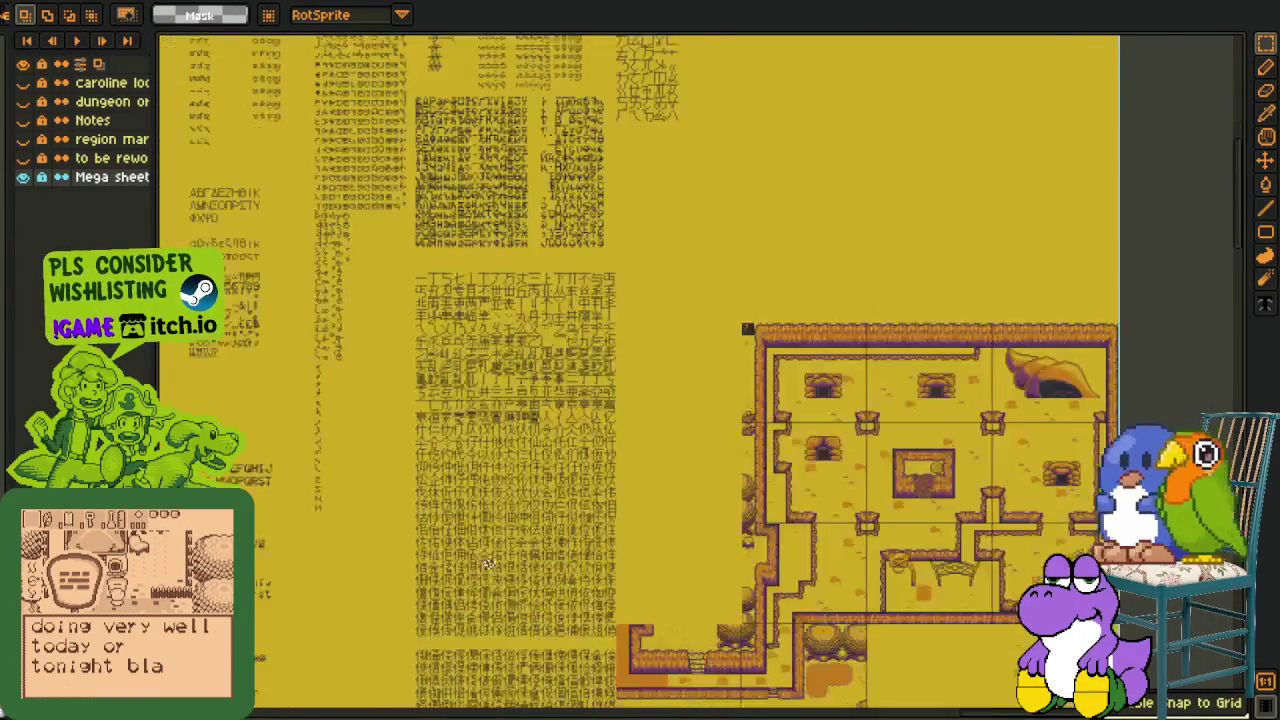
{"action": "scroll", "coordinate": [470, 617], "scroll_direction": "up", "scroll_amount": 2}
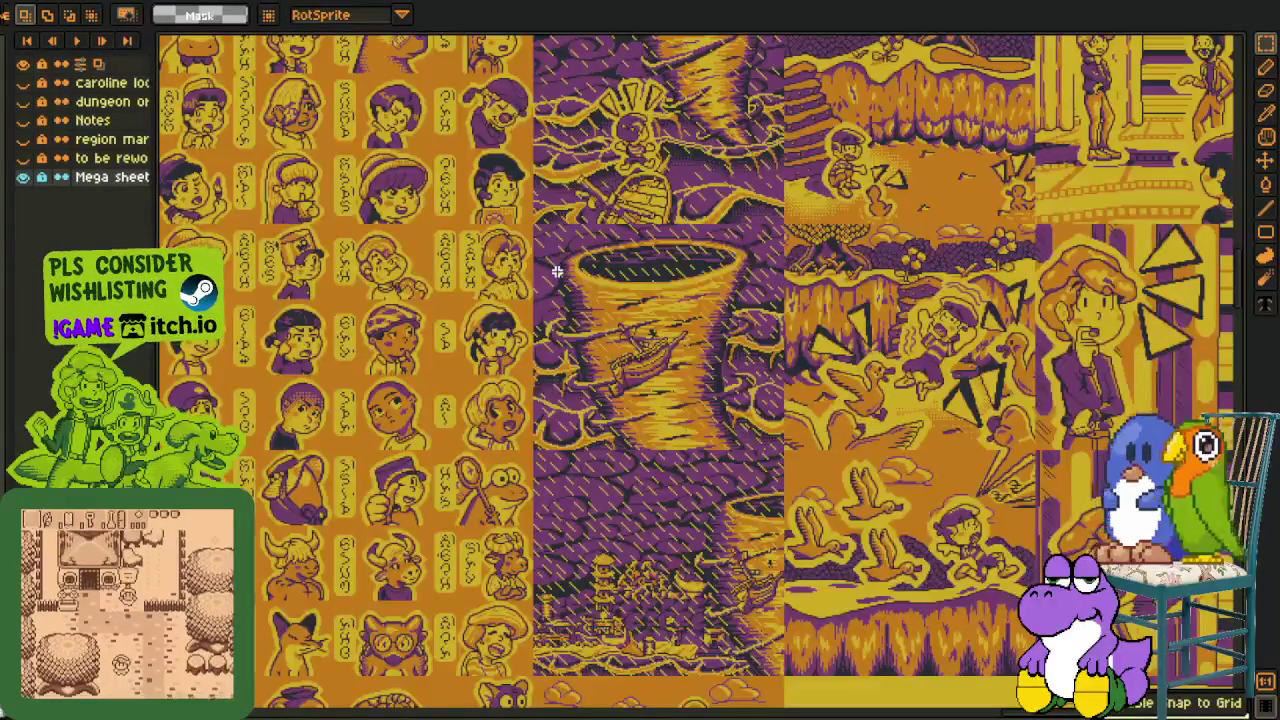
{"action": "left_click_drag", "start_coordinate": [440, 445], "coordinate": [550, 318]}
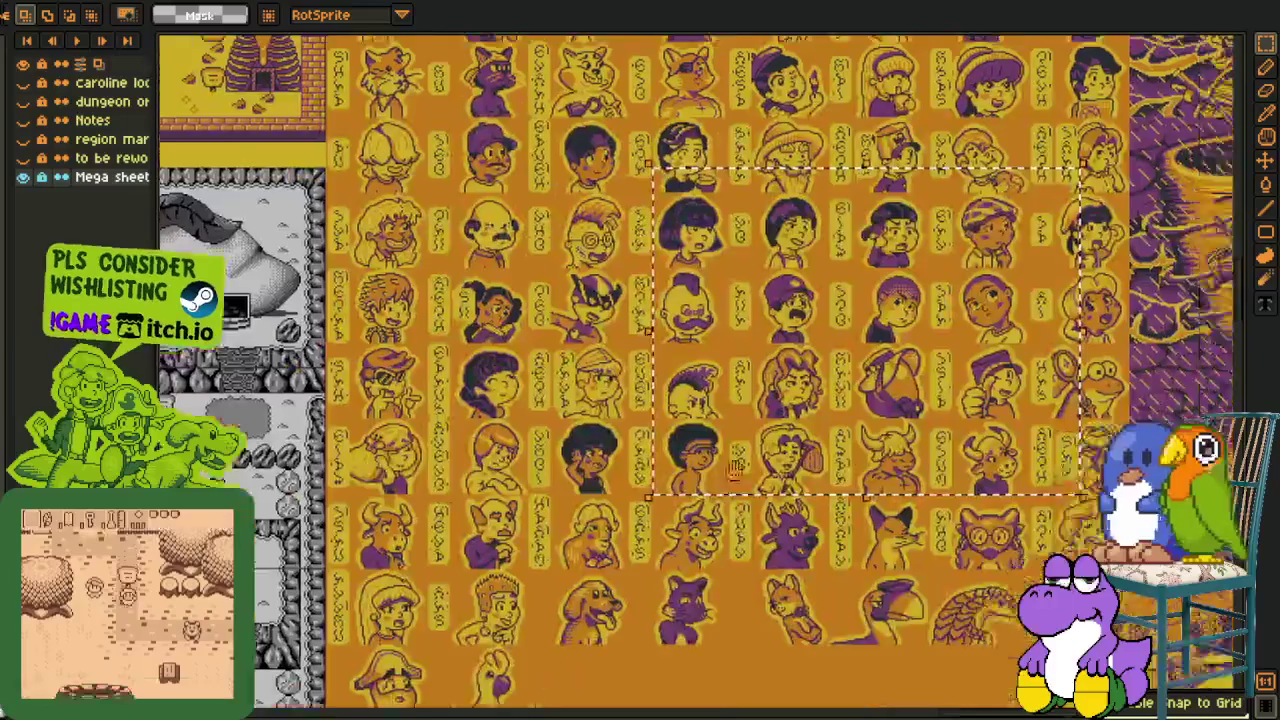
{"action": "left_click_drag", "start_coordinate": [111, 564], "coordinate": [467, 471]}
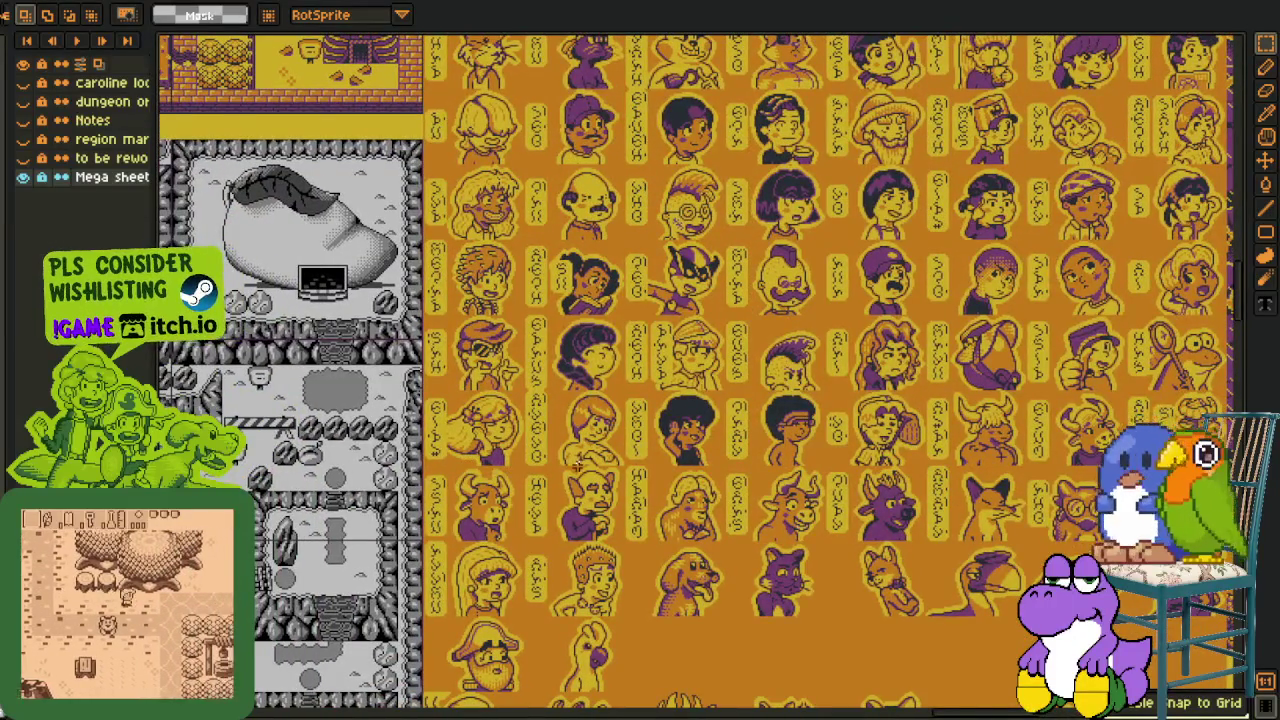
Zoom and pan across the pink area map rooms
{"action": "scroll", "coordinate": [518, 90], "scroll_direction": "down", "scroll_amount": 2}
{"action": "scroll", "coordinate": [500, 445], "scroll_direction": "up", "scroll_amount": 2}
{"action": "scroll", "coordinate": [500, 445], "scroll_direction": "up", "scroll_amount": 2}
{"action": "scroll", "coordinate": [497, 447], "scroll_direction": "down", "scroll_amount": 2}
{"action": "scroll", "coordinate": [495, 497], "scroll_direction": "up", "scroll_amount": 2}
{"action": "scroll", "coordinate": [496, 496], "scroll_direction": "down", "scroll_amount": 2}
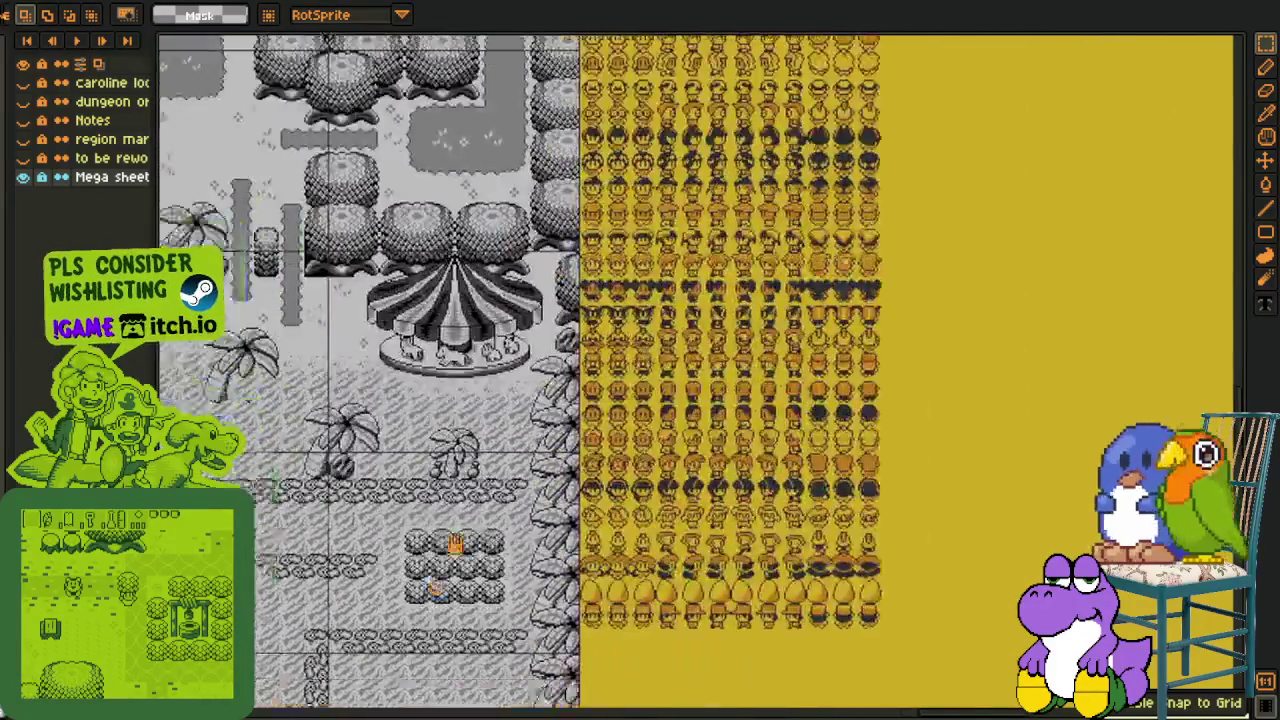
{"action": "scroll", "coordinate": [410, 541], "scroll_direction": "left", "scroll_amount": 5}
{"action": "scroll", "coordinate": [523, 486], "scroll_direction": "down", "scroll_amount": 1}
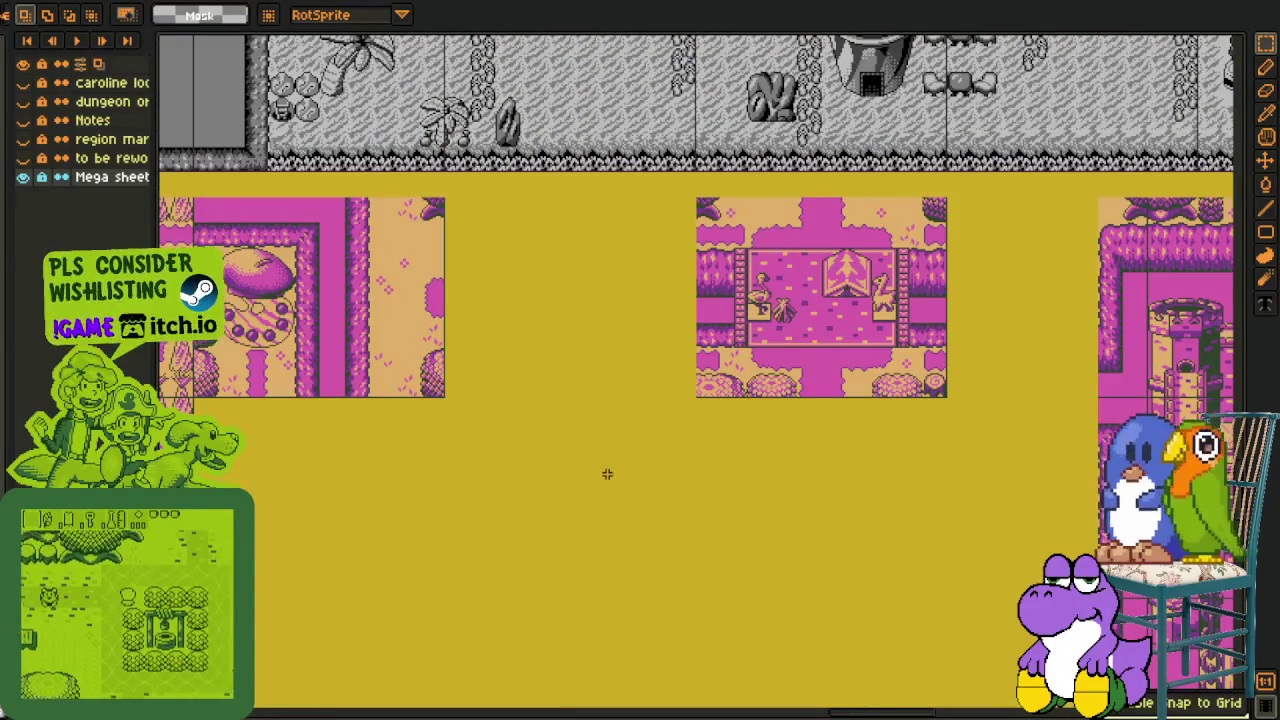
{"action": "scroll", "coordinate": [545, 340], "scroll_direction": "left", "scroll_amount": 5}
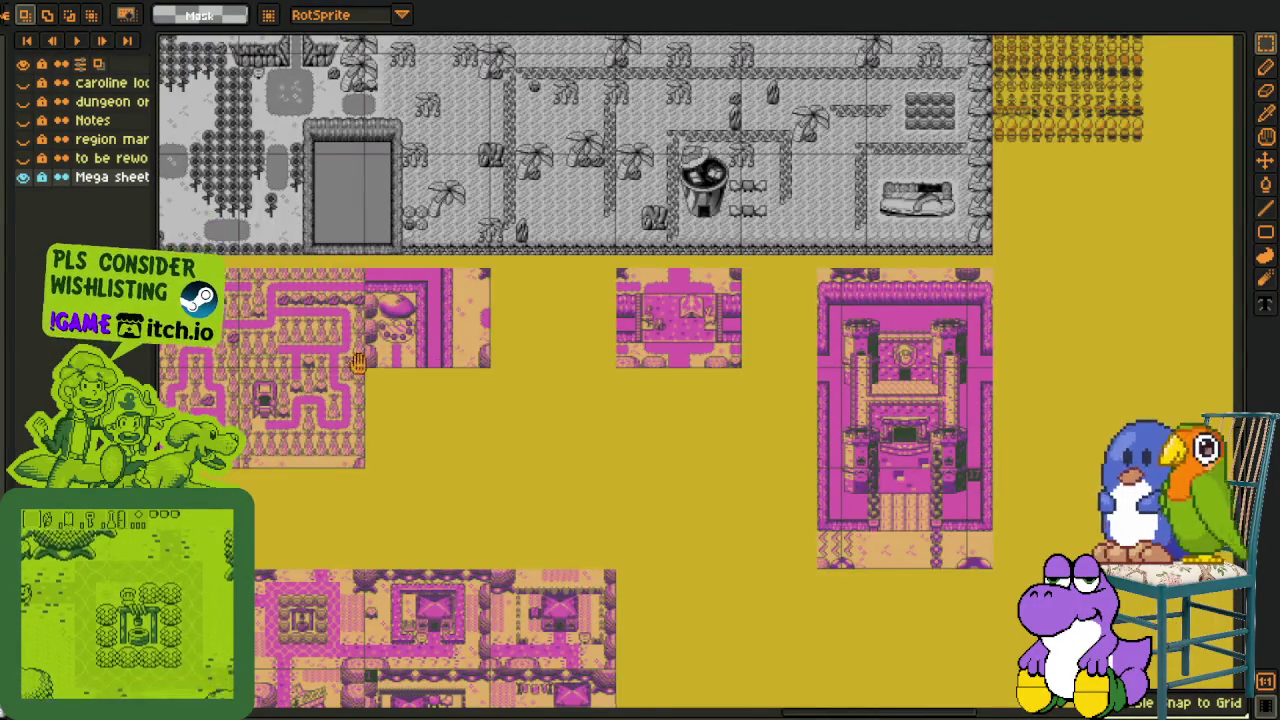
{"action": "scroll", "coordinate": [600, 325], "scroll_direction": "left", "scroll_amount": 5}
{"action": "scroll", "coordinate": [563, 367], "scroll_direction": "left", "scroll_amount": 3}
{"action": "left_click_drag", "start_coordinate": [563, 367], "coordinate": [538, 421]}
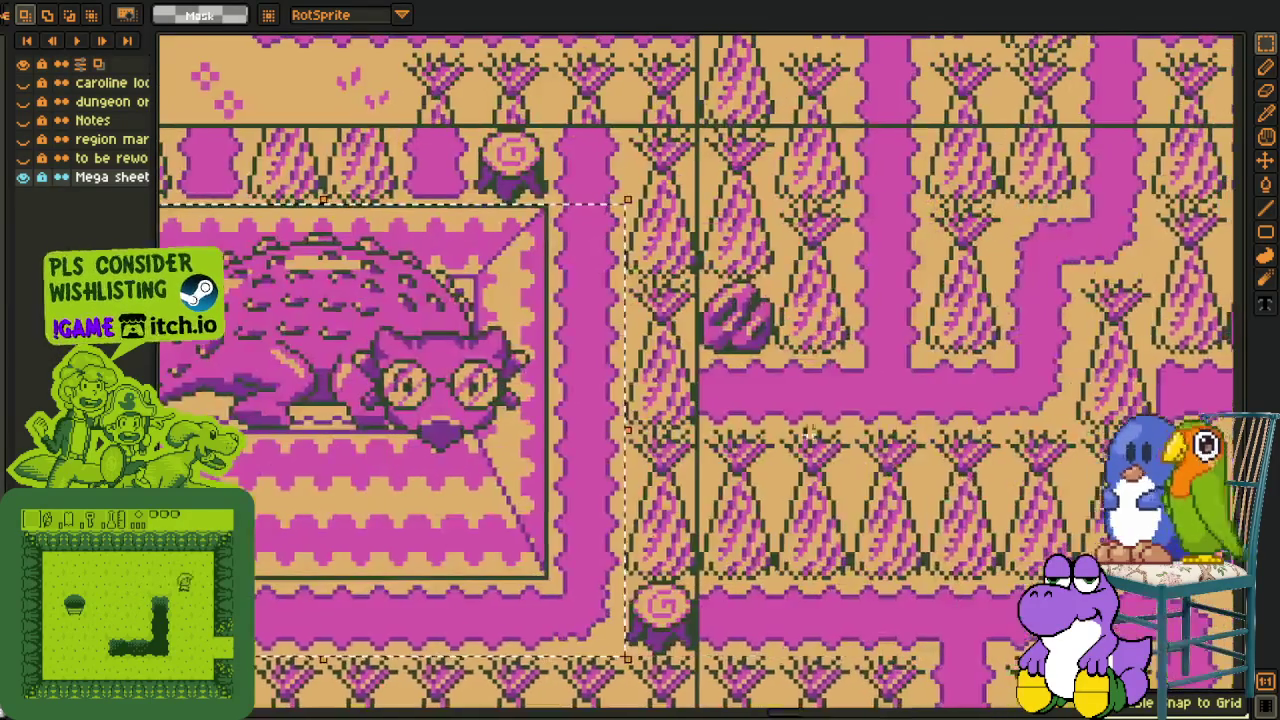
{"action": "scroll", "coordinate": [709, 494], "scroll_direction": "down", "scroll_amount": 3}
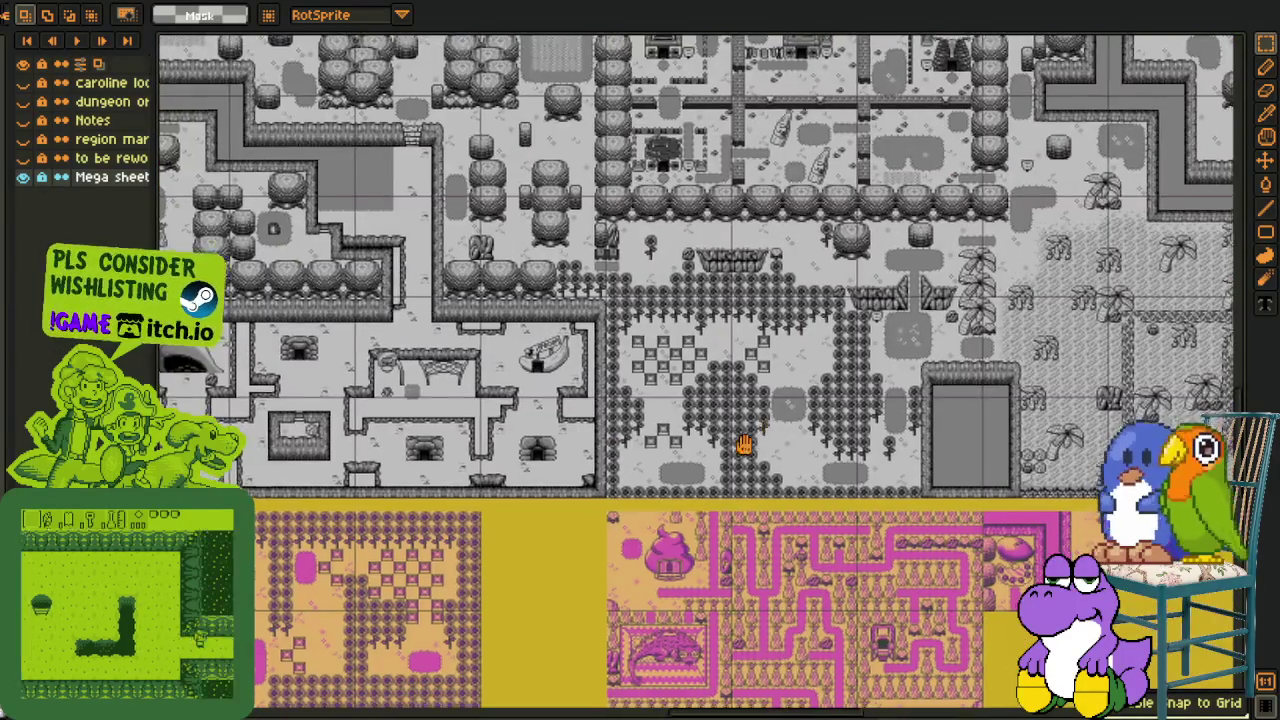
Zoom in and marquee-select the bread-basket hut with its surrounding ground
{"action": "scroll", "coordinate": [757, 434], "scroll_direction": "up", "scroll_amount": 3}
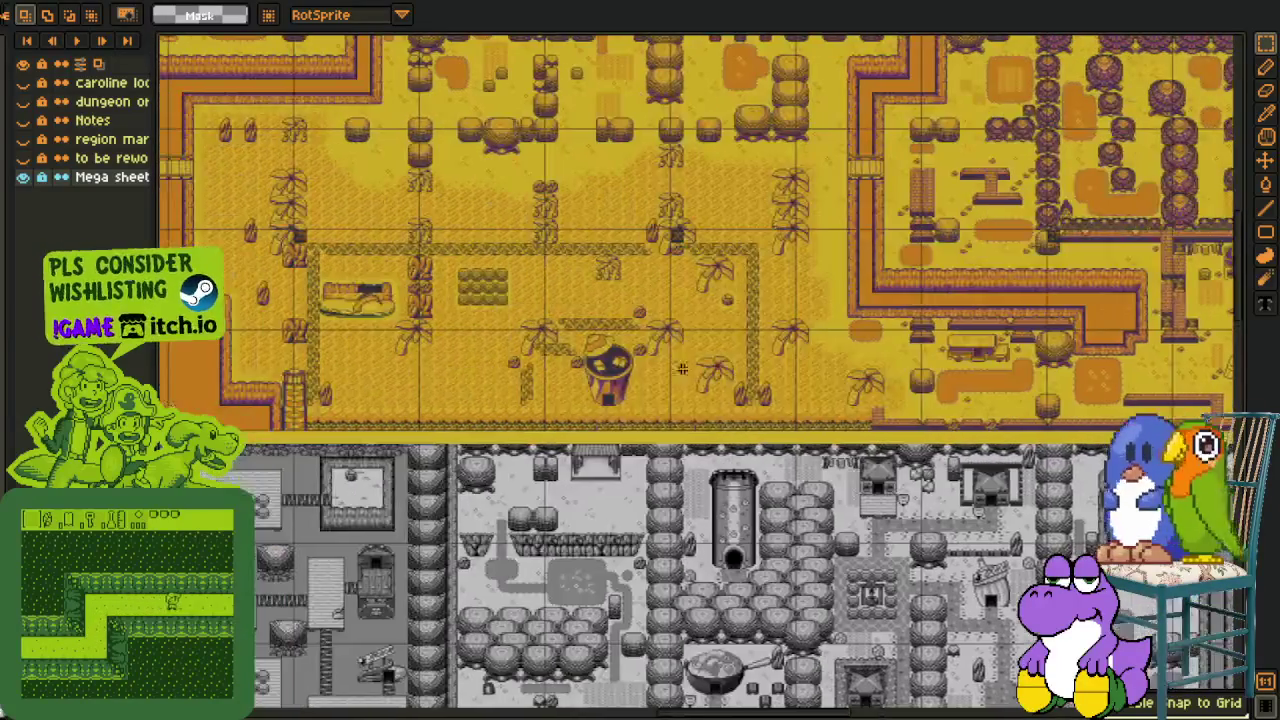
{"action": "scroll", "coordinate": [297, 277], "scroll_direction": "up", "scroll_amount": 5}
{"action": "scroll", "coordinate": [695, 370], "scroll_direction": "up", "scroll_amount": 5}
{"action": "scroll", "coordinate": [695, 370], "scroll_direction": "up", "scroll_amount": 5}
{"action": "scroll", "coordinate": [695, 370], "scroll_direction": "up", "scroll_amount": 5}
{"action": "scroll", "coordinate": [695, 370], "scroll_direction": "up", "scroll_amount": 5}
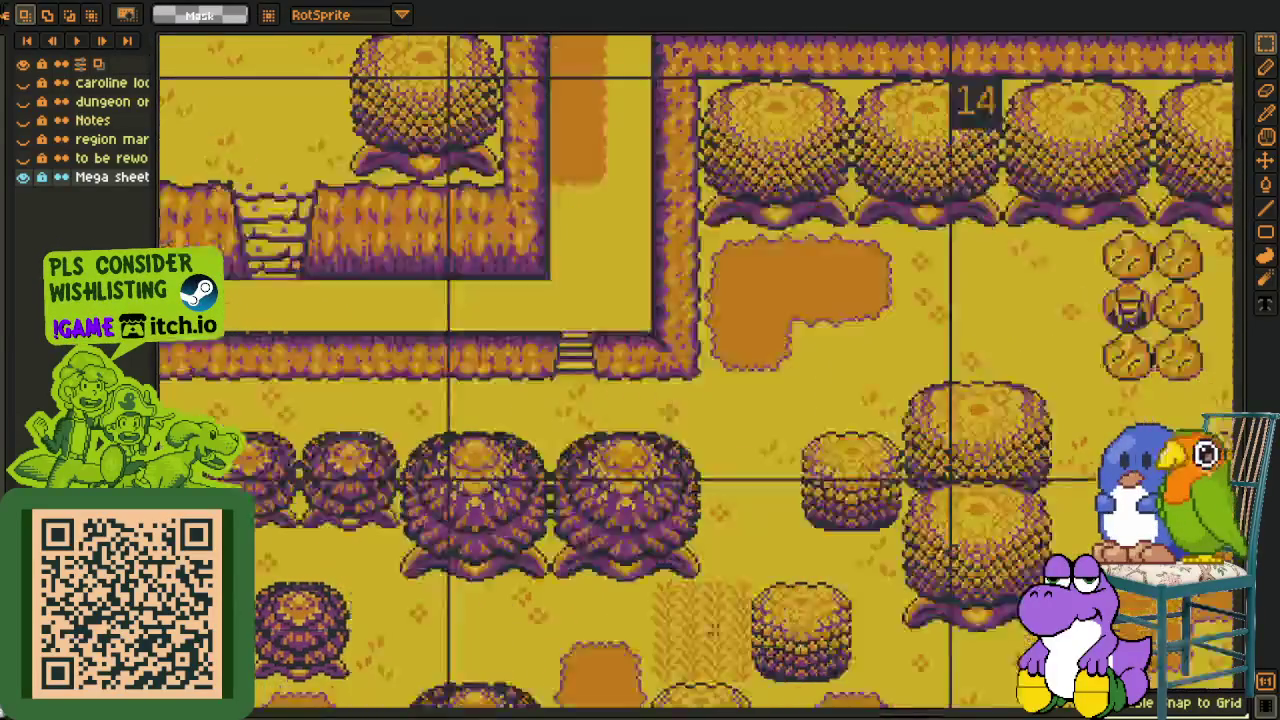
{"action": "scroll", "coordinate": [640, 422], "scroll_direction": "up", "scroll_amount": 3}
{"action": "scroll", "coordinate": [650, 428], "scroll_direction": "up", "scroll_amount": 3}
{"action": "scroll", "coordinate": [665, 435], "scroll_direction": "up", "scroll_amount": 3}
{"action": "scroll", "coordinate": [678, 443], "scroll_direction": "up", "scroll_amount": 3}
{"action": "scroll", "coordinate": [678, 443], "scroll_direction": "down", "scroll_amount": 3}
{"action": "scroll", "coordinate": [660, 420], "scroll_direction": "down", "scroll_amount": 2}
{"action": "scroll", "coordinate": [640, 400], "scroll_direction": "down", "scroll_amount": 3}
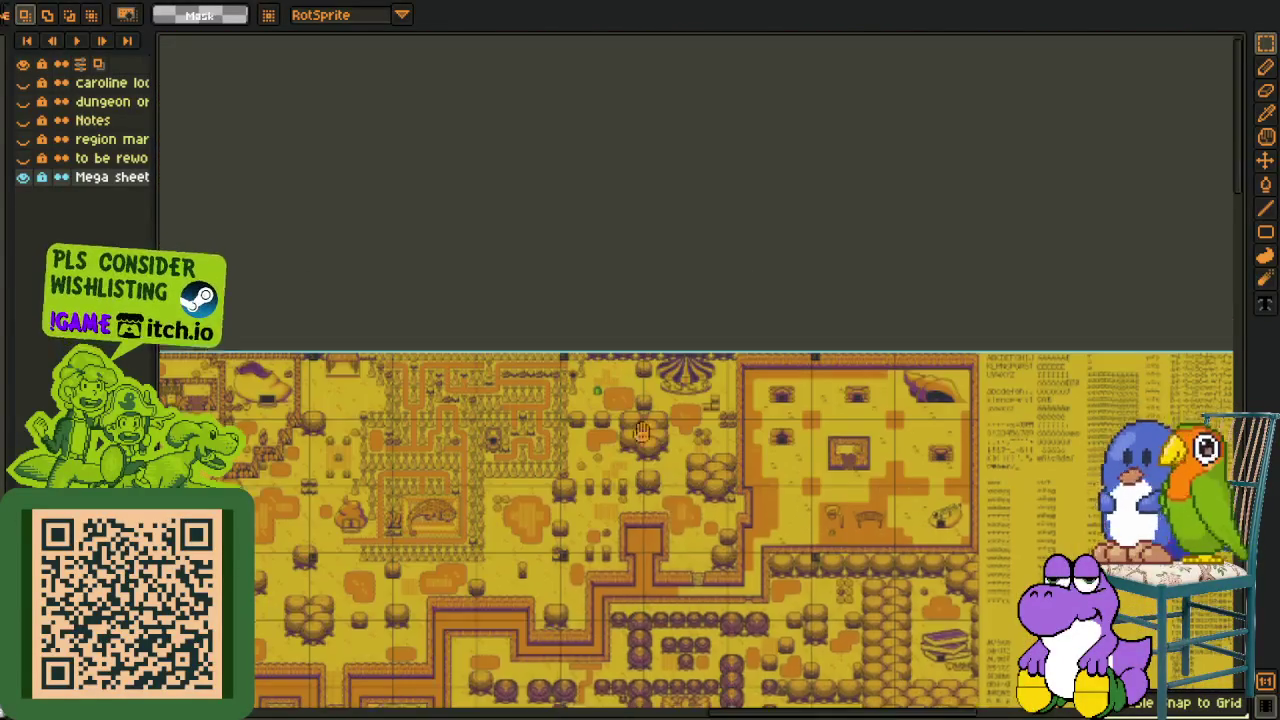
{"action": "scroll", "coordinate": [624, 368], "scroll_direction": "up", "scroll_amount": 3}
{"action": "scroll", "coordinate": [624, 368], "scroll_direction": "up", "scroll_amount": 3}
{"action": "scroll", "coordinate": [406, 231], "scroll_direction": "up", "scroll_amount": 1}
{"action": "left_click_drag", "start_coordinate": [668, 490], "coordinate": [722, 547]}
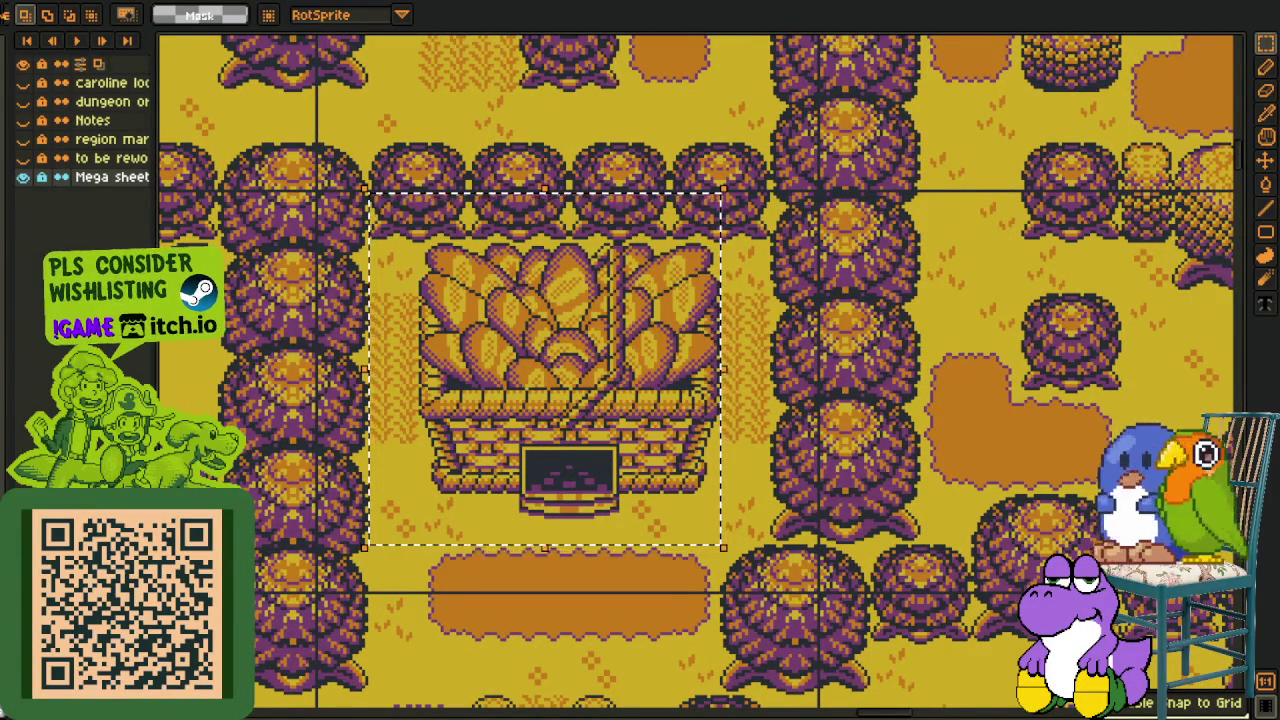
Pan out across the yellow overworld map past the maze, then switch to the green map document
{"action": "scroll", "coordinate": [258, 588], "scroll_direction": "down", "scroll_amount": 2}
{"action": "key", "text": "h"}
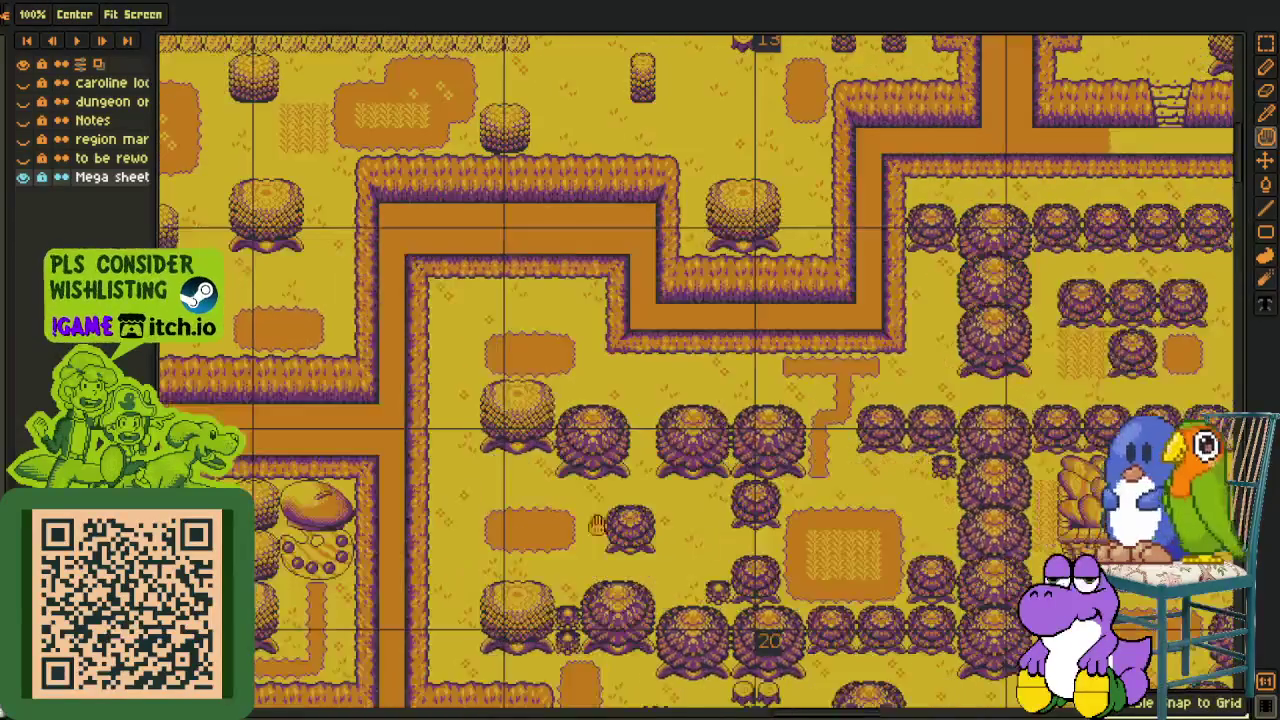
{"action": "left_click_drag", "start_coordinate": [514, 495], "coordinate": [578, 513]}
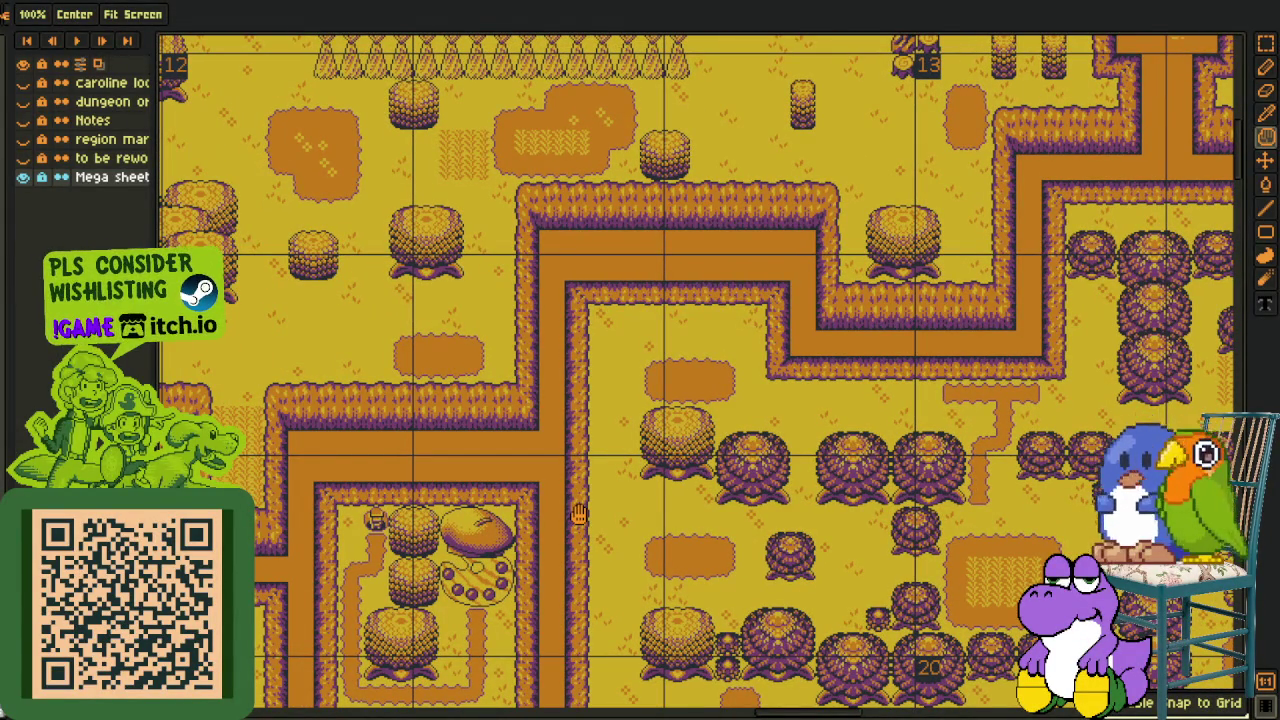
{"action": "scroll", "coordinate": [585, 483], "scroll_direction": "down", "scroll_amount": 1}
{"action": "scroll", "coordinate": [585, 483], "scroll_direction": "down", "scroll_amount": 1}
{"action": "scroll", "coordinate": [585, 483], "scroll_direction": "down", "scroll_amount": 1}
{"action": "left_click_drag", "start_coordinate": [585, 483], "coordinate": [1030, 618]}
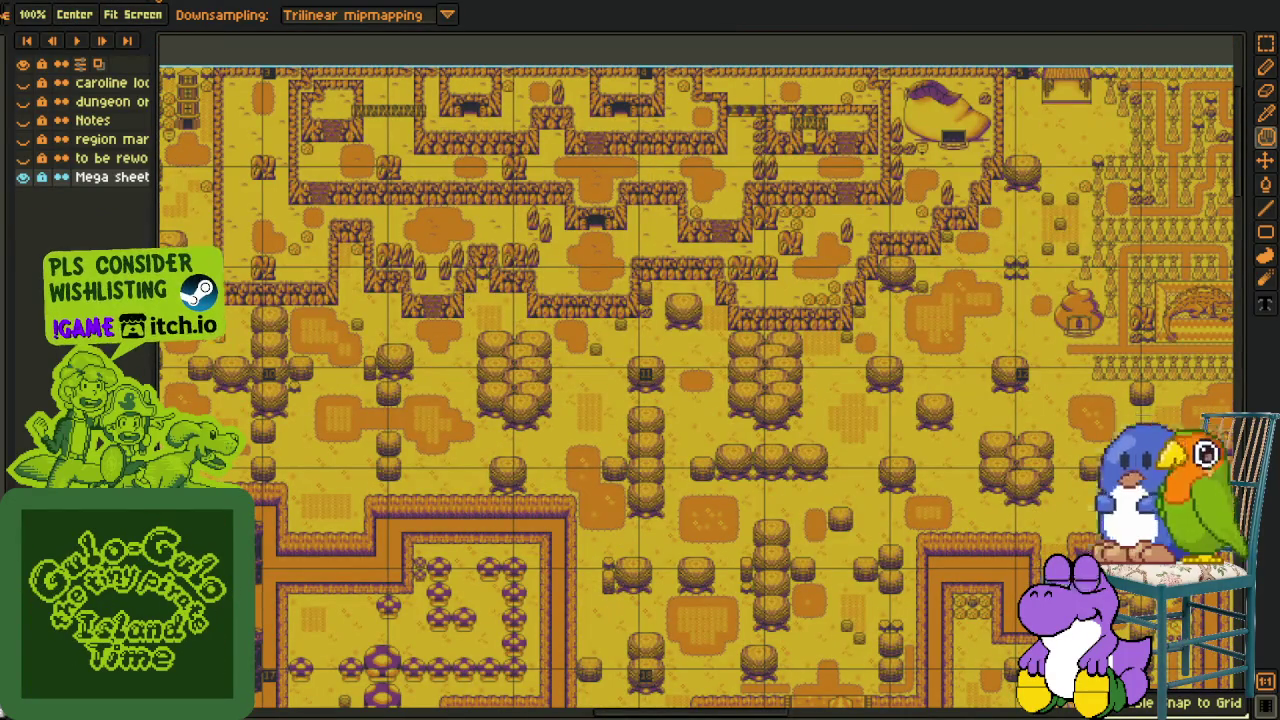
{"action": "key", "text": "ctrl+Tab"}
Copy the grey patch to the lower left and part of it further right
{"action": "mouse_move", "coordinate": [326, 334]}
{"action": "left_mouse_down"}
{"action": "mouse_move", "coordinate": [606, 356]}
{"action": "mouse_move", "coordinate": [371, 303]}
{"action": "left_mouse_up"}
{"action": "left_click_drag", "start_coordinate": [606, 329], "coordinate": [583, 348]}
{"action": "scroll", "coordinate": [583, 348], "scroll_direction": "up", "scroll_amount": 2}
{"action": "left_click_drag", "start_coordinate": [590, 270], "coordinate": [583, 306]}
{"action": "scroll", "coordinate": [583, 306], "scroll_direction": "up", "scroll_amount": 1}
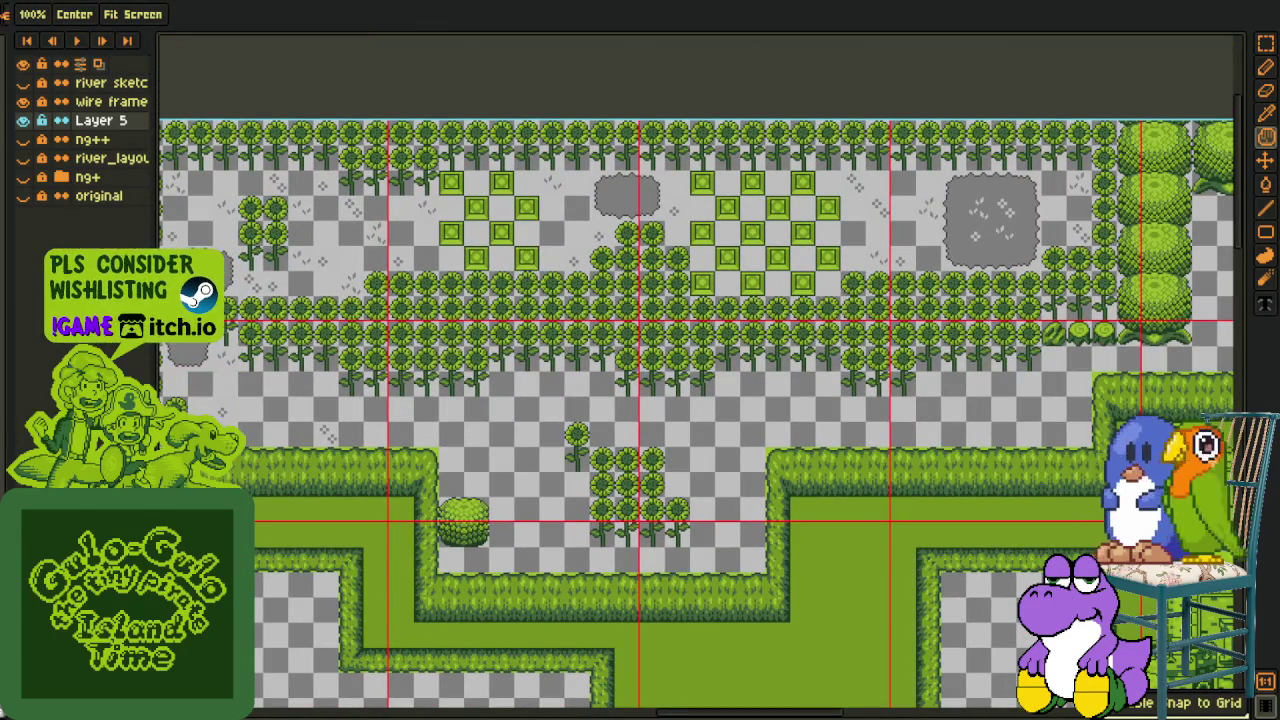
{"action": "left_click_drag", "start_coordinate": [278, 356], "coordinate": [411, 376]}
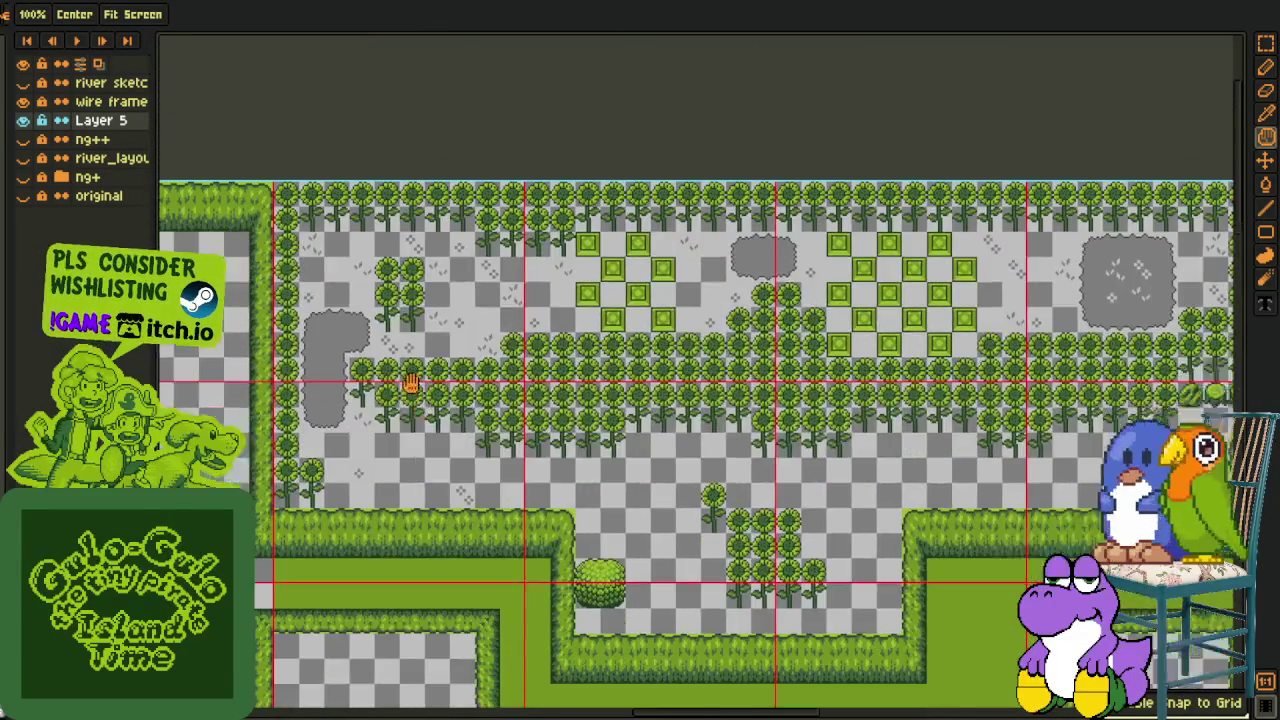
{"action": "scroll", "coordinate": [554, 417], "scroll_direction": "up", "scroll_amount": 1}
{"action": "mouse_move", "coordinate": [491, 431]}
{"action": "left_mouse_down"}
{"action": "mouse_move", "coordinate": [551, 606]}
{"action": "mouse_move", "coordinate": [657, 551]}
{"action": "left_mouse_up"}
{"action": "mouse_move", "coordinate": [655, 312]}
{"action": "left_mouse_down"}
{"action": "mouse_move", "coordinate": [450, 345]}
{"action": "mouse_move", "coordinate": [280, 332]}
{"action": "left_mouse_up"}
{"action": "mouse_move", "coordinate": [783, 103]}
{"action": "left_mouse_down"}
{"action": "mouse_move", "coordinate": [915, 200]}
{"action": "mouse_move", "coordinate": [395, 645]}
{"action": "left_mouse_up"}
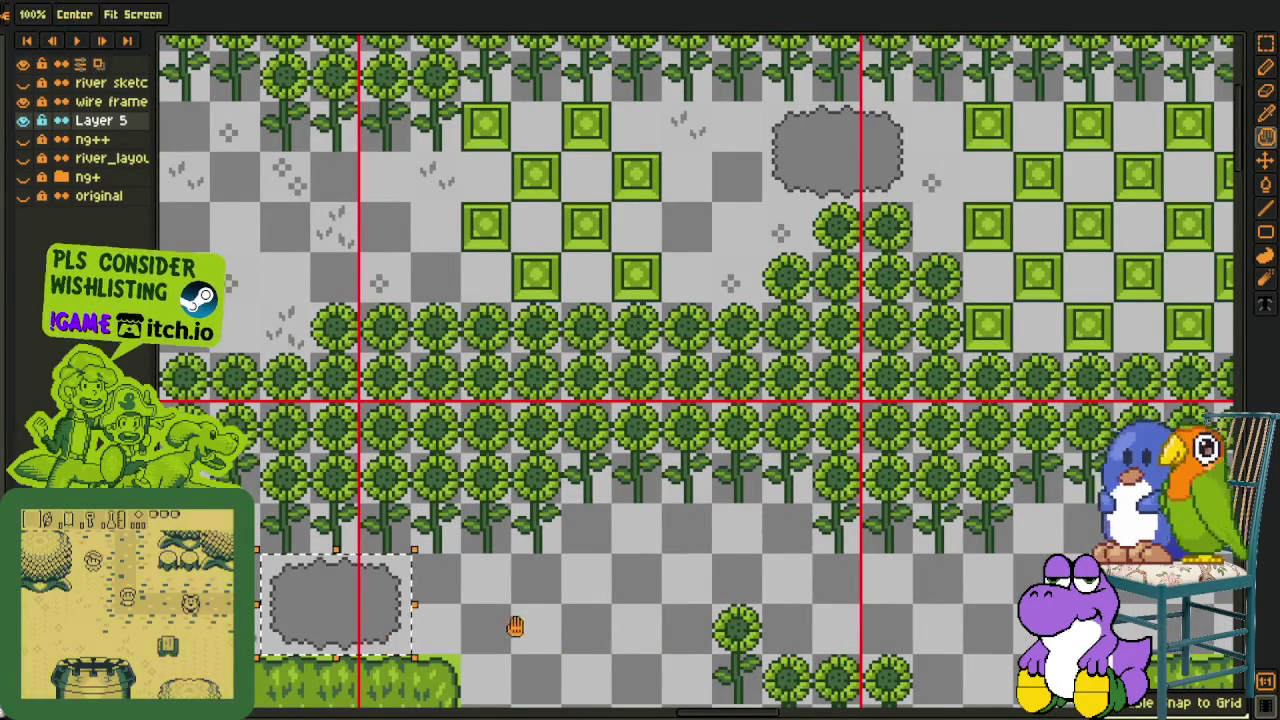
{"action": "left_click_drag", "start_coordinate": [567, 645], "coordinate": [602, 492]}
{"action": "mouse_move", "coordinate": [405, 413]}
{"action": "left_mouse_down"}
{"action": "mouse_move", "coordinate": [440, 500]}
{"action": "mouse_move", "coordinate": [570, 470]}
{"action": "left_mouse_up"}
Fill the gaps with copied grey pieces so the path patches join
{"action": "left_click_drag", "start_coordinate": [335, 408], "coordinate": [603, 486]}
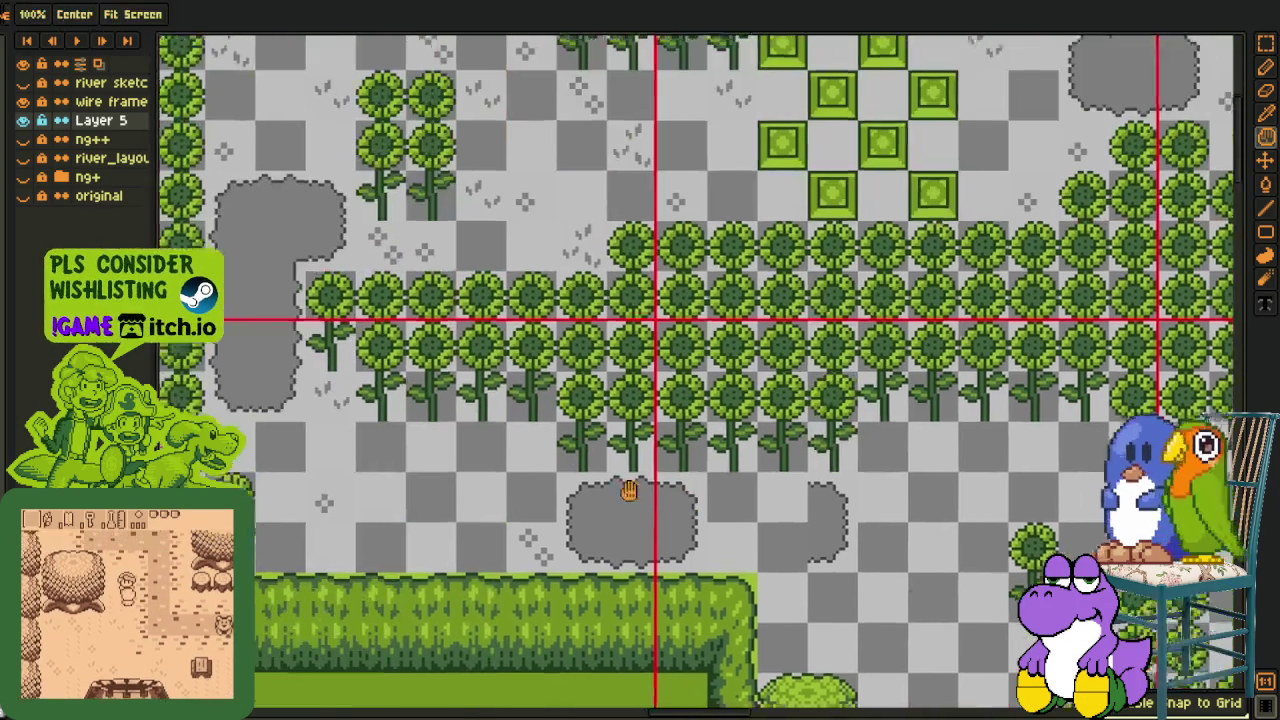
{"action": "scroll", "coordinate": [663, 414], "scroll_direction": "up", "scroll_amount": 2}
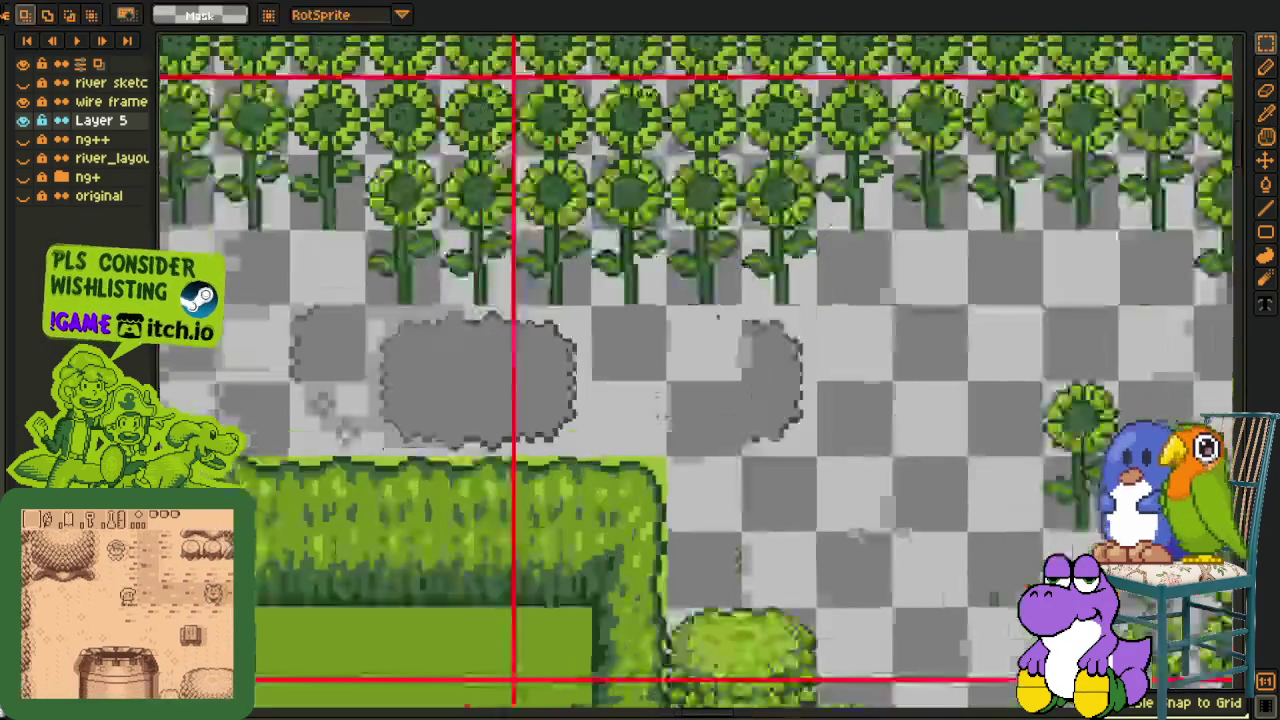
{"action": "left_click_drag", "start_coordinate": [663, 414], "coordinate": [692, 440]}
{"action": "left_click", "coordinate": [435, 380]}
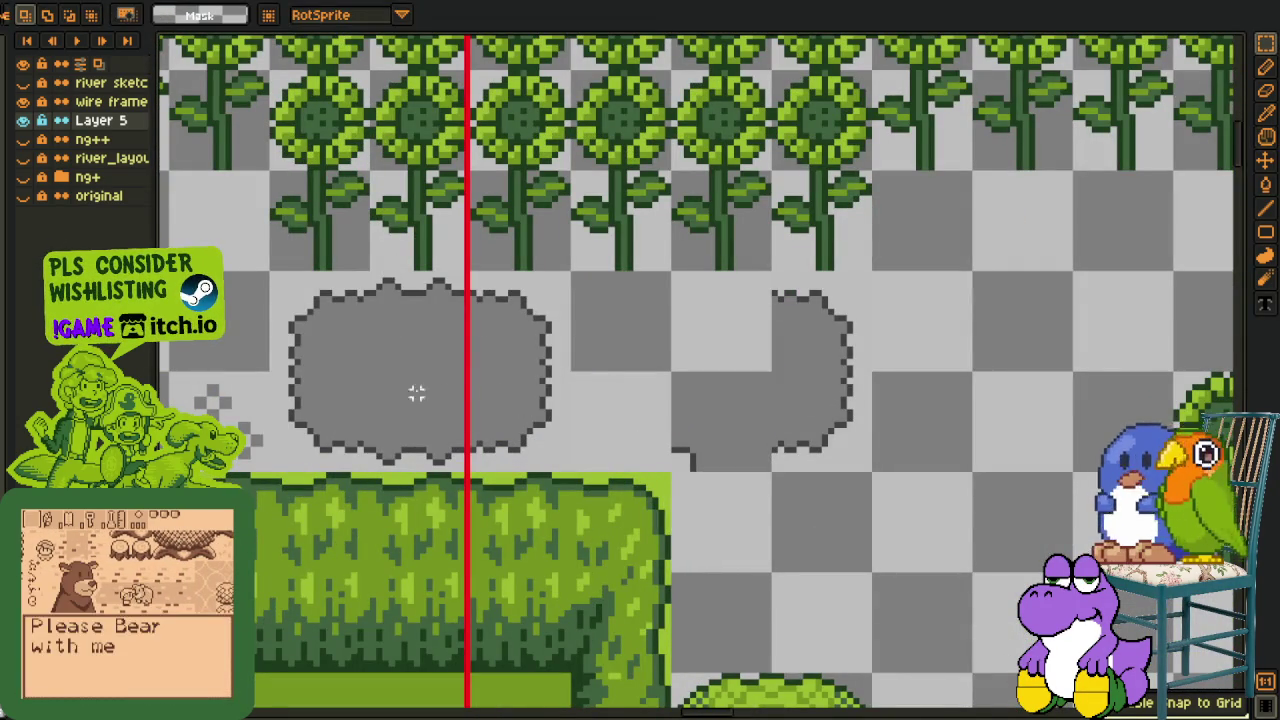
{"action": "mouse_move", "coordinate": [397, 437]}
{"action": "left_mouse_down"}
{"action": "mouse_move", "coordinate": [443, 451]}
{"action": "mouse_move", "coordinate": [677, 457]}
{"action": "left_mouse_up"}
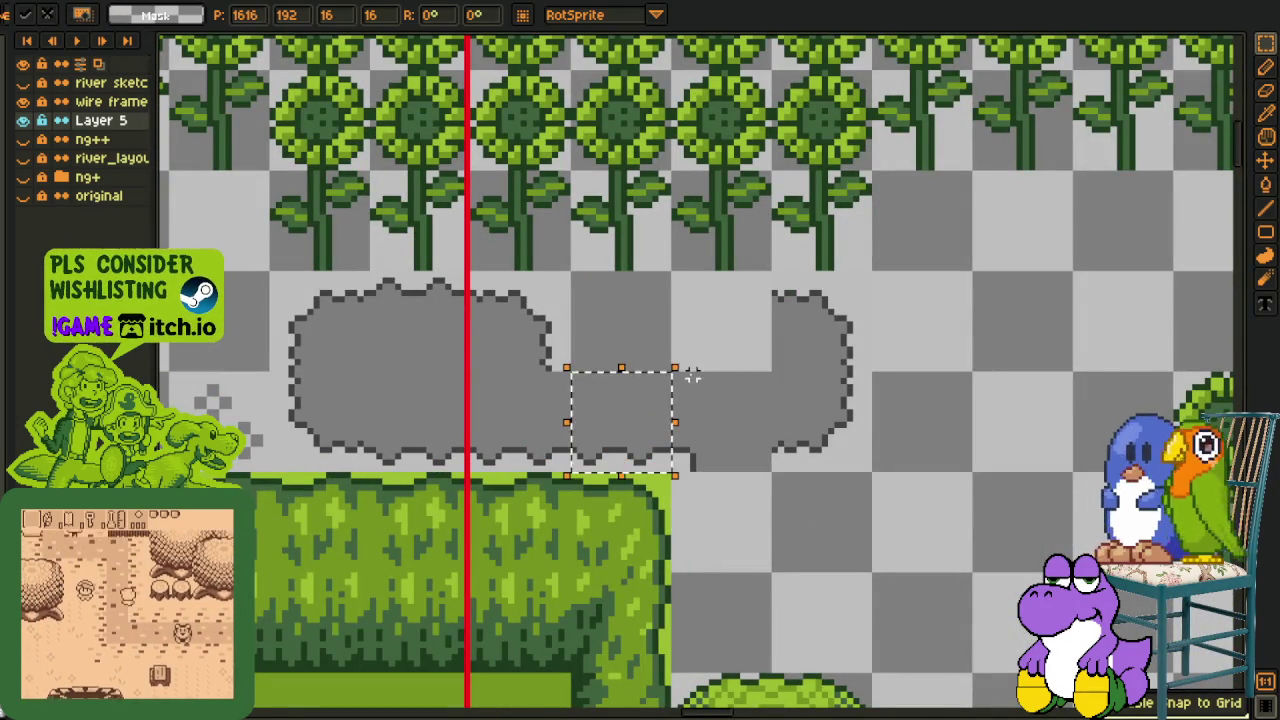
{"action": "mouse_move", "coordinate": [390, 281]}
{"action": "left_mouse_down"}
{"action": "mouse_move", "coordinate": [429, 349]}
{"action": "mouse_move", "coordinate": [728, 352]}
{"action": "left_mouse_up"}
{"action": "key", "text": "Return"}
{"action": "mouse_move", "coordinate": [791, 443]}
{"action": "left_mouse_down"}
{"action": "mouse_move", "coordinate": [666, 343]}
{"action": "mouse_move", "coordinate": [687, 510]}
{"action": "left_mouse_up"}
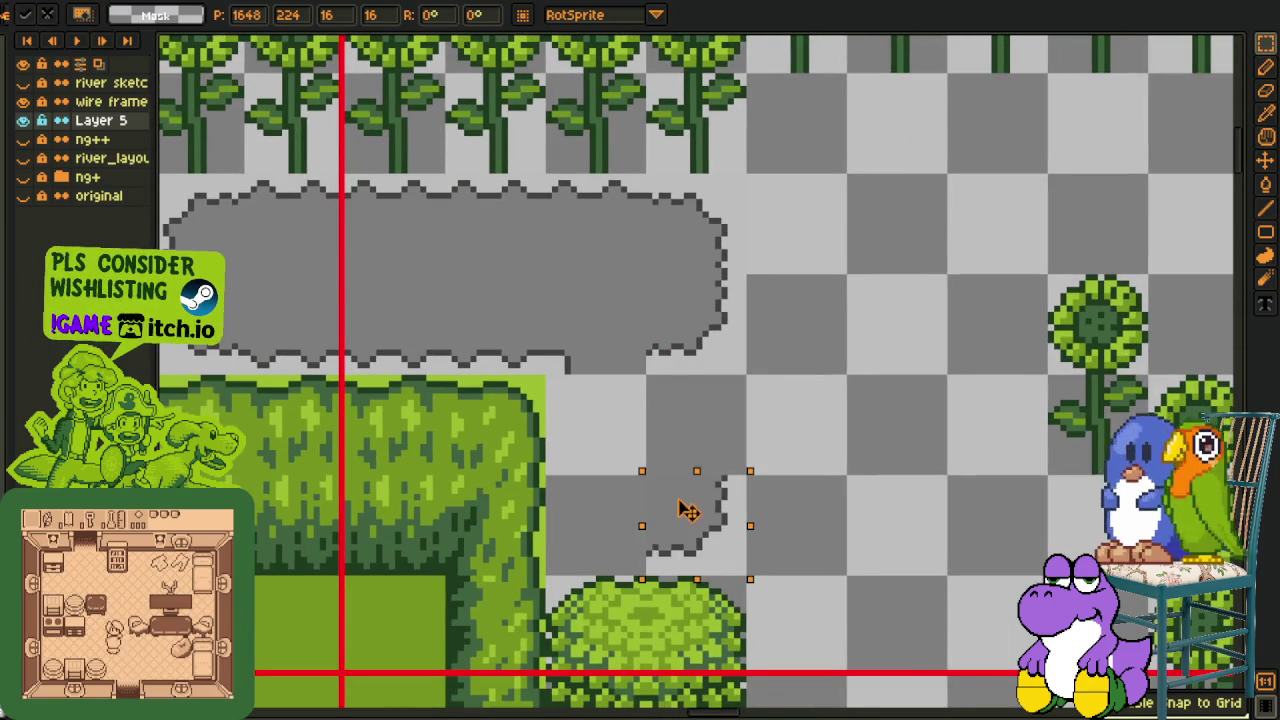
{"action": "left_click", "coordinate": [849, 479]}
Extend the grey path downward into an L-shape toward the lower path and deselect
{"action": "left_click_drag", "start_coordinate": [645, 272], "coordinate": [748, 376]}
{"action": "left_click_drag", "start_coordinate": [697, 331], "coordinate": [595, 531]}
{"action": "mouse_move", "coordinate": [711, 409]}
{"action": "left_mouse_down"}
{"action": "mouse_move", "coordinate": [838, 432]}
{"action": "mouse_move", "coordinate": [903, 329]}
{"action": "left_mouse_up"}
{"action": "key", "text": "m"}
{"action": "left_click_drag", "start_coordinate": [849, 262], "coordinate": [906, 370]}
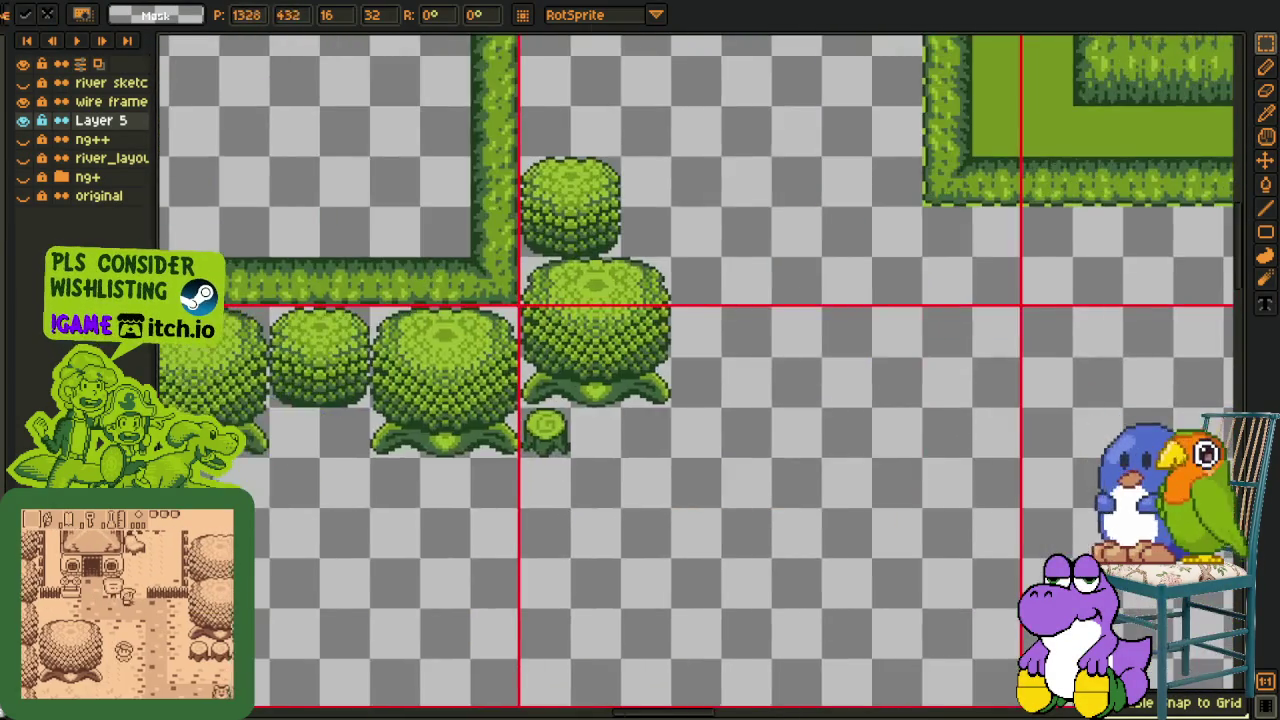
{"action": "mouse_move", "coordinate": [640, 360]}
{"action": "left_mouse_down"}
{"action": "mouse_move", "coordinate": [780, 47]}
{"action": "mouse_move", "coordinate": [765, 385]}
{"action": "left_mouse_up"}
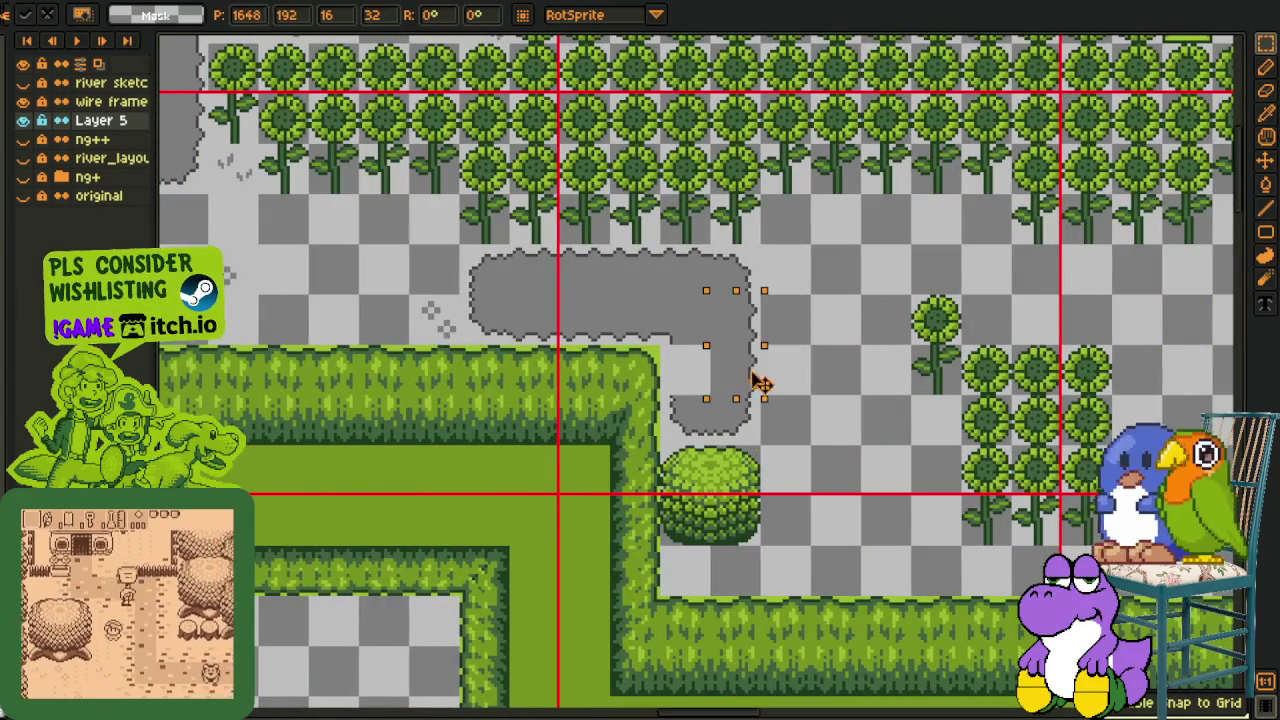
{"action": "scroll", "coordinate": [887, 327], "scroll_direction": "up", "scroll_amount": 1}
{"action": "key", "text": "ctrl+d"}
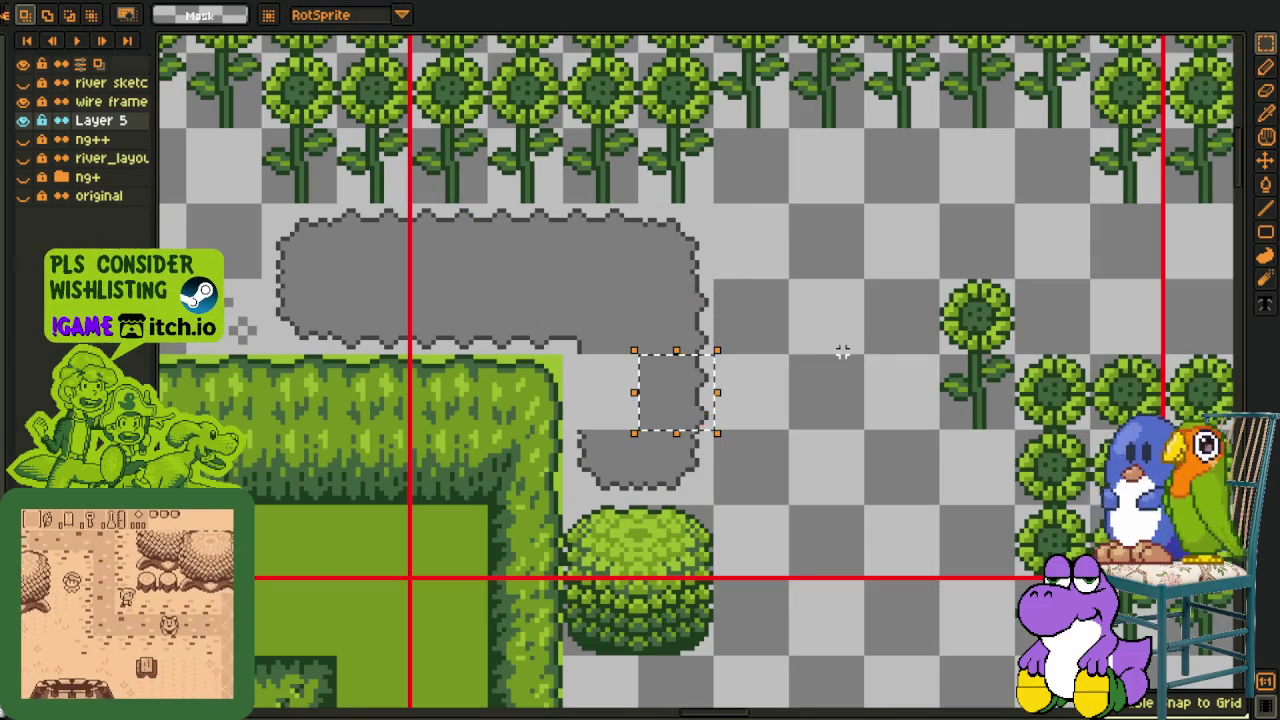
{"action": "key", "text": "ctrl+d"}
{"action": "scroll", "coordinate": [833, 298], "scroll_direction": "down", "scroll_amount": 3}
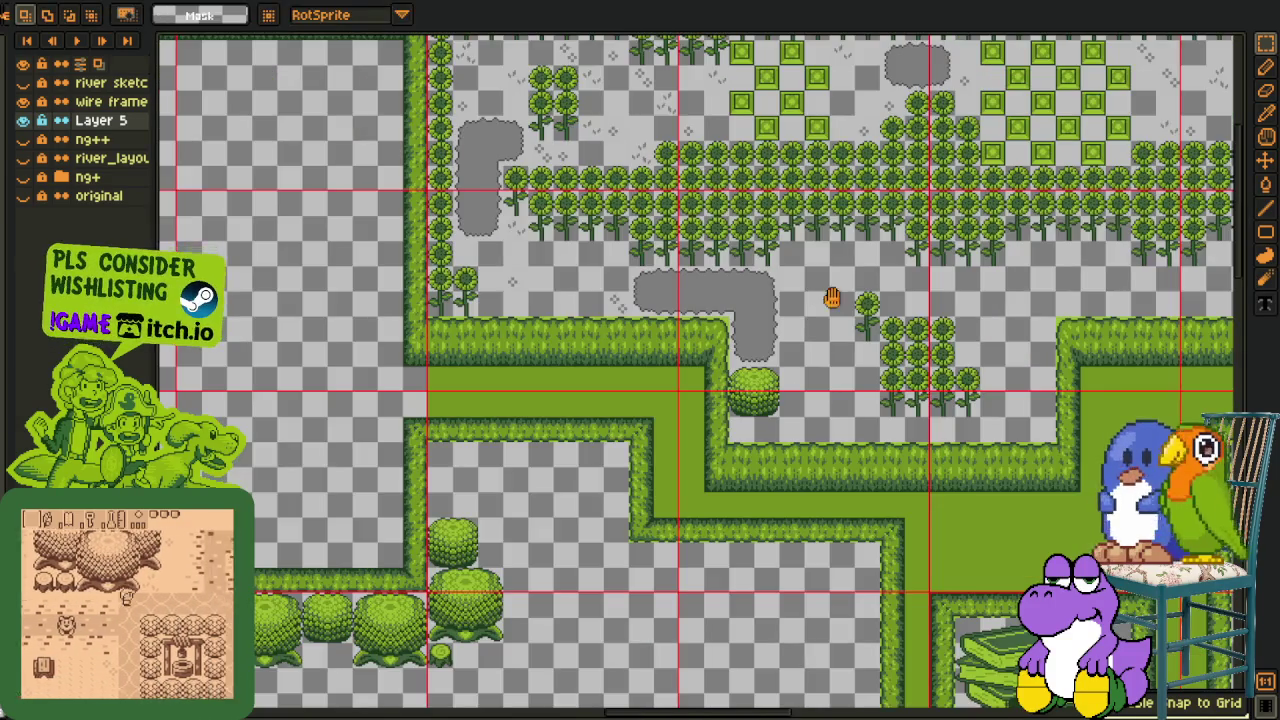
{"action": "left_click_drag", "start_coordinate": [833, 298], "coordinate": [708, 360]}
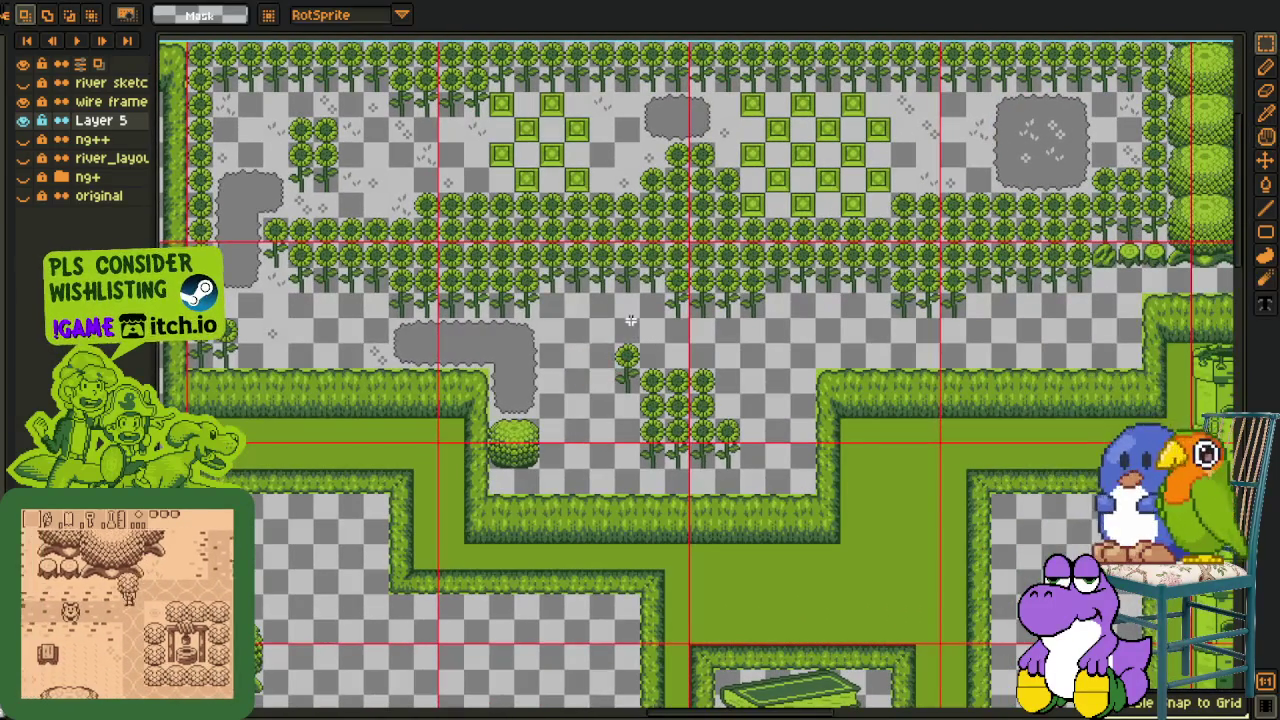
Save the map and place a grey patch beside the lone sunflower
{"action": "left_click_drag", "start_coordinate": [707, 370], "coordinate": [558, 392]}
{"action": "key", "text": "ctrl+s"}
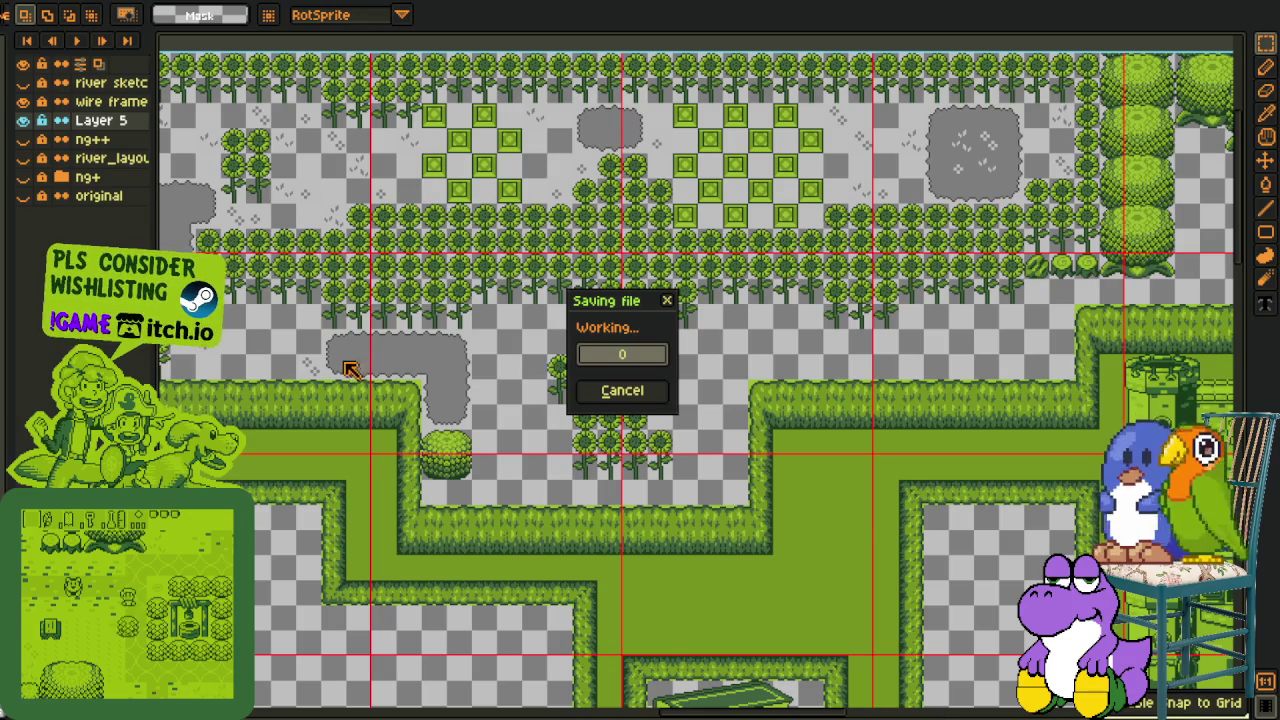
{"action": "scroll", "coordinate": [350, 370], "scroll_direction": "up", "scroll_amount": 1}
{"action": "mouse_move", "coordinate": [812, 366]}
{"action": "left_mouse_down"}
{"action": "mouse_move", "coordinate": [900, 440]}
{"action": "mouse_move", "coordinate": [900, 390]}
{"action": "mouse_move", "coordinate": [320, 360]}
{"action": "mouse_move", "coordinate": [728, 391]}
{"action": "mouse_move", "coordinate": [995, 383]}
{"action": "left_mouse_up"}
{"action": "scroll", "coordinate": [697, 373], "scroll_direction": "down", "scroll_amount": 1}
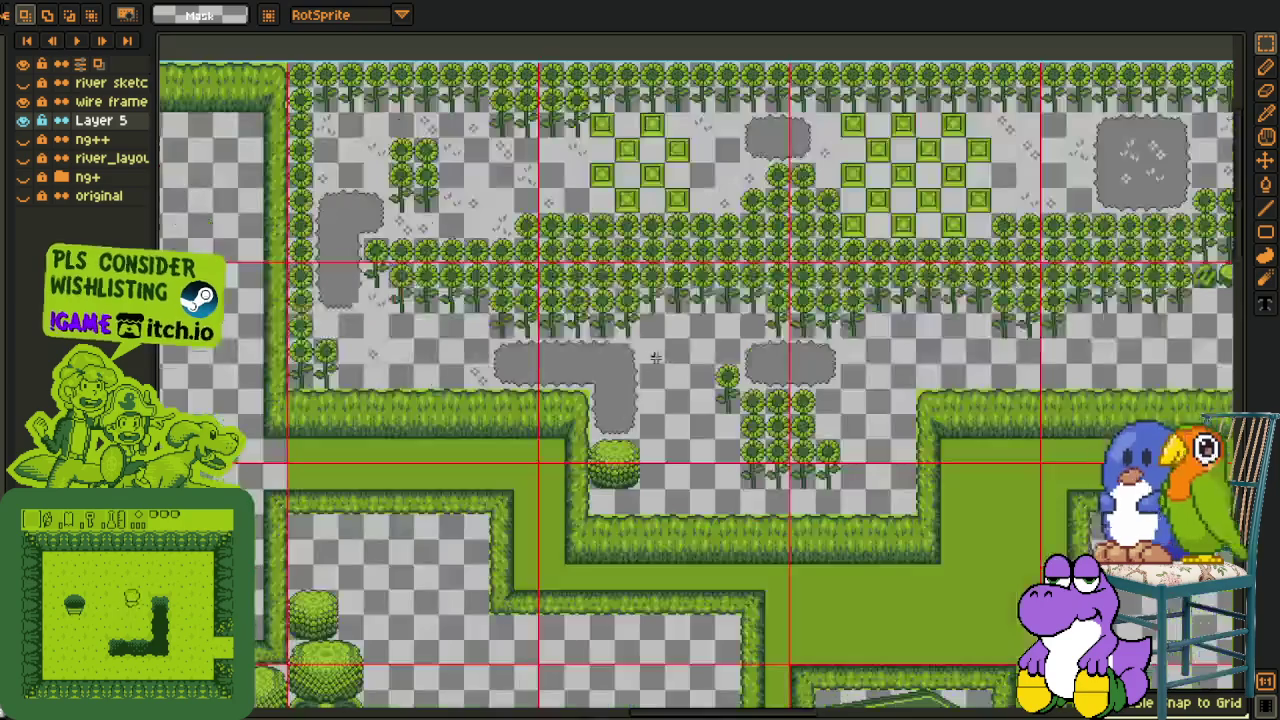
{"action": "scroll", "coordinate": [648, 366], "scroll_direction": "up", "scroll_amount": 1}
Move the lone sunflower left, save, and show the yellow-tinted map document
{"action": "mouse_move", "coordinate": [630, 334]}
{"action": "left_mouse_down"}
{"action": "mouse_move", "coordinate": [679, 436]}
{"action": "mouse_move", "coordinate": [605, 415]}
{"action": "left_mouse_up"}
{"action": "left_click", "coordinate": [777, 349]}
{"action": "scroll", "coordinate": [777, 349], "scroll_direction": "down", "scroll_amount": 3}
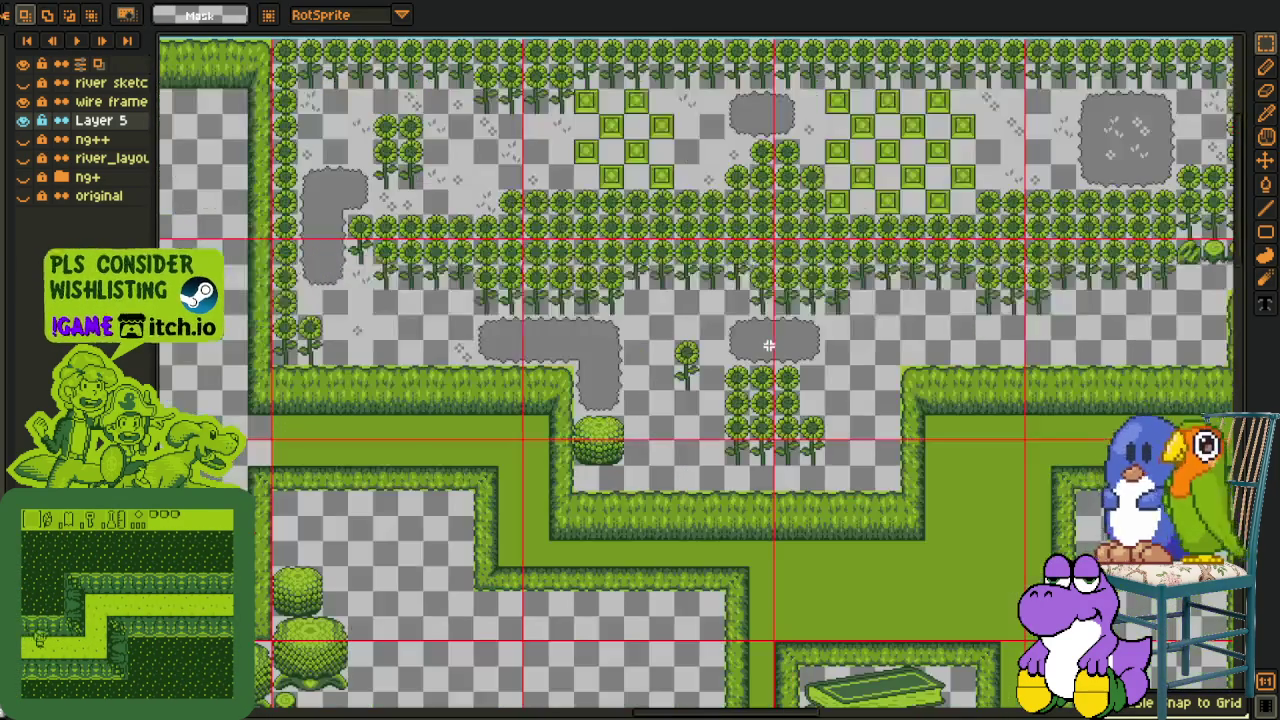
{"action": "scroll", "coordinate": [783, 362], "scroll_direction": "up", "scroll_amount": 1}
{"action": "key", "text": "ctrl+s"}
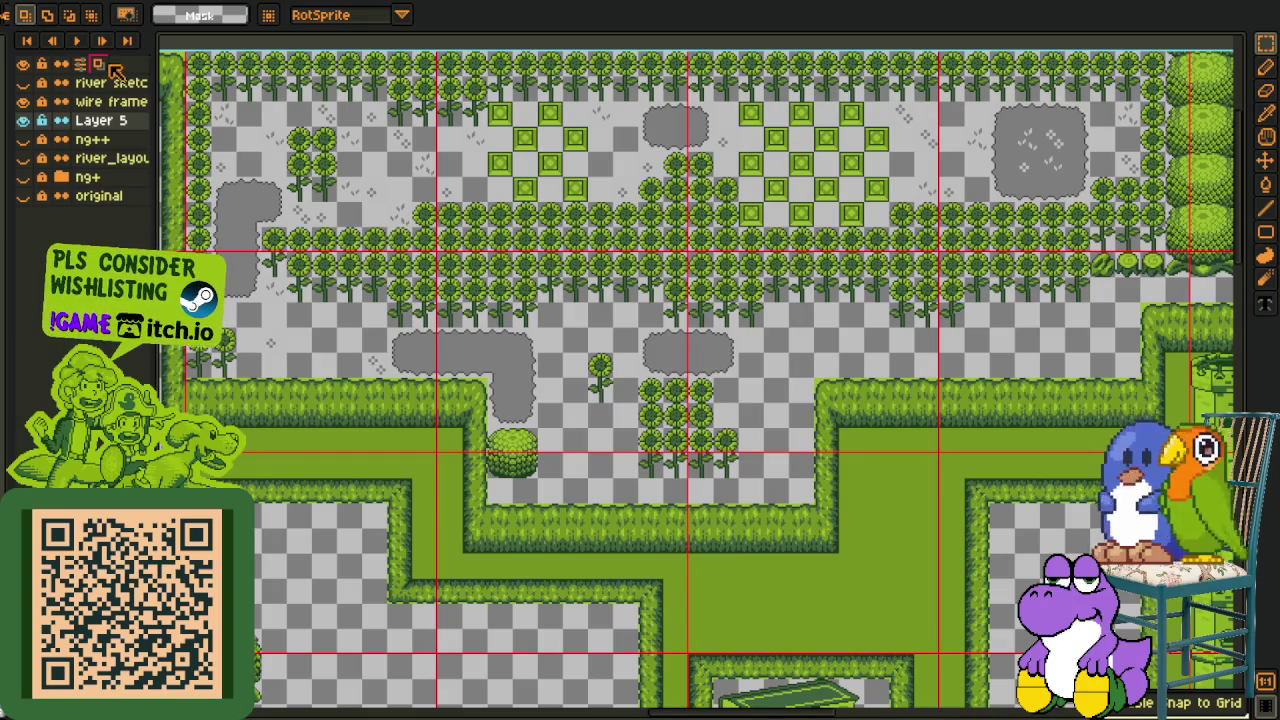
{"action": "left_click", "coordinate": [42, 4]}
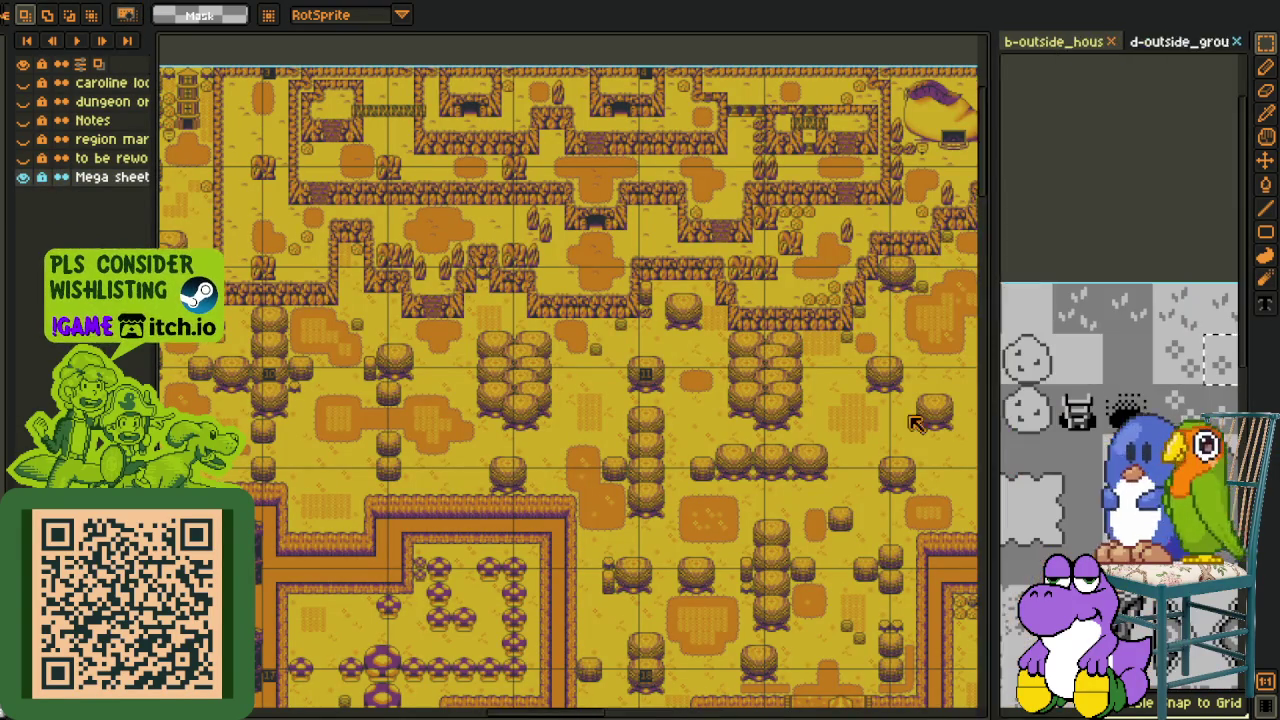
Return to the green map and select a grey path tile in the tileset
{"action": "left_click_drag", "start_coordinate": [1042, 336], "coordinate": [727, 257]}
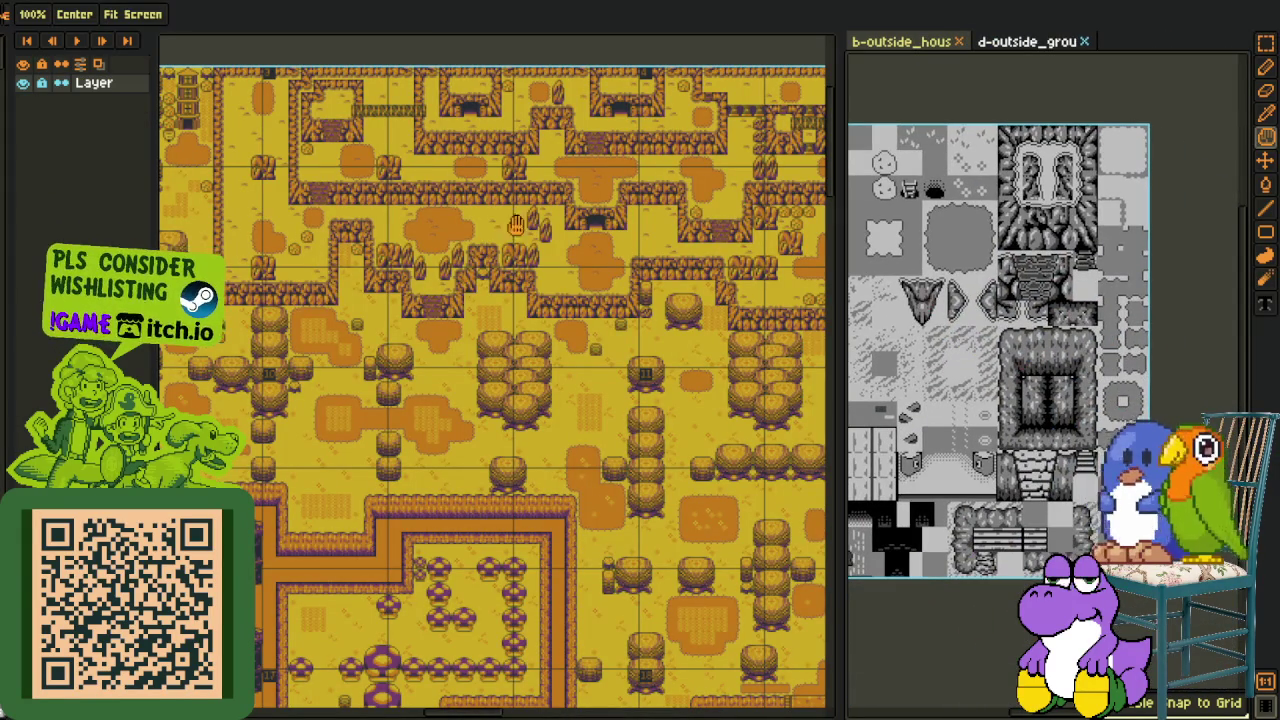
{"action": "right_click", "coordinate": [138, 2]}
{"action": "key", "text": "Escape"}
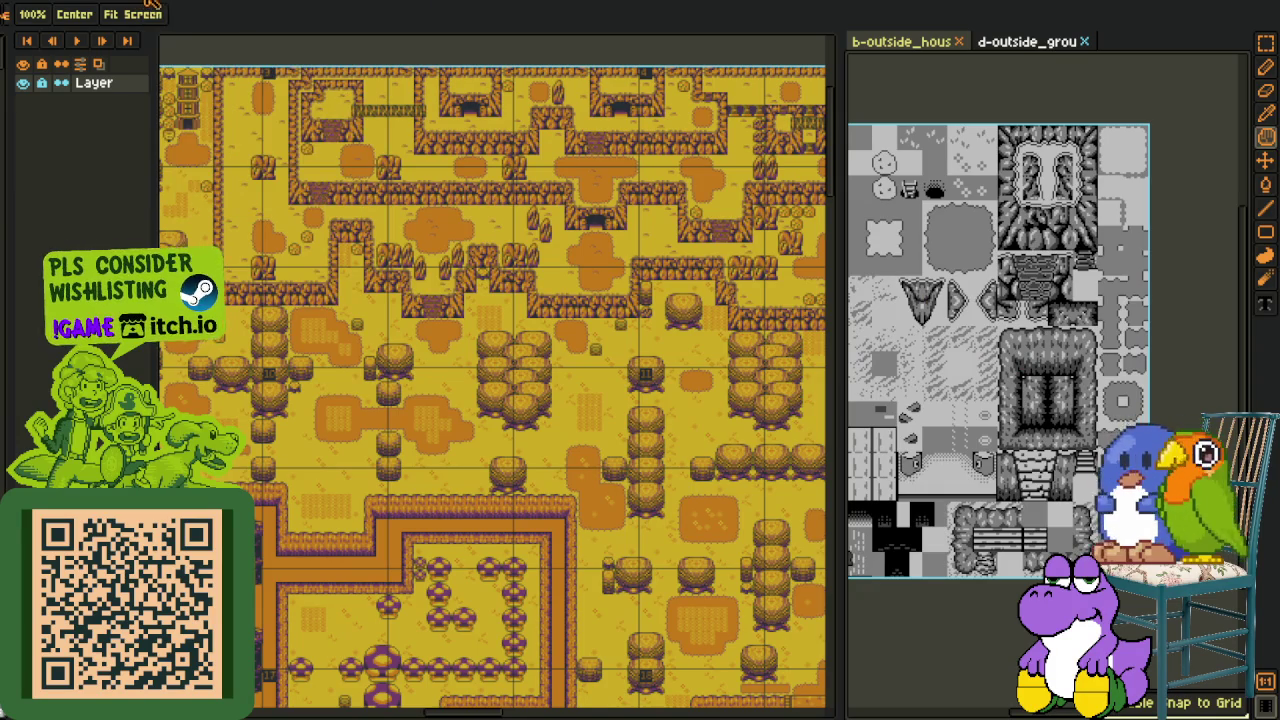
{"action": "left_click", "coordinate": [152, 3]}
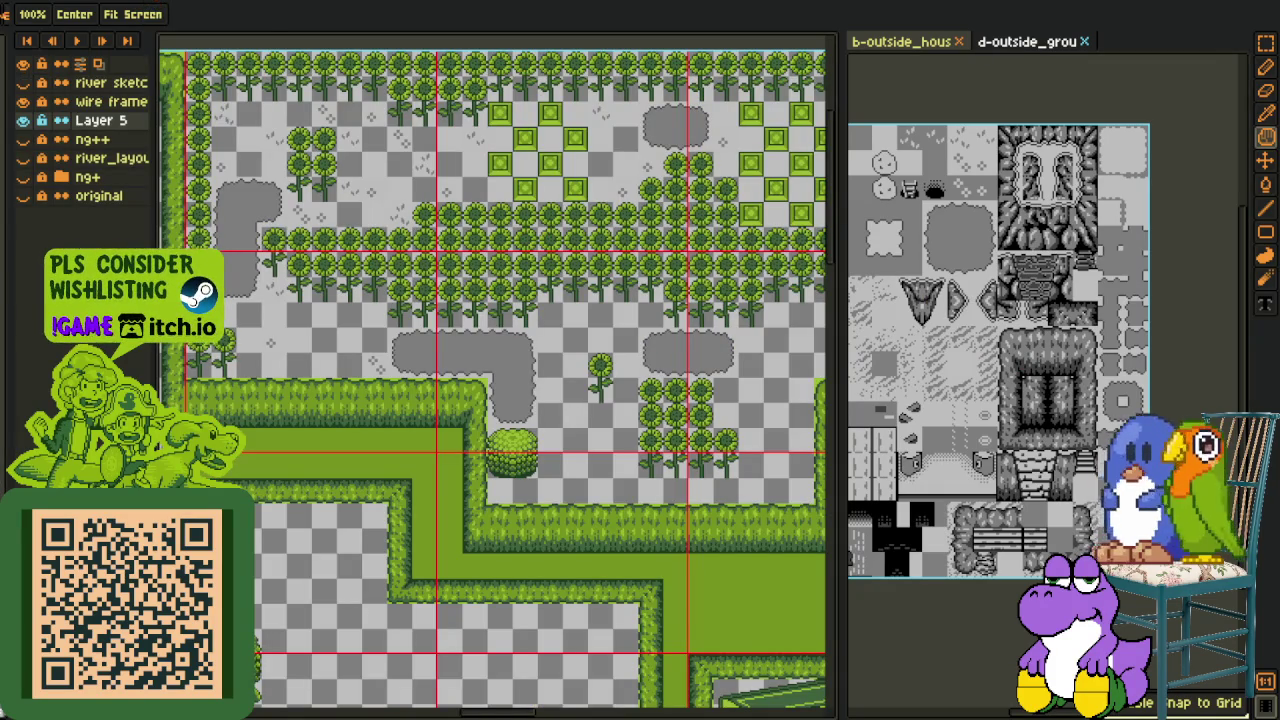
{"action": "key", "text": "r"}
{"action": "scroll", "coordinate": [994, 510], "scroll_direction": "up", "scroll_amount": 3}
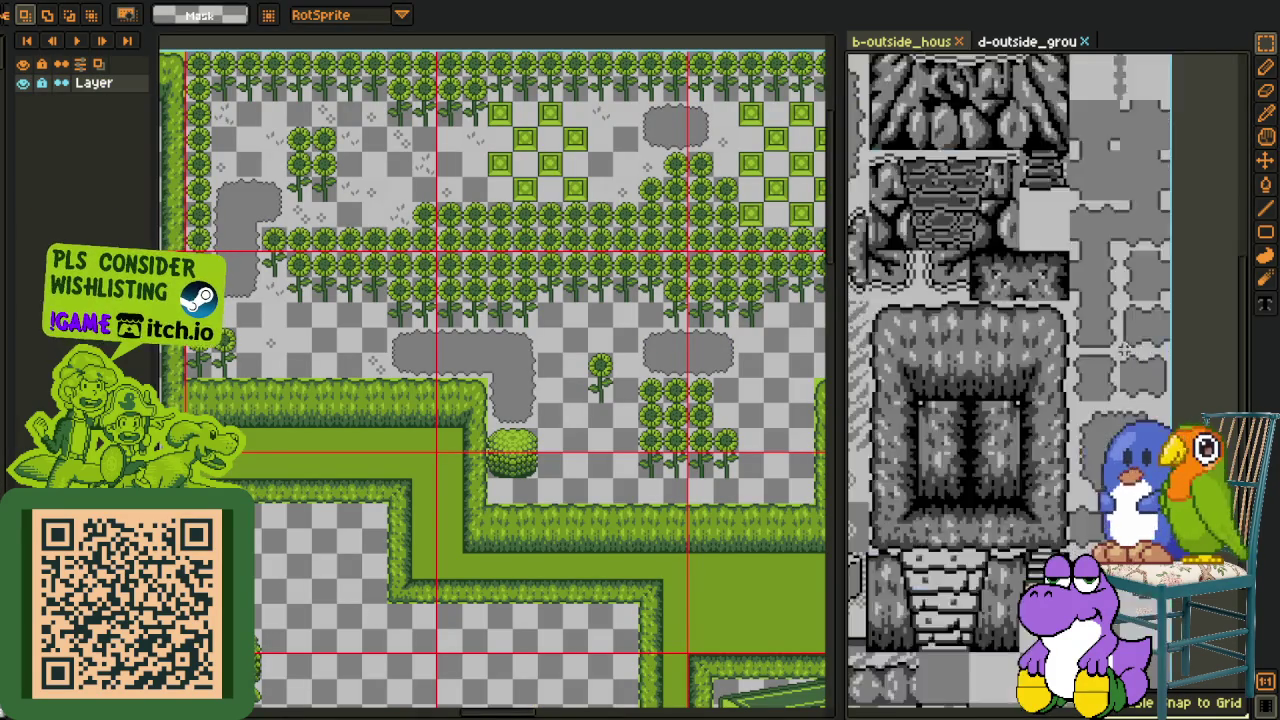
{"action": "key", "text": "h"}
{"action": "key", "text": "r"}
{"action": "left_click_drag", "start_coordinate": [958, 480], "coordinate": [1028, 548]}
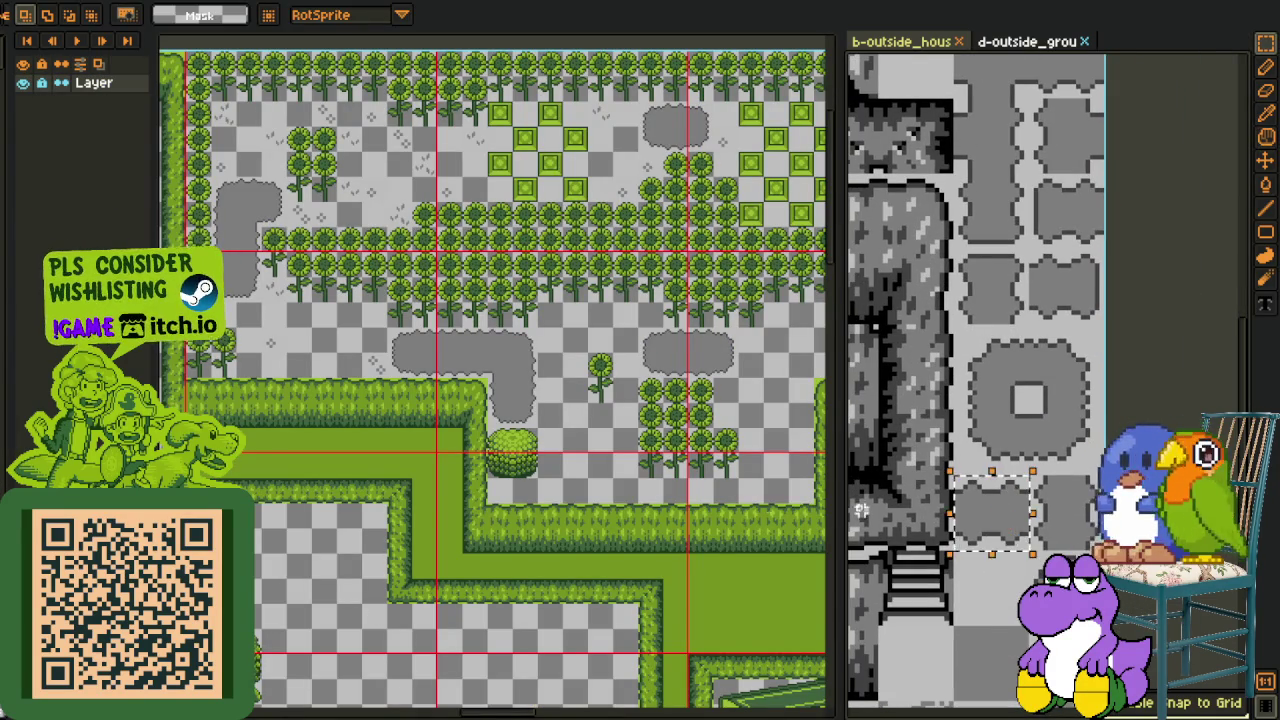
Paste grey path tiles into a row below the sunflowers
{"action": "scroll", "coordinate": [489, 433], "scroll_direction": "up", "scroll_amount": 3}
{"action": "scroll", "coordinate": [489, 433], "scroll_direction": "up", "scroll_amount": 2}
{"action": "key", "text": "ctrl+v"}
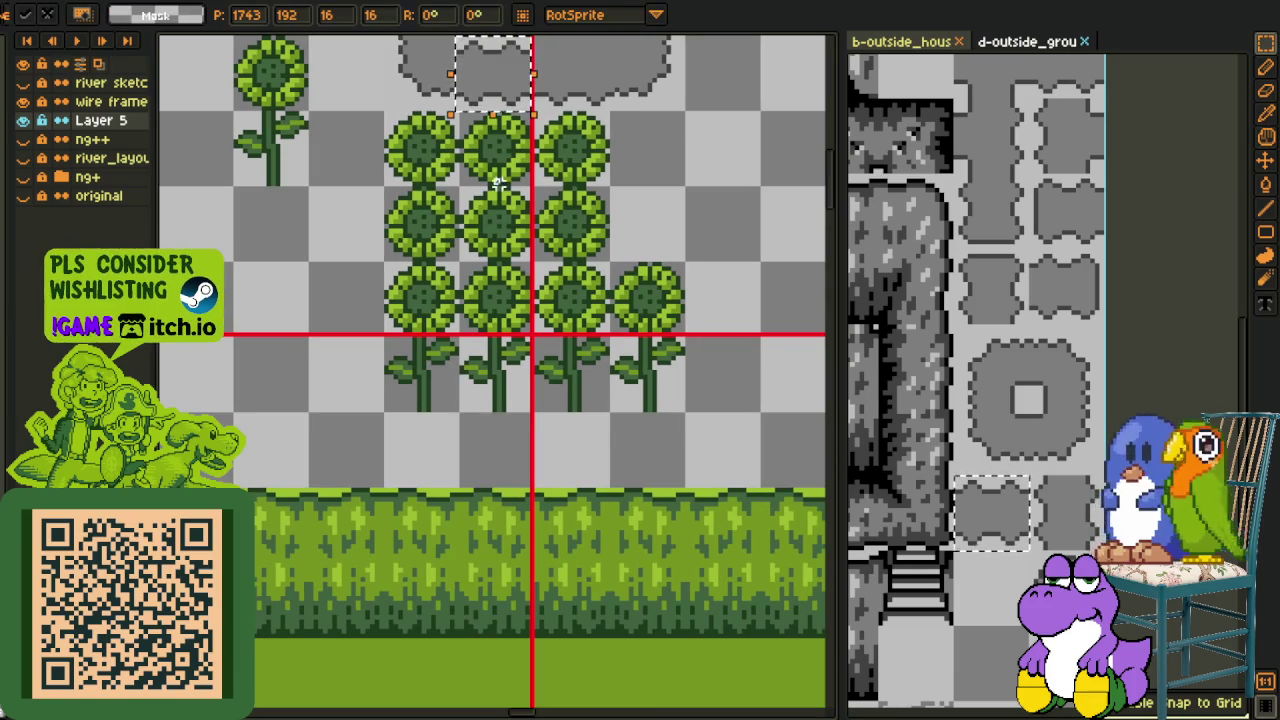
{"action": "mouse_move", "coordinate": [497, 92]}
{"action": "left_mouse_down"}
{"action": "mouse_move", "coordinate": [485, 455]}
{"action": "mouse_move", "coordinate": [573, 471]}
{"action": "left_mouse_up"}
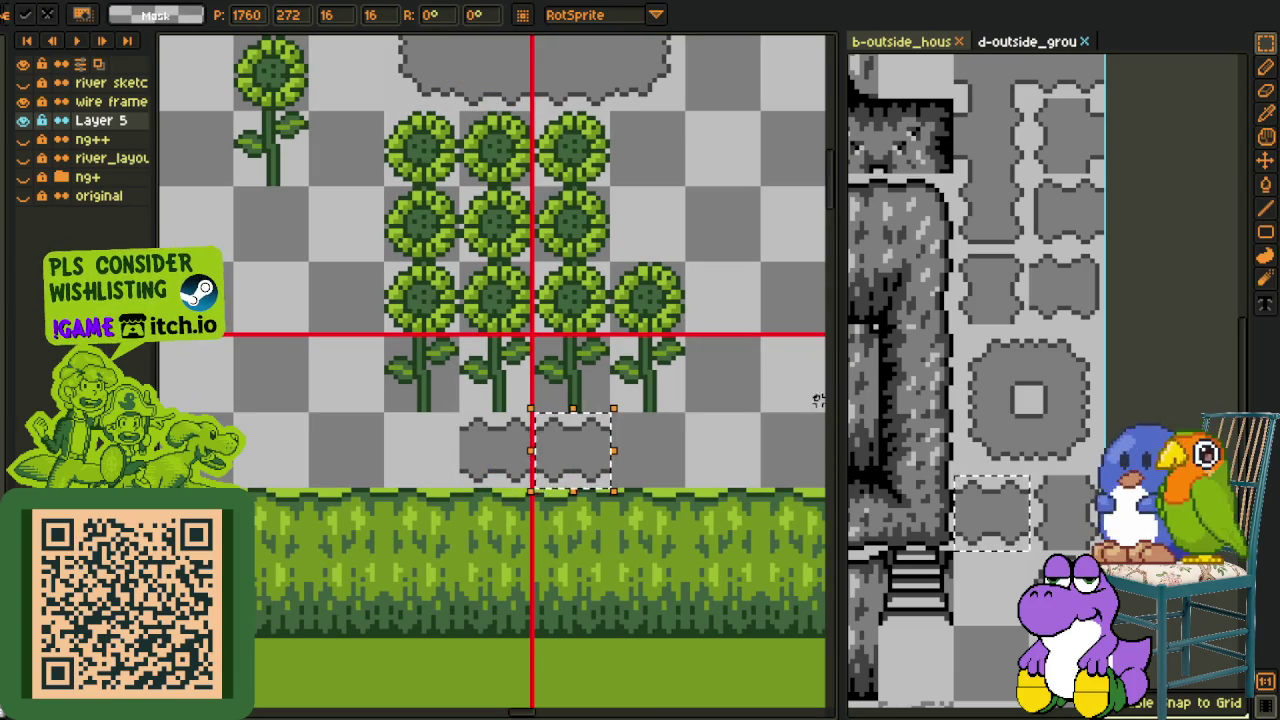
{"action": "left_click", "coordinate": [1070, 300]}
{"action": "key", "text": "ctrl+c"}
{"action": "scroll", "coordinate": [680, 463], "scroll_direction": "up", "scroll_amount": 1}
{"action": "key", "text": "ctrl+v"}
{"action": "mouse_move", "coordinate": [543, 343]}
{"action": "left_mouse_down"}
{"action": "mouse_move", "coordinate": [590, 425]}
{"action": "mouse_move", "coordinate": [781, 358]}
{"action": "mouse_move", "coordinate": [591, 366]}
{"action": "mouse_move", "coordinate": [351, 437]}
{"action": "left_mouse_up"}
{"action": "key", "text": "ctrl+d"}
Move the grey rock patch to the right
{"action": "scroll", "coordinate": [482, 300], "scroll_direction": "down", "scroll_amount": 1}
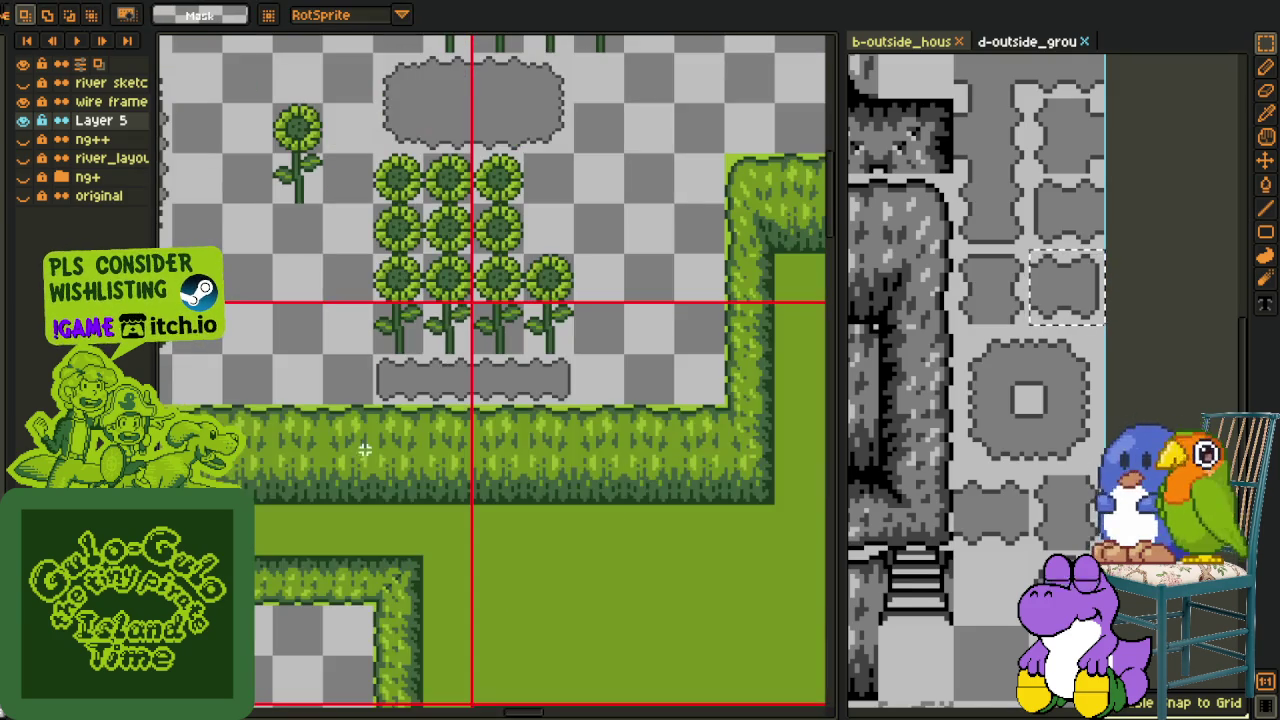
{"action": "scroll", "coordinate": [383, 283], "scroll_direction": "down", "scroll_amount": 1}
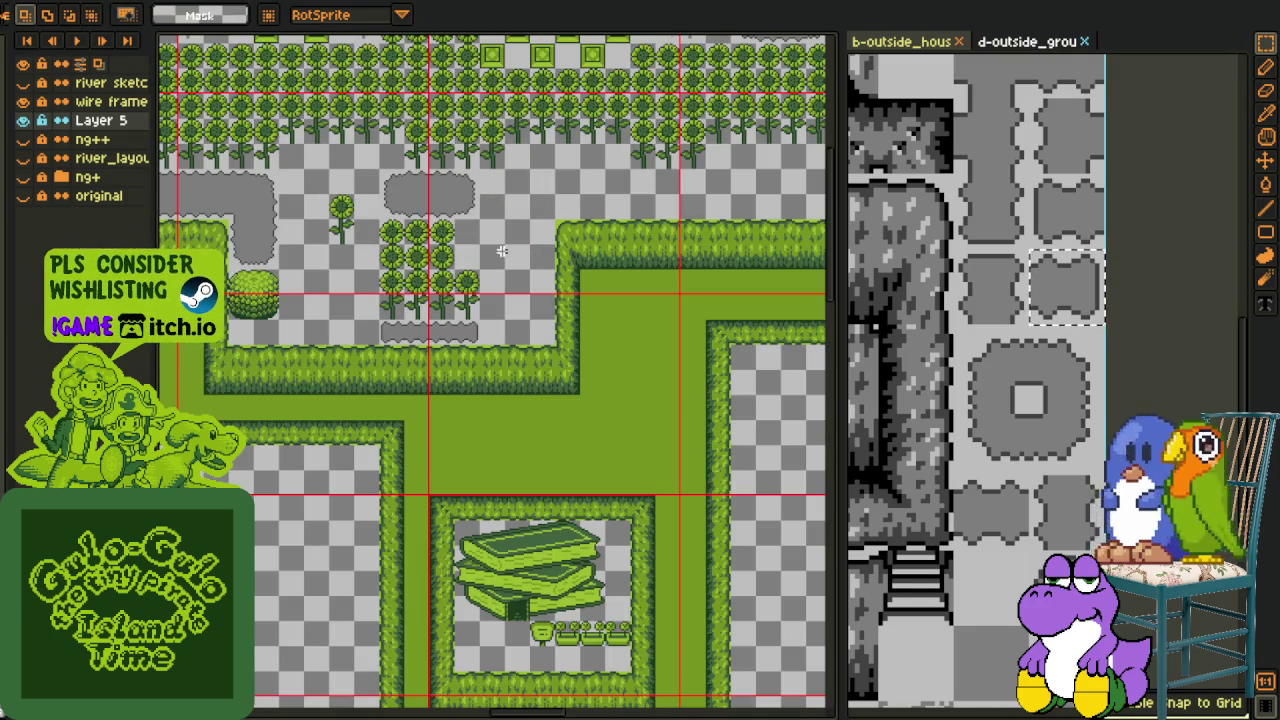
{"action": "scroll", "coordinate": [495, 253], "scroll_direction": "up", "scroll_amount": 3}
{"action": "scroll", "coordinate": [460, 300], "scroll_direction": "up", "scroll_amount": 2}
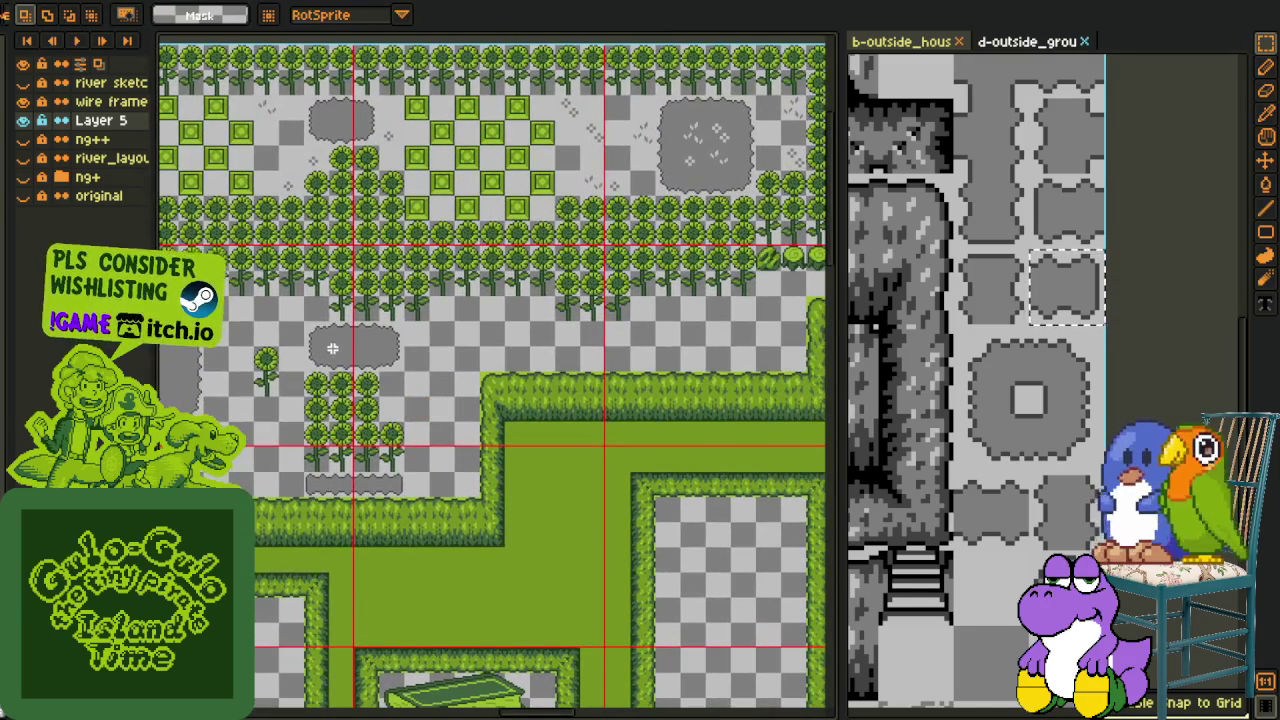
{"action": "scroll", "coordinate": [344, 349], "scroll_direction": "up", "scroll_amount": 1}
{"action": "left_click_drag", "start_coordinate": [289, 312], "coordinate": [470, 395]}
{"action": "mouse_move", "coordinate": [337, 374]}
{"action": "left_mouse_down"}
{"action": "mouse_move", "coordinate": [835, 419]}
{"action": "mouse_move", "coordinate": [643, 370]}
{"action": "left_mouse_up"}
Move the lower grey rock patch up and right, then pan toward the castle
{"action": "scroll", "coordinate": [503, 258], "scroll_direction": "down", "scroll_amount": 2}
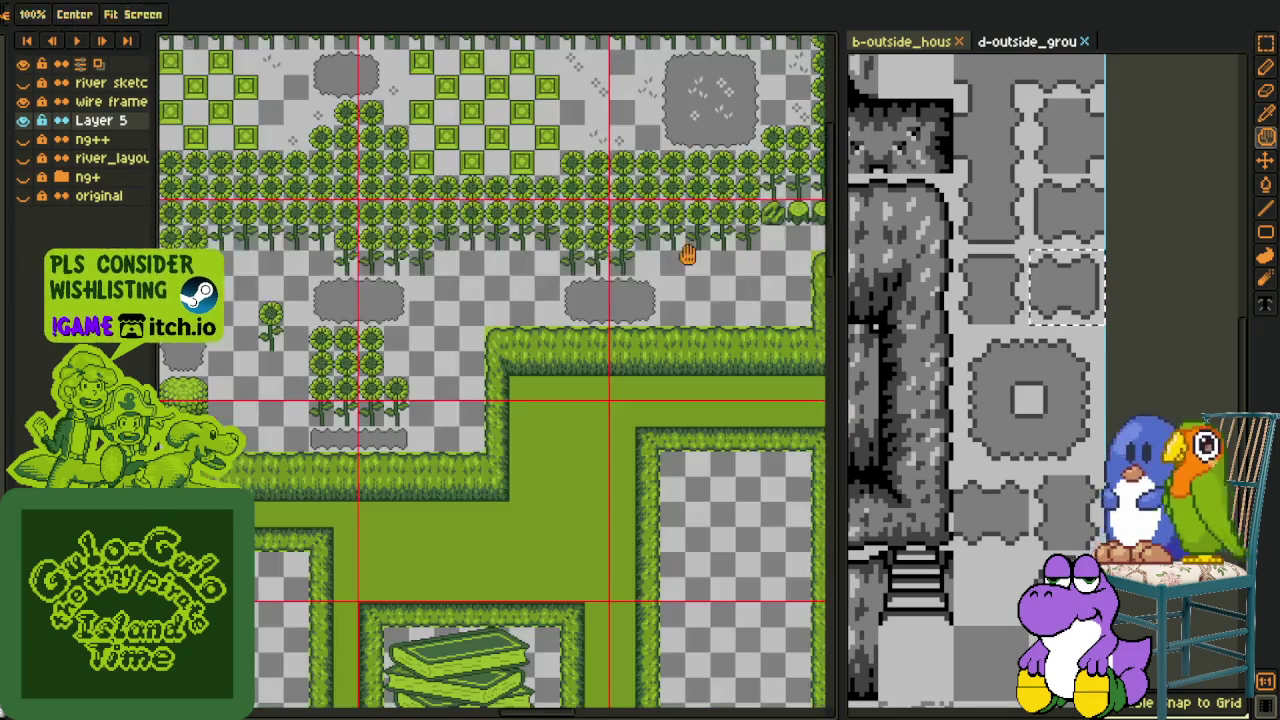
{"action": "scroll", "coordinate": [512, 398], "scroll_direction": "up", "scroll_amount": 1}
{"action": "scroll", "coordinate": [398, 437], "scroll_direction": "up", "scroll_amount": 1}
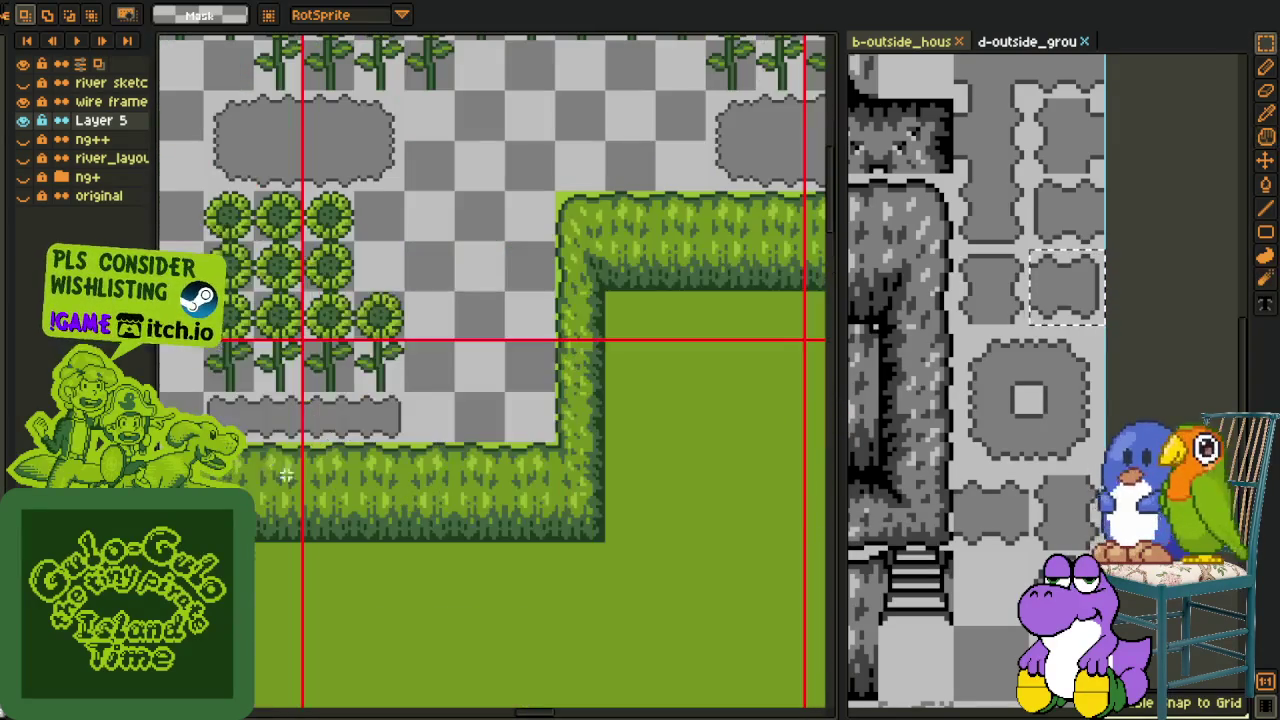
{"action": "left_click_drag", "start_coordinate": [205, 395], "coordinate": [398, 437]}
{"action": "mouse_move", "coordinate": [274, 434]}
{"action": "left_mouse_down"}
{"action": "mouse_move", "coordinate": [783, 47]}
{"action": "mouse_move", "coordinate": [563, 243]}
{"action": "left_mouse_up"}
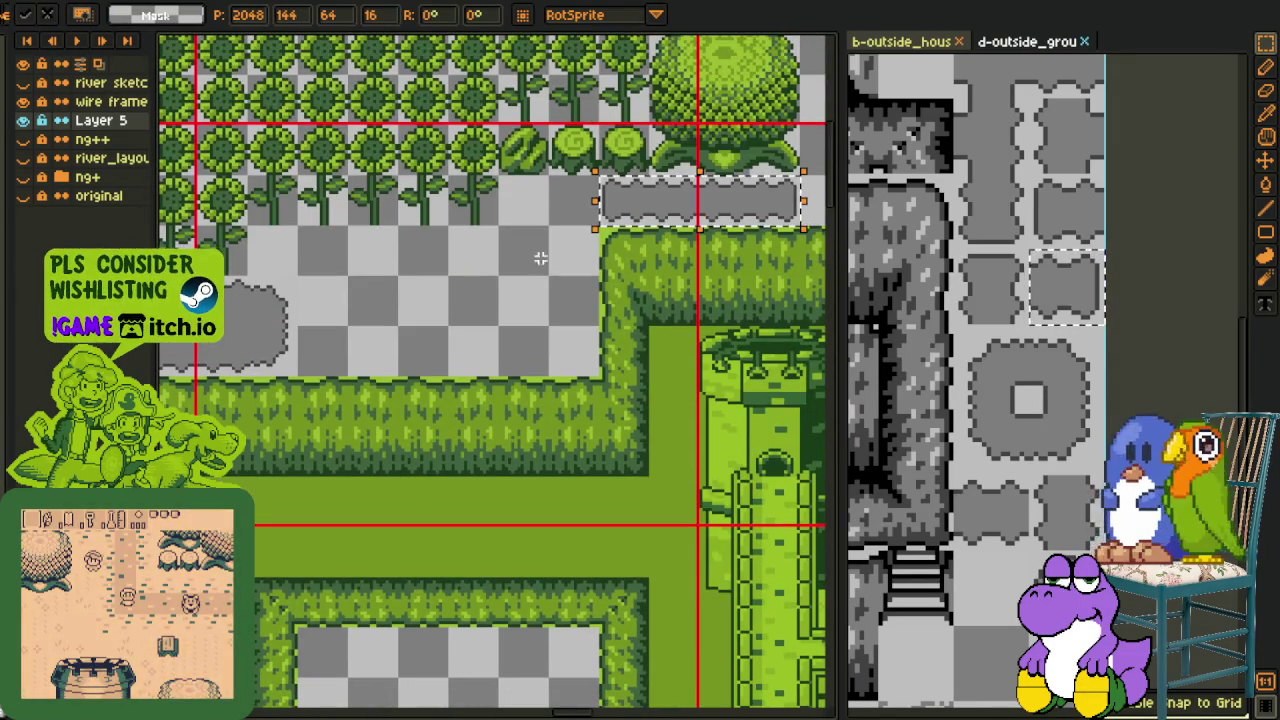
{"action": "scroll", "coordinate": [545, 307], "scroll_direction": "down", "scroll_amount": 2}
{"action": "left_click_drag", "start_coordinate": [545, 307], "coordinate": [593, 345]}
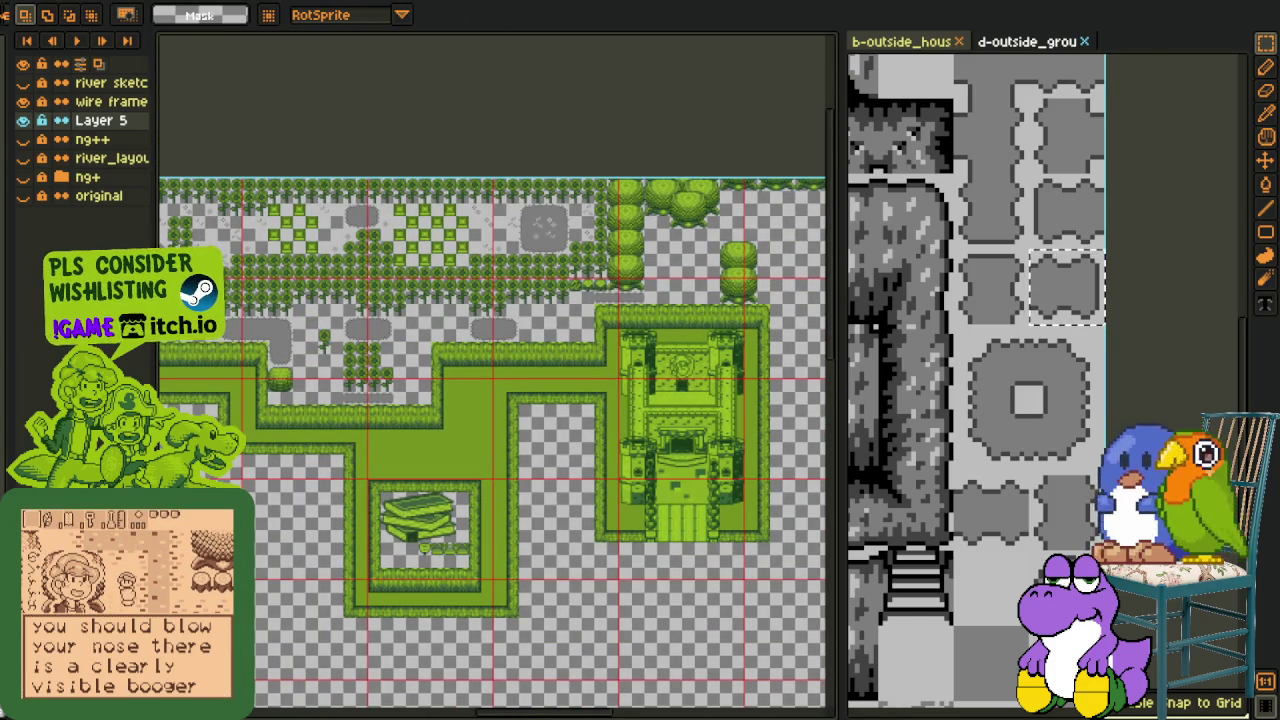
{"action": "scroll", "coordinate": [670, 286], "scroll_direction": "up", "scroll_amount": 2}
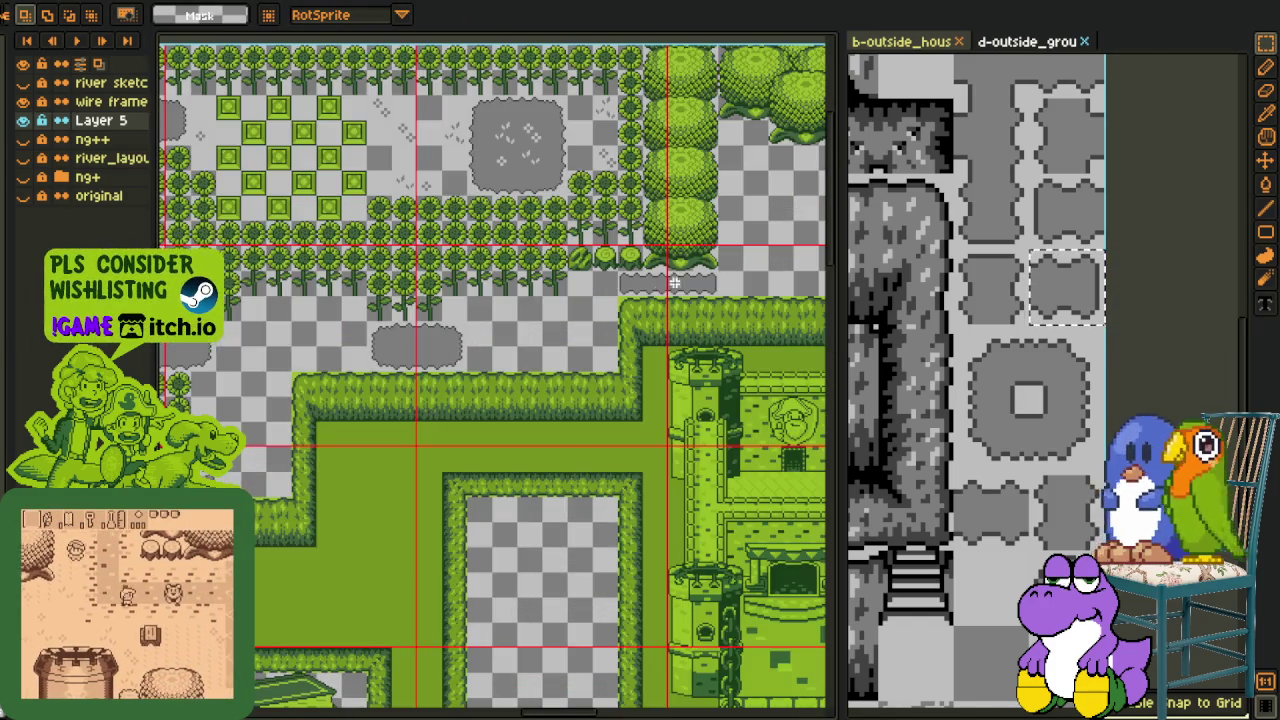
{"action": "left_click_drag", "start_coordinate": [670, 286], "coordinate": [648, 333]}
{"action": "left_click", "coordinate": [924, 256]}
Switch to the outdoor house tileset and zoom to the hedge area
{"action": "scroll", "coordinate": [924, 256], "scroll_direction": "down", "scroll_amount": 1}
{"action": "scroll", "coordinate": [924, 256], "scroll_direction": "down", "scroll_amount": 1}
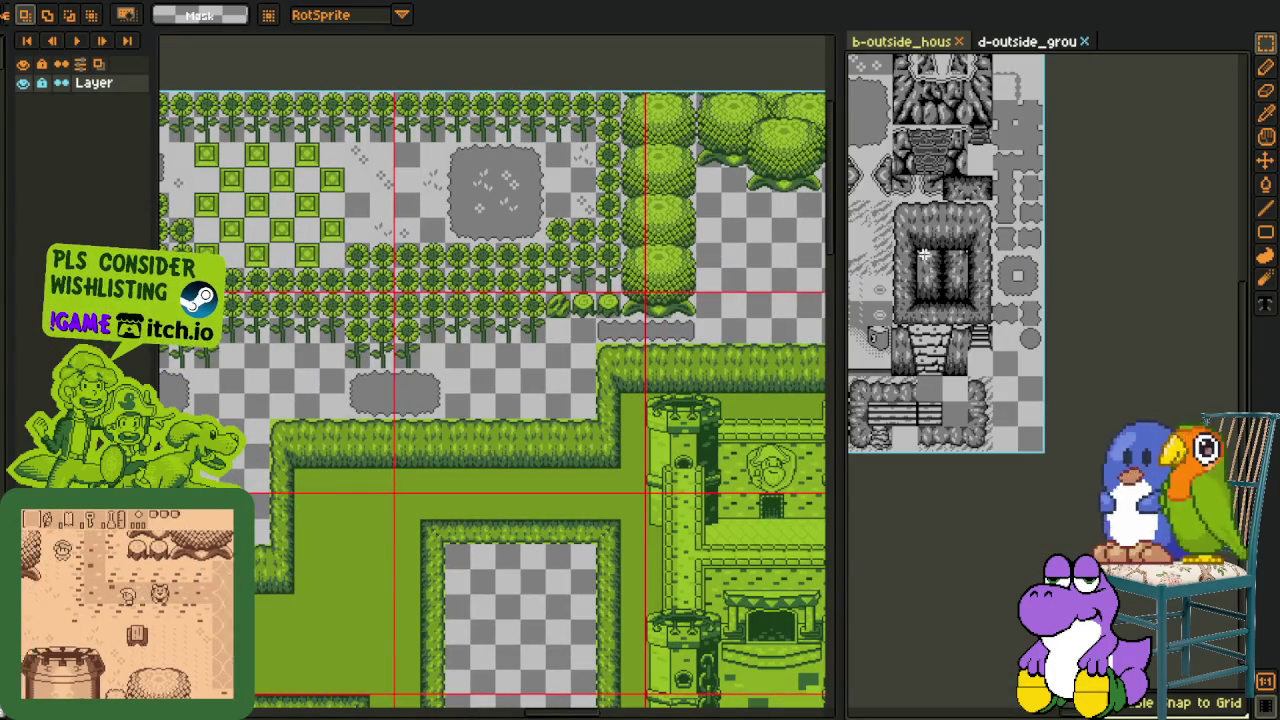
{"action": "scroll", "coordinate": [924, 256], "scroll_direction": "up", "scroll_amount": 1}
{"action": "scroll", "coordinate": [952, 141], "scroll_direction": "up", "scroll_amount": 1}
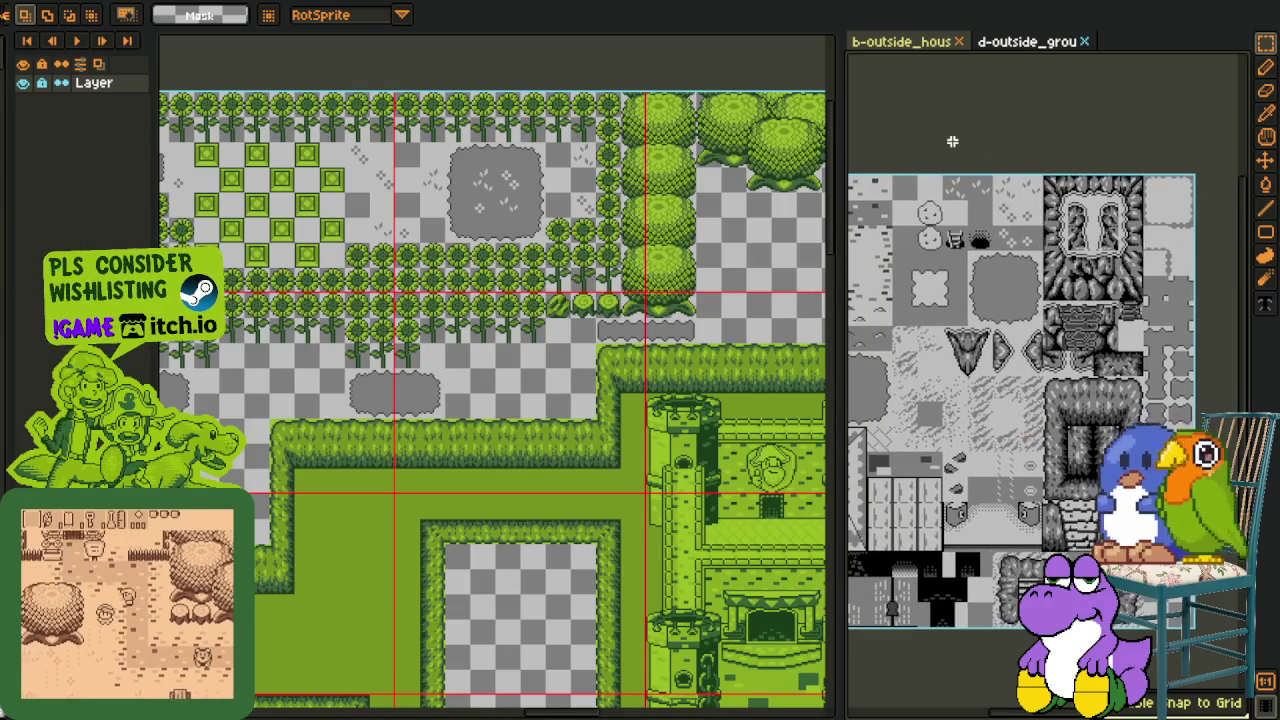
{"action": "left_click", "coordinate": [905, 42]}
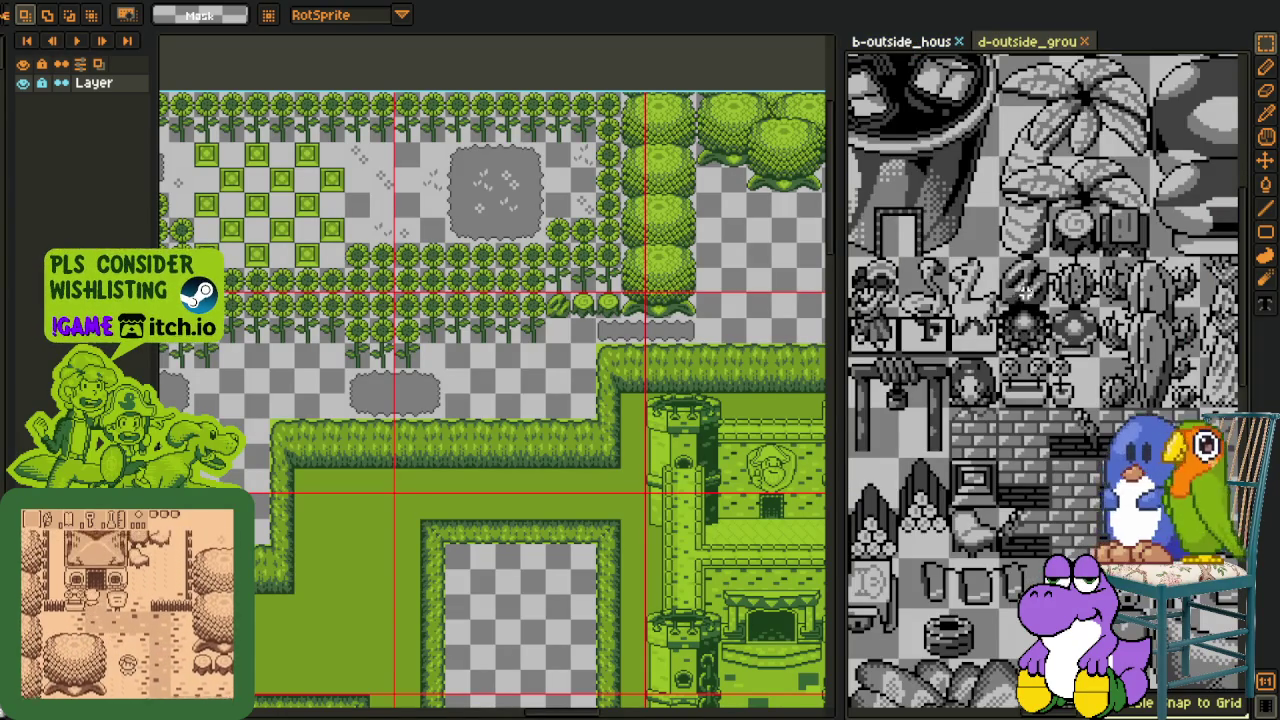
{"action": "scroll", "coordinate": [560, 380], "scroll_direction": "up", "scroll_amount": 1}
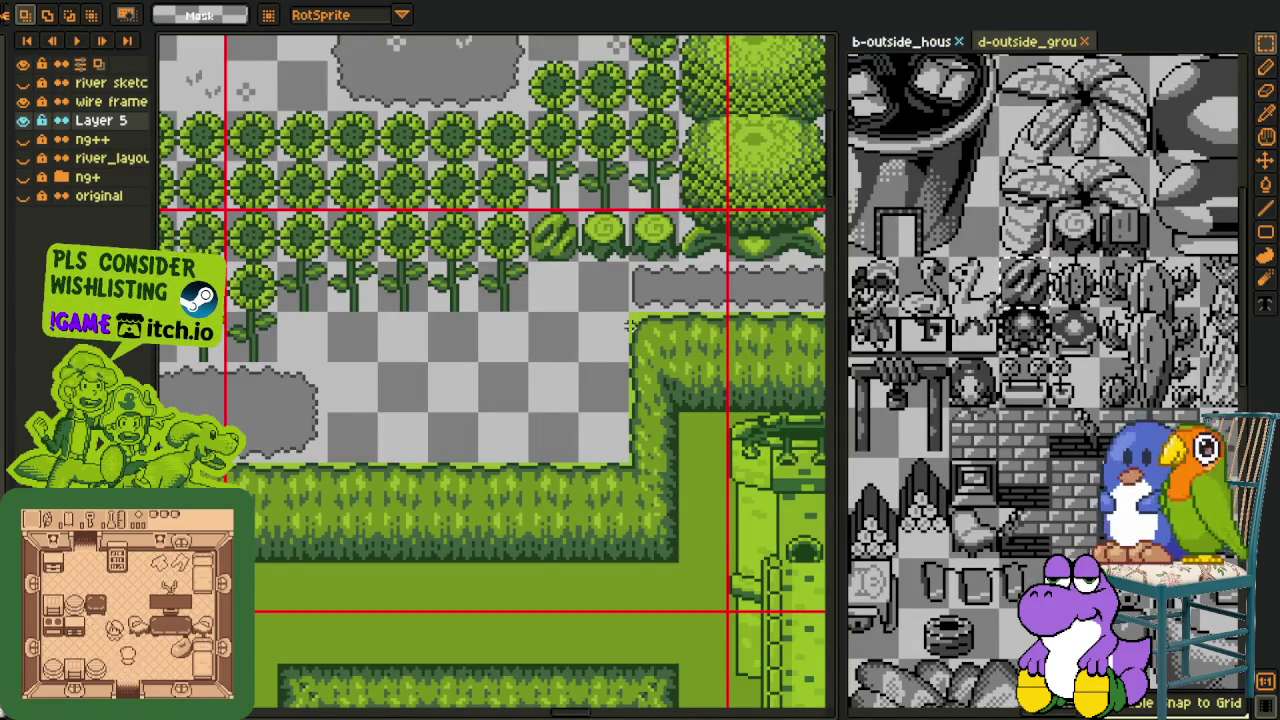
{"action": "scroll", "coordinate": [702, 288], "scroll_direction": "down", "scroll_amount": 1}
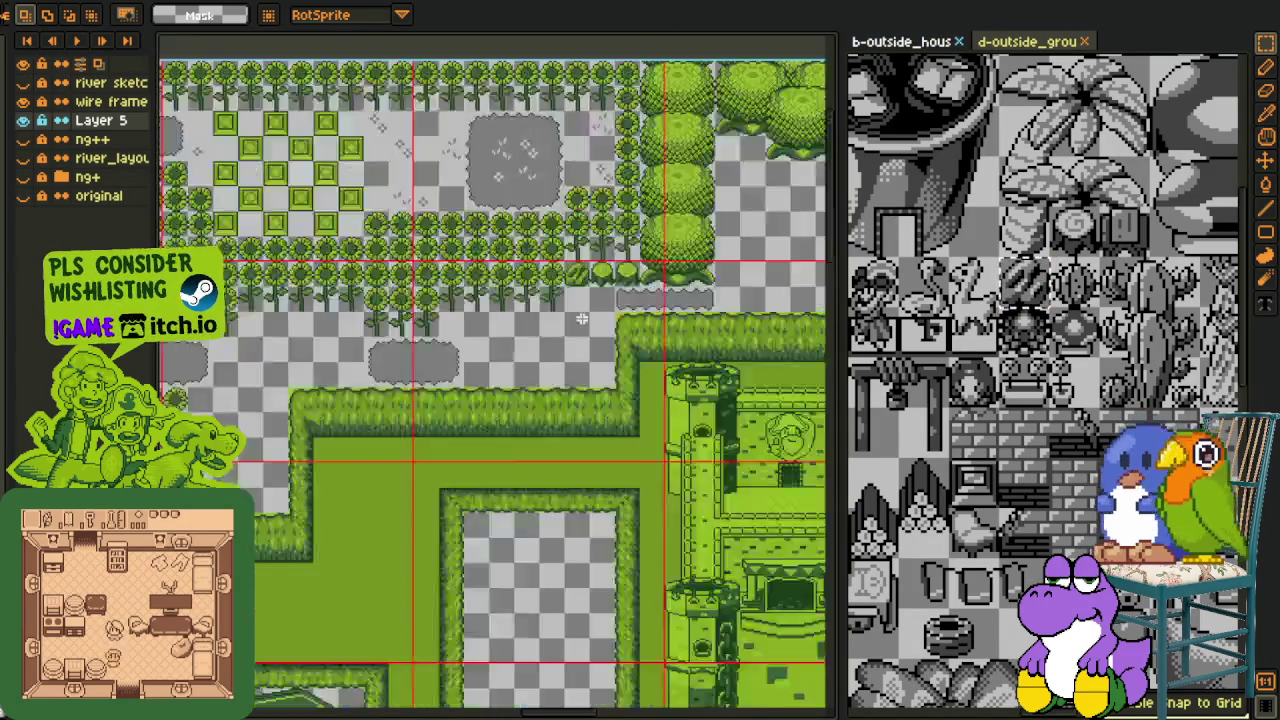
{"action": "scroll", "coordinate": [529, 337], "scroll_direction": "down", "scroll_amount": 1}
{"action": "scroll", "coordinate": [365, 370], "scroll_direction": "up", "scroll_amount": 1}
{"action": "scroll", "coordinate": [349, 362], "scroll_direction": "up", "scroll_amount": 1}
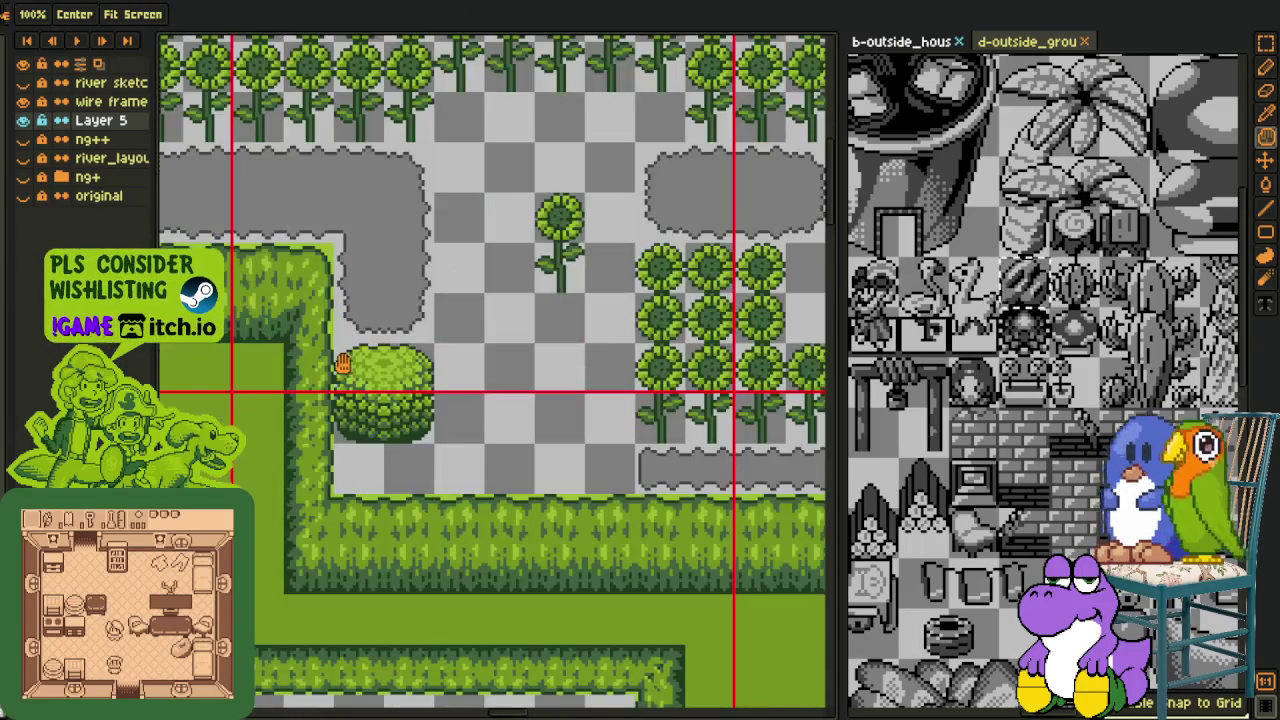
Replace the bush by the hedge with a small bush at the hedge corner, then save
{"action": "left_click", "coordinate": [380, 390]}
{"action": "mouse_move", "coordinate": [374, 423]}
{"action": "left_mouse_down"}
{"action": "mouse_move", "coordinate": [795, 537]}
{"action": "mouse_move", "coordinate": [284, 175]}
{"action": "mouse_move", "coordinate": [560, 333]}
{"action": "left_mouse_up"}
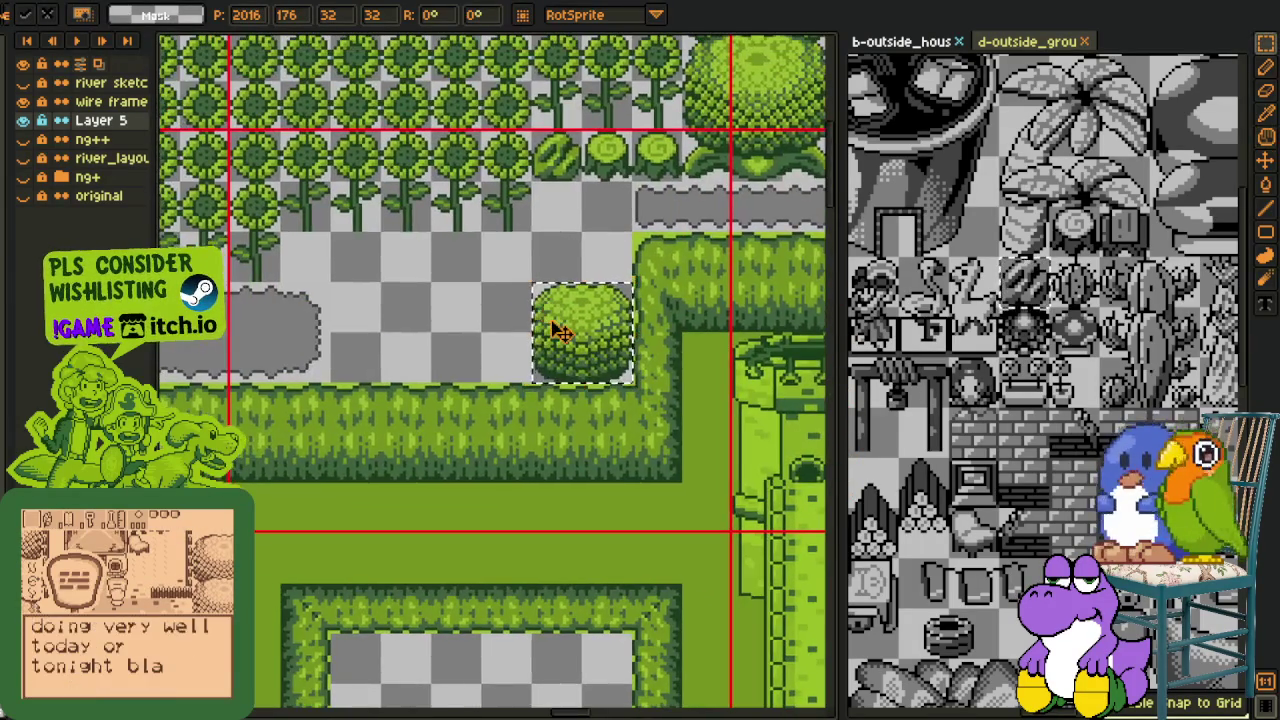
{"action": "key", "text": "Delete"}
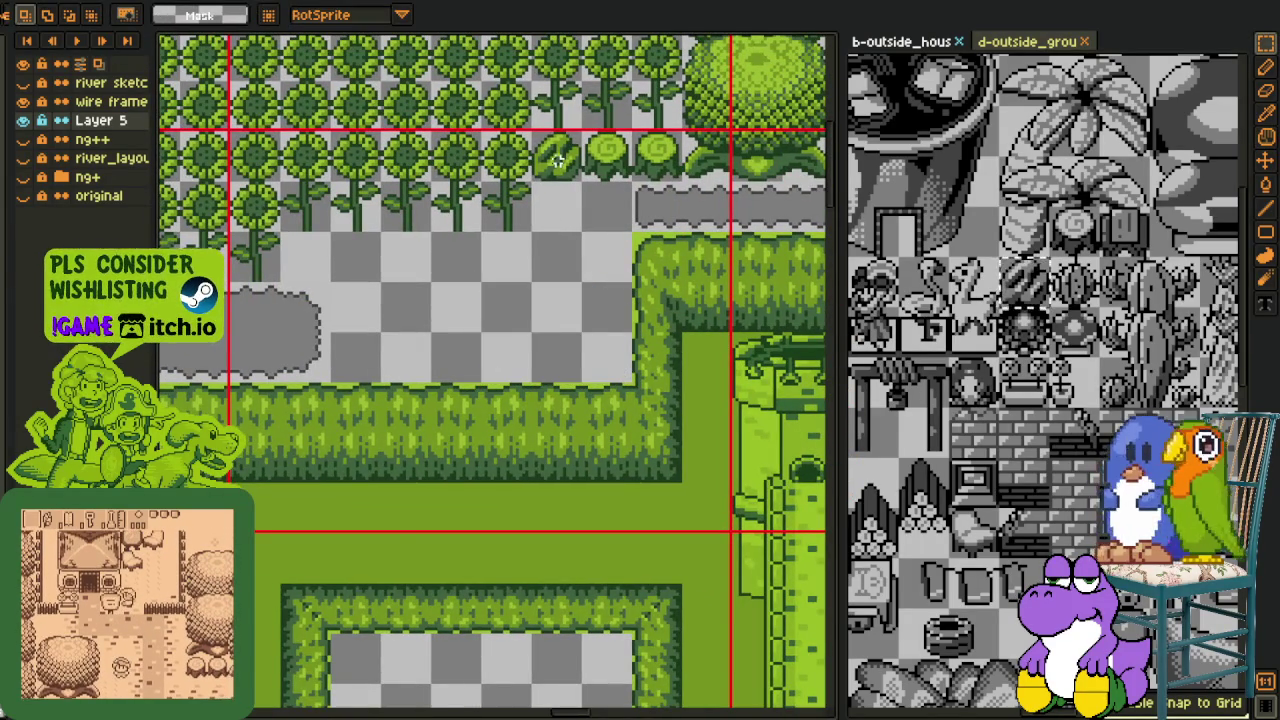
{"action": "left_click_drag", "start_coordinate": [603, 170], "coordinate": [620, 367]}
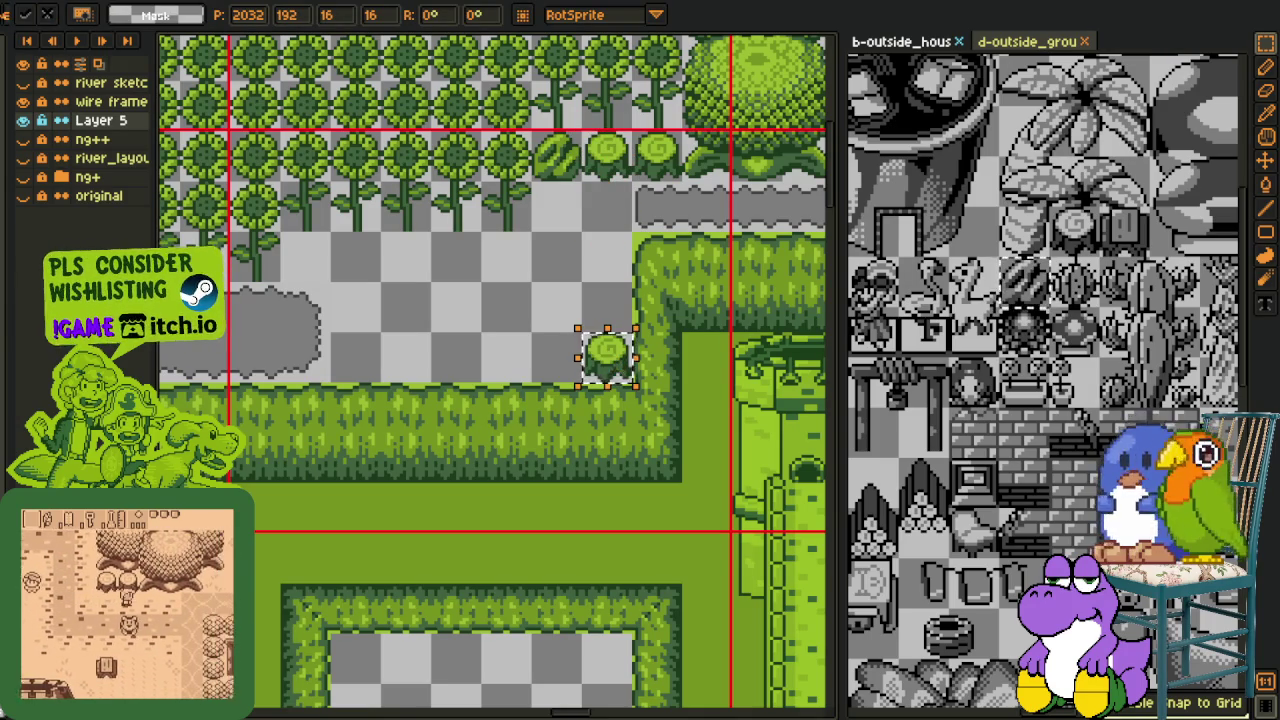
{"action": "scroll", "coordinate": [570, 400], "scroll_direction": "down", "scroll_amount": 3}
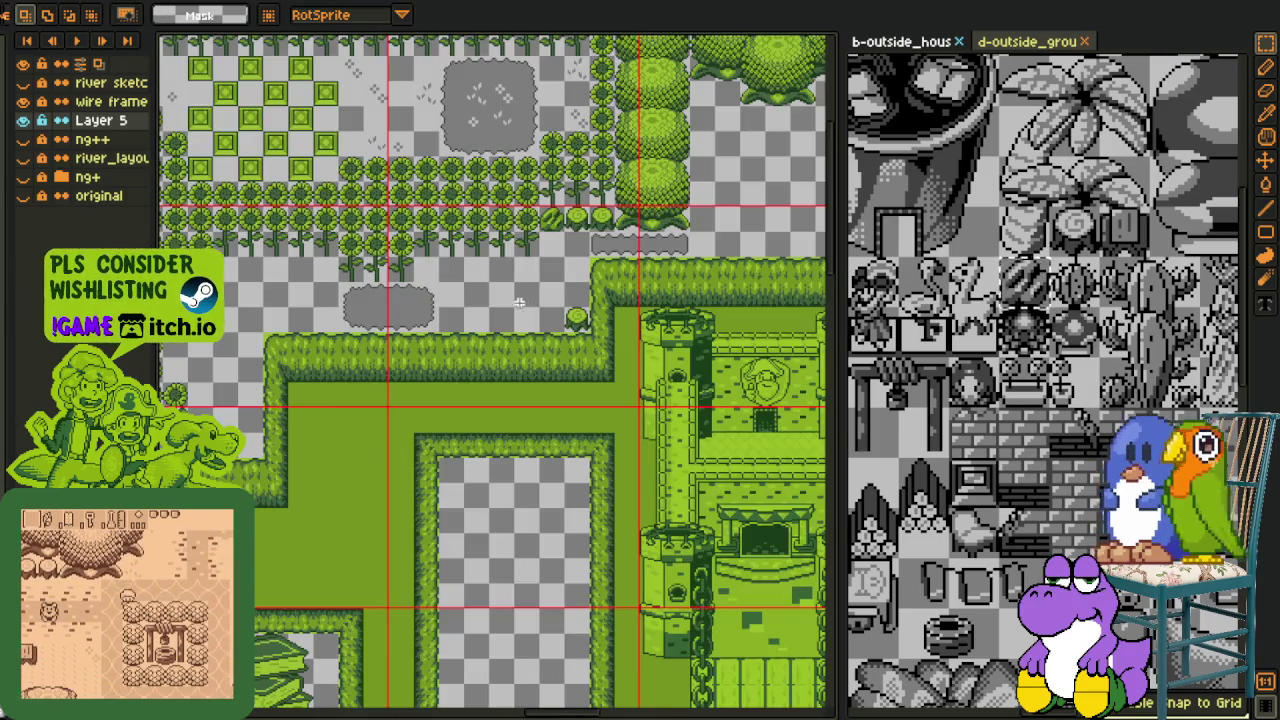
{"action": "key", "text": "ctrl+s"}
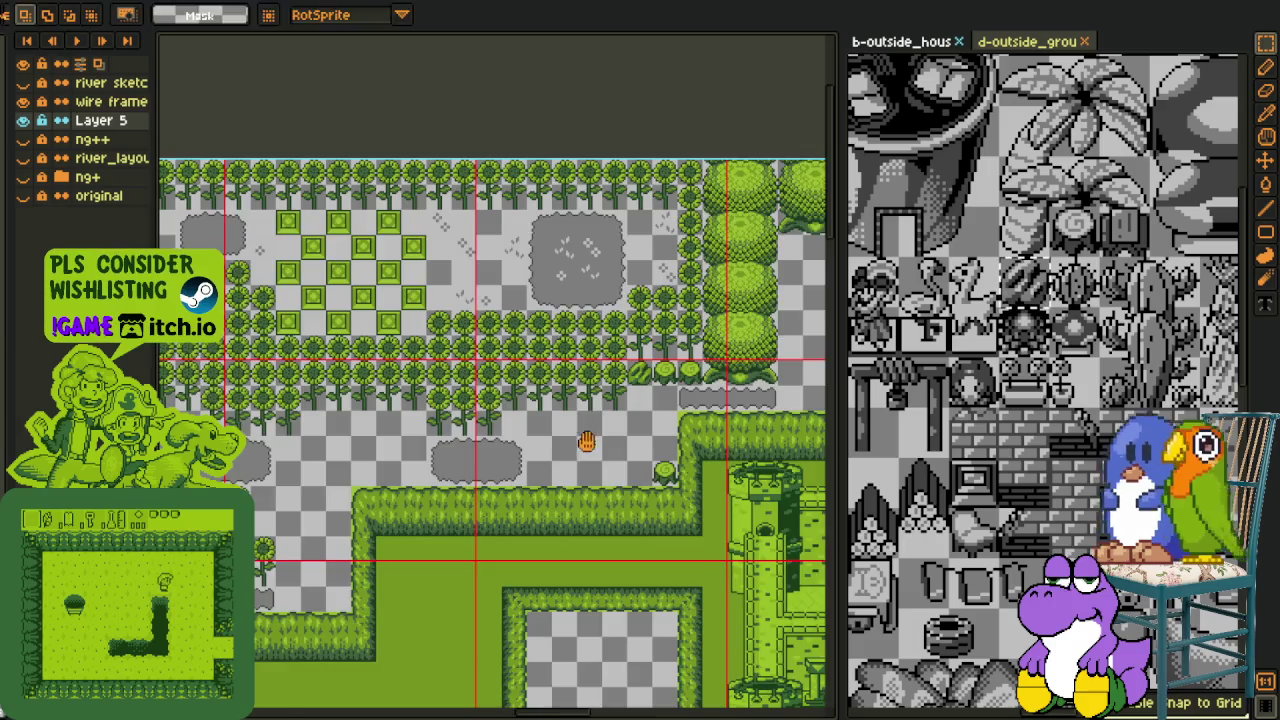
Move the large bush to sit beneath the sunflower rows
{"action": "scroll", "coordinate": [590, 445], "scroll_direction": "up", "scroll_amount": 1}
{"action": "scroll", "coordinate": [450, 470], "scroll_direction": "up", "scroll_amount": 1}
{"action": "scroll", "coordinate": [330, 480], "scroll_direction": "up", "scroll_amount": 1}
{"action": "scroll", "coordinate": [316, 494], "scroll_direction": "up", "scroll_amount": 1}
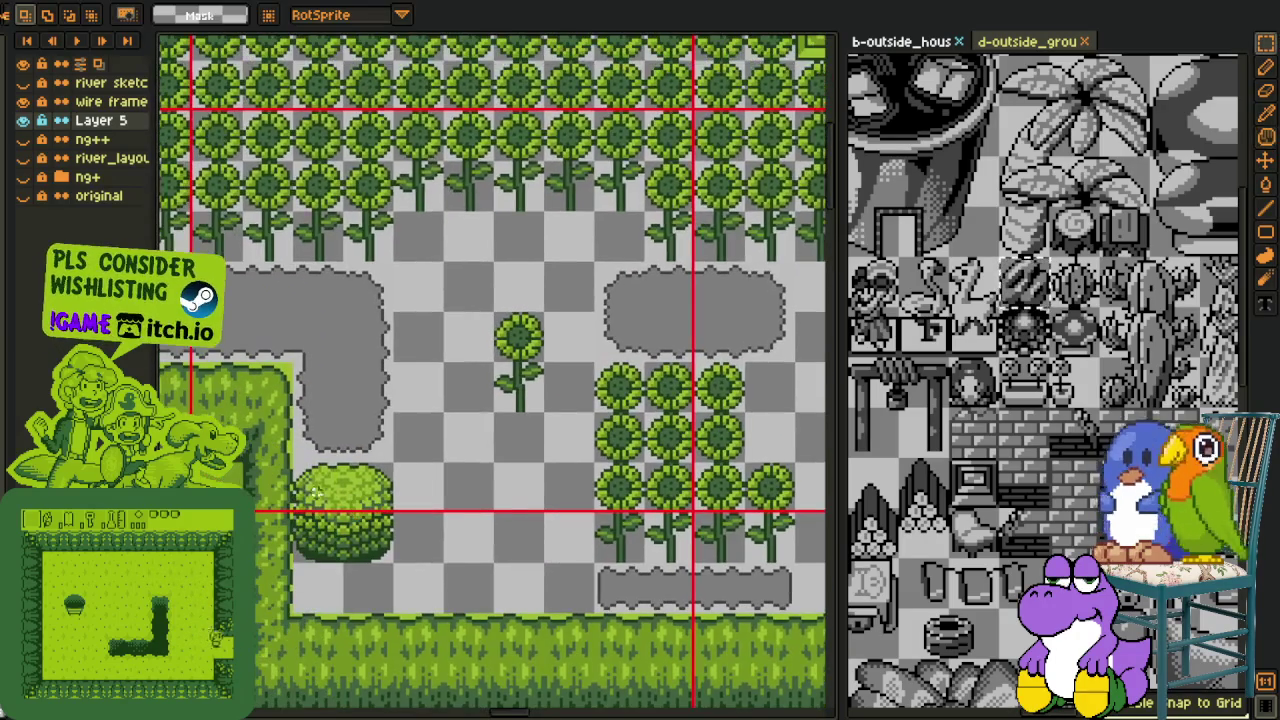
{"action": "left_click_drag", "start_coordinate": [290, 460], "coordinate": [398, 557]}
{"action": "mouse_move", "coordinate": [350, 510]}
{"action": "left_mouse_down"}
{"action": "mouse_move", "coordinate": [760, 500]}
{"action": "mouse_move", "coordinate": [623, 349]}
{"action": "mouse_move", "coordinate": [708, 357]}
{"action": "mouse_move", "coordinate": [665, 320]}
{"action": "mouse_move", "coordinate": [680, 294]}
{"action": "mouse_move", "coordinate": [286, 520]}
{"action": "mouse_move", "coordinate": [362, 302]}
{"action": "left_mouse_up"}
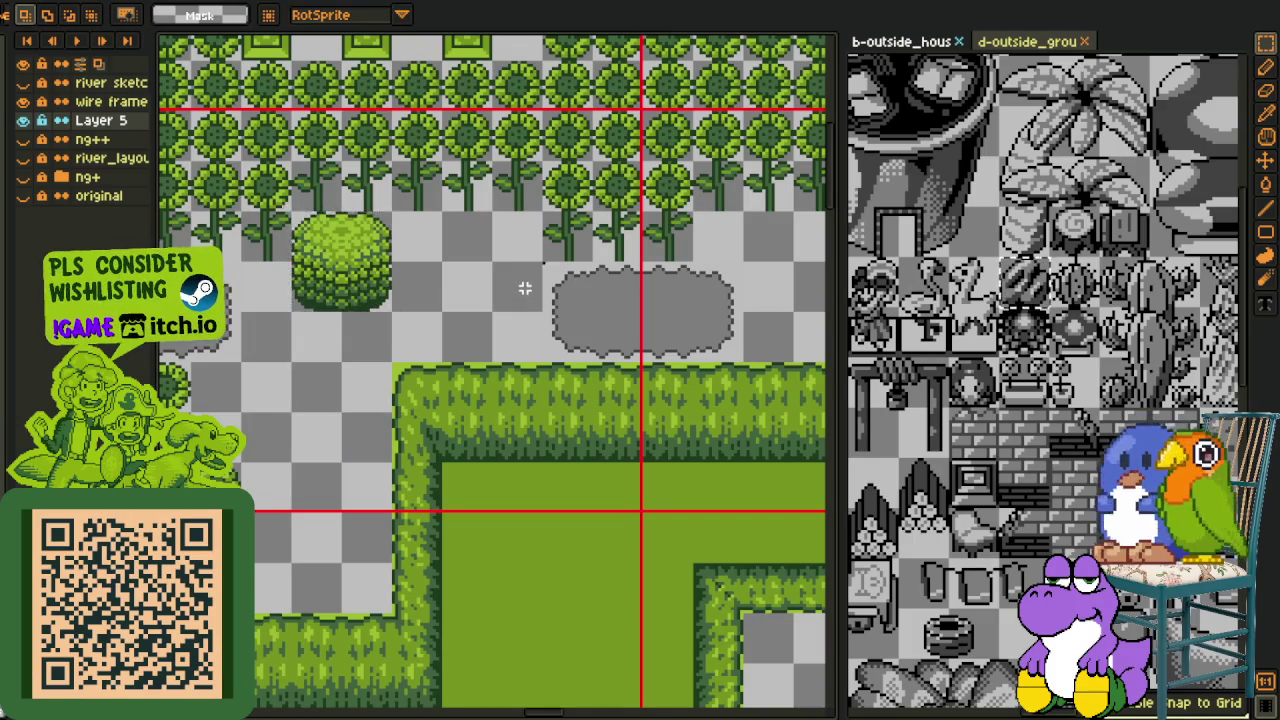
Move the lone sunflower up one tile, copy its stem one tile left, and save
{"action": "scroll", "coordinate": [524, 288], "scroll_direction": "down", "scroll_amount": 3}
{"action": "scroll", "coordinate": [400, 290], "scroll_direction": "up", "scroll_amount": 2}
{"action": "scroll", "coordinate": [379, 288], "scroll_direction": "up", "scroll_amount": 2}
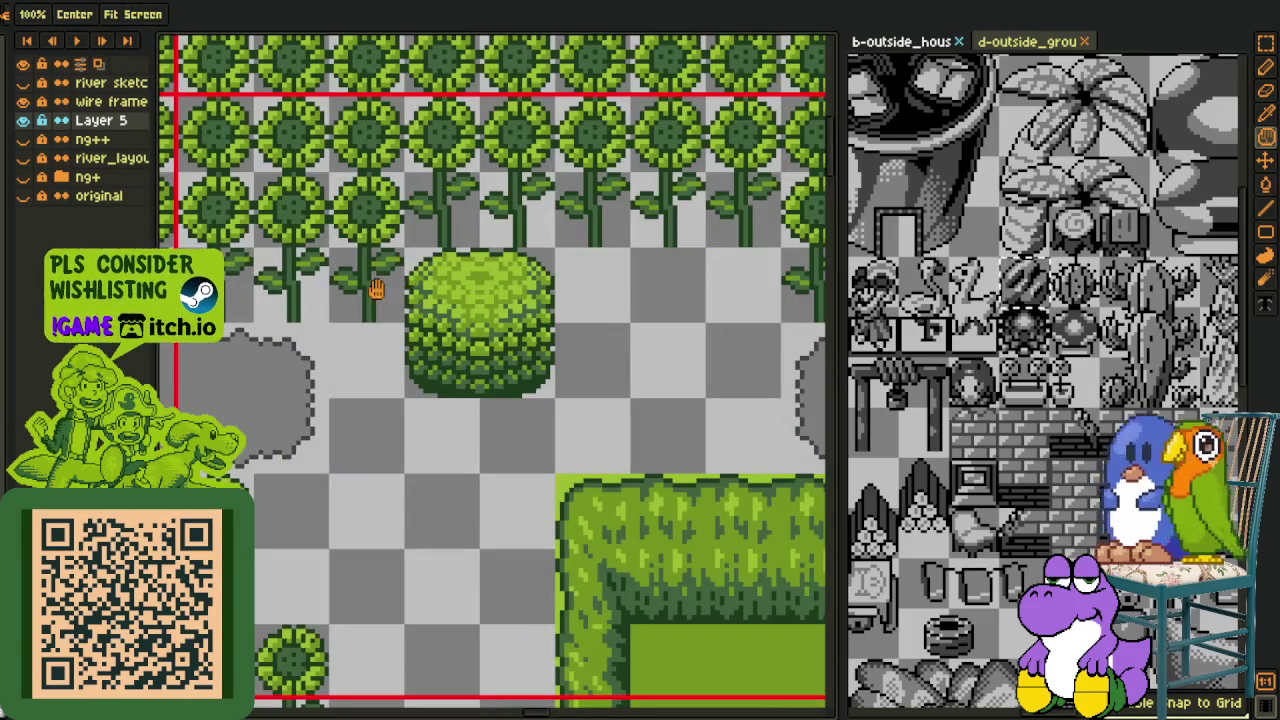
{"action": "left_click_drag", "start_coordinate": [379, 288], "coordinate": [395, 318]}
{"action": "key", "text": "Delete"}
{"action": "left_click_drag", "start_coordinate": [383, 218], "coordinate": [372, 170]}
{"action": "mouse_move", "coordinate": [433, 203]}
{"action": "left_mouse_down"}
{"action": "mouse_move", "coordinate": [445, 210]}
{"action": "mouse_move", "coordinate": [370, 210]}
{"action": "left_mouse_up"}
{"action": "mouse_move", "coordinate": [406, 249]}
{"action": "left_mouse_down"}
{"action": "mouse_move", "coordinate": [543, 386]}
{"action": "mouse_move", "coordinate": [451, 357]}
{"action": "left_mouse_up"}
{"action": "scroll", "coordinate": [486, 408], "scroll_direction": "down", "scroll_amount": 2}
{"action": "scroll", "coordinate": [516, 375], "scroll_direction": "up", "scroll_amount": 1}
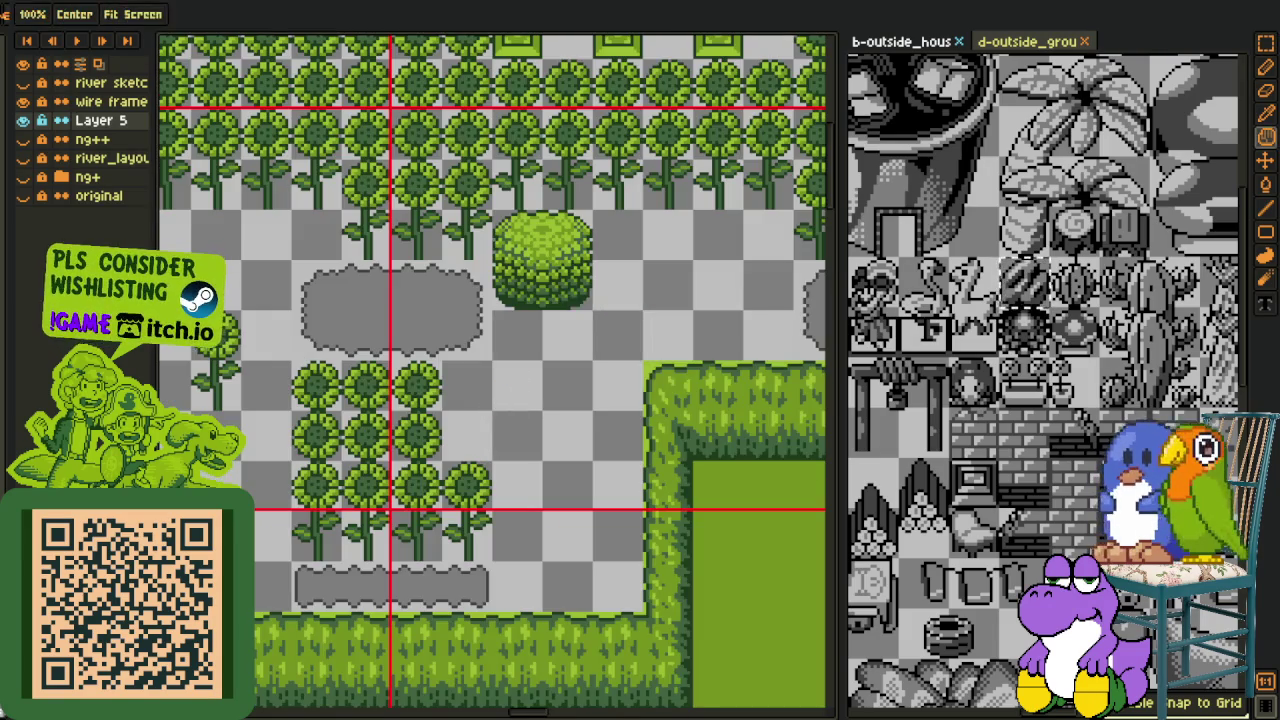
{"action": "key", "text": "ctrl+s"}
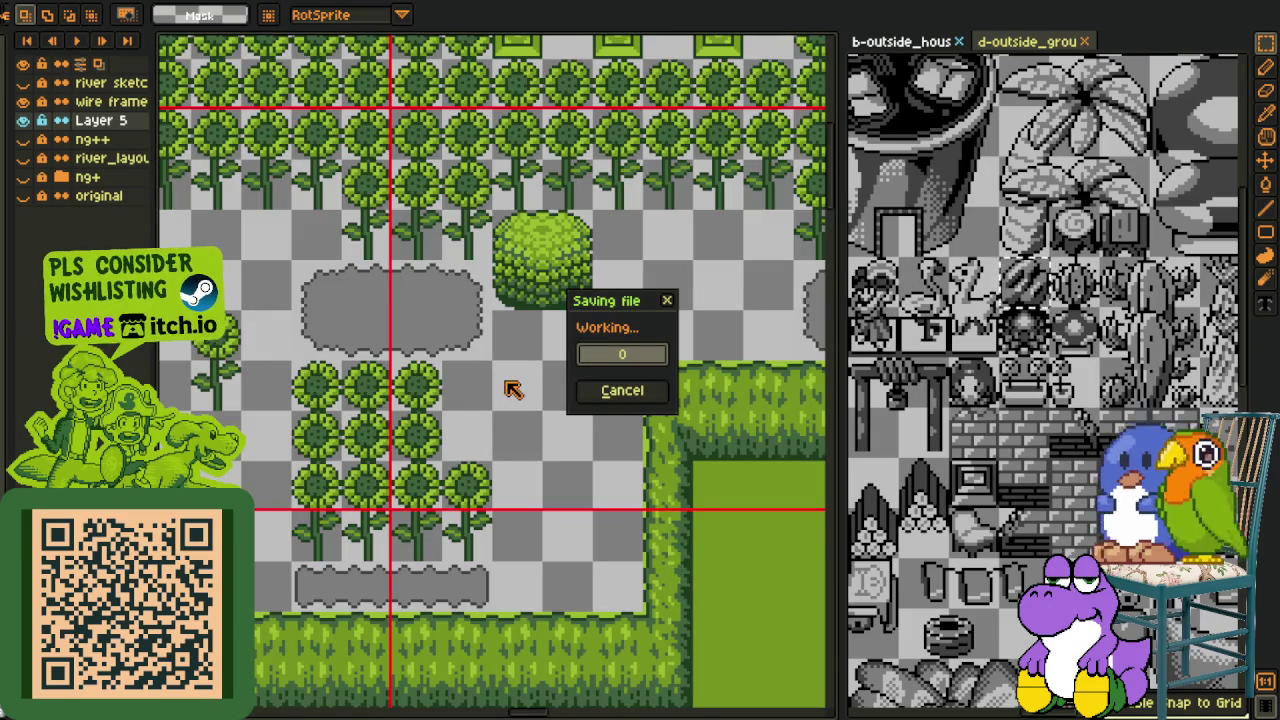
{"action": "scroll", "coordinate": [407, 474], "scroll_direction": "left", "scroll_amount": 2}
{"action": "scroll", "coordinate": [423, 443], "scroll_direction": "left", "scroll_amount": 2}
{"action": "scroll", "coordinate": [615, 535], "scroll_direction": "up", "scroll_amount": 3}
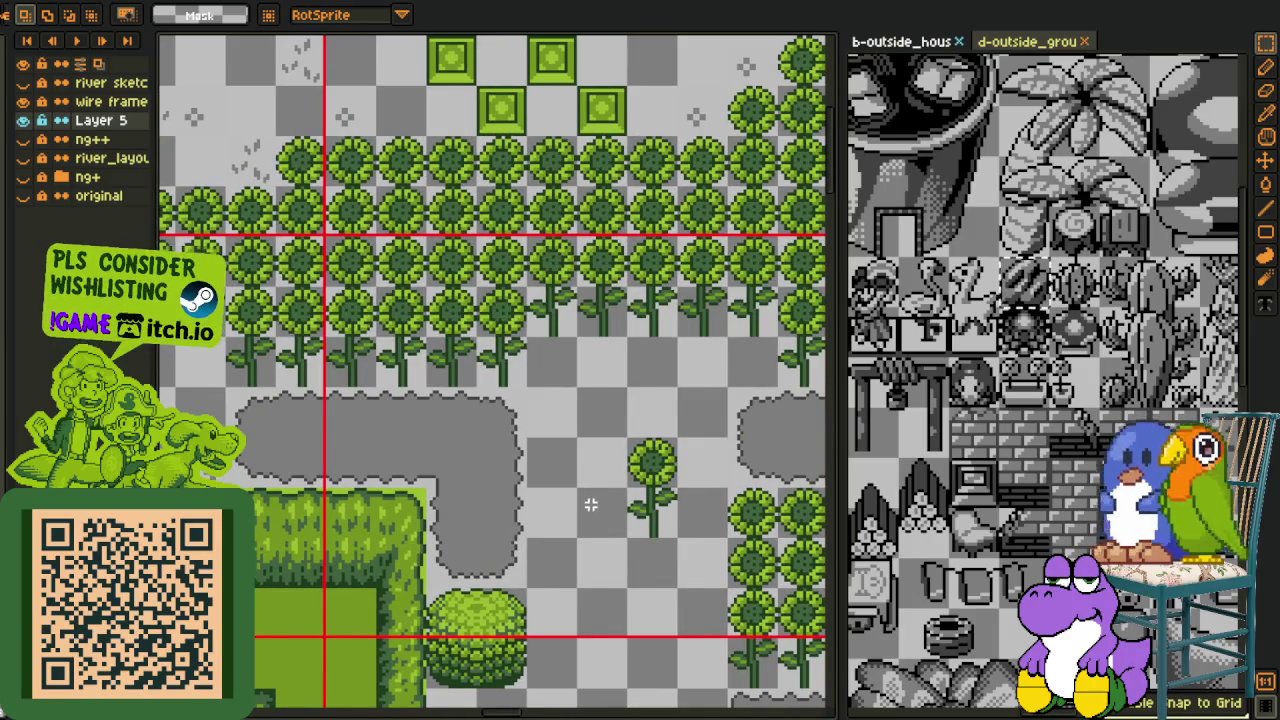
{"action": "scroll", "coordinate": [591, 505], "scroll_direction": "down", "scroll_amount": 1}
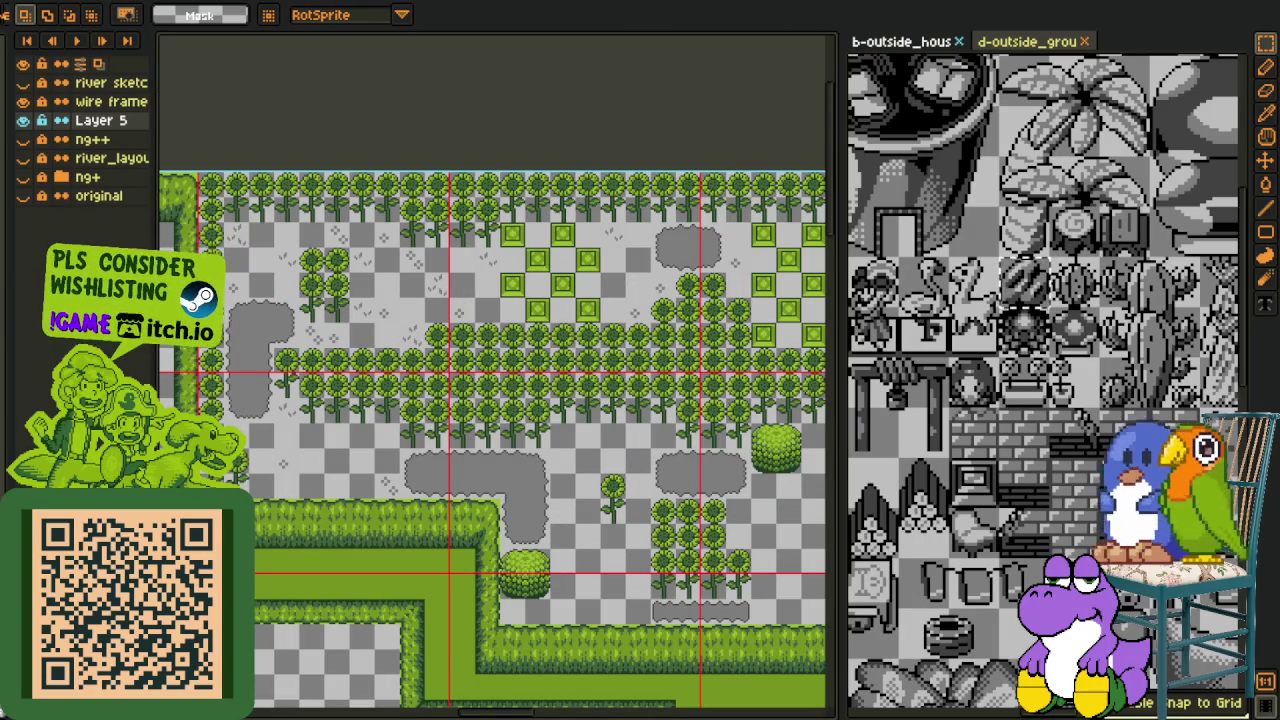
{"action": "left_click_drag", "start_coordinate": [611, 503], "coordinate": [567, 428]}
{"action": "scroll", "coordinate": [567, 428], "scroll_direction": "down", "scroll_amount": 2}
{"action": "key", "text": "r"}
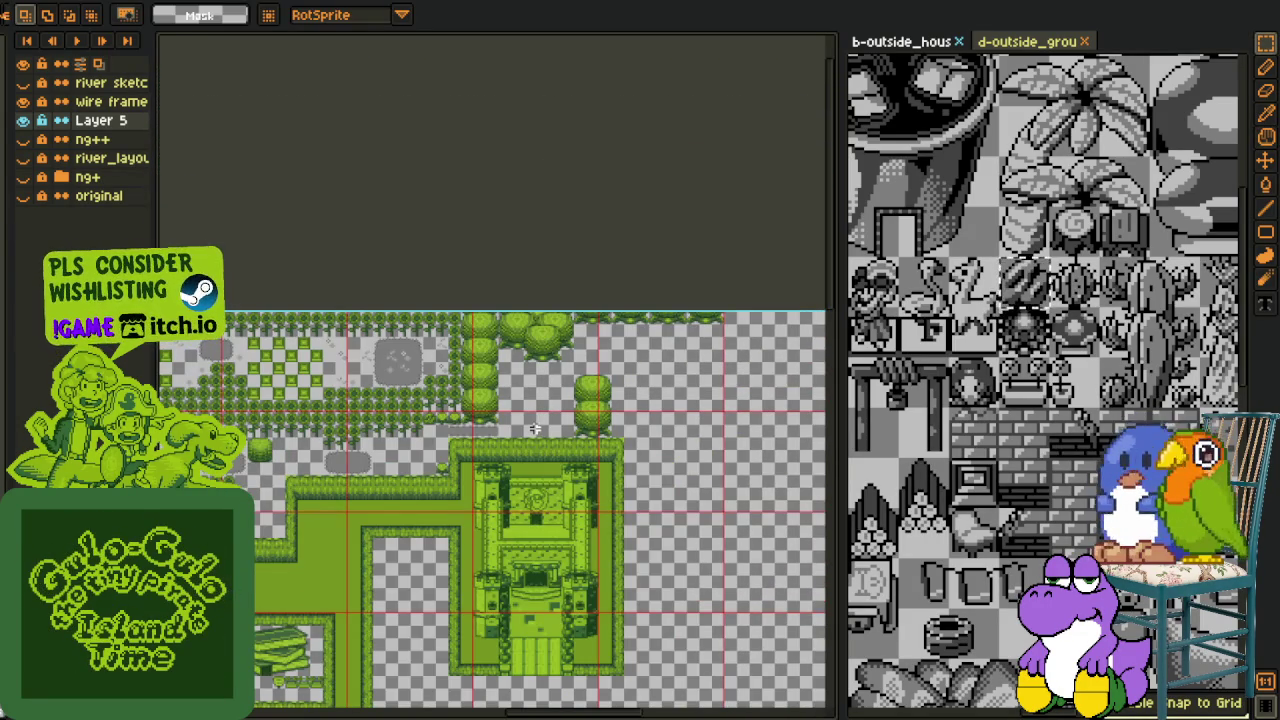
{"action": "scroll", "coordinate": [445, 458], "scroll_direction": "down", "scroll_amount": 1}
{"action": "left_click_drag", "start_coordinate": [225, 470], "coordinate": [393, 448]}
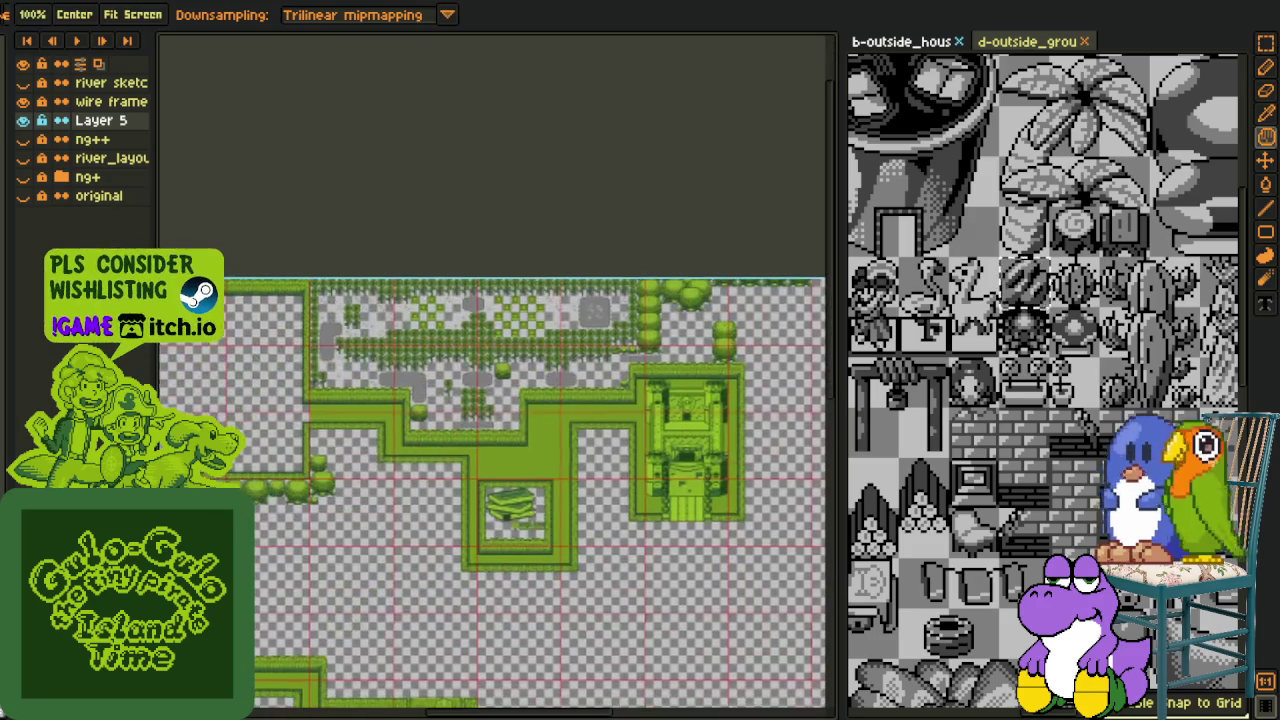
{"action": "scroll", "coordinate": [388, 378], "scroll_direction": "up", "scroll_amount": 1}
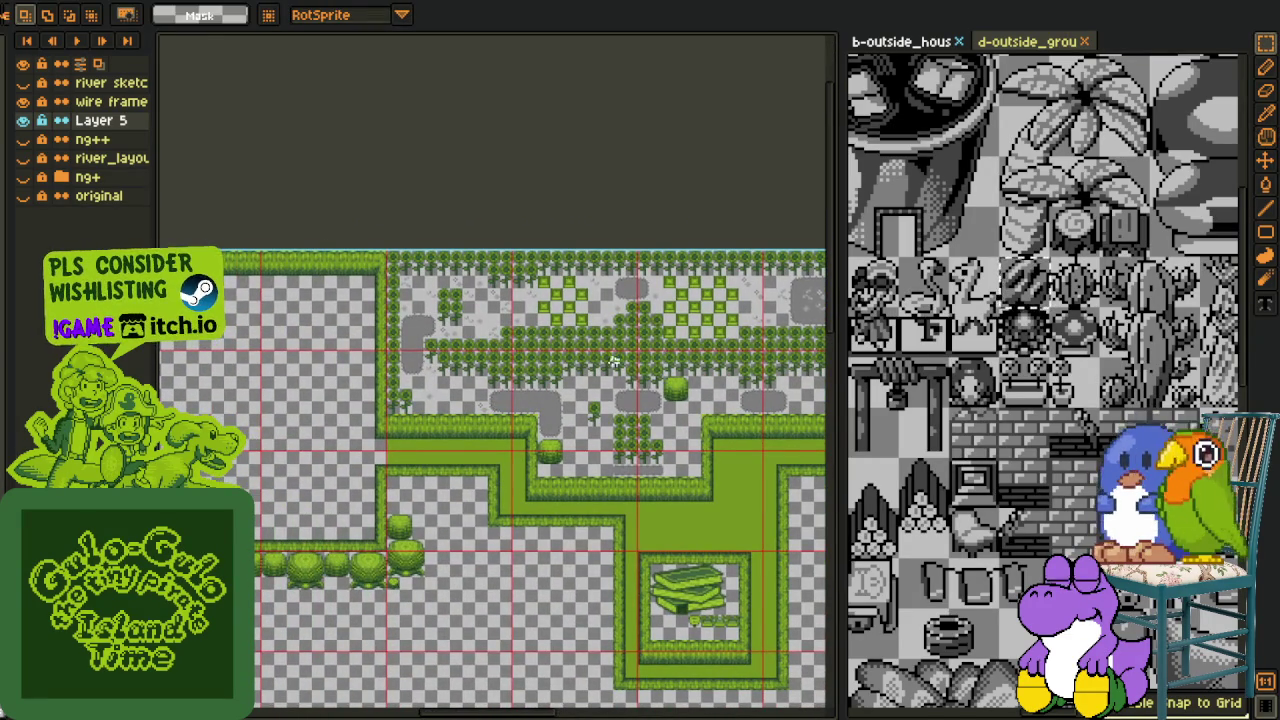
{"action": "scroll", "coordinate": [531, 426], "scroll_direction": "up", "scroll_amount": 1}
{"action": "scroll", "coordinate": [491, 423], "scroll_direction": "up", "scroll_amount": 1}
{"action": "scroll", "coordinate": [485, 277], "scroll_direction": "up", "scroll_amount": 1}
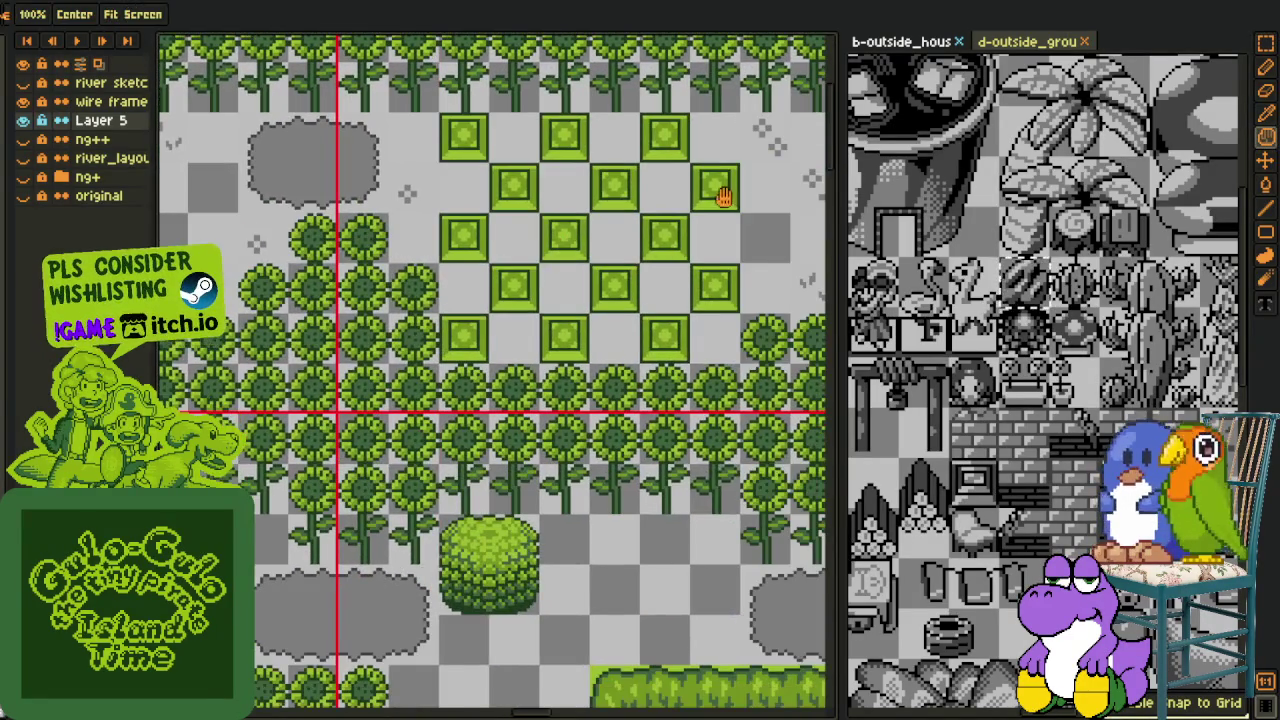
{"action": "left_click_drag", "start_coordinate": [722, 196], "coordinate": [598, 221]}
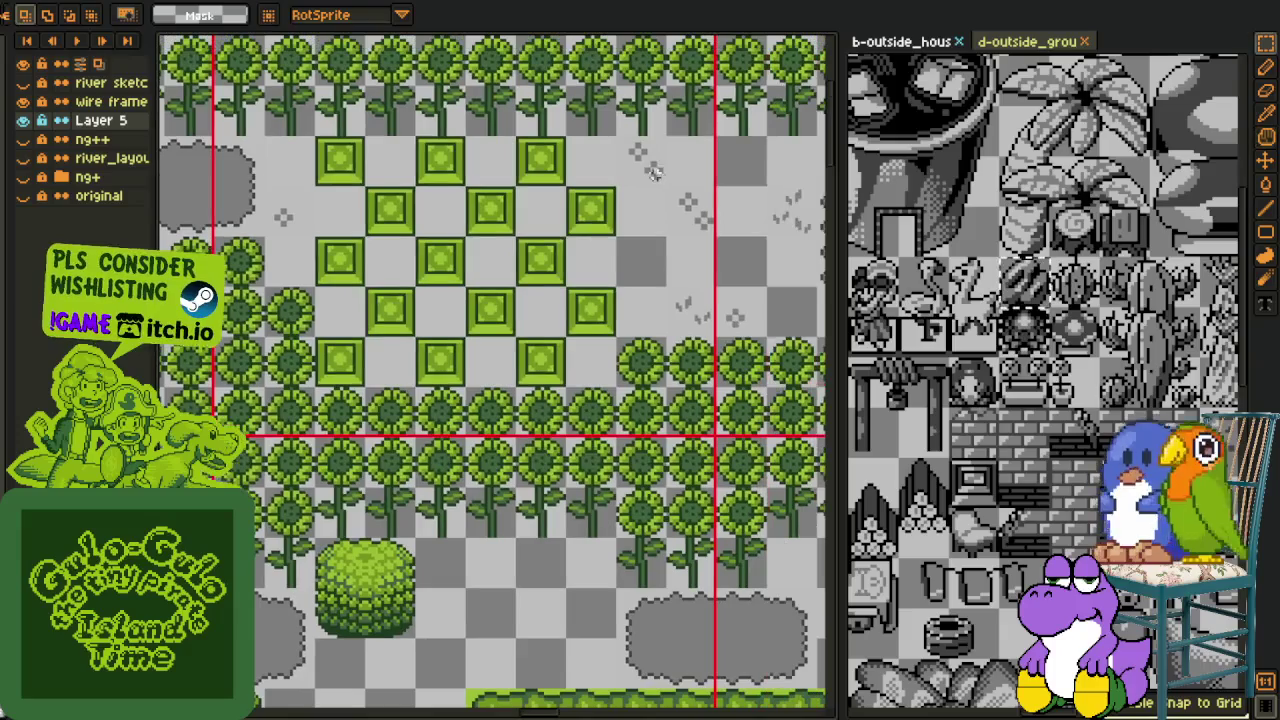
Copy a 16x16 grass tuft onto the grey ground beside the hedge
{"action": "left_click_drag", "start_coordinate": [647, 176], "coordinate": [307, 358]}
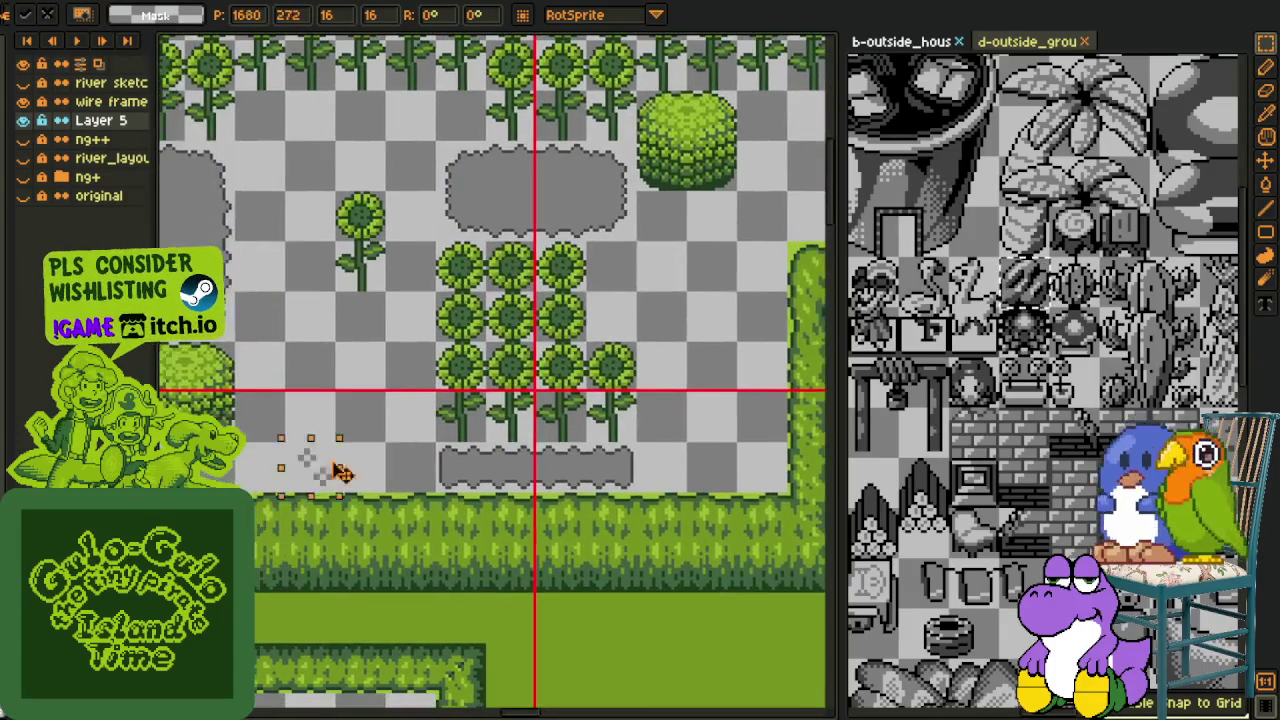
{"action": "left_click_drag", "start_coordinate": [305, 362], "coordinate": [309, 366]}
{"action": "scroll", "coordinate": [363, 423], "scroll_direction": "down", "scroll_amount": 2}
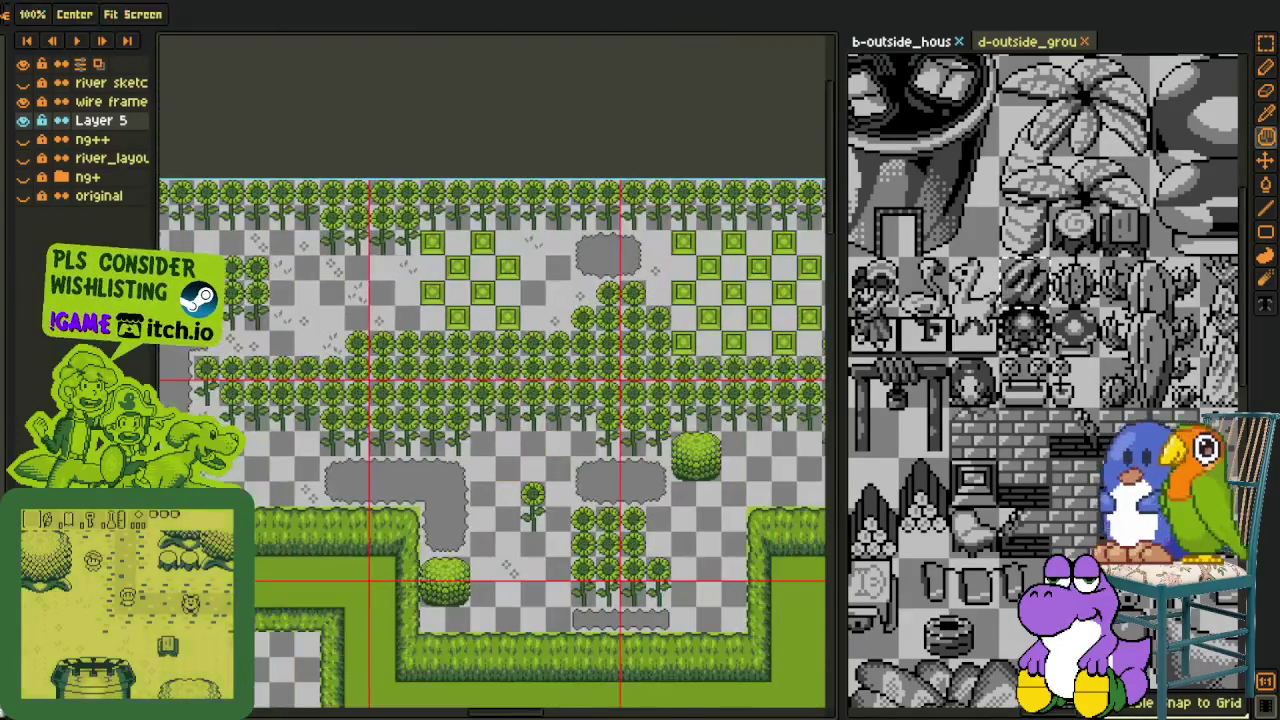
{"action": "scroll", "coordinate": [430, 340], "scroll_direction": "up", "scroll_amount": 2}
Place a second grass tuft on an empty patch of grey ground
{"action": "mouse_move", "coordinate": [400, 258]}
{"action": "left_mouse_down"}
{"action": "mouse_move", "coordinate": [611, 363]}
{"action": "mouse_move", "coordinate": [572, 333]}
{"action": "left_mouse_up"}
{"action": "key", "text": "h"}
{"action": "mouse_move", "coordinate": [649, 308]}
{"action": "left_mouse_down"}
{"action": "mouse_move", "coordinate": [621, 350]}
{"action": "mouse_move", "coordinate": [363, 400]}
{"action": "mouse_move", "coordinate": [285, 45]}
{"action": "mouse_move", "coordinate": [594, 186]}
{"action": "left_mouse_up"}
{"action": "key", "text": "v"}
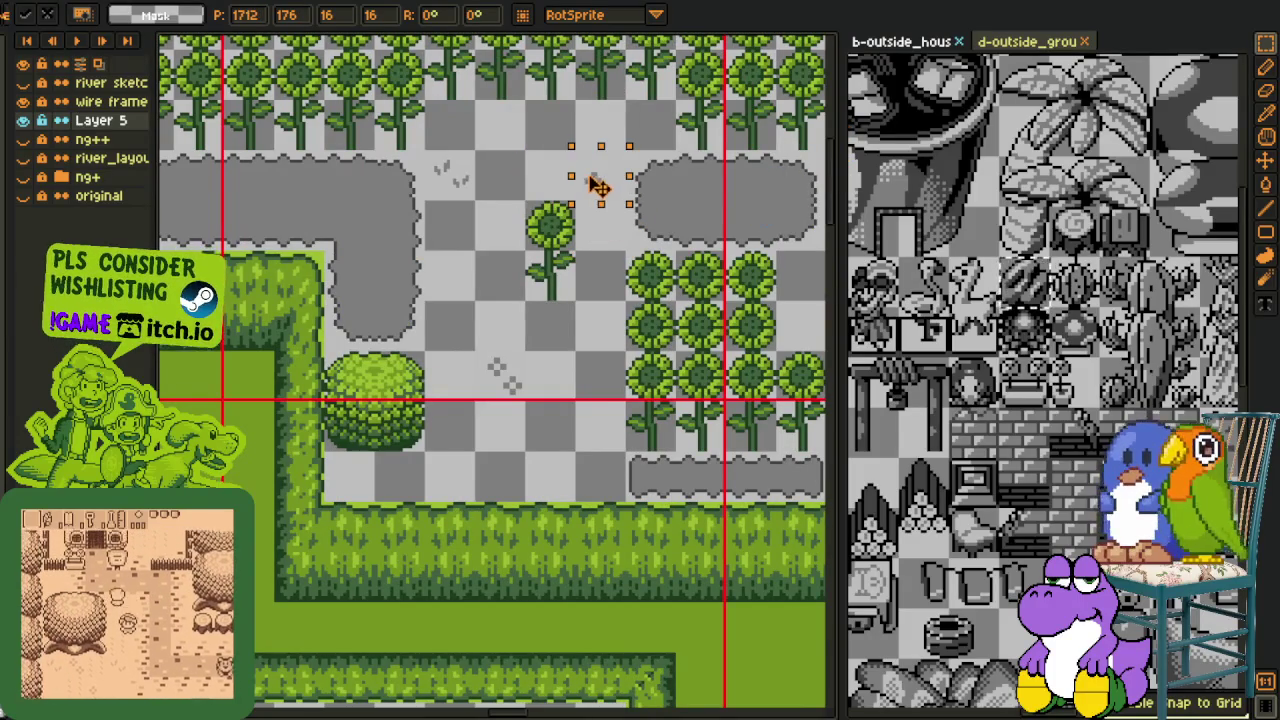
{"action": "left_click", "coordinate": [428, 267]}
Pan and zoom across the map to find more empty grey ground for tufts
{"action": "left_click_drag", "start_coordinate": [258, 325], "coordinate": [398, 410]}
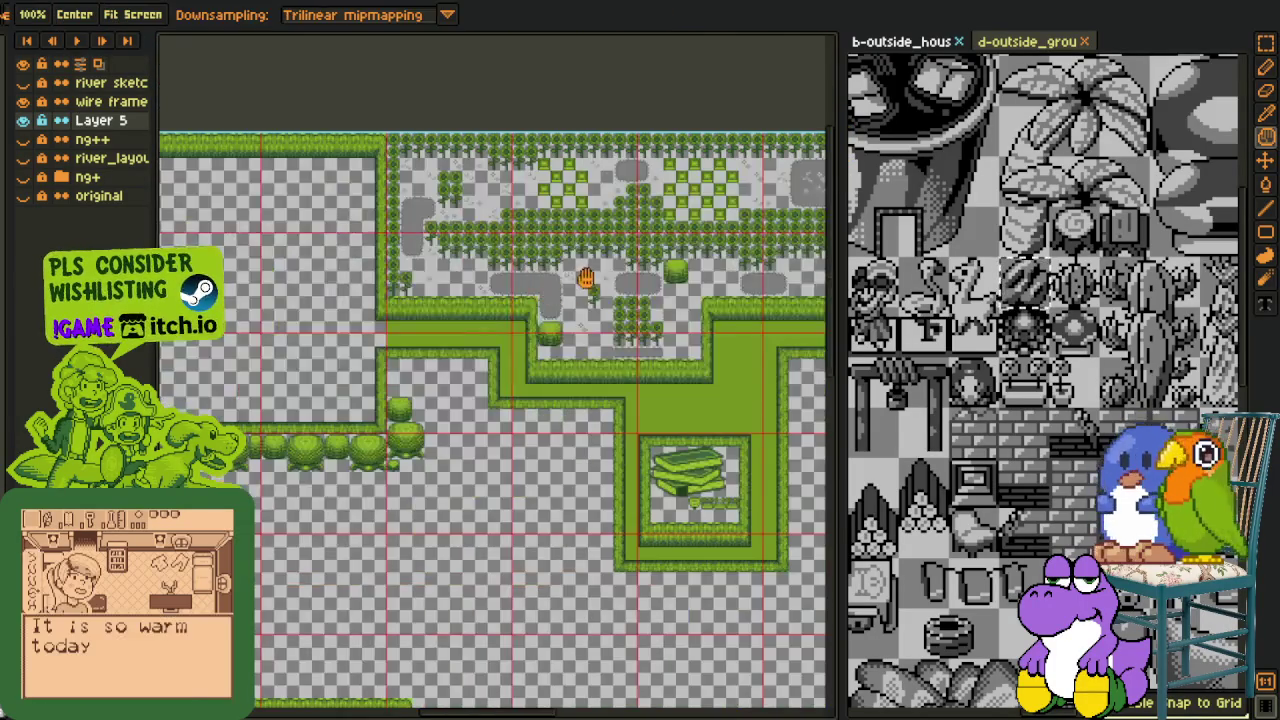
{"action": "left_click_drag", "start_coordinate": [592, 265], "coordinate": [513, 285]}
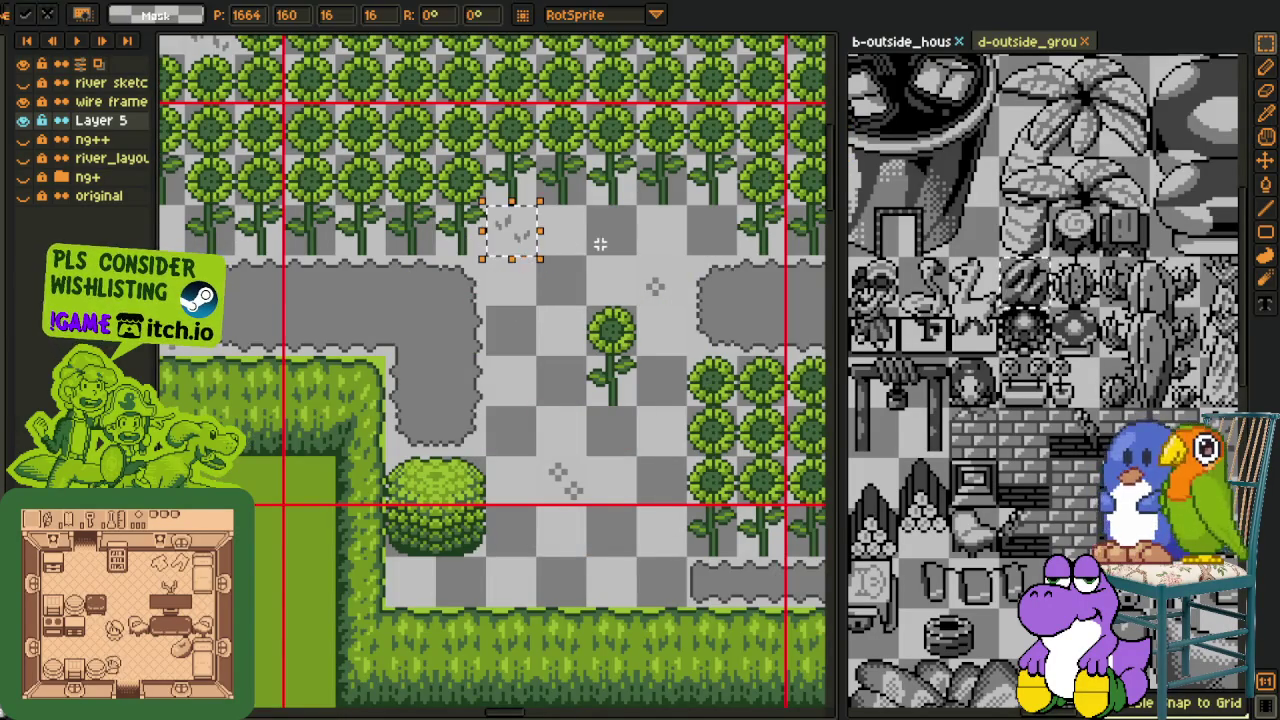
{"action": "scroll", "coordinate": [560, 300], "scroll_direction": "down", "scroll_amount": 2}
{"action": "scroll", "coordinate": [417, 235], "scroll_direction": "up", "scroll_amount": 2}
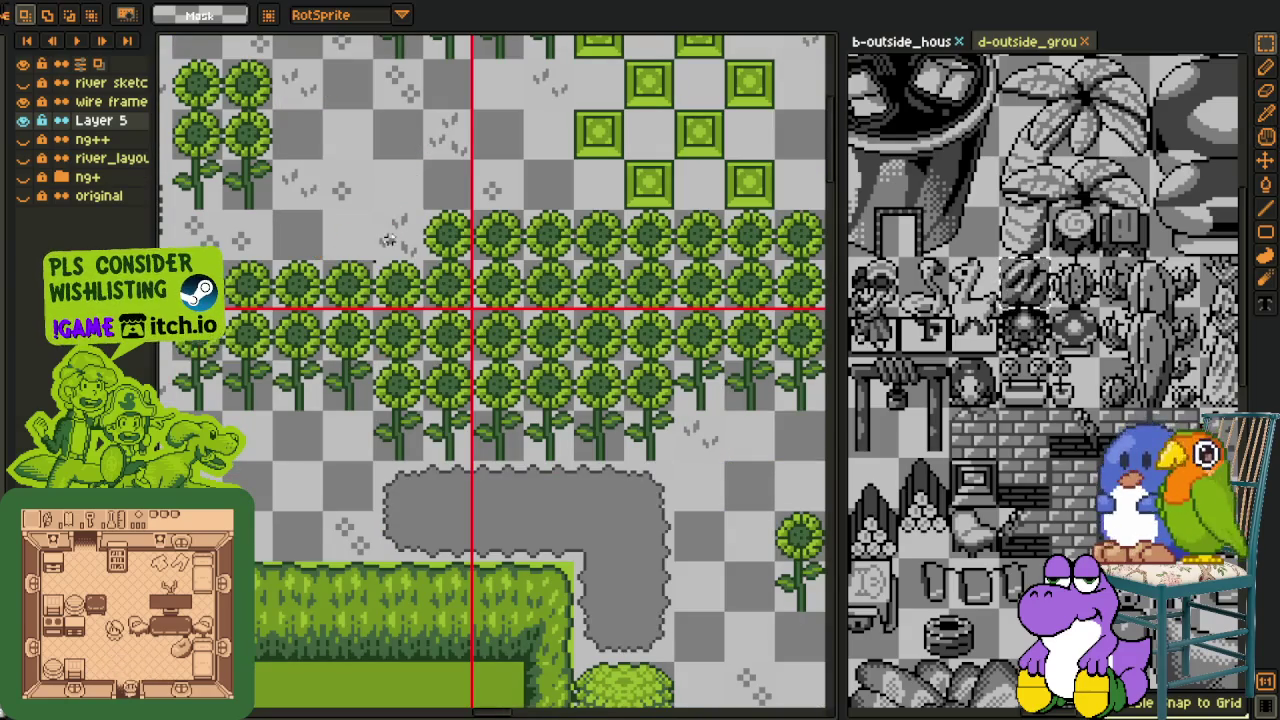
{"action": "key", "text": "m"}
{"action": "scroll", "coordinate": [383, 480], "scroll_direction": "left", "scroll_amount": 3}
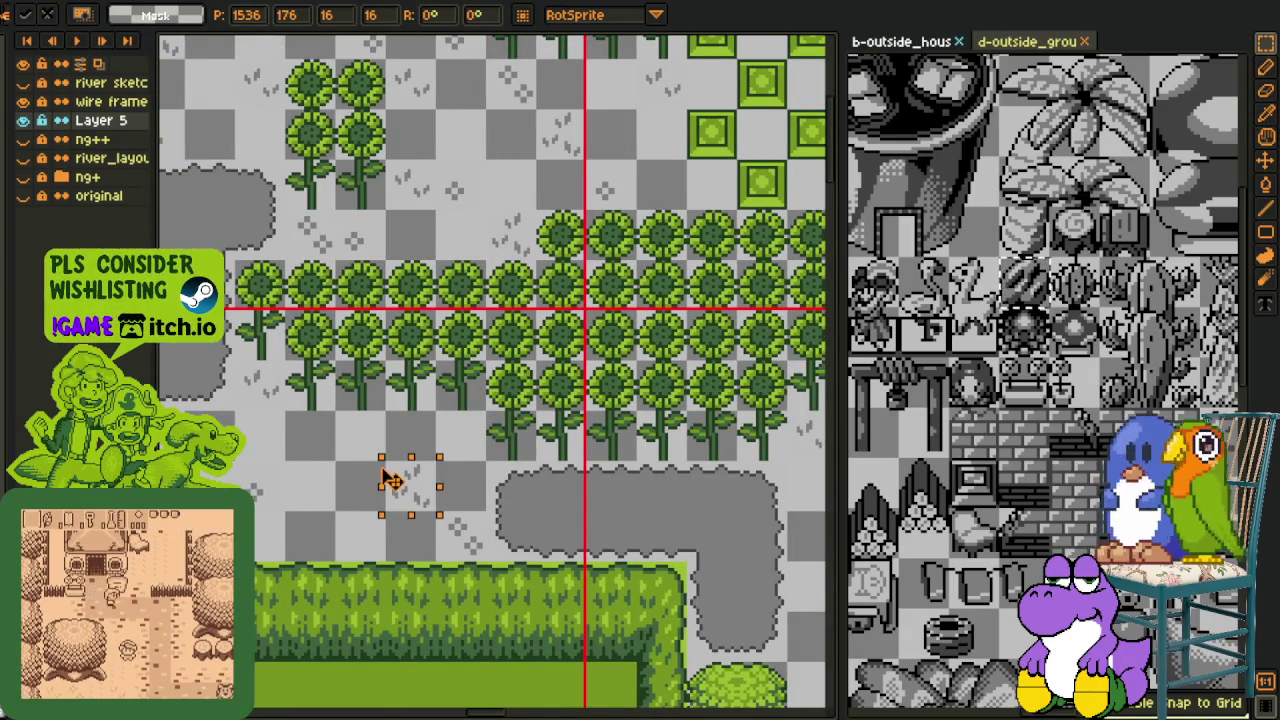
{"action": "mouse_move", "coordinate": [375, 487]}
{"action": "left_mouse_down"}
{"action": "mouse_move", "coordinate": [806, 700]}
{"action": "mouse_move", "coordinate": [591, 496]}
{"action": "left_mouse_up"}
{"action": "scroll", "coordinate": [672, 420], "scroll_direction": "down", "scroll_amount": 2}
{"action": "left_click_drag", "start_coordinate": [590, 253], "coordinate": [447, 348]}
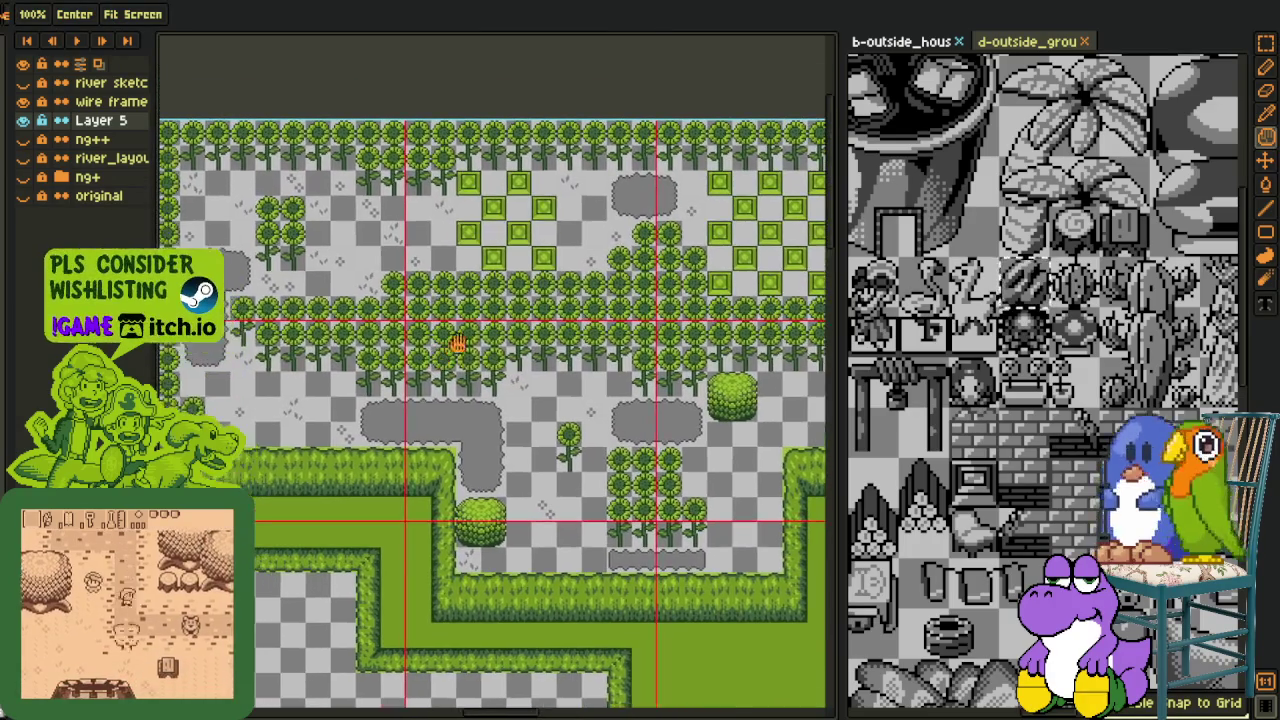
{"action": "scroll", "coordinate": [410, 210], "scroll_direction": "up", "scroll_amount": 2}
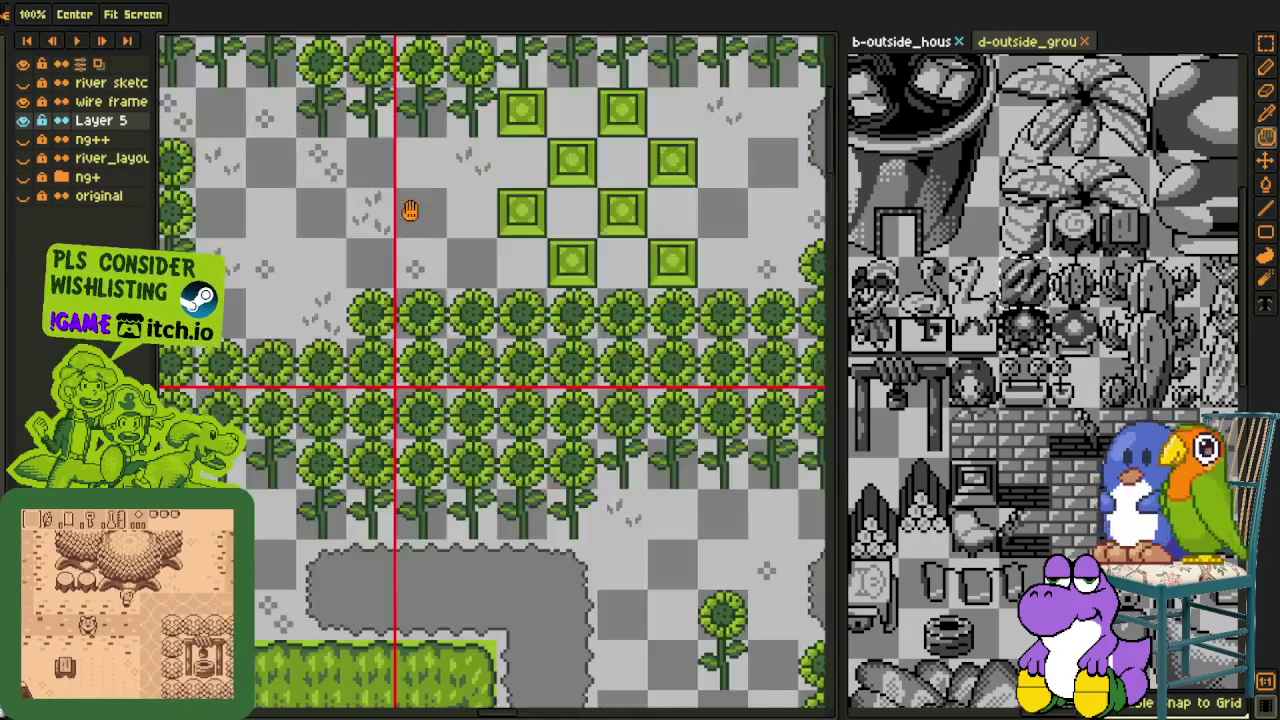
{"action": "scroll", "coordinate": [410, 210], "scroll_direction": "down", "scroll_amount": 1}
{"action": "left_click_drag", "start_coordinate": [410, 150], "coordinate": [428, 266]}
{"action": "scroll", "coordinate": [428, 270], "scroll_direction": "down", "scroll_amount": 1}
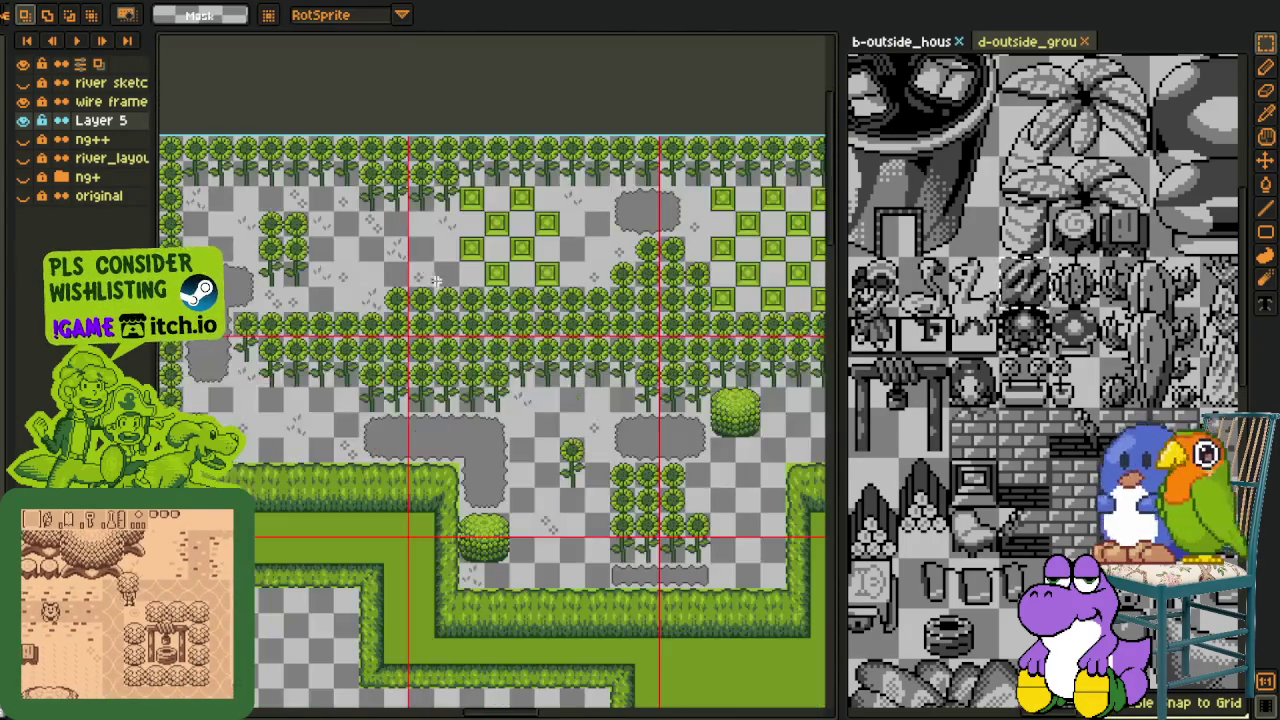
{"action": "scroll", "coordinate": [340, 225], "scroll_direction": "up", "scroll_amount": 1}
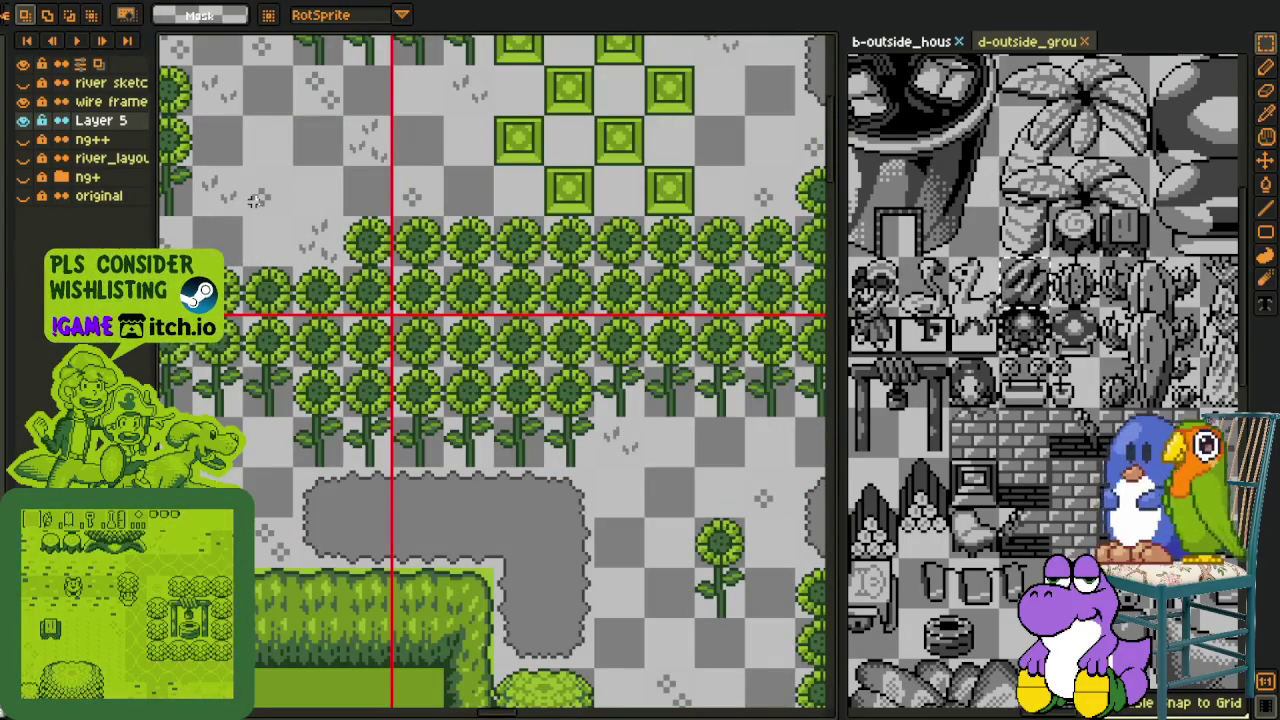
Move a tuft tile up toward the sunflowers and commit it
{"action": "scroll", "coordinate": [523, 449], "scroll_direction": "down", "scroll_amount": 5}
{"action": "scroll", "coordinate": [337, 614], "scroll_direction": "down", "scroll_amount": 5}
{"action": "scroll", "coordinate": [394, 380], "scroll_direction": "down", "scroll_amount": 3}
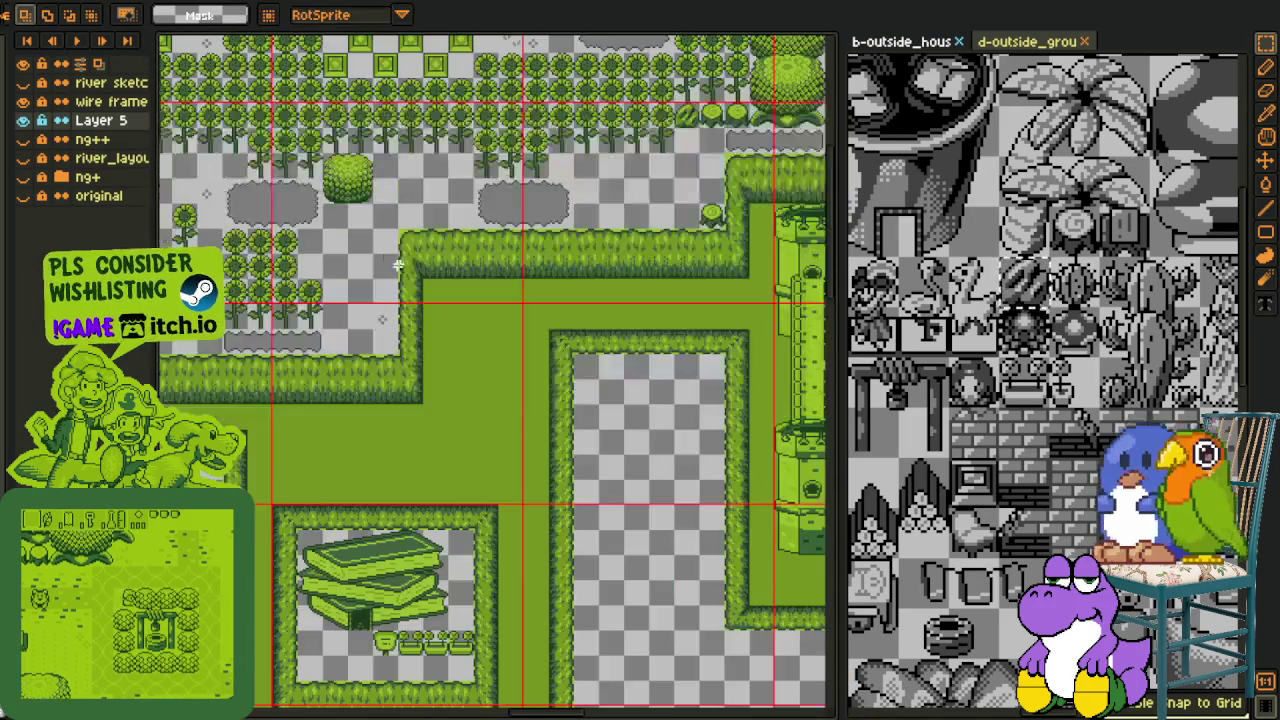
{"action": "scroll", "coordinate": [520, 391], "scroll_direction": "up", "scroll_amount": 1}
{"action": "scroll", "coordinate": [472, 381], "scroll_direction": "up", "scroll_amount": 3}
{"action": "mouse_move", "coordinate": [520, 450]}
{"action": "left_mouse_down"}
{"action": "mouse_move", "coordinate": [338, 287]}
{"action": "mouse_move", "coordinate": [531, 463]}
{"action": "mouse_move", "coordinate": [380, 277]}
{"action": "left_mouse_up"}
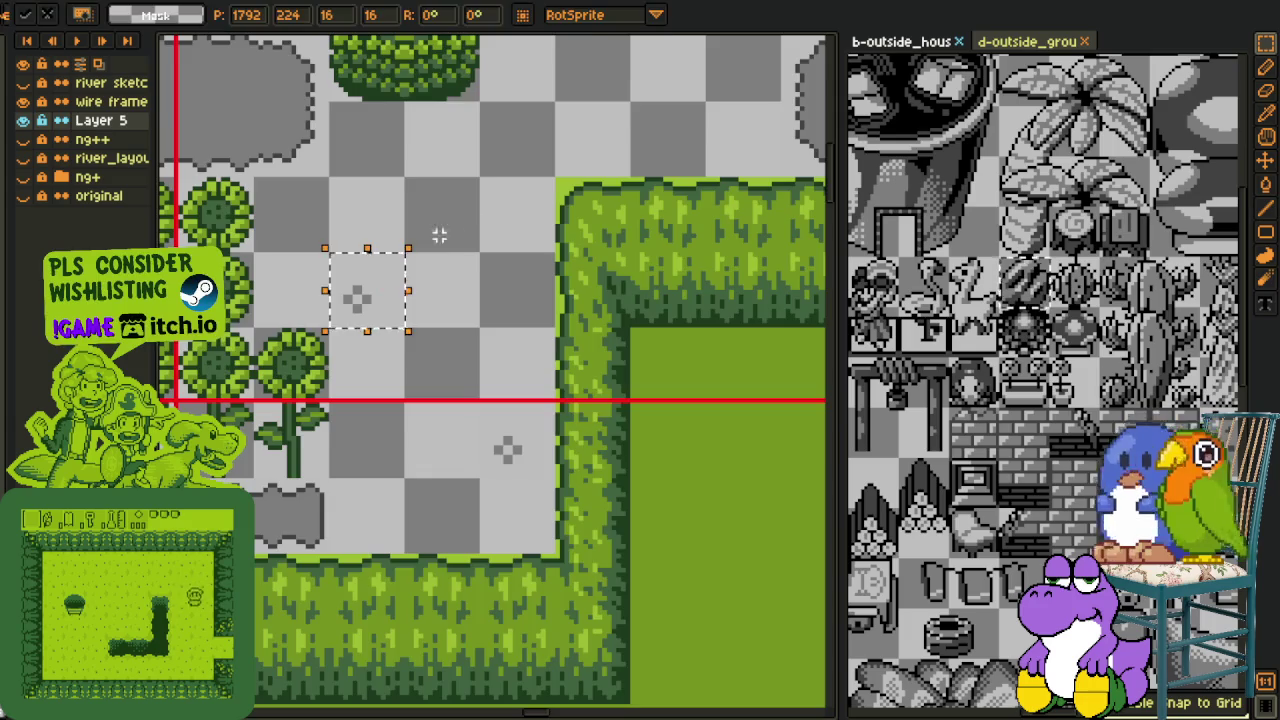
{"action": "scroll", "coordinate": [403, 268], "scroll_direction": "down", "scroll_amount": 2}
{"action": "scroll", "coordinate": [368, 437], "scroll_direction": "up", "scroll_amount": 1}
{"action": "left_click_drag", "start_coordinate": [370, 437], "coordinate": [548, 234]}
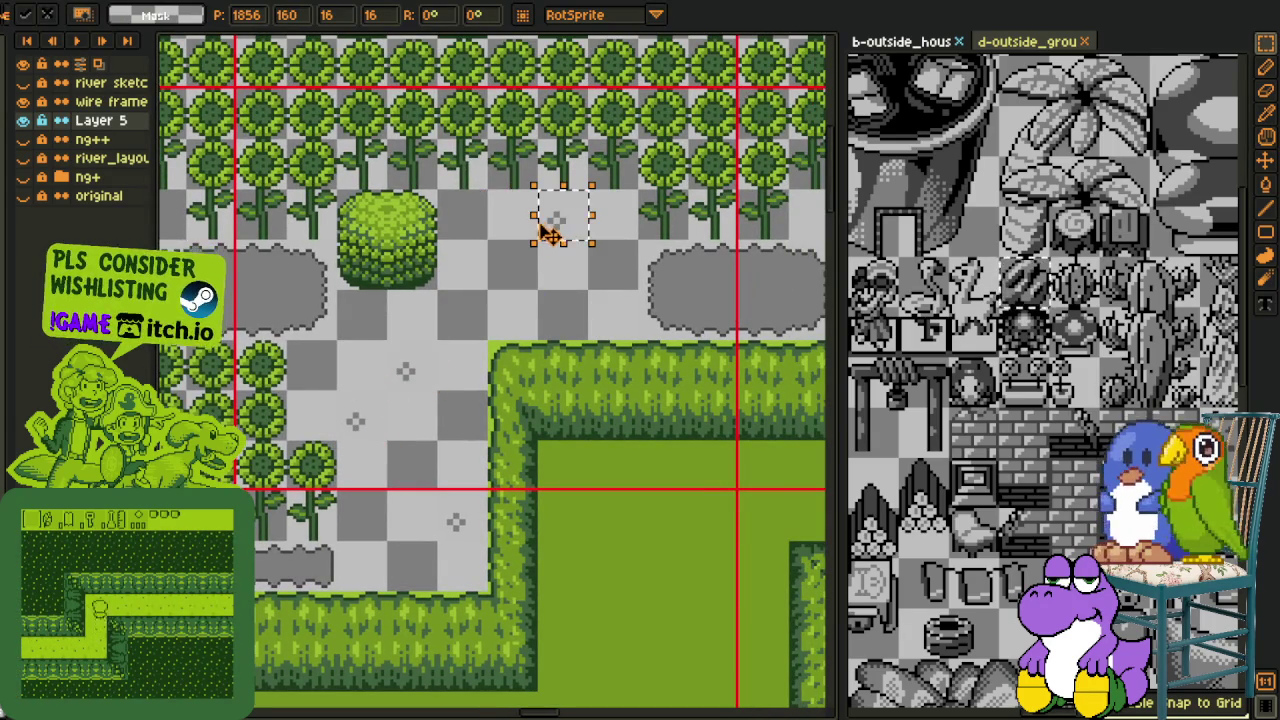
{"action": "key", "text": "Return"}
Place a small grass-mark tile beside the sunflower row
{"action": "scroll", "coordinate": [548, 234], "scroll_direction": "down", "scroll_amount": 2}
{"action": "scroll", "coordinate": [508, 229], "scroll_direction": "up", "scroll_amount": 1}
{"action": "scroll", "coordinate": [508, 229], "scroll_direction": "up", "scroll_amount": 2}
{"action": "left_click", "coordinate": [400, 177]}
{"action": "mouse_move", "coordinate": [400, 177]}
{"action": "left_mouse_down"}
{"action": "mouse_move", "coordinate": [470, 370]}
{"action": "mouse_move", "coordinate": [505, 590]}
{"action": "mouse_move", "coordinate": [586, 549]}
{"action": "mouse_move", "coordinate": [618, 503]}
{"action": "left_mouse_up"}
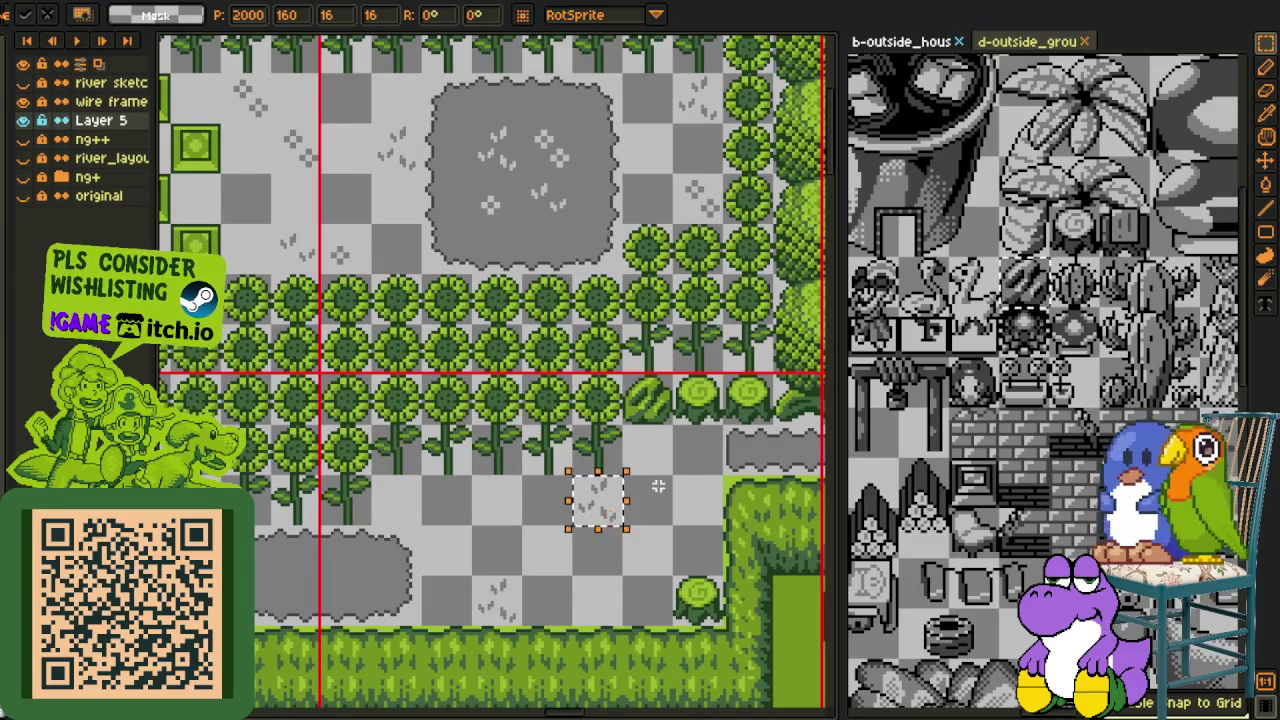
{"action": "key", "text": "Return"}
Duplicate a grass tuft and paste another copy onto the ground
{"action": "mouse_move", "coordinate": [296, 250]}
{"action": "left_mouse_down"}
{"action": "mouse_move", "coordinate": [543, 565]}
{"action": "mouse_move", "coordinate": [468, 515]}
{"action": "mouse_move", "coordinate": [643, 587]}
{"action": "left_mouse_up"}
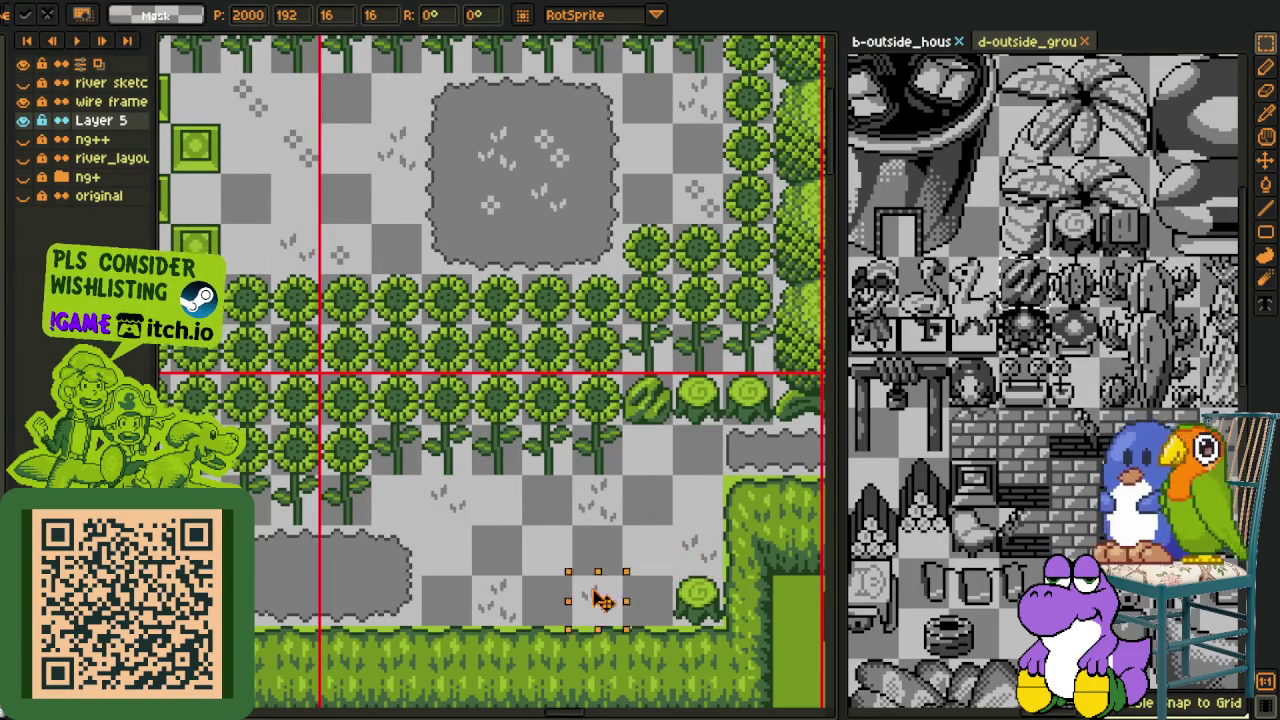
{"action": "scroll", "coordinate": [676, 578], "scroll_direction": "left", "scroll_amount": 5}
{"action": "scroll", "coordinate": [676, 578], "scroll_direction": "left", "scroll_amount": 5}
{"action": "scroll", "coordinate": [640, 400], "scroll_direction": "down", "scroll_amount": 2}
{"action": "key", "text": "ctrl+v"}
{"action": "mouse_move", "coordinate": [705, 395]}
{"action": "left_mouse_down"}
{"action": "mouse_move", "coordinate": [748, 405]}
{"action": "mouse_move", "coordinate": [630, 318]}
{"action": "left_mouse_up"}
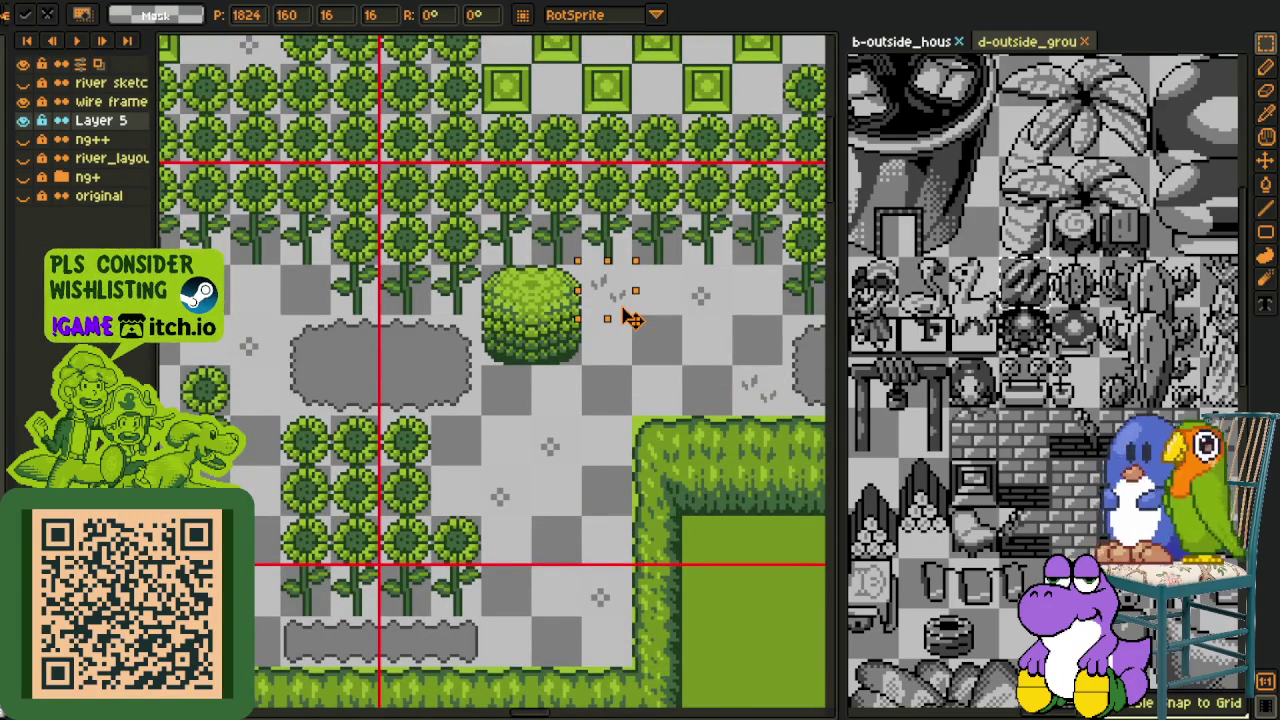
{"action": "left_click", "coordinate": [707, 317]}
Add grass tuft copies beside the bush and on the lower grey ground
{"action": "scroll", "coordinate": [707, 317], "scroll_direction": "down", "scroll_amount": 2}
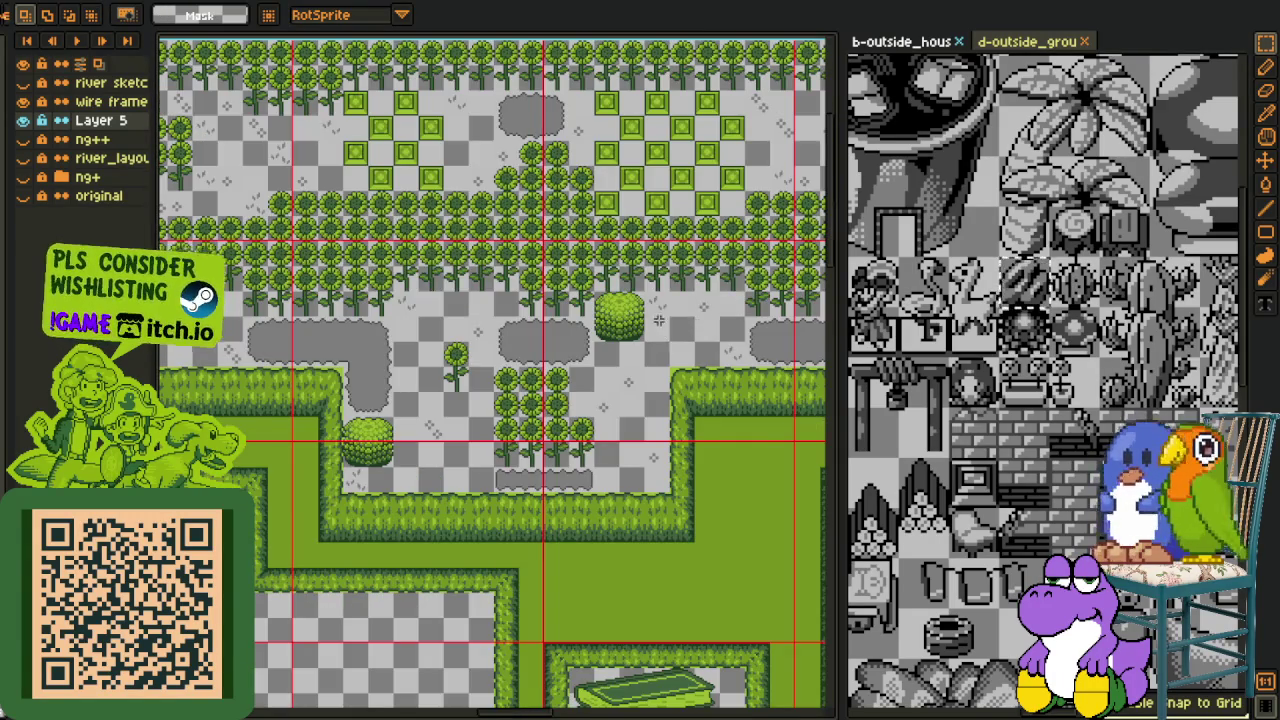
{"action": "scroll", "coordinate": [659, 320], "scroll_direction": "up", "scroll_amount": 2}
{"action": "mouse_move", "coordinate": [659, 292]}
{"action": "left_mouse_down"}
{"action": "mouse_move", "coordinate": [630, 437]}
{"action": "mouse_move", "coordinate": [667, 450]}
{"action": "mouse_move", "coordinate": [678, 410]}
{"action": "left_mouse_up"}
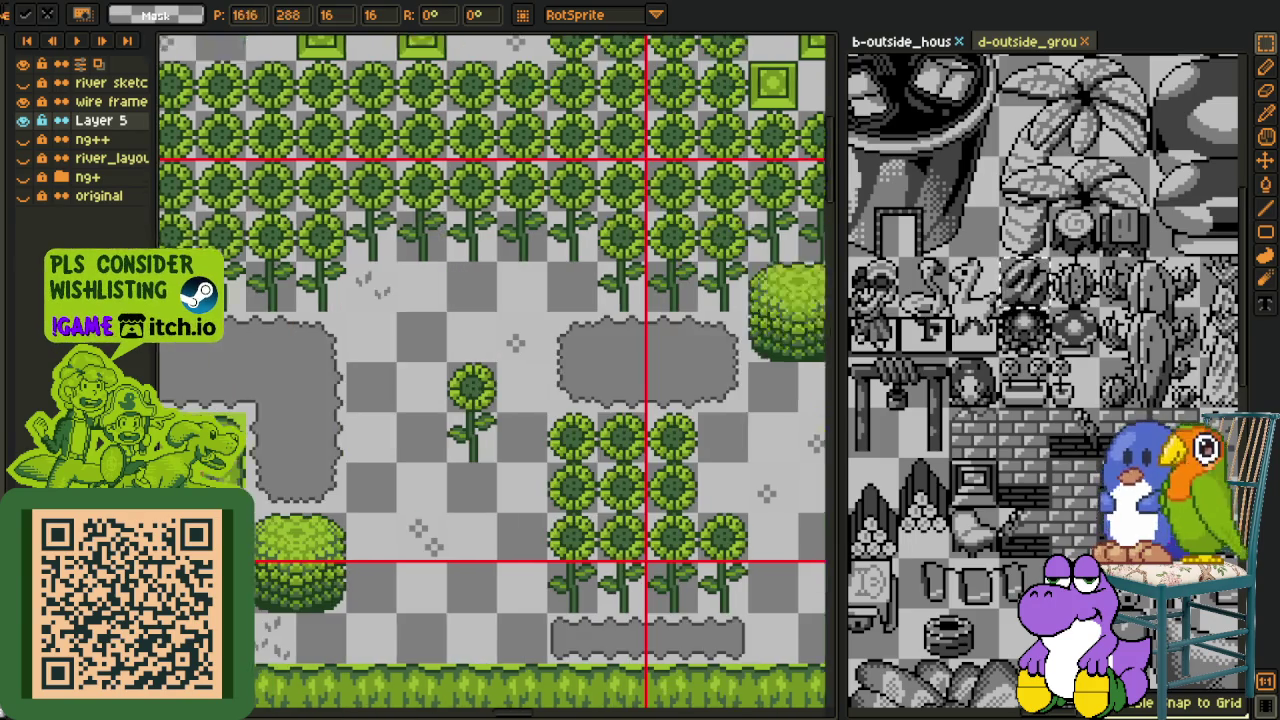
{"action": "left_click_drag", "start_coordinate": [648, 407], "coordinate": [438, 657]}
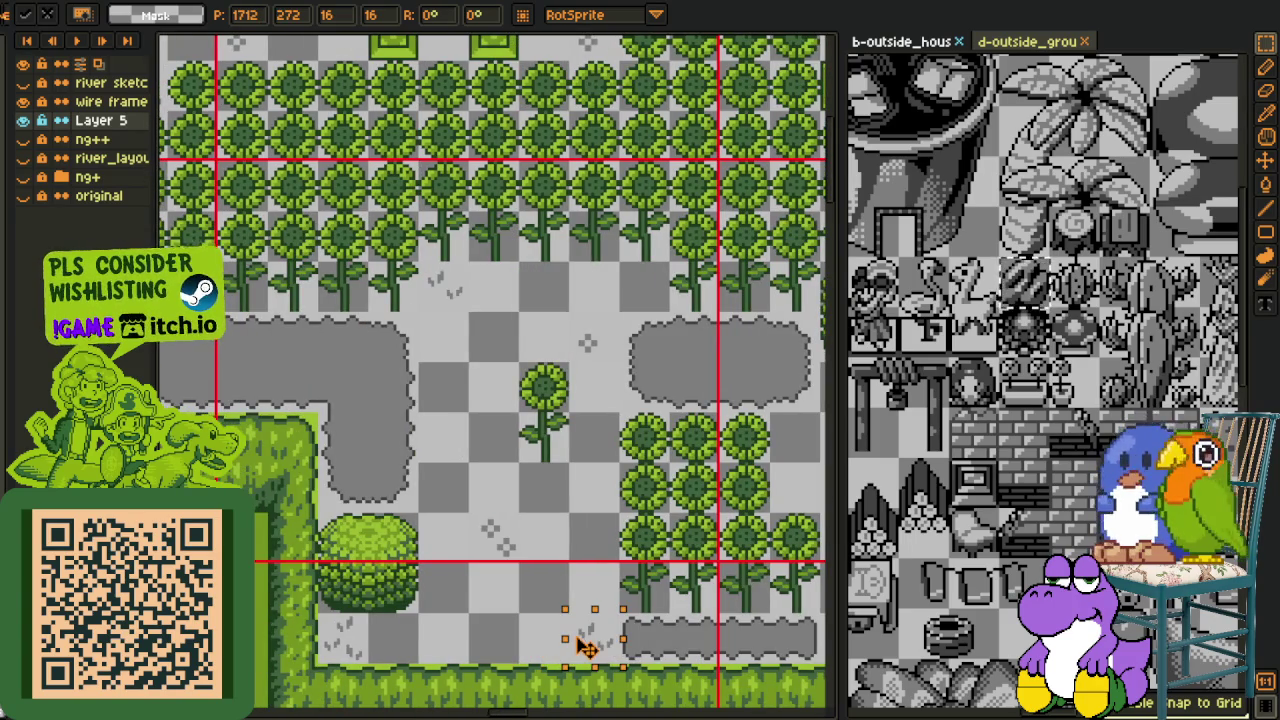
{"action": "mouse_move", "coordinate": [585, 645]}
{"action": "left_mouse_down"}
{"action": "mouse_move", "coordinate": [443, 440]}
{"action": "mouse_move", "coordinate": [600, 527]}
{"action": "mouse_move", "coordinate": [323, 491]}
{"action": "mouse_move", "coordinate": [200, 380]}
{"action": "mouse_move", "coordinate": [366, 480]}
{"action": "left_mouse_up"}
Move a tuft copy to another spot near the upper sunflower rows
{"action": "left_click_drag", "start_coordinate": [749, 51], "coordinate": [768, 385]}
{"action": "scroll", "coordinate": [490, 340], "scroll_direction": "down", "scroll_amount": 2}
{"action": "mouse_move", "coordinate": [530, 306]}
{"action": "left_mouse_down"}
{"action": "mouse_move", "coordinate": [490, 340]}
{"action": "mouse_move", "coordinate": [663, 443]}
{"action": "mouse_move", "coordinate": [509, 366]}
{"action": "mouse_move", "coordinate": [506, 388]}
{"action": "left_mouse_up"}
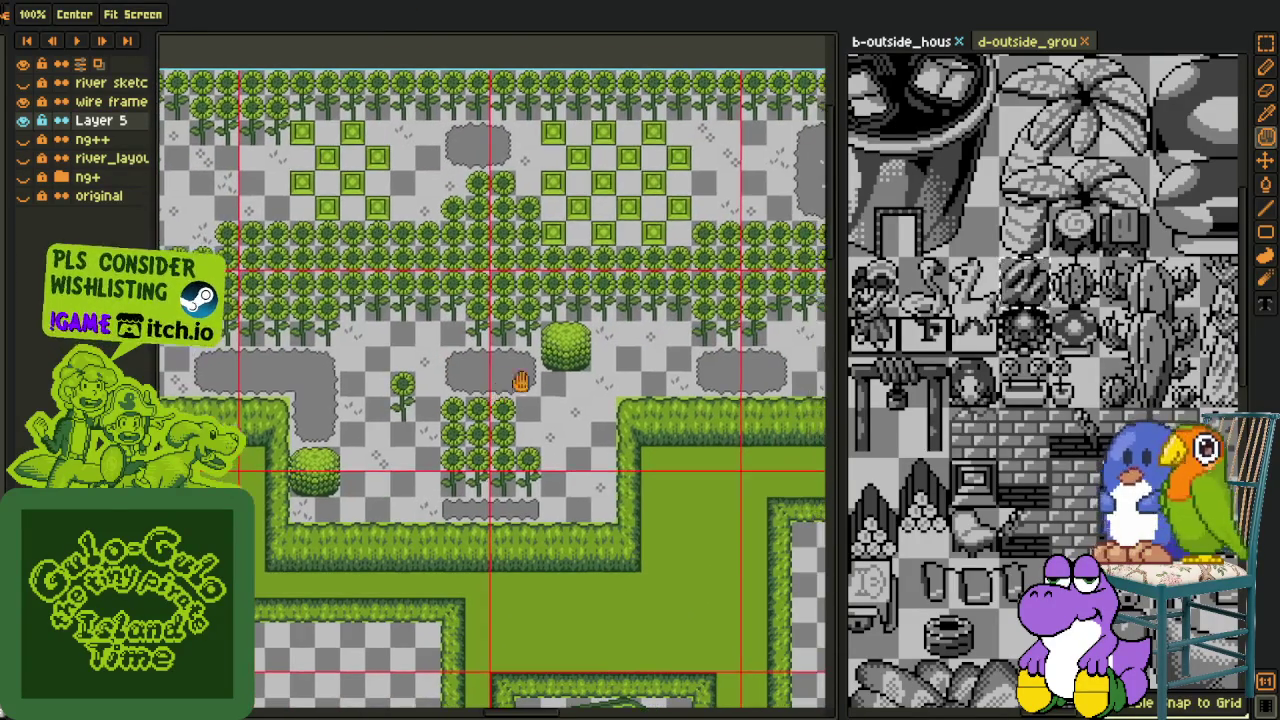
{"action": "scroll", "coordinate": [427, 352], "scroll_direction": "up", "scroll_amount": 2}
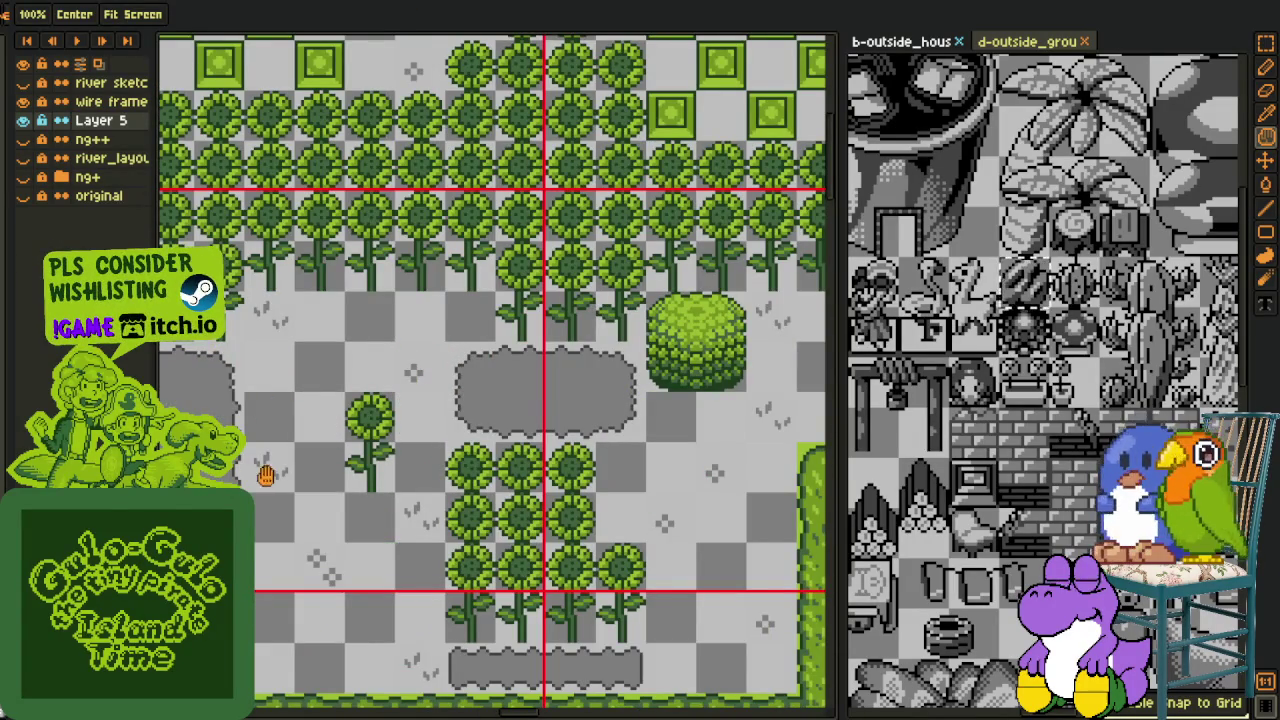
{"action": "left_click_drag", "start_coordinate": [427, 428], "coordinate": [569, 480]}
{"action": "left_click_drag", "start_coordinate": [481, 231], "coordinate": [664, 251]}
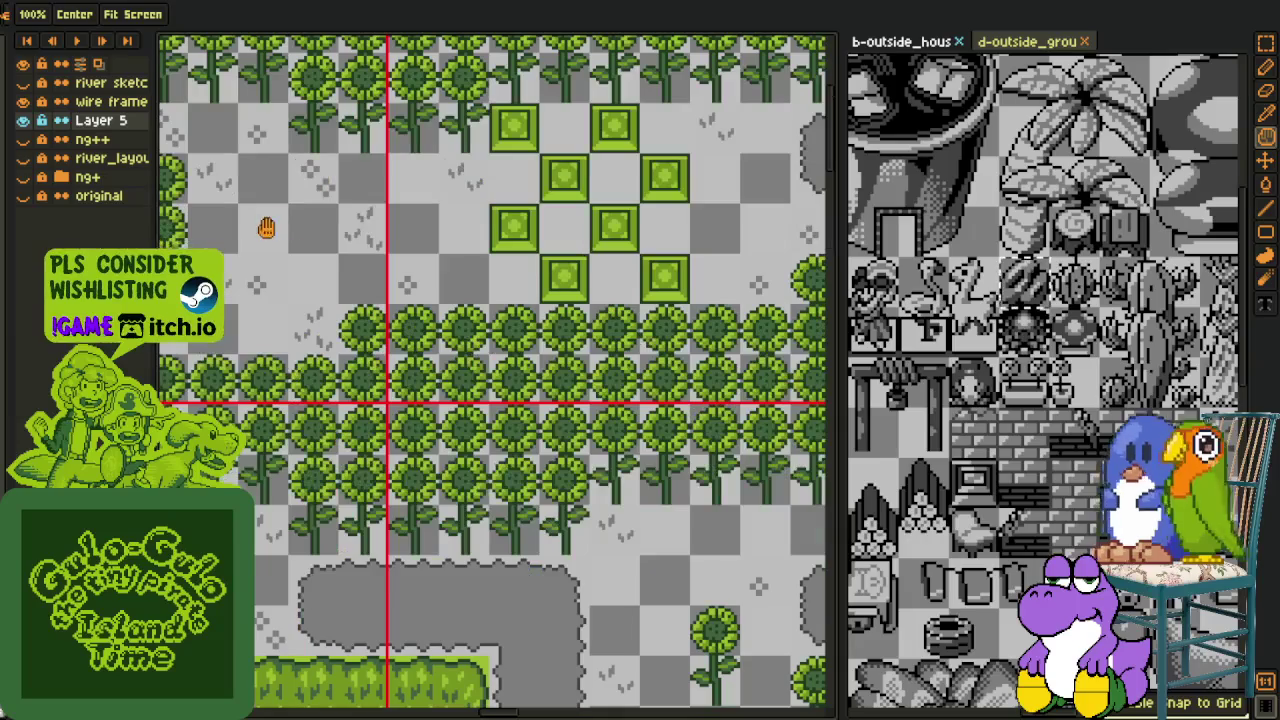
{"action": "scroll", "coordinate": [371, 243], "scroll_direction": "down", "scroll_amount": 5}
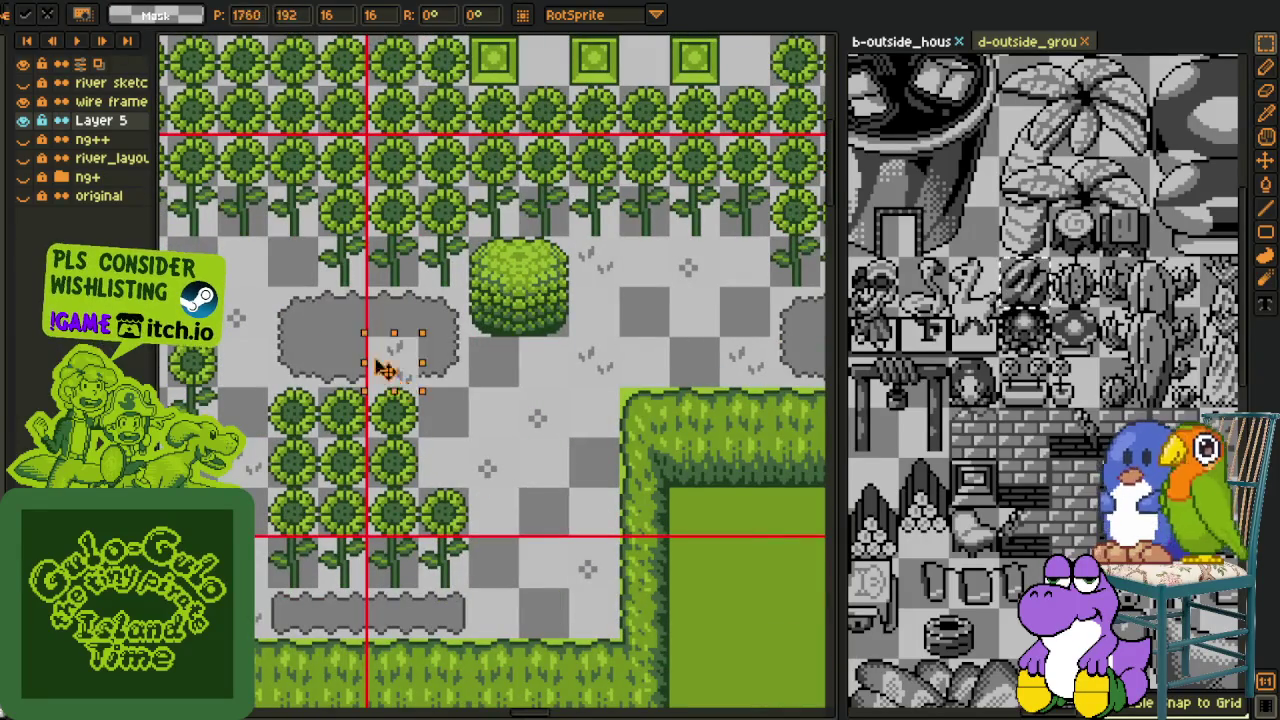
Carry a final tuft tile down and right into place, then deselect it
{"action": "mouse_move", "coordinate": [293, 257]}
{"action": "left_mouse_down"}
{"action": "mouse_move", "coordinate": [500, 548]}
{"action": "mouse_move", "coordinate": [513, 610]}
{"action": "mouse_move", "coordinate": [305, 590]}
{"action": "mouse_move", "coordinate": [637, 370]}
{"action": "left_mouse_up"}
{"action": "scroll", "coordinate": [347, 608], "scroll_direction": "left", "scroll_amount": 2}
{"action": "scroll", "coordinate": [637, 370], "scroll_direction": "right", "scroll_amount": 5}
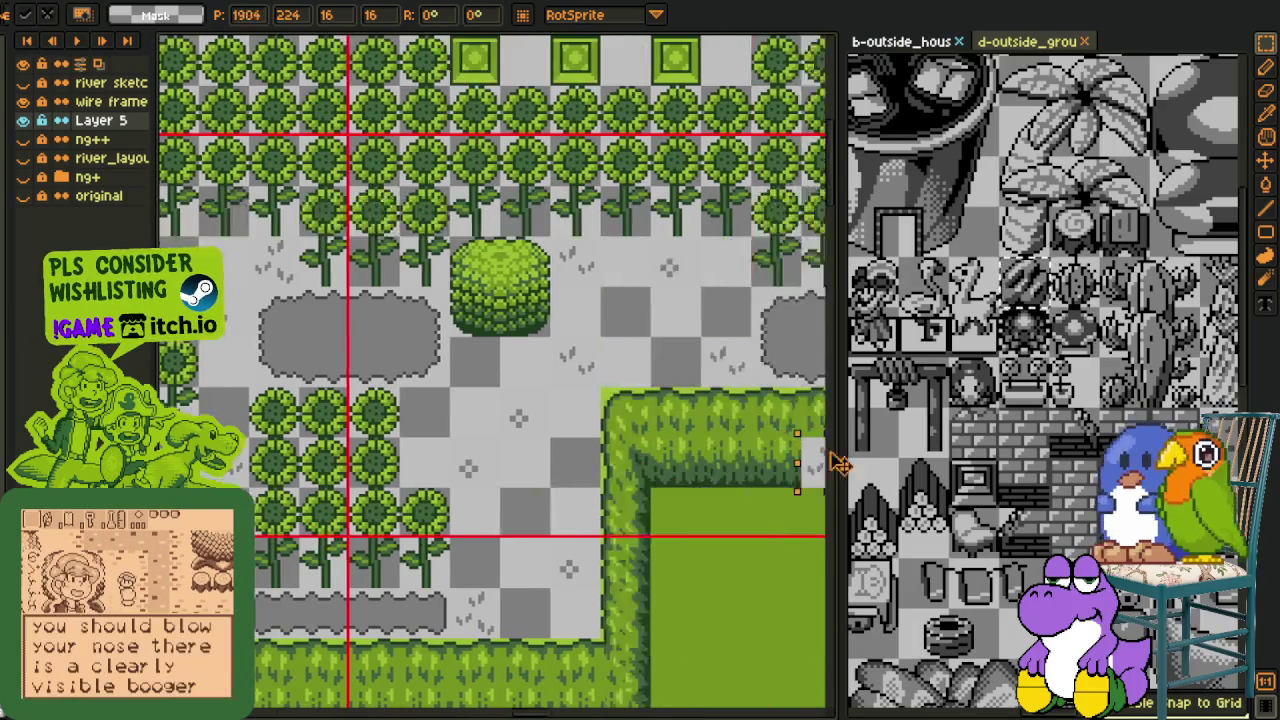
{"action": "scroll", "coordinate": [637, 370], "scroll_direction": "right", "scroll_amount": 4}
{"action": "mouse_move", "coordinate": [637, 370]}
{"action": "left_mouse_down"}
{"action": "mouse_move", "coordinate": [637, 243]}
{"action": "mouse_move", "coordinate": [783, 232]}
{"action": "left_mouse_up"}
{"action": "scroll", "coordinate": [777, 257], "scroll_direction": "right", "scroll_amount": 3}
{"action": "scroll", "coordinate": [783, 232], "scroll_direction": "right", "scroll_amount": 2}
{"action": "scroll", "coordinate": [783, 232], "scroll_direction": "up", "scroll_amount": 2}
{"action": "mouse_move", "coordinate": [563, 388]}
{"action": "left_mouse_down"}
{"action": "mouse_move", "coordinate": [740, 370]}
{"action": "mouse_move", "coordinate": [790, 318]}
{"action": "left_mouse_up"}
{"action": "key", "text": "ctrl+d"}
{"action": "scroll", "coordinate": [618, 336], "scroll_direction": "down", "scroll_amount": 4}
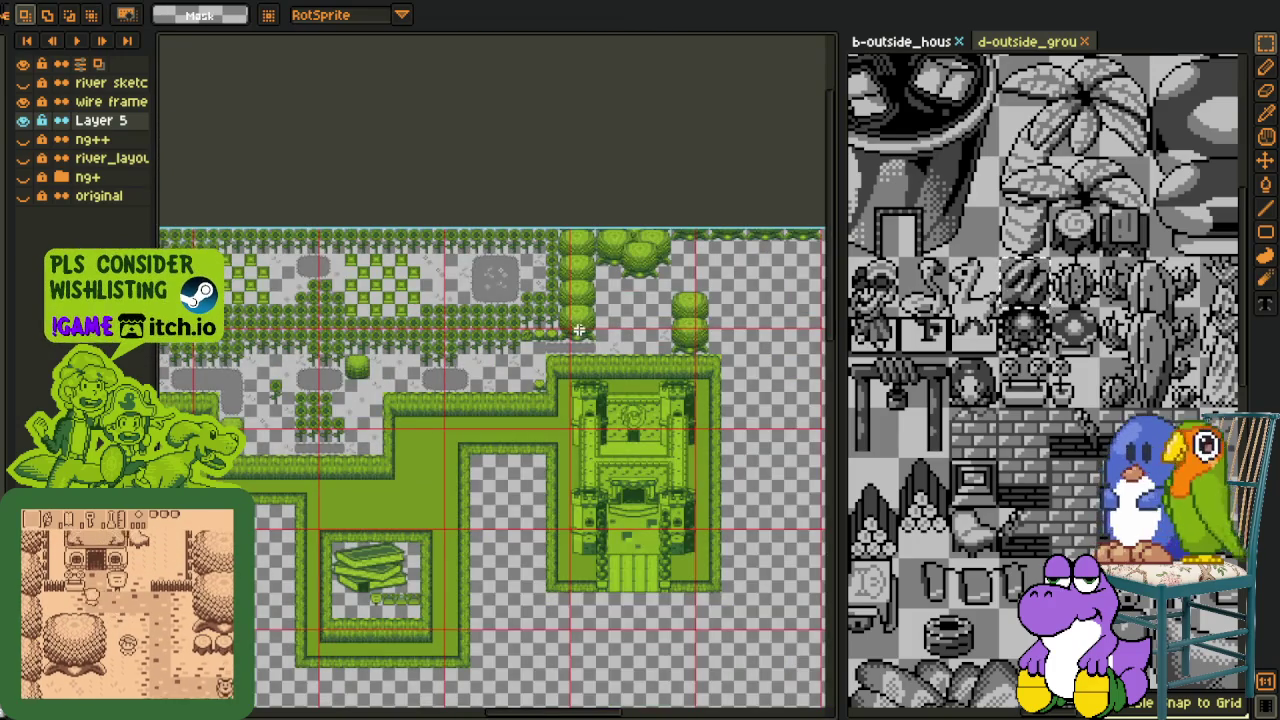
Shift the bottom strip of the grey patch into place
{"action": "scroll", "coordinate": [578, 330], "scroll_direction": "up", "scroll_amount": 1}
{"action": "scroll", "coordinate": [578, 330], "scroll_direction": "up", "scroll_amount": 1}
{"action": "scroll", "coordinate": [578, 330], "scroll_direction": "up", "scroll_amount": 2}
{"action": "left_click", "coordinate": [557, 363]}
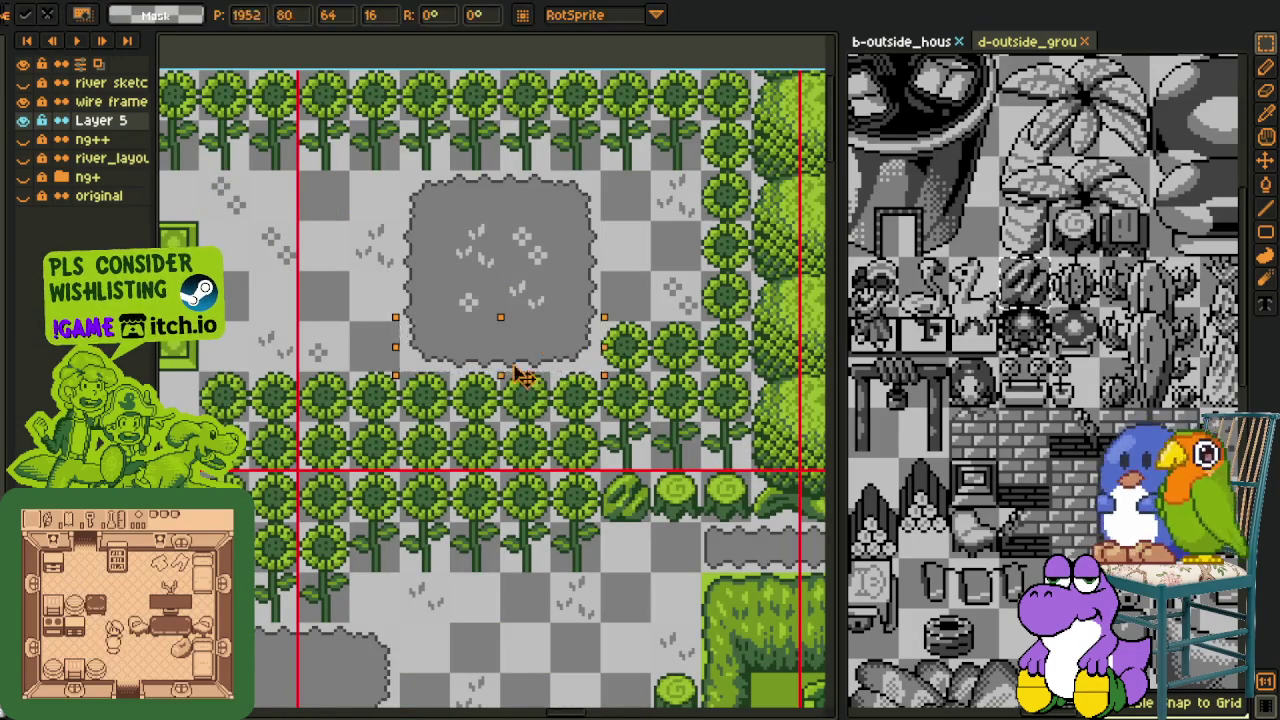
{"action": "key", "text": "period"}
{"action": "left_click_drag", "start_coordinate": [414, 500], "coordinate": [465, 507]}
{"action": "key", "text": "Return"}
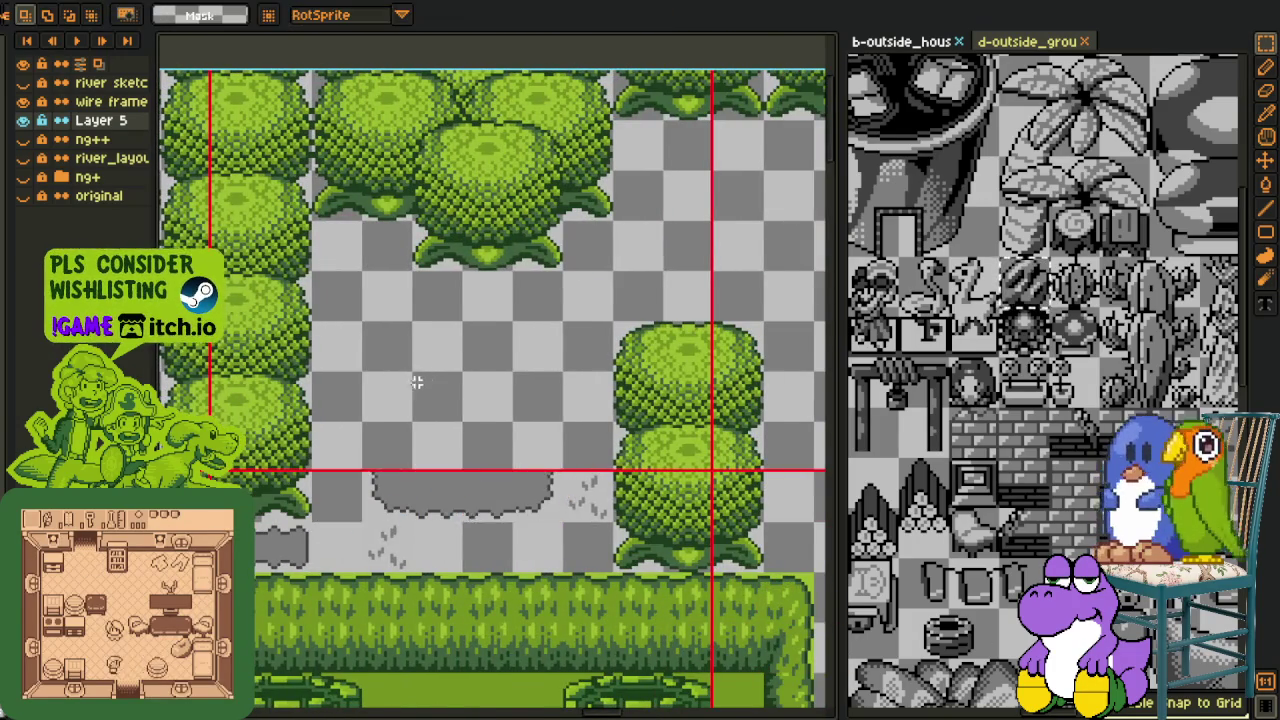
Move the grey patch with grass marks between the round trees above the castle
{"action": "scroll", "coordinate": [426, 382], "scroll_direction": "down", "scroll_amount": 2}
{"action": "left_click_drag", "start_coordinate": [408, 366], "coordinate": [457, 371]}
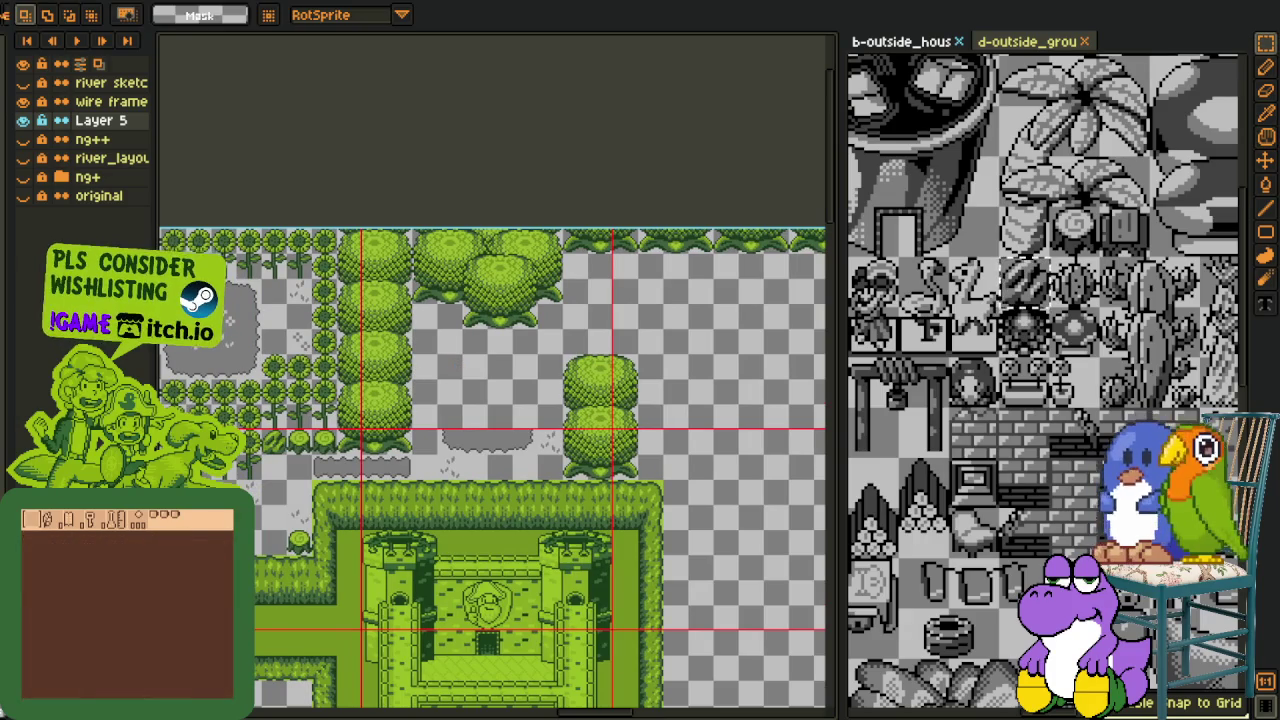
{"action": "left_click_drag", "start_coordinate": [183, 310], "coordinate": [243, 325]}
{"action": "scroll", "coordinate": [243, 325], "scroll_direction": "up", "scroll_amount": 2}
{"action": "left_click", "coordinate": [298, 395]}
{"action": "mouse_move", "coordinate": [298, 395]}
{"action": "left_mouse_down"}
{"action": "mouse_move", "coordinate": [657, 586]}
{"action": "mouse_move", "coordinate": [586, 500]}
{"action": "mouse_move", "coordinate": [529, 529]}
{"action": "left_mouse_up"}
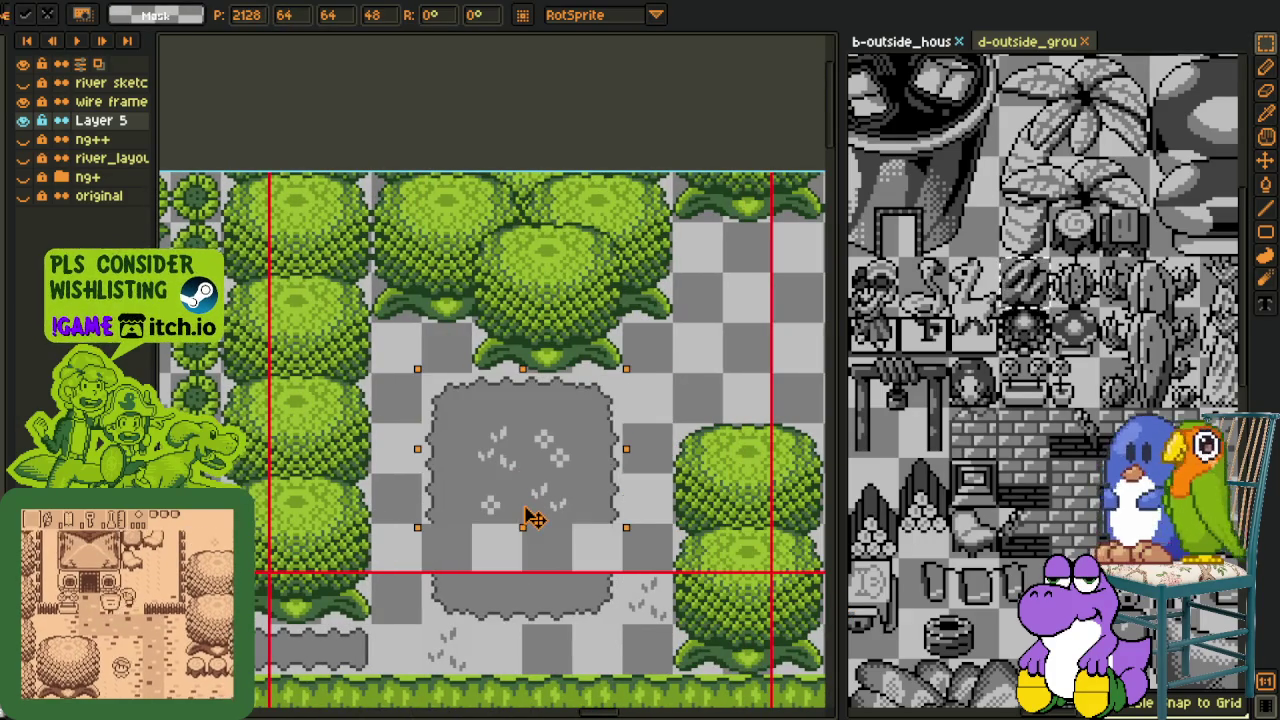
{"action": "left_click", "coordinate": [654, 506]}
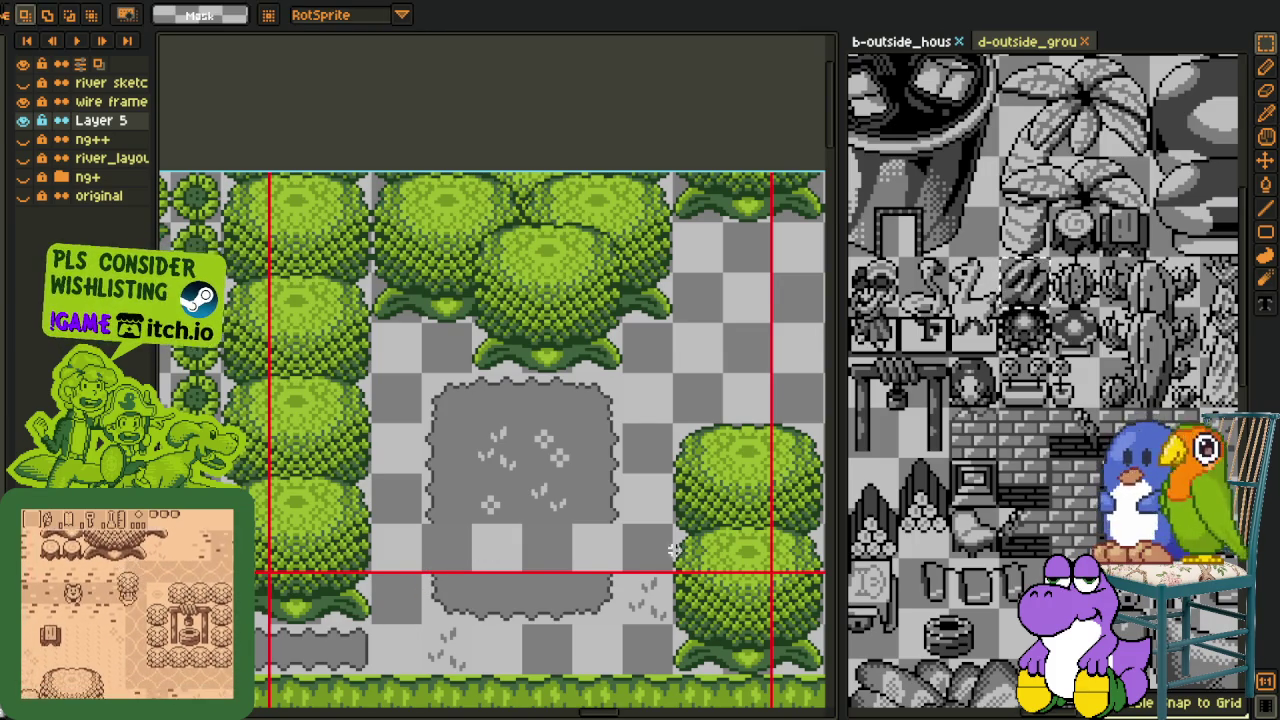
Extend the patch's lower edge downward into a taller clearing
{"action": "left_click_drag", "start_coordinate": [426, 477], "coordinate": [563, 512]}
{"action": "key", "text": "ctrl+t"}
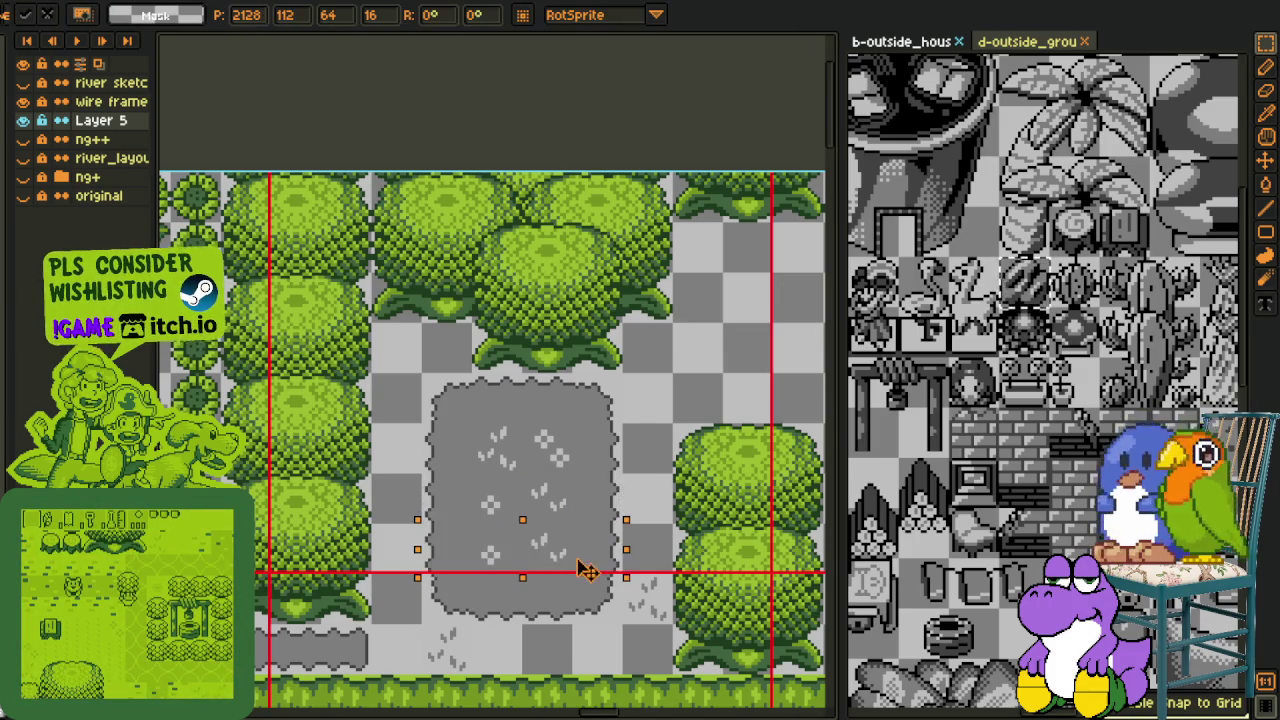
{"action": "scroll", "coordinate": [586, 563], "scroll_direction": "down", "scroll_amount": 5}
{"action": "scroll", "coordinate": [817, 479], "scroll_direction": "down", "scroll_amount": 2}
{"action": "key", "text": "Return"}
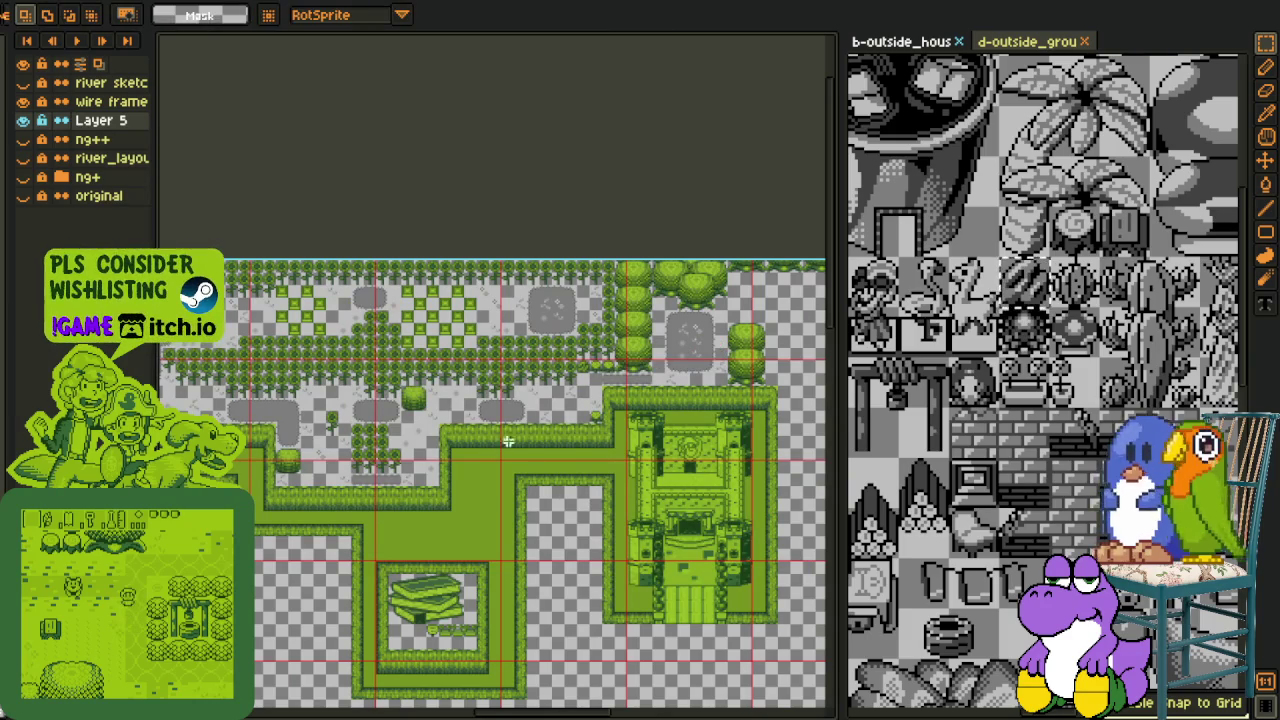
{"action": "key", "text": "h"}
{"action": "scroll", "coordinate": [371, 451], "scroll_direction": "up", "scroll_amount": 2}
{"action": "scroll", "coordinate": [510, 470], "scroll_direction": "up", "scroll_amount": 1}
{"action": "scroll", "coordinate": [586, 477], "scroll_direction": "down", "scroll_amount": 2}
{"action": "scroll", "coordinate": [486, 371], "scroll_direction": "up", "scroll_amount": 1}
{"action": "scroll", "coordinate": [625, 330], "scroll_direction": "up", "scroll_amount": 1}
{"action": "scroll", "coordinate": [625, 330], "scroll_direction": "down", "scroll_amount": 1}
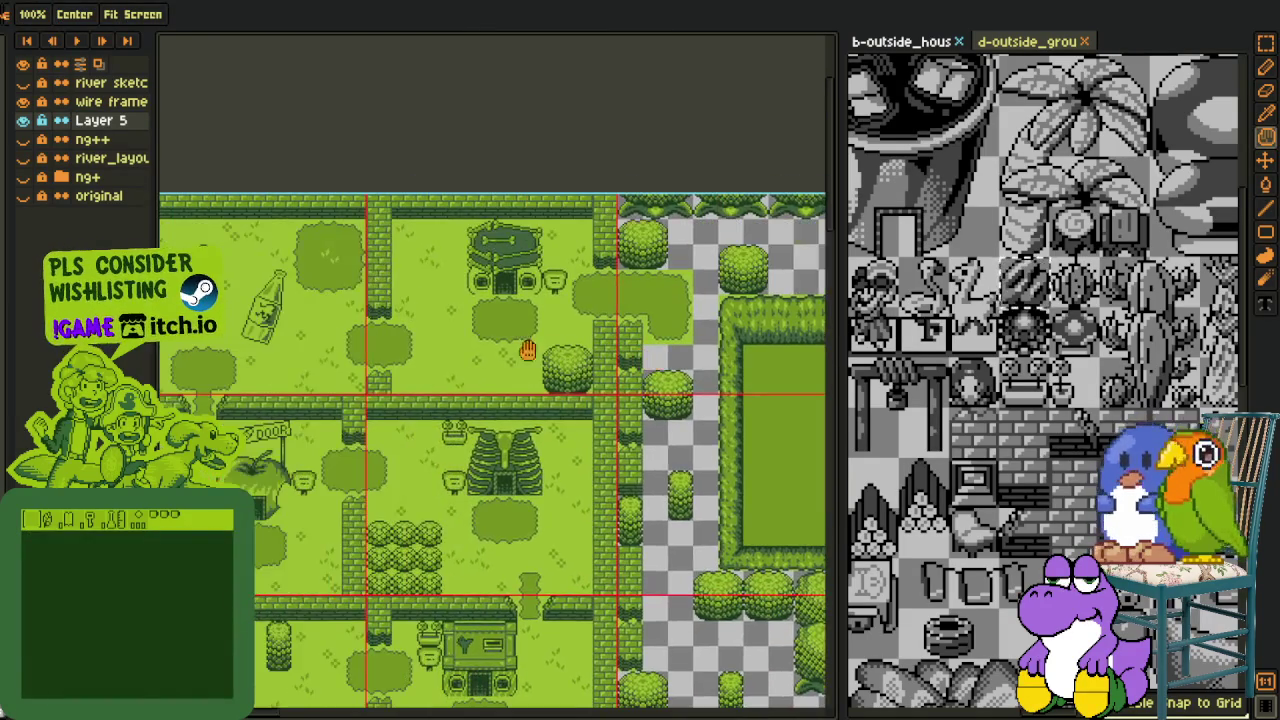
Select and copy a block of textured grass from the reference map
{"action": "scroll", "coordinate": [571, 294], "scroll_direction": "down", "scroll_amount": 1}
{"action": "scroll", "coordinate": [300, 463], "scroll_direction": "up", "scroll_amount": 2}
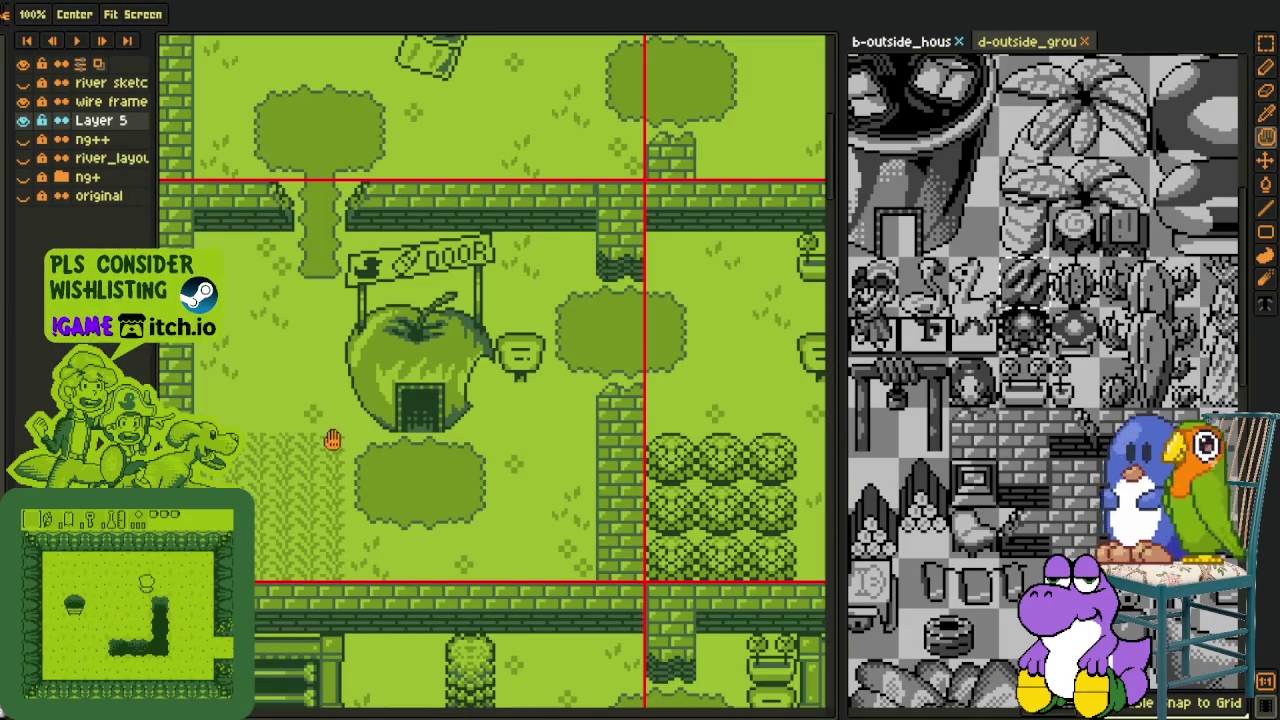
{"action": "key", "text": "r"}
{"action": "left_click_drag", "start_coordinate": [245, 434], "coordinate": [343, 482]}
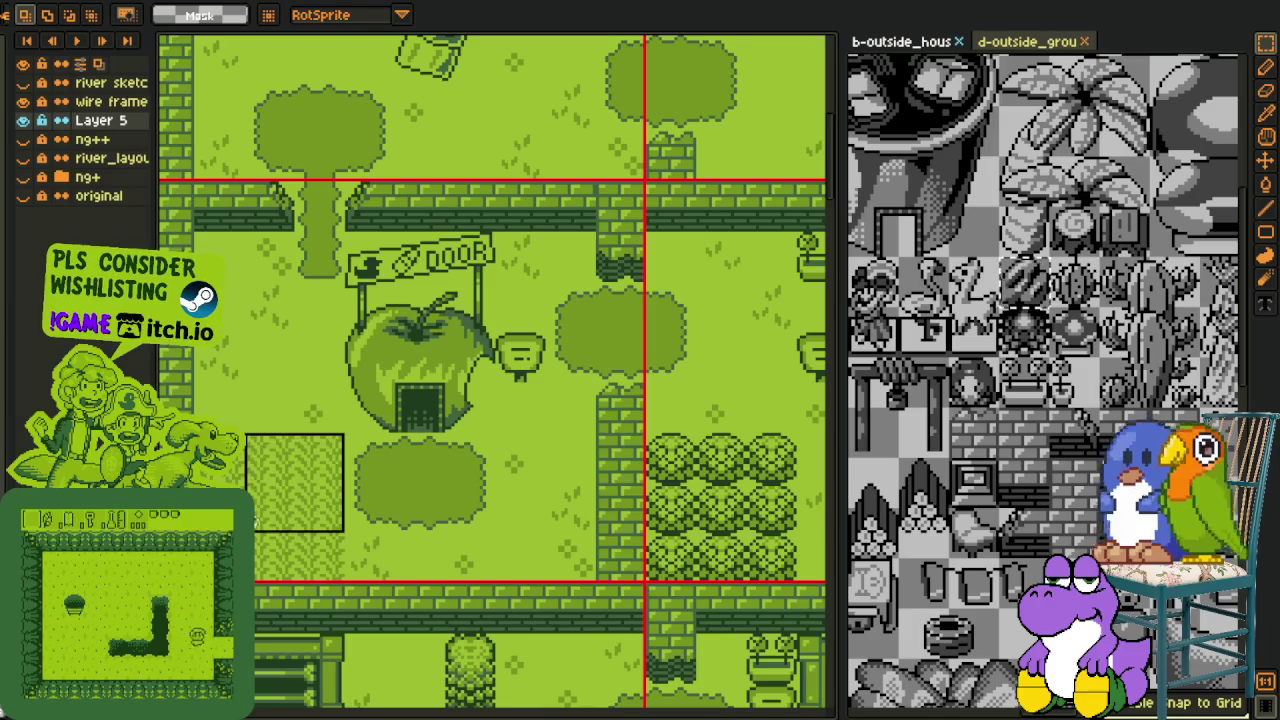
{"action": "key", "text": "ctrl+Tab"}
Paste the textured grass into the centre of the grey patch above the castle
{"action": "key", "text": "h"}
{"action": "mouse_move", "coordinate": [415, 435]}
{"action": "left_mouse_down"}
{"action": "mouse_move", "coordinate": [614, 400]}
{"action": "mouse_move", "coordinate": [657, 466]}
{"action": "mouse_move", "coordinate": [566, 471]}
{"action": "mouse_move", "coordinate": [437, 410]}
{"action": "left_mouse_up"}
{"action": "scroll", "coordinate": [437, 410], "scroll_direction": "up", "scroll_amount": 3}
{"action": "scroll", "coordinate": [491, 403], "scroll_direction": "up", "scroll_amount": 2}
{"action": "key", "text": "r"}
{"action": "key", "text": "ctrl+v"}
{"action": "mouse_move", "coordinate": [497, 457]}
{"action": "left_mouse_down"}
{"action": "mouse_move", "coordinate": [471, 480]}
{"action": "mouse_move", "coordinate": [486, 414]}
{"action": "left_mouse_up"}
{"action": "left_click", "coordinate": [597, 347]}
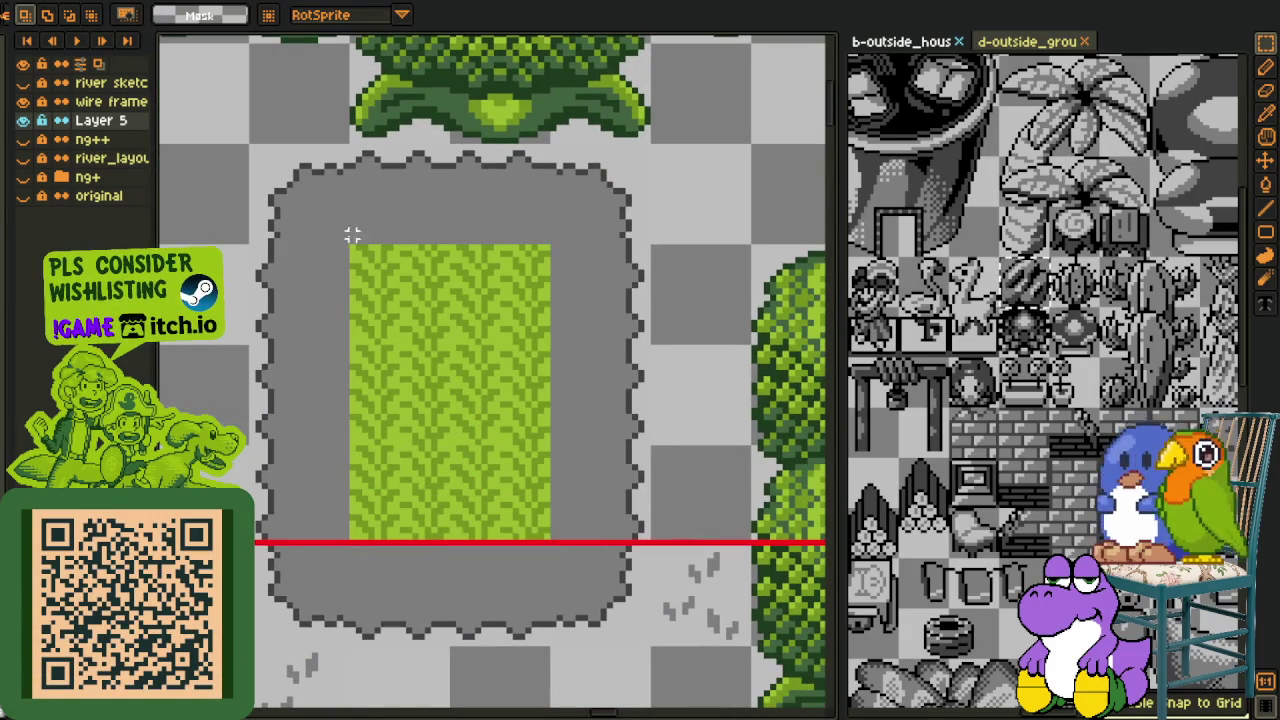
Replace the patch's light green #9cbb22 background with grey #7f7f7f
{"action": "left_click_drag", "start_coordinate": [276, 192], "coordinate": [689, 671]}
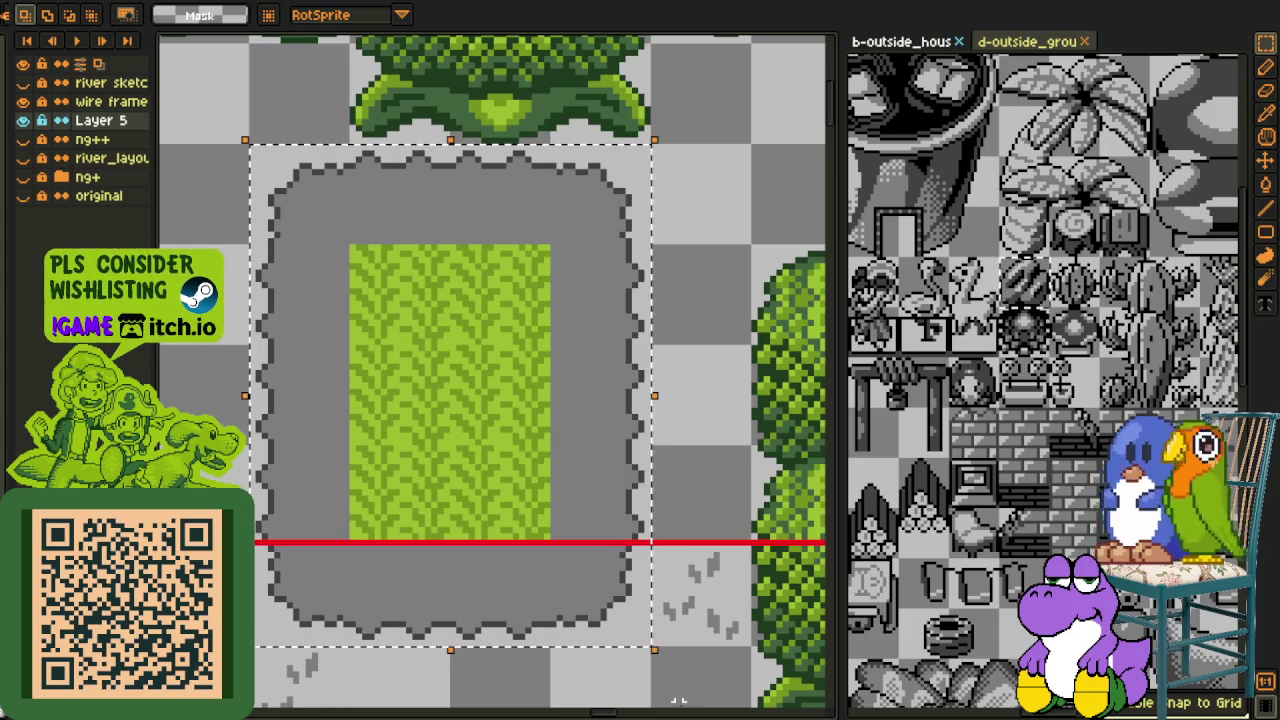
{"action": "key", "text": "i"}
{"action": "scroll", "coordinate": [437, 219], "scroll_direction": "up", "scroll_amount": 2}
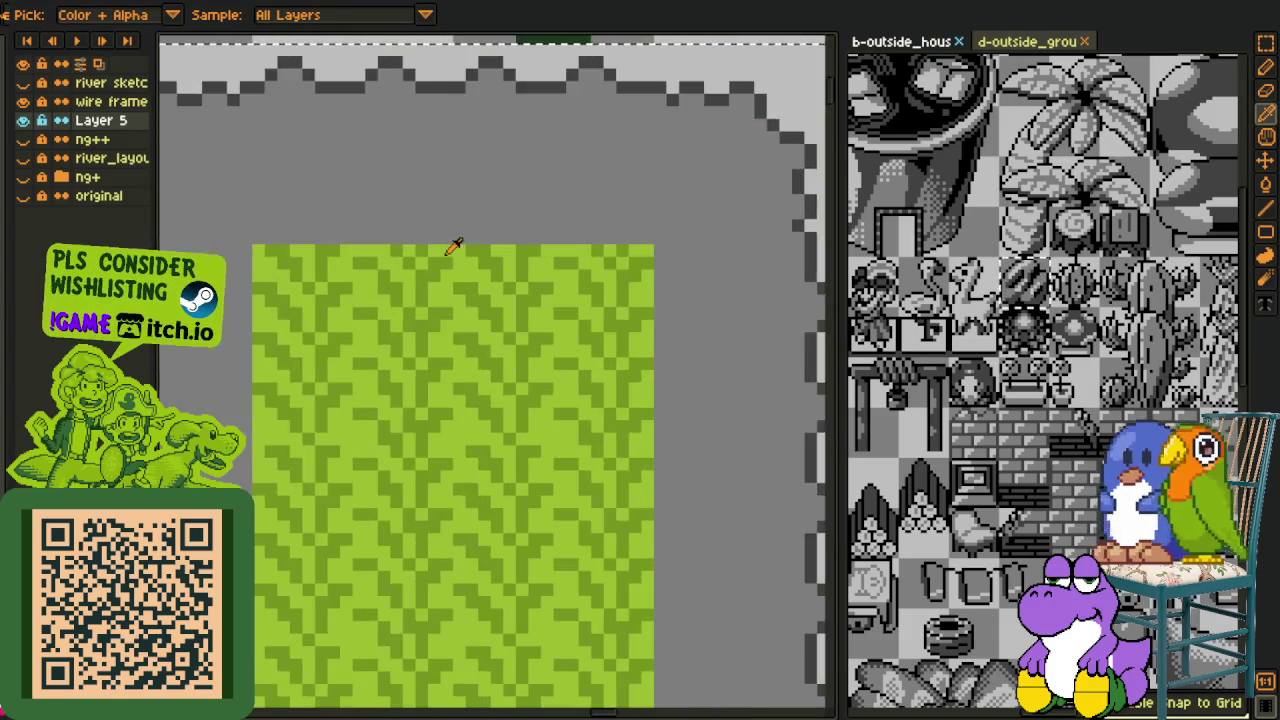
{"action": "scroll", "coordinate": [450, 243], "scroll_direction": "up", "scroll_amount": 1}
{"action": "key", "text": "shift+r"}
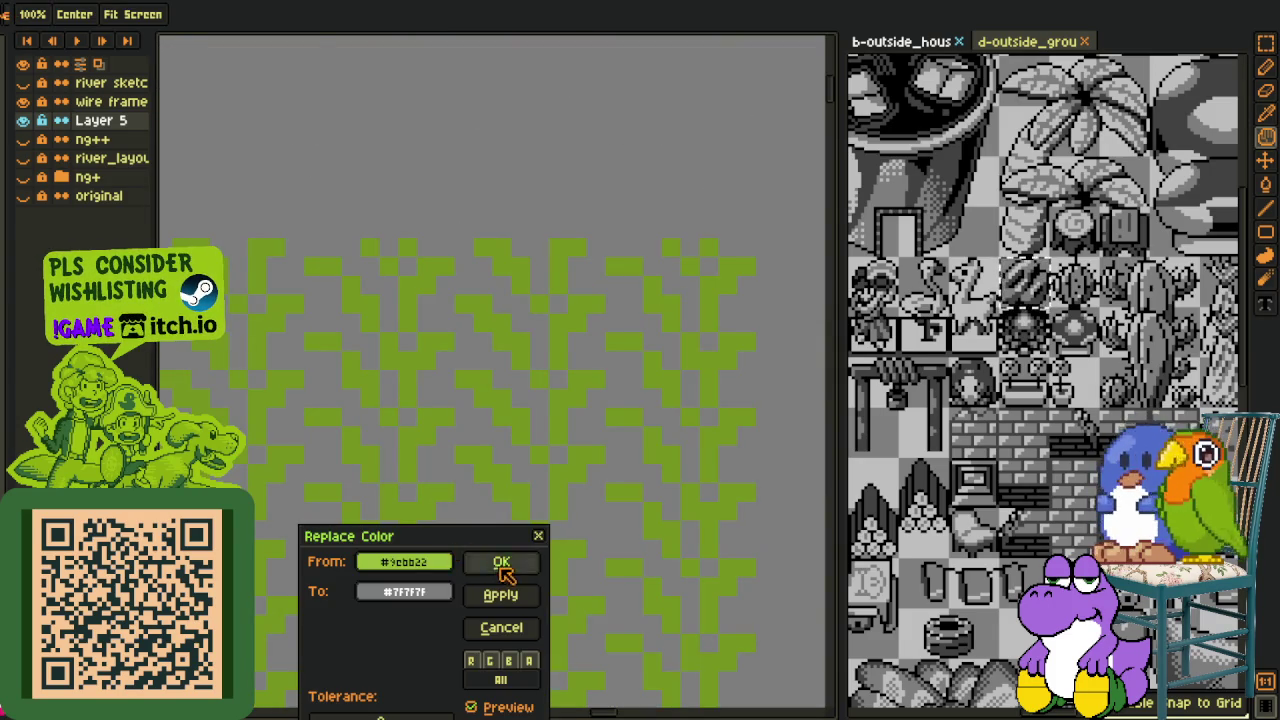
{"action": "left_click", "coordinate": [502, 564]}
Recolour the plant green inside the patch to light grey
{"action": "scroll", "coordinate": [470, 262], "scroll_direction": "down", "scroll_amount": 2}
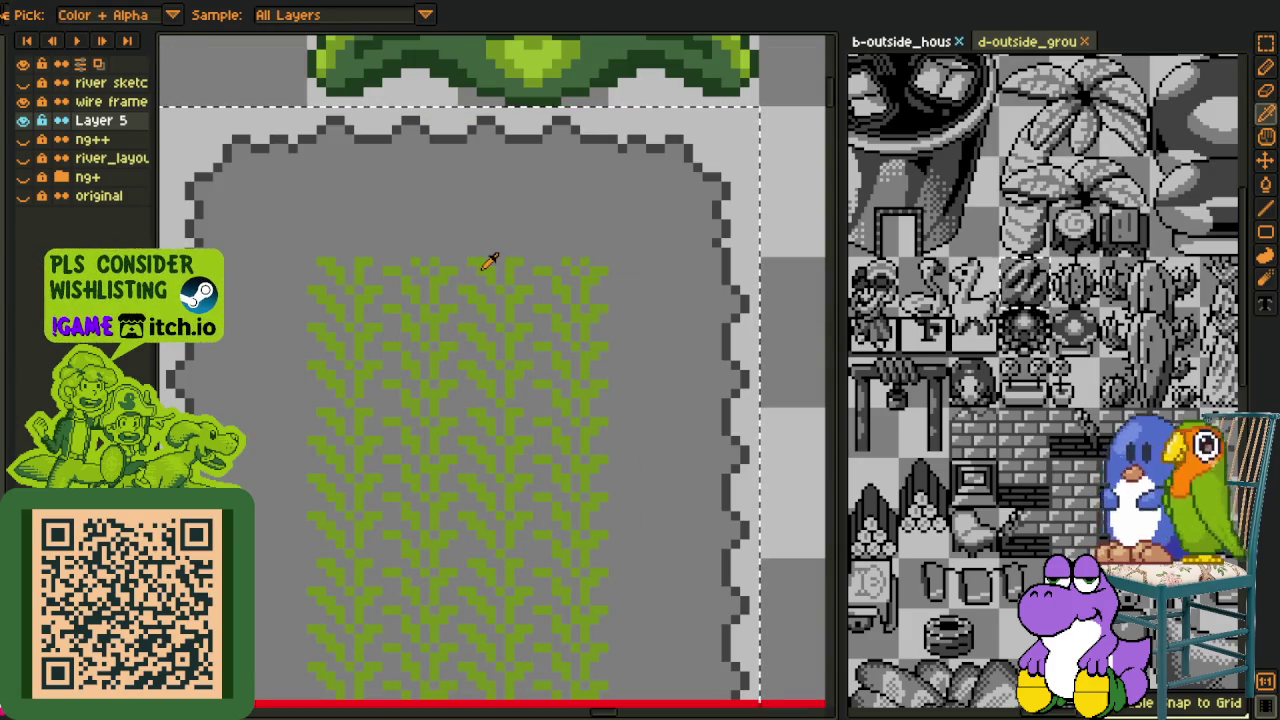
{"action": "key", "text": "shift+r"}
{"action": "left_click", "coordinate": [503, 562]}
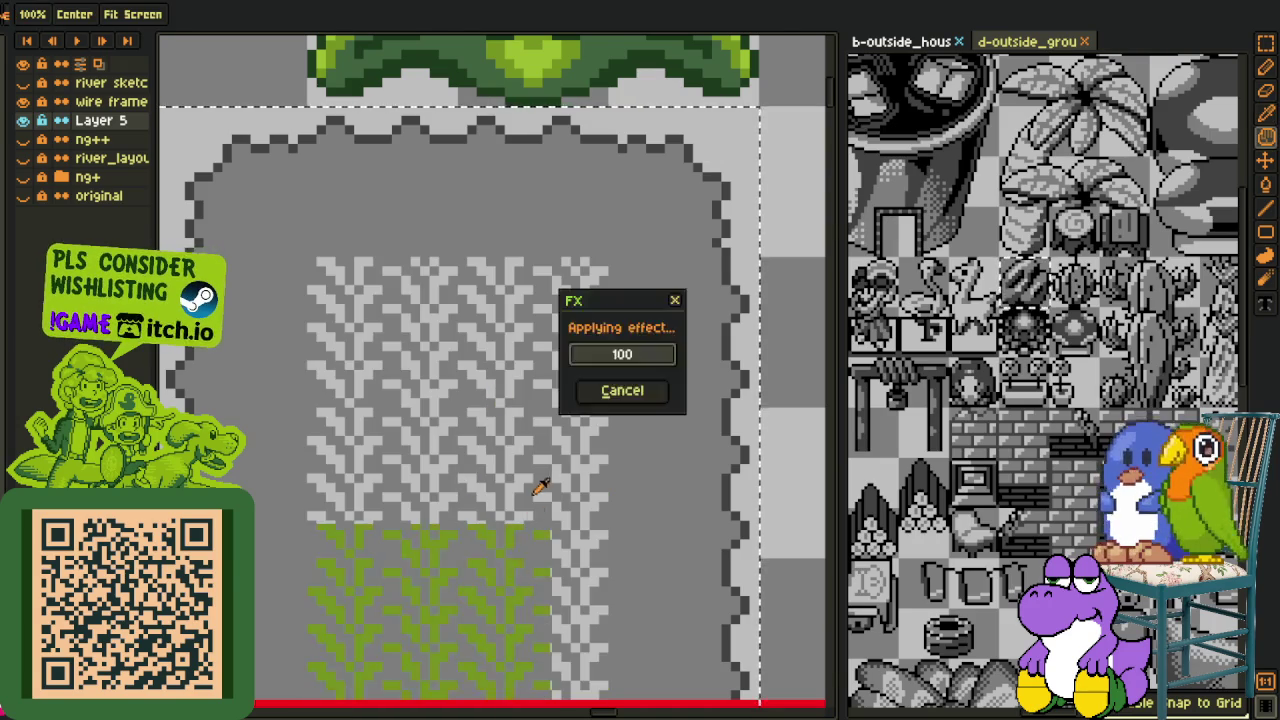
{"action": "key", "text": "m"}
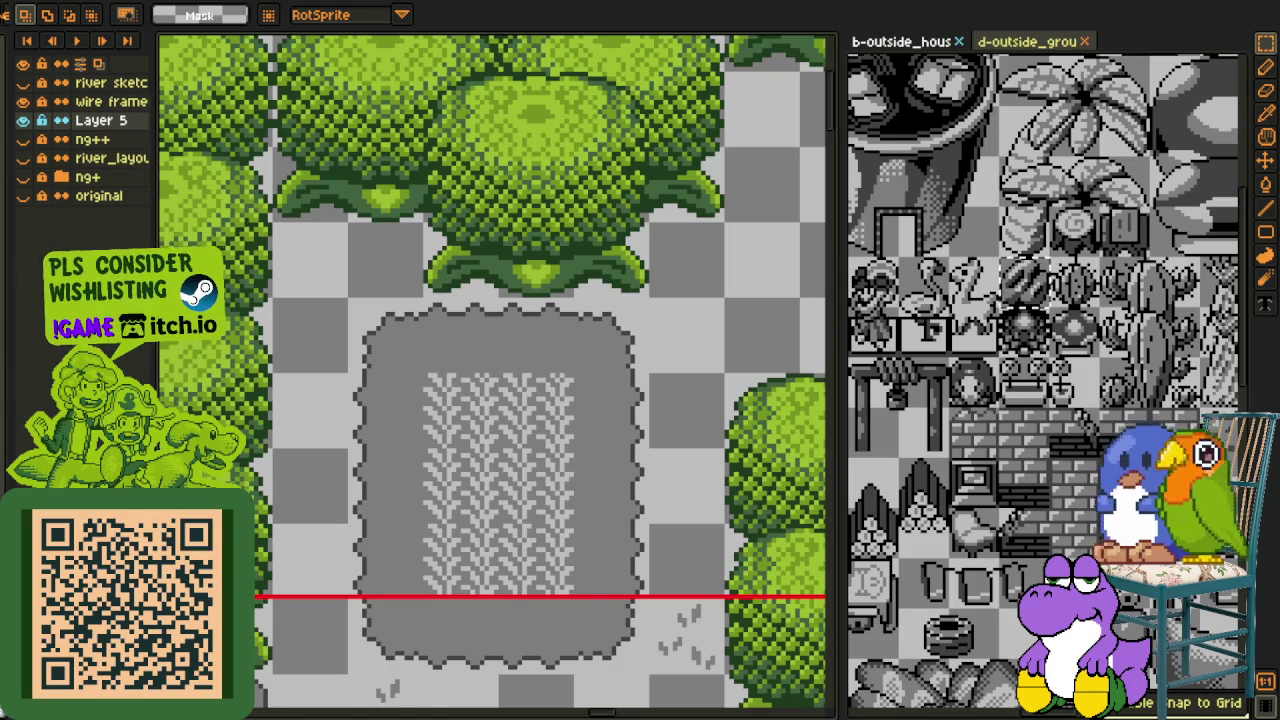
{"action": "scroll", "coordinate": [655, 295], "scroll_direction": "down", "scroll_amount": 3}
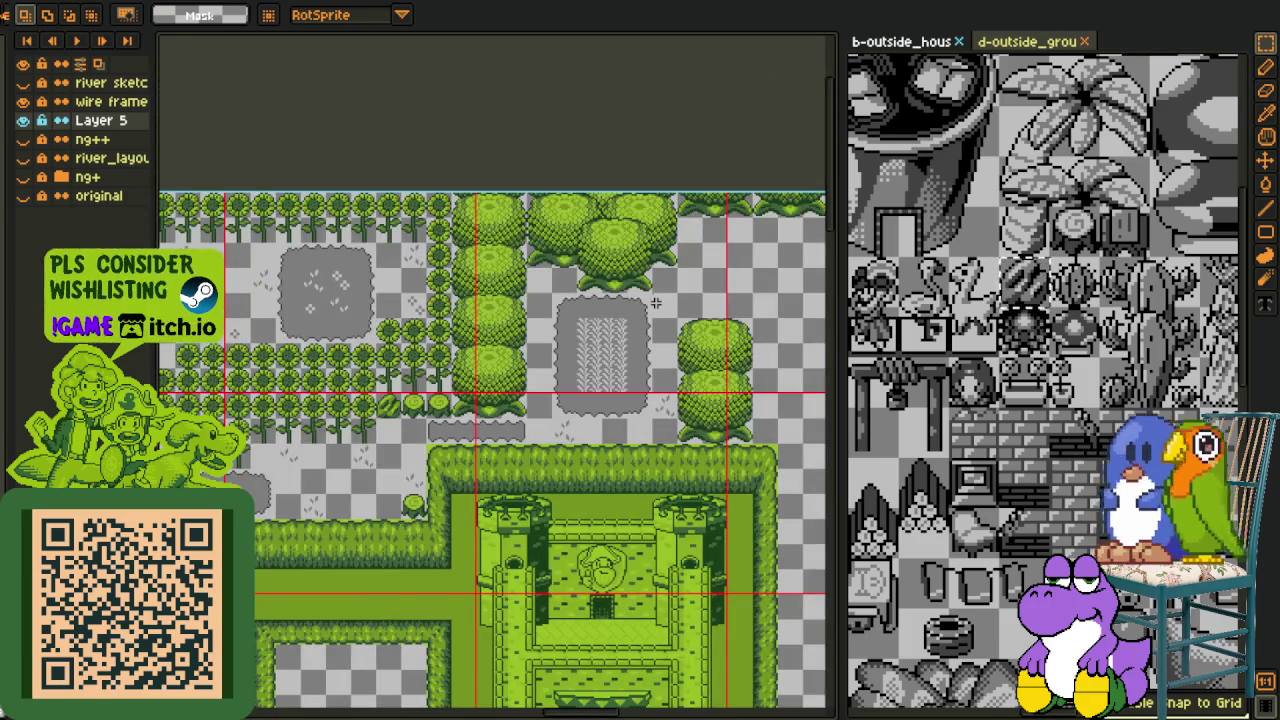
Paste a 16x16 grass tuft tile onto the ground beside the sunflowers
{"action": "scroll", "coordinate": [655, 300], "scroll_direction": "up", "scroll_amount": 3}
{"action": "scroll", "coordinate": [665, 330], "scroll_direction": "down", "scroll_amount": 1}
{"action": "scroll", "coordinate": [665, 335], "scroll_direction": "down", "scroll_amount": 2}
{"action": "scroll", "coordinate": [533, 398], "scroll_direction": "up", "scroll_amount": 1}
{"action": "scroll", "coordinate": [470, 400], "scroll_direction": "up", "scroll_amount": 1}
{"action": "scroll", "coordinate": [470, 405], "scroll_direction": "up", "scroll_amount": 1}
{"action": "scroll", "coordinate": [486, 419], "scroll_direction": "up", "scroll_amount": 1}
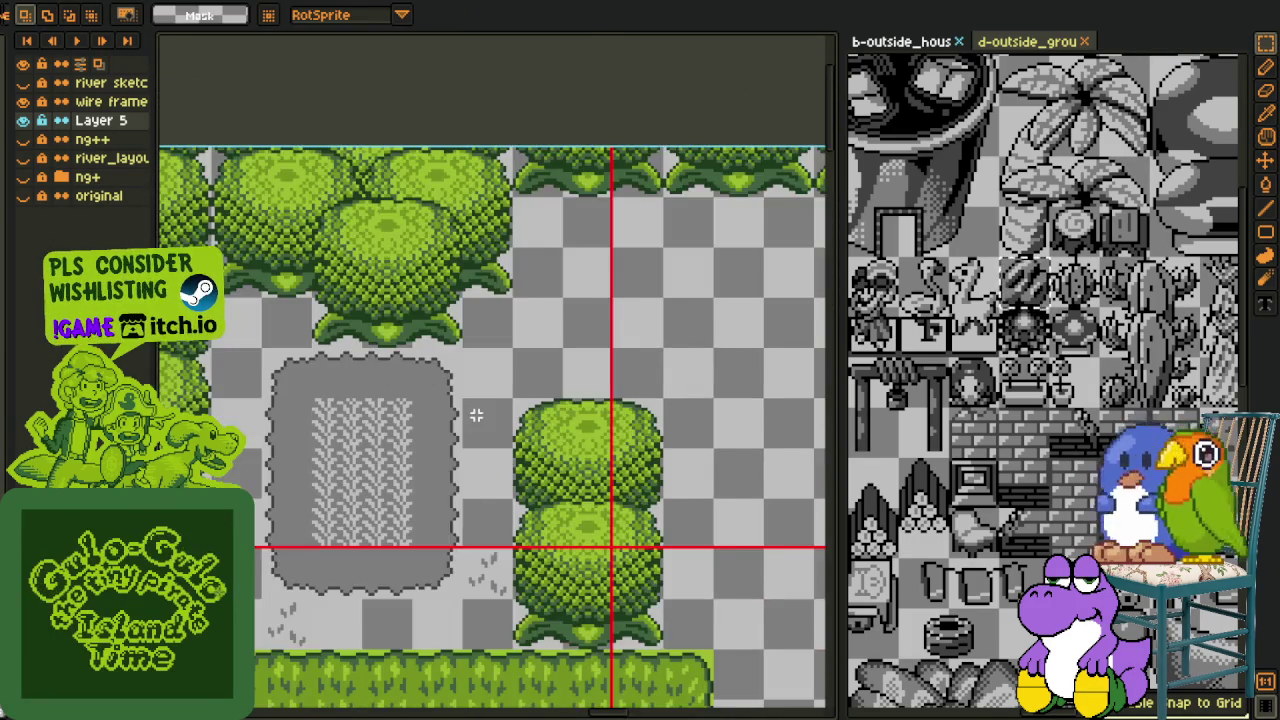
{"action": "scroll", "coordinate": [480, 430], "scroll_direction": "down", "scroll_amount": 1}
{"action": "mouse_move", "coordinate": [389, 467]}
{"action": "left_mouse_down"}
{"action": "mouse_move", "coordinate": [462, 448]}
{"action": "mouse_move", "coordinate": [409, 523]}
{"action": "mouse_move", "coordinate": [508, 420]}
{"action": "mouse_move", "coordinate": [581, 459]}
{"action": "mouse_move", "coordinate": [613, 504]}
{"action": "left_mouse_up"}
{"action": "key", "text": "ctrl+v"}
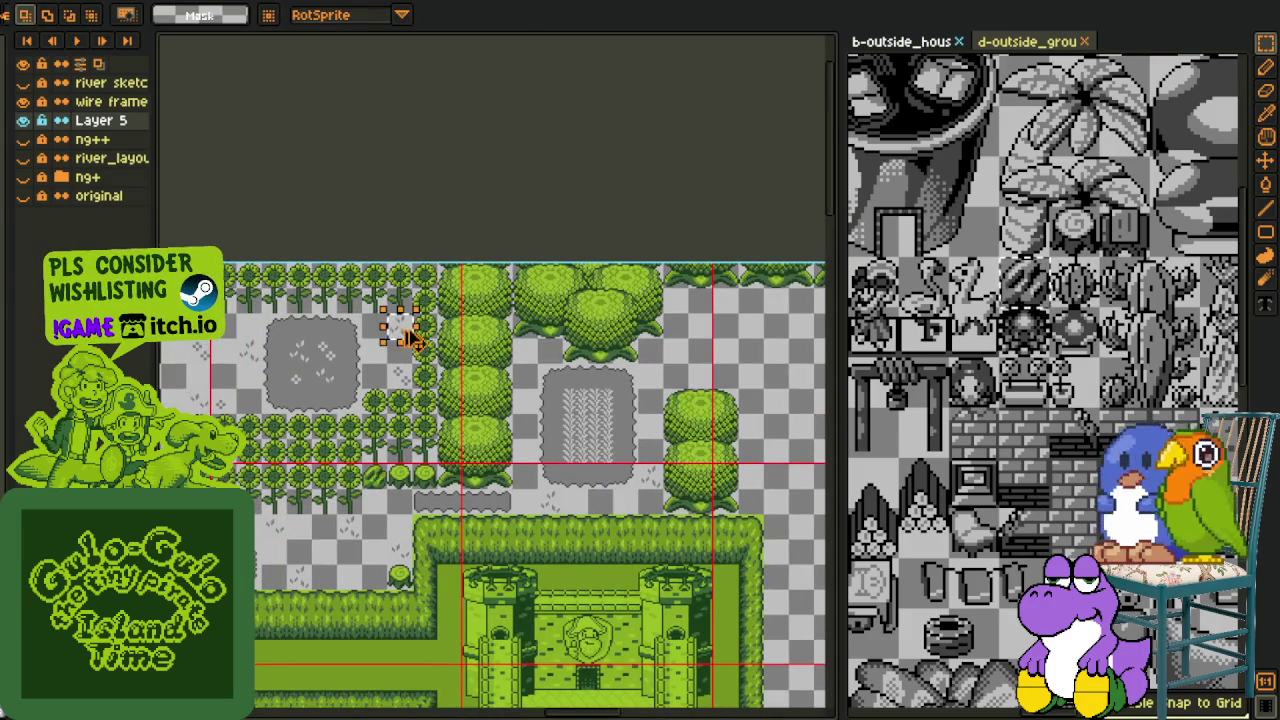
{"action": "left_click_drag", "start_coordinate": [400, 329], "coordinate": [678, 335]}
{"action": "scroll", "coordinate": [678, 335], "scroll_direction": "up", "scroll_amount": 2}
{"action": "key", "text": "Return"}
Paste a second tuft tile into the open ground near the bushes
{"action": "scroll", "coordinate": [662, 308], "scroll_direction": "down", "scroll_amount": 2}
{"action": "scroll", "coordinate": [500, 400], "scroll_direction": "down", "scroll_amount": 1}
{"action": "scroll", "coordinate": [378, 346], "scroll_direction": "up", "scroll_amount": 2}
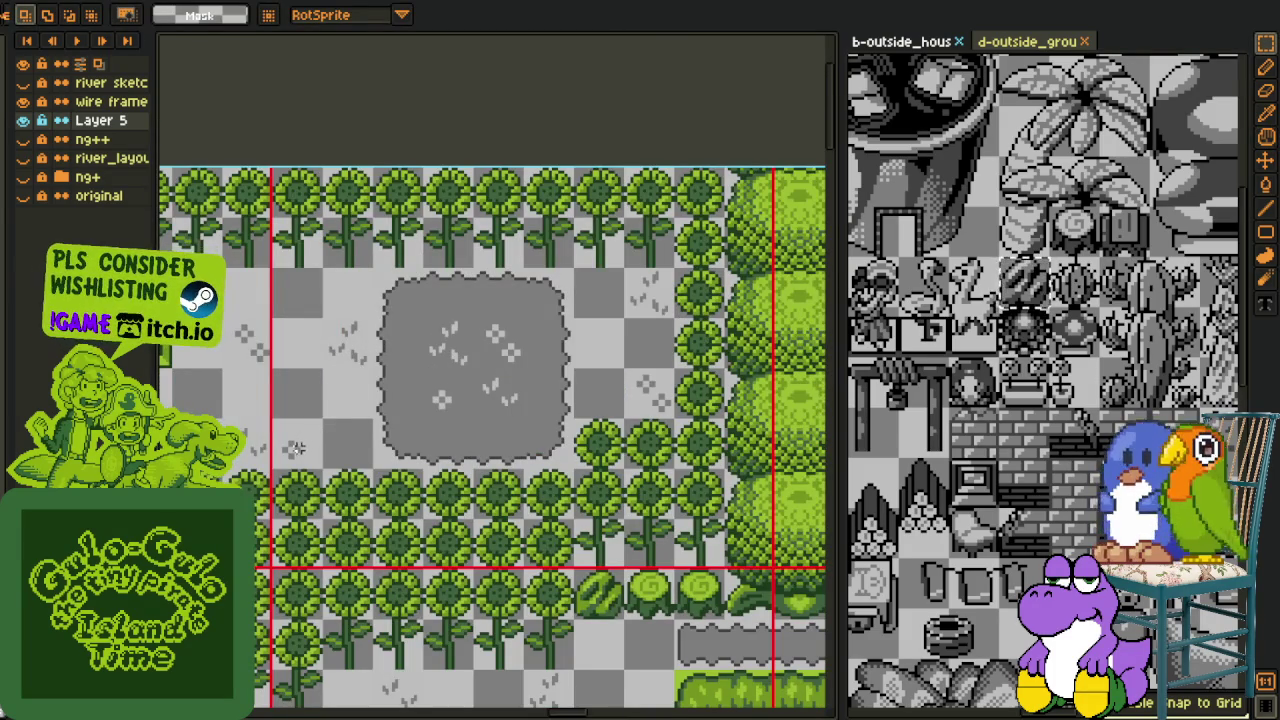
{"action": "key", "text": "ctrl+v"}
{"action": "mouse_move", "coordinate": [295, 448]}
{"action": "left_mouse_down"}
{"action": "mouse_move", "coordinate": [820, 537]}
{"action": "mouse_move", "coordinate": [508, 398]}
{"action": "mouse_move", "coordinate": [597, 346]}
{"action": "left_mouse_up"}
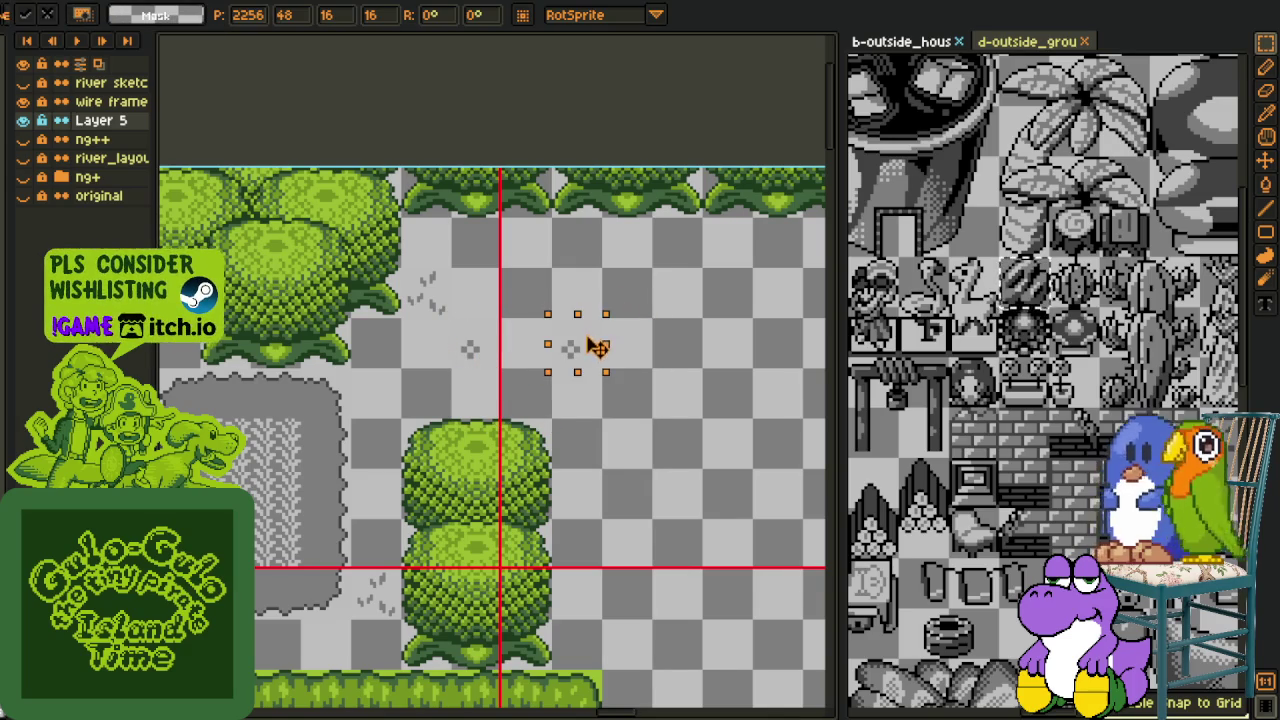
{"action": "key", "text": "Return"}
{"action": "scroll", "coordinate": [597, 346], "scroll_direction": "down", "scroll_amount": 2}
{"action": "scroll", "coordinate": [335, 358], "scroll_direction": "up", "scroll_amount": 1}
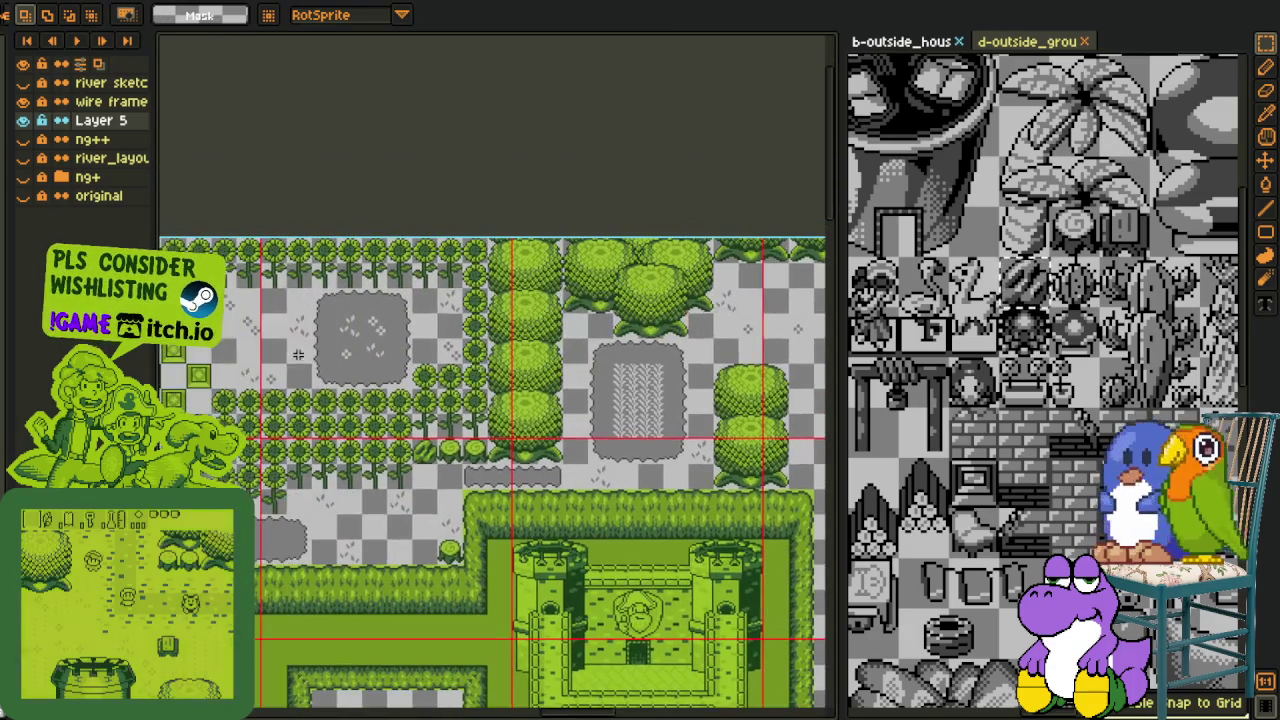
{"action": "scroll", "coordinate": [320, 352], "scroll_direction": "up", "scroll_amount": 1}
{"action": "scroll", "coordinate": [316, 350], "scroll_direction": "left", "scroll_amount": 3}
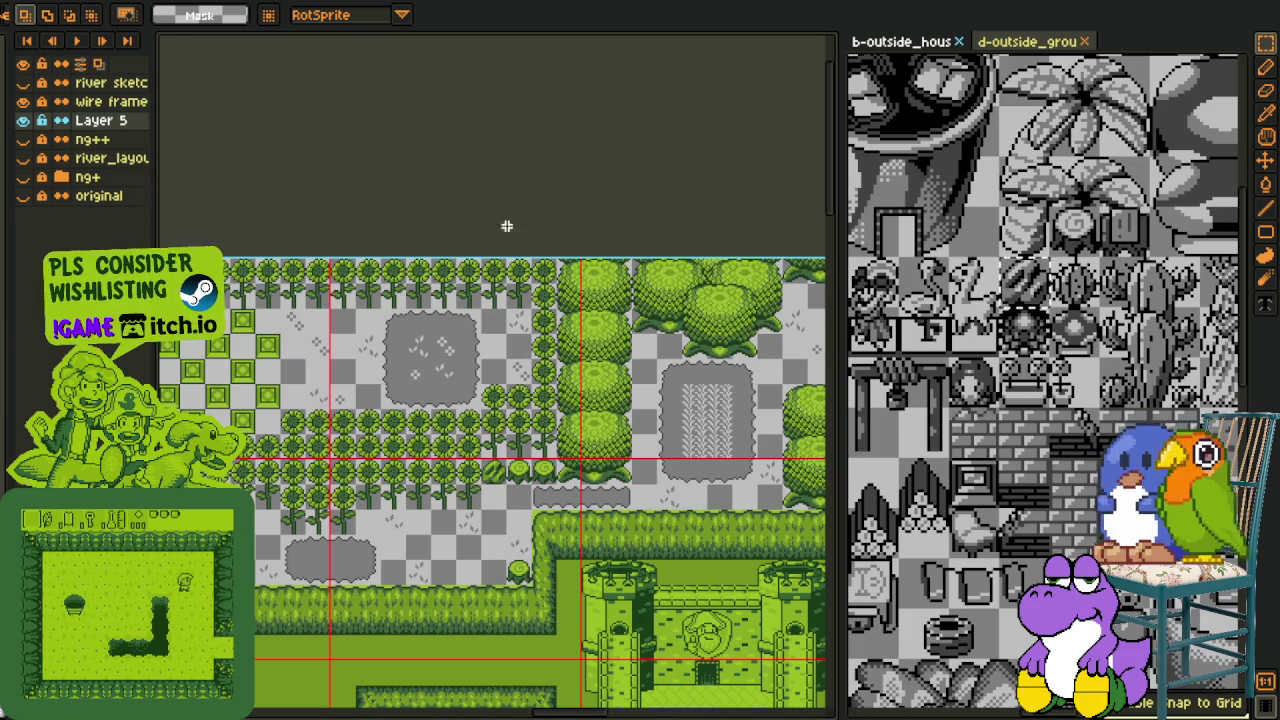
Drop a grass tuft tile above the plant plot beside the column of bushes
{"action": "scroll", "coordinate": [507, 196], "scroll_direction": "down", "scroll_amount": 1}
{"action": "key", "text": "h"}
{"action": "scroll", "coordinate": [560, 362], "scroll_direction": "up", "scroll_amount": 1}
{"action": "left_click_drag", "start_coordinate": [507, 318], "coordinate": [573, 366]}
{"action": "scroll", "coordinate": [558, 305], "scroll_direction": "up", "scroll_amount": 1}
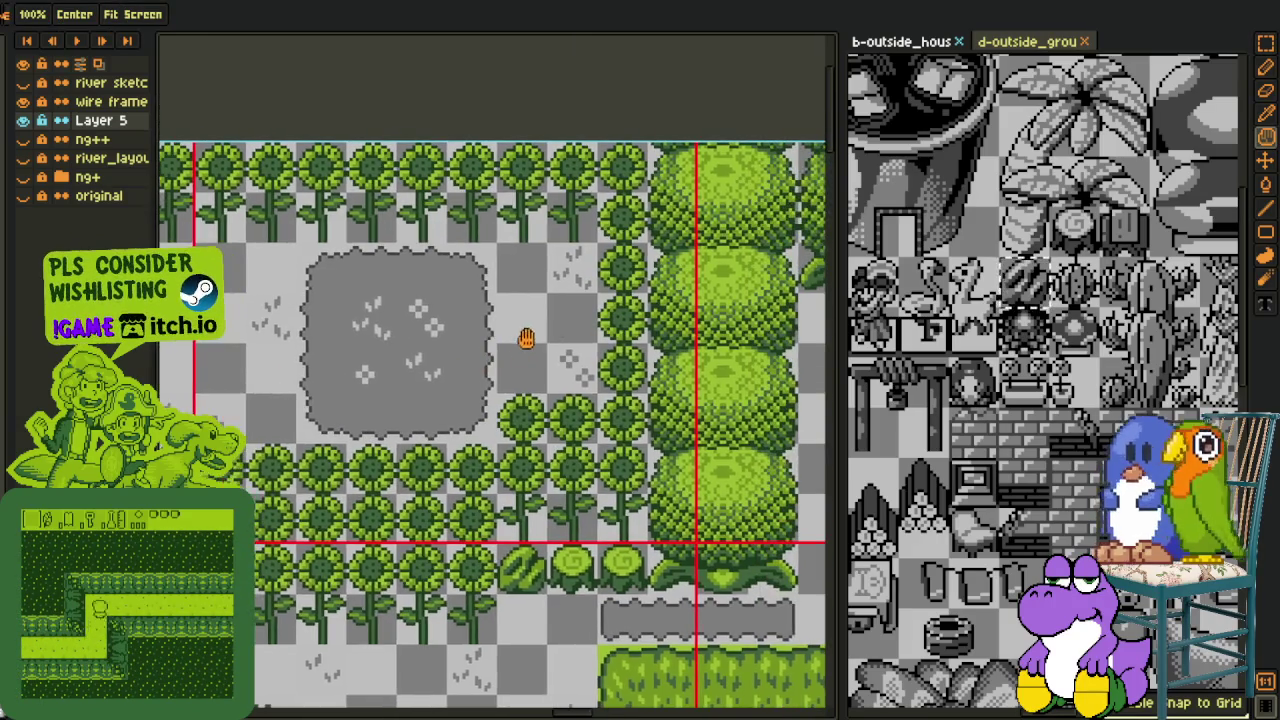
{"action": "left_click_drag", "start_coordinate": [558, 305], "coordinate": [327, 283]}
{"action": "mouse_move", "coordinate": [473, 313]}
{"action": "left_mouse_down"}
{"action": "mouse_move", "coordinate": [413, 306]}
{"action": "mouse_move", "coordinate": [414, 378]}
{"action": "left_mouse_up"}
{"action": "scroll", "coordinate": [413, 306], "scroll_direction": "down", "scroll_amount": 1}
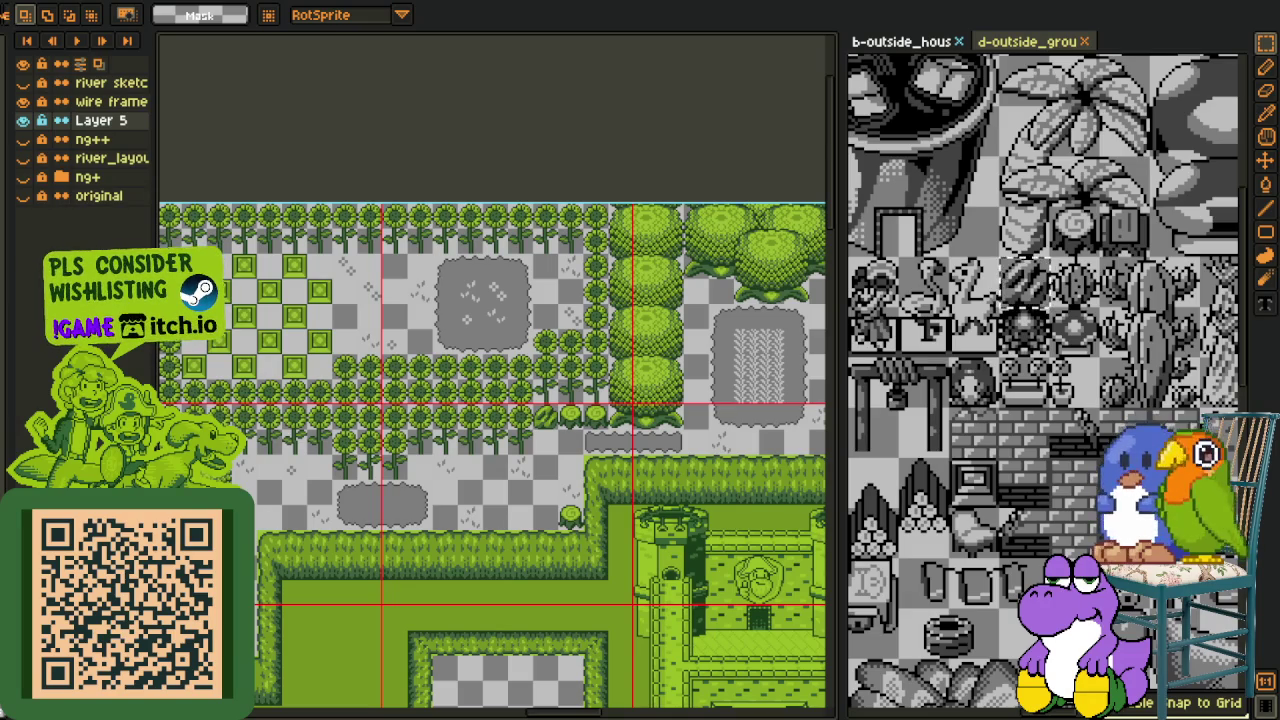
{"action": "mouse_move", "coordinate": [331, 438]}
{"action": "left_mouse_down"}
{"action": "mouse_move", "coordinate": [434, 528]}
{"action": "mouse_move", "coordinate": [828, 566]}
{"action": "mouse_move", "coordinate": [803, 200]}
{"action": "mouse_move", "coordinate": [285, 297]}
{"action": "mouse_move", "coordinate": [329, 337]}
{"action": "mouse_move", "coordinate": [330, 355]}
{"action": "mouse_move", "coordinate": [371, 166]}
{"action": "mouse_move", "coordinate": [349, 157]}
{"action": "left_mouse_up"}
{"action": "scroll", "coordinate": [416, 508], "scroll_direction": "up", "scroll_amount": 1}
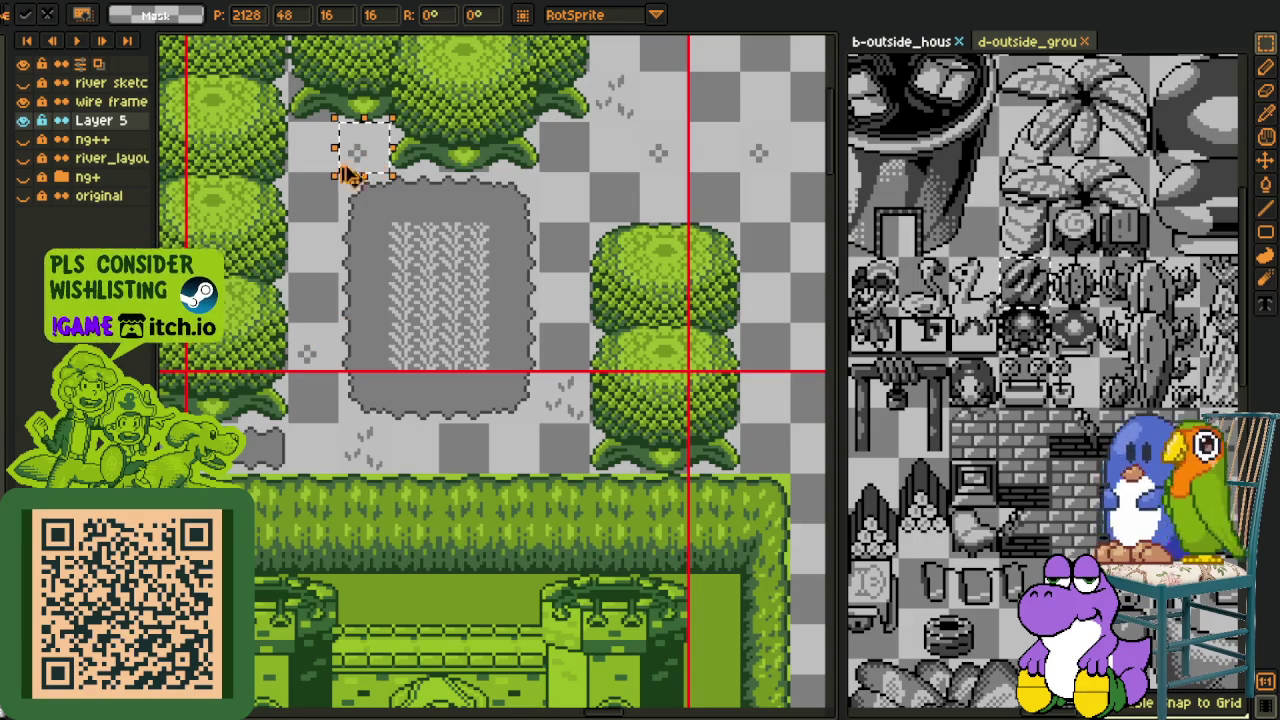
{"action": "left_click", "coordinate": [455, 258]}
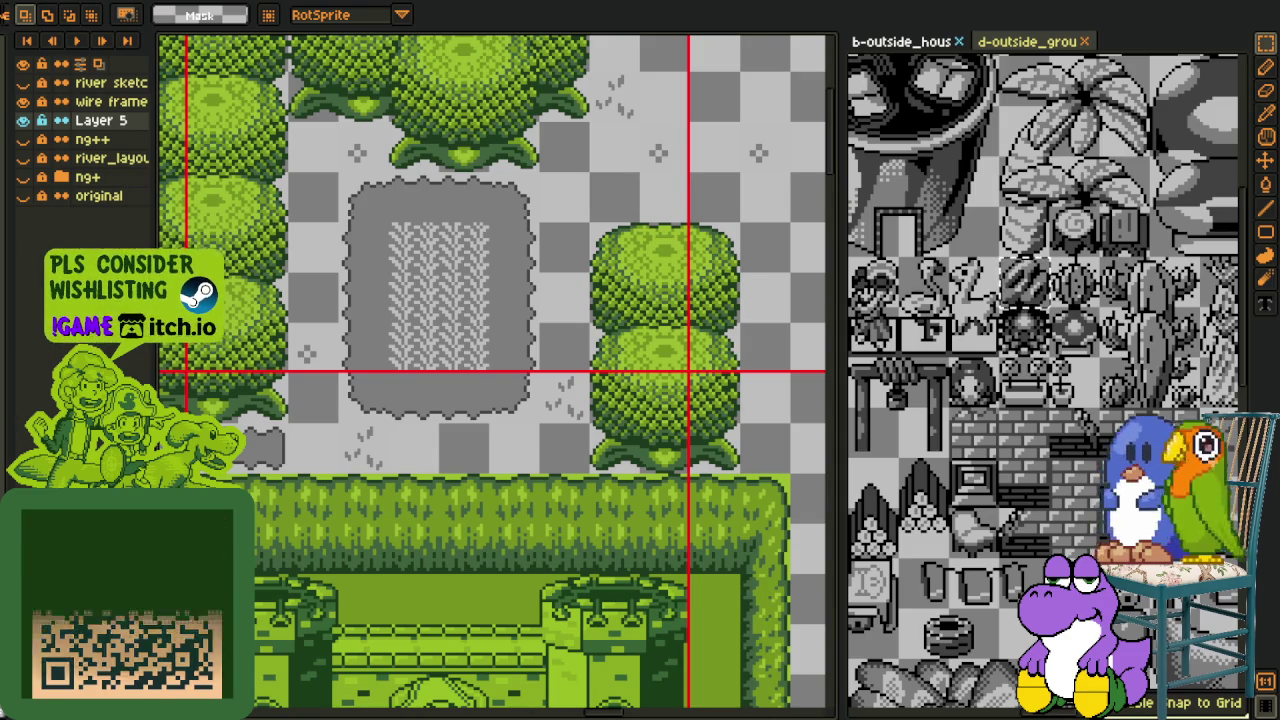
Nudge another grass tile one cell down-right by the grey plot and hedge, and commit it
{"action": "scroll", "coordinate": [402, 398], "scroll_direction": "down", "scroll_amount": 2}
{"action": "left_click_drag", "start_coordinate": [402, 398], "coordinate": [509, 409]}
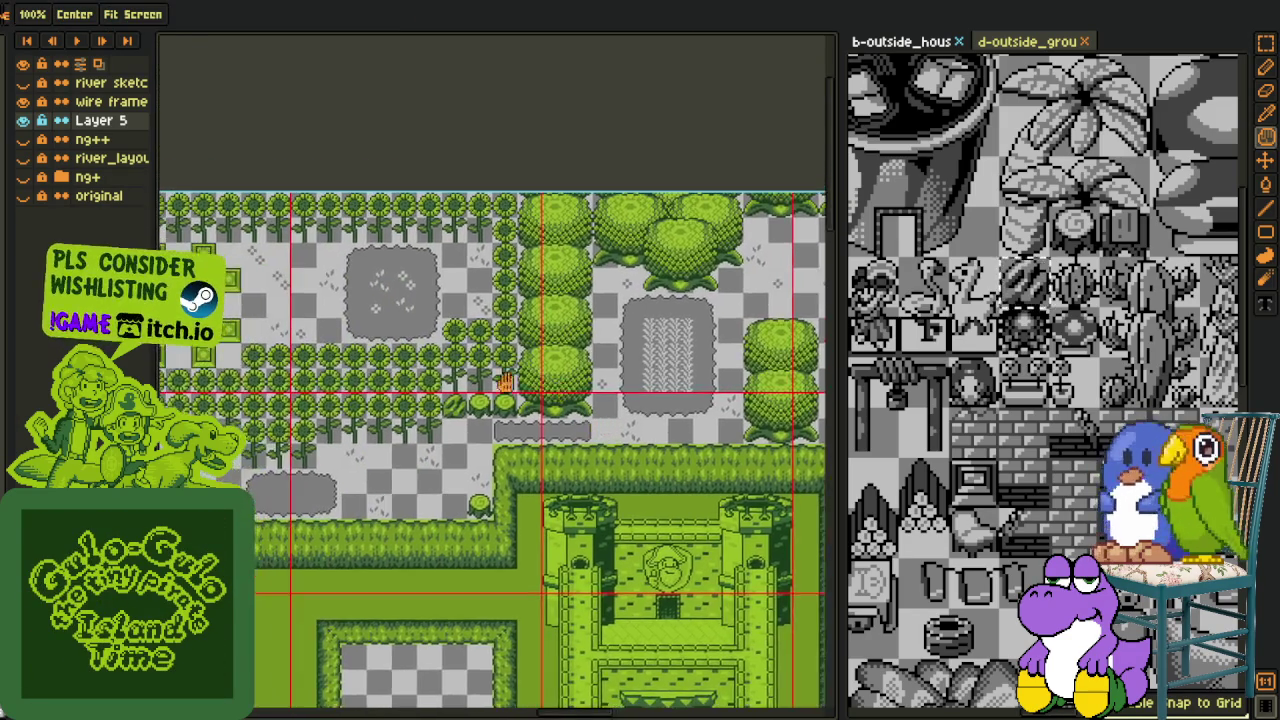
{"action": "scroll", "coordinate": [490, 458], "scroll_direction": "up", "scroll_amount": 2}
{"action": "scroll", "coordinate": [490, 458], "scroll_direction": "down", "scroll_amount": 2}
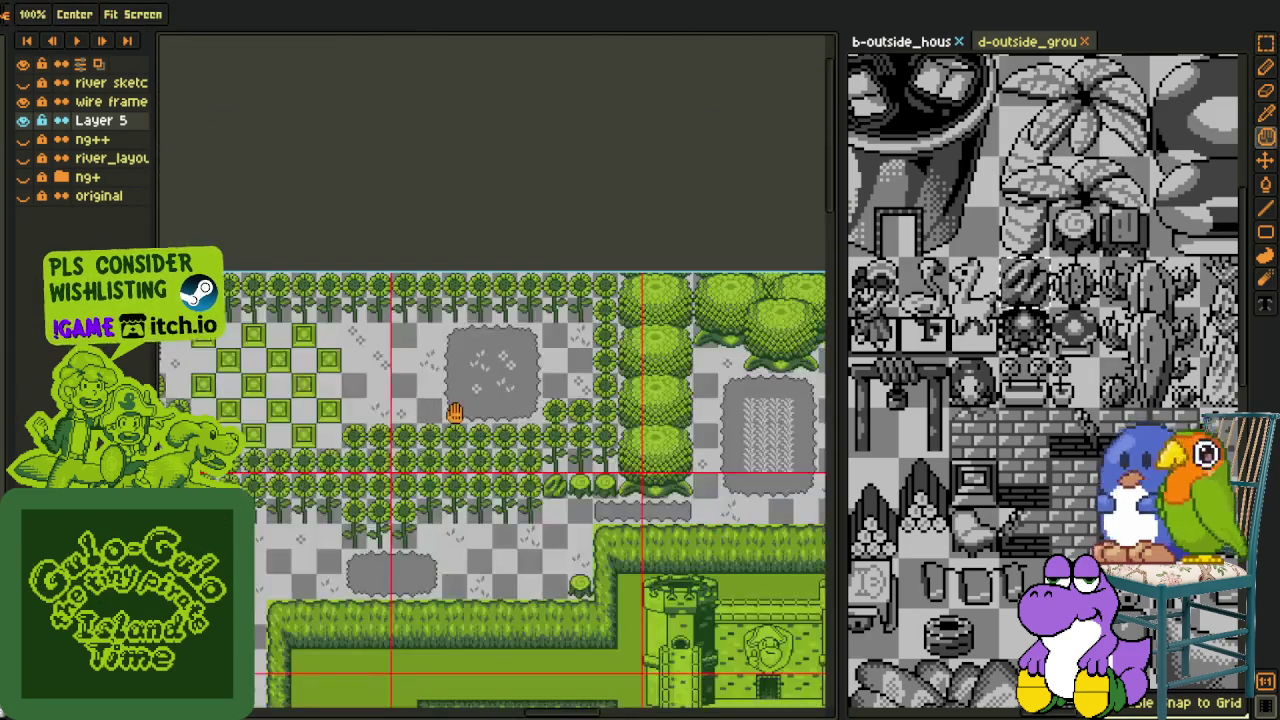
{"action": "left_click_drag", "start_coordinate": [449, 329], "coordinate": [372, 366]}
{"action": "mouse_move", "coordinate": [462, 395]}
{"action": "left_mouse_down"}
{"action": "mouse_move", "coordinate": [443, 371]}
{"action": "mouse_move", "coordinate": [409, 380]}
{"action": "mouse_move", "coordinate": [457, 406]}
{"action": "left_mouse_up"}
{"action": "scroll", "coordinate": [460, 463], "scroll_direction": "up", "scroll_amount": 2}
{"action": "mouse_move", "coordinate": [409, 491]}
{"action": "left_mouse_down"}
{"action": "mouse_move", "coordinate": [766, 534]}
{"action": "mouse_move", "coordinate": [809, 449]}
{"action": "left_mouse_up"}
{"action": "mouse_move", "coordinate": [378, 210]}
{"action": "left_mouse_down"}
{"action": "mouse_move", "coordinate": [400, 258]}
{"action": "mouse_move", "coordinate": [691, 232]}
{"action": "mouse_move", "coordinate": [640, 245]}
{"action": "left_mouse_up"}
{"action": "key", "text": "Return"}
Select the upper field and replace its transparent gaps with light grey #bfbfbf
{"action": "scroll", "coordinate": [620, 300], "scroll_direction": "down", "scroll_amount": 5}
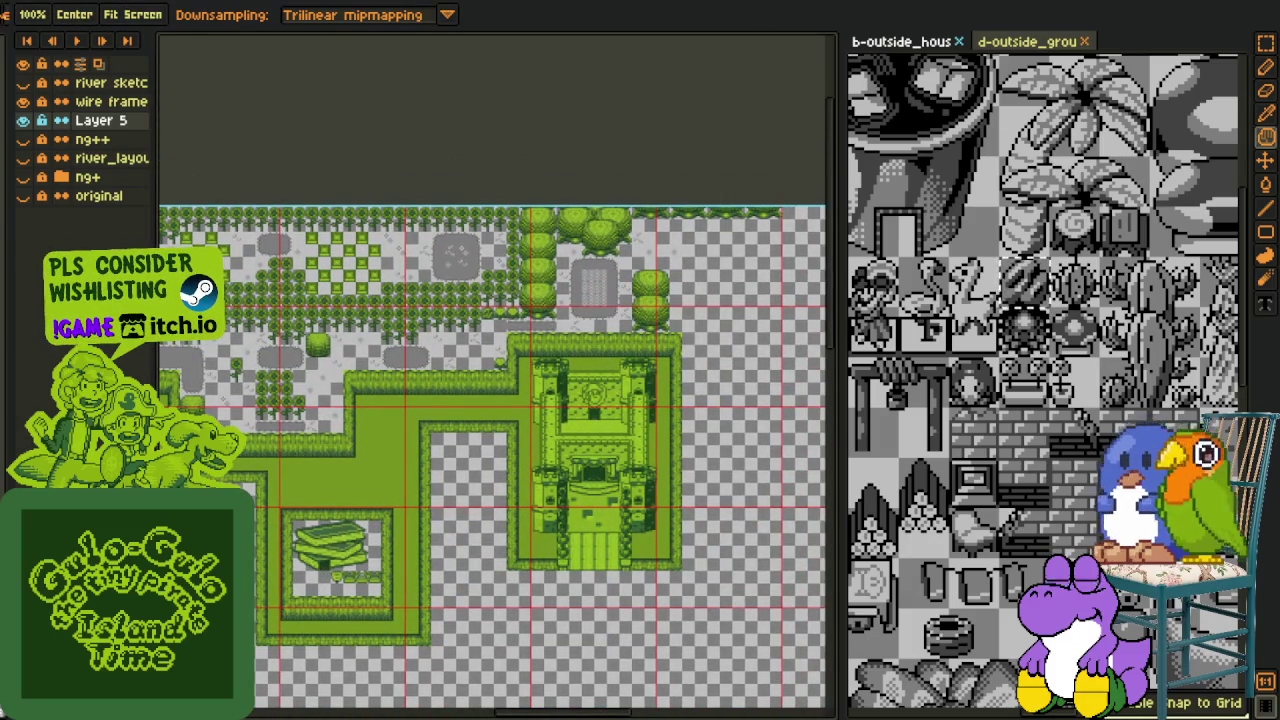
{"action": "key", "text": "r"}
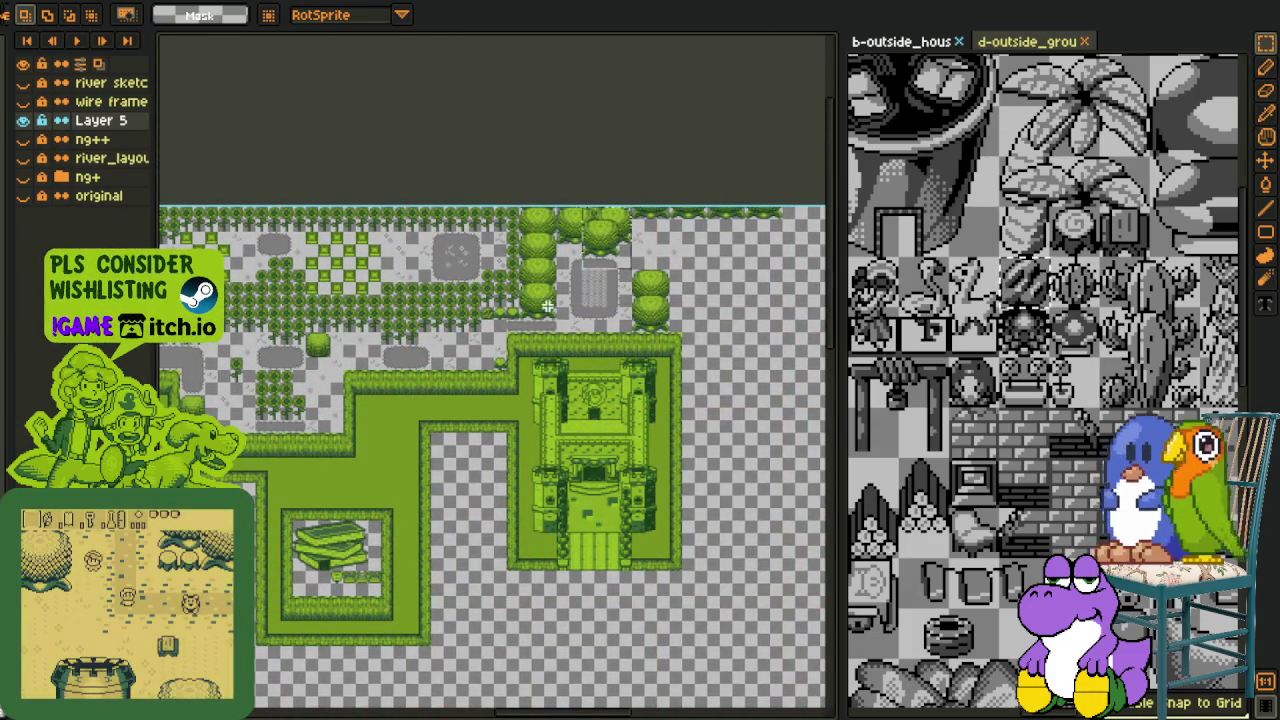
{"action": "scroll", "coordinate": [620, 224], "scroll_direction": "left", "scroll_amount": 3}
{"action": "scroll", "coordinate": [640, 320], "scroll_direction": "left", "scroll_amount": 3}
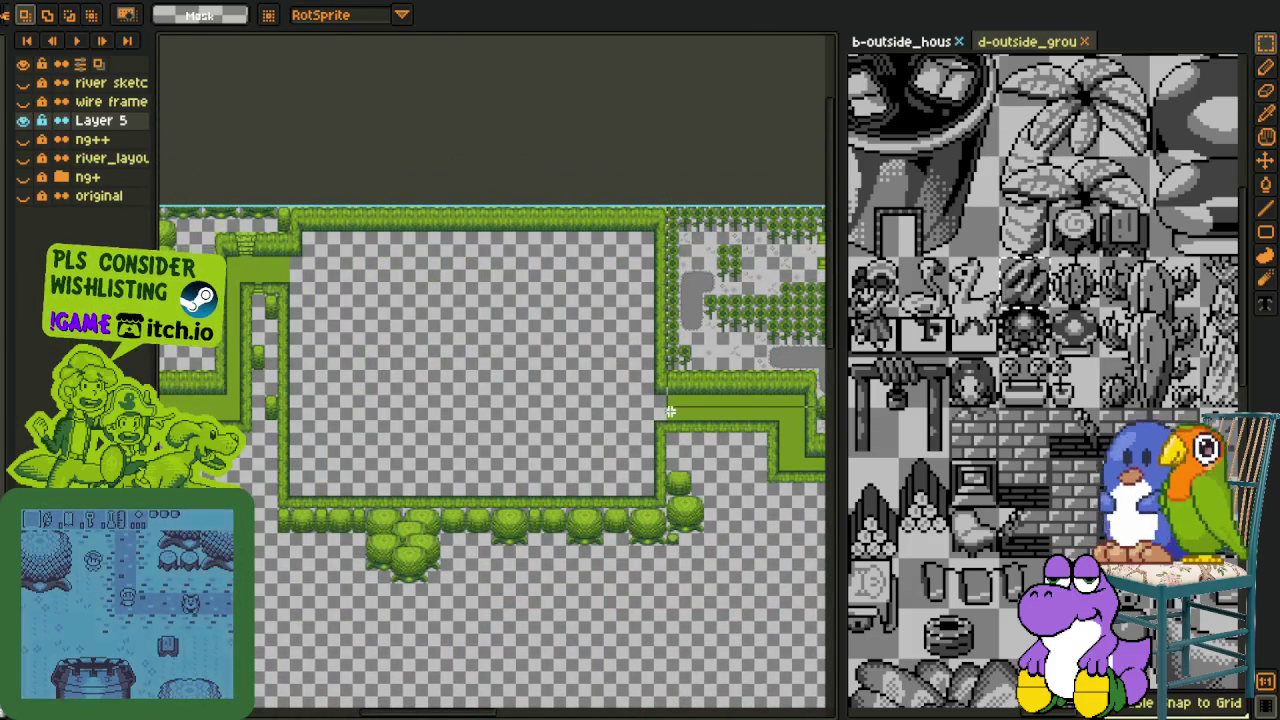
{"action": "scroll", "coordinate": [610, 385], "scroll_direction": "right", "scroll_amount": 2}
{"action": "scroll", "coordinate": [632, 405], "scroll_direction": "right", "scroll_amount": 3}
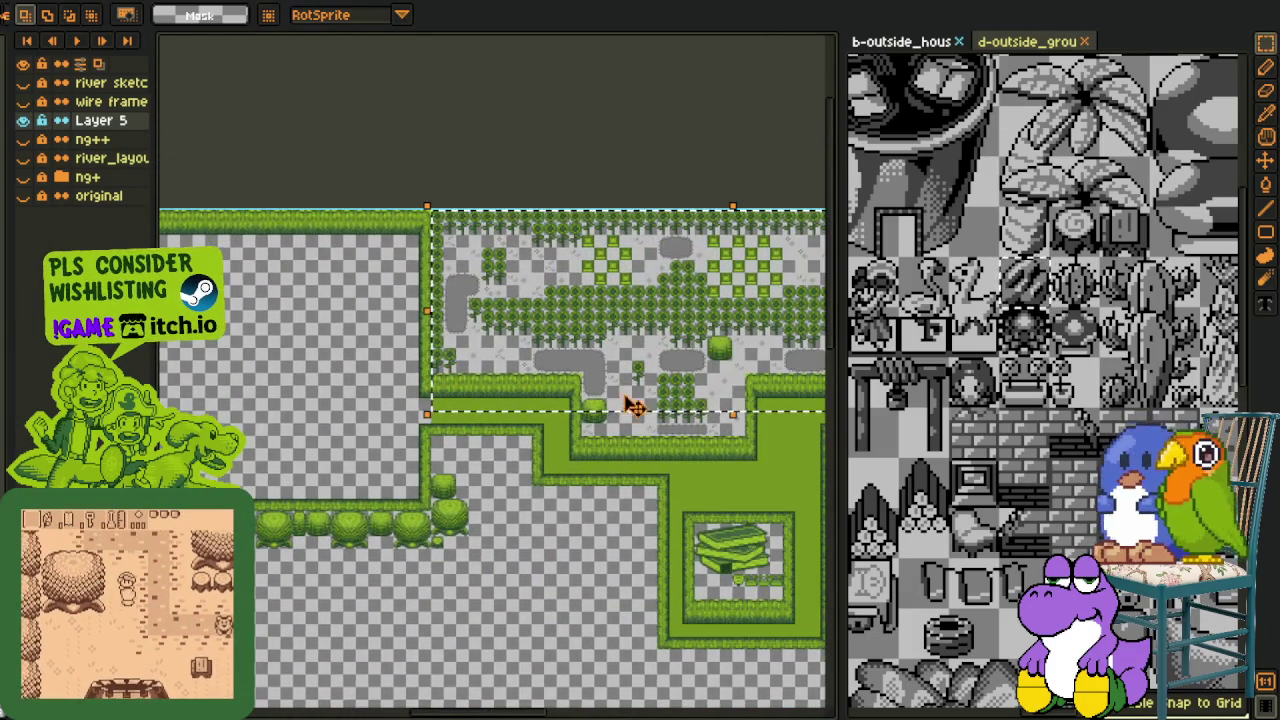
{"action": "scroll", "coordinate": [632, 405], "scroll_direction": "up", "scroll_amount": 3}
{"action": "key", "text": "i"}
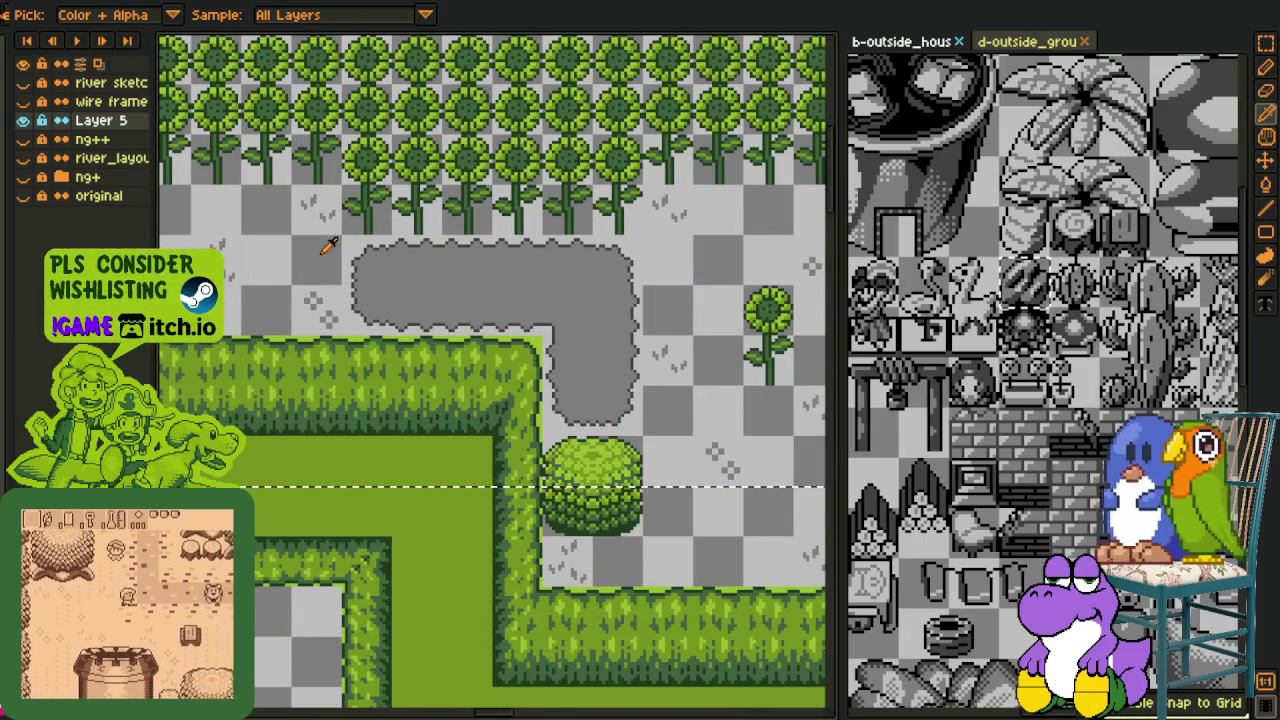
{"action": "key", "text": "shift+r"}
{"action": "key", "text": "Return"}
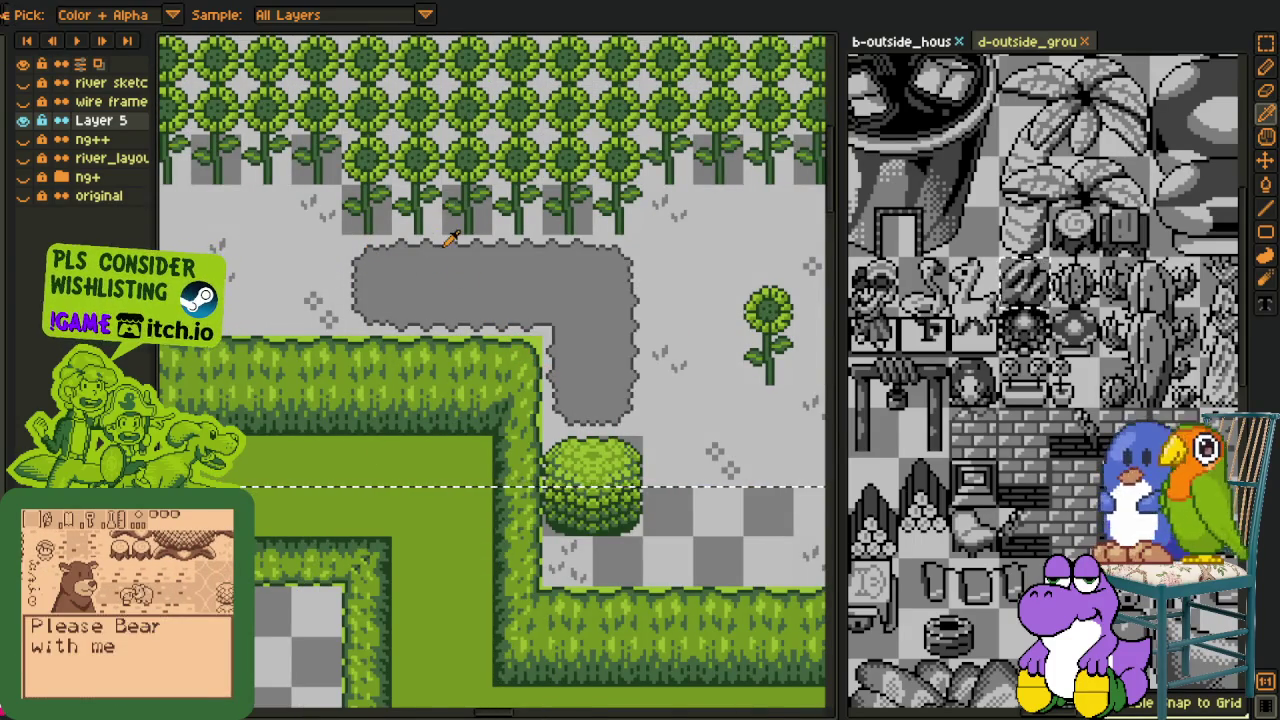
Start another transparent-to-light-grey replacement around the sunflower area
{"action": "scroll", "coordinate": [450, 237], "scroll_direction": "down", "scroll_amount": 3}
{"action": "scroll", "coordinate": [400, 200], "scroll_direction": "up", "scroll_amount": 2}
{"action": "scroll", "coordinate": [390, 190], "scroll_direction": "up", "scroll_amount": 1}
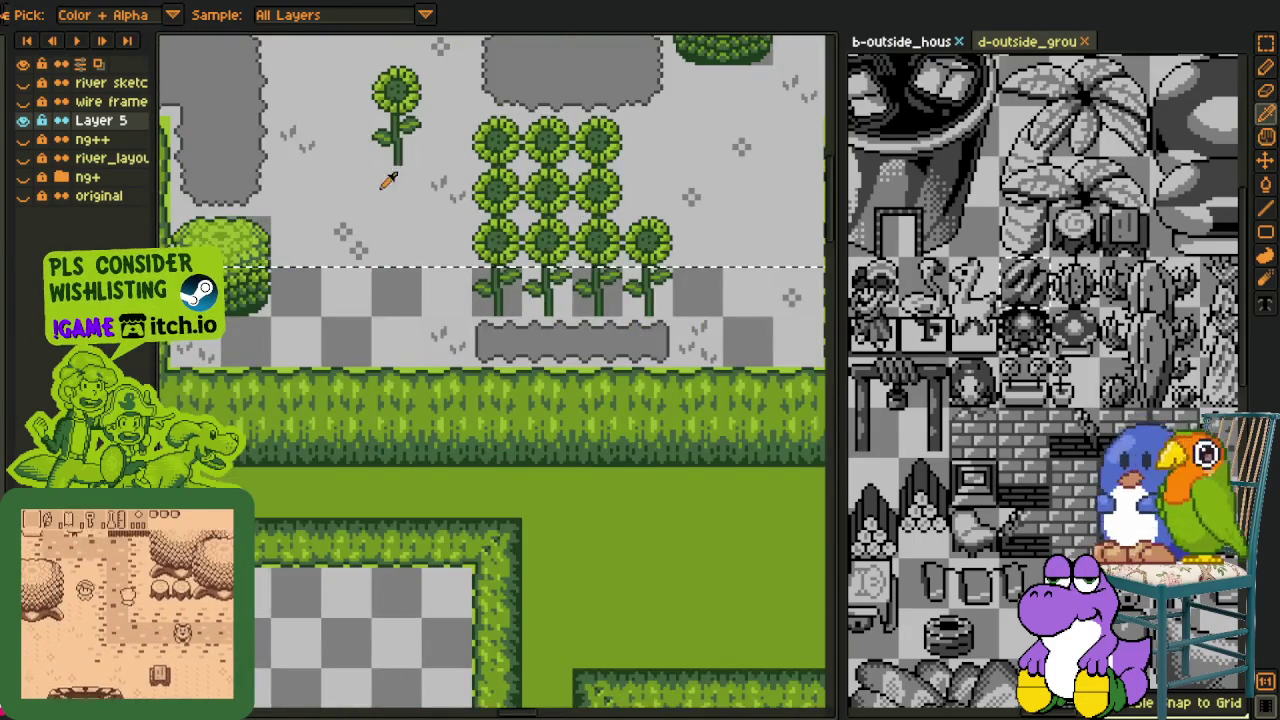
{"action": "left_click_drag", "start_coordinate": [390, 190], "coordinate": [436, 446]}
{"action": "scroll", "coordinate": [471, 228], "scroll_direction": "up", "scroll_amount": 1}
{"action": "key", "text": "shift+r"}
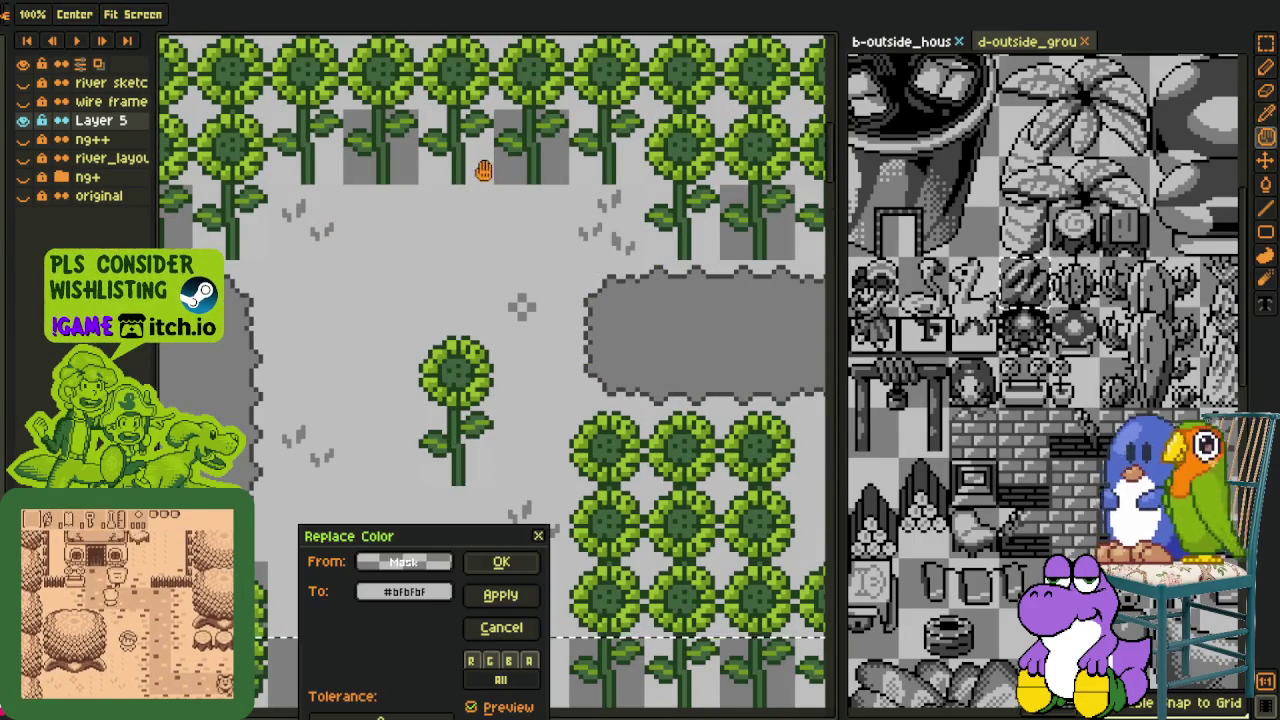
Confirm the grey fill, then fill the hedge-enclosed area below the field with #bfbfbf
{"action": "left_click", "coordinate": [501, 562]}
{"action": "scroll", "coordinate": [490, 500], "scroll_direction": "down", "scroll_amount": 3}
{"action": "key", "text": "i"}
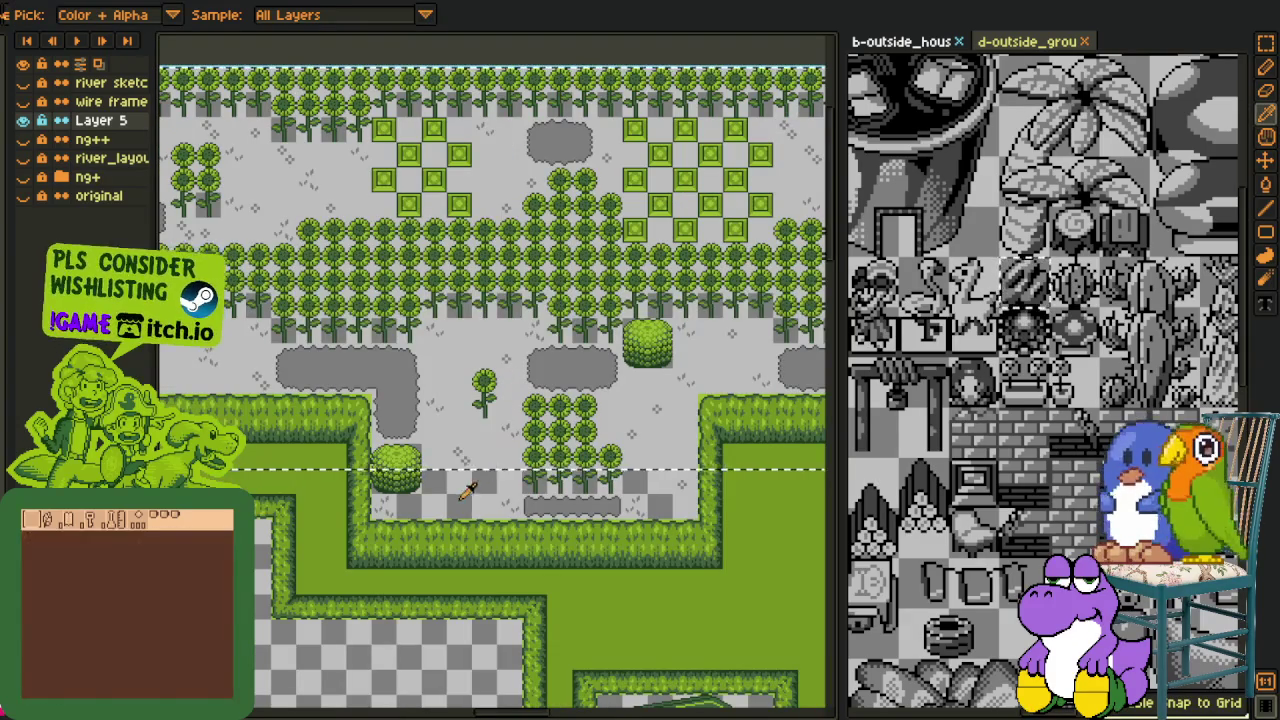
{"action": "key", "text": "m"}
{"action": "left_click_drag", "start_coordinate": [342, 572], "coordinate": [777, 390]}
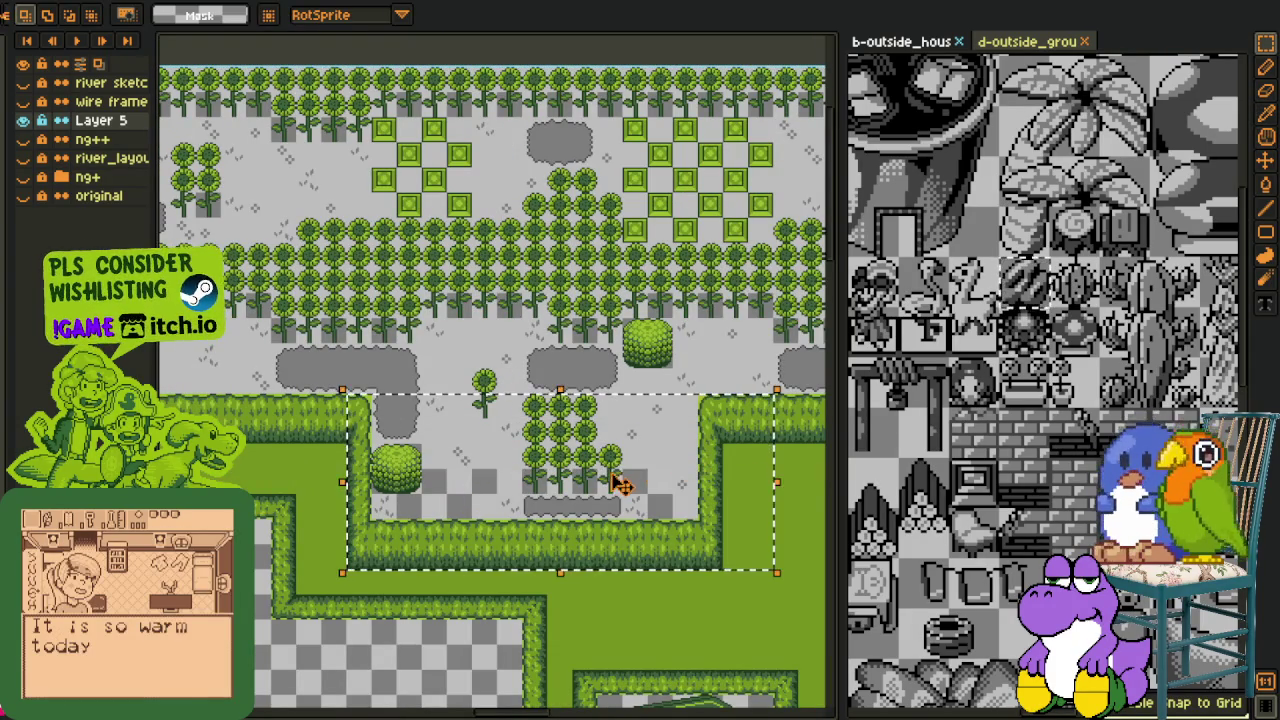
{"action": "key", "text": "shift+r"}
{"action": "left_click", "coordinate": [500, 561]}
{"action": "scroll", "coordinate": [478, 317], "scroll_direction": "down", "scroll_amount": 3}
{"action": "key", "text": "i"}
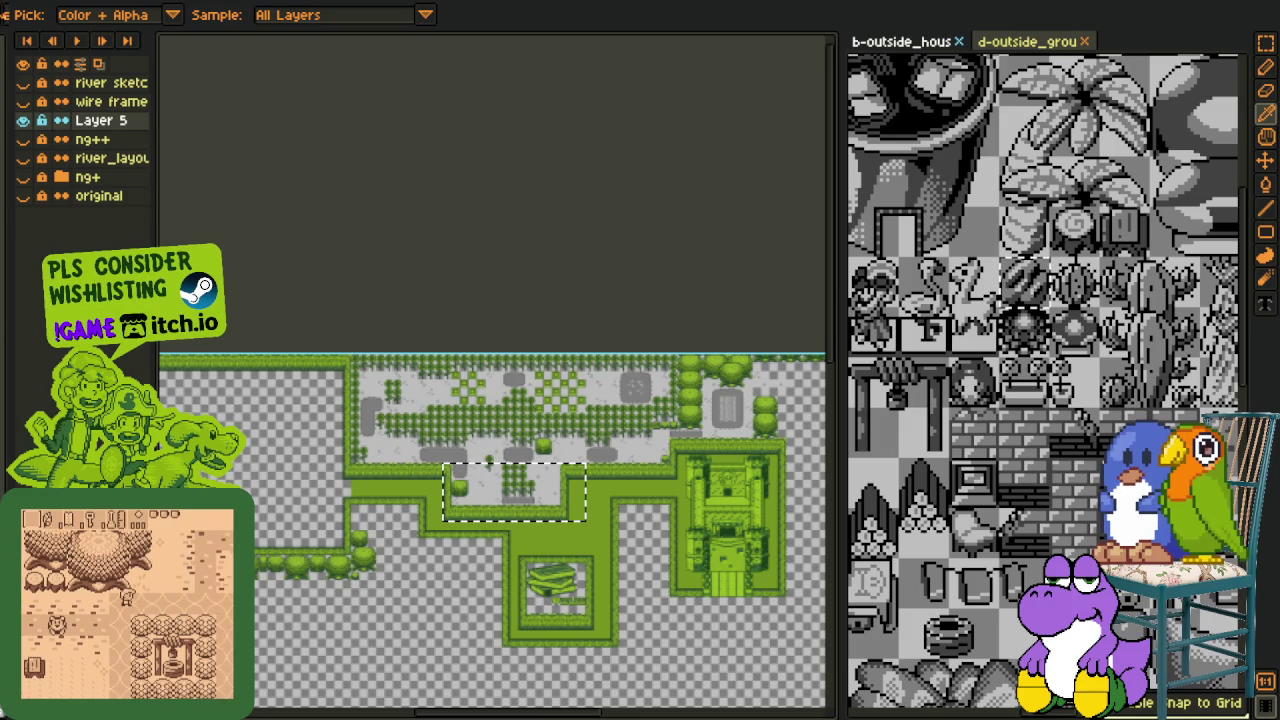
Pan and zoom out to review the whole map including the lower paths
{"action": "scroll", "coordinate": [374, 211], "scroll_direction": "down", "scroll_amount": 1}
{"action": "mouse_move", "coordinate": [523, 453]}
{"action": "left_mouse_down"}
{"action": "mouse_move", "coordinate": [443, 453]}
{"action": "mouse_move", "coordinate": [213, 383]}
{"action": "left_mouse_up"}
{"action": "mouse_move", "coordinate": [511, 566]}
{"action": "left_mouse_down"}
{"action": "mouse_move", "coordinate": [586, 554]}
{"action": "mouse_move", "coordinate": [583, 498]}
{"action": "left_mouse_up"}
{"action": "scroll", "coordinate": [580, 554], "scroll_direction": "down", "scroll_amount": 1}
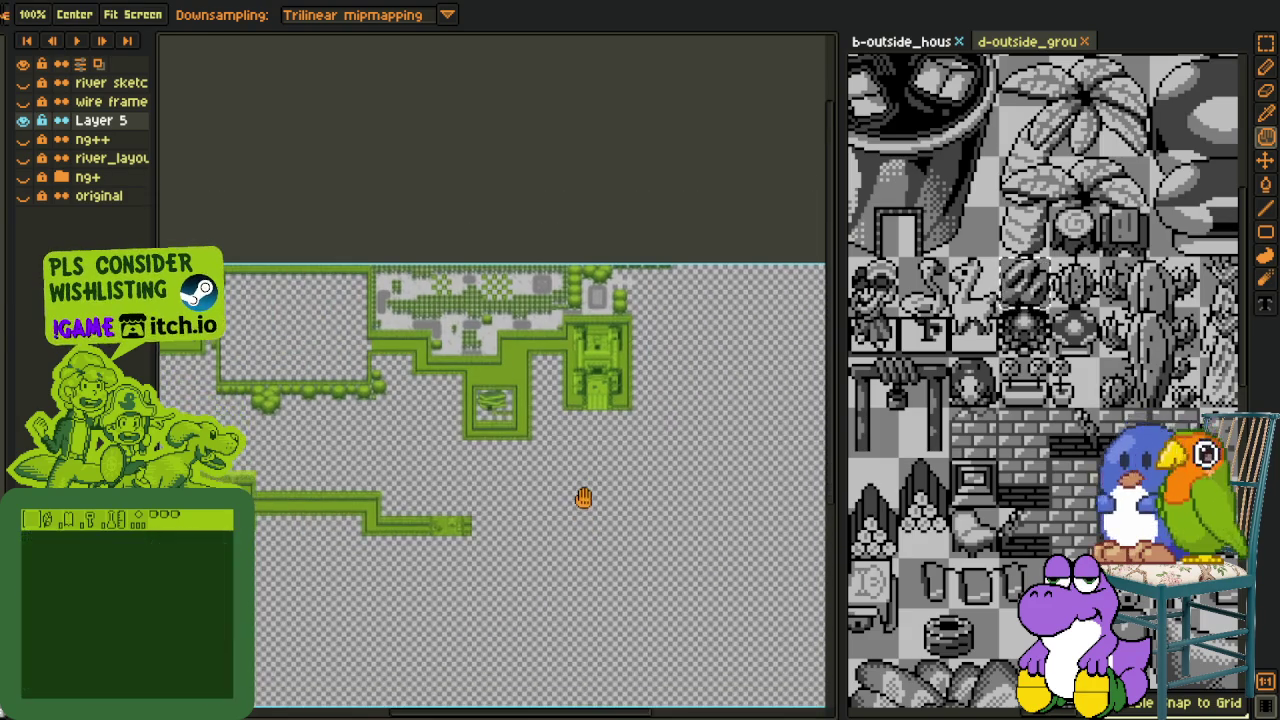
{"action": "scroll", "coordinate": [431, 289], "scroll_direction": "up", "scroll_amount": 2}
{"action": "scroll", "coordinate": [443, 323], "scroll_direction": "up", "scroll_amount": 2}
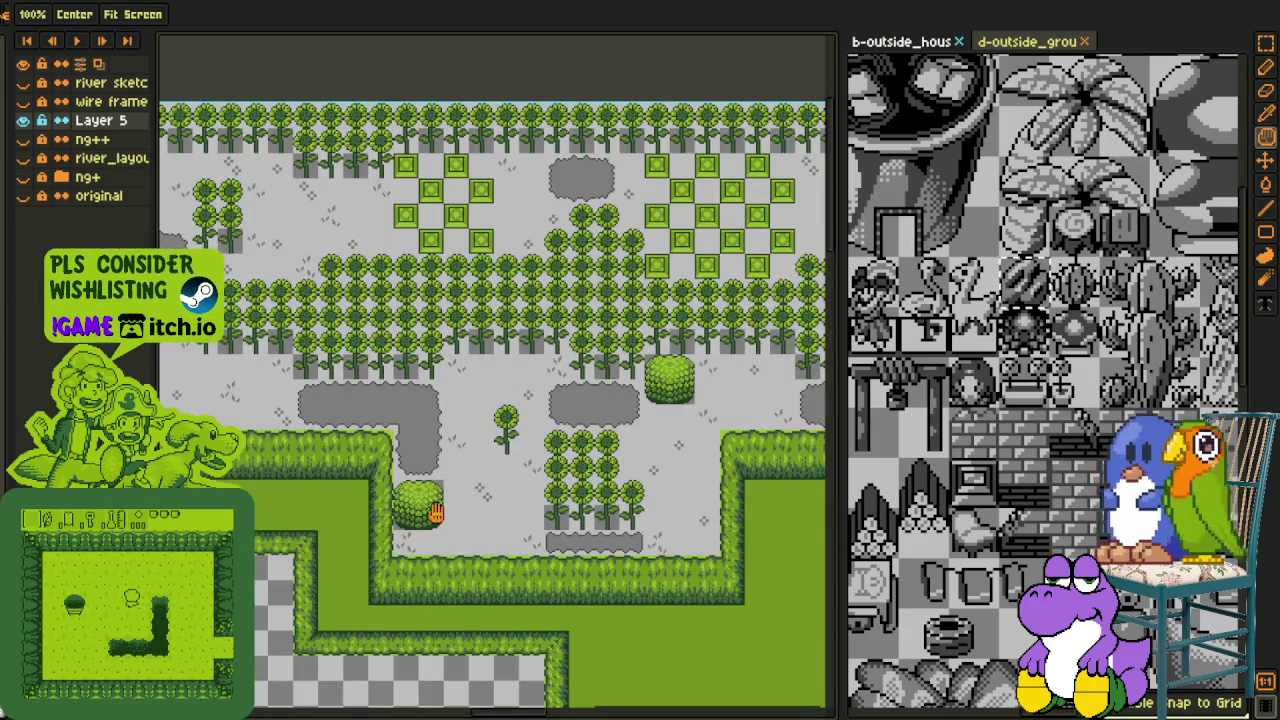
{"action": "scroll", "coordinate": [480, 480], "scroll_direction": "up", "scroll_amount": 2}
Recolour the light-grey ground to light green with Replace Color
{"action": "key", "text": "o"}
{"action": "scroll", "coordinate": [520, 455], "scroll_direction": "up", "scroll_amount": 2}
{"action": "scroll", "coordinate": [537, 443], "scroll_direction": "up", "scroll_amount": 2}
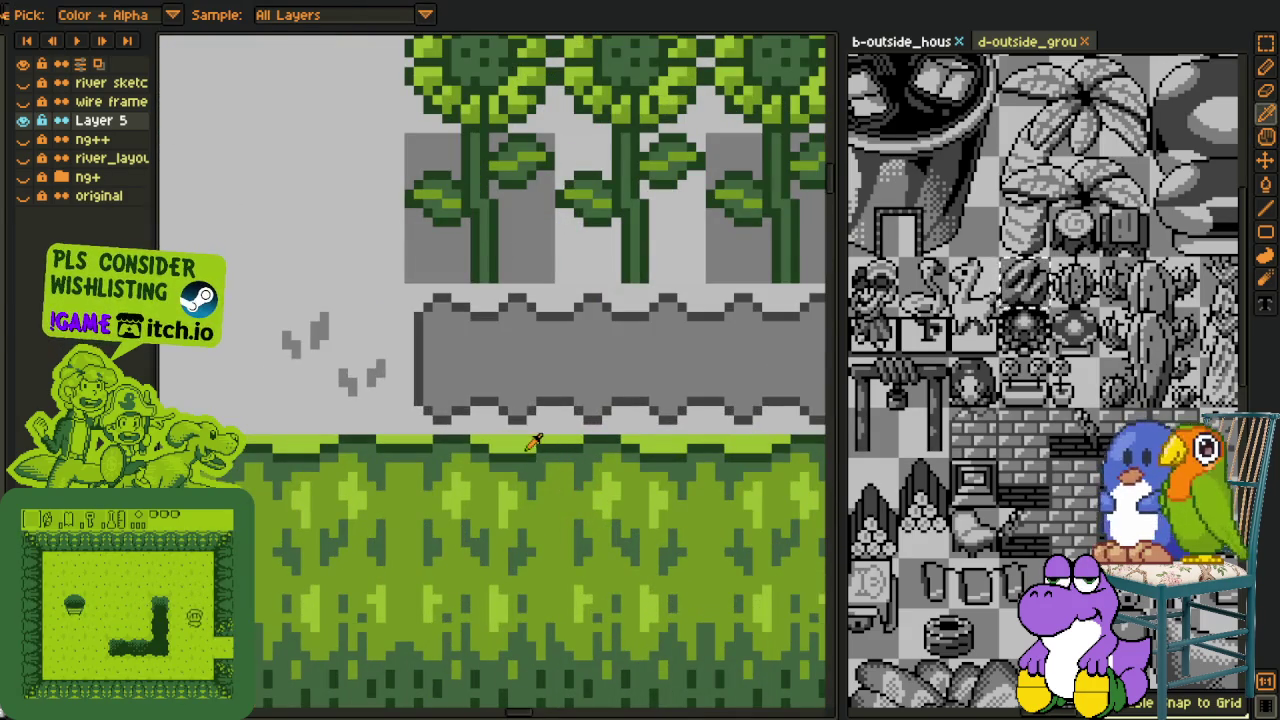
{"action": "key", "text": "shift+r"}
{"action": "left_click", "coordinate": [512, 563]}
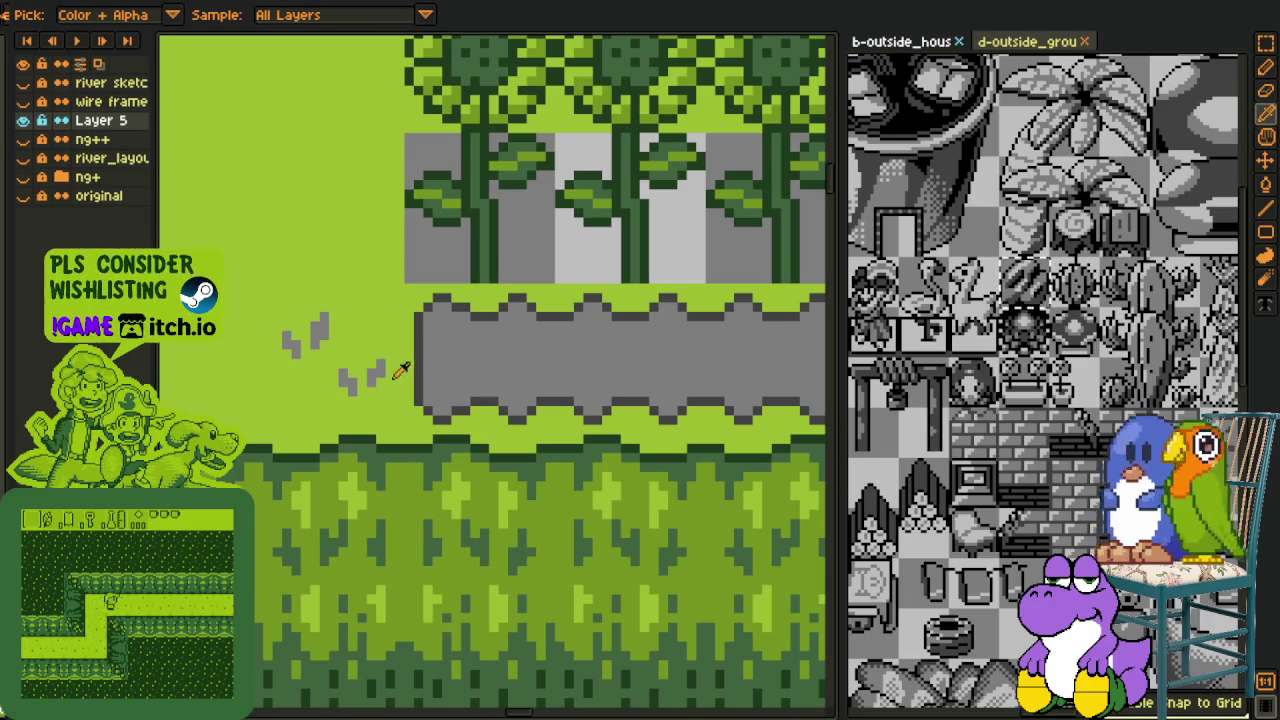
Recolour the grey stone path and tufts to darker green
{"action": "key", "text": "shift+r"}
{"action": "left_click", "coordinate": [503, 563]}
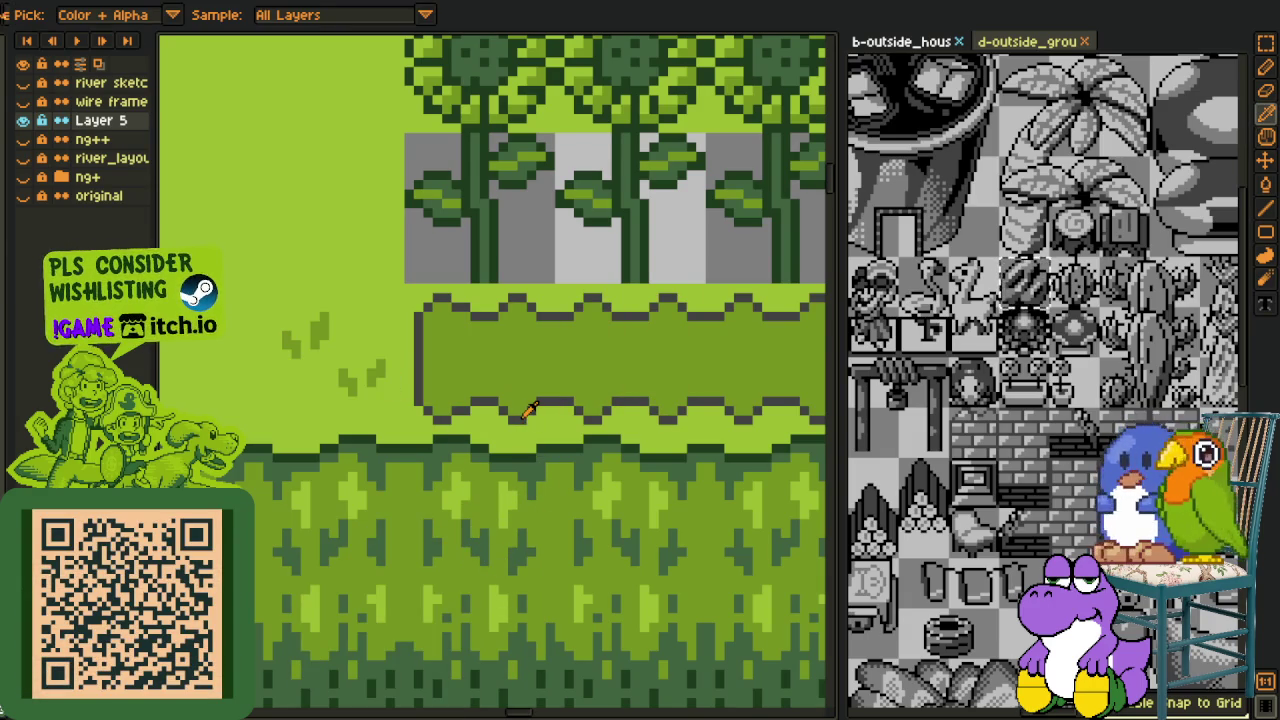
{"action": "key", "text": "shift+r"}
{"action": "left_click", "coordinate": [503, 563]}
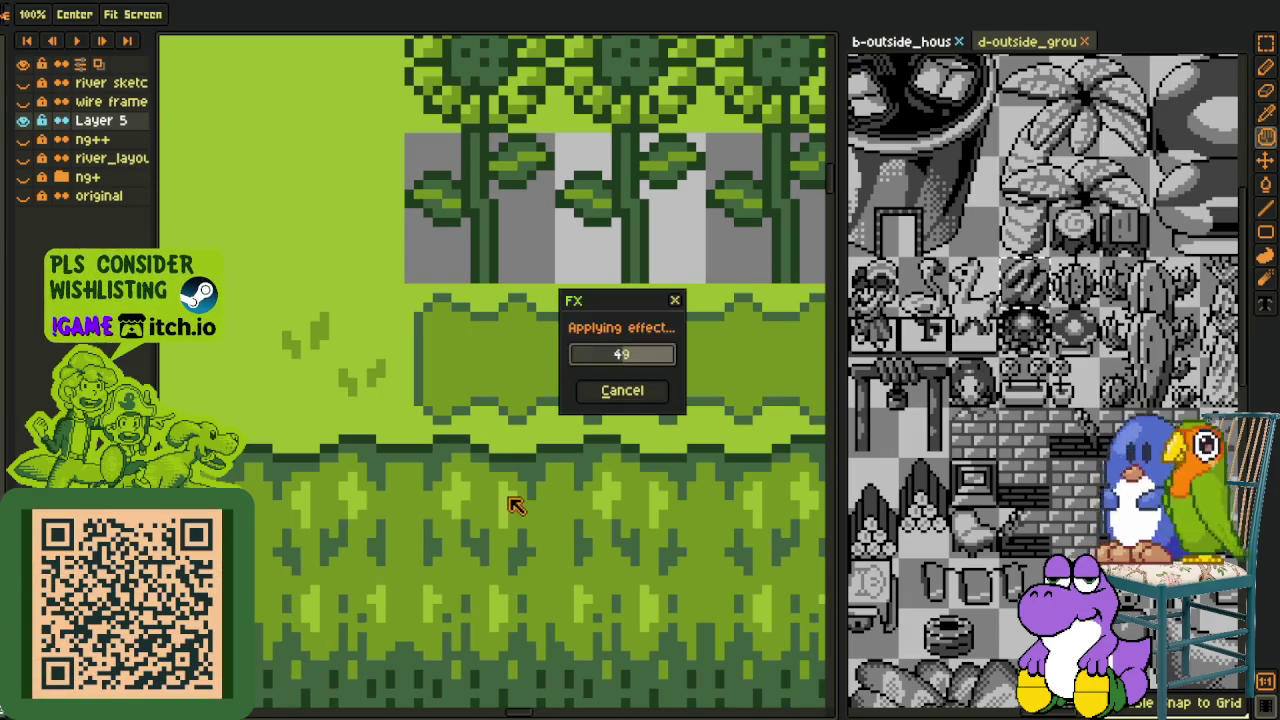
{"action": "scroll", "coordinate": [520, 460], "scroll_direction": "down", "scroll_amount": 1}
{"action": "scroll", "coordinate": [560, 458], "scroll_direction": "down", "scroll_amount": 2}
{"action": "left_click_drag", "start_coordinate": [583, 458], "coordinate": [258, 542]}
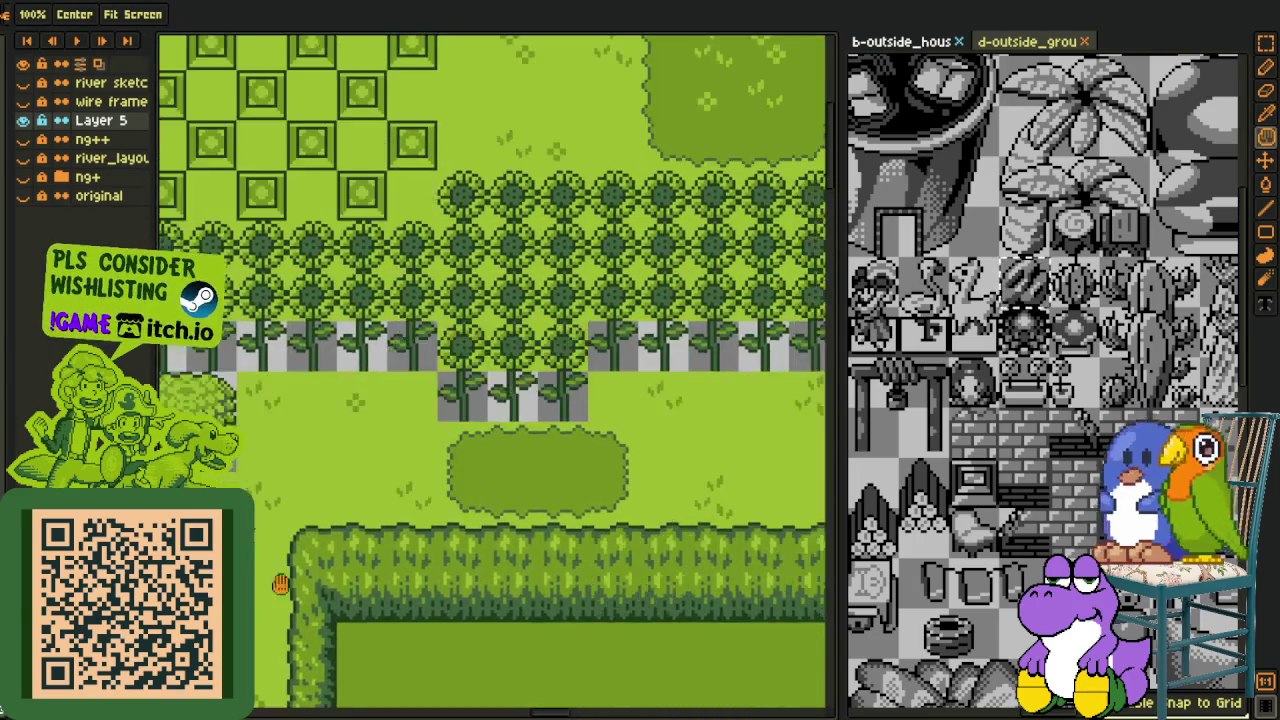
{"action": "scroll", "coordinate": [258, 542], "scroll_direction": "down", "scroll_amount": 2}
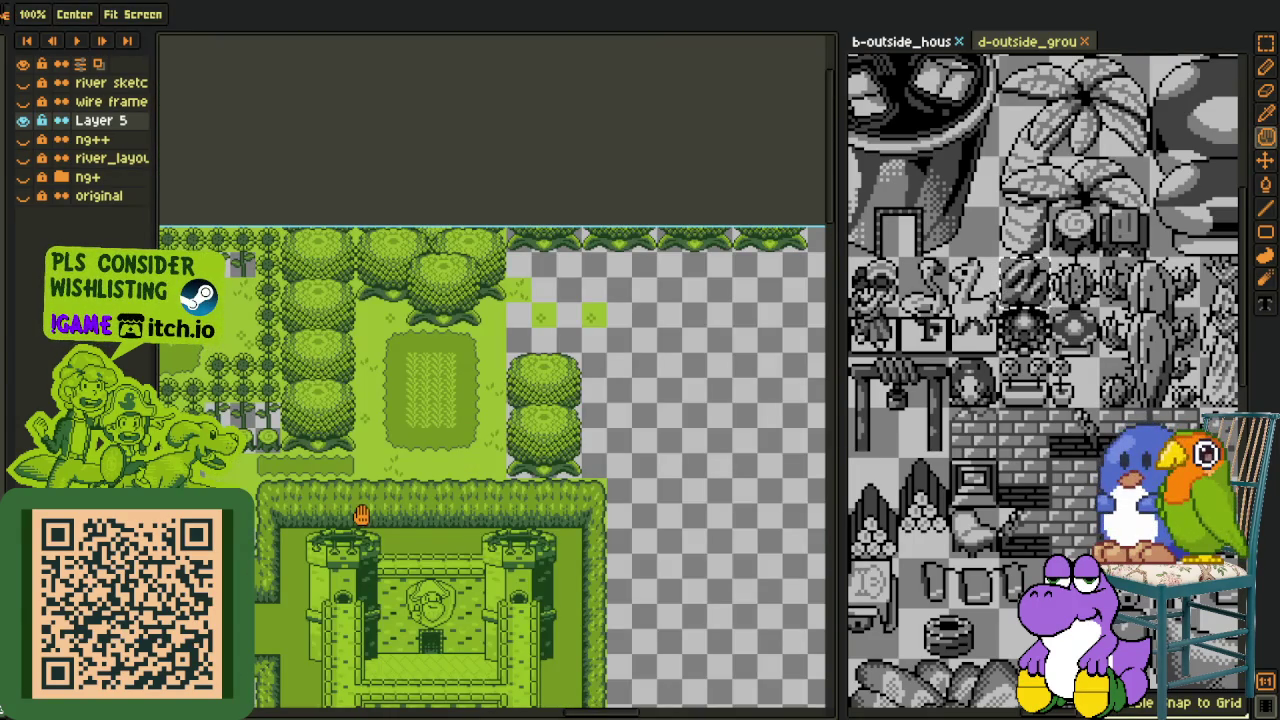
Bucket-fill the empty area between the middle sunflower stalks green
{"action": "key", "text": "i"}
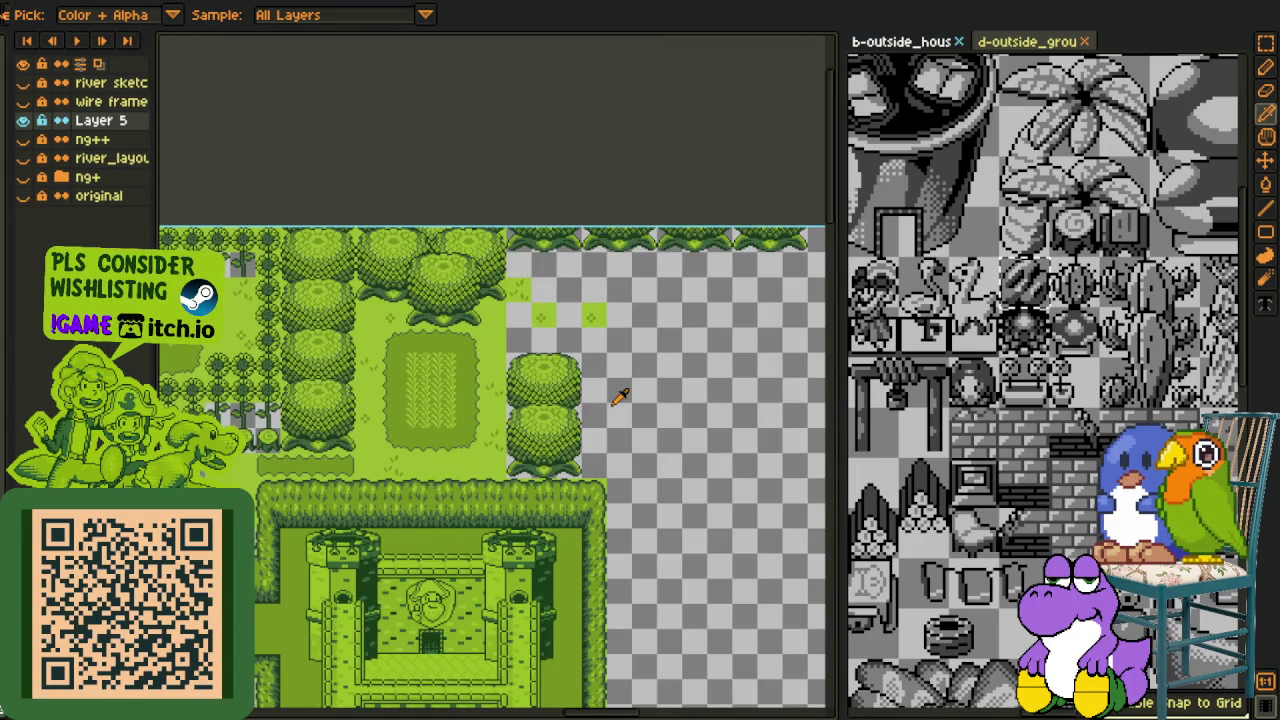
{"action": "scroll", "coordinate": [620, 397], "scroll_direction": "up", "scroll_amount": 5}
{"action": "key", "text": "ctrl+v"}
{"action": "scroll", "coordinate": [667, 372], "scroll_direction": "up", "scroll_amount": 2}
{"action": "key", "text": "g"}
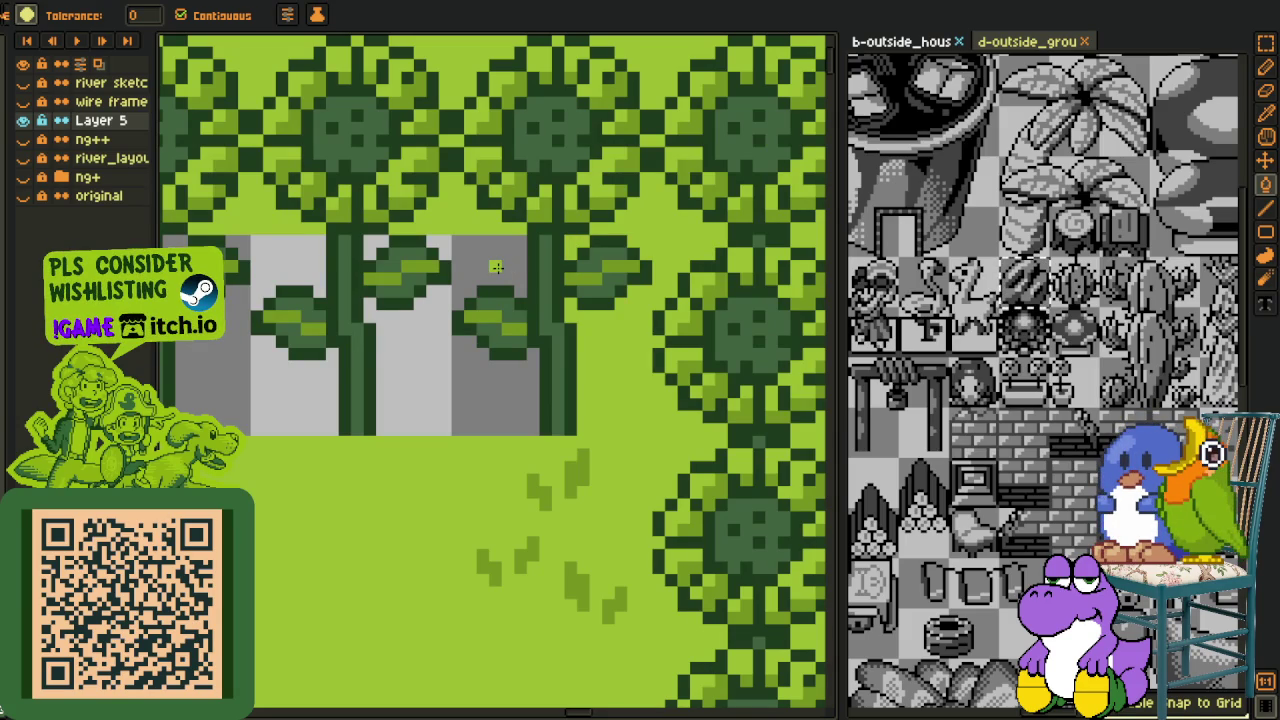
{"action": "key", "text": "n"}
{"action": "left_click_drag", "start_coordinate": [611, 382], "coordinate": [606, 437]}
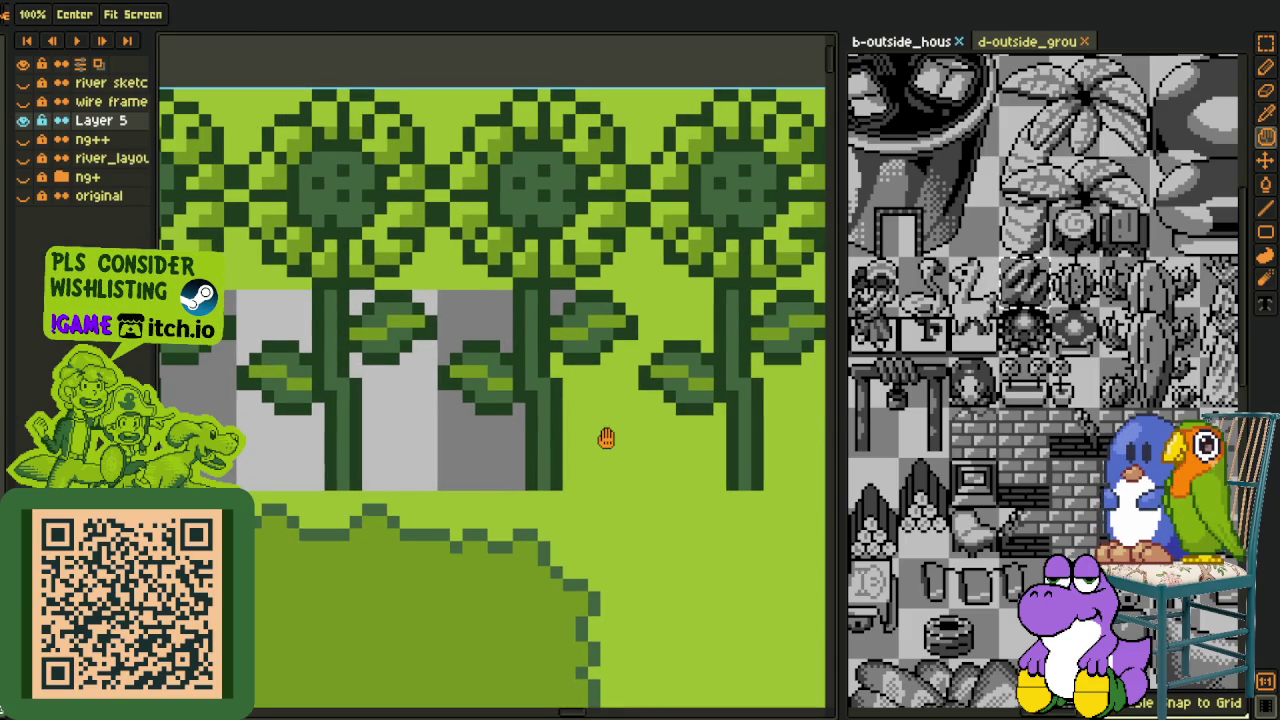
{"action": "key", "text": "g"}
{"action": "left_click", "coordinate": [470, 437]}
{"action": "key", "text": "o"}
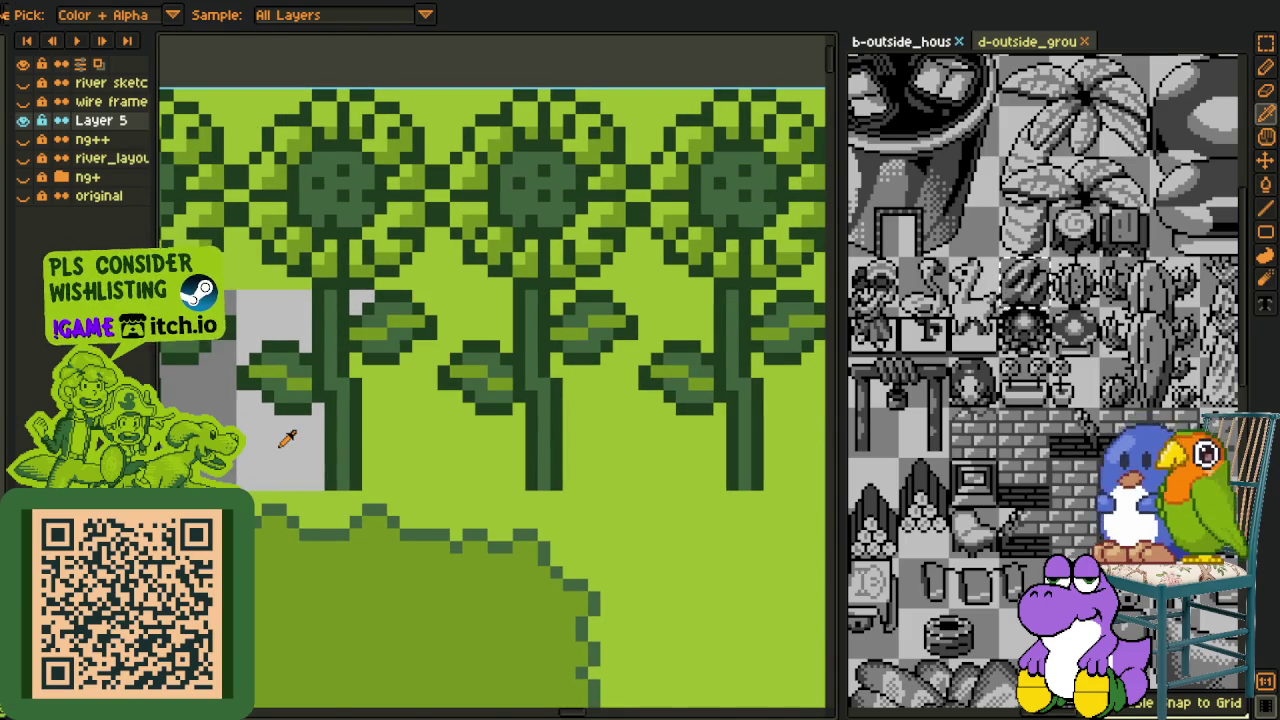
{"action": "scroll", "coordinate": [281, 438], "scroll_direction": "down", "scroll_amount": 4}
Apply another colour replacement across the map and clear the selection
{"action": "key", "text": "r"}
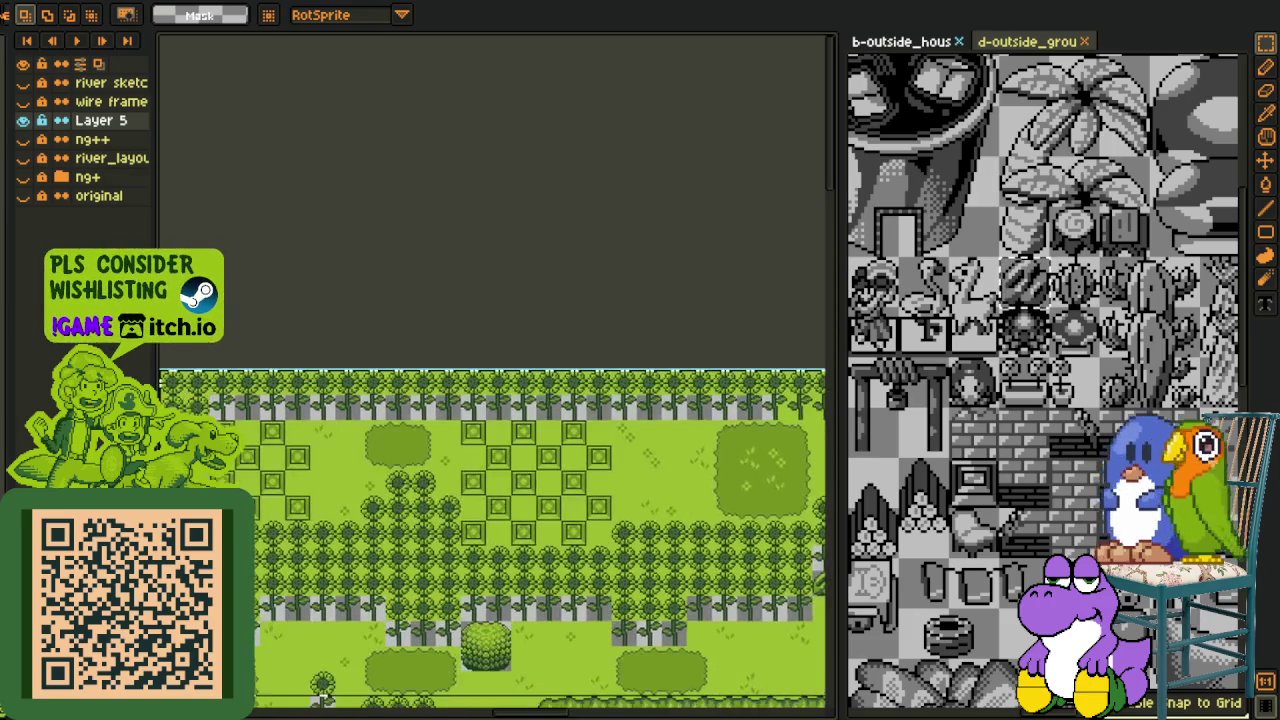
{"action": "scroll", "coordinate": [490, 530], "scroll_direction": "down", "scroll_amount": 2}
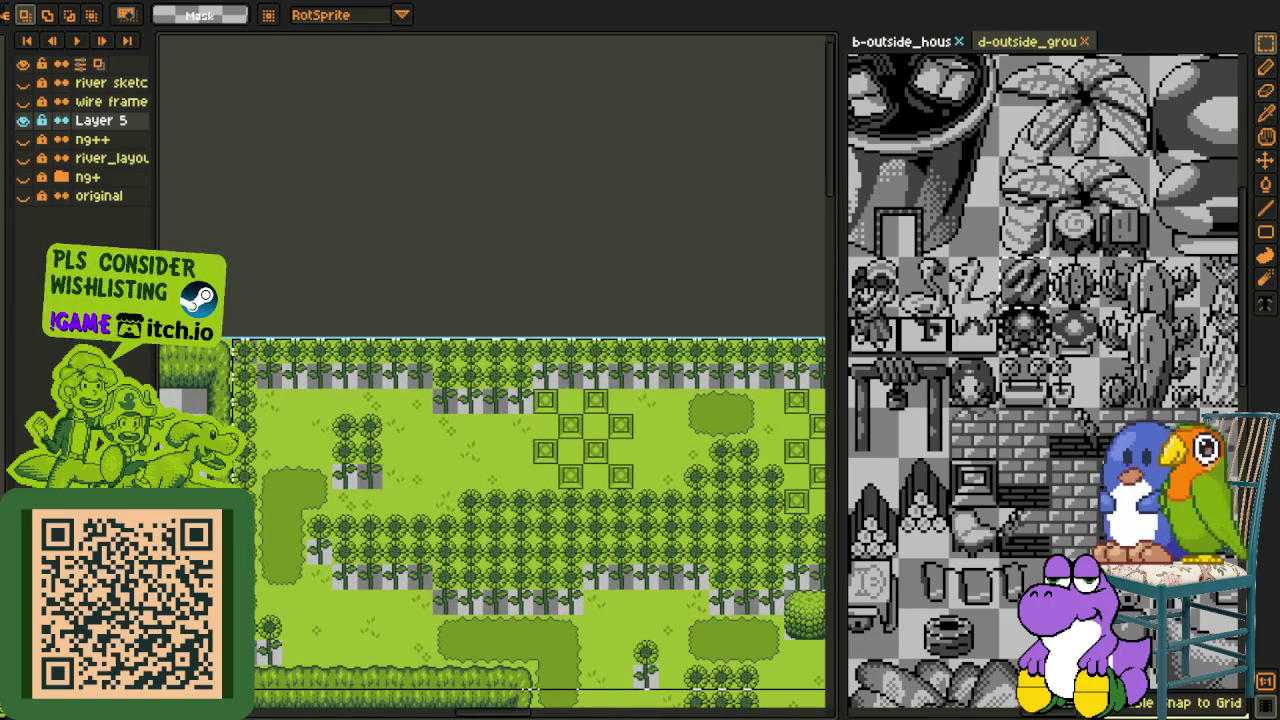
{"action": "key", "text": "shift+r"}
{"action": "key", "text": "Return"}
{"action": "key", "text": "ctrl+d"}
Fill the grey stripes behind the right-hand sunflower stems with light green
{"action": "key", "text": "g"}
{"action": "scroll", "coordinate": [600, 408], "scroll_direction": "up", "scroll_amount": 4}
{"action": "scroll", "coordinate": [666, 460], "scroll_direction": "up", "scroll_amount": 1}
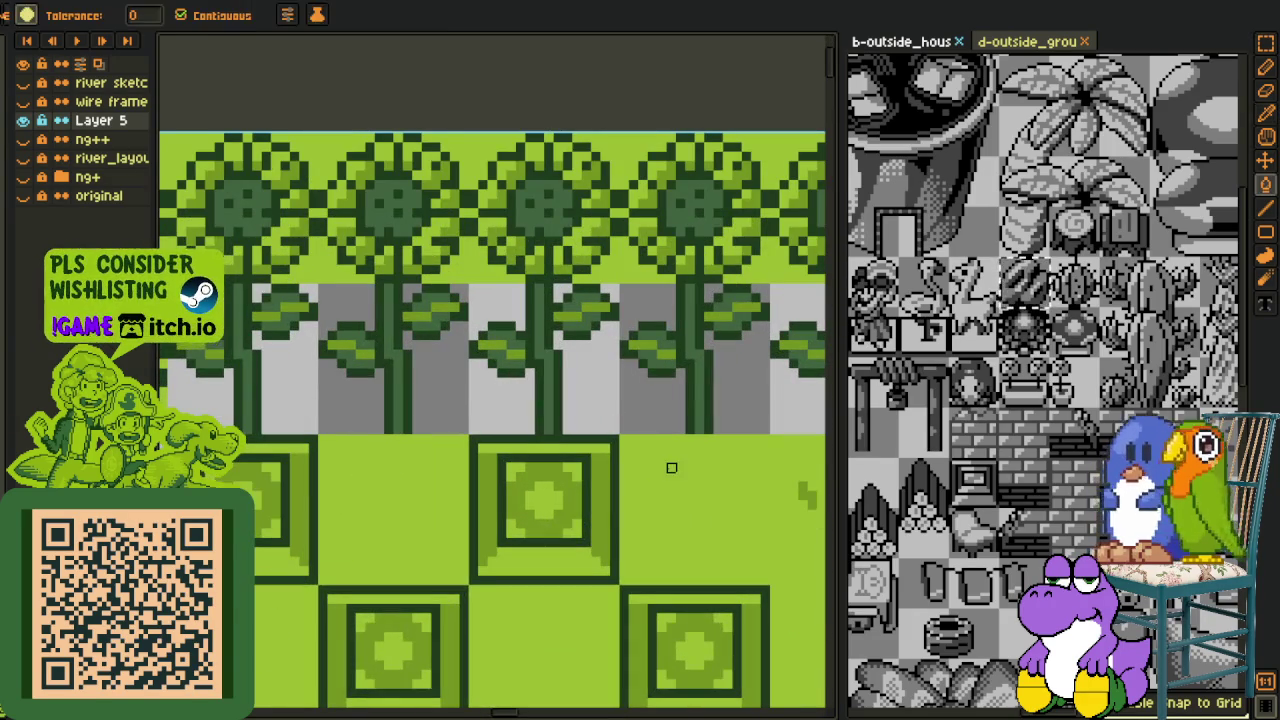
{"action": "left_click", "coordinate": [645, 405]}
{"action": "left_click", "coordinate": [754, 410]}
{"action": "left_click_drag", "start_coordinate": [754, 410], "coordinate": [401, 372]}
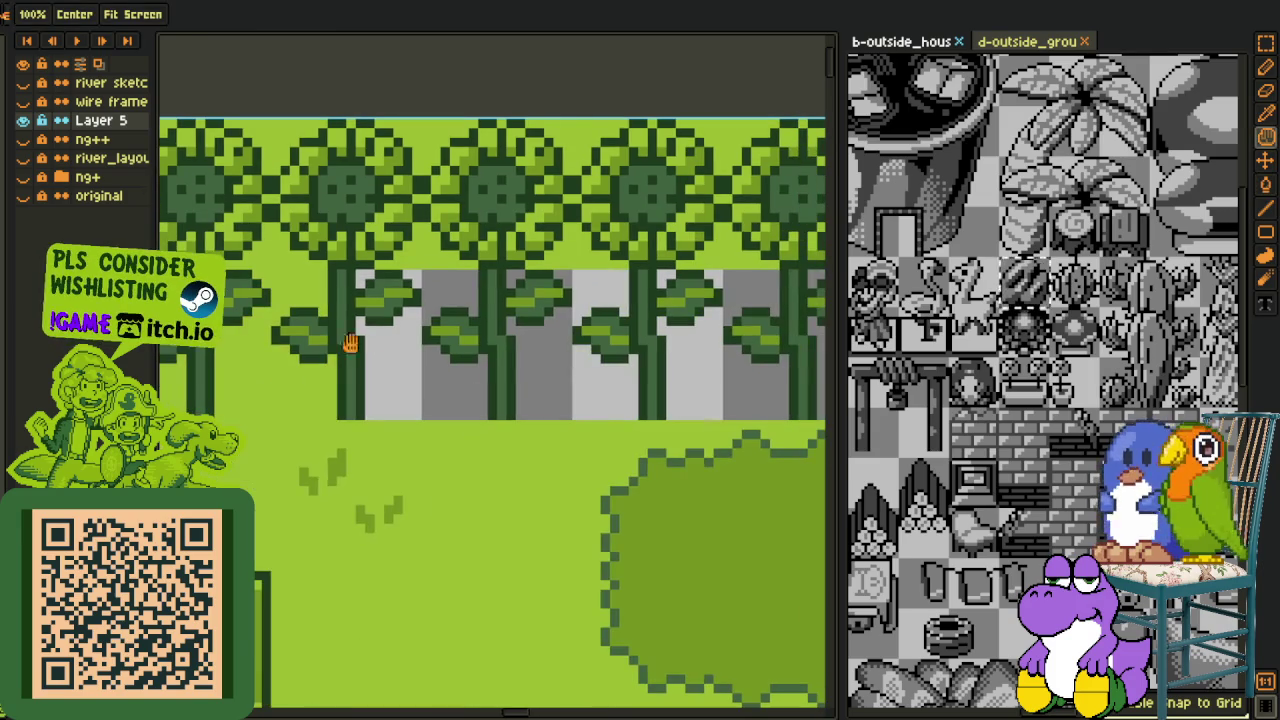
{"action": "left_click", "coordinate": [401, 372]}
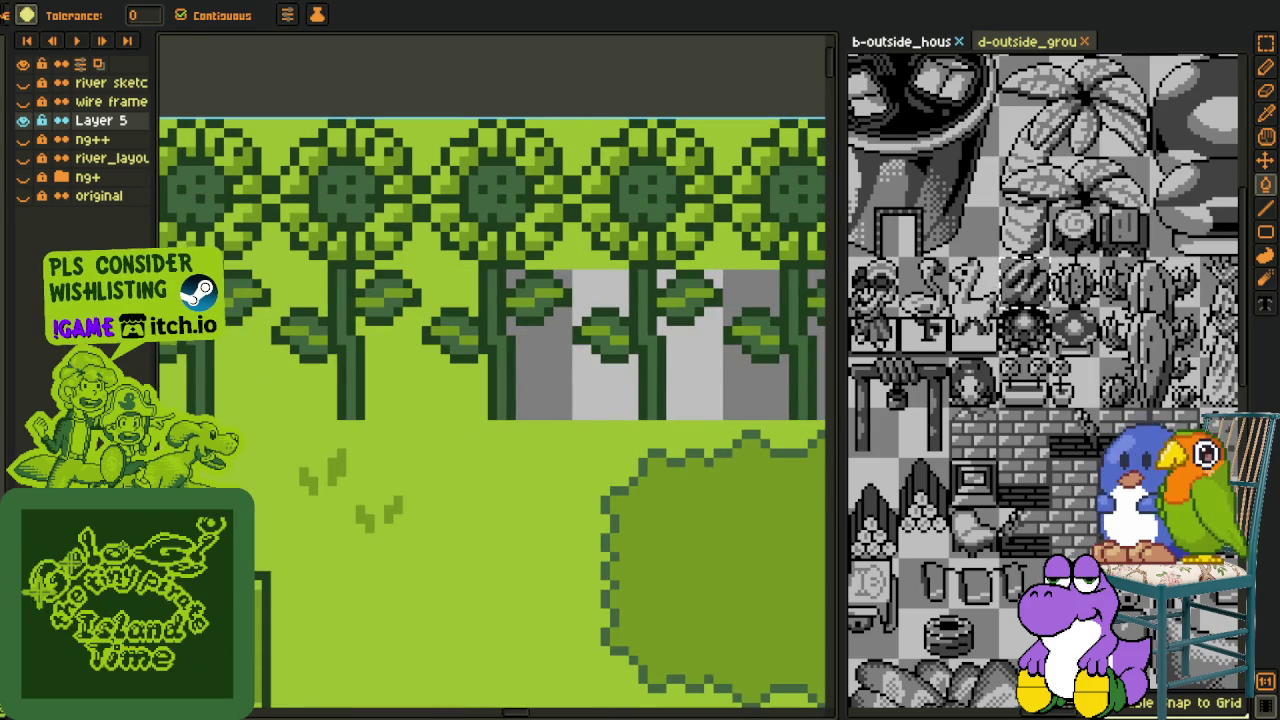
{"action": "left_click", "coordinate": [566, 387]}
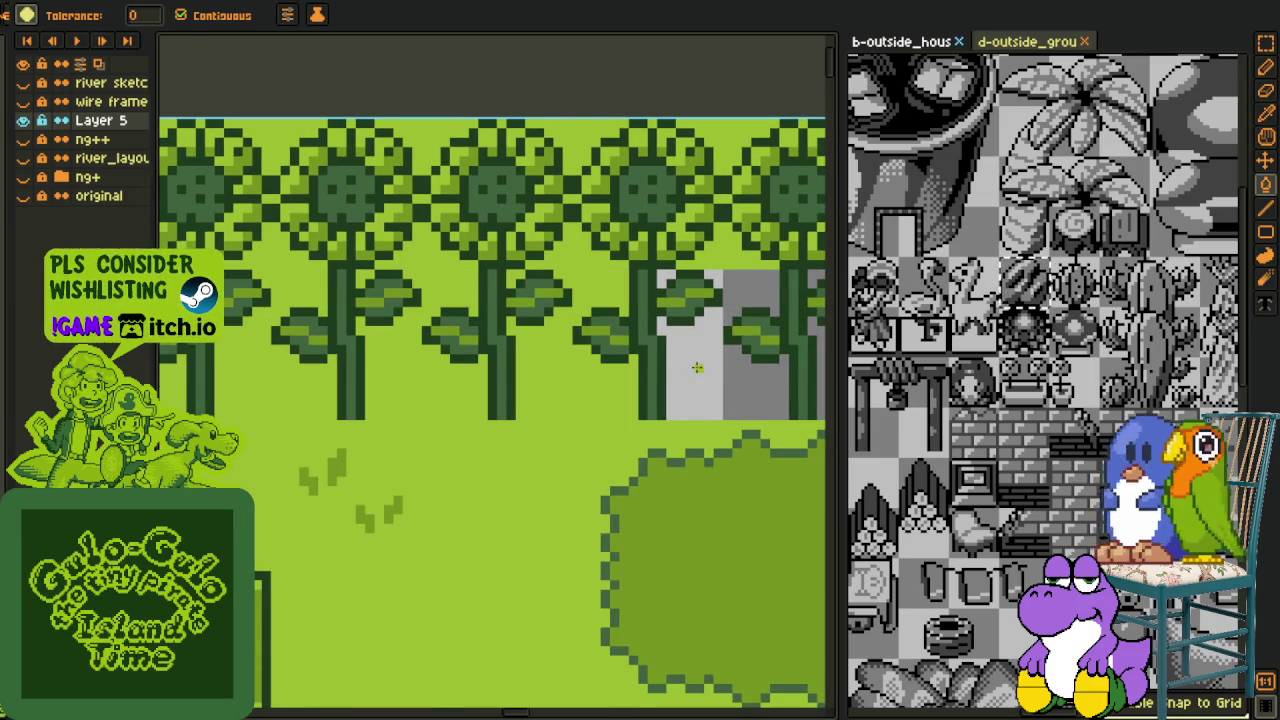
{"action": "left_click", "coordinate": [720, 385]}
Fill the remaining grey stripes and small gaps behind stems further left
{"action": "key", "text": "h"}
{"action": "left_click_drag", "start_coordinate": [746, 362], "coordinate": [382, 370]}
{"action": "left_click", "coordinate": [408, 316]}
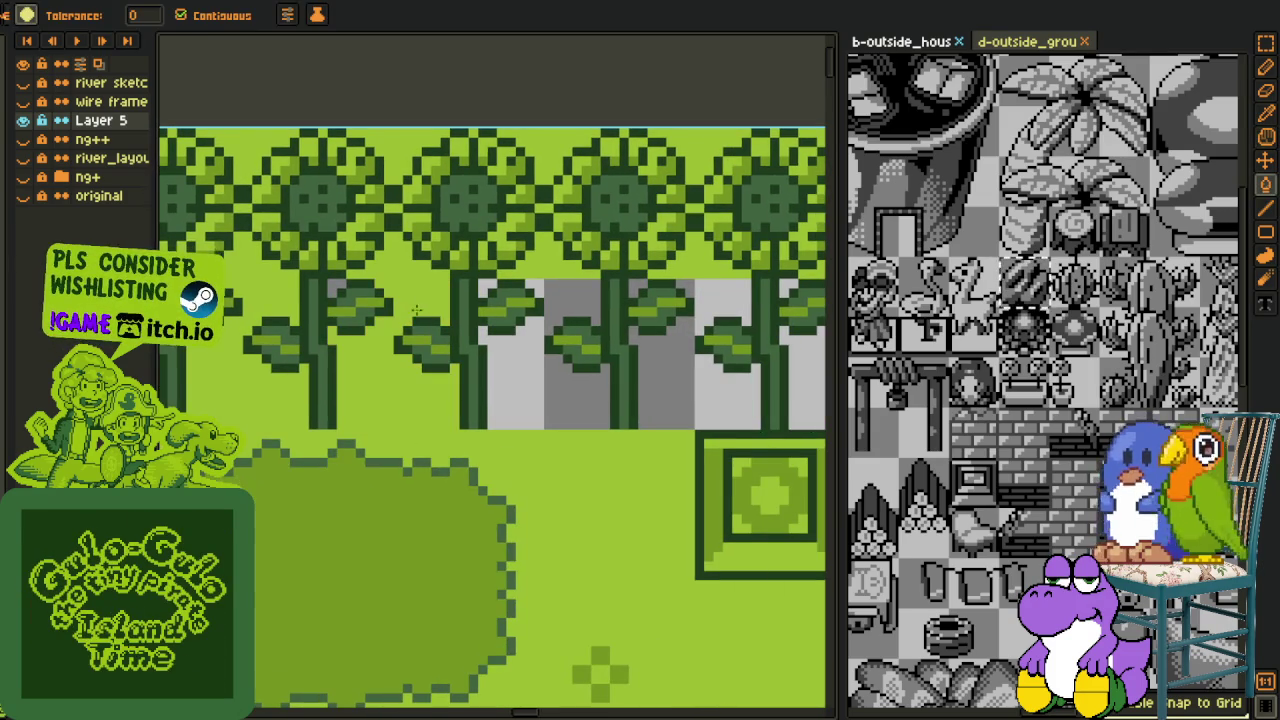
{"action": "left_click", "coordinate": [345, 288]}
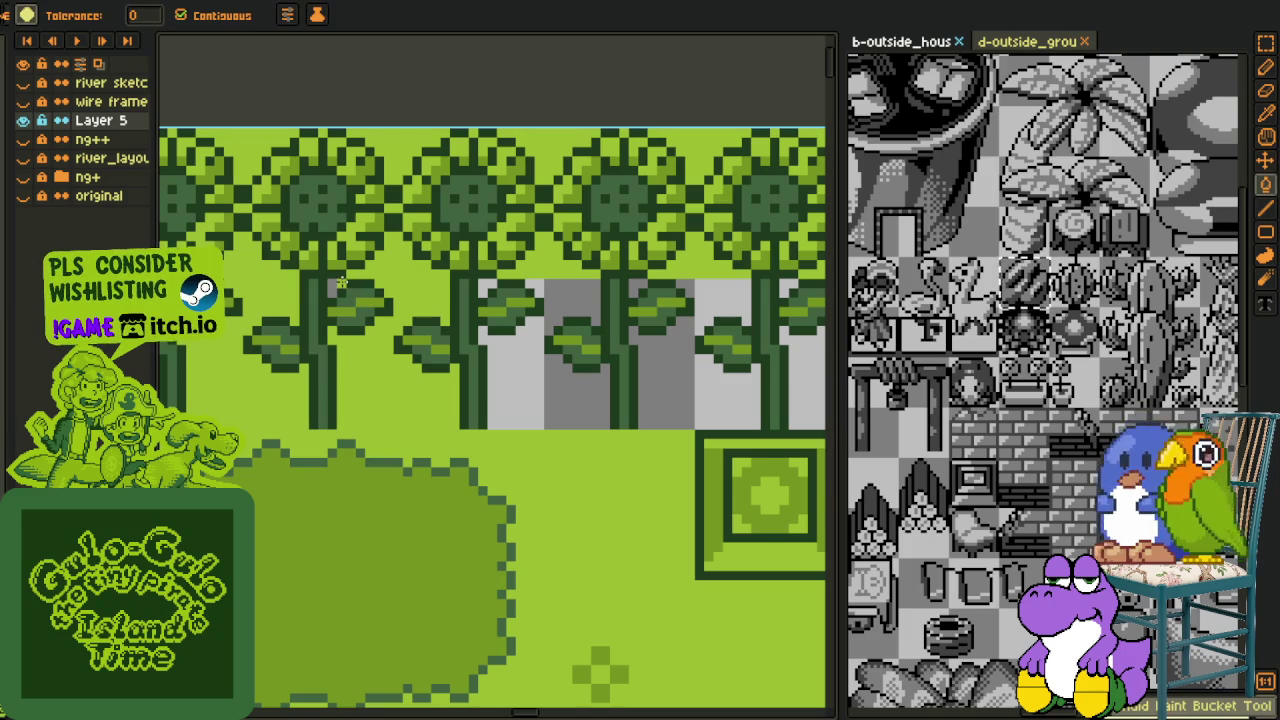
{"action": "left_click", "coordinate": [572, 293]}
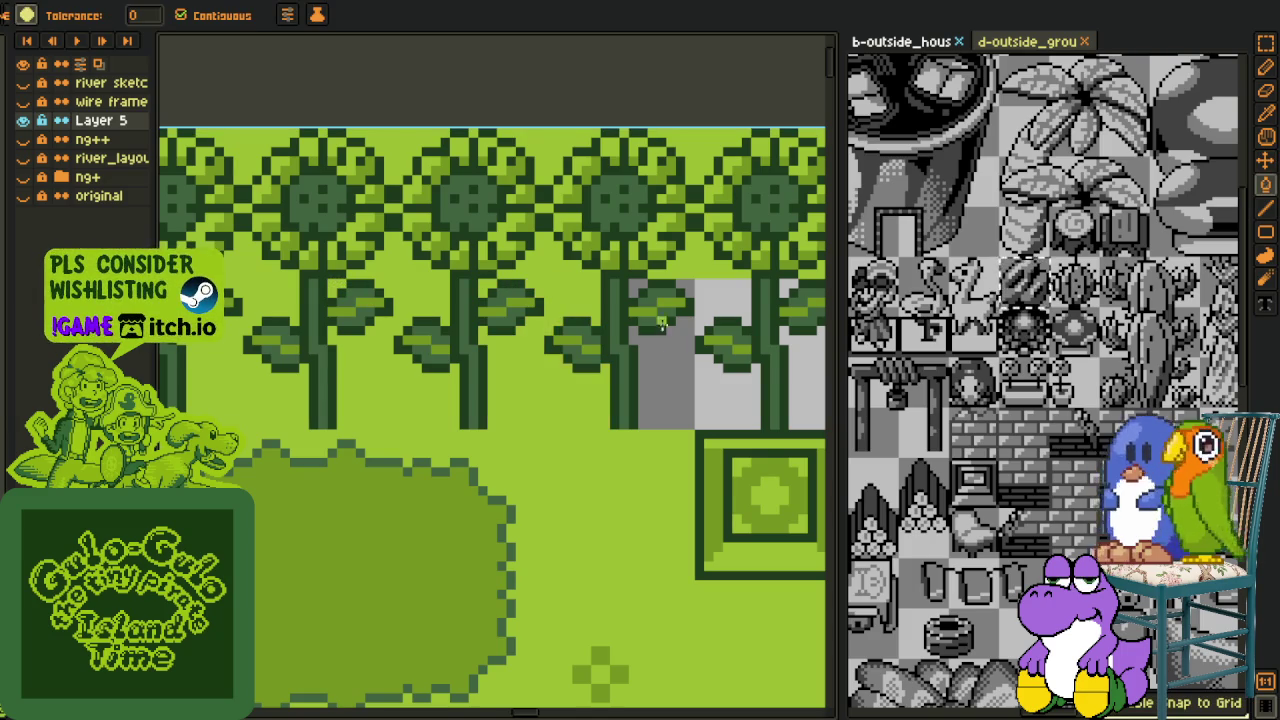
{"action": "left_click", "coordinate": [676, 376]}
{"action": "left_click_drag", "start_coordinate": [632, 290], "coordinate": [547, 316]}
{"action": "left_click", "coordinate": [425, 312]}
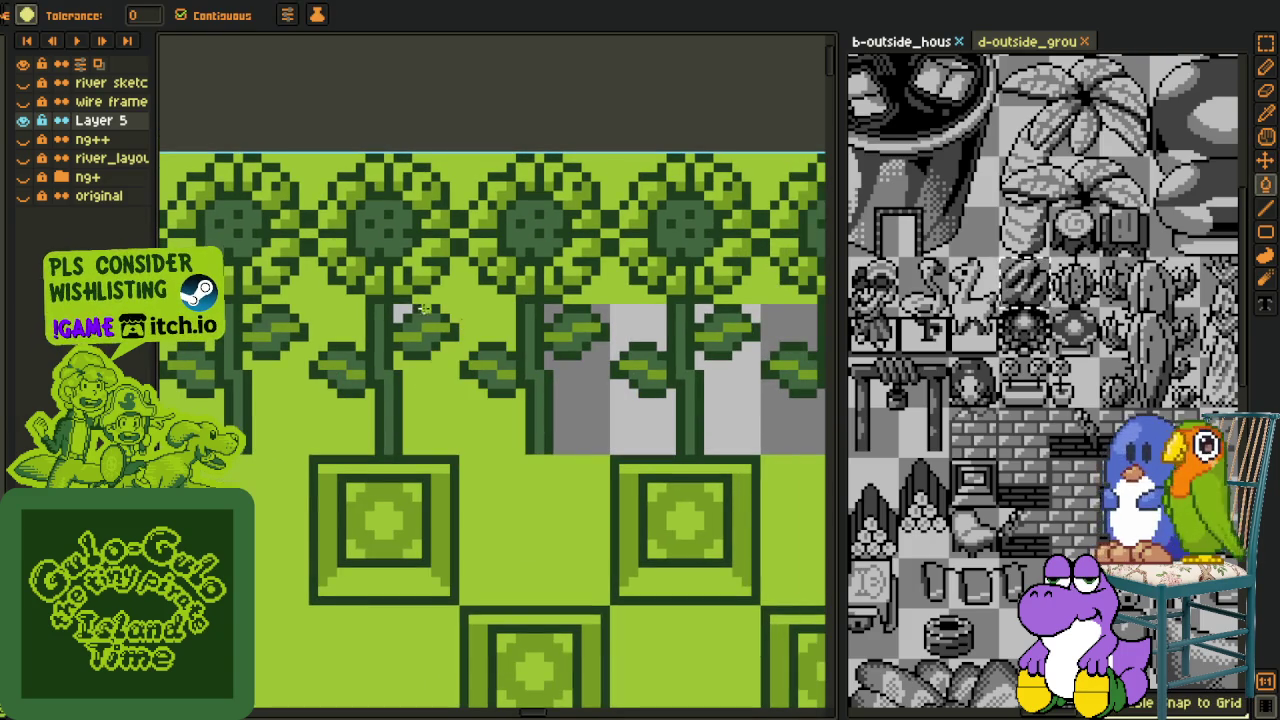
{"action": "left_click", "coordinate": [633, 327]}
{"action": "left_click", "coordinate": [703, 322]}
Undo the last two fills and refill the grey areas behind the stems green
{"action": "key", "text": "z"}
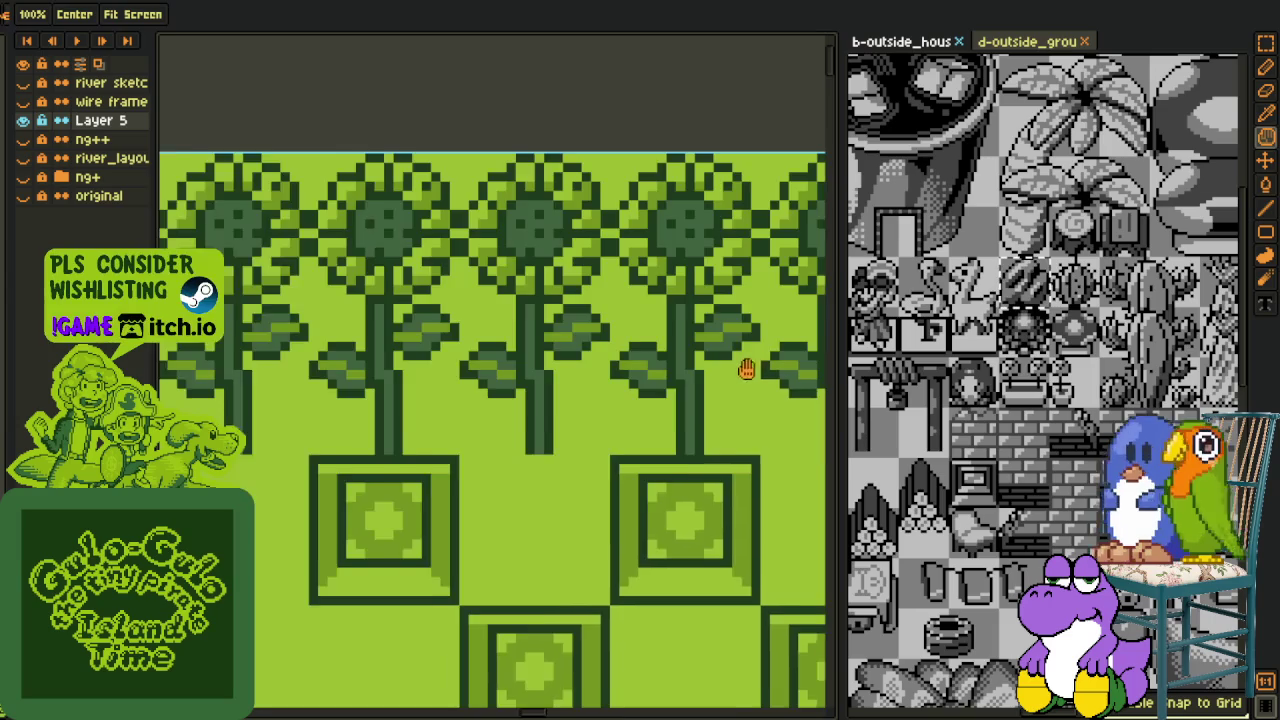
{"action": "key", "text": "ctrl+z"}
{"action": "key", "text": "ctrl+z"}
{"action": "key", "text": "o"}
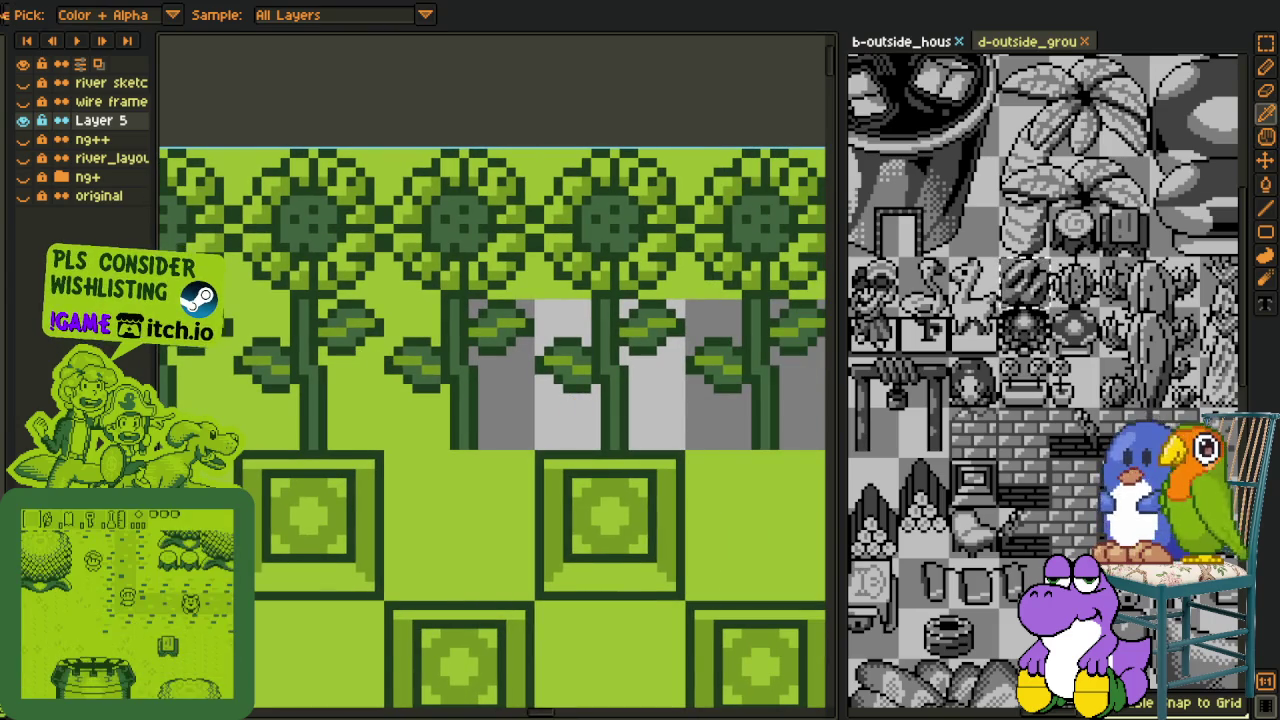
{"action": "key", "text": "g"}
{"action": "left_click", "coordinate": [483, 315]}
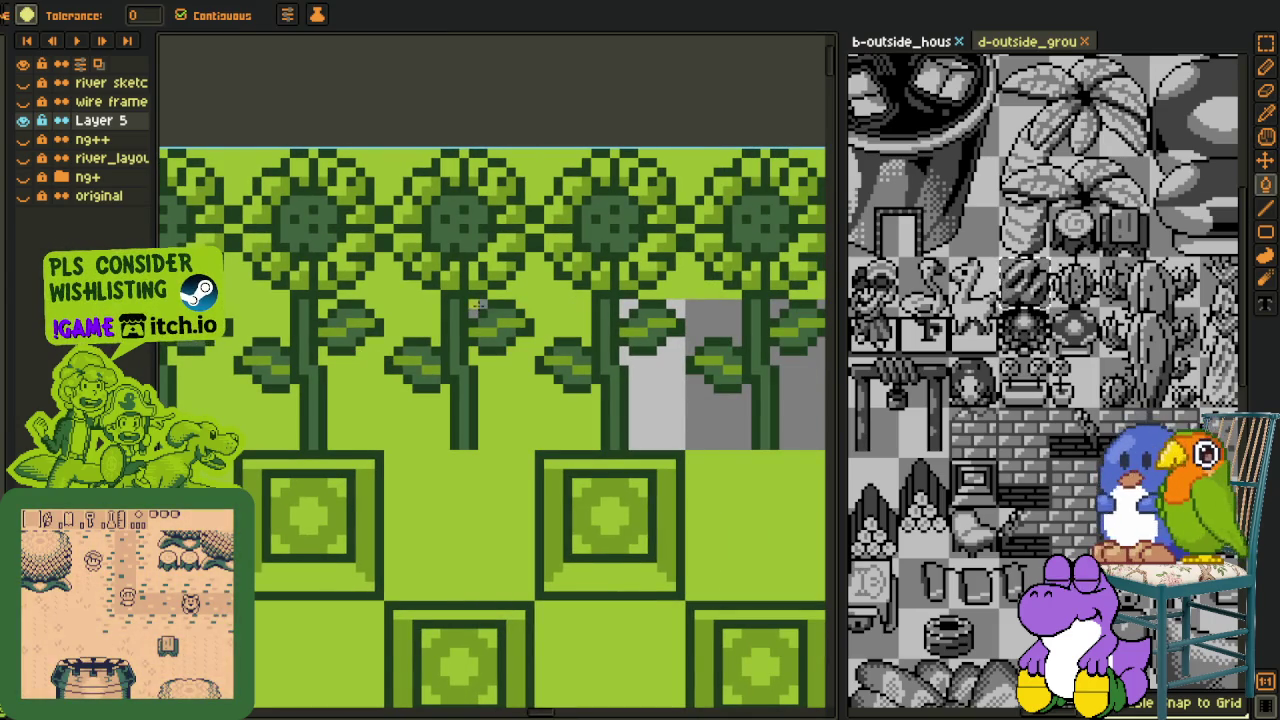
{"action": "left_click", "coordinate": [628, 312]}
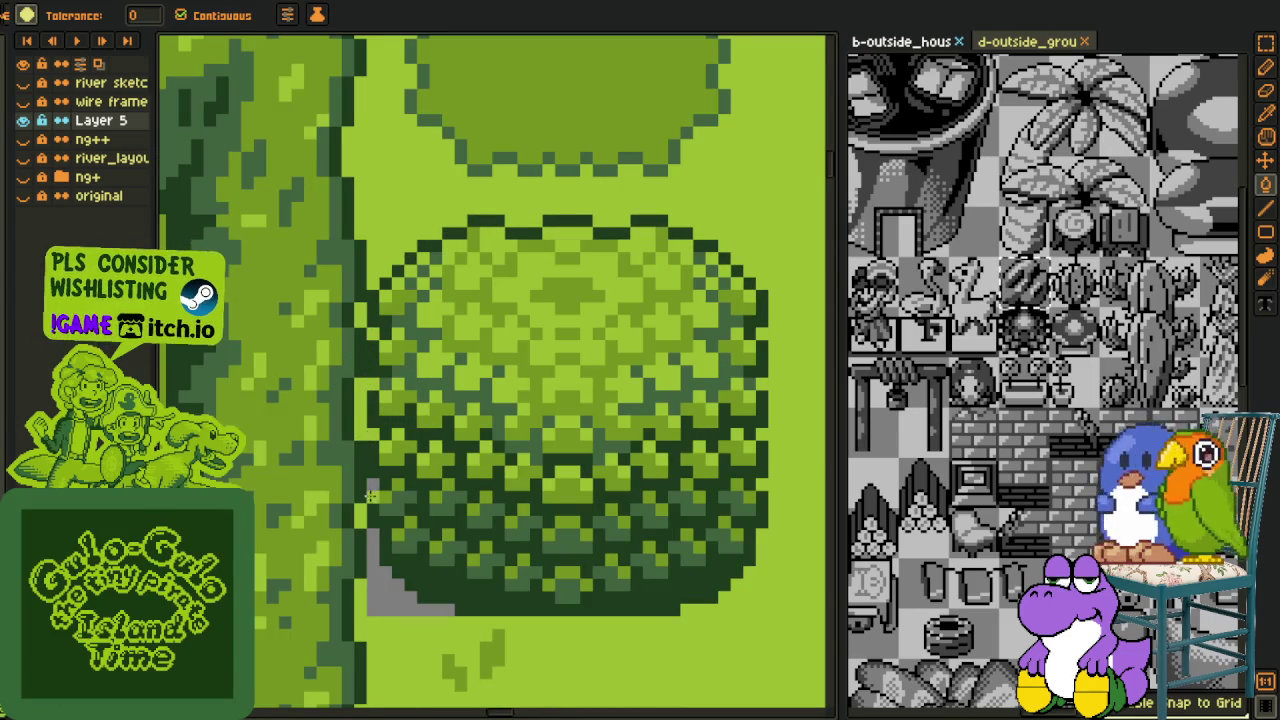
Fill the grey corner beside the round bush light green
{"action": "left_click", "coordinate": [384, 598]}
{"action": "key", "text": "h"}
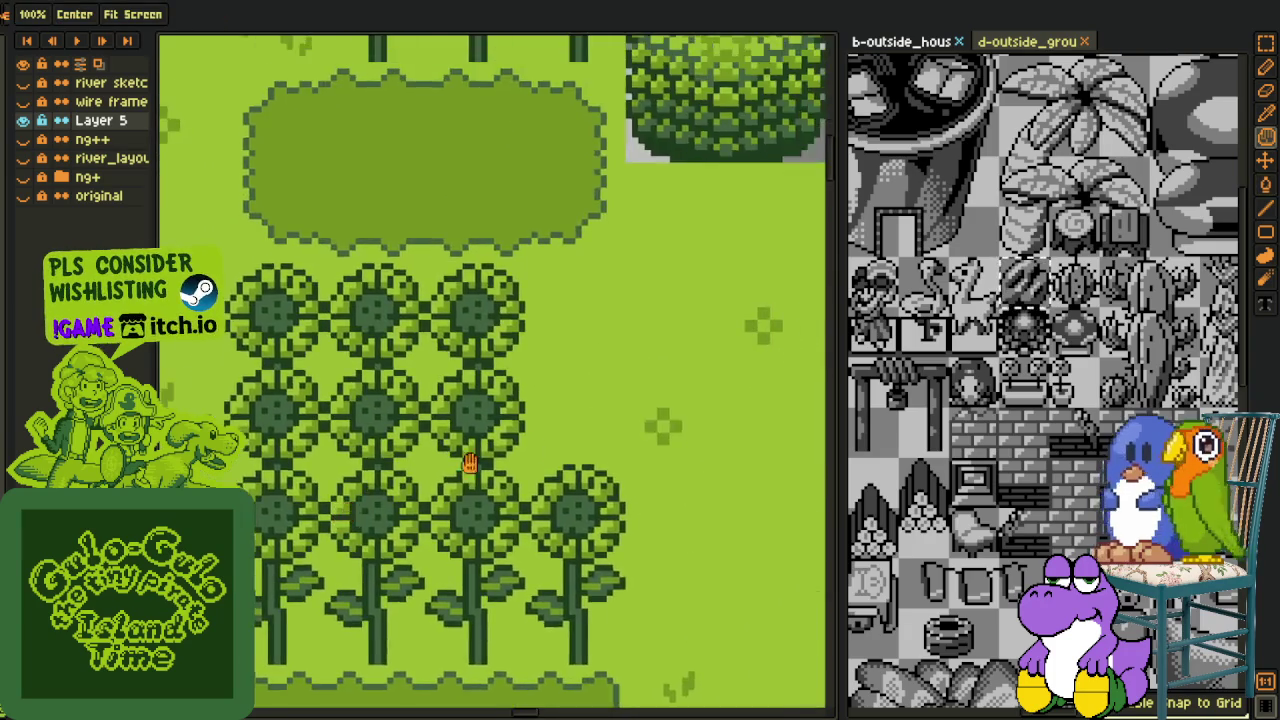
{"action": "left_click_drag", "start_coordinate": [614, 241], "coordinate": [502, 326]}
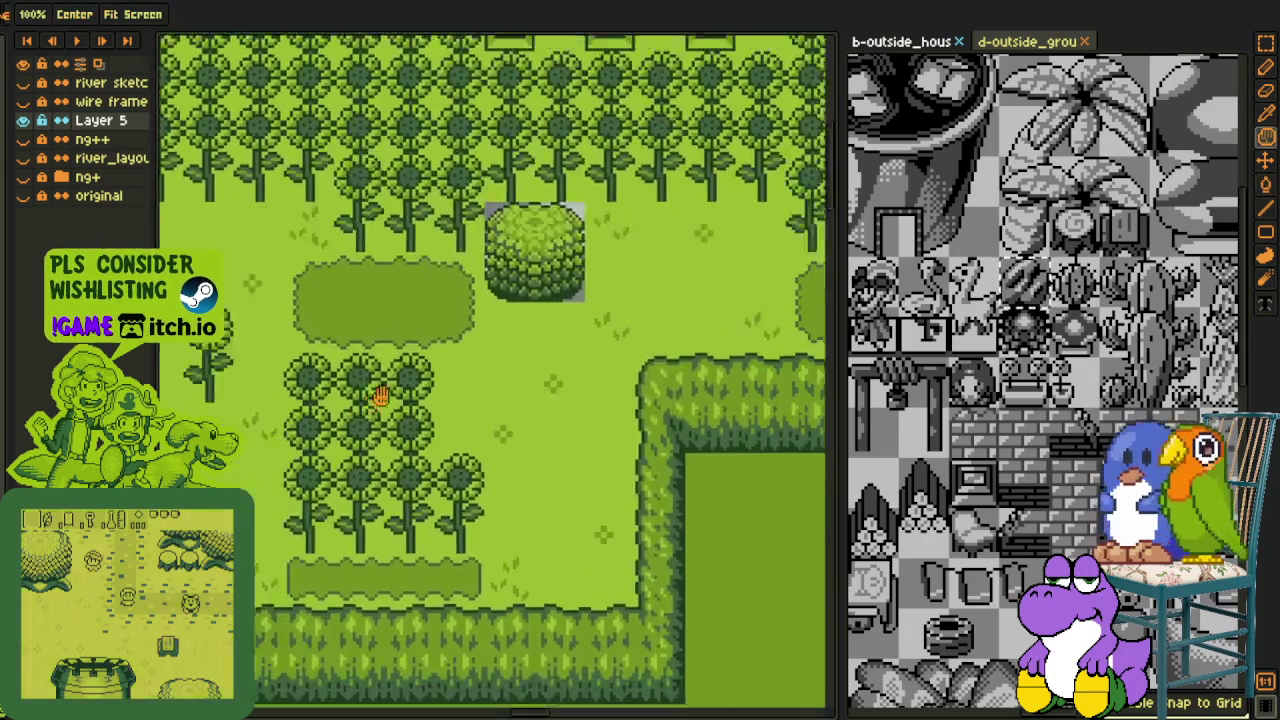
{"action": "scroll", "coordinate": [378, 405], "scroll_direction": "up", "scroll_amount": 2}
{"action": "key", "text": "m"}
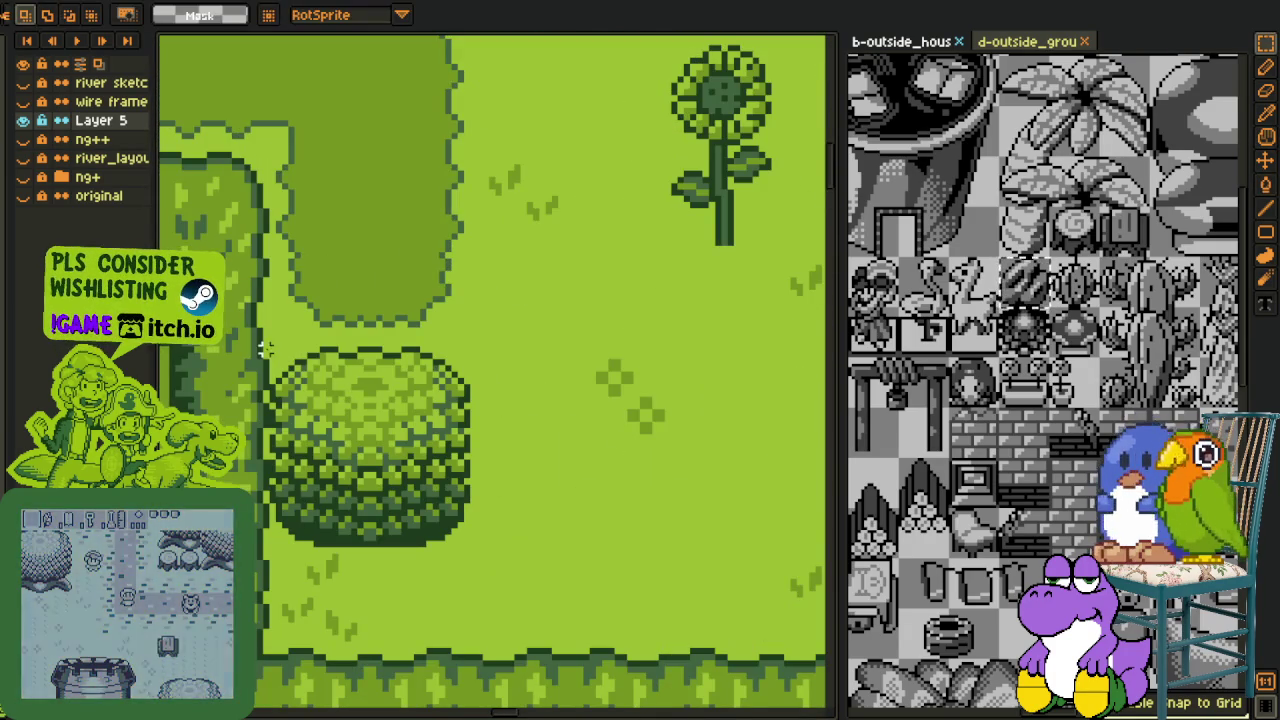
{"action": "scroll", "coordinate": [441, 527], "scroll_direction": "down", "scroll_amount": 1}
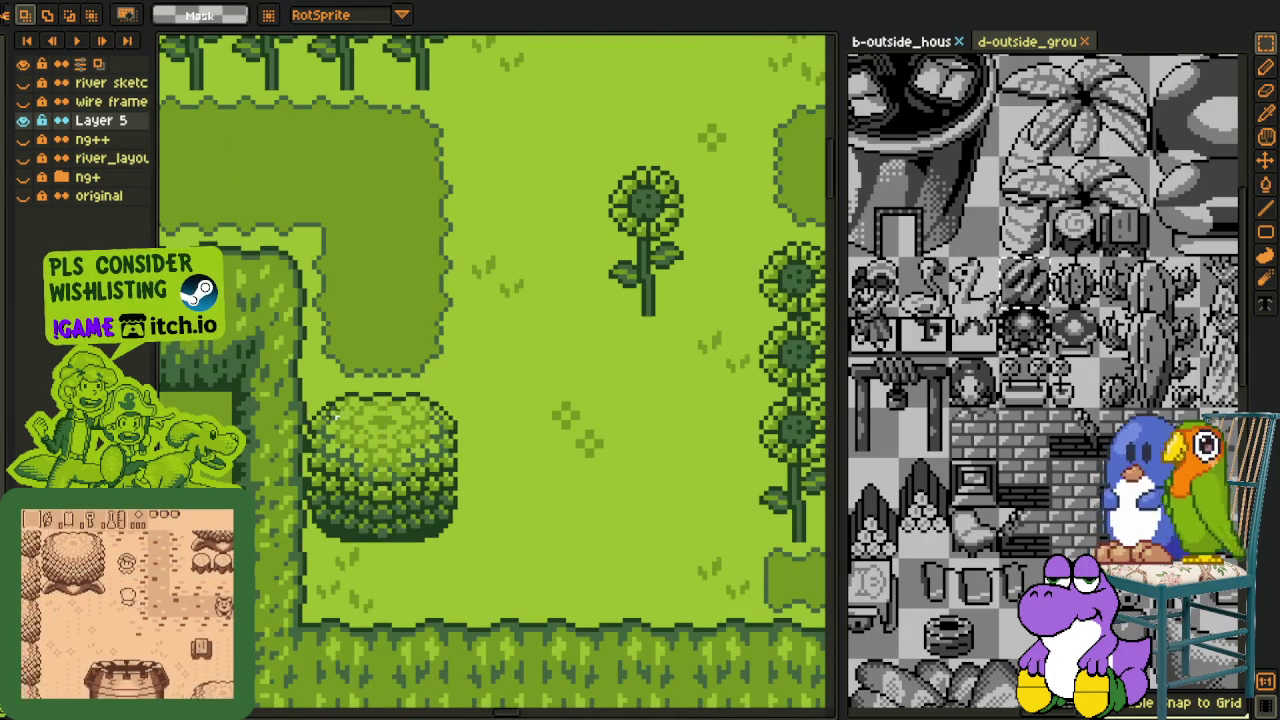